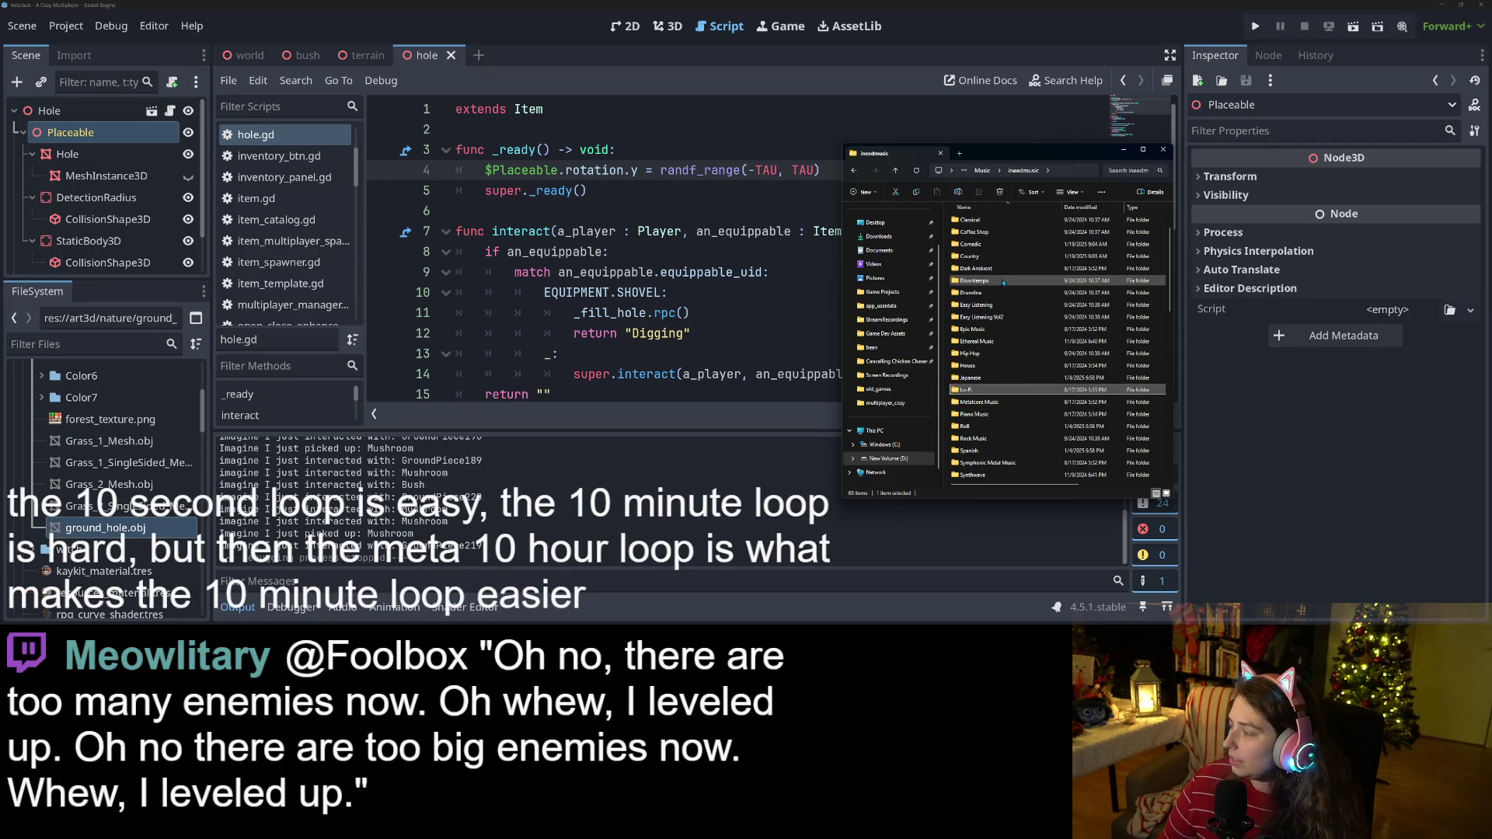
# Open Coffee Shop > Loop, select nine loop tracks, then switch to the Trello board.
pyautogui.moveTo(1003, 283)
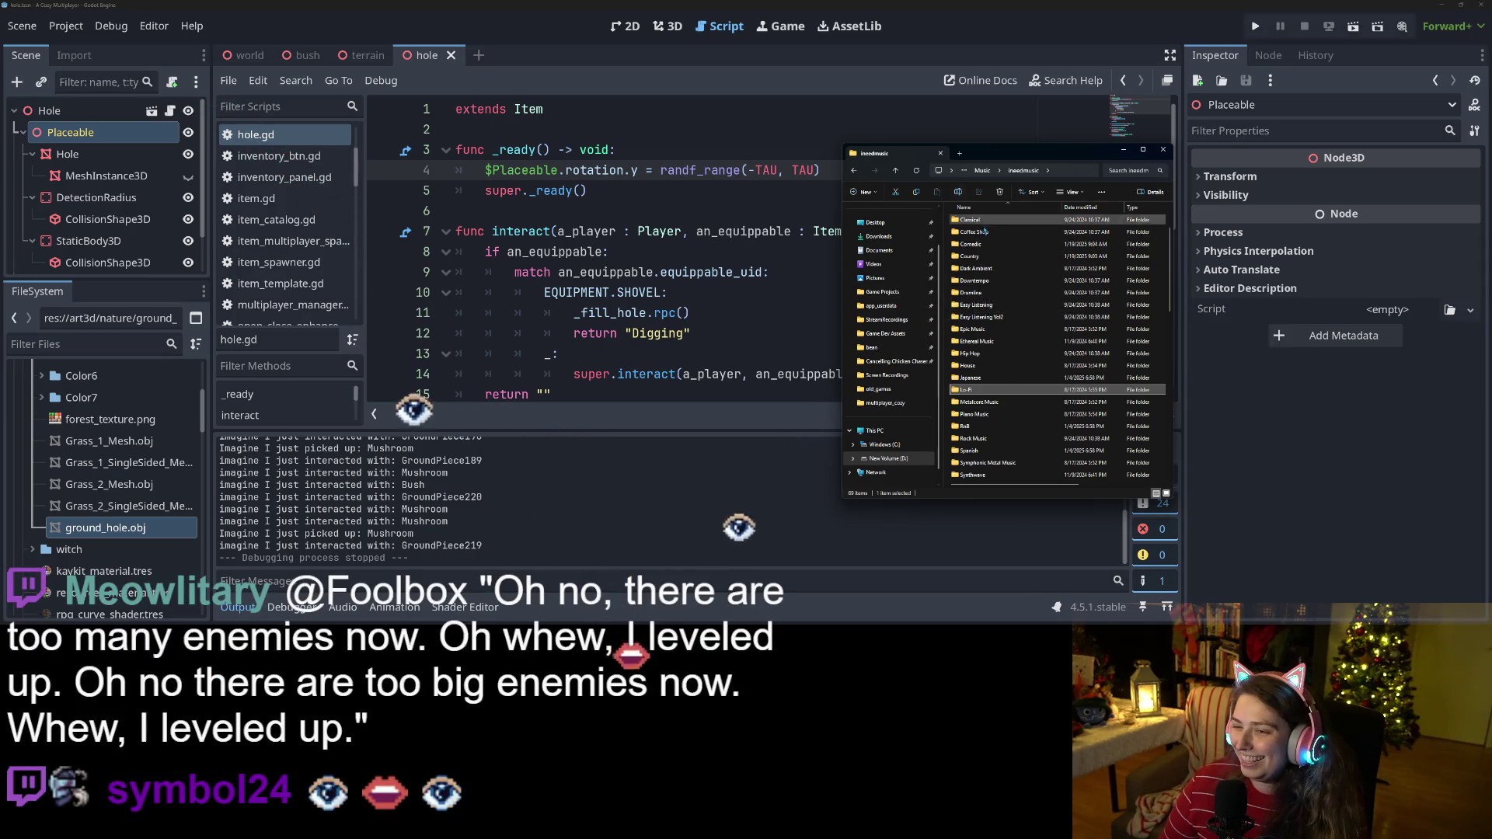
pyautogui.doubleClick(975, 231)
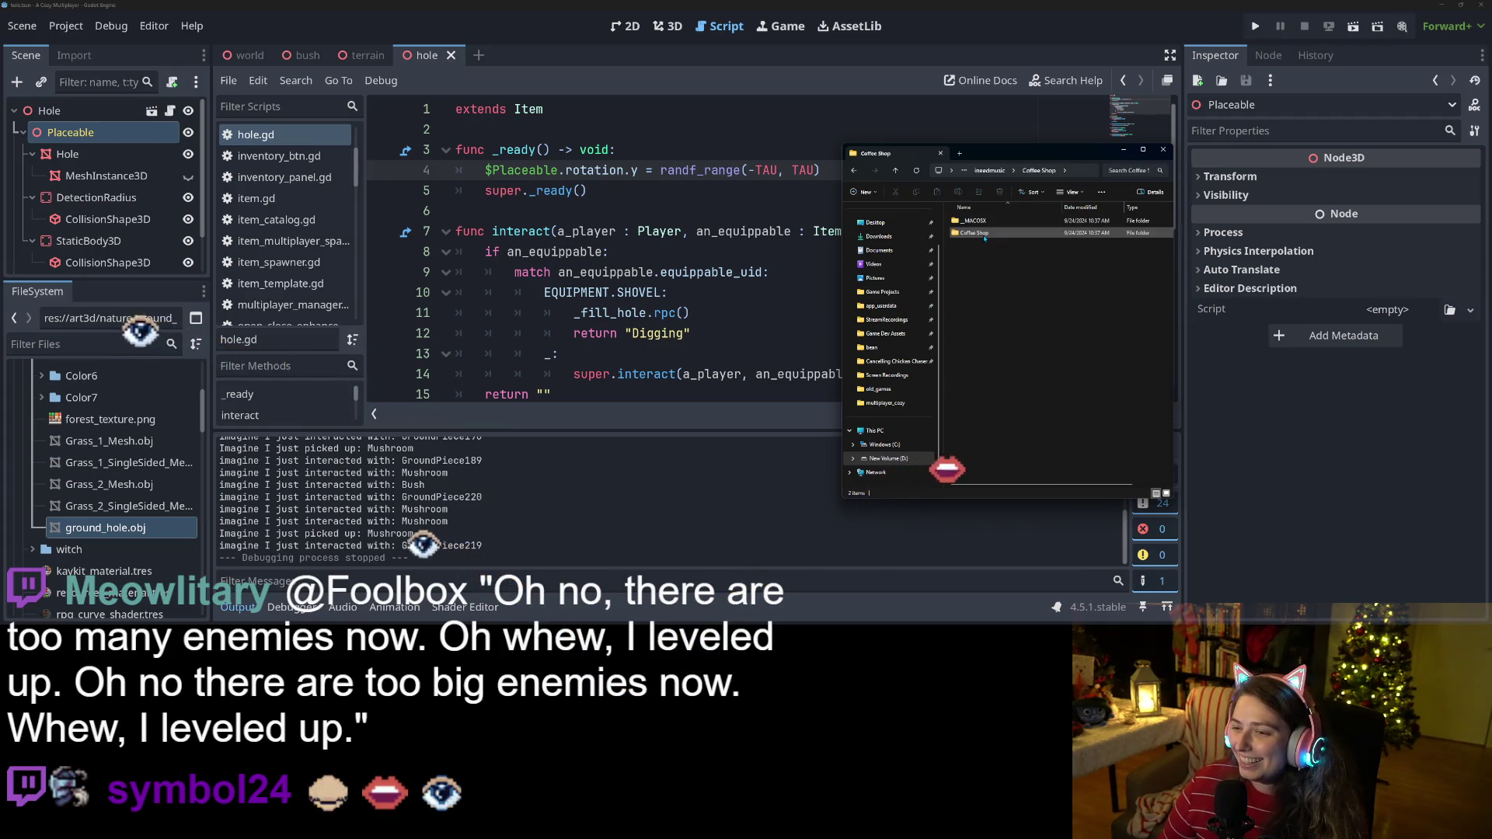
pyautogui.doubleClick(968, 221)
pyautogui.moveTo(994, 353); pyautogui.dragTo(1001, 221)
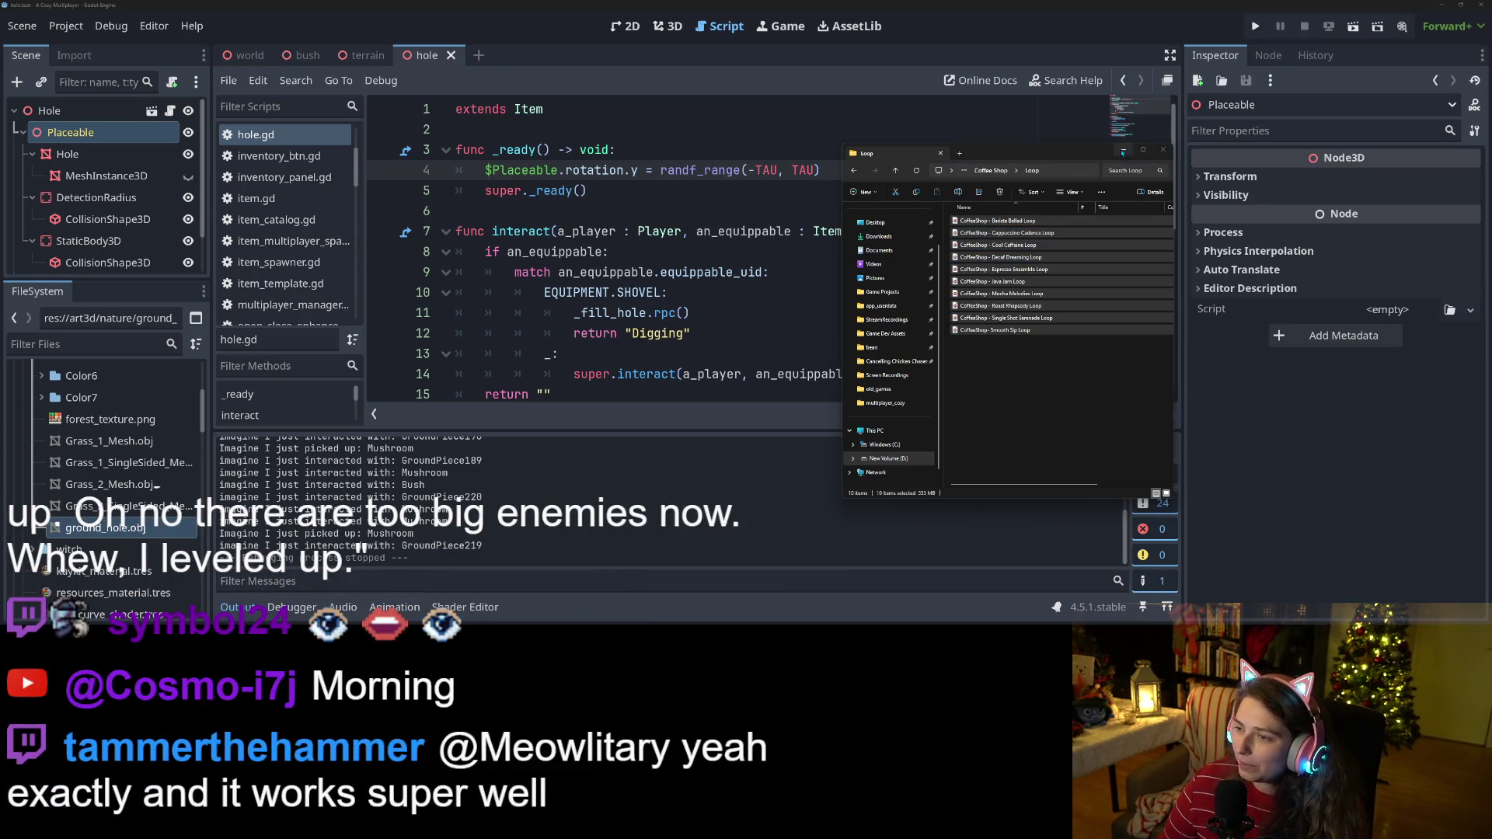
pyautogui.hotkey('alt', 'Tab')
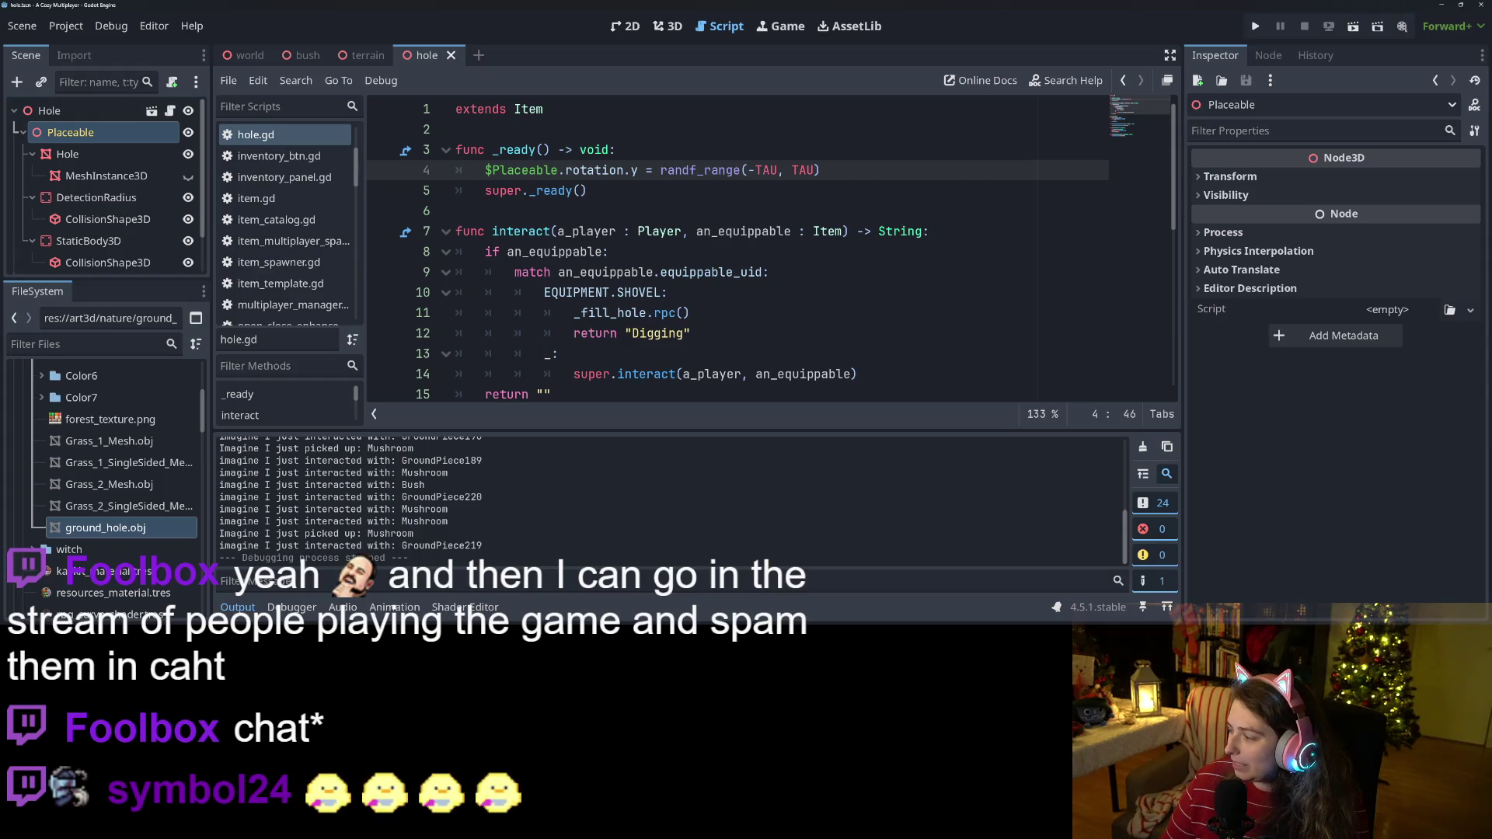
pyautogui.hotkey('alt', 'Tab')
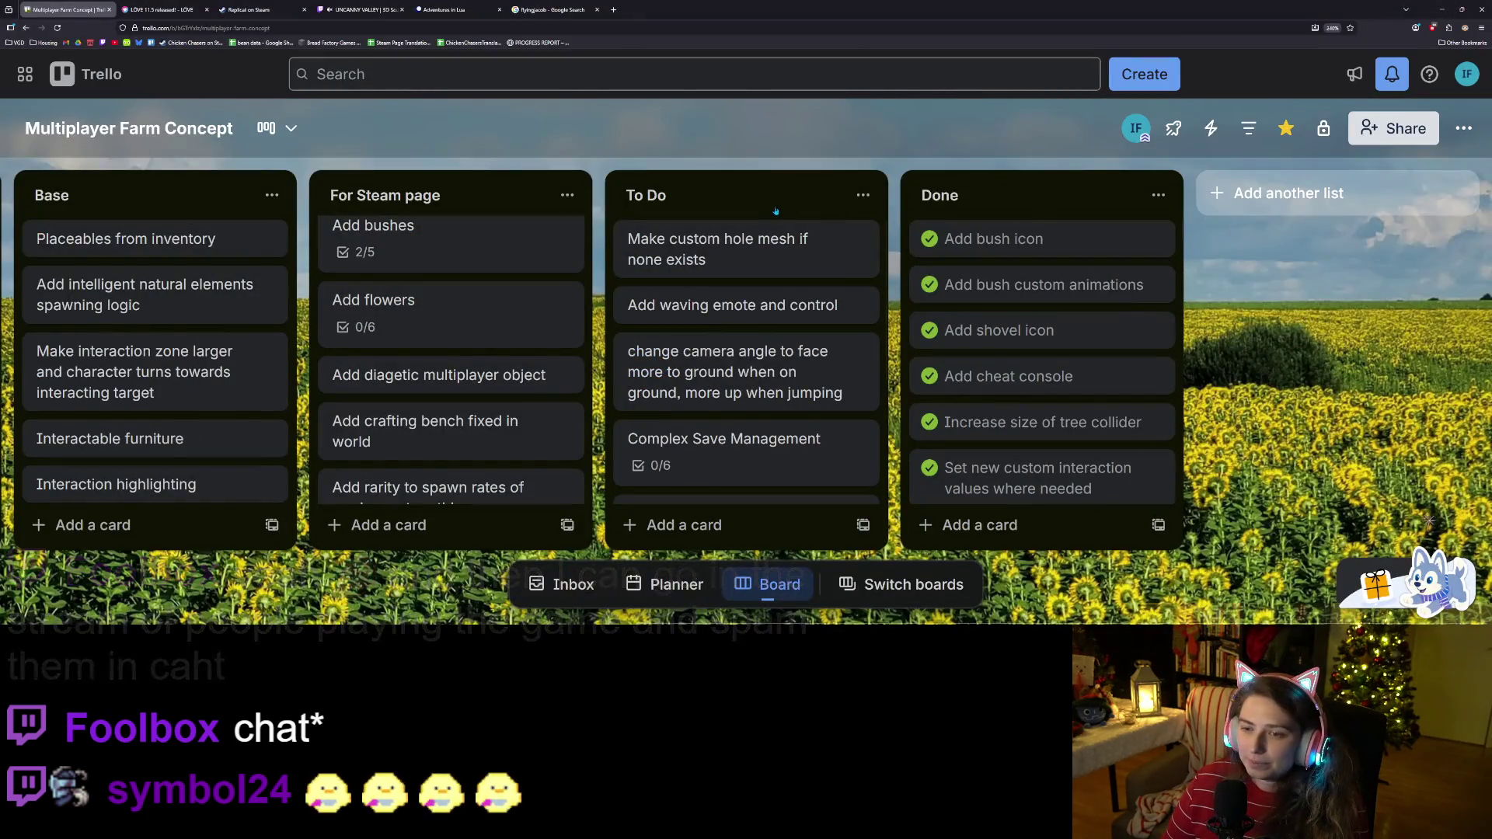
# Move the 'Make custom hole mesh if none exists' card into Done.
pyautogui.moveTo(776, 248); pyautogui.dragTo(1042, 249)
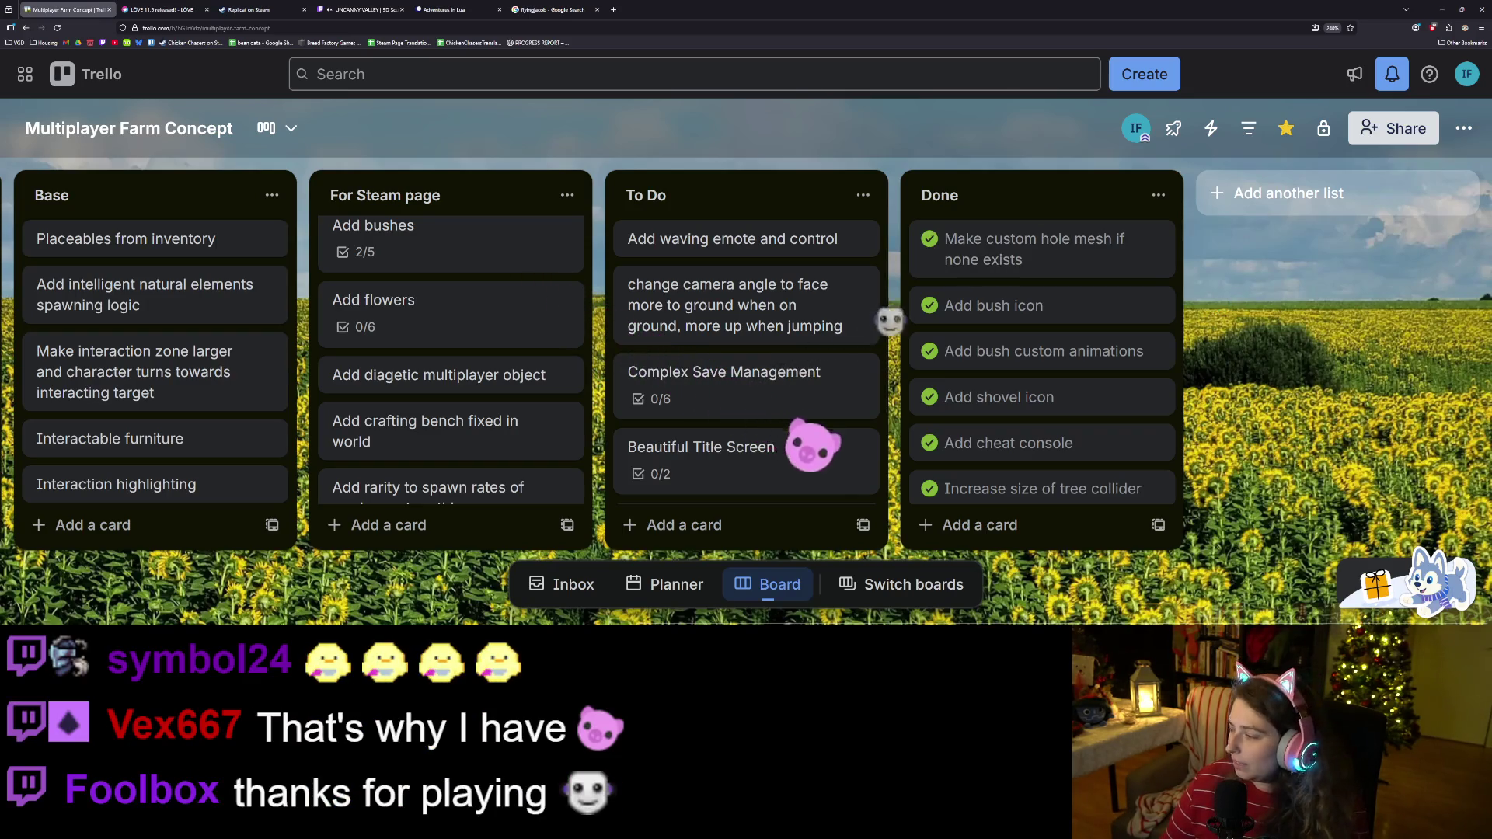
pyautogui.hotkey('alt', 'Tab')
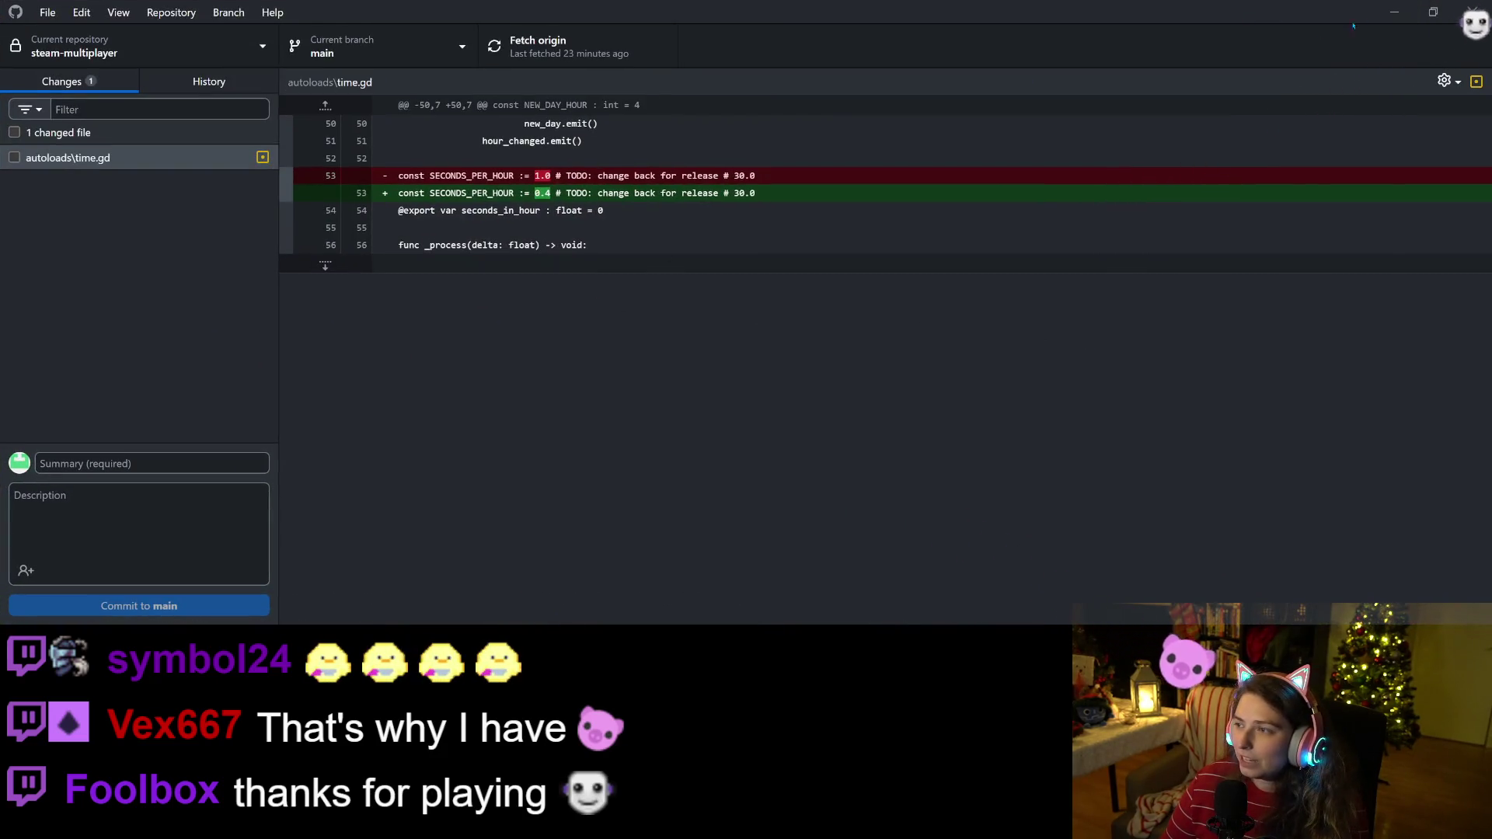
pyautogui.hotkey('alt', 'Tab')
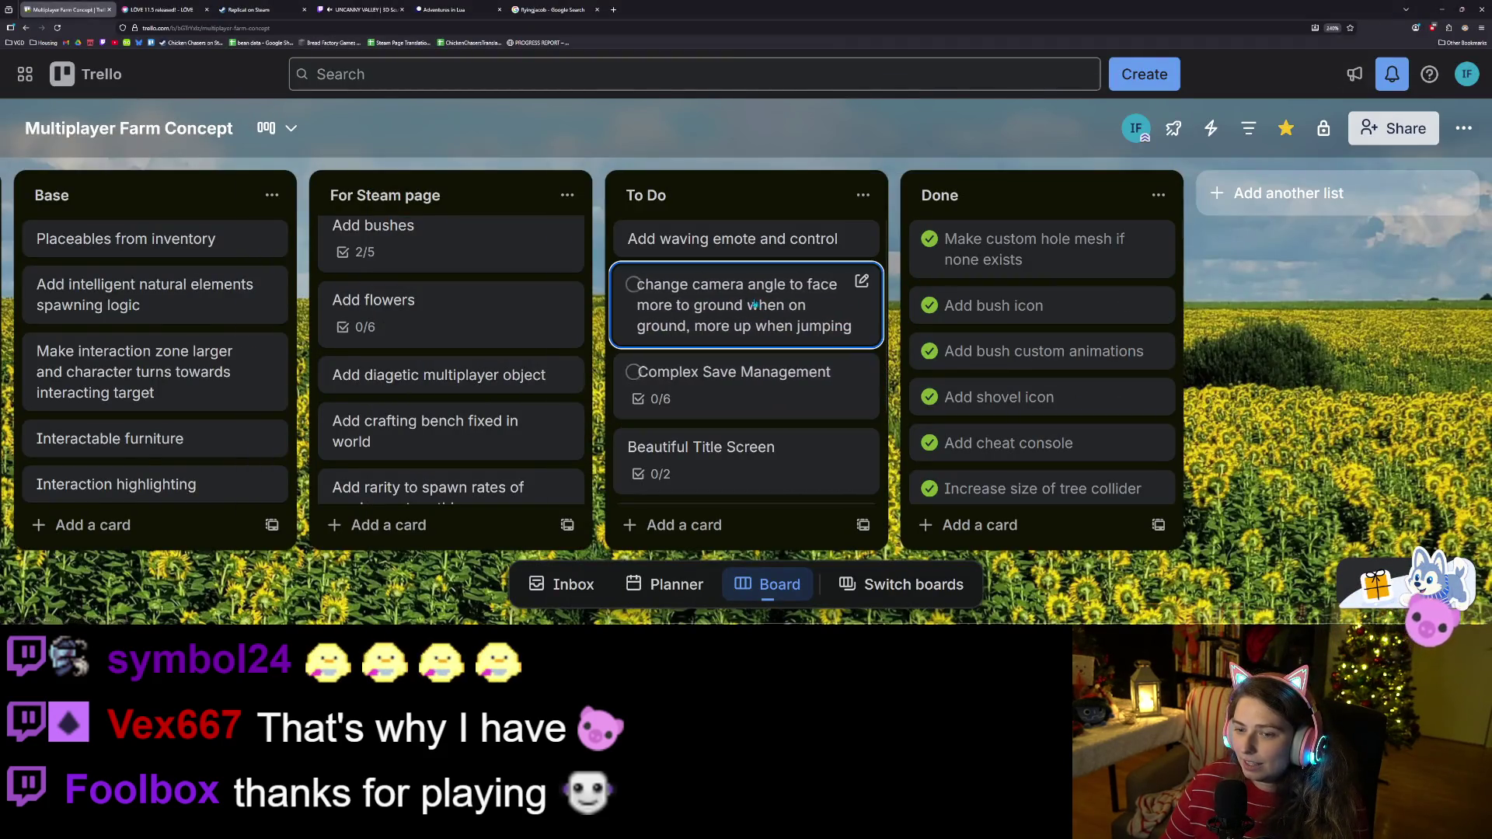
# Move the 'change camera angle' card to the top of the To Do list.
pyautogui.moveTo(748, 336); pyautogui.dragTo(727, 245)
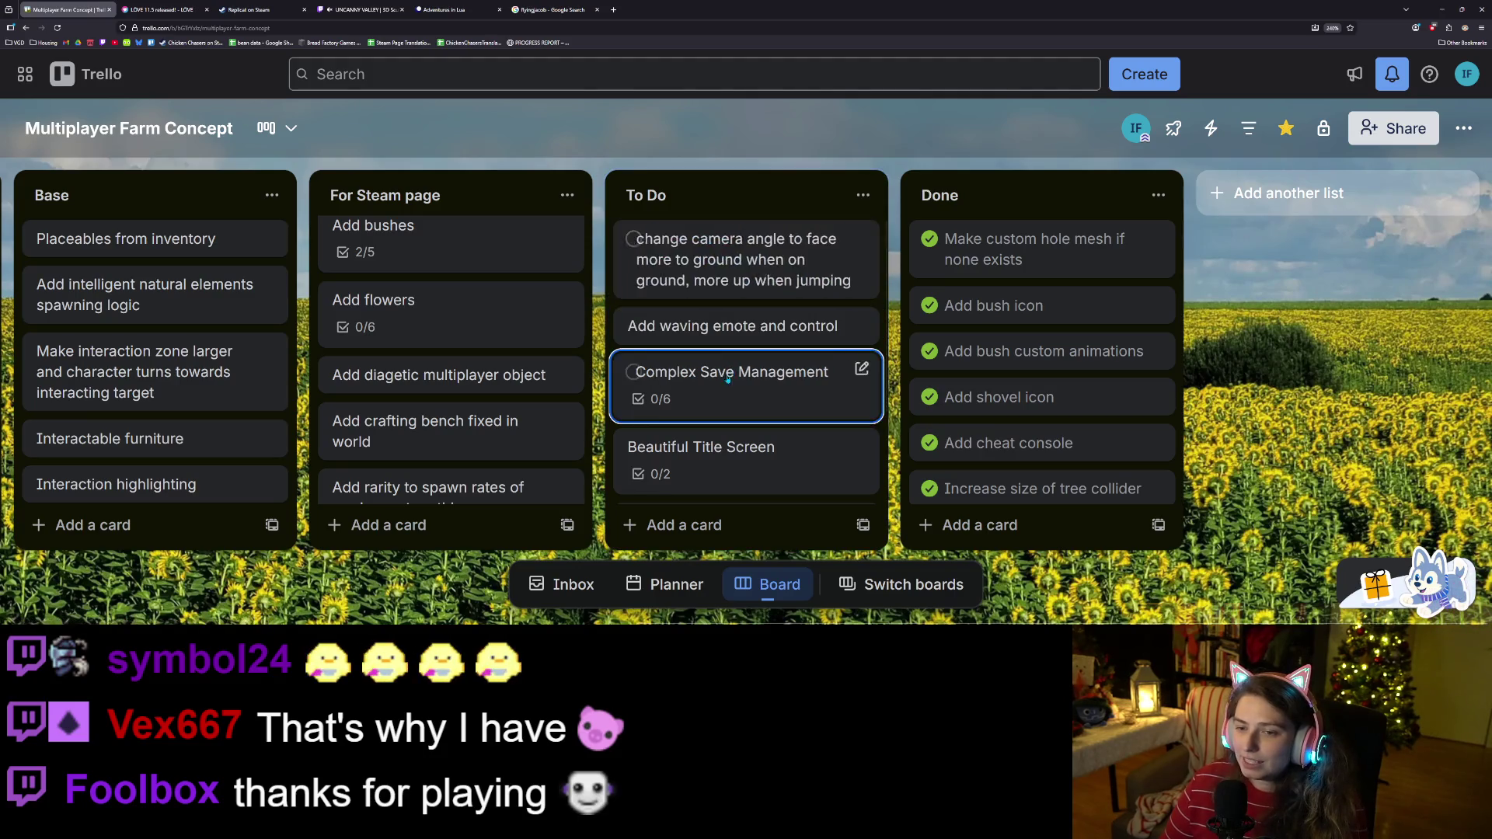
pyautogui.scroll(-2, 777, 373)
pyautogui.scroll(1, 777, 443)
pyautogui.scroll(-1, 761, 445)
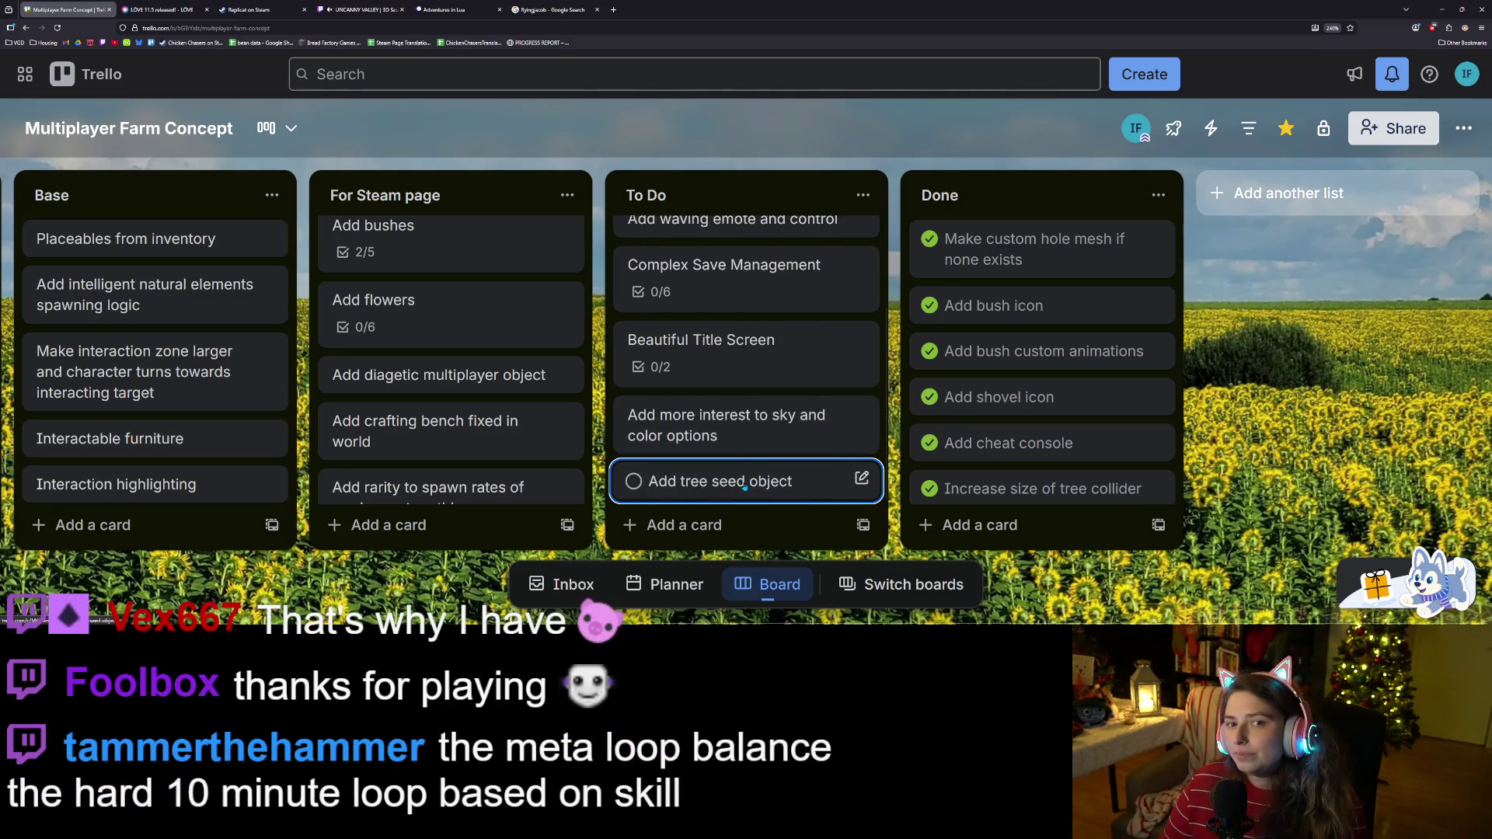
pyautogui.scroll(3, 747, 482)
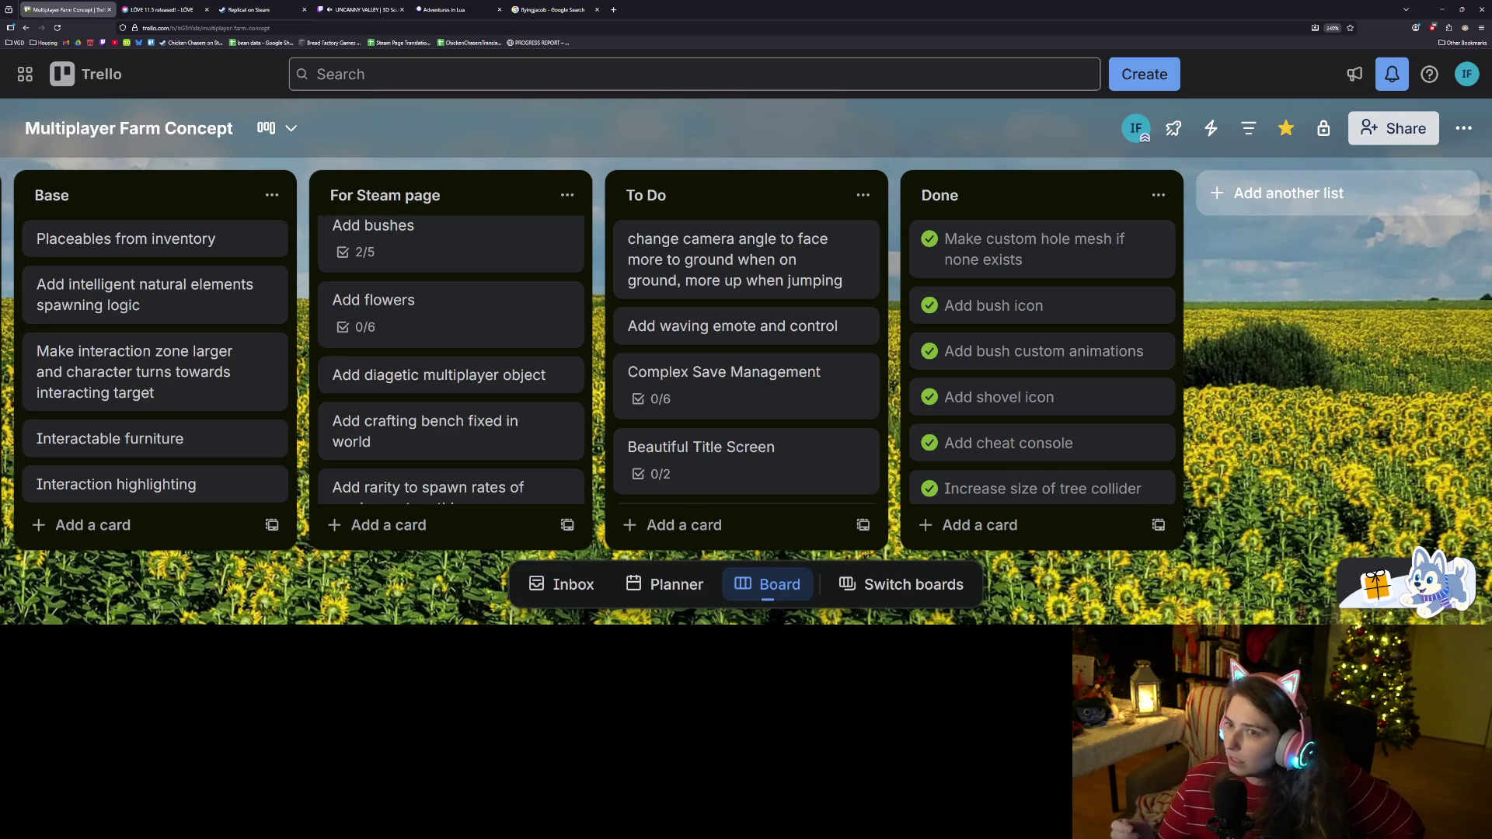
pyautogui.click(614, 10)
pyautogui.click(103, 44)
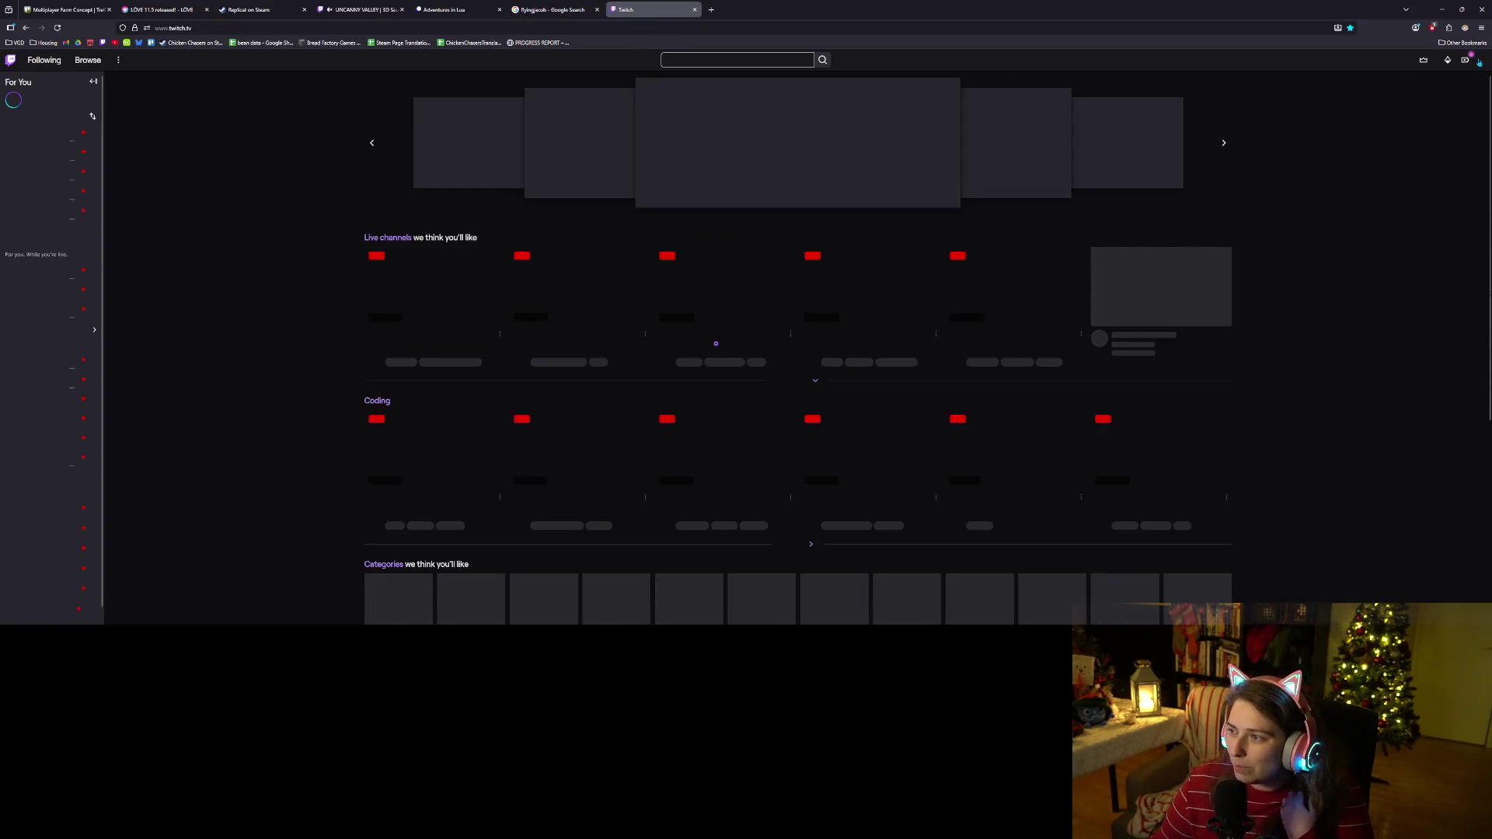
pyautogui.click(1479, 60)
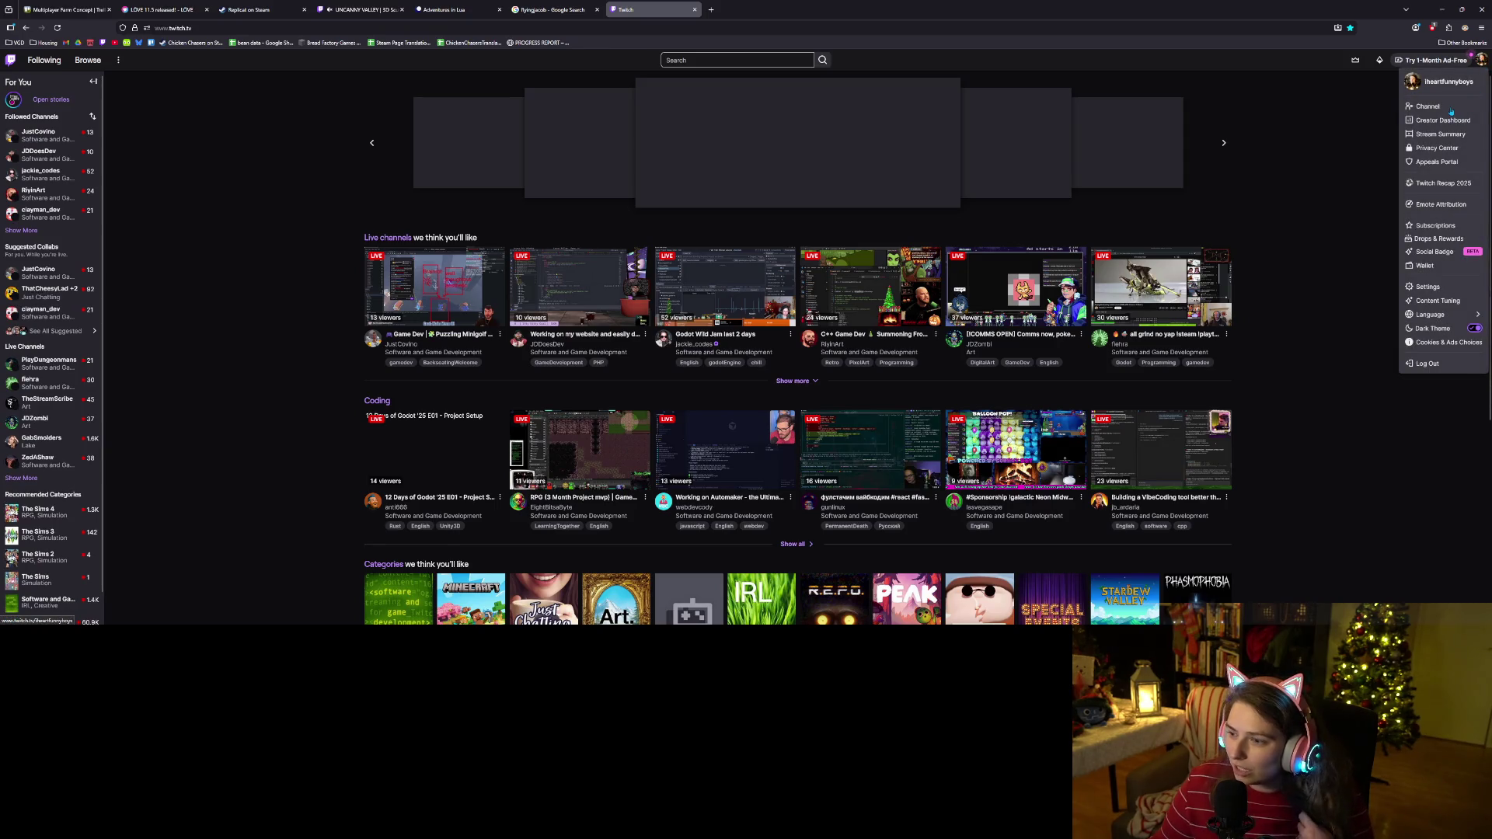
pyautogui.click(1450, 108)
pyautogui.rightClick(657, 12)
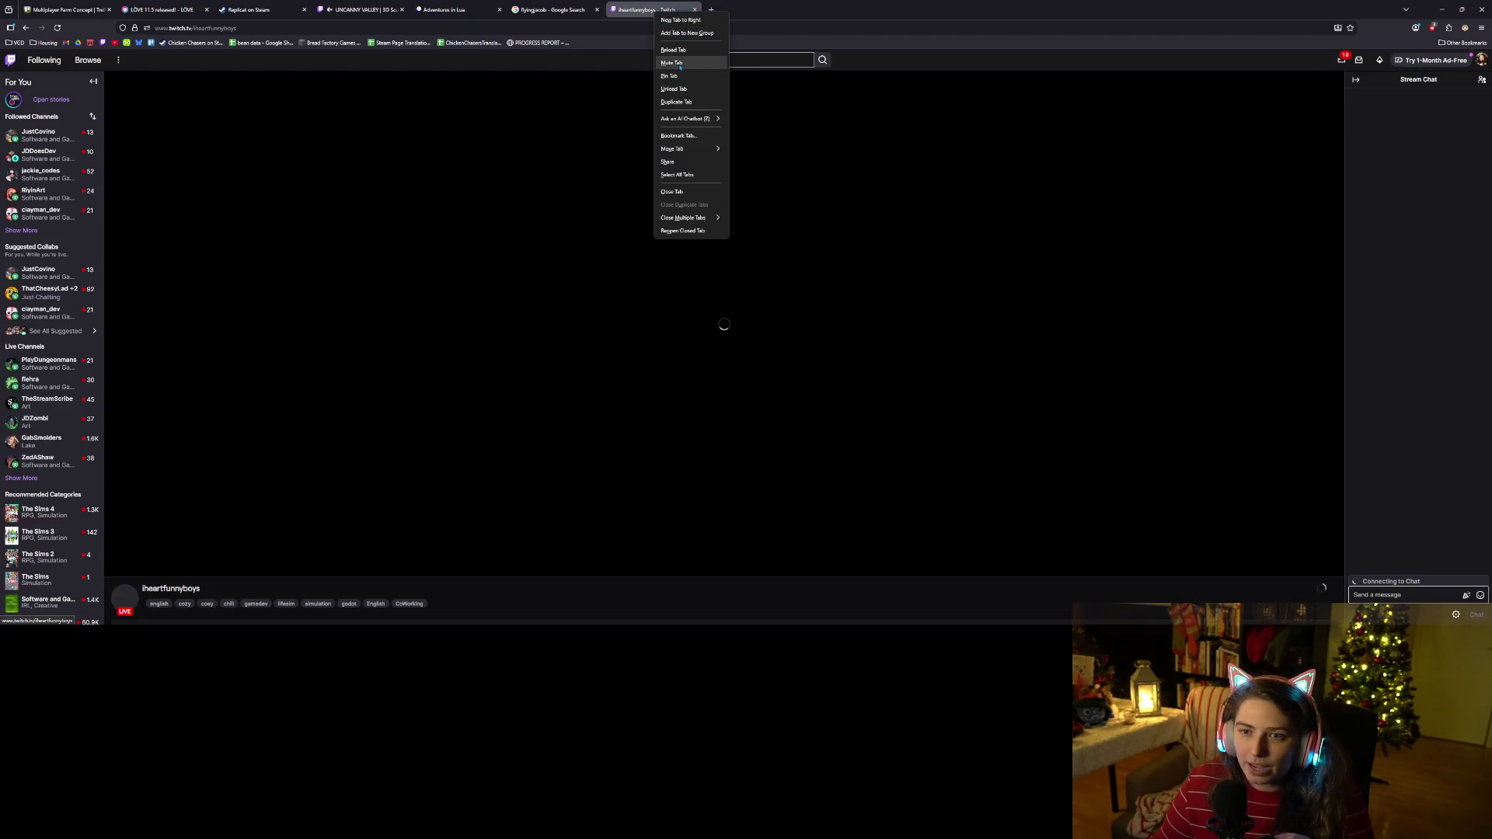
pyautogui.click(672, 63)
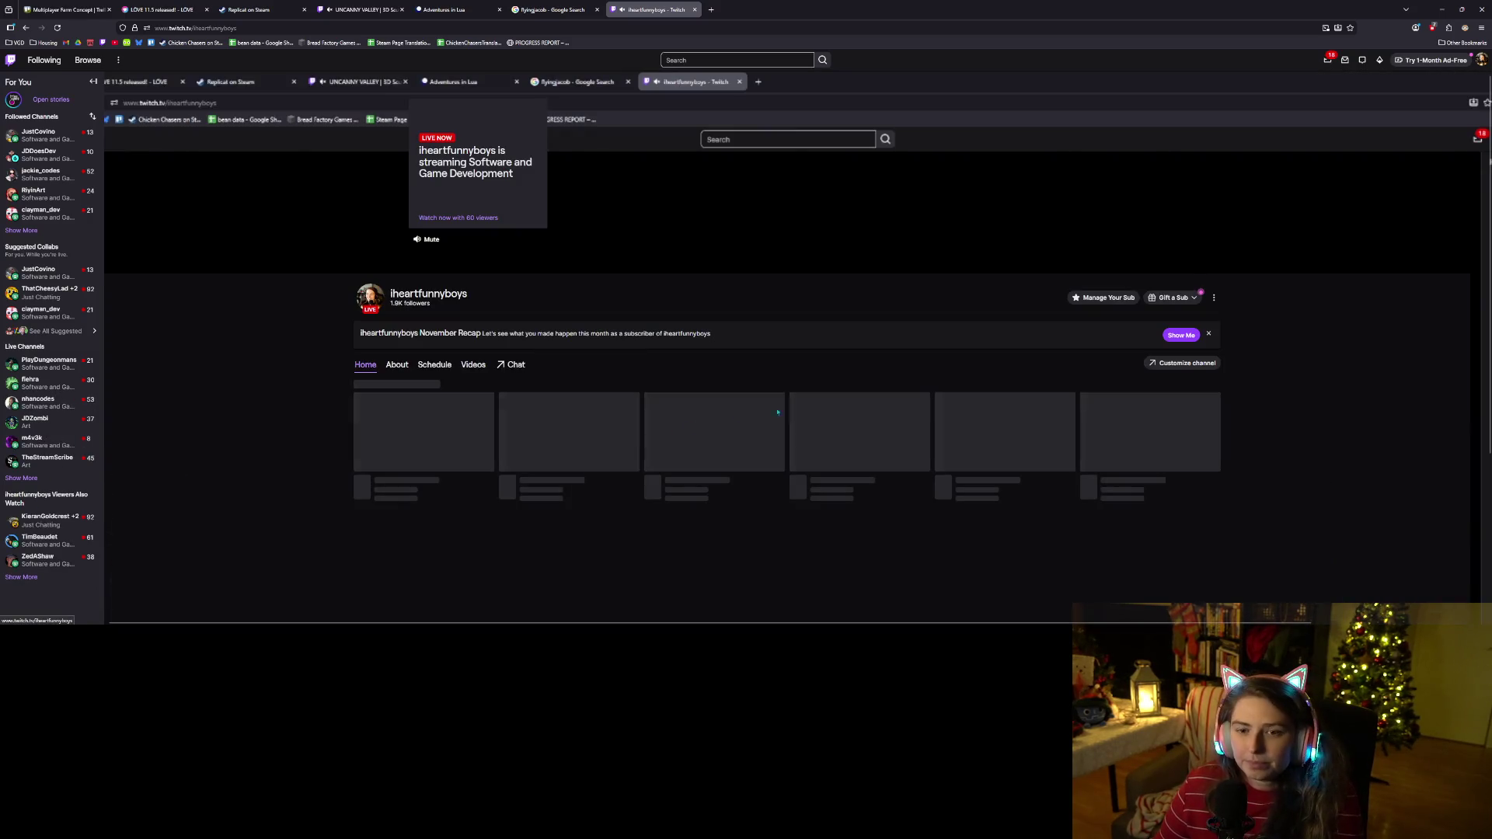
pyautogui.scroll(-2, 345, 432)
pyautogui.scroll(-1, 345, 432)
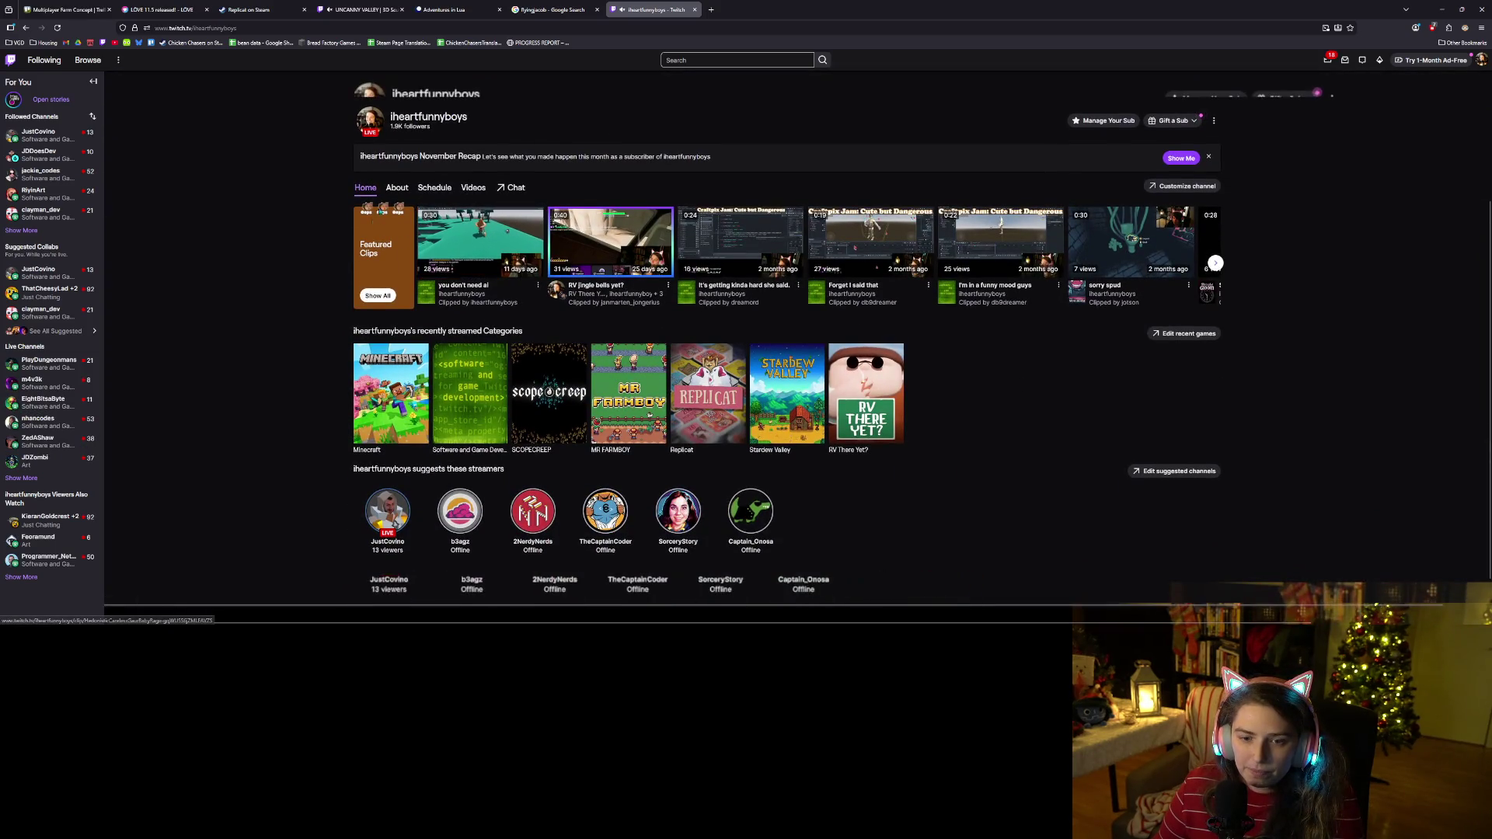
pyautogui.click(471, 188)
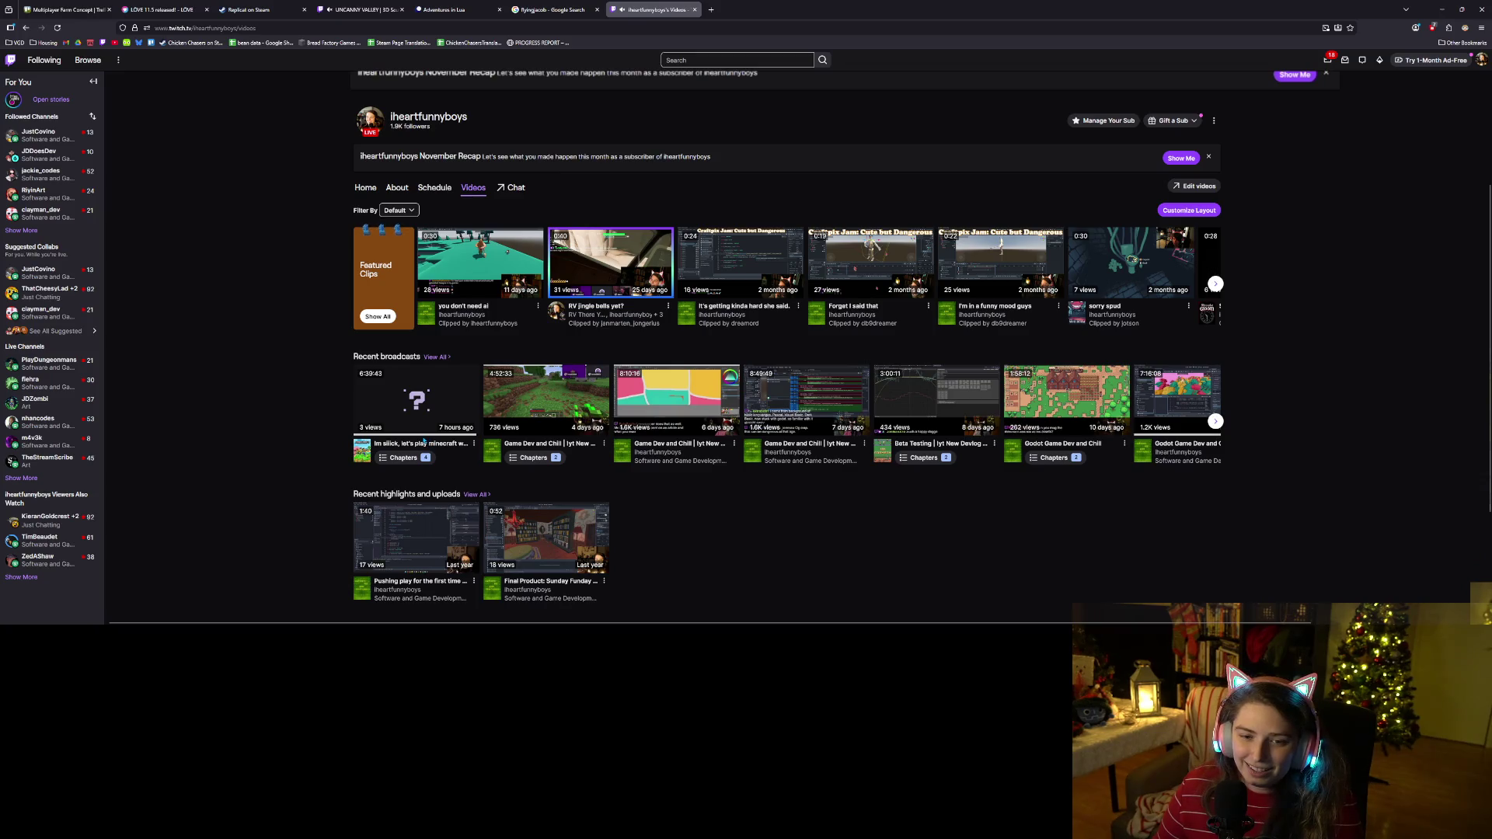
pyautogui.scroll(-1, 285, 403)
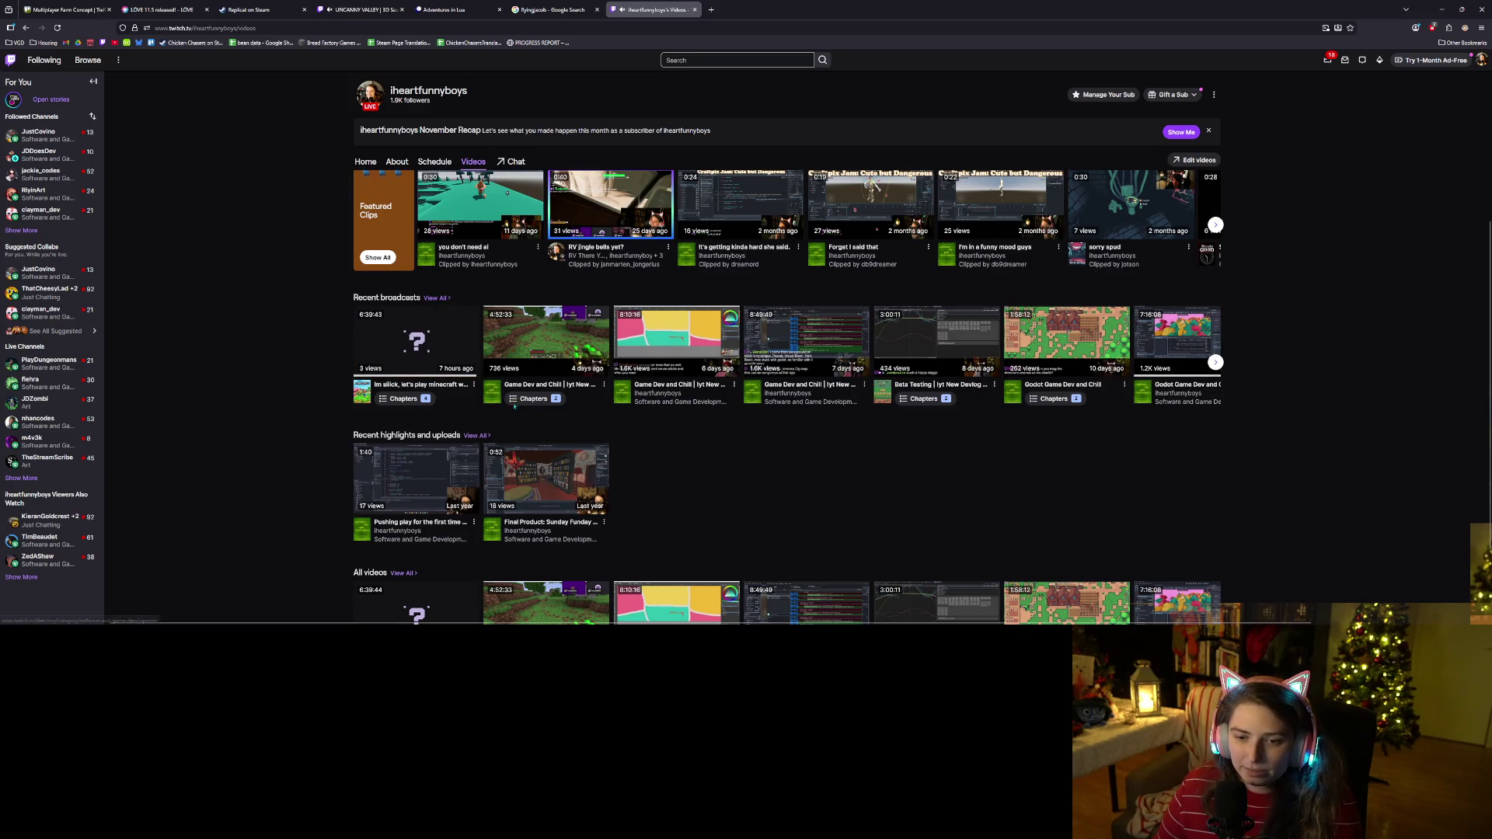
pyautogui.click(405, 401)
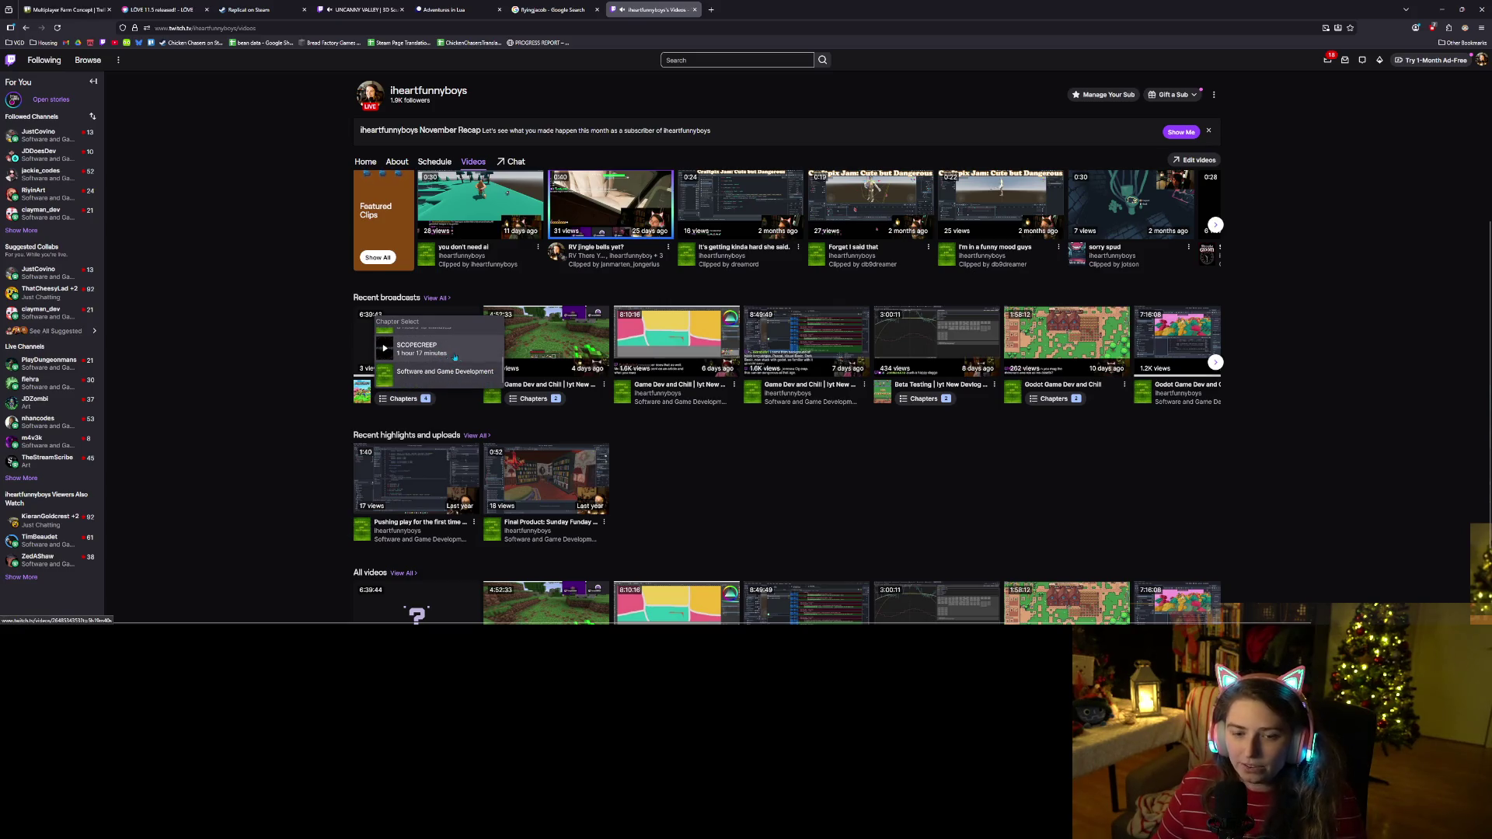
pyautogui.scroll(2, 439, 348)
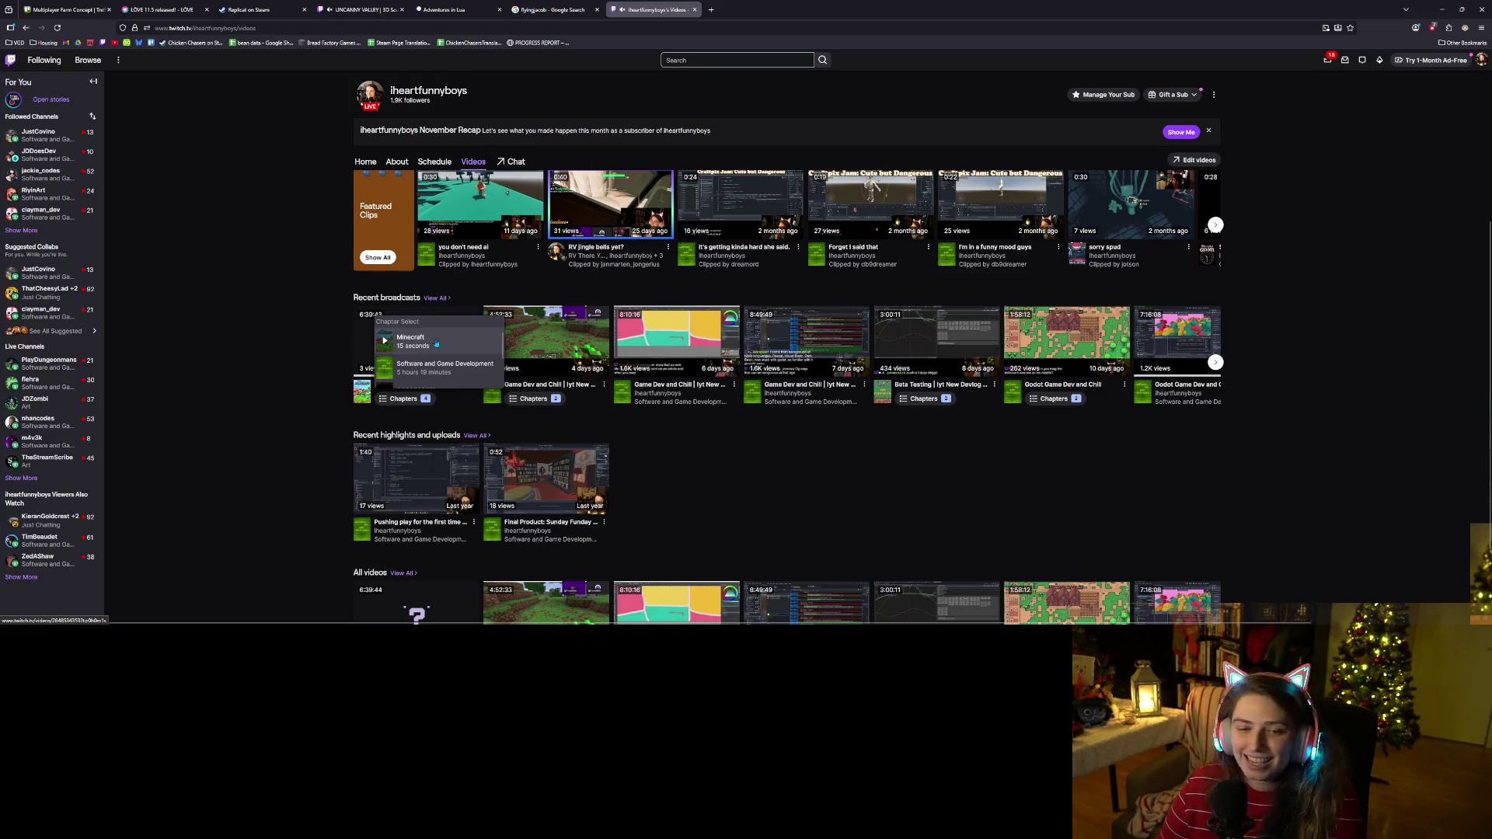
pyautogui.scroll(-1, 438, 350)
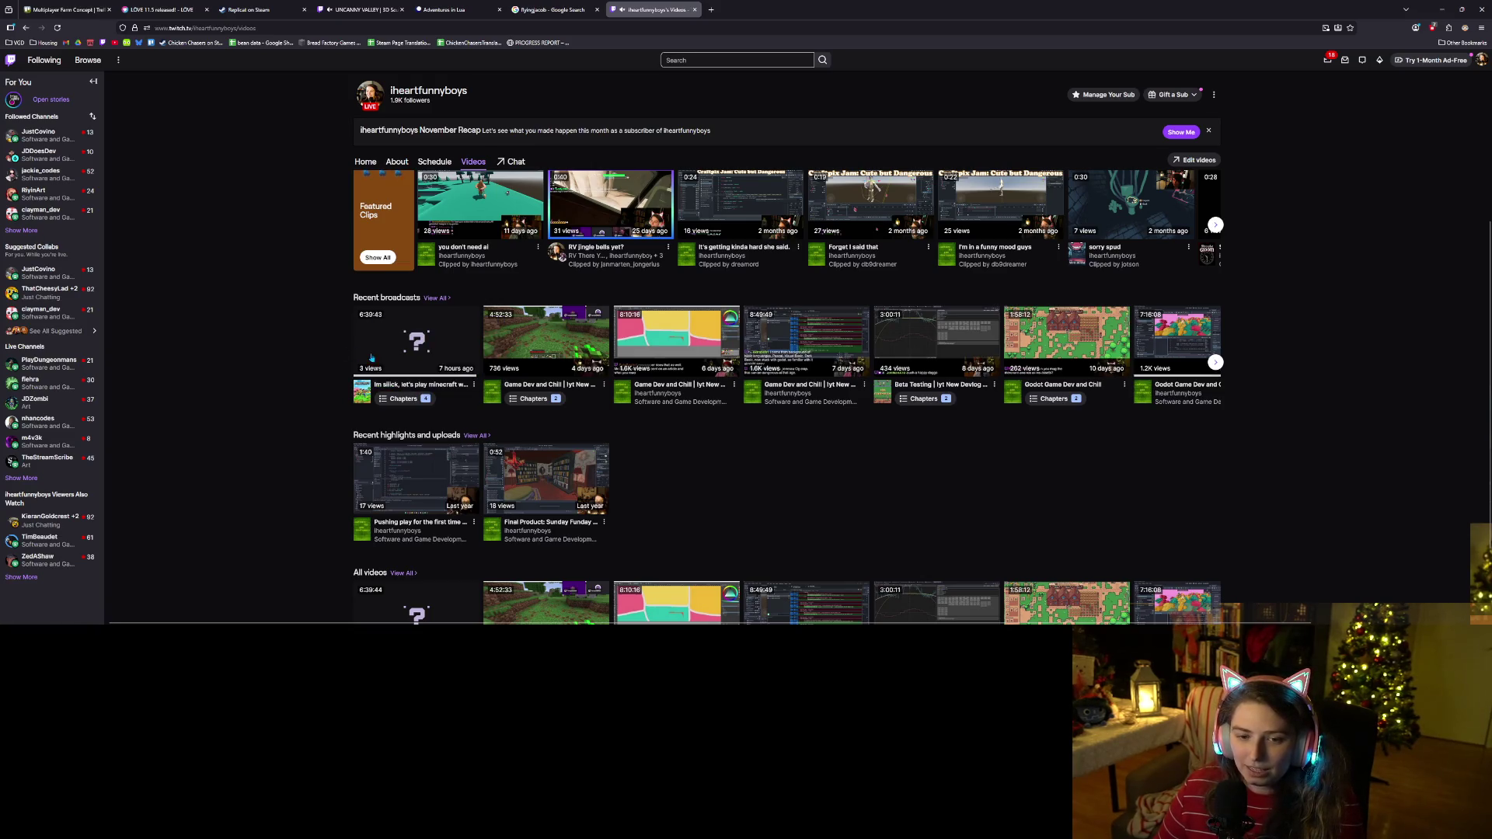
pyautogui.click(694, 11)
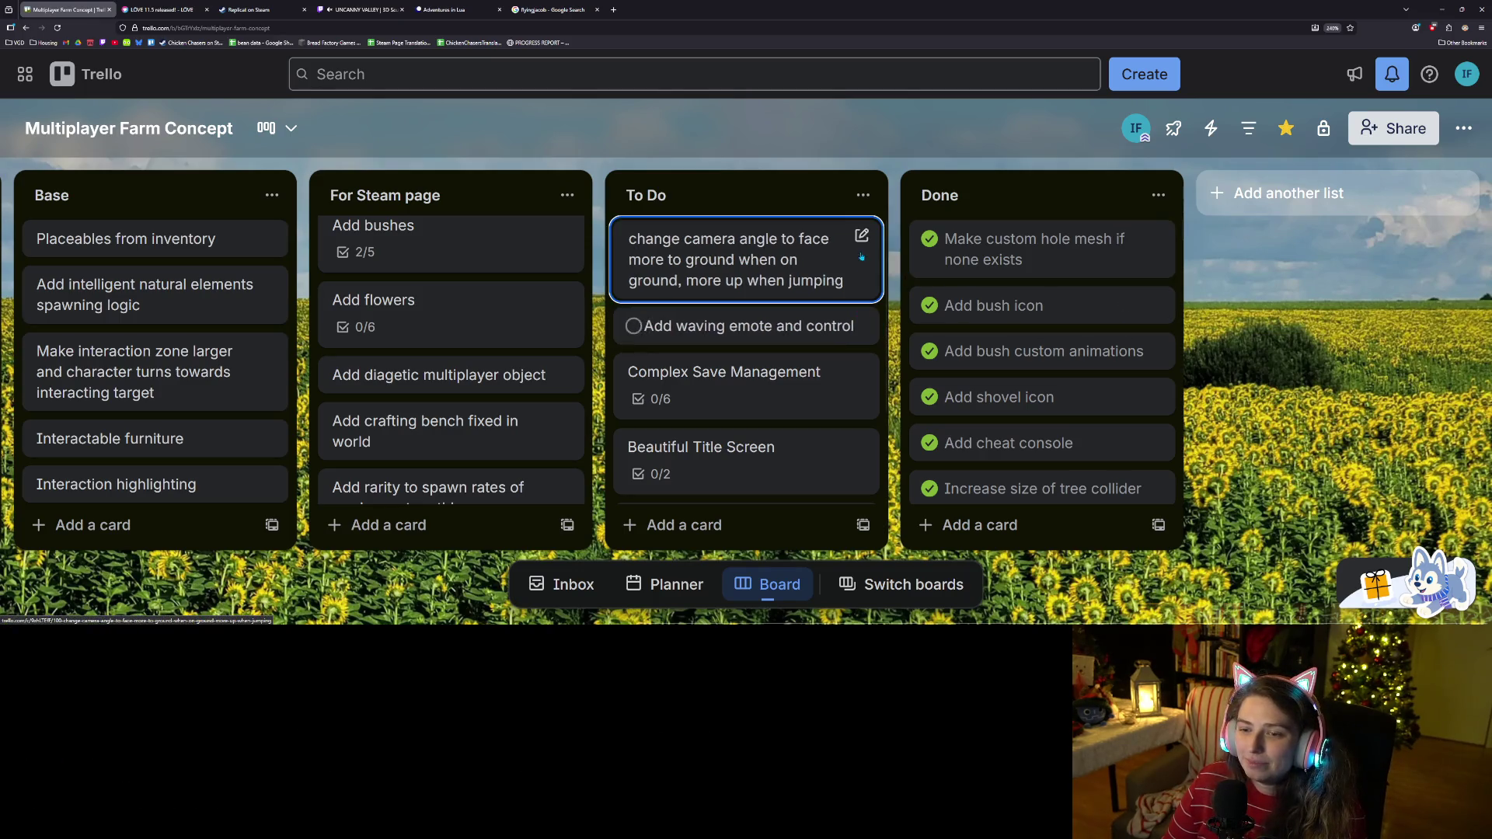
# Scroll the To Do list down to the 'Add tree seed object' card.
pyautogui.scroll(-3, 837, 371)
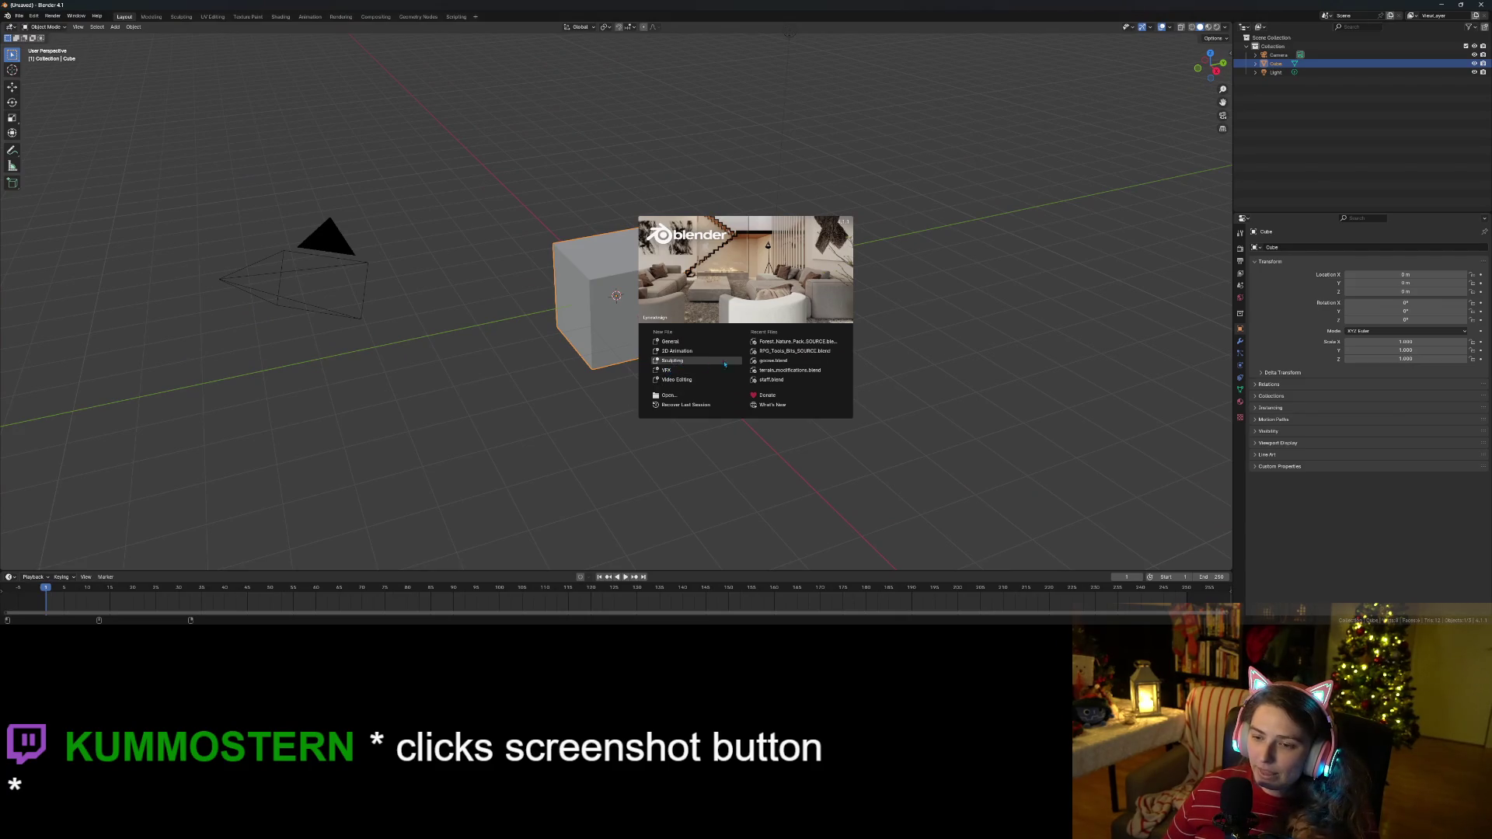
# Open Forest_Nature_Pack_SOURCE.blend and hide the rock_hole mesh.
pyautogui.click(812, 342)
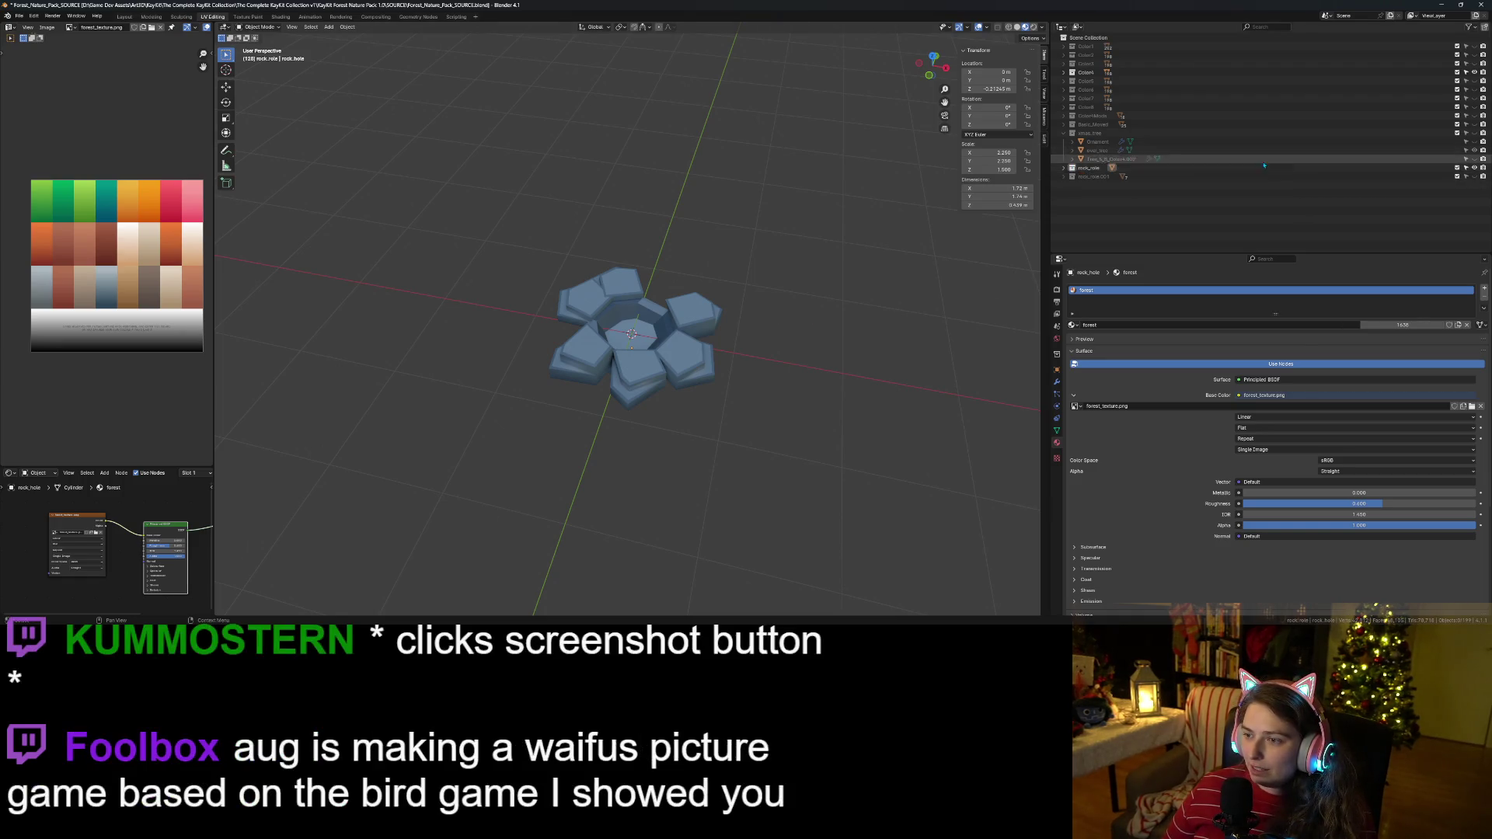
pyautogui.click(1474, 168)
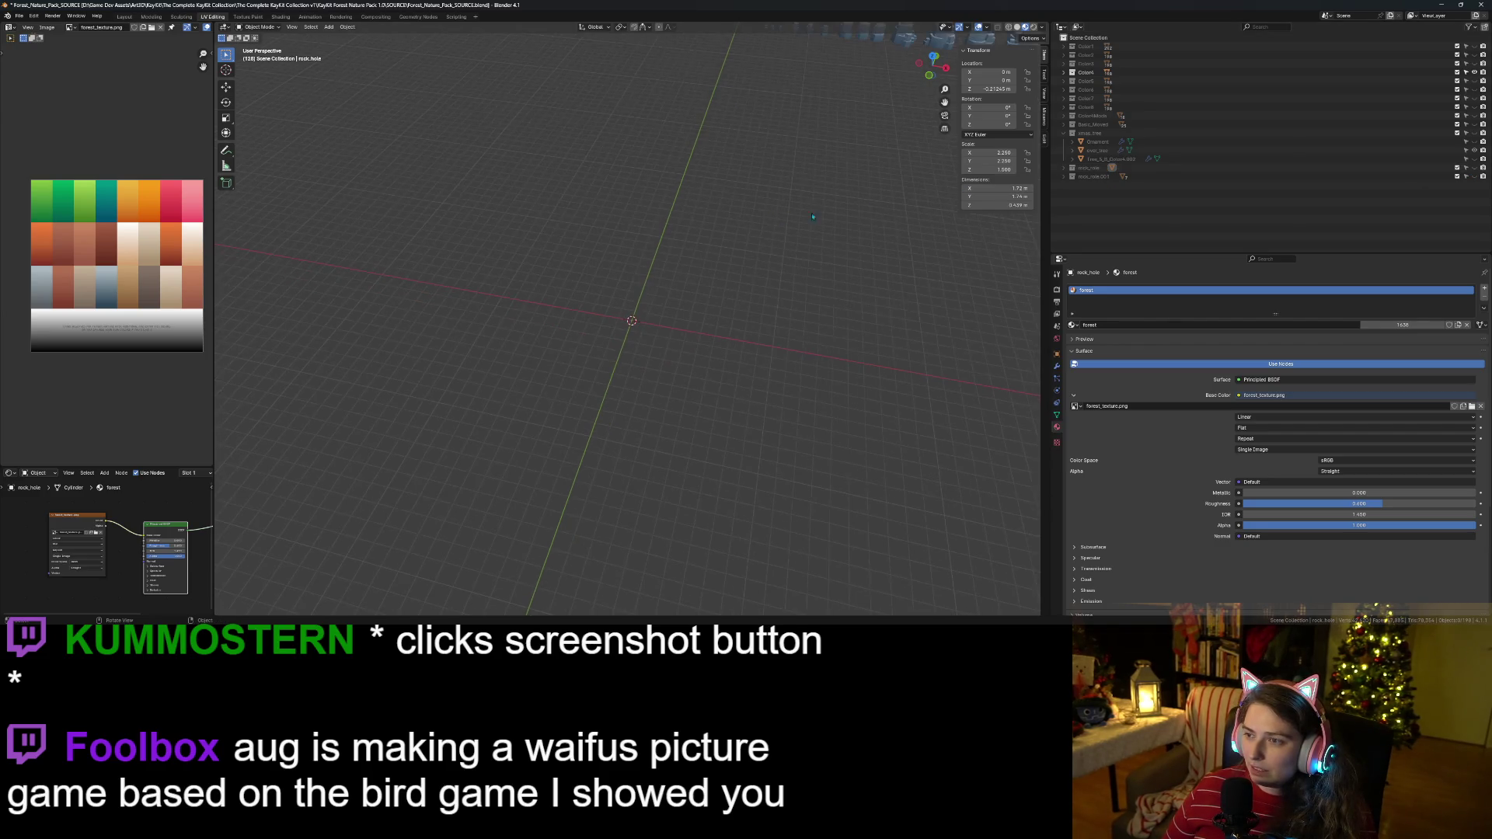
# Expand the Color4 collection and scroll through its tree objects.
pyautogui.click(1086, 72)
pyautogui.click(1064, 73)
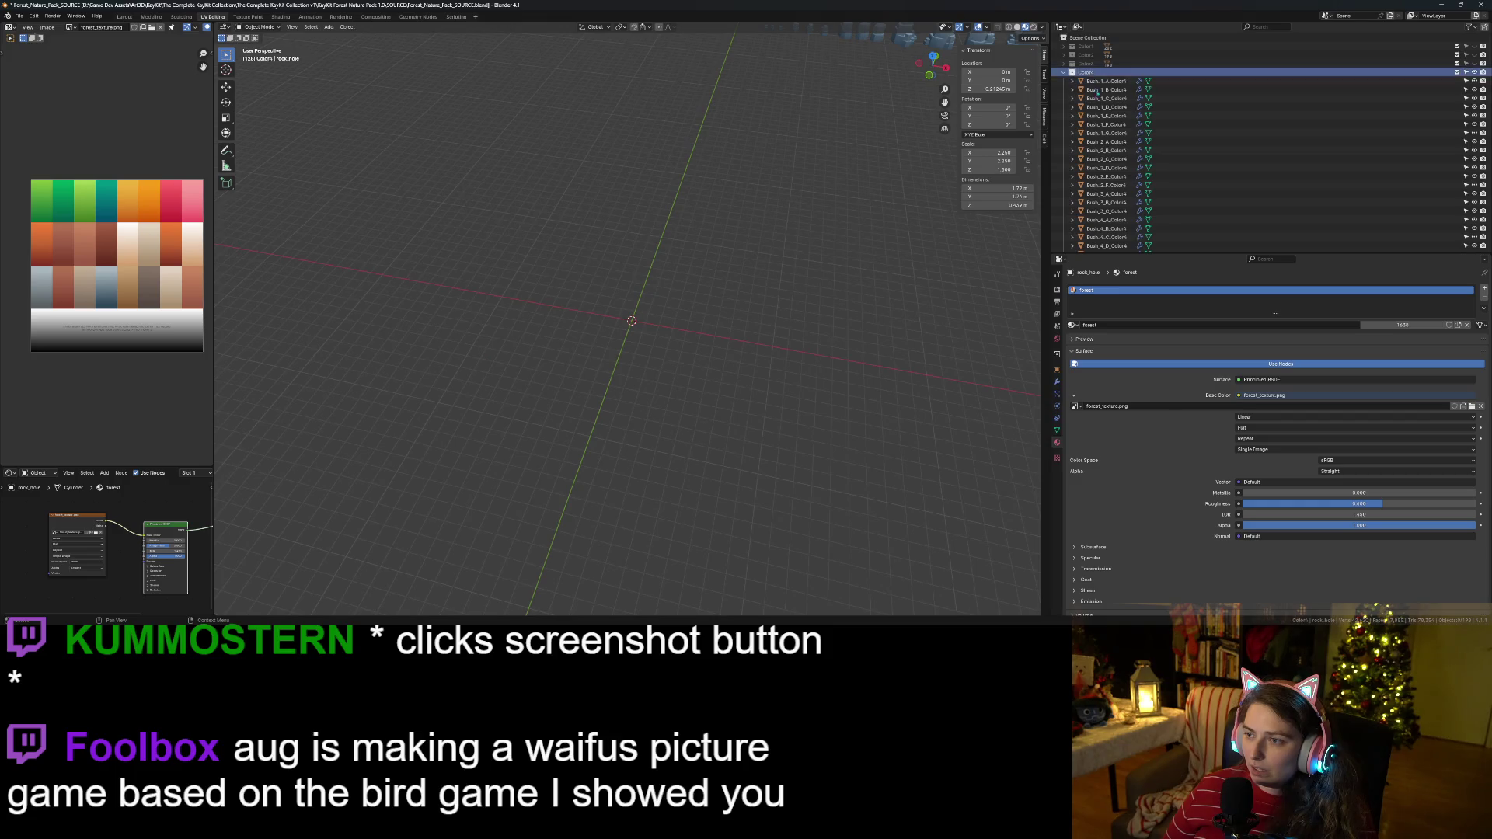
pyautogui.scroll(-15, 1092, 211)
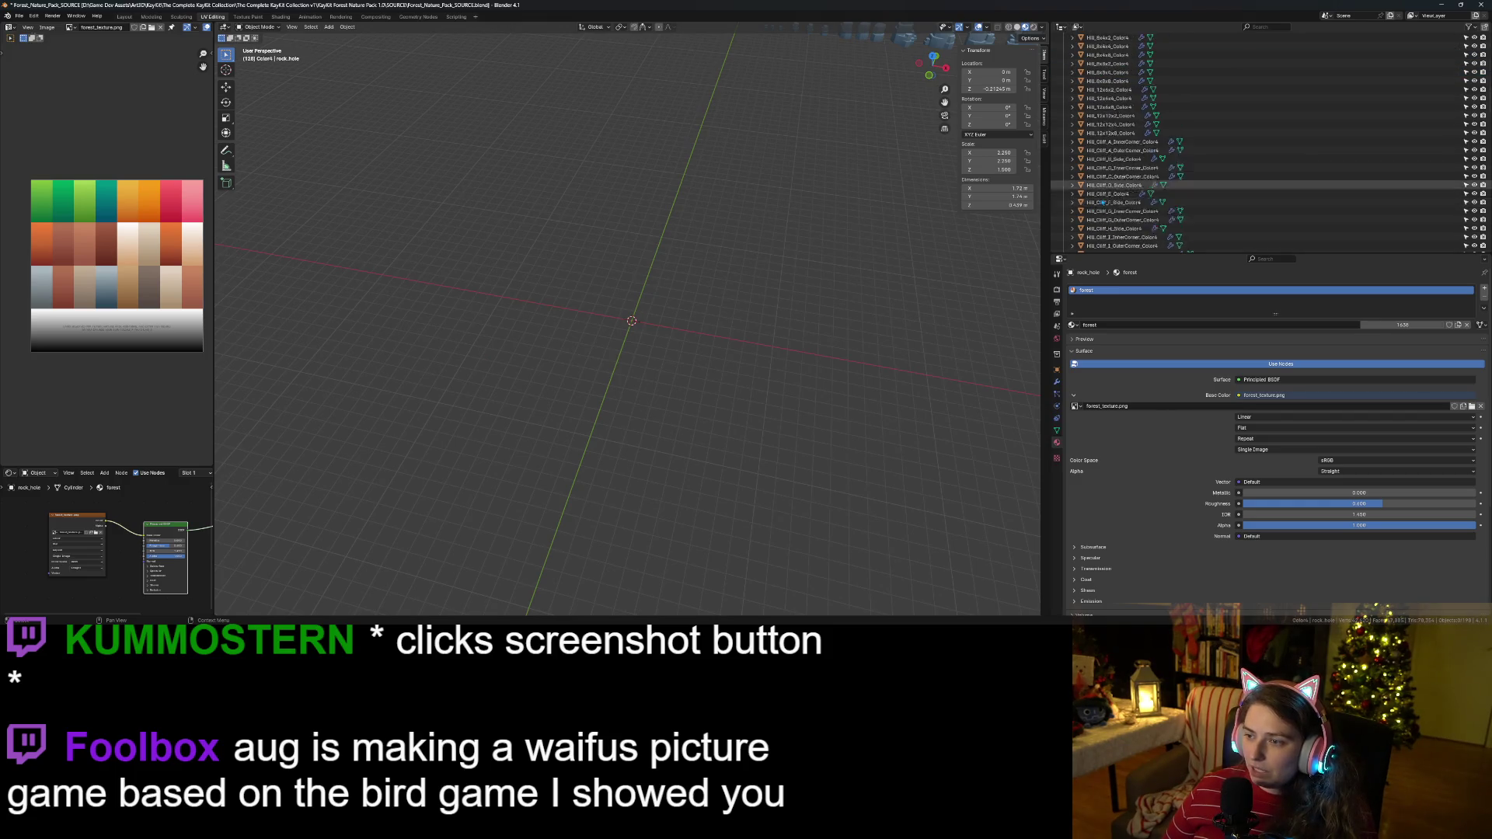
pyautogui.scroll(-15, 1103, 203)
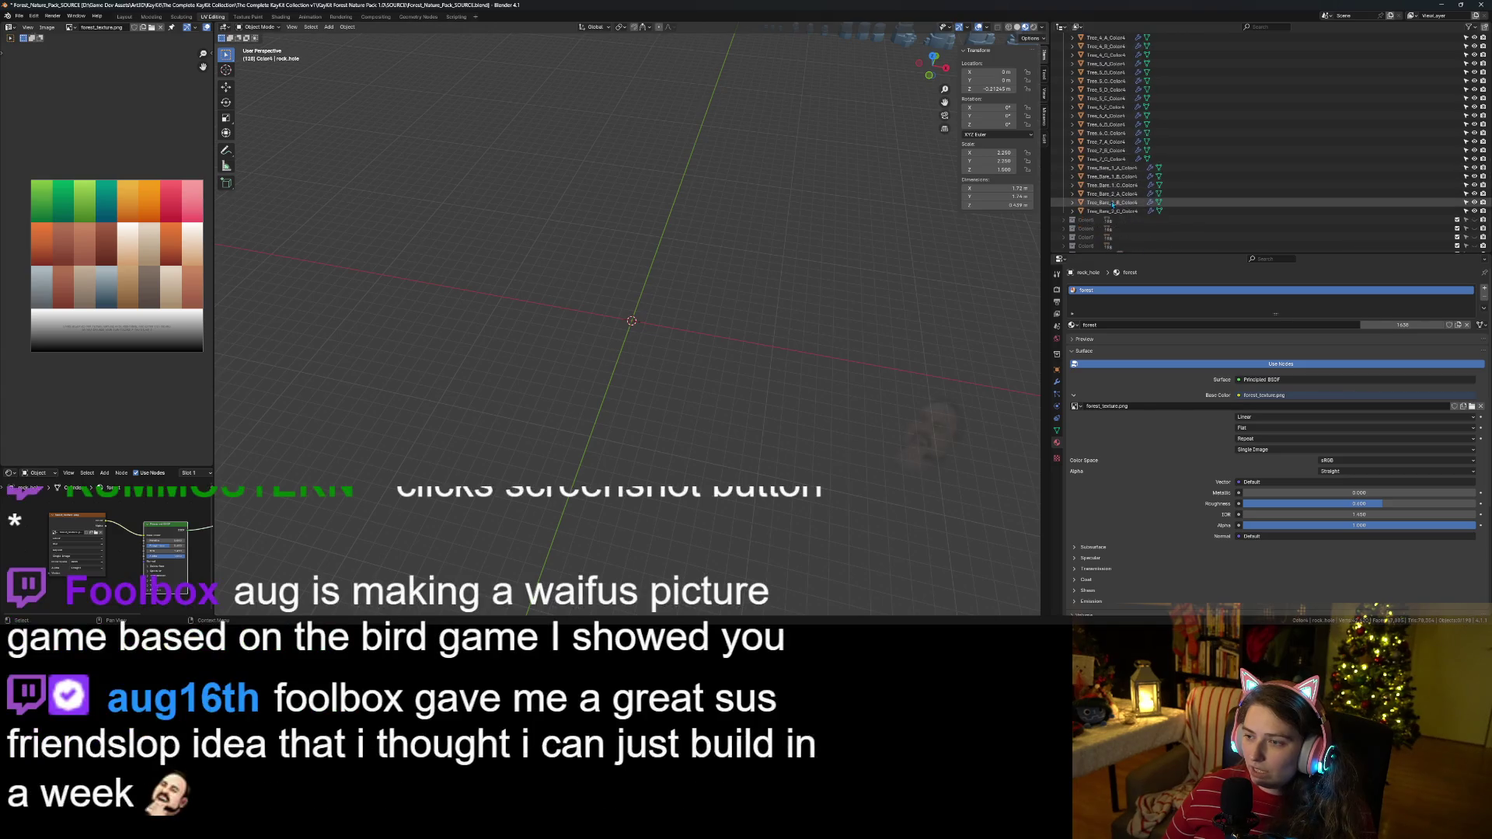
pyautogui.scroll(4, 1112, 195)
# Frame the Tree_2_B_Color4 tree and orbit the view around it.
pyautogui.click(1103, 115)
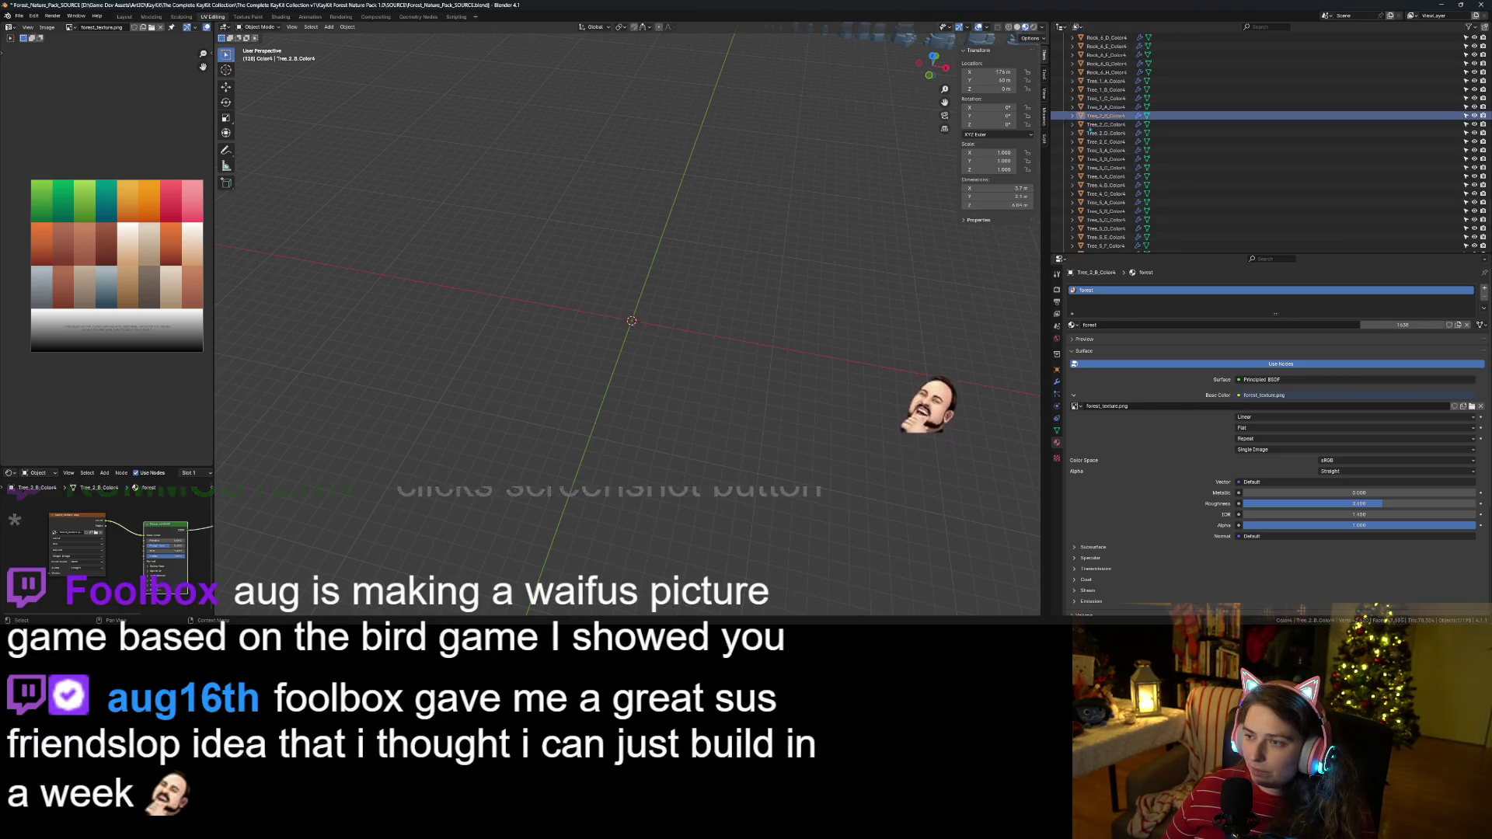
pyautogui.press('KP_Decimal')
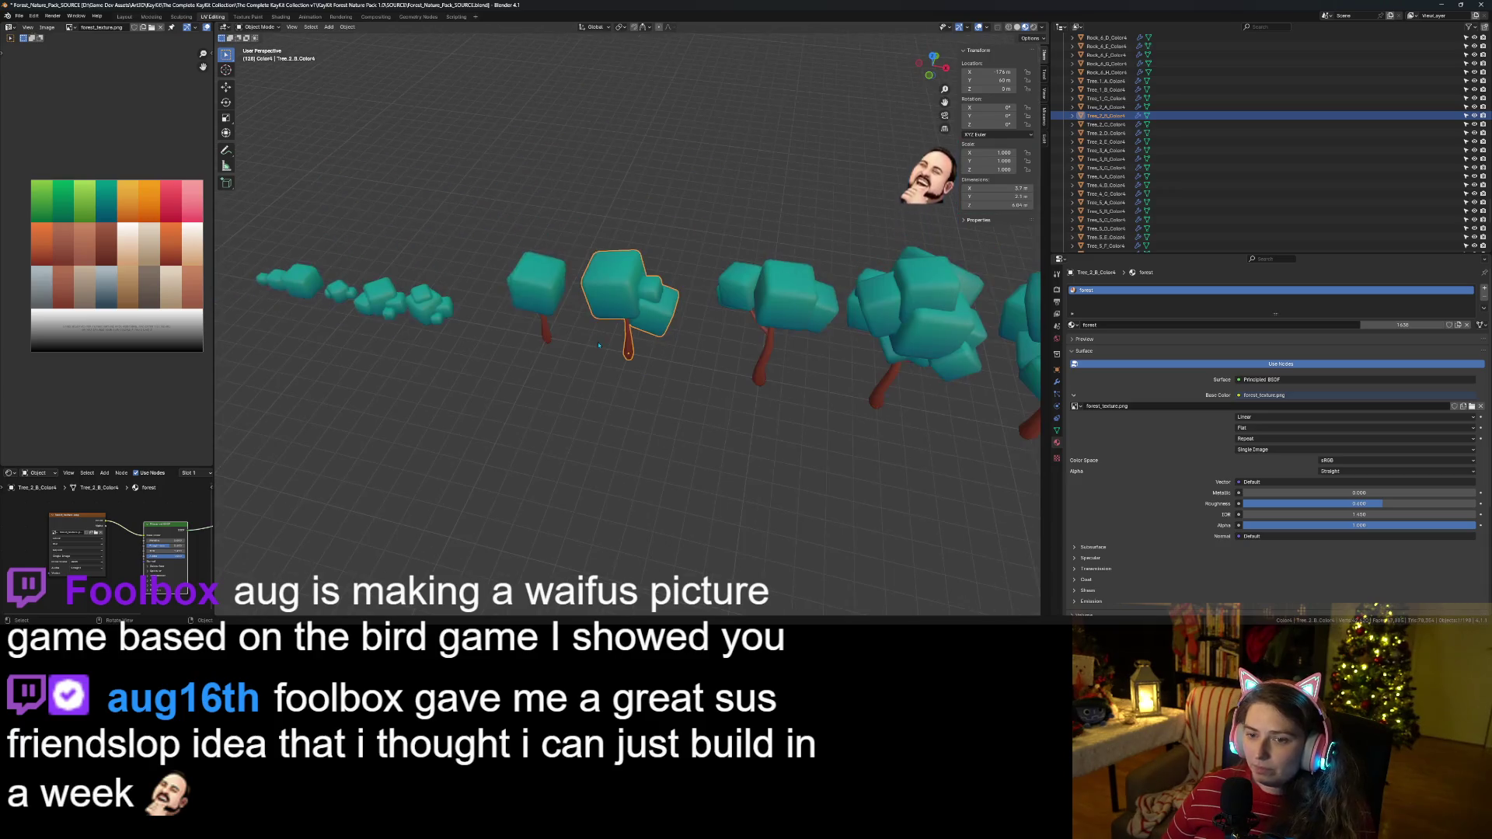
pyautogui.moveTo(657, 313)
pyautogui.mouseDown()
pyautogui.moveTo(531, 367)
pyautogui.moveTo(568, 437)
pyautogui.mouseUp()
# Frame the small bush, then zoom out and pan along the row of trees.
pyautogui.click(547, 496)
pyautogui.press('KP_Decimal')
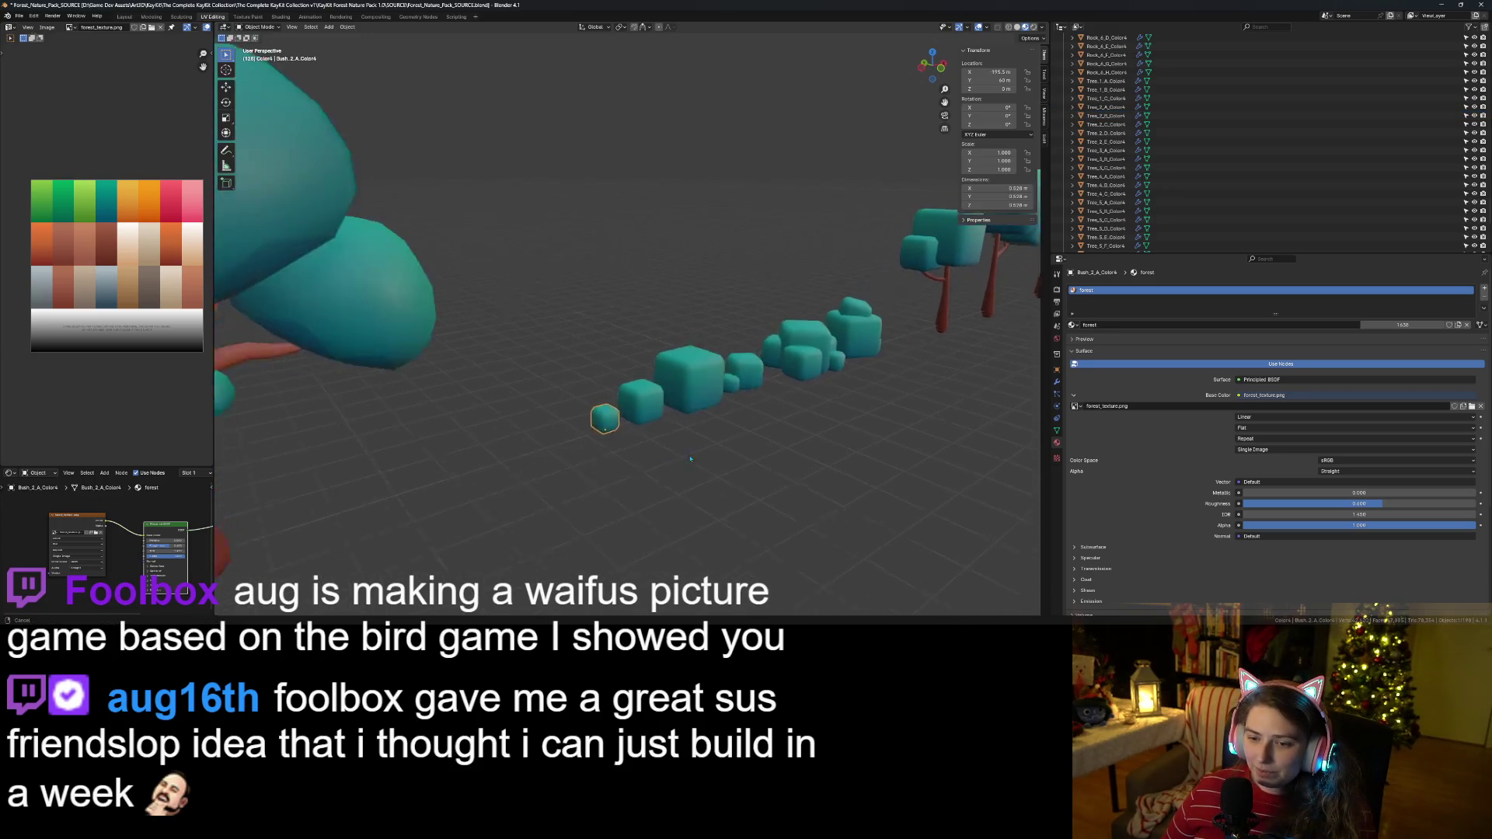
pyautogui.moveTo(735, 469); pyautogui.dragTo(762, 465)
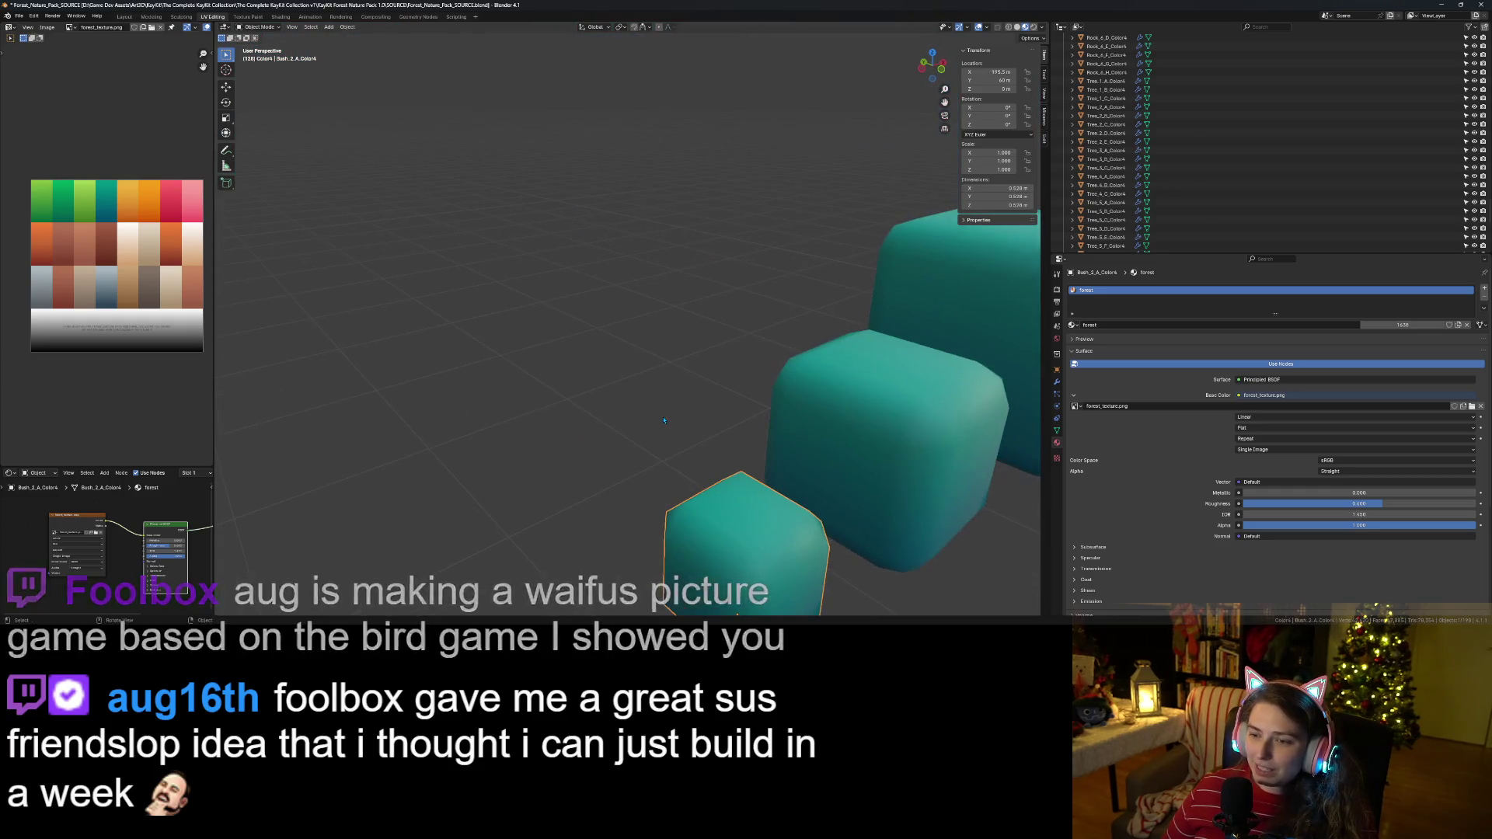
pyautogui.scroll(-5, 769, 464)
pyautogui.scroll(-4, 770, 464)
pyautogui.moveTo(870, 247); pyautogui.dragTo(807, 247)
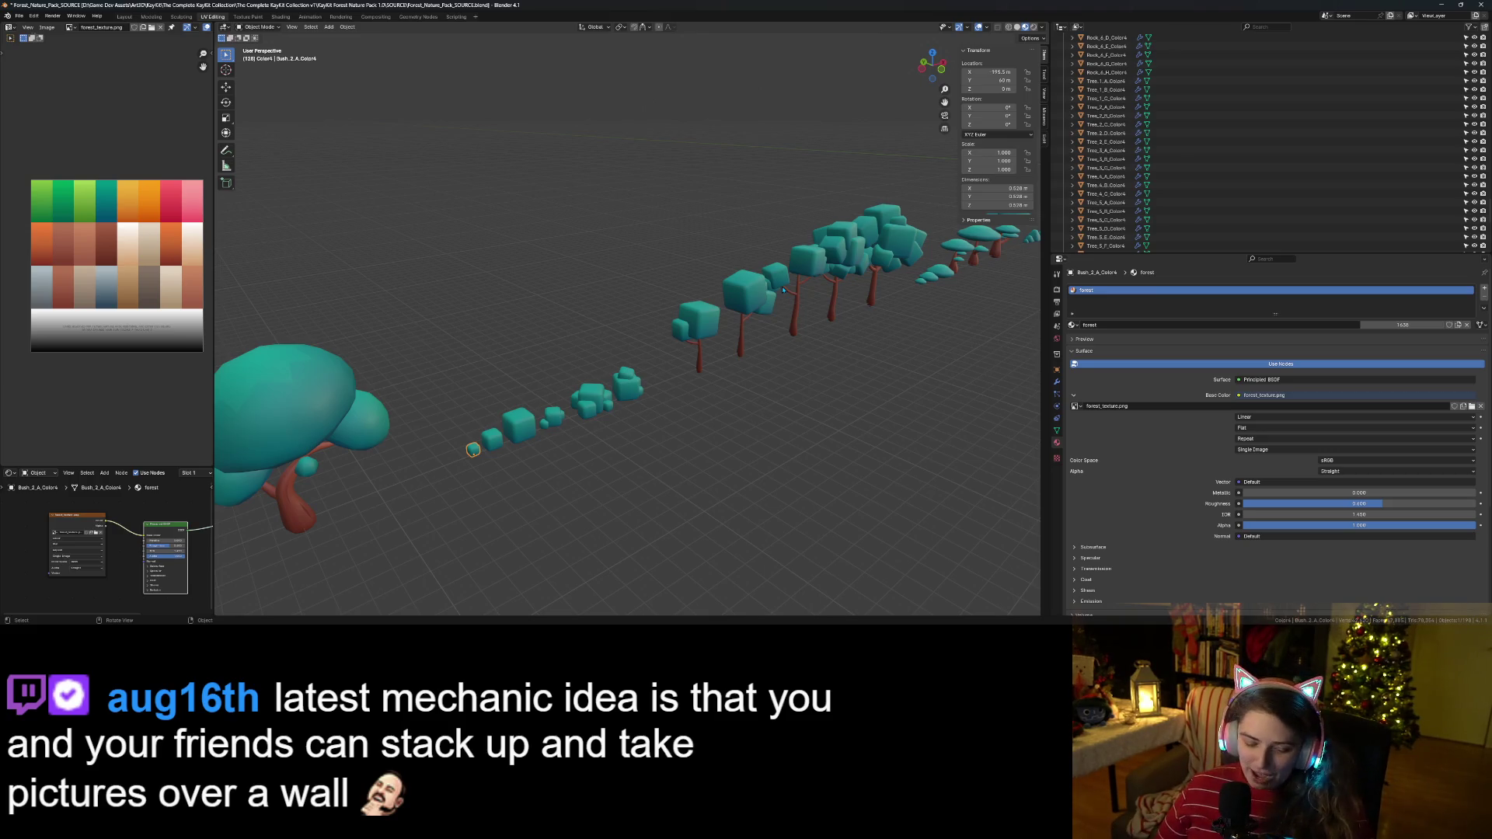
# Save Forest_Nature_Pack_SOURCE.blend and switch back to the Trello board.
pyautogui.hotkey('ctrl', 's')
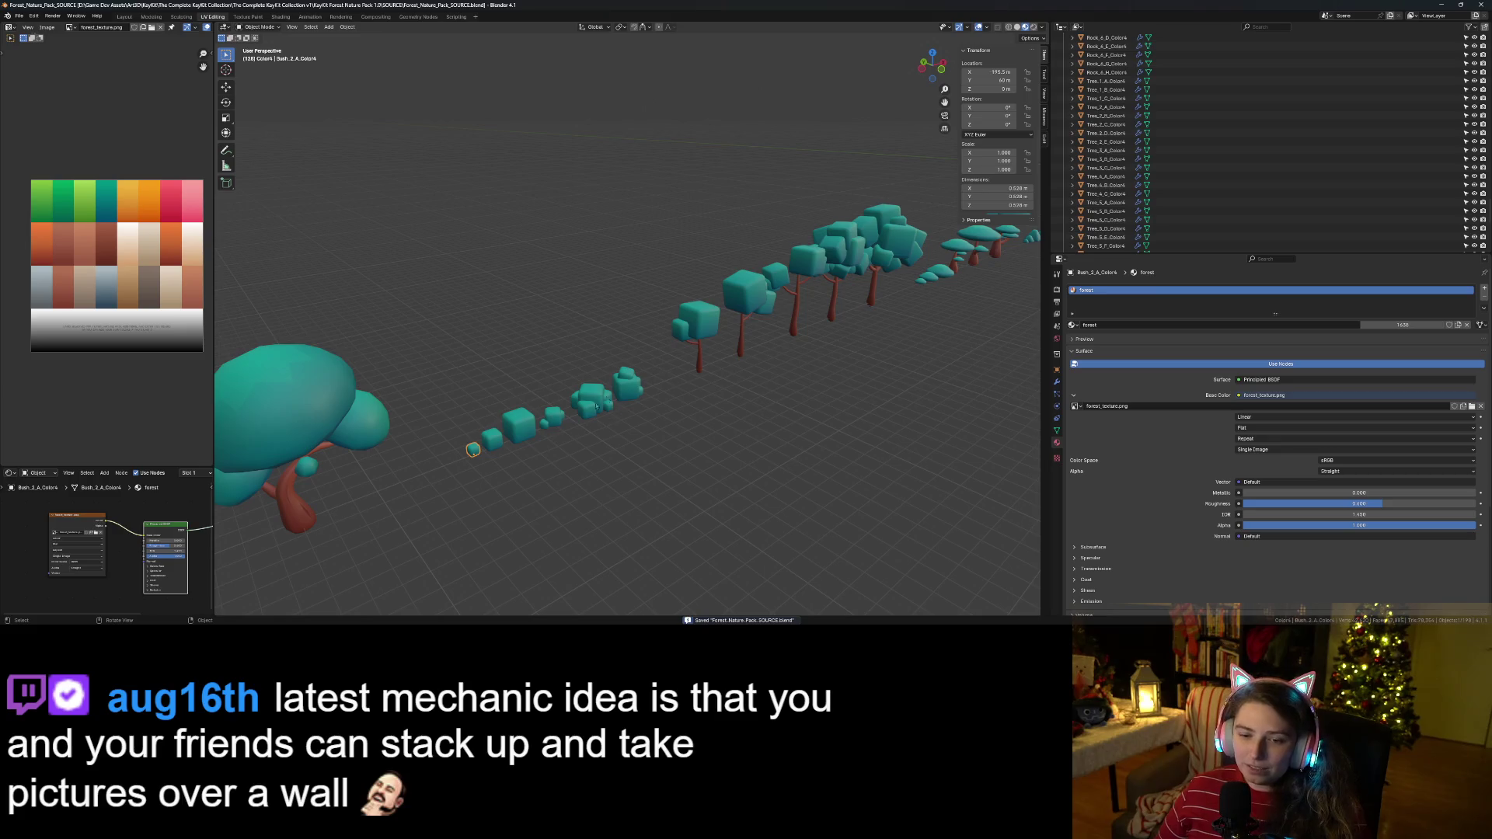
pyautogui.scroll(10, 1148, 229)
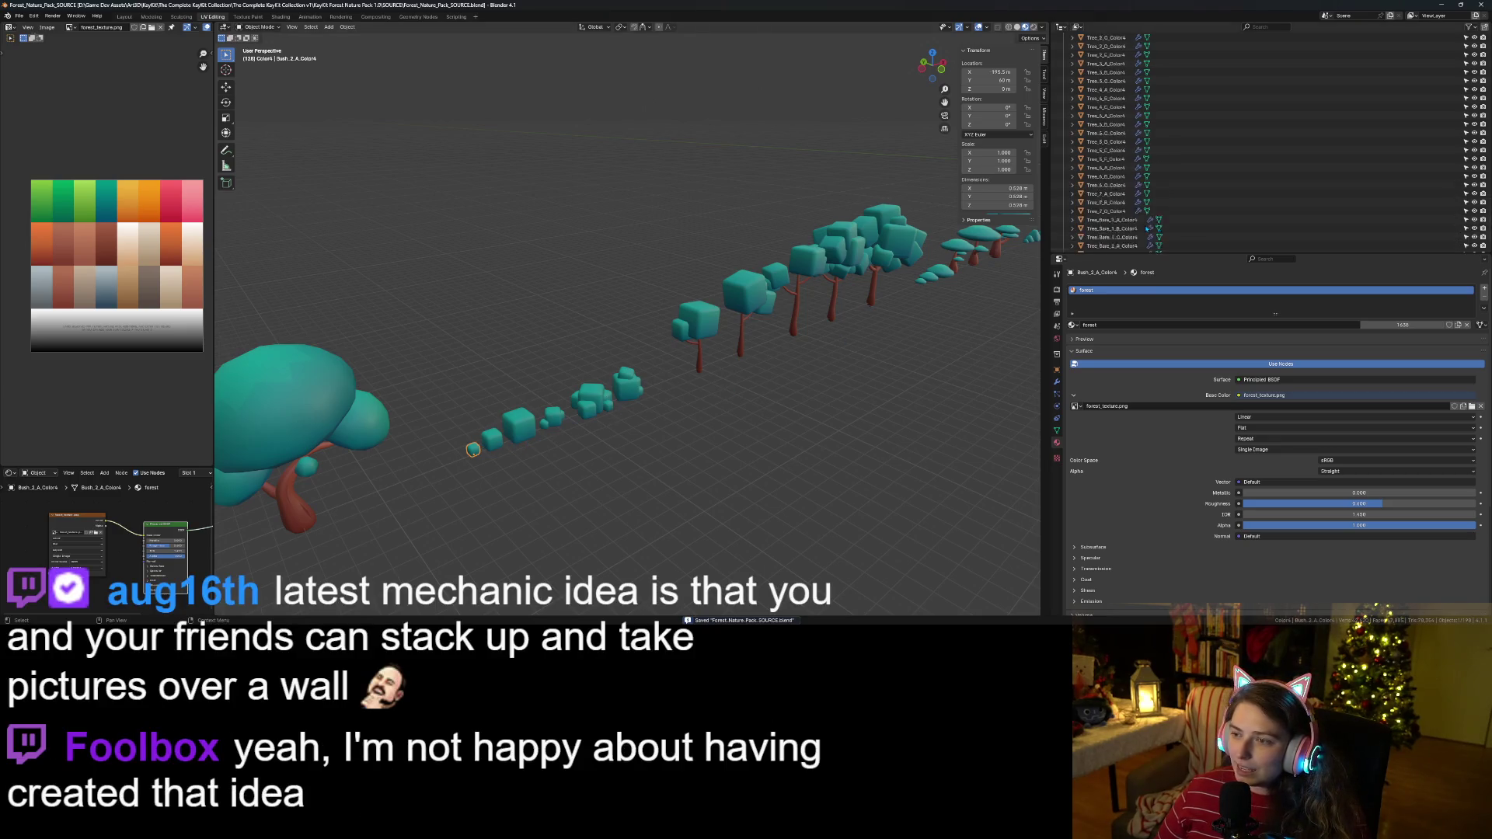
pyautogui.scroll(10, 1148, 229)
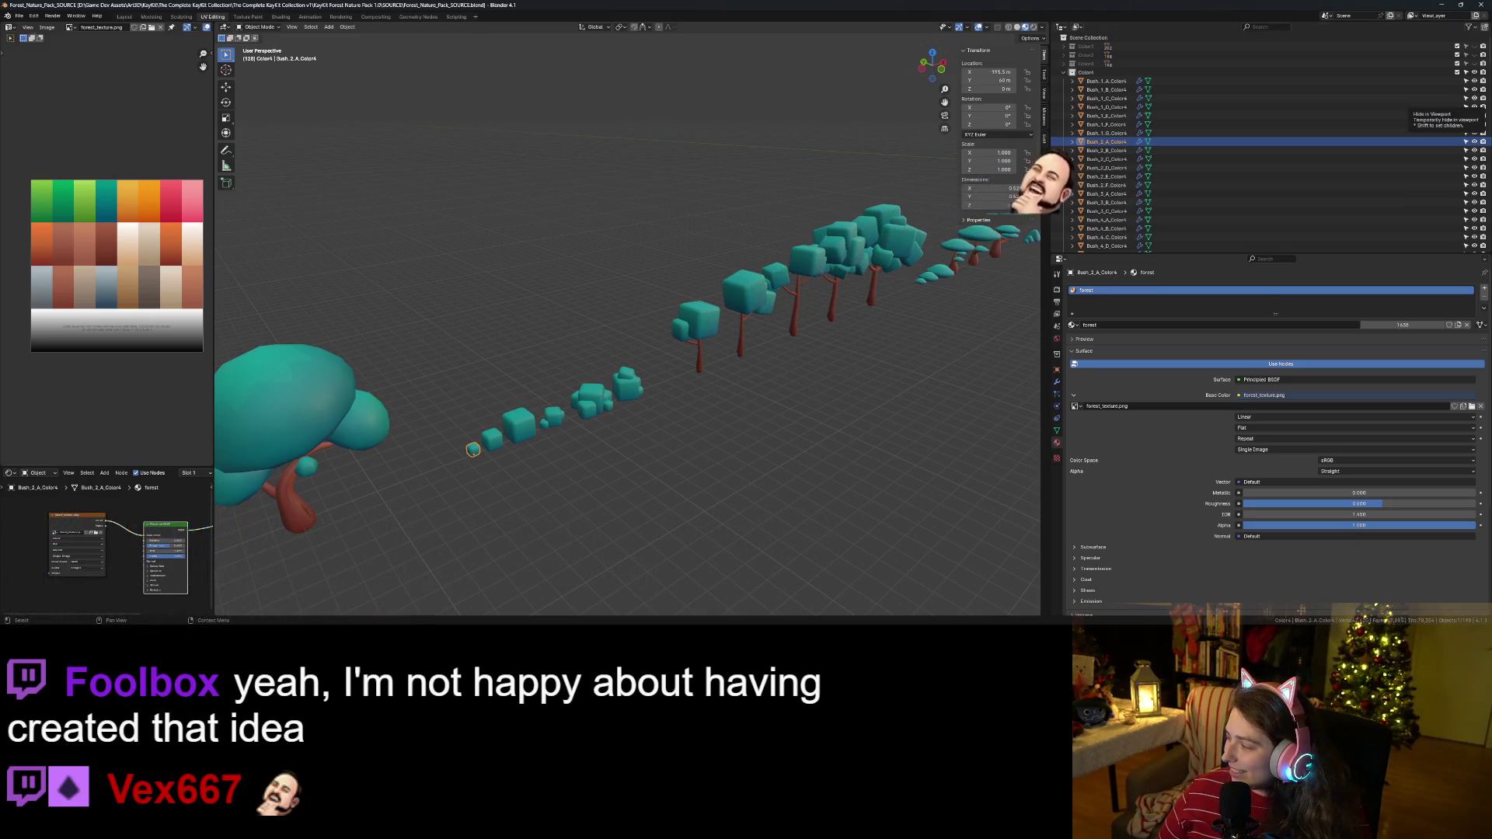
pyautogui.hotkey('alt', 'Tab')
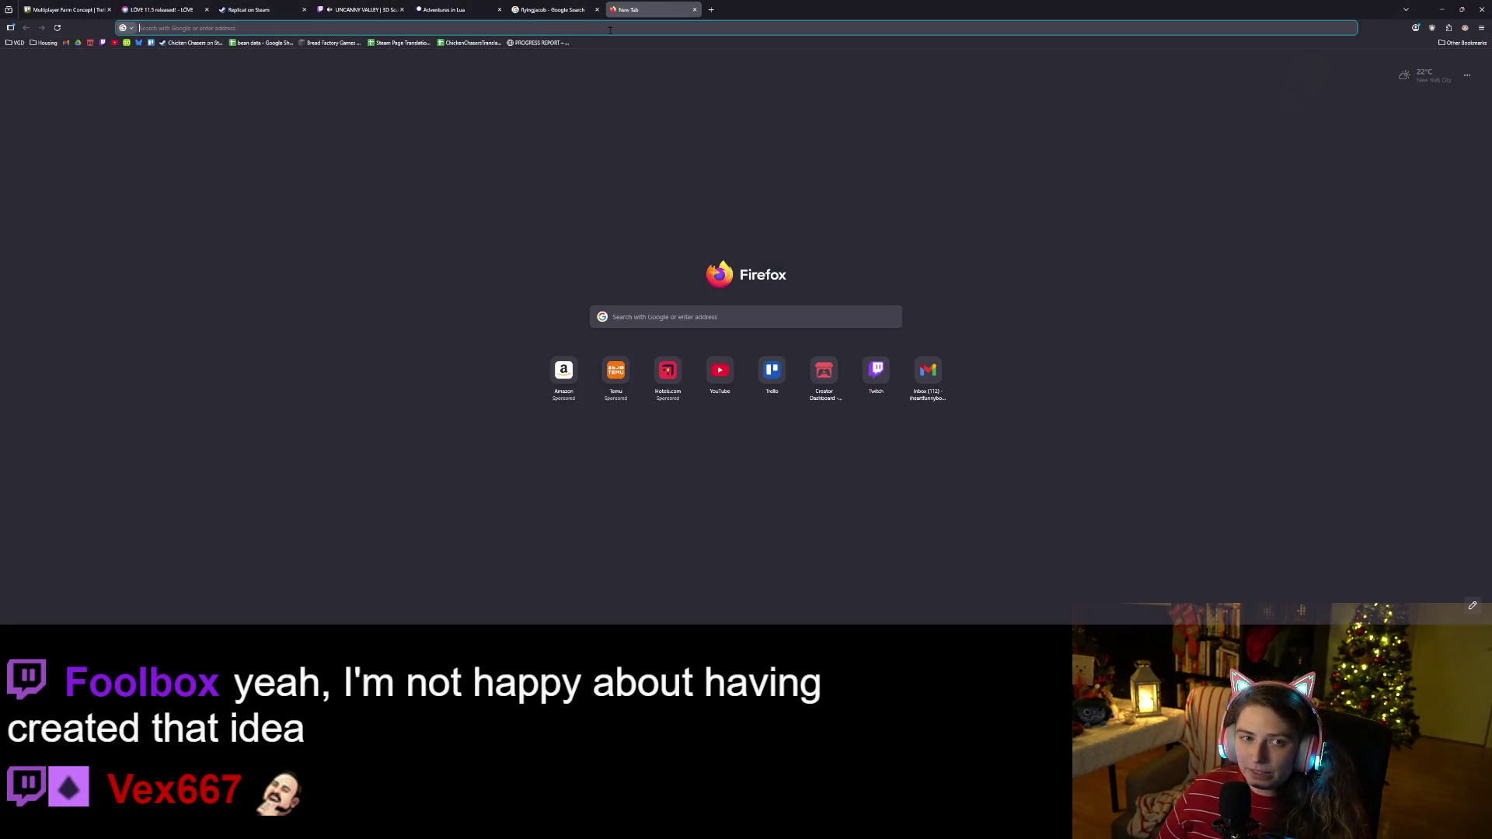
# Go to twitch.tv in a new tab and open the streamer's channel page.
pyautogui.click(614, 10)
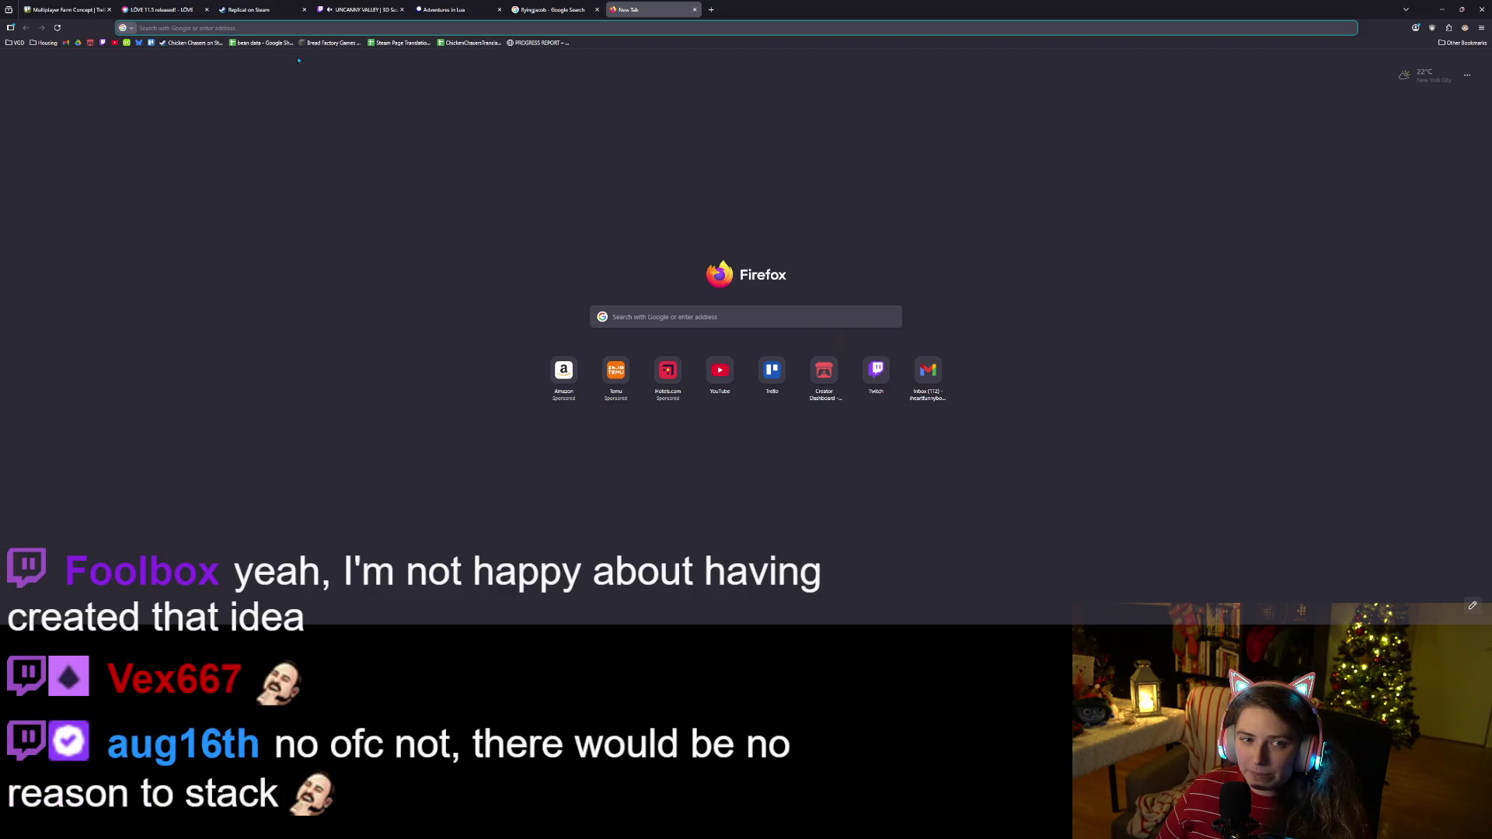
pyautogui.write('twitch.tv')
pyautogui.press('Return')
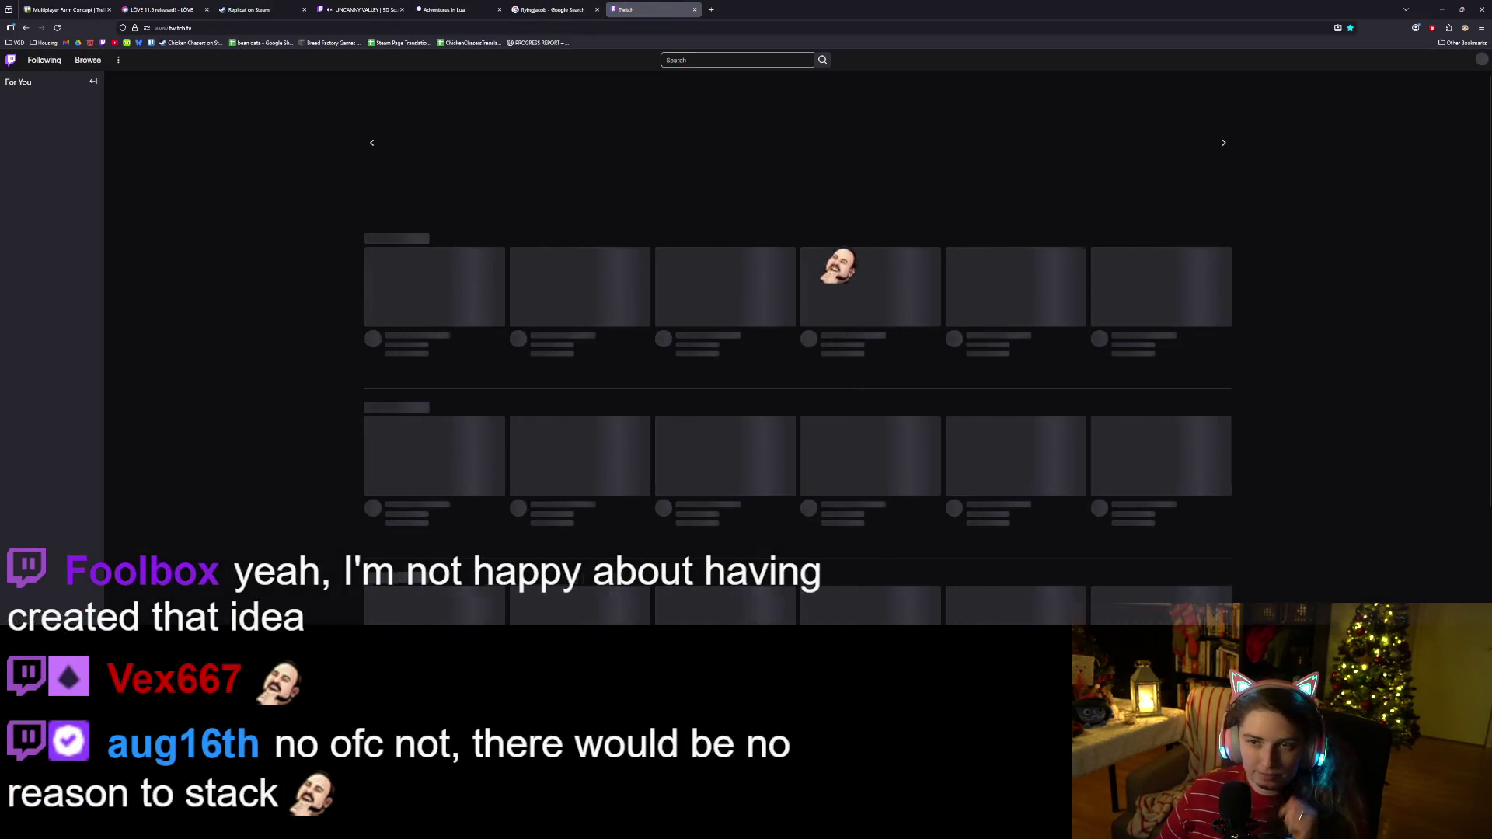
pyautogui.click(699, 60)
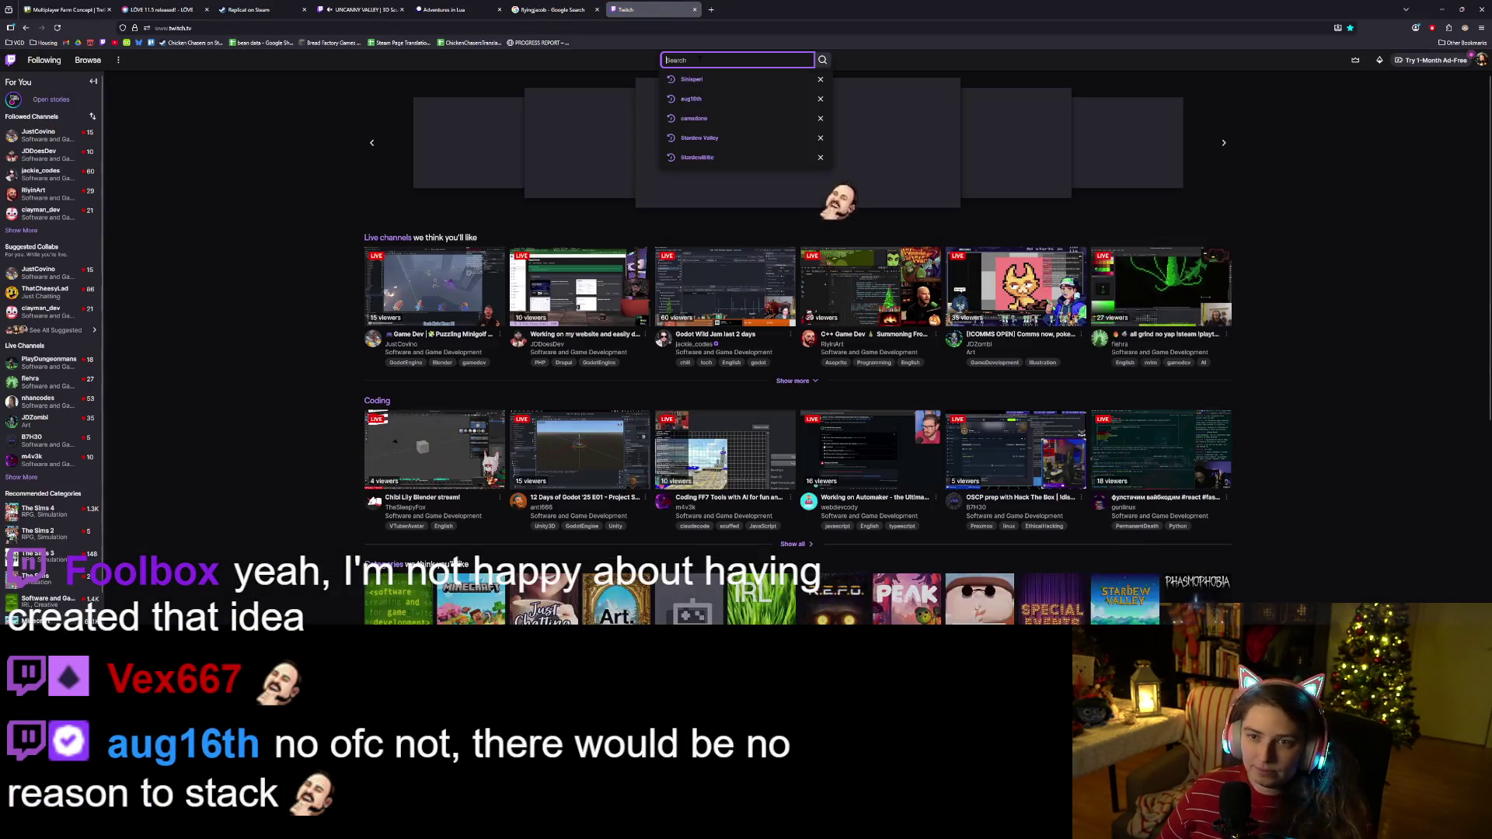
pyautogui.write('aug16')
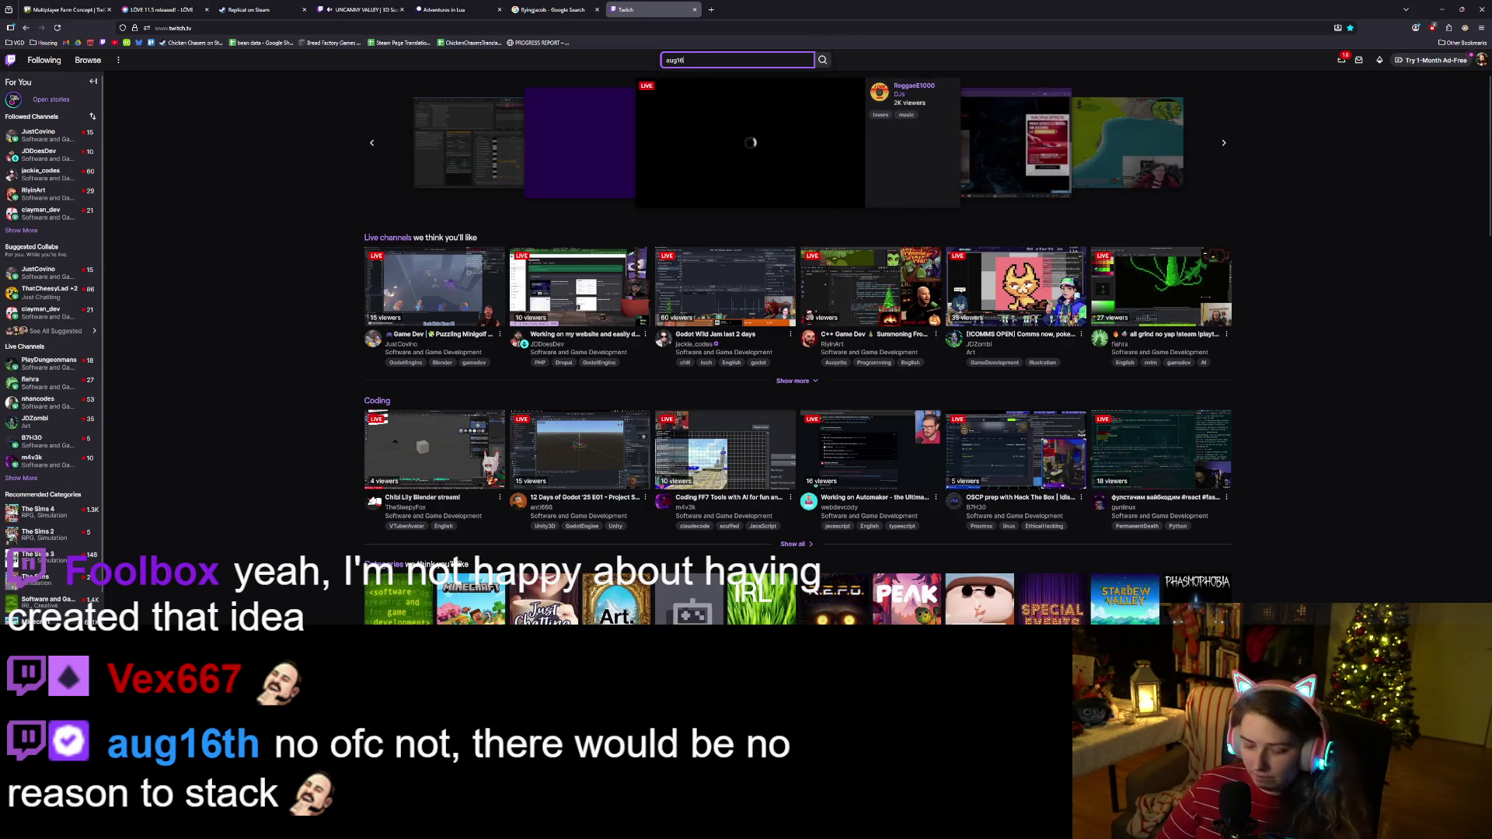
pyautogui.write('th')
pyautogui.press('Return')
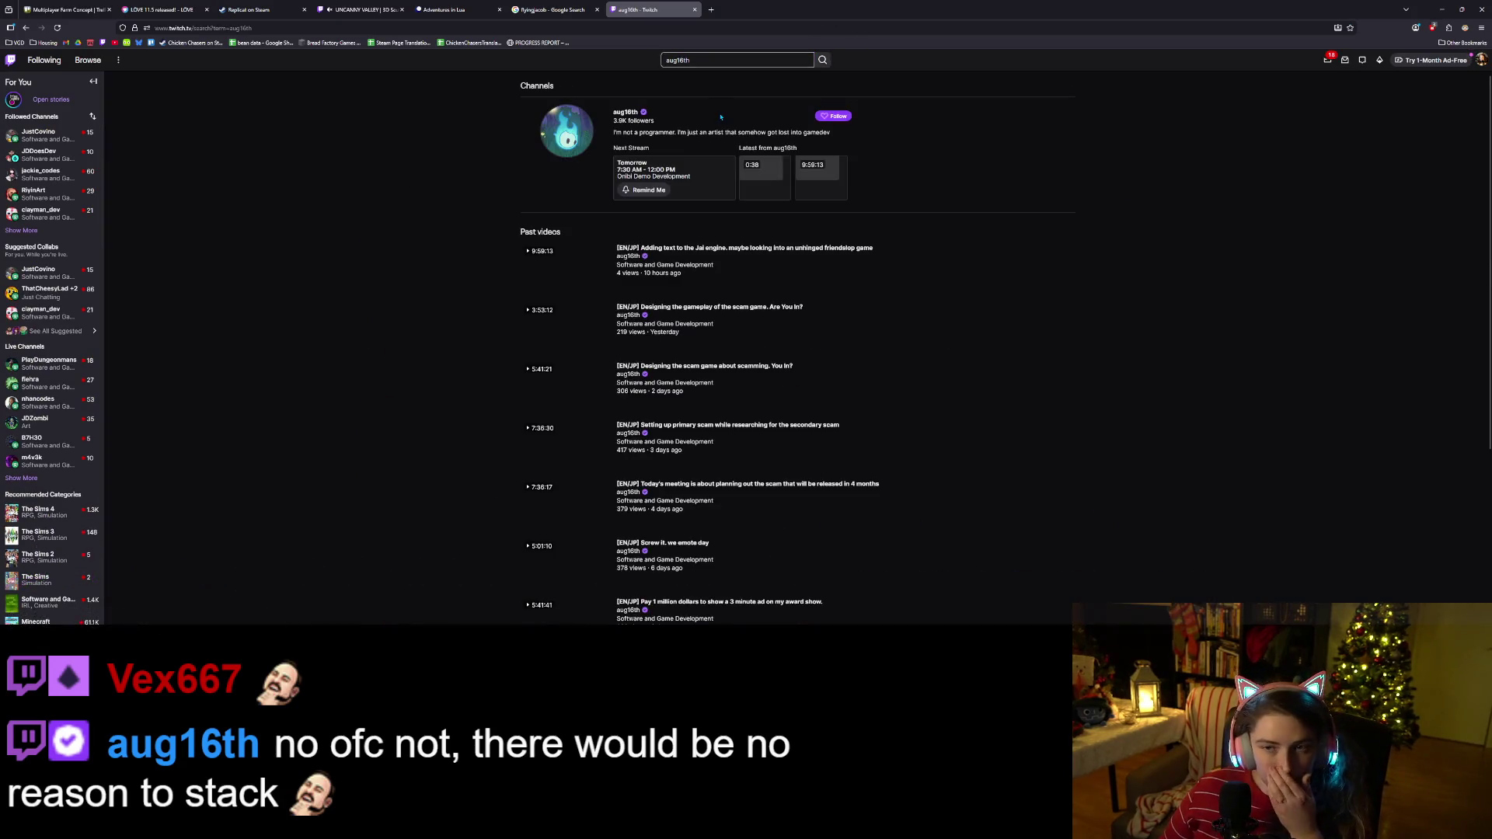
pyautogui.click(626, 112)
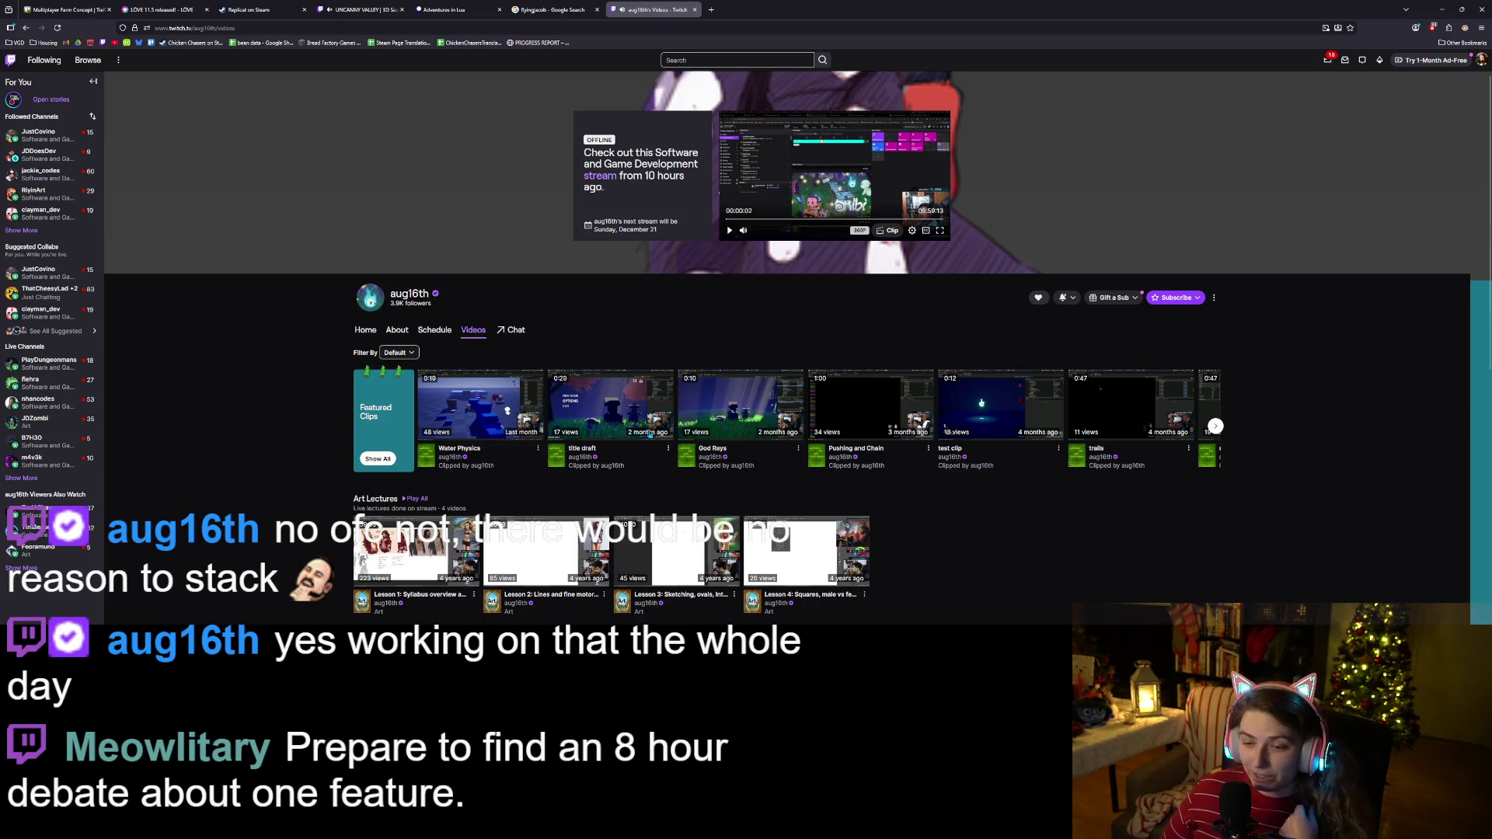
# Play the 'Adding text to the Jai engine' broadcast and jump to about 02:58.
pyautogui.scroll(-2, 439, 435)
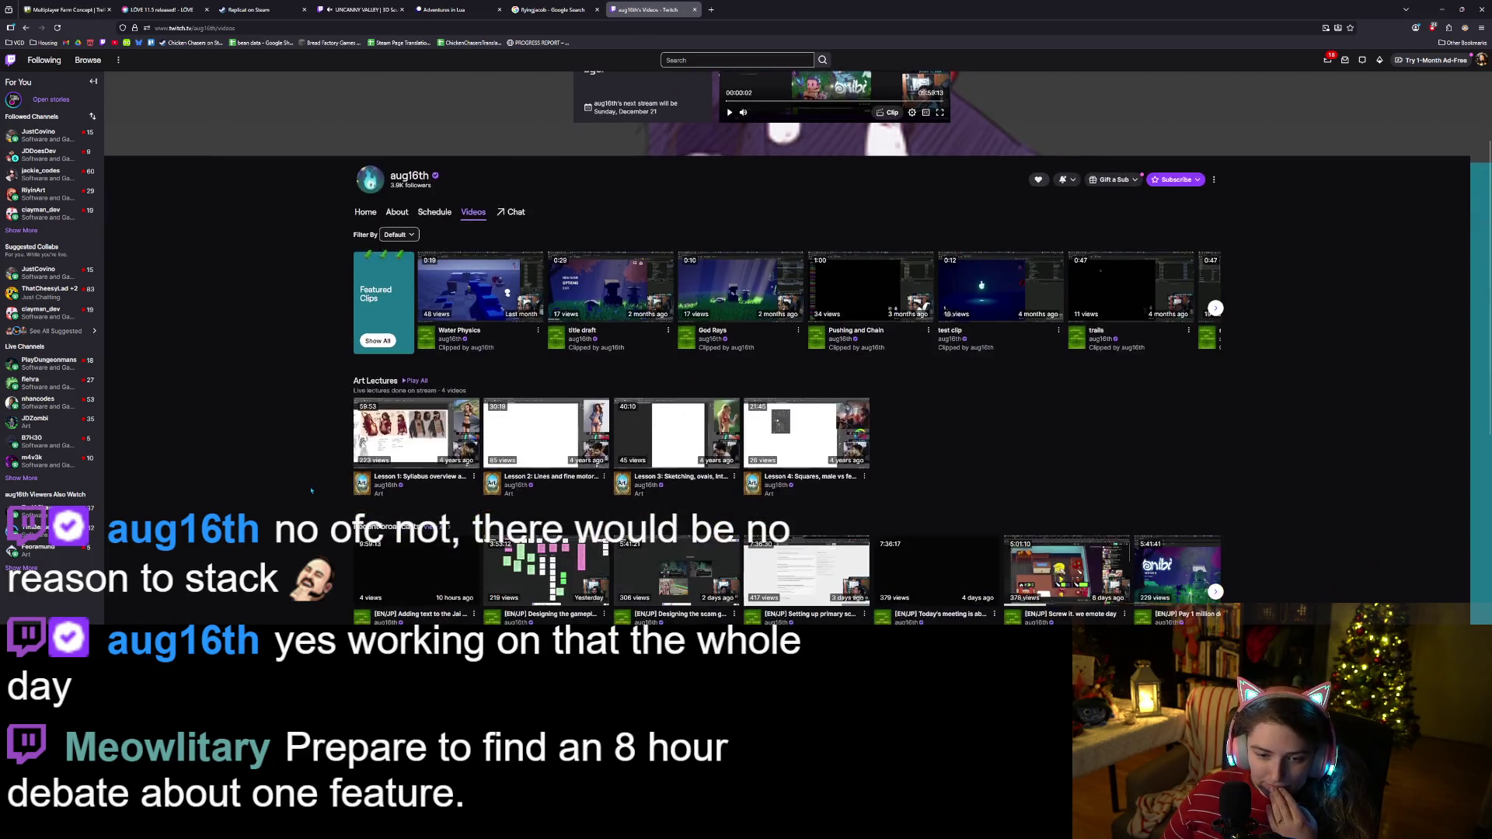
pyautogui.click(438, 435)
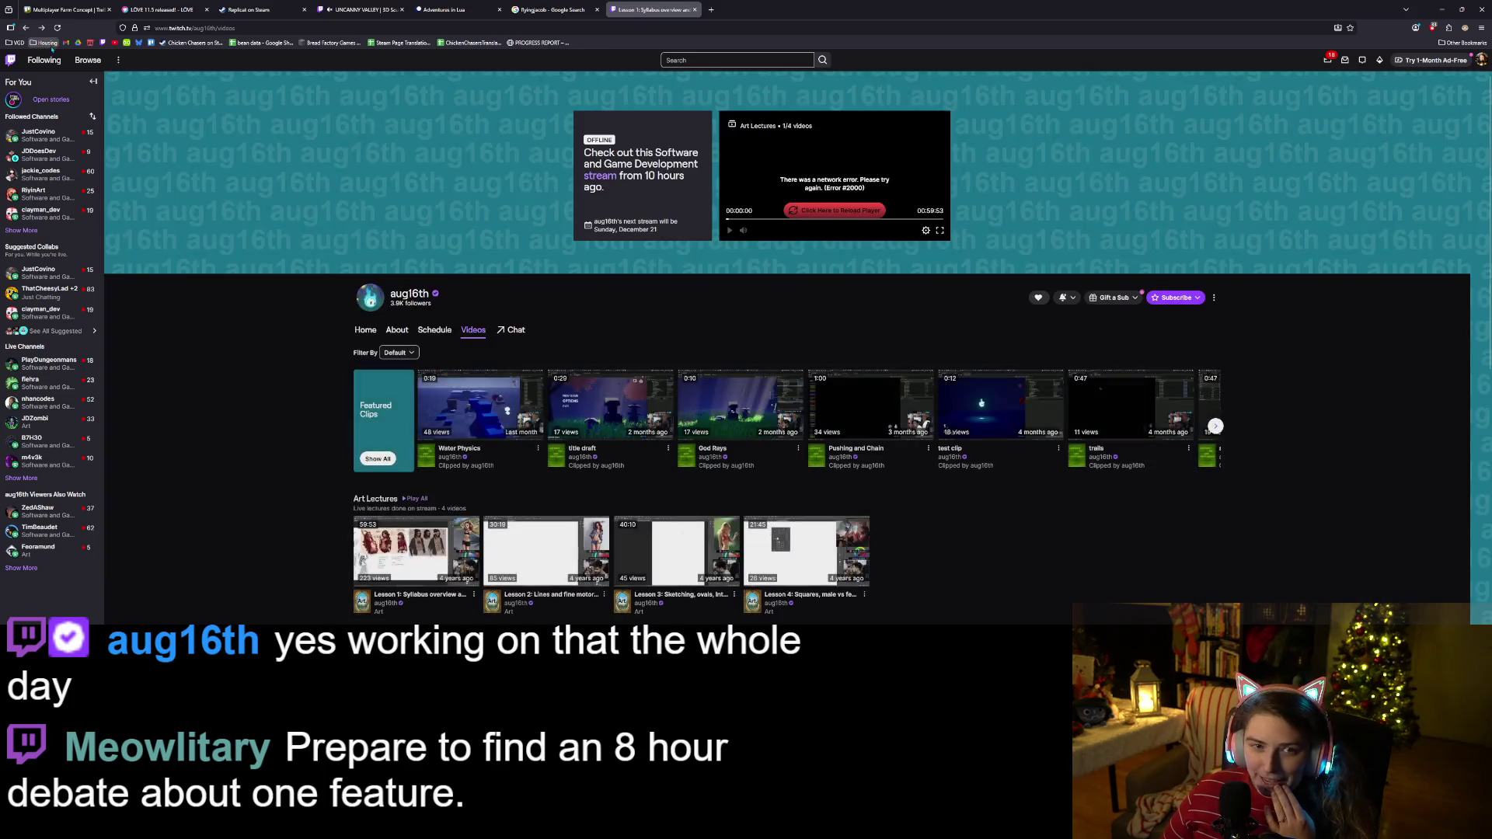
pyautogui.scroll(-3, 287, 484)
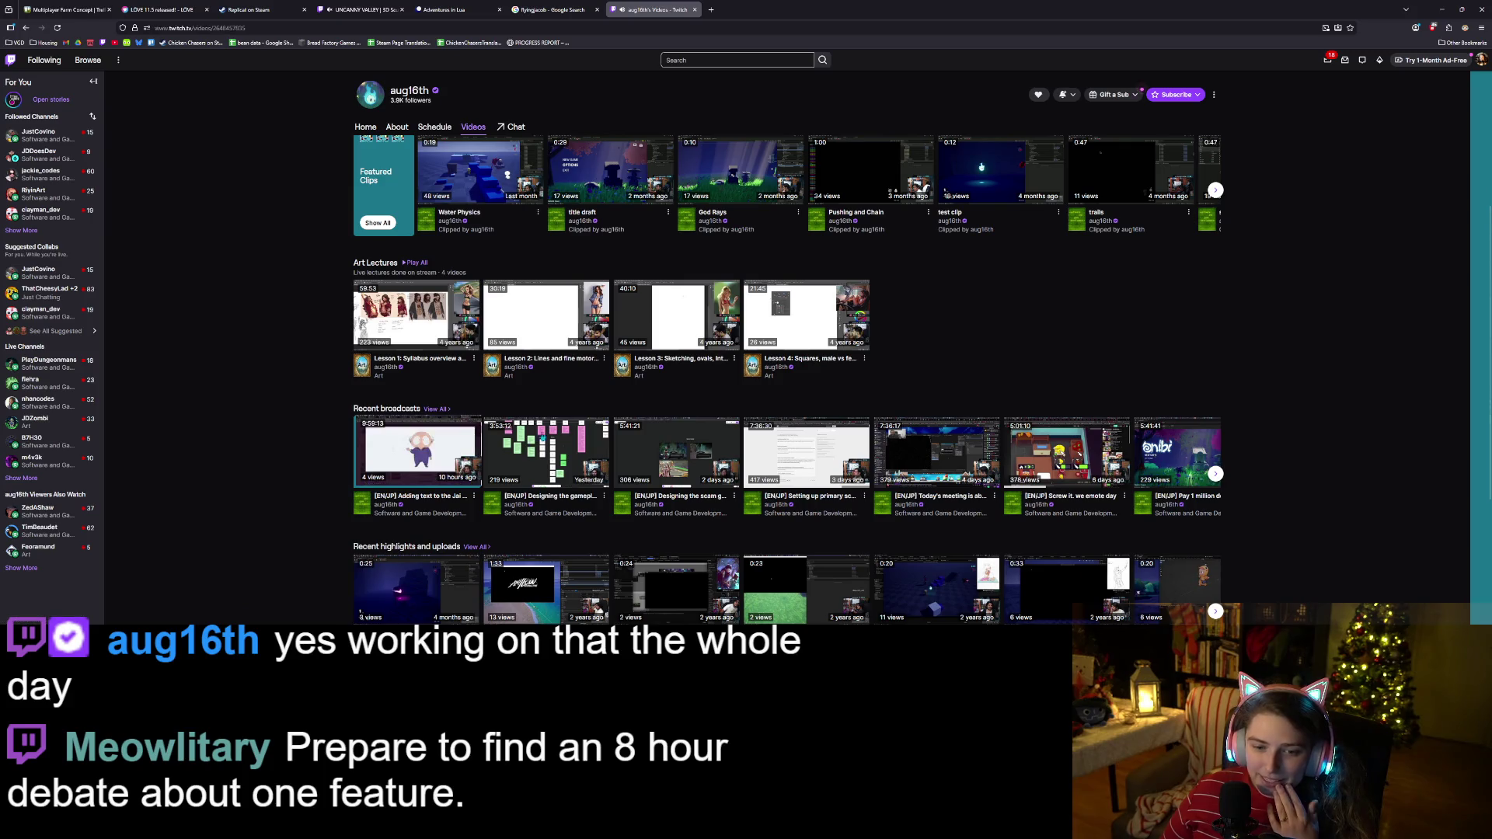
pyautogui.click(415, 454)
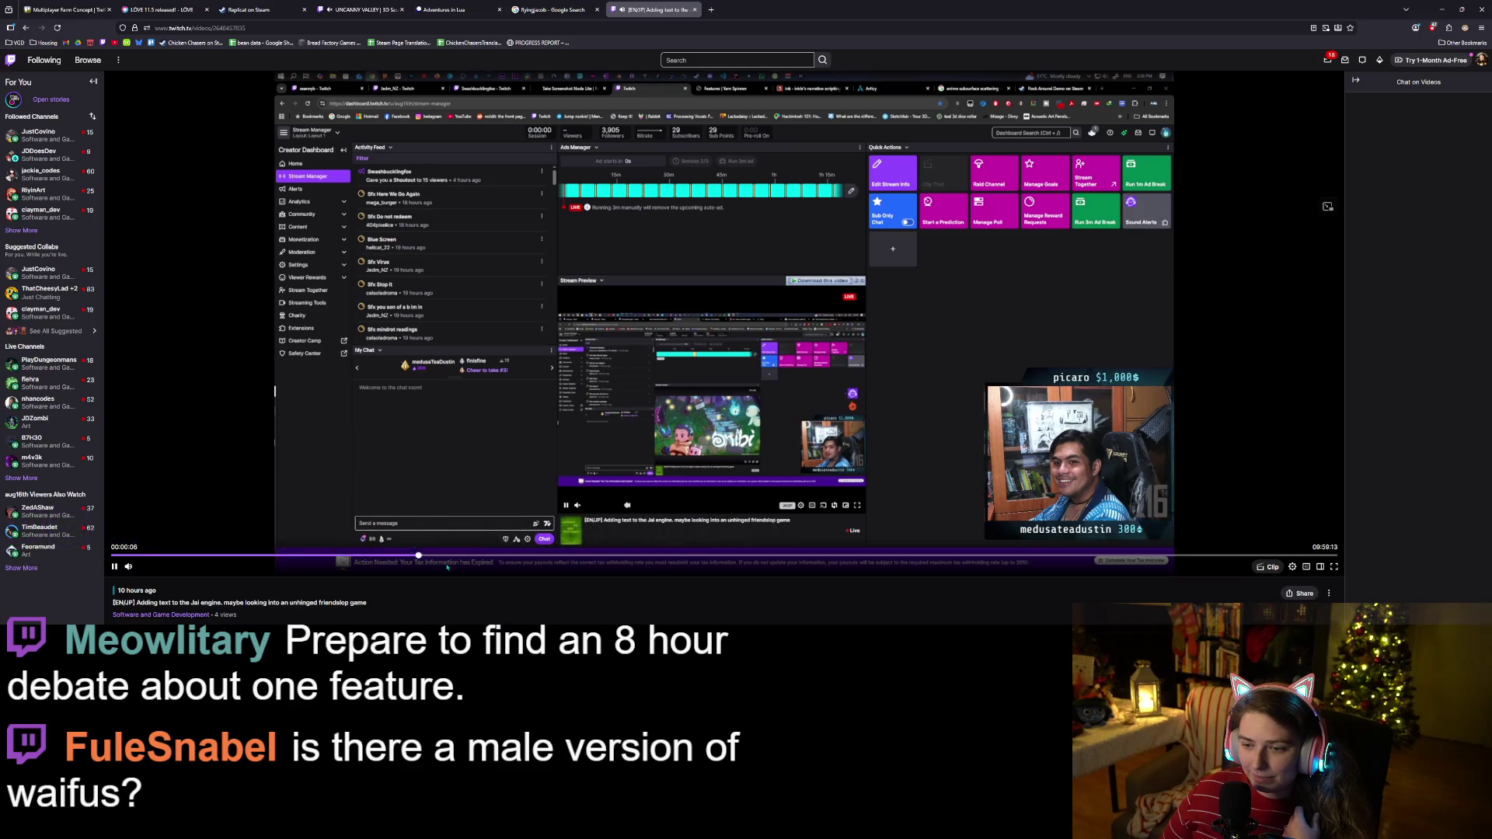
pyautogui.click(476, 557)
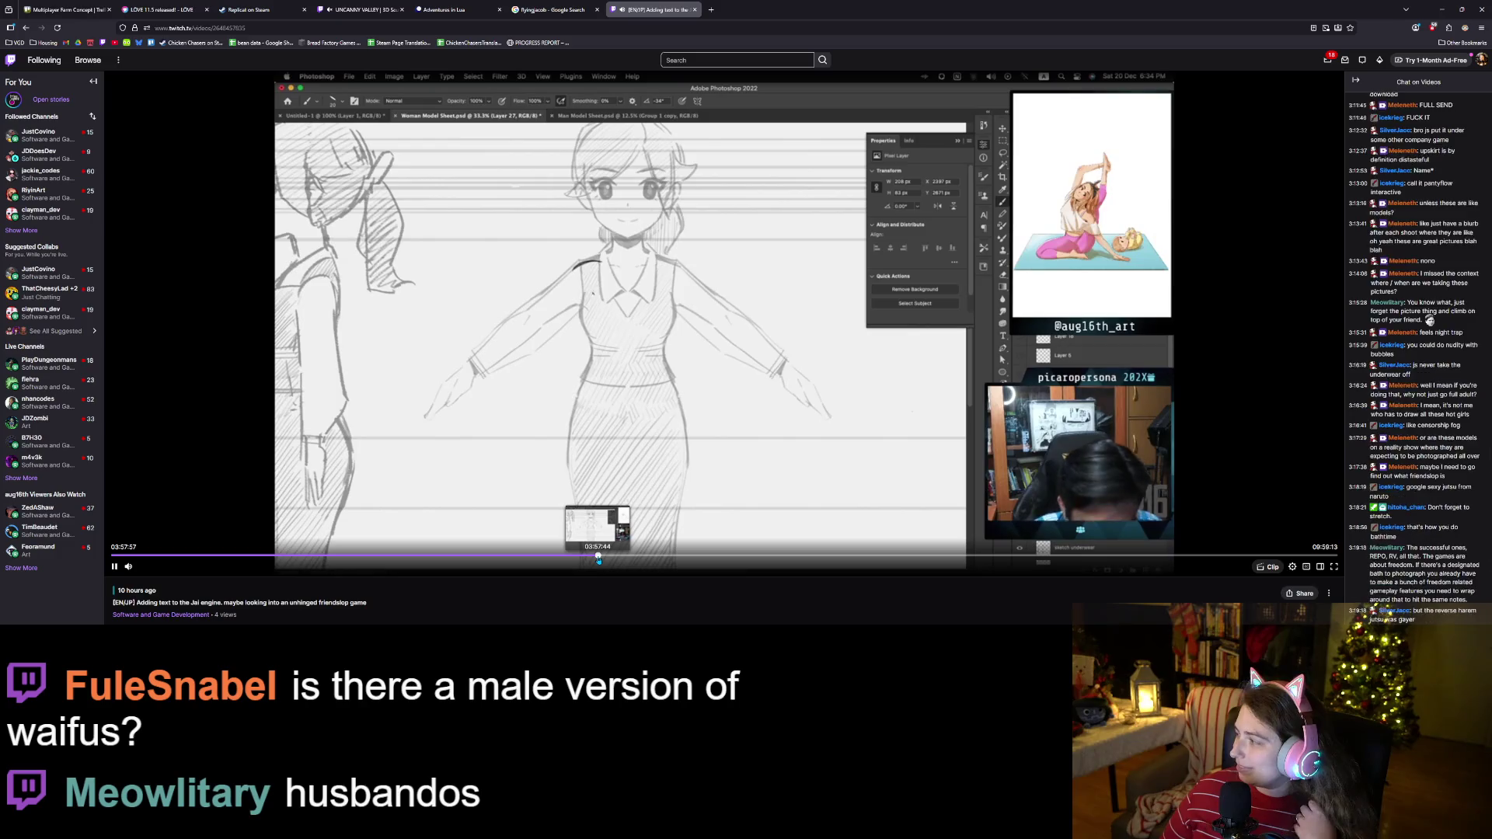
# Skip ahead to about 04:28 in the broadcast, then close the VOD tab.
pyautogui.moveTo(158, 569)
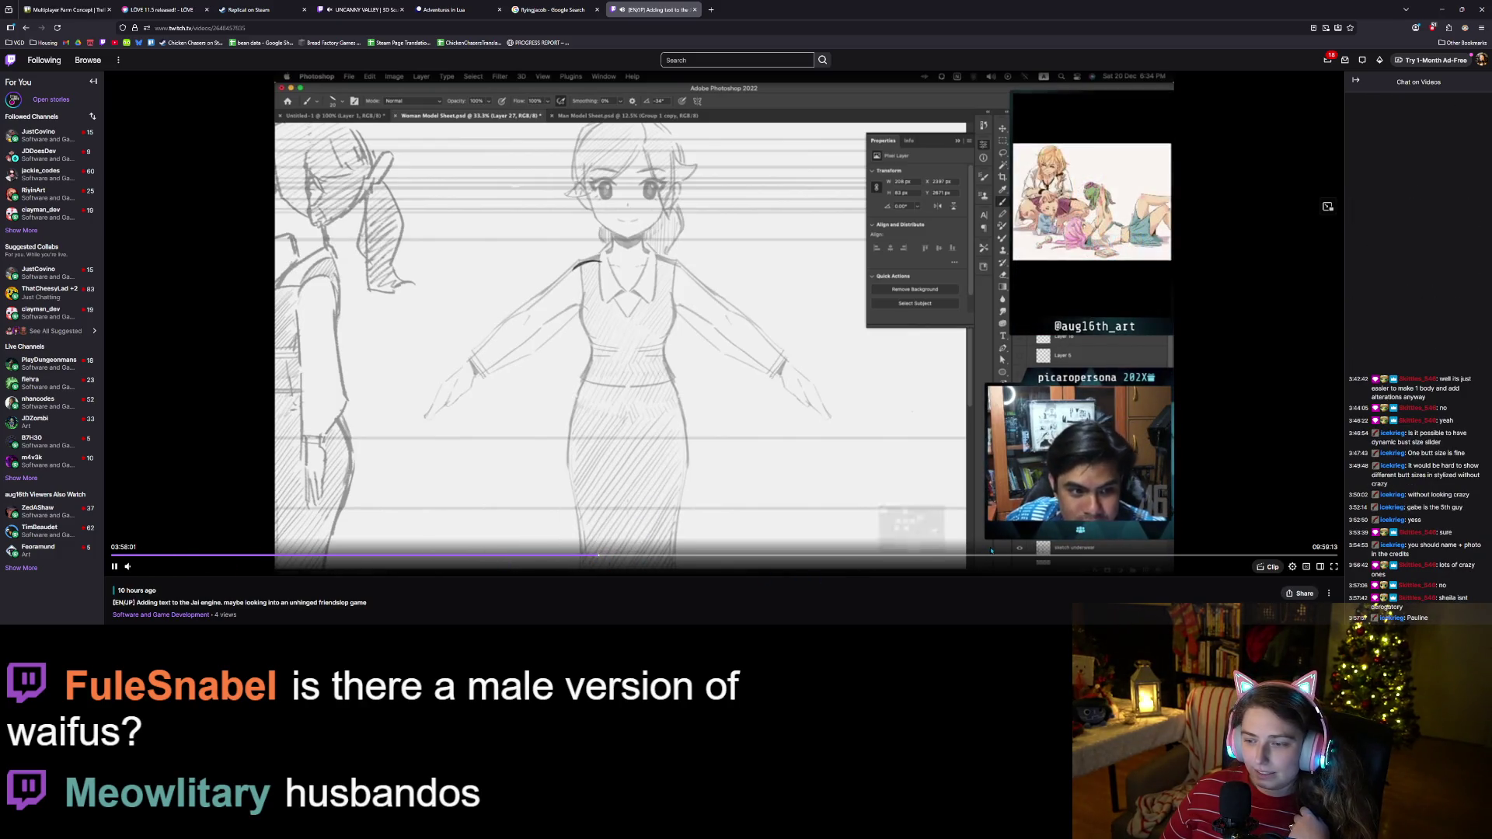
pyautogui.click(660, 562)
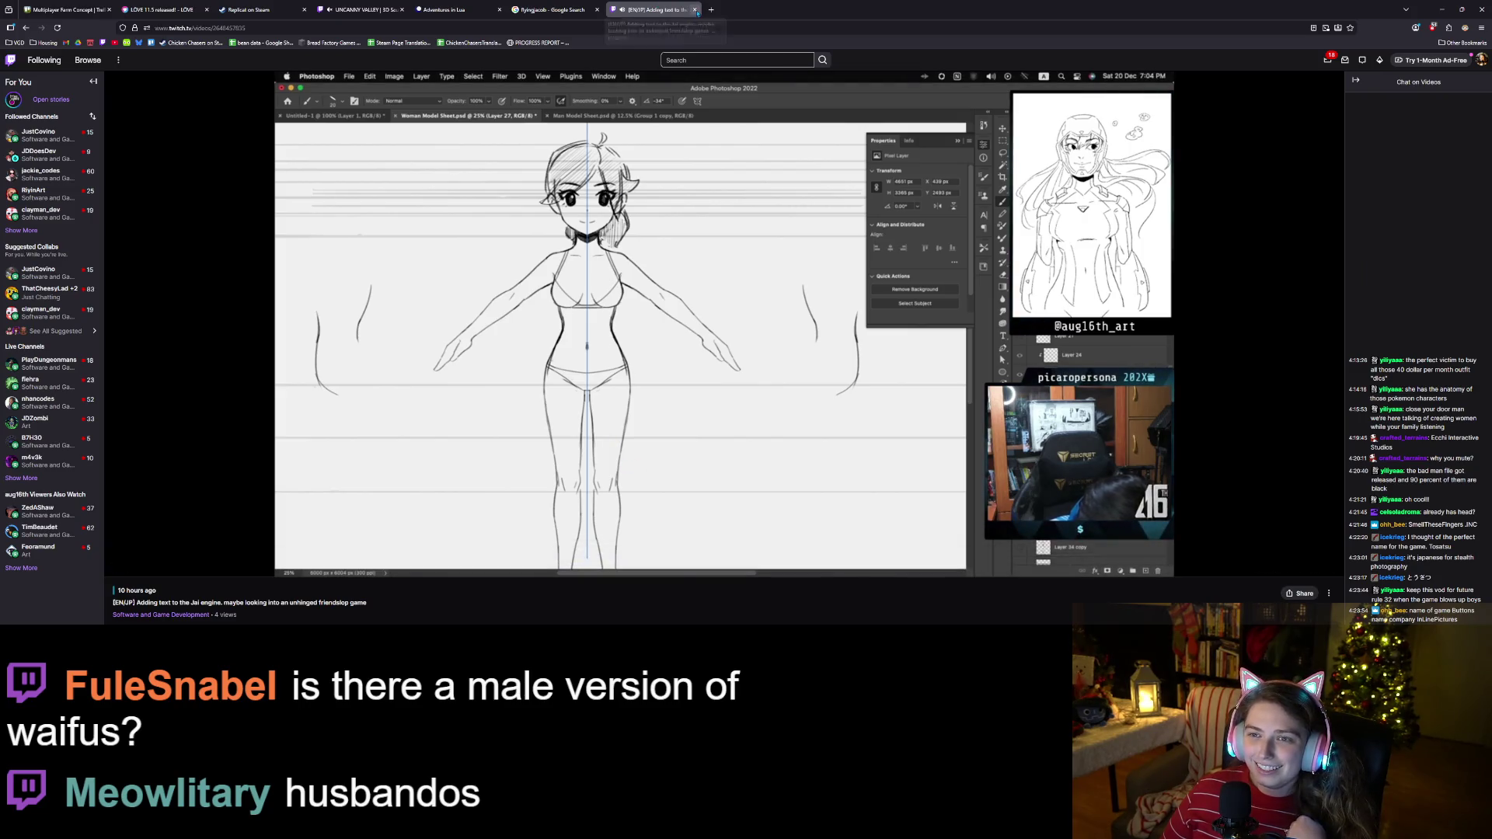
pyautogui.hotkey('ctrl', 'w')
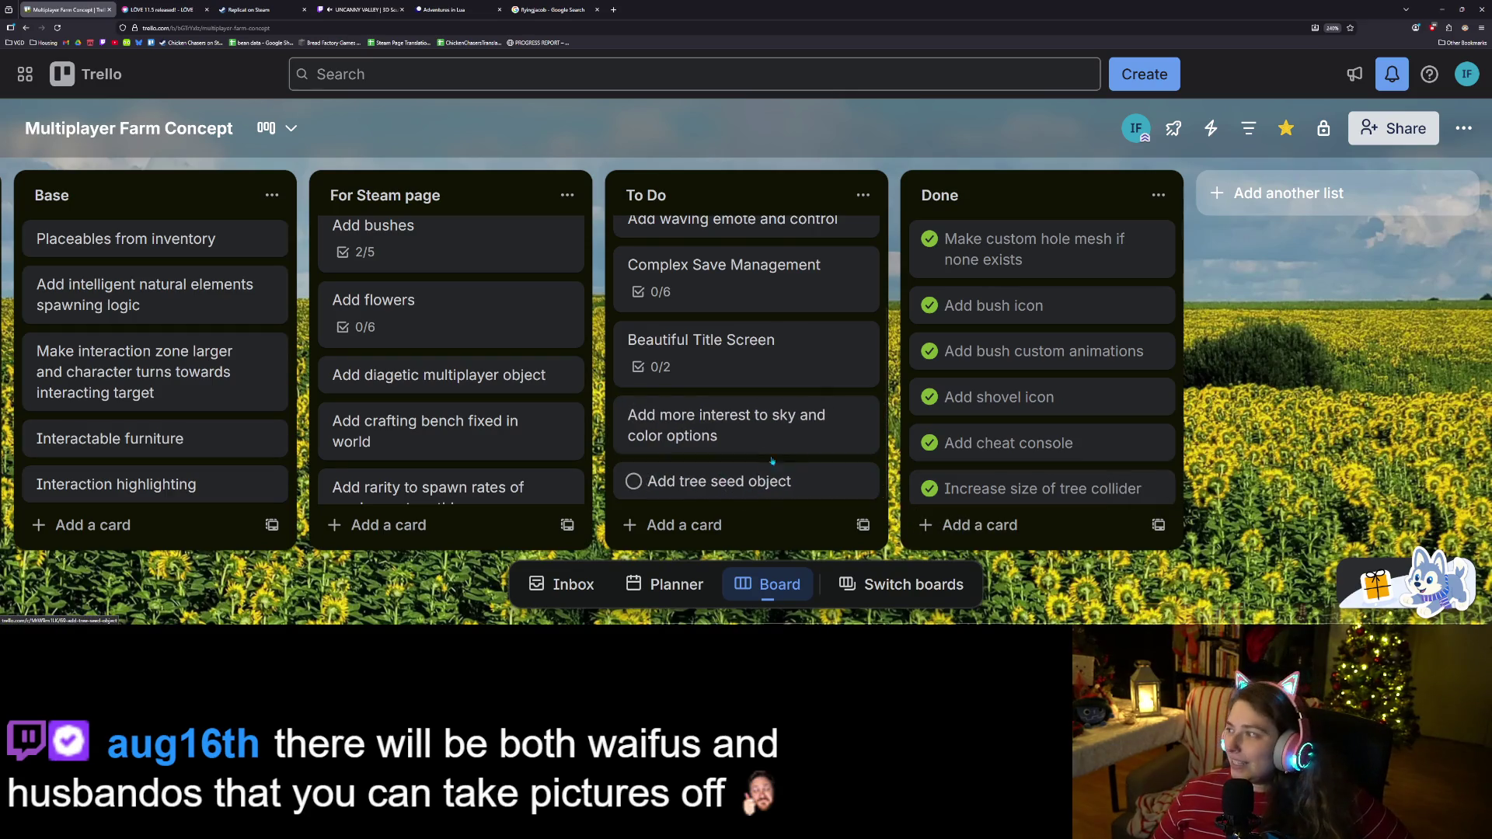
# Switch to the Godot editor and collapse the art3d folder in FileSystem.
pyautogui.hotkey('alt', 'Tab')
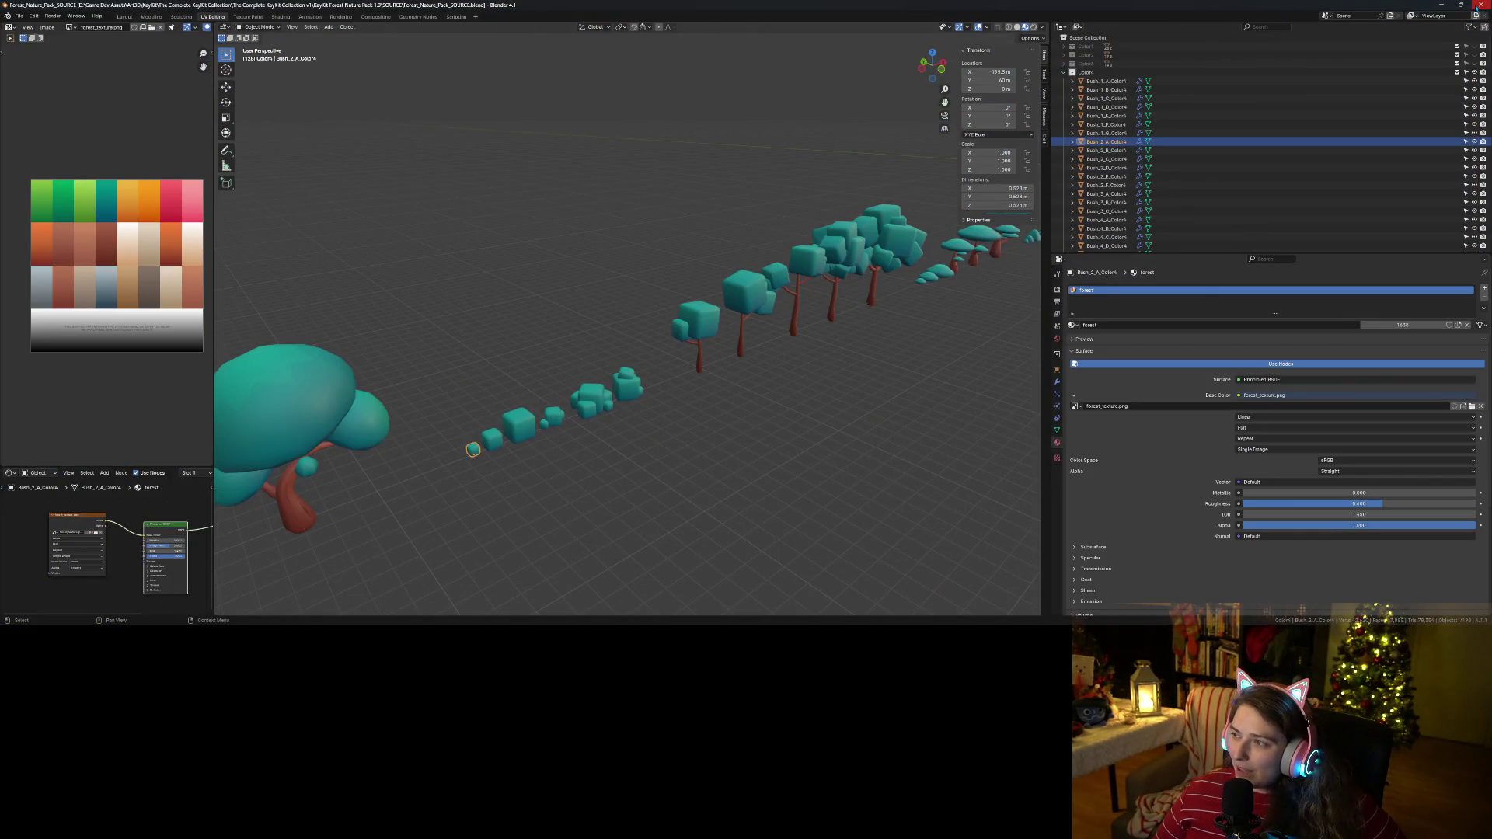
pyautogui.hotkey('alt', 'Tab')
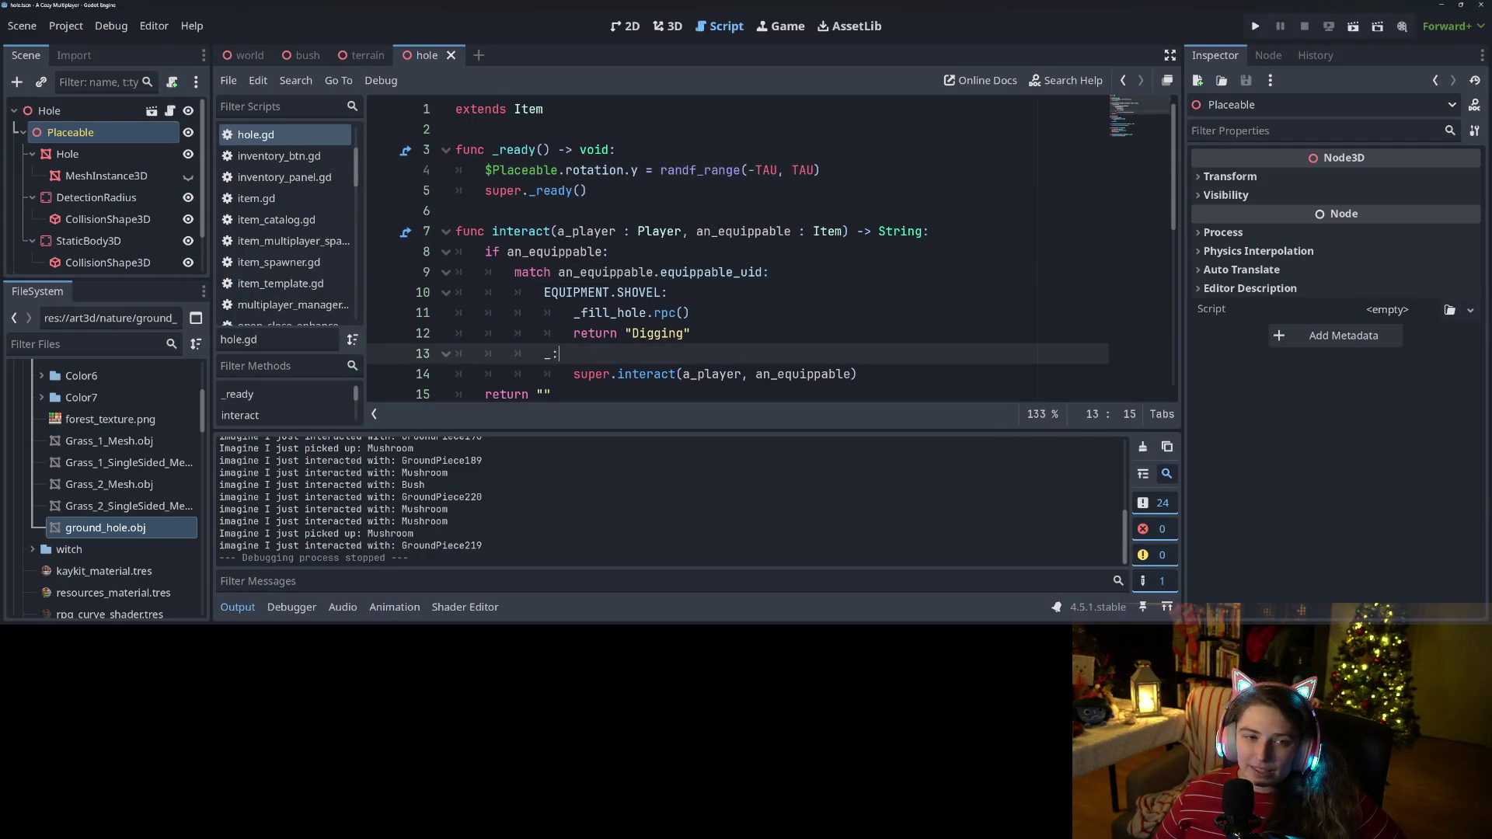
pyautogui.click(528, 170)
pyautogui.scroll(5, 117, 461)
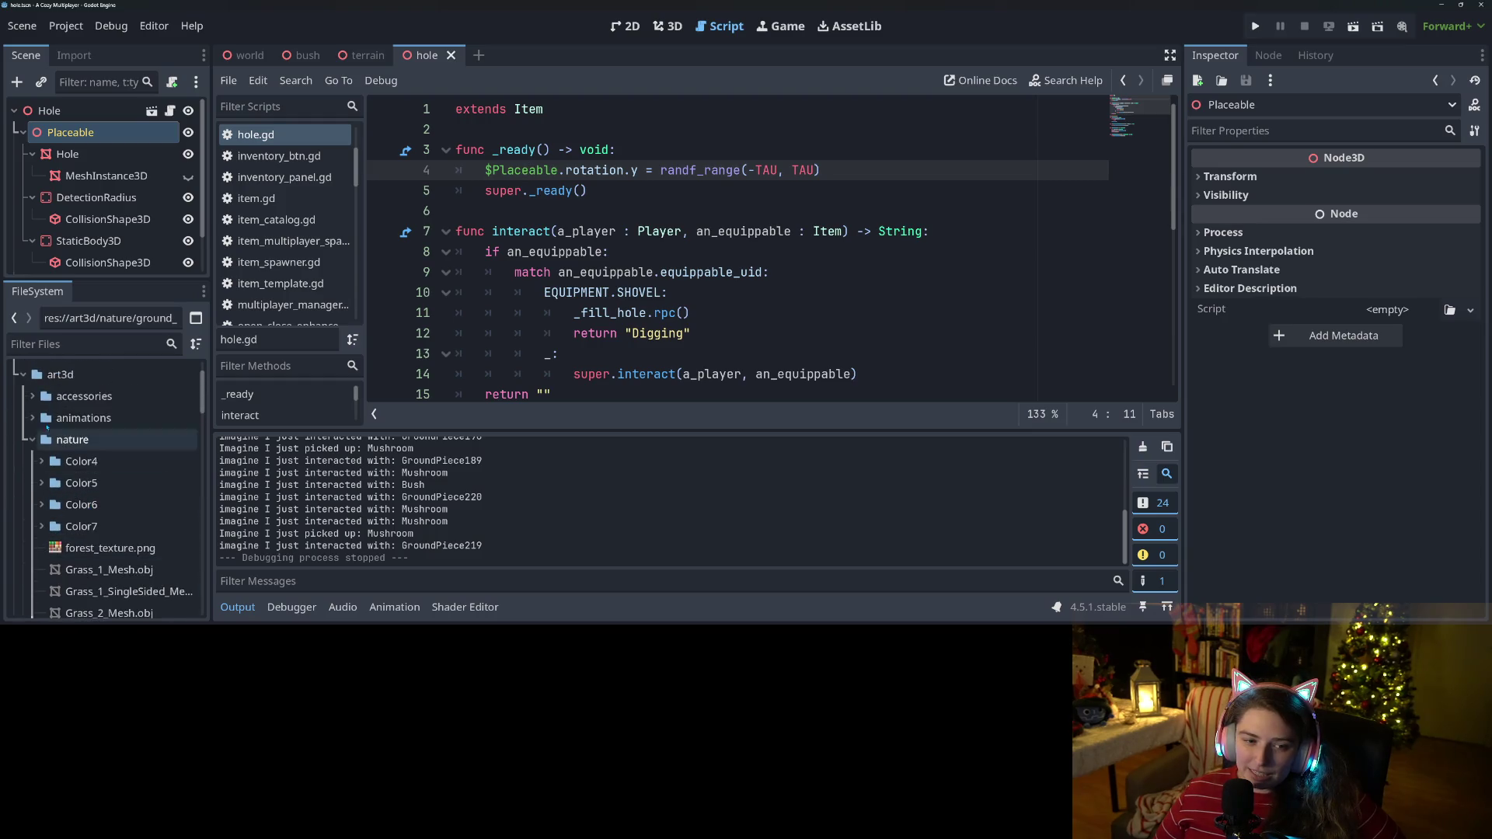
pyautogui.click(22, 377)
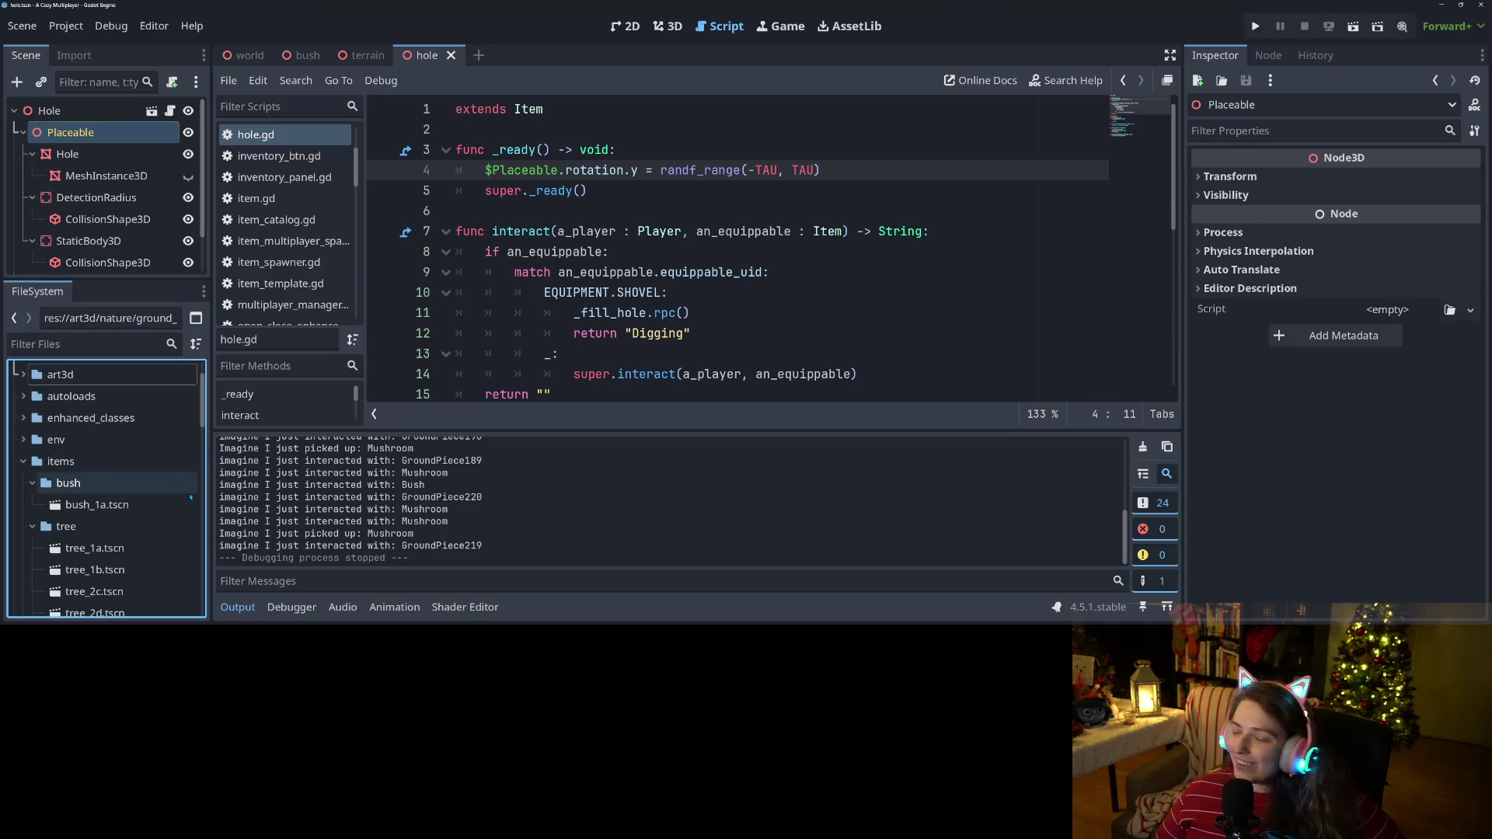
# Collapse the bush and tree folders and select item.gd and generic_item.tscn in items.
pyautogui.scroll(-3, 109, 544)
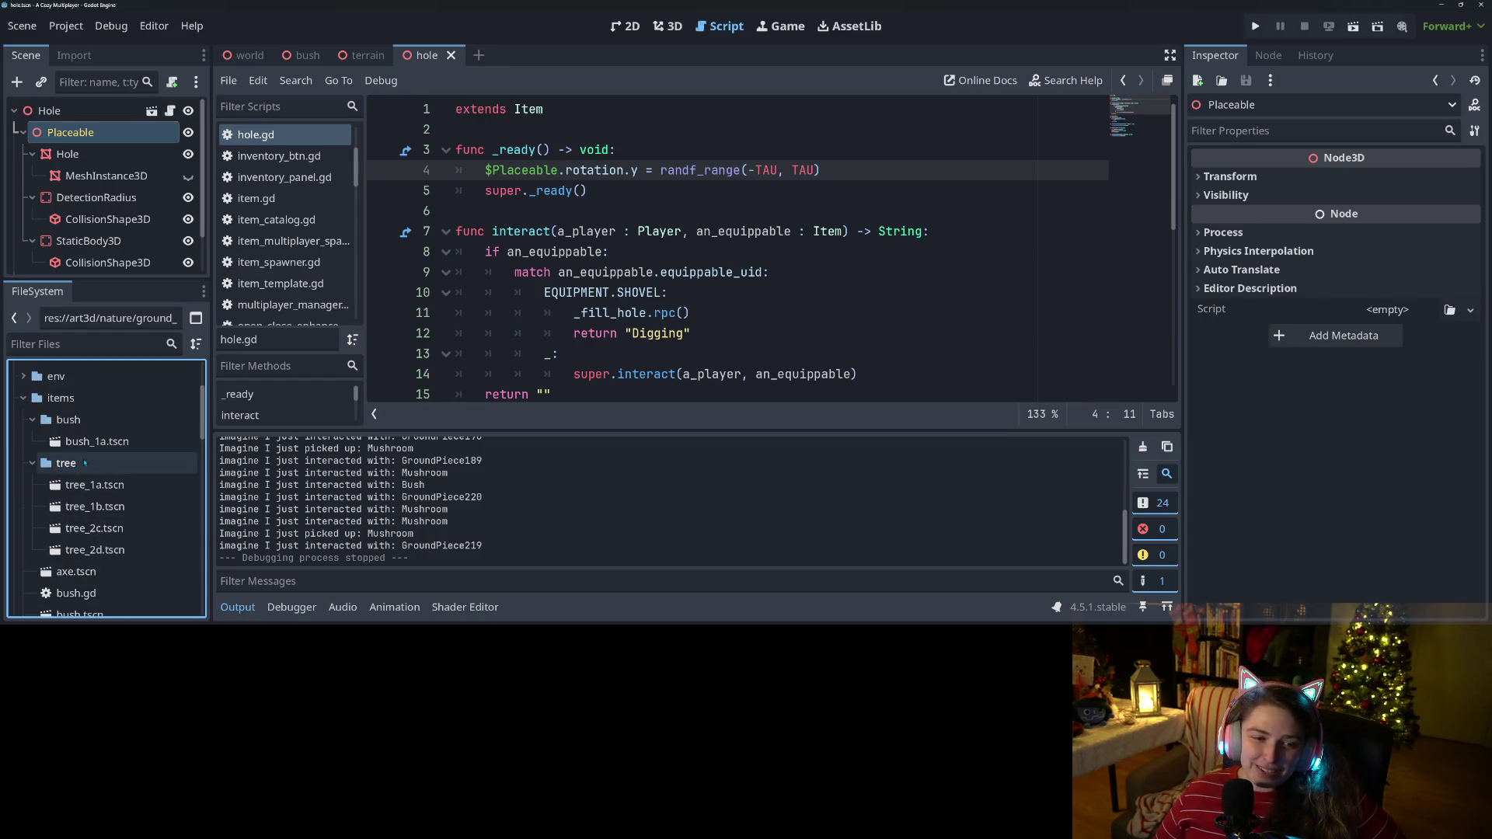
pyautogui.scroll(-1, 94, 506)
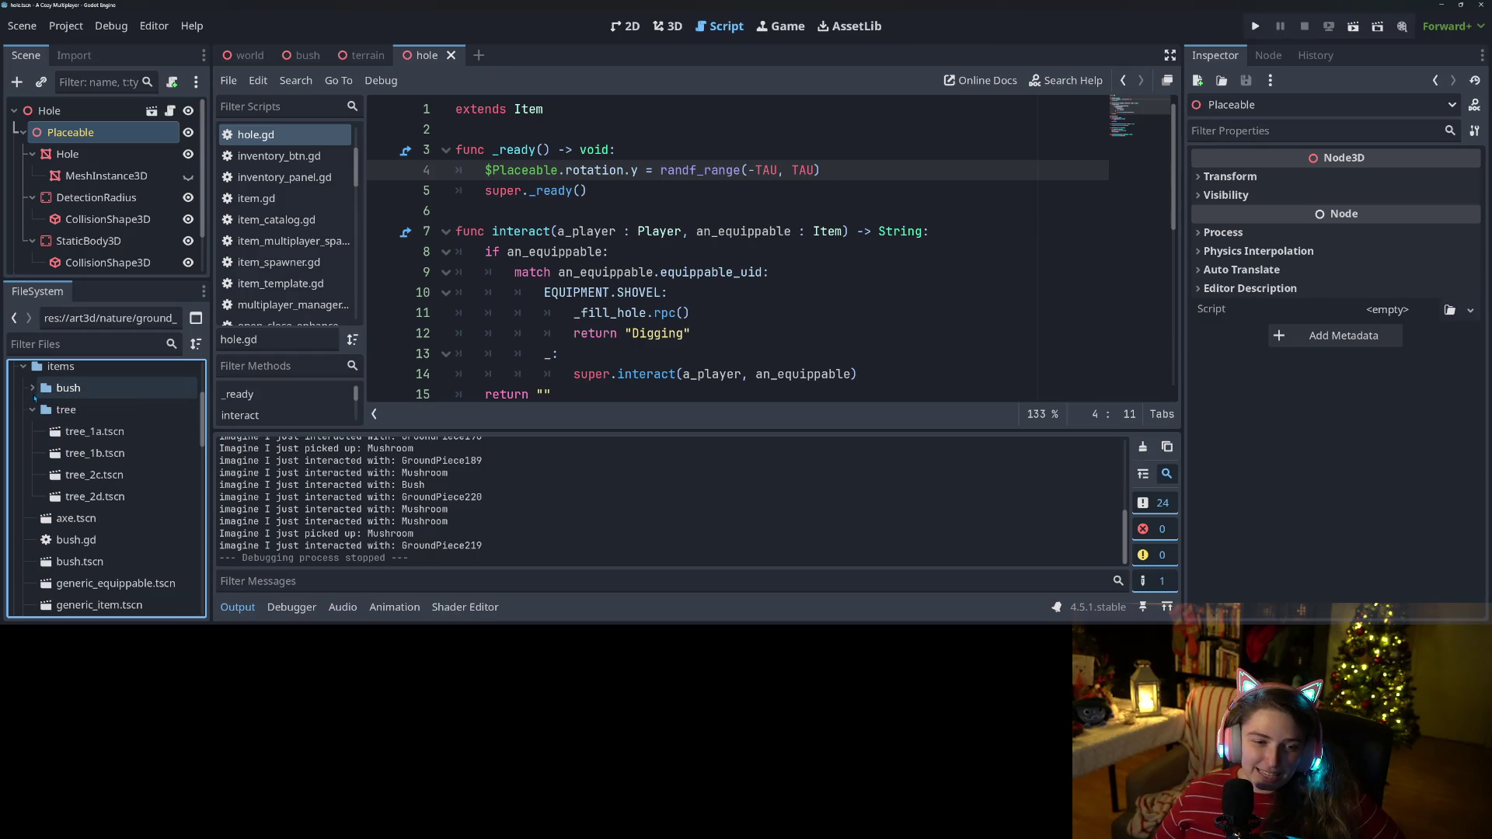
pyautogui.click(32, 388)
pyautogui.click(32, 410)
pyautogui.click(89, 432)
pyautogui.scroll(-3, 87, 528)
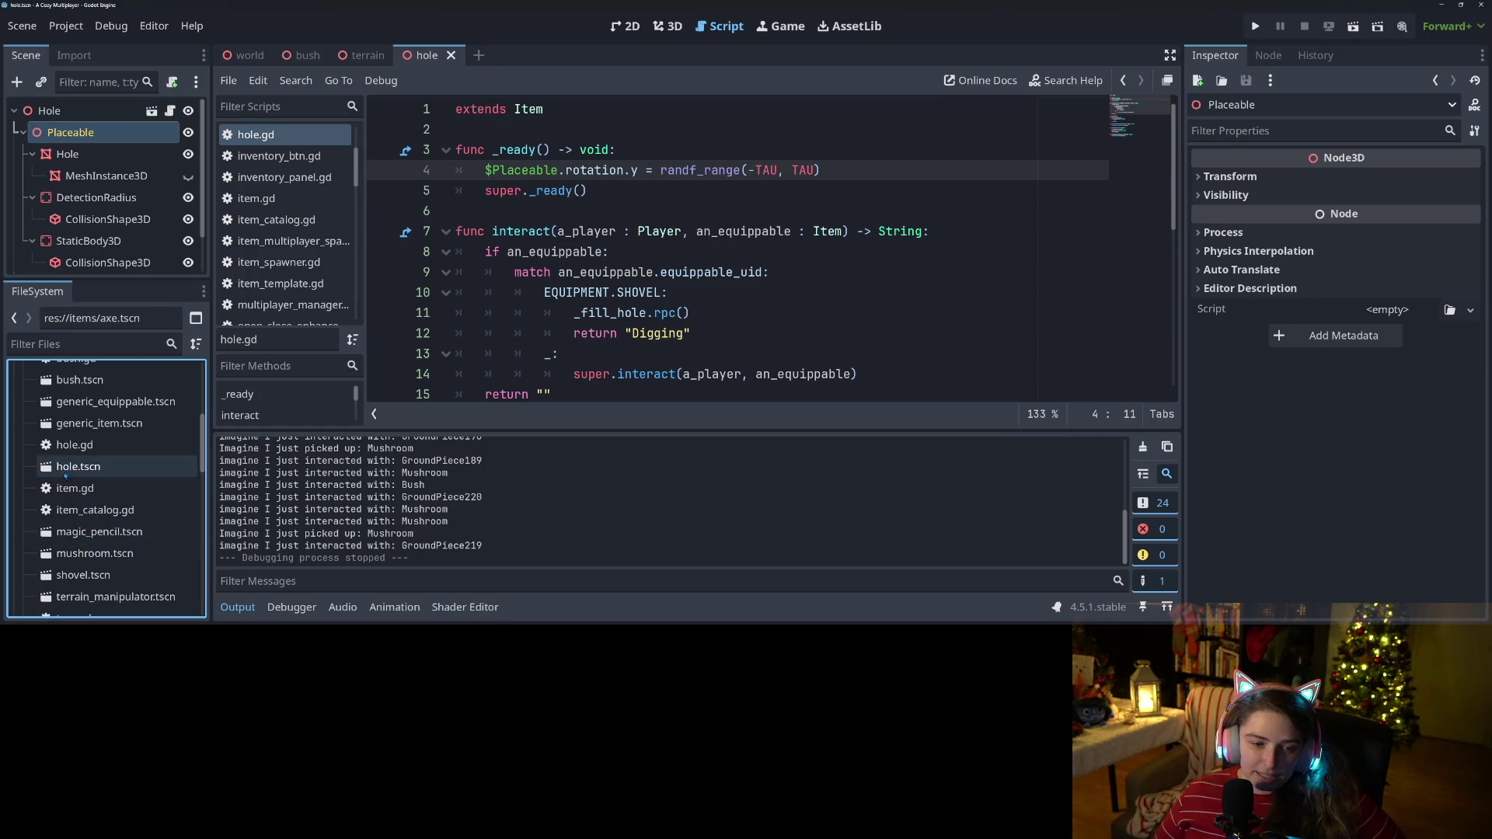
pyautogui.click(92, 496)
pyautogui.scroll(3, 92, 496)
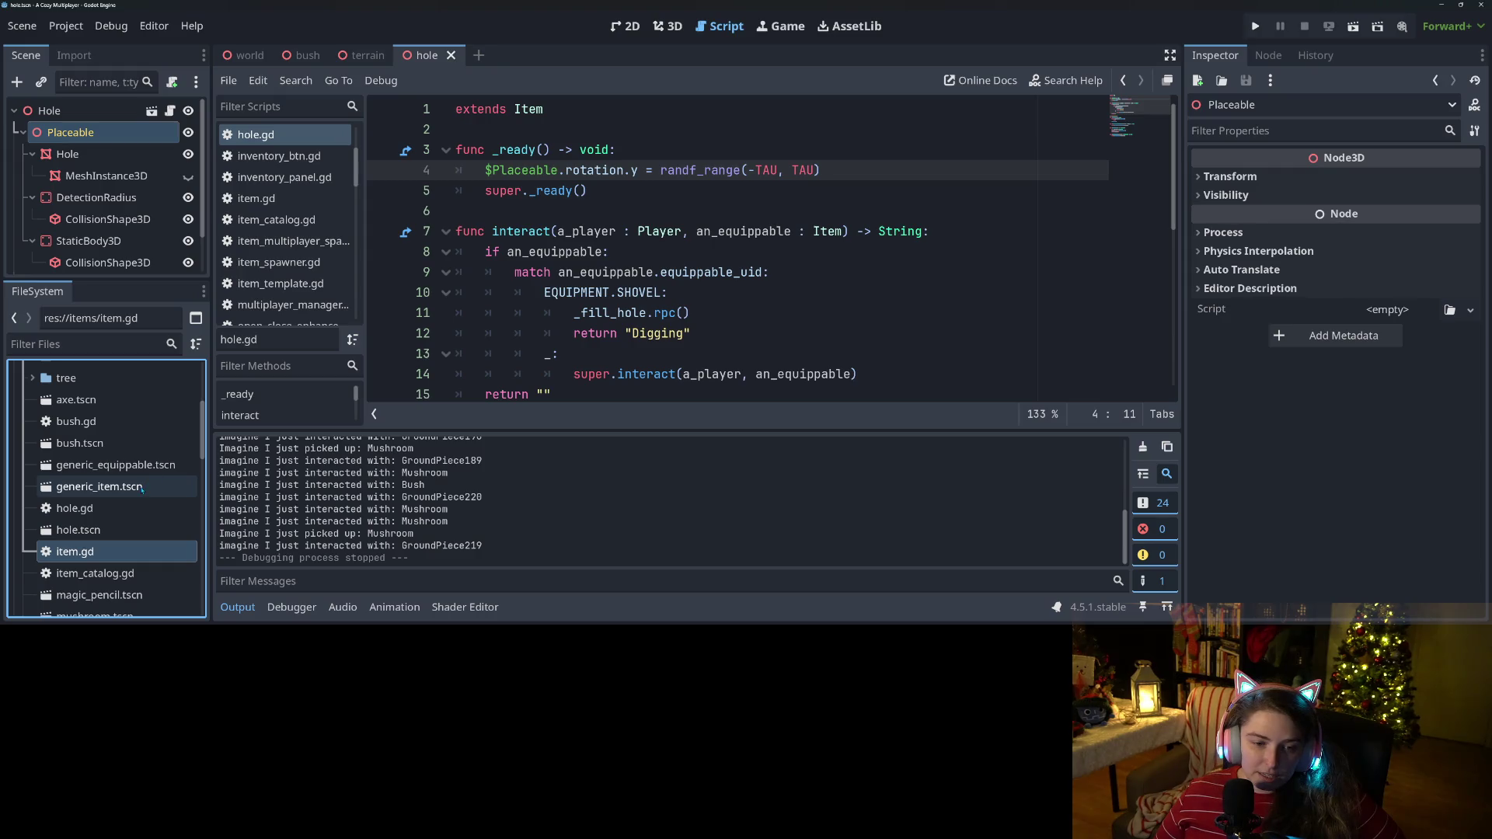
pyautogui.click(123, 487)
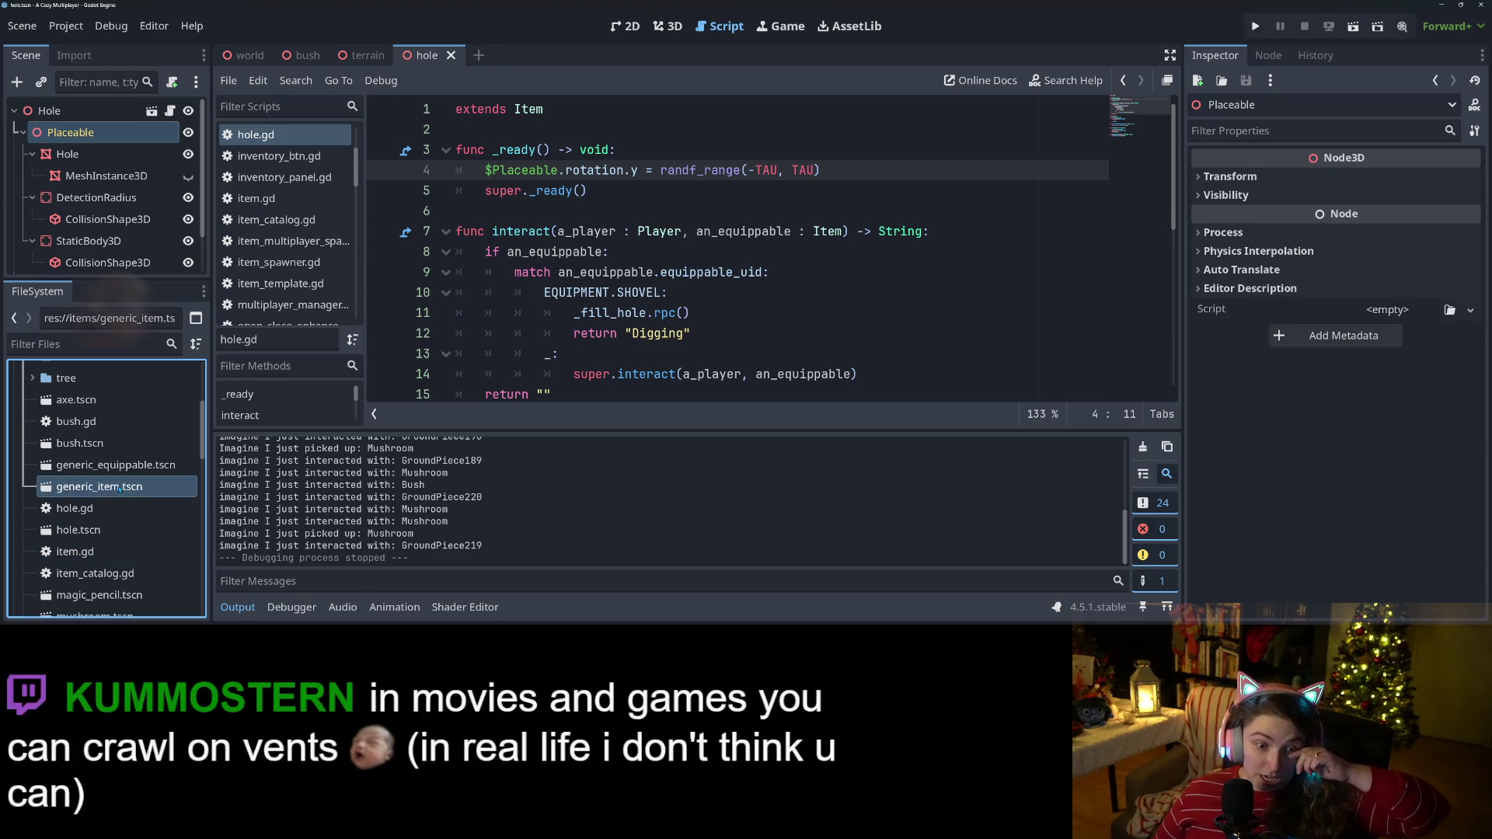
# Create a new scene inheriting generic_item.tscn and rename its root node to TreeSeed.
pyautogui.rightClick(119, 488)
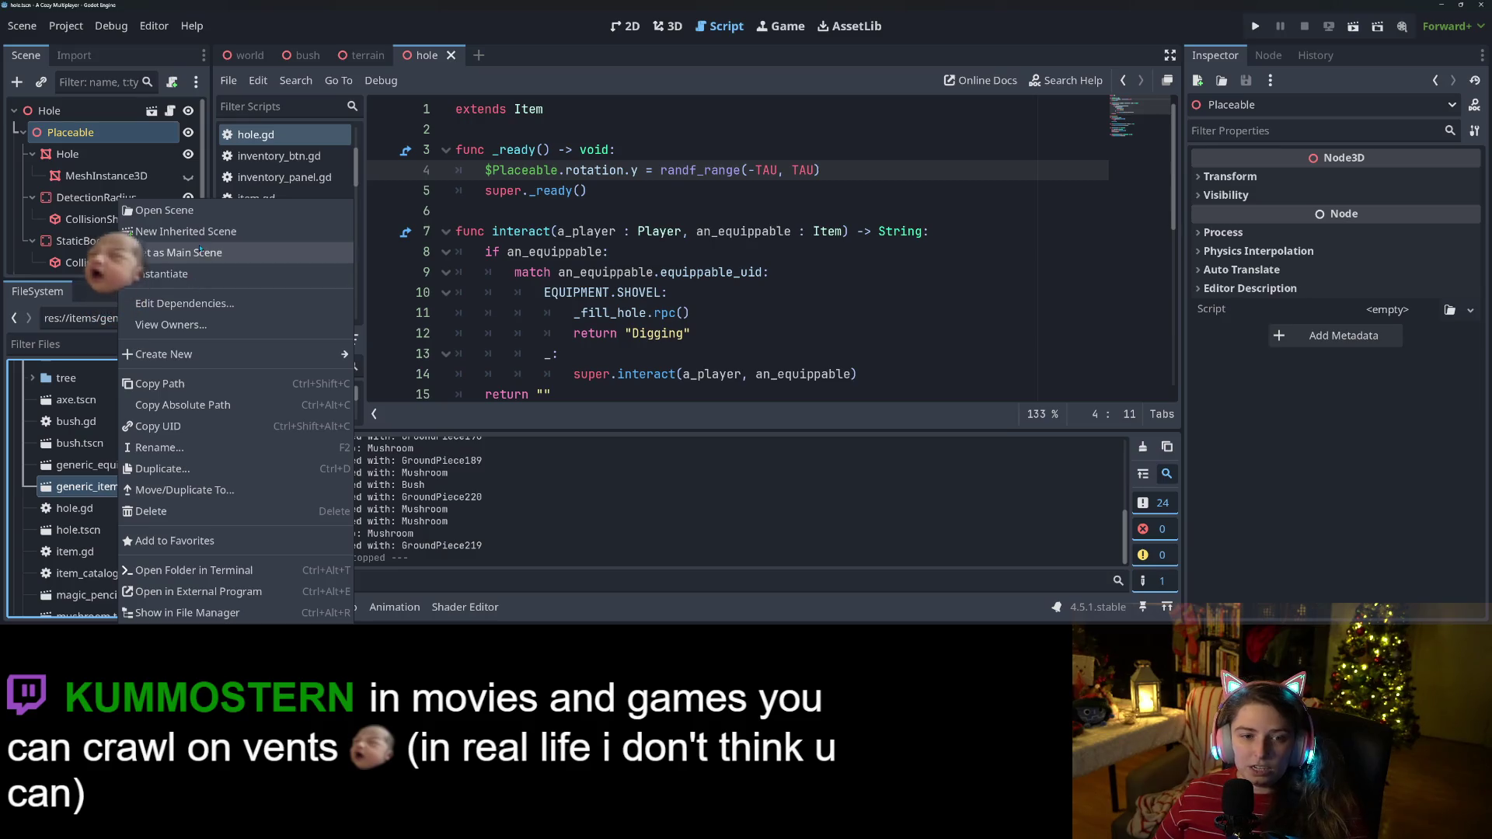
pyautogui.click(179, 231)
pyautogui.rightClick(101, 113)
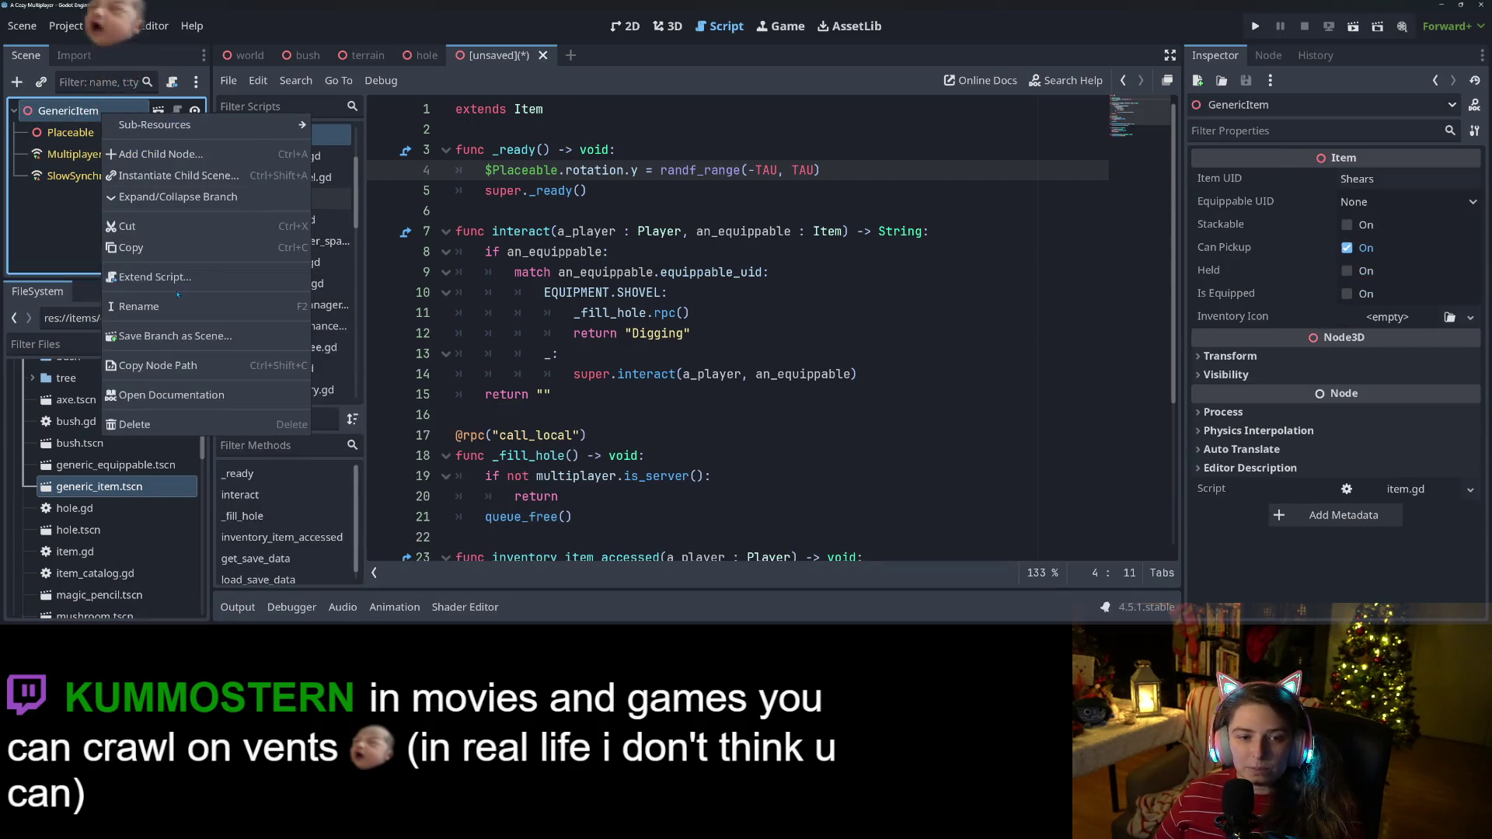
pyautogui.click(172, 305)
pyautogui.write('T')
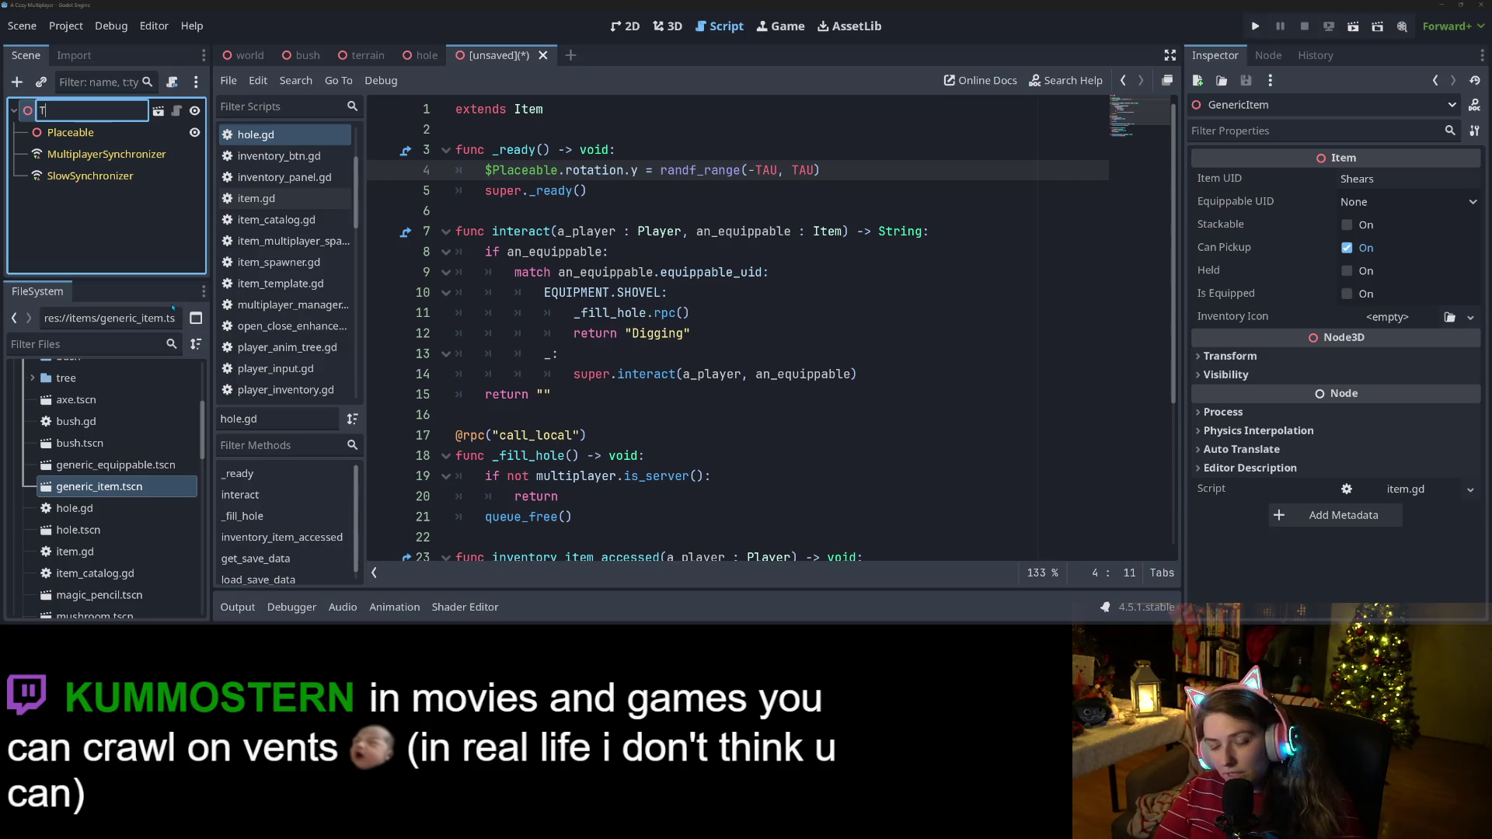
pyautogui.write('reeSee')
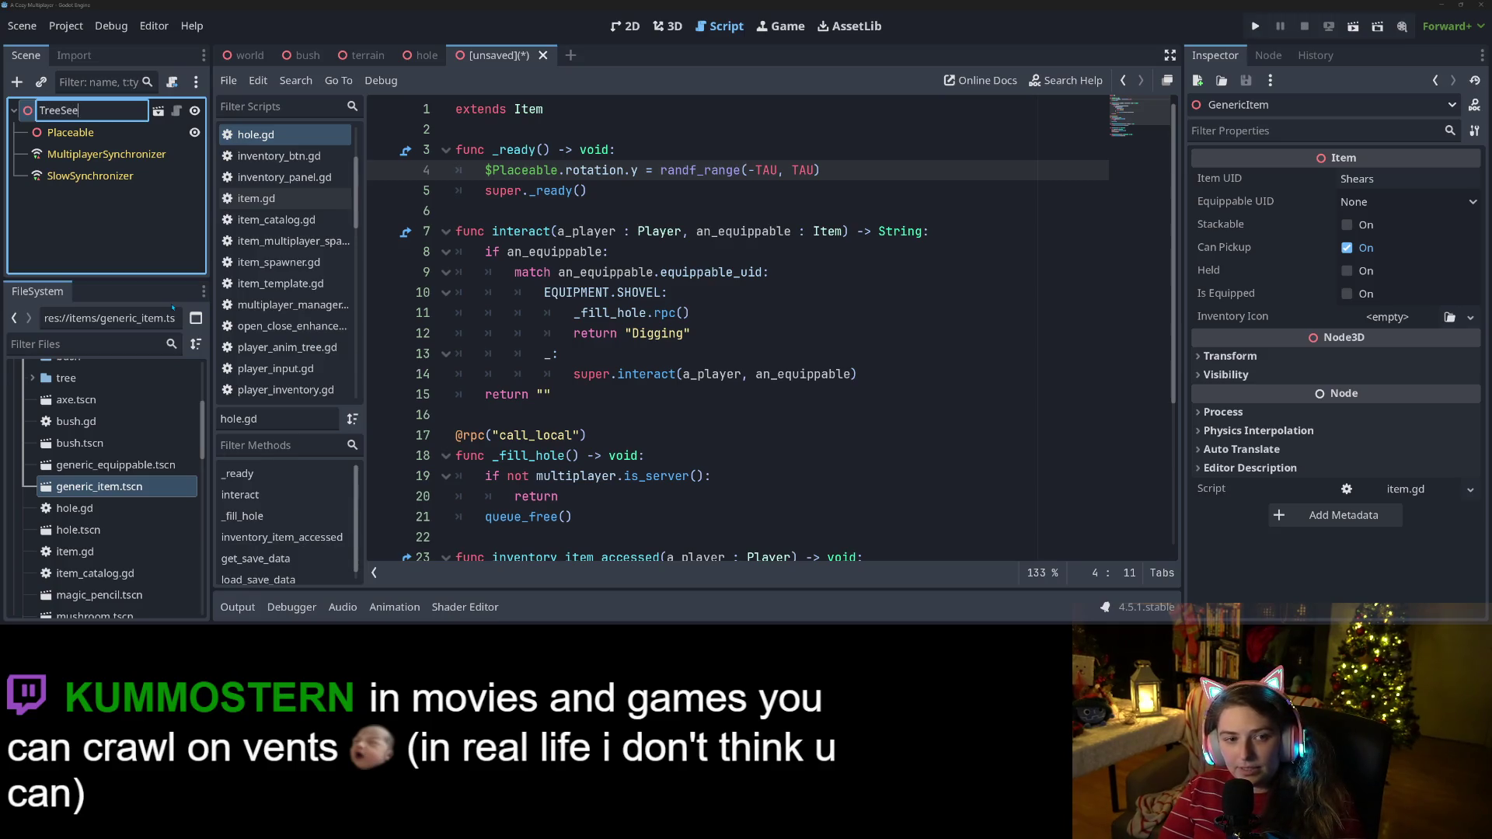
pyautogui.write('d')
pyautogui.press('Return')
# Save the new scene as tree_seed.tscn in the items folder.
pyautogui.hotkey('ctrl', 's')
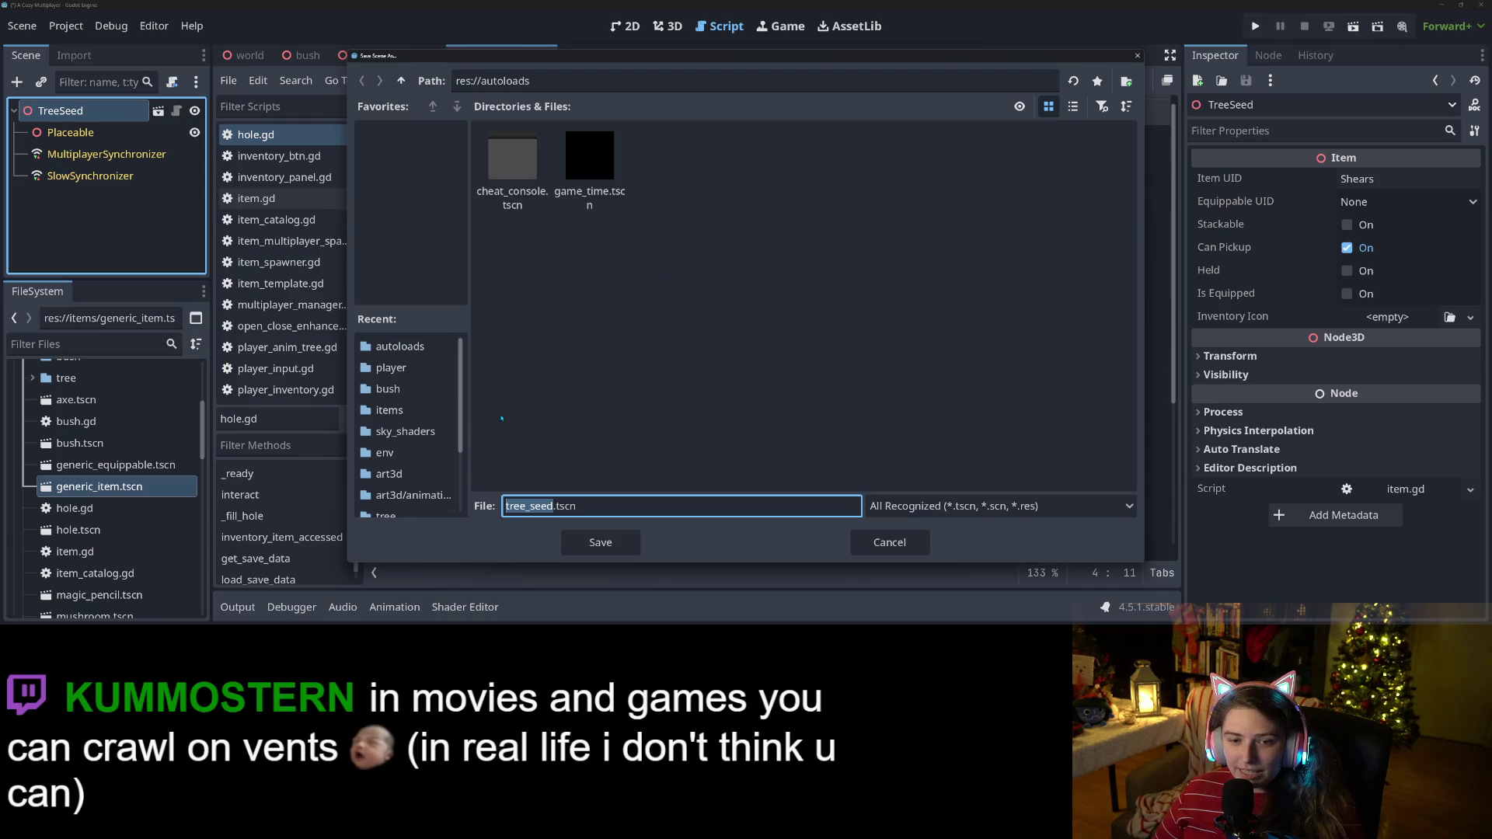
pyautogui.click(390, 410)
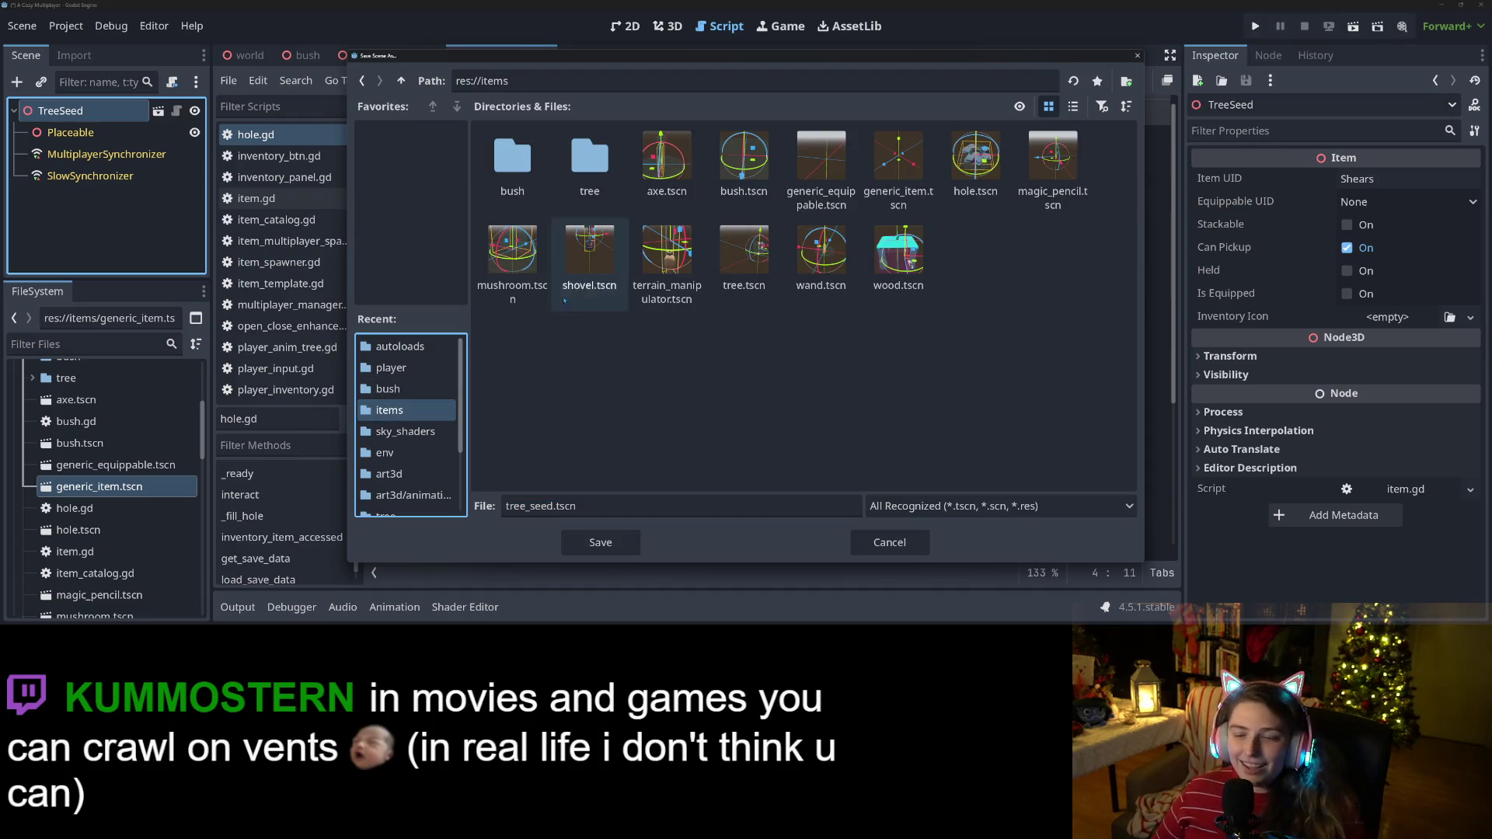
pyautogui.click(618, 544)
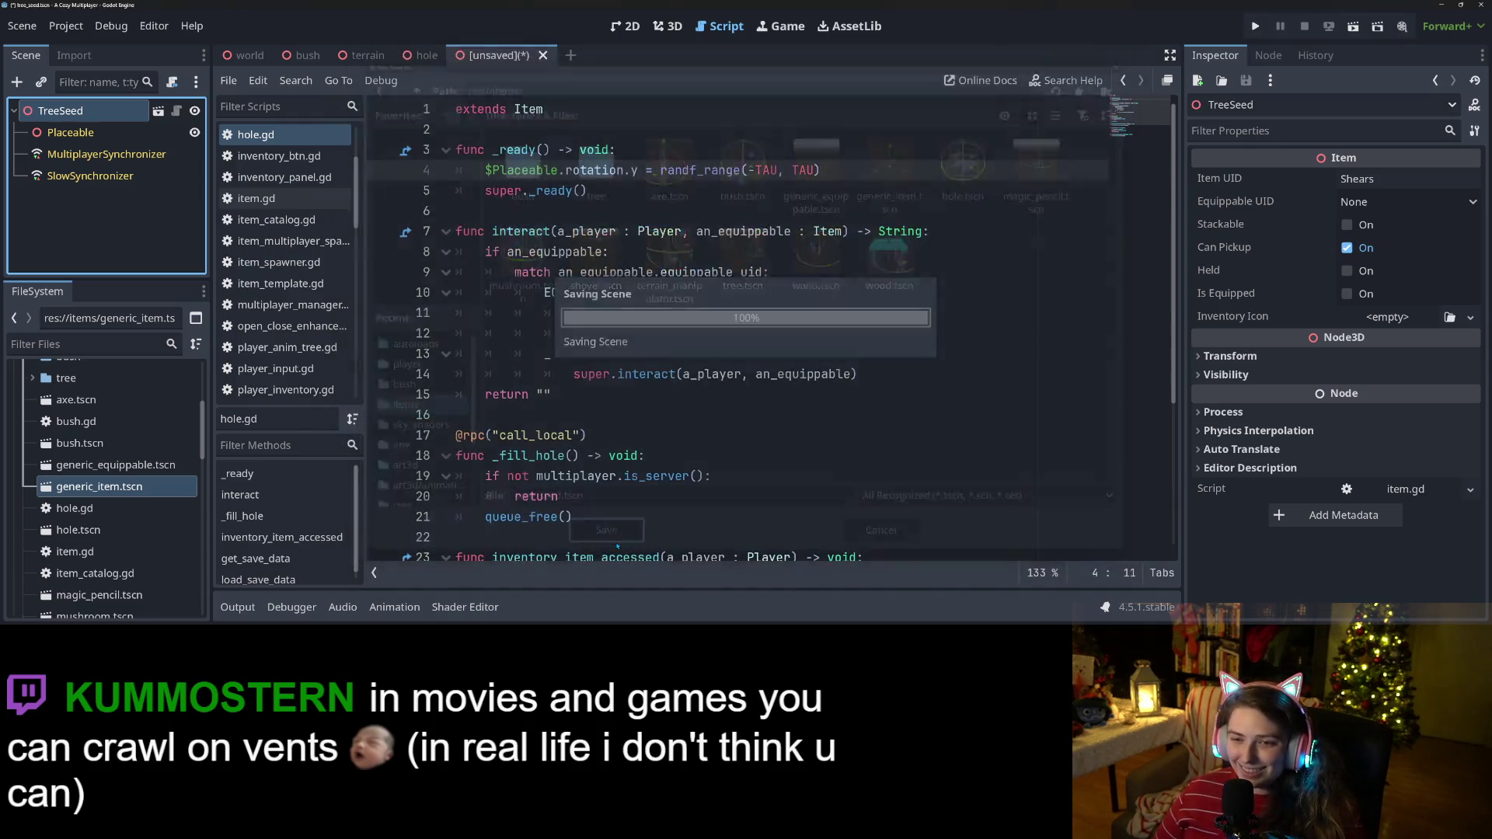
pyautogui.click(745, 313)
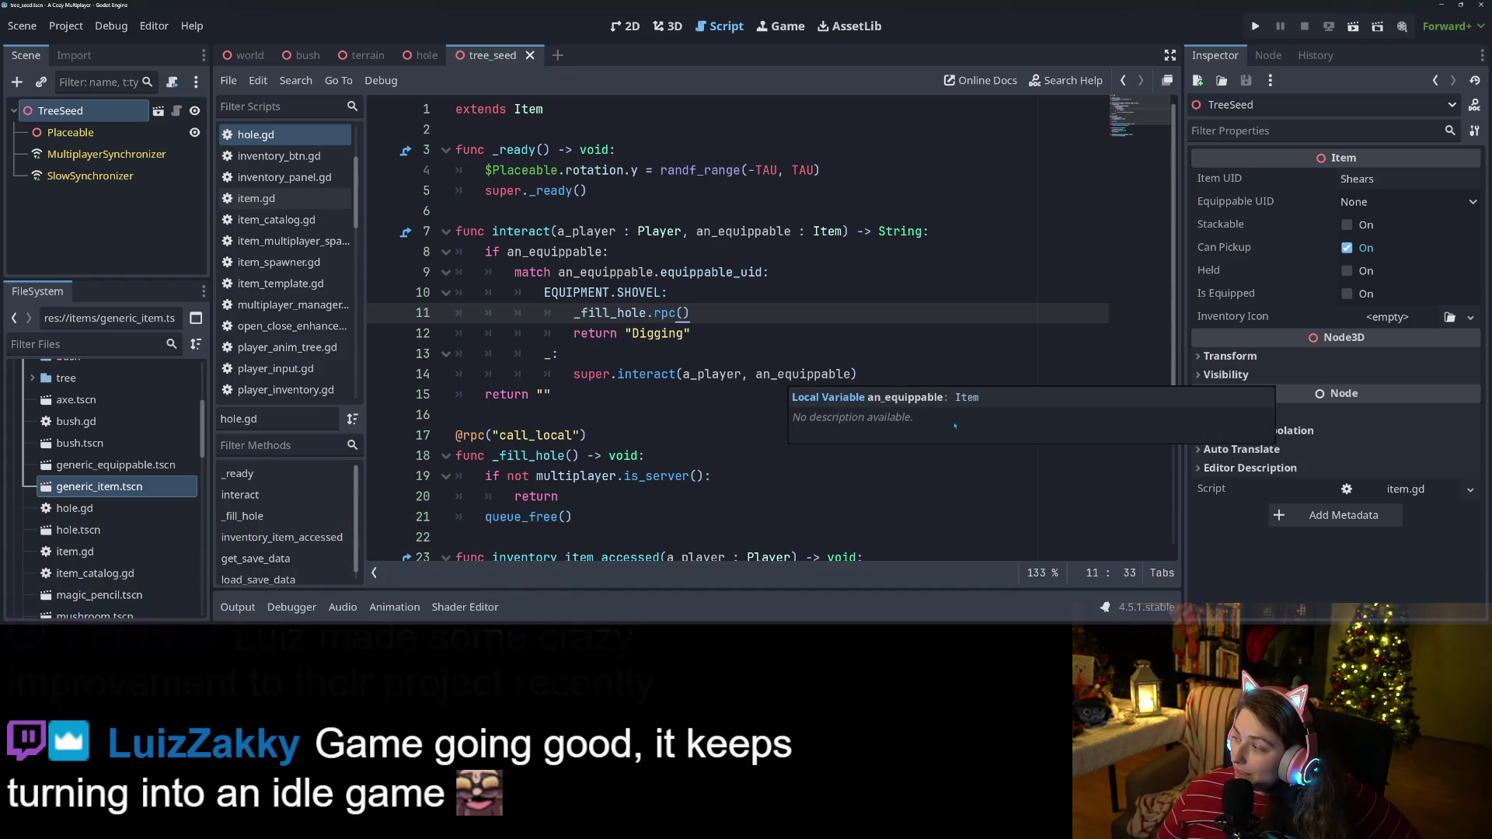
pyautogui.click(957, 376)
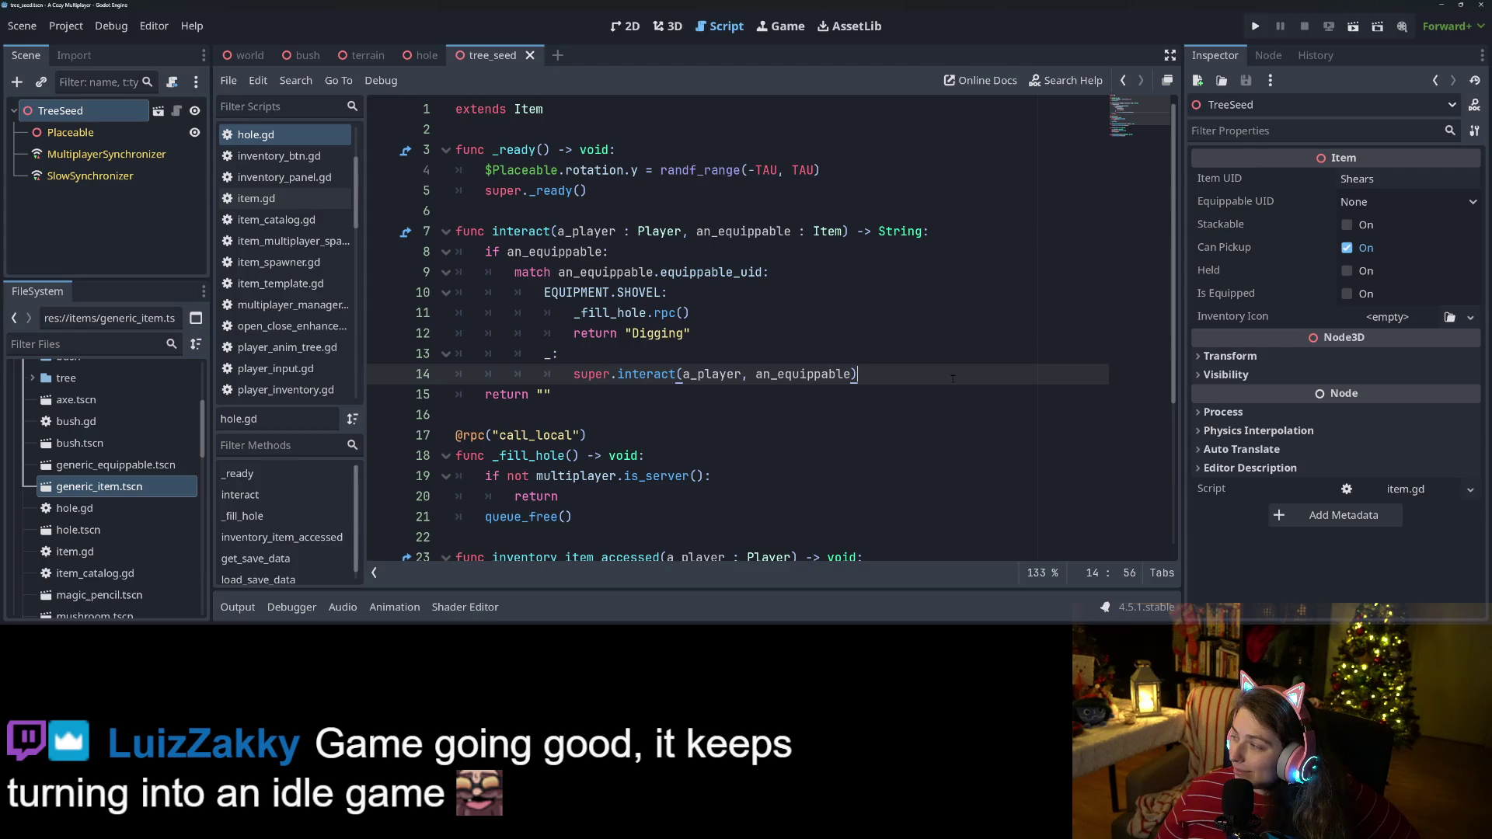
pyautogui.click(774, 327)
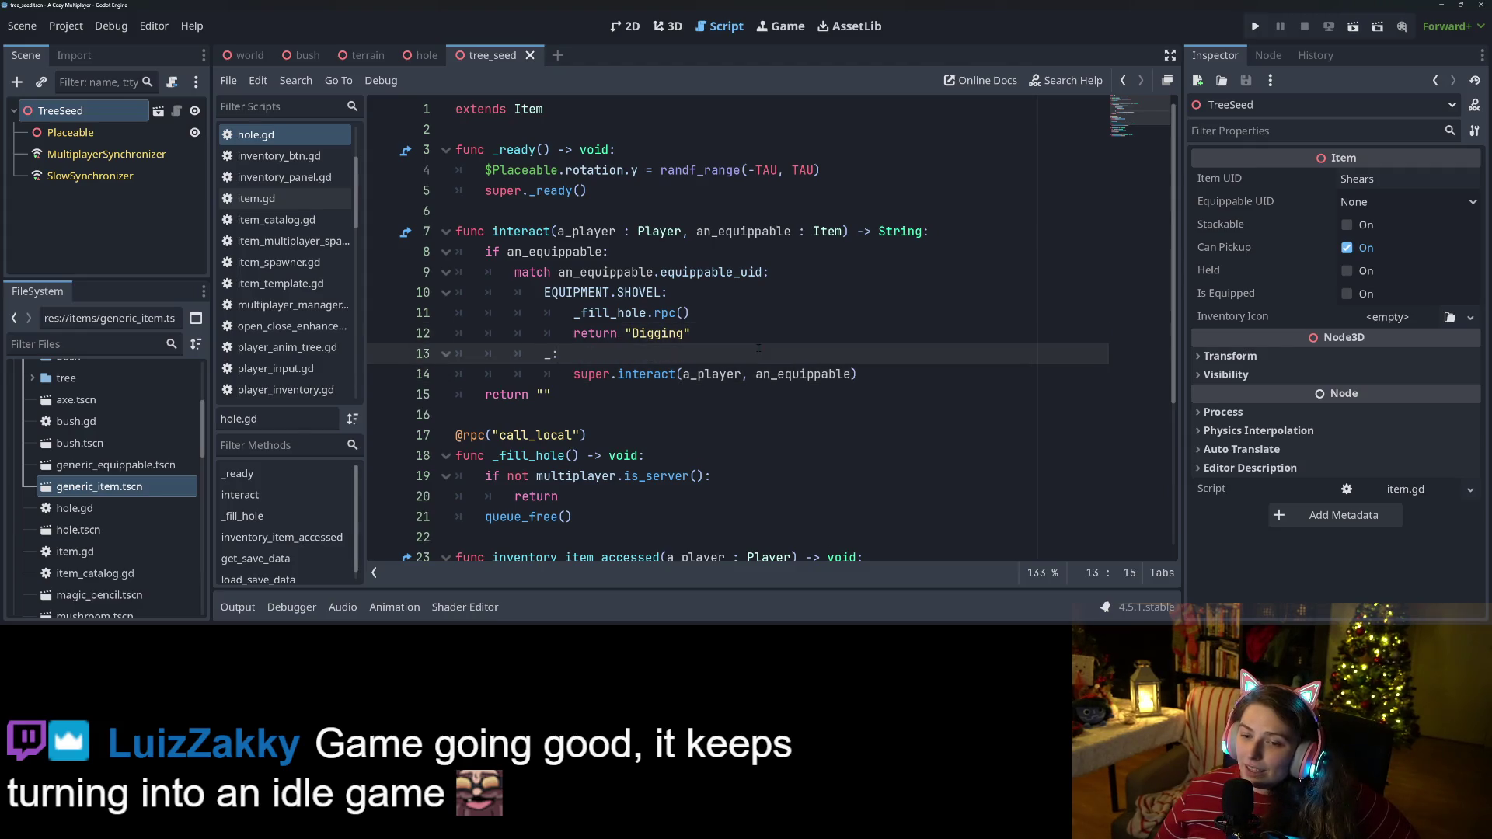
pyautogui.click(743, 394)
pyautogui.click(735, 312)
pyautogui.click(731, 333)
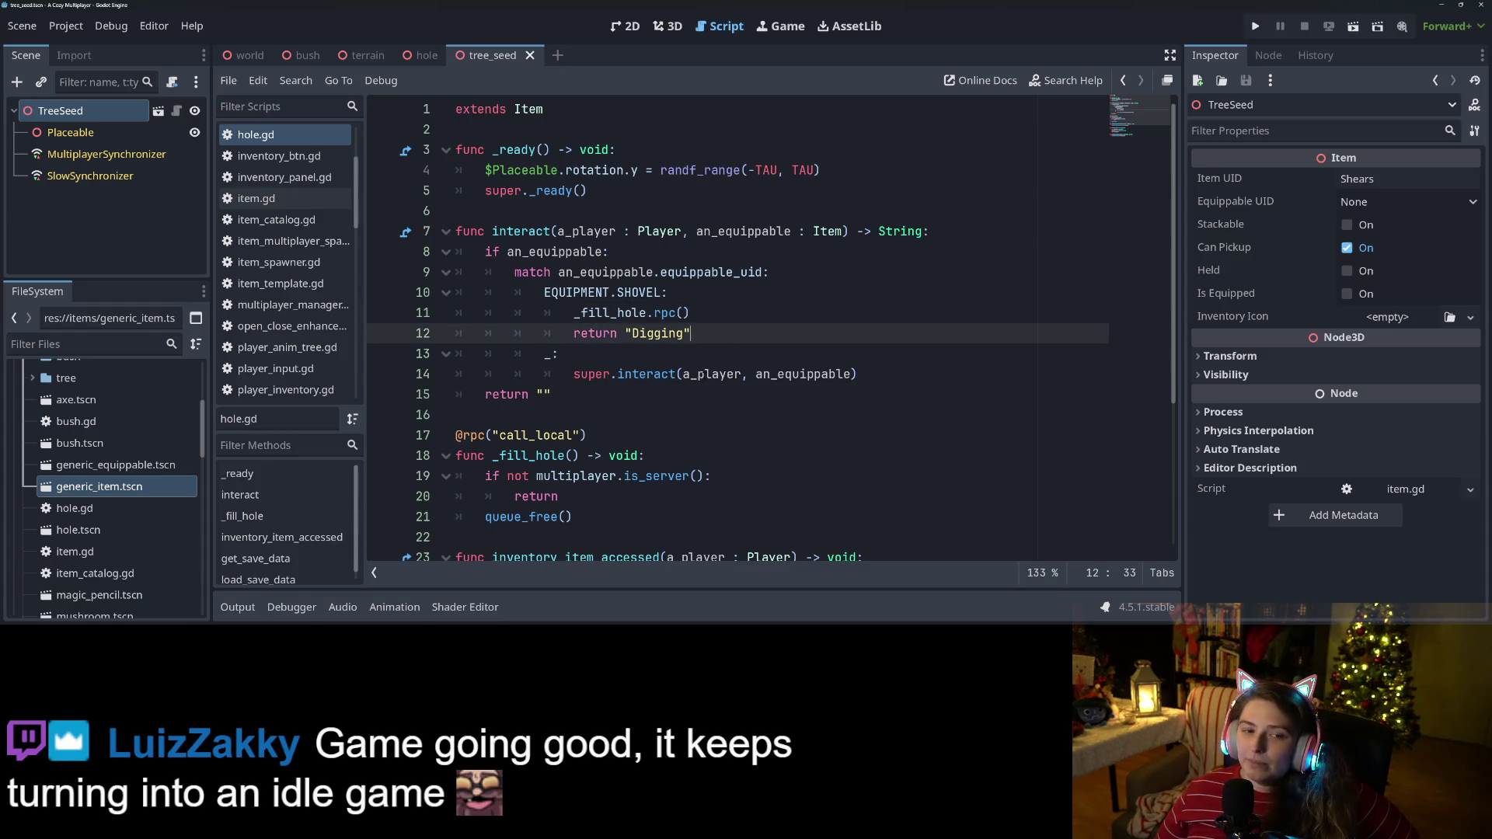
pyautogui.moveTo(669, 374)
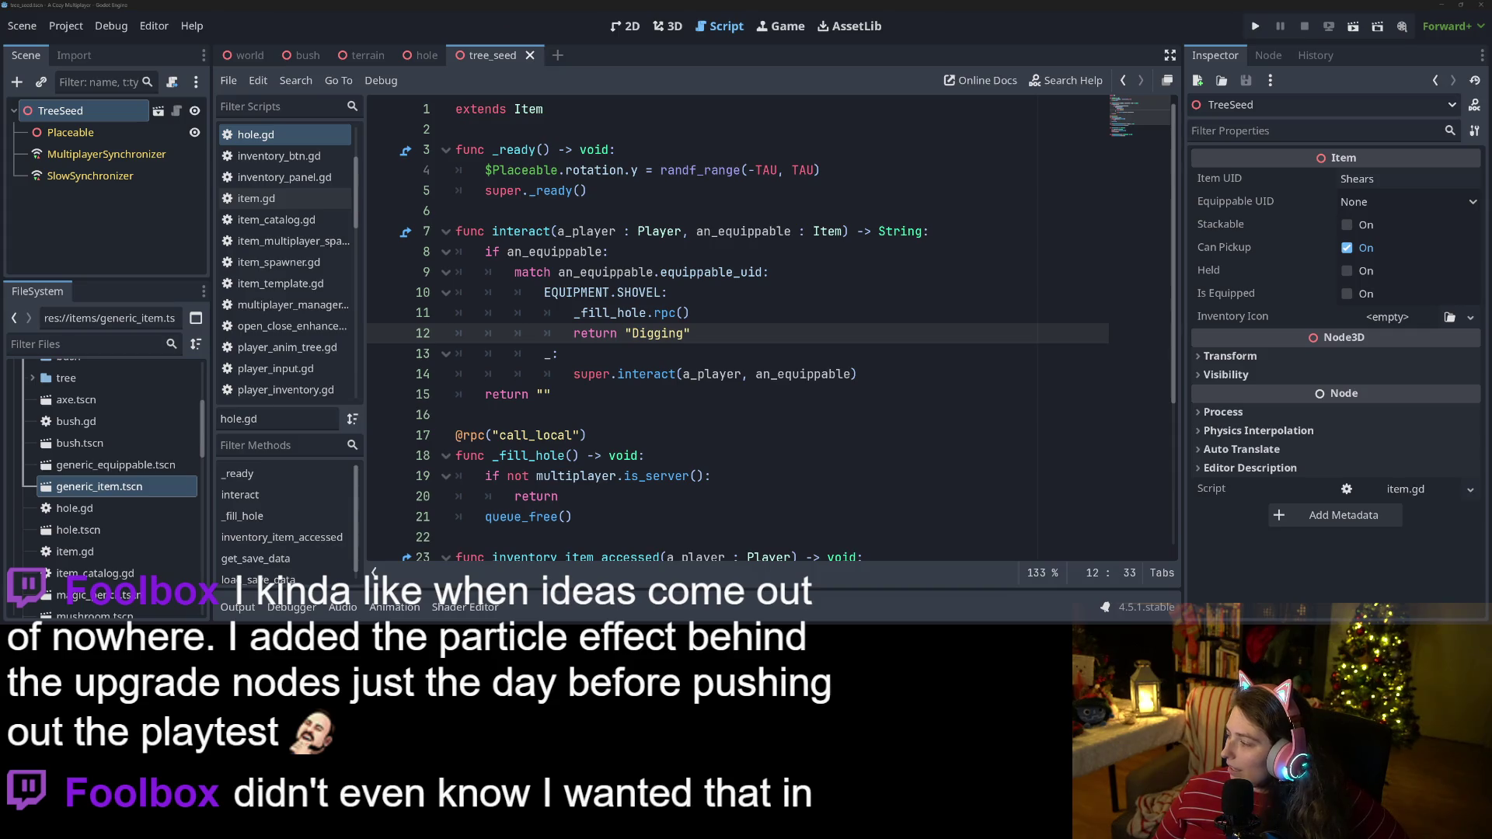
pyautogui.hotkey('alt', 'Tab')
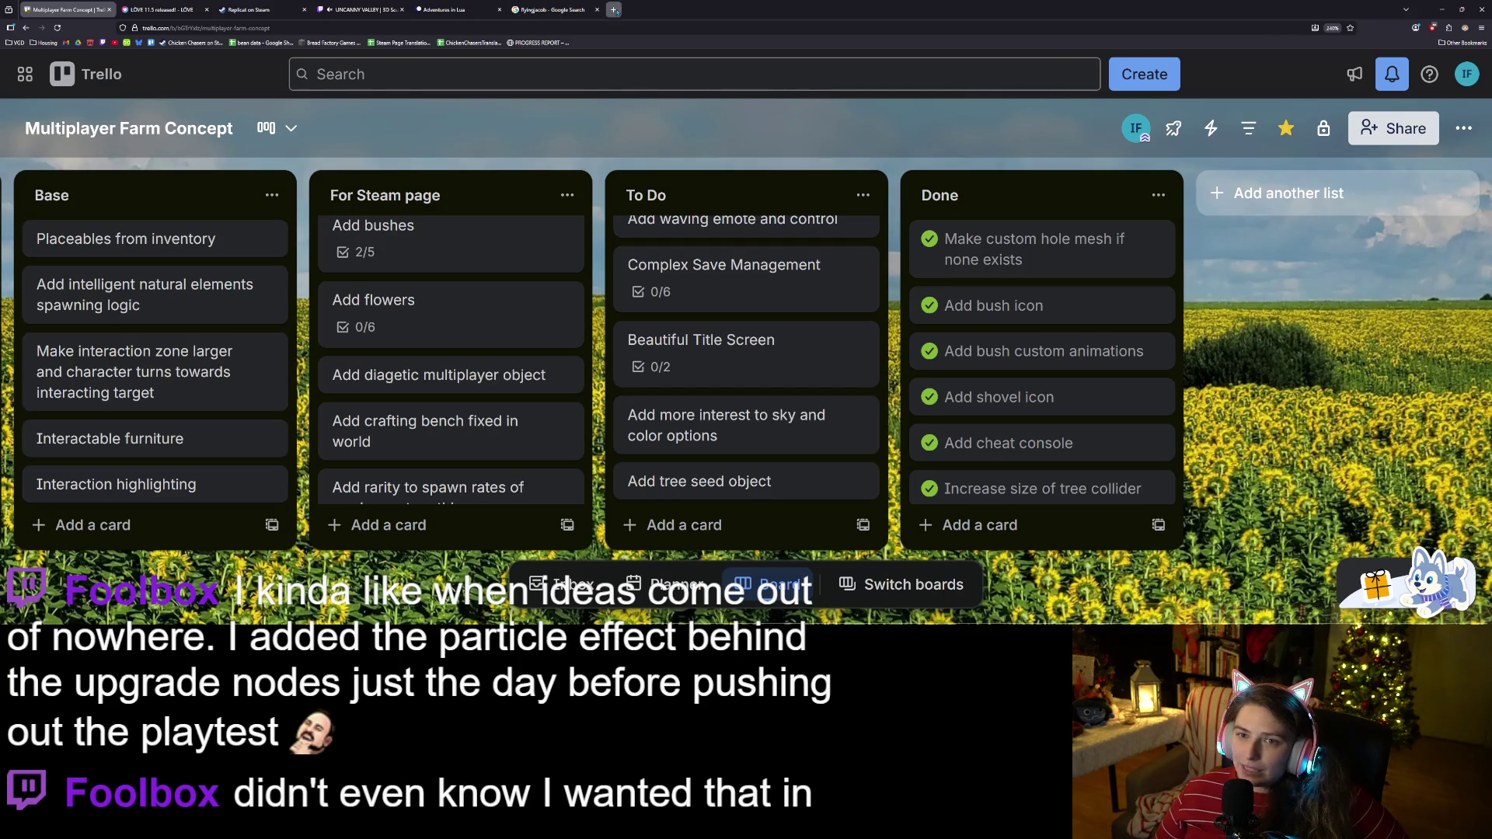
# Open and close a YouTube tab, then minimize the browser and Godot to show the desktop.
pyautogui.click(613, 9)
pyautogui.click(114, 43)
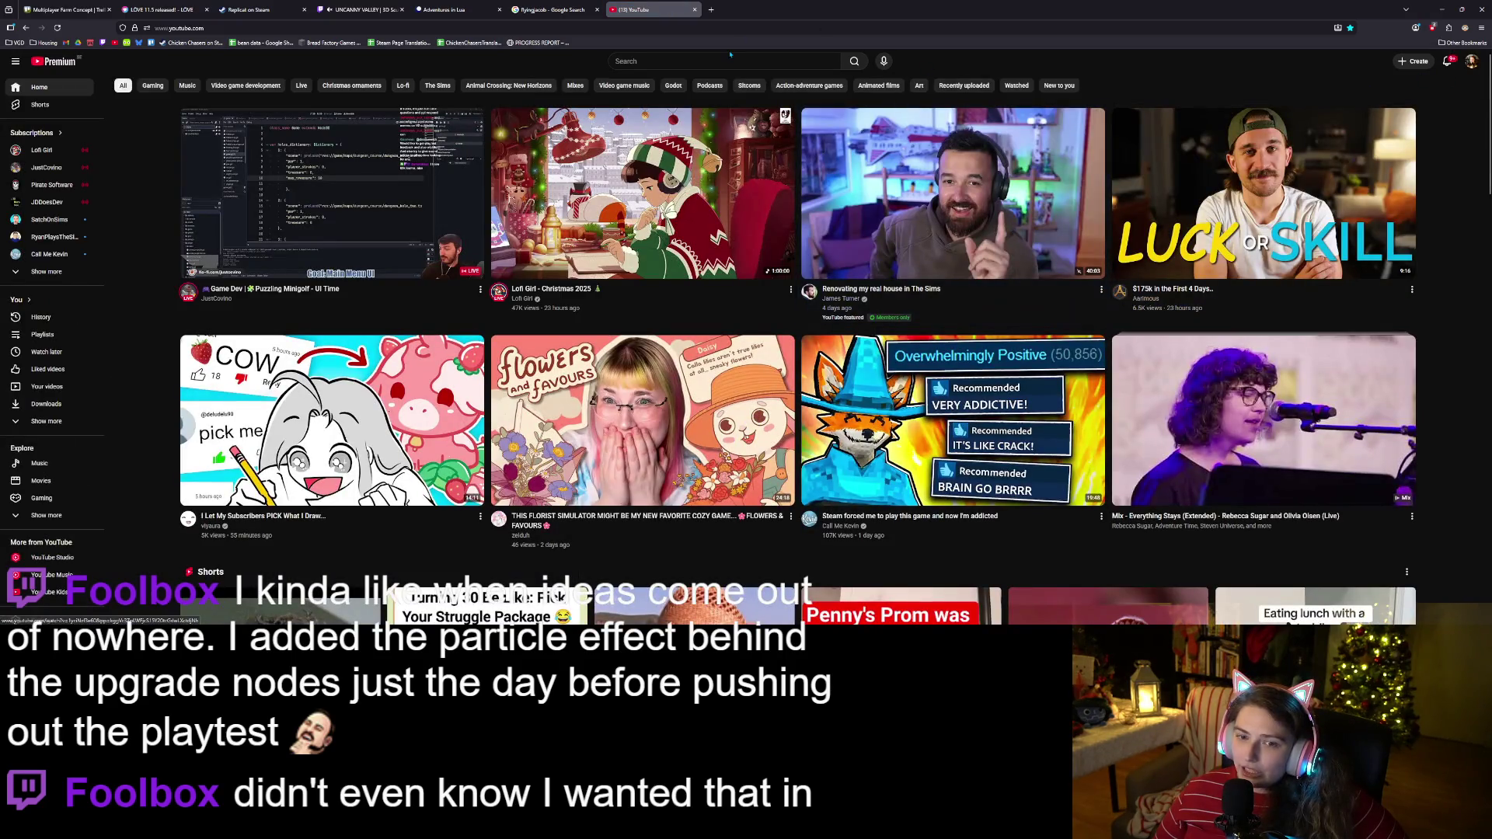
pyautogui.click(695, 9)
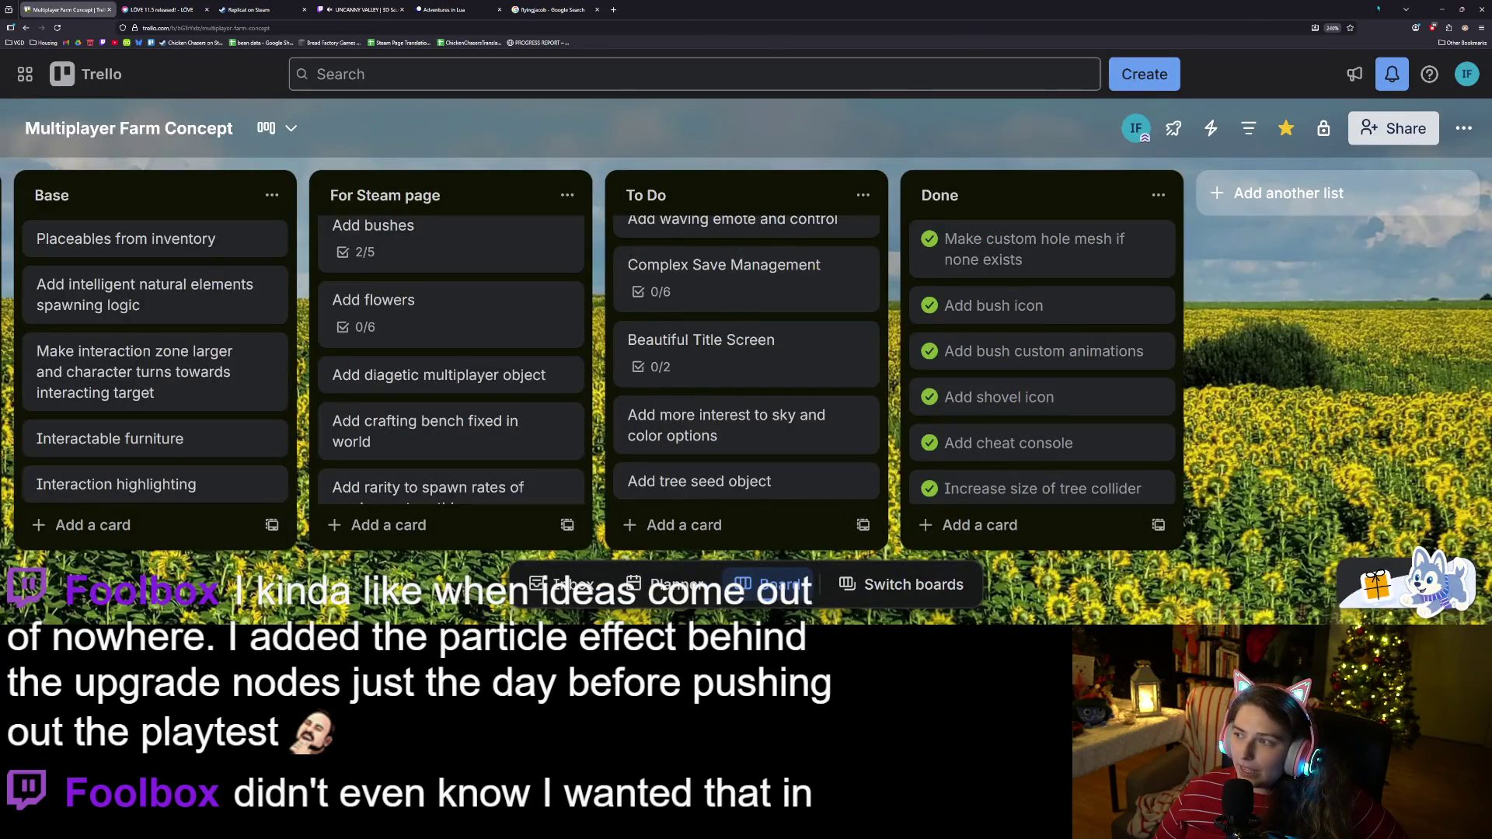
pyautogui.click(1442, 9)
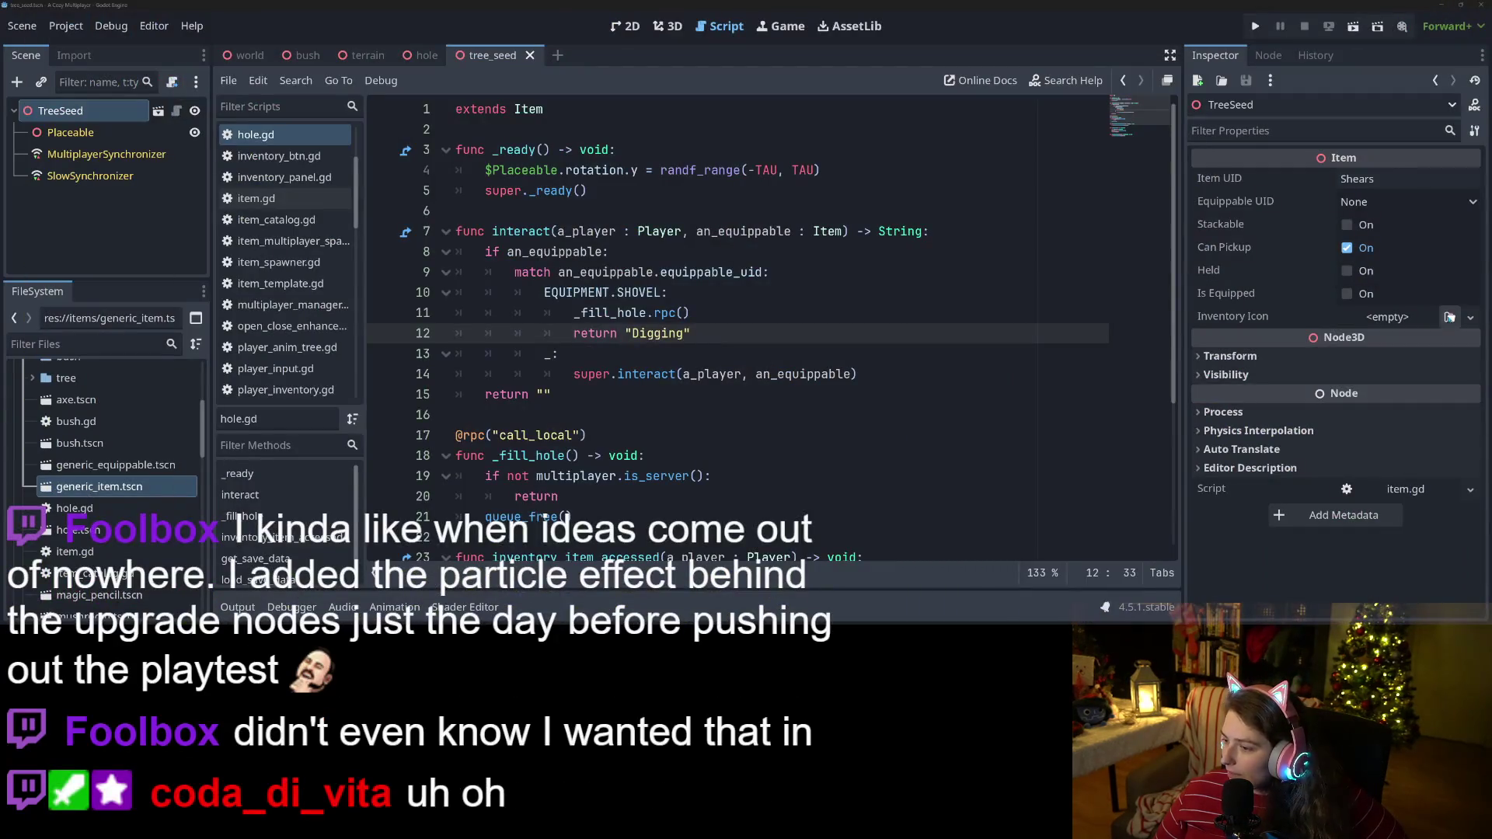
pyautogui.click(1442, 5)
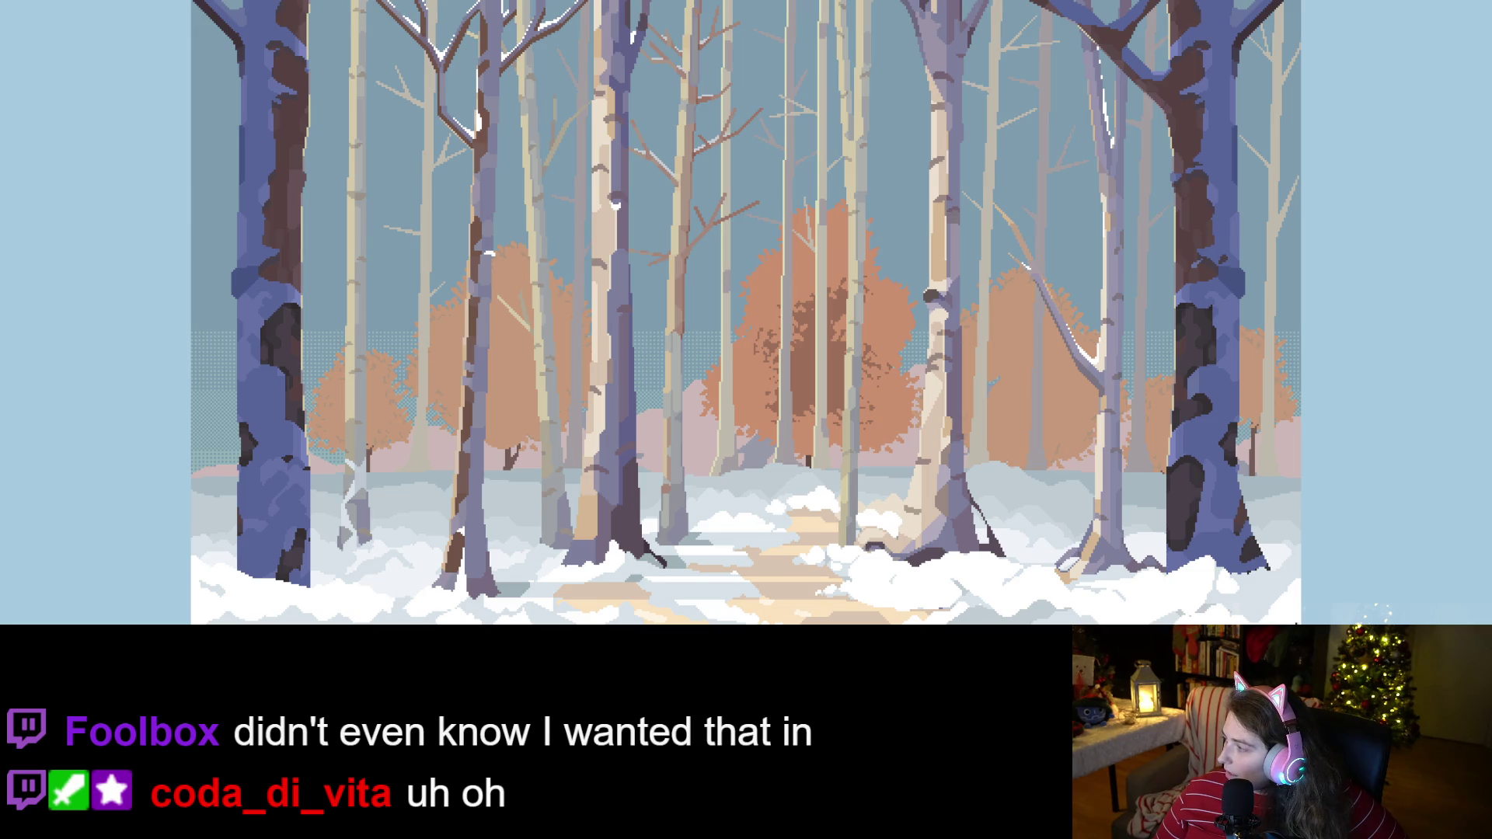
# Open the Cancelling Chicken Chasers folder and play its long ambient remix track.
pyautogui.press('super+e')
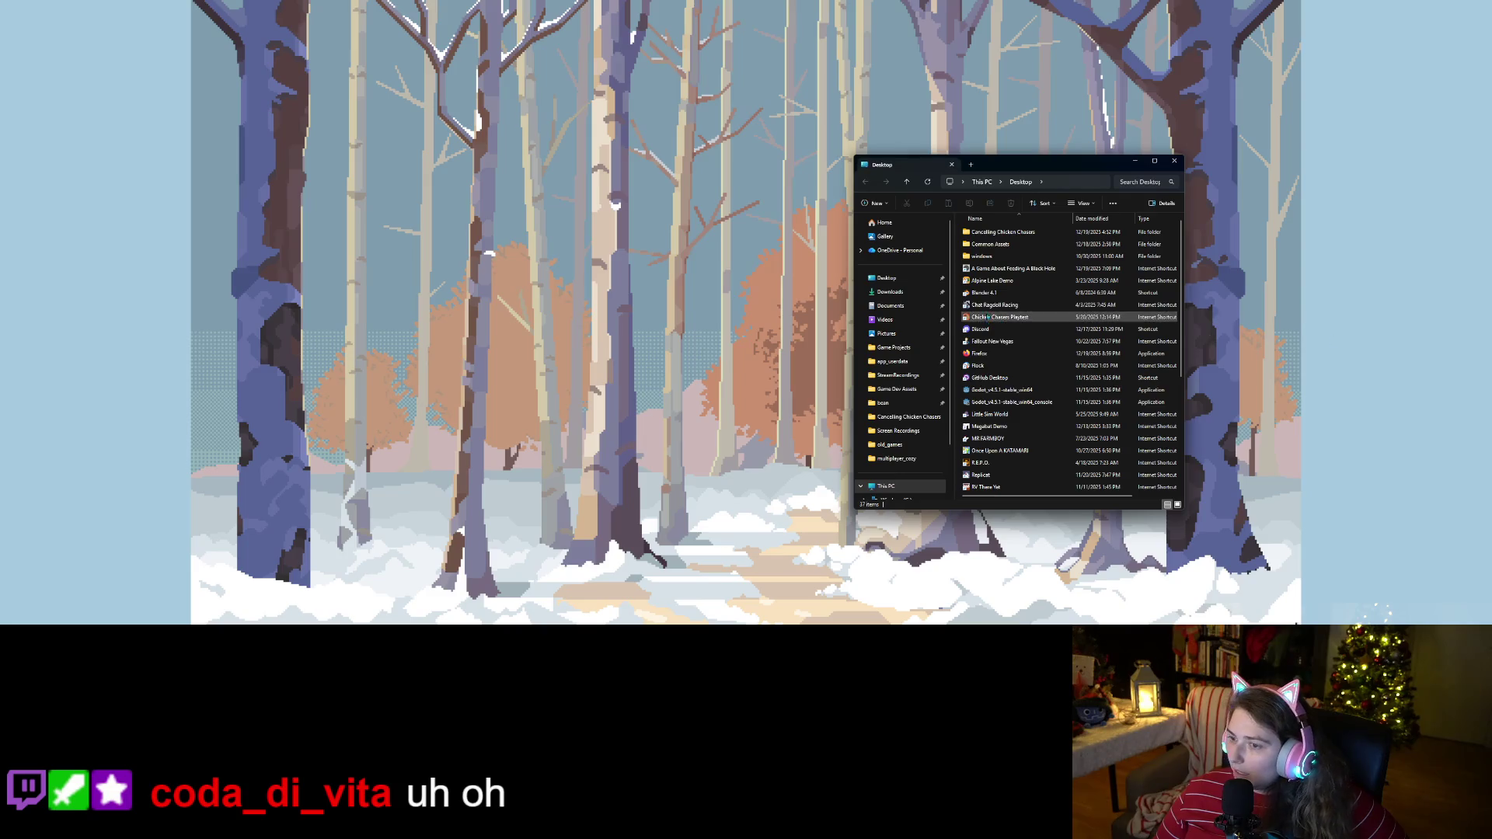
pyautogui.doubleClick(1003, 232)
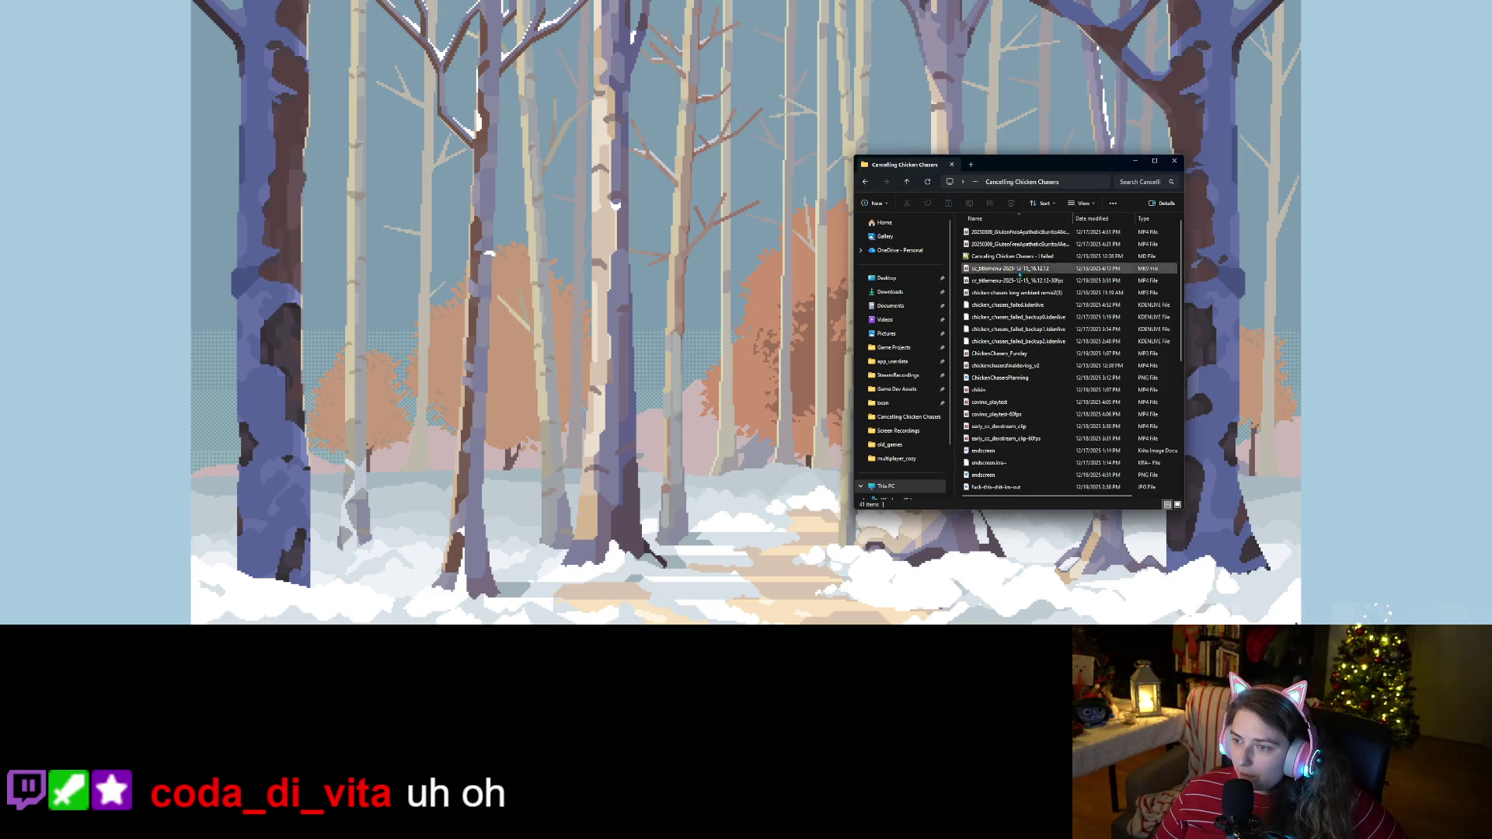
pyautogui.moveTo(855, 184); pyautogui.dragTo(491, 195)
pyautogui.scroll(-2, 676, 376)
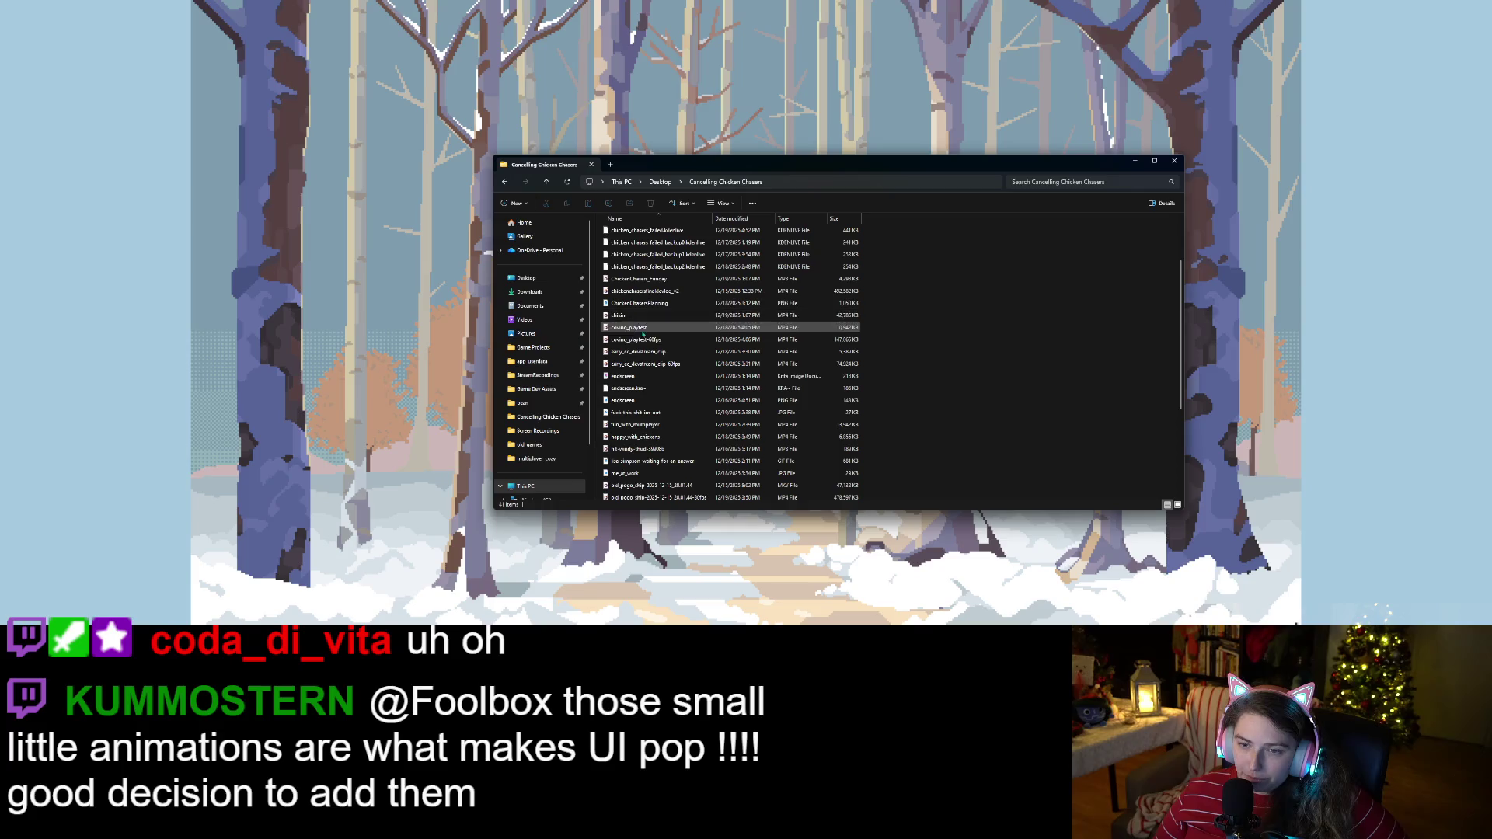
pyautogui.scroll(-2, 711, 346)
pyautogui.scroll(-2, 711, 345)
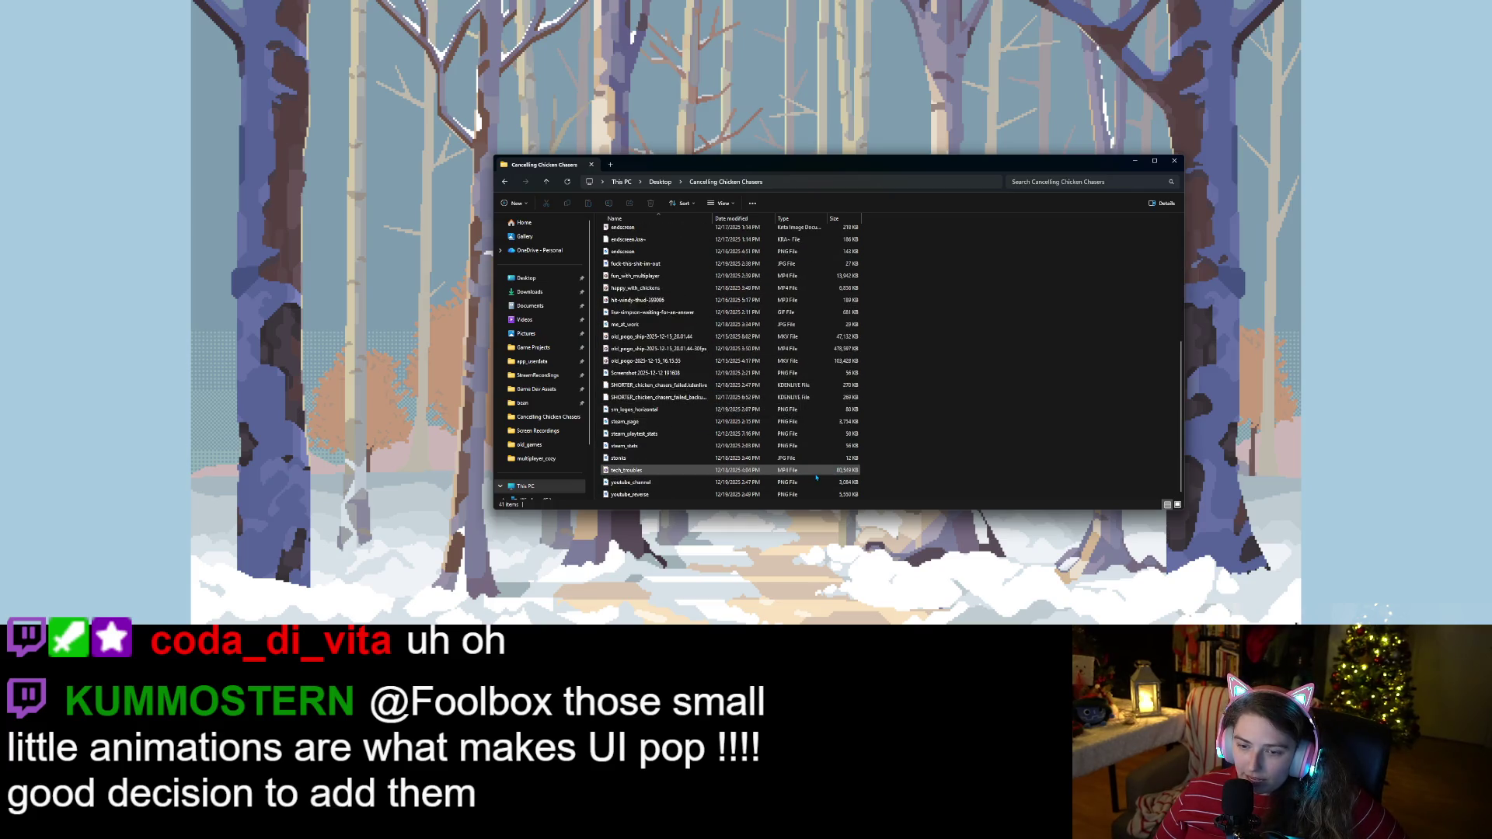
pyautogui.scroll(1, 838, 460)
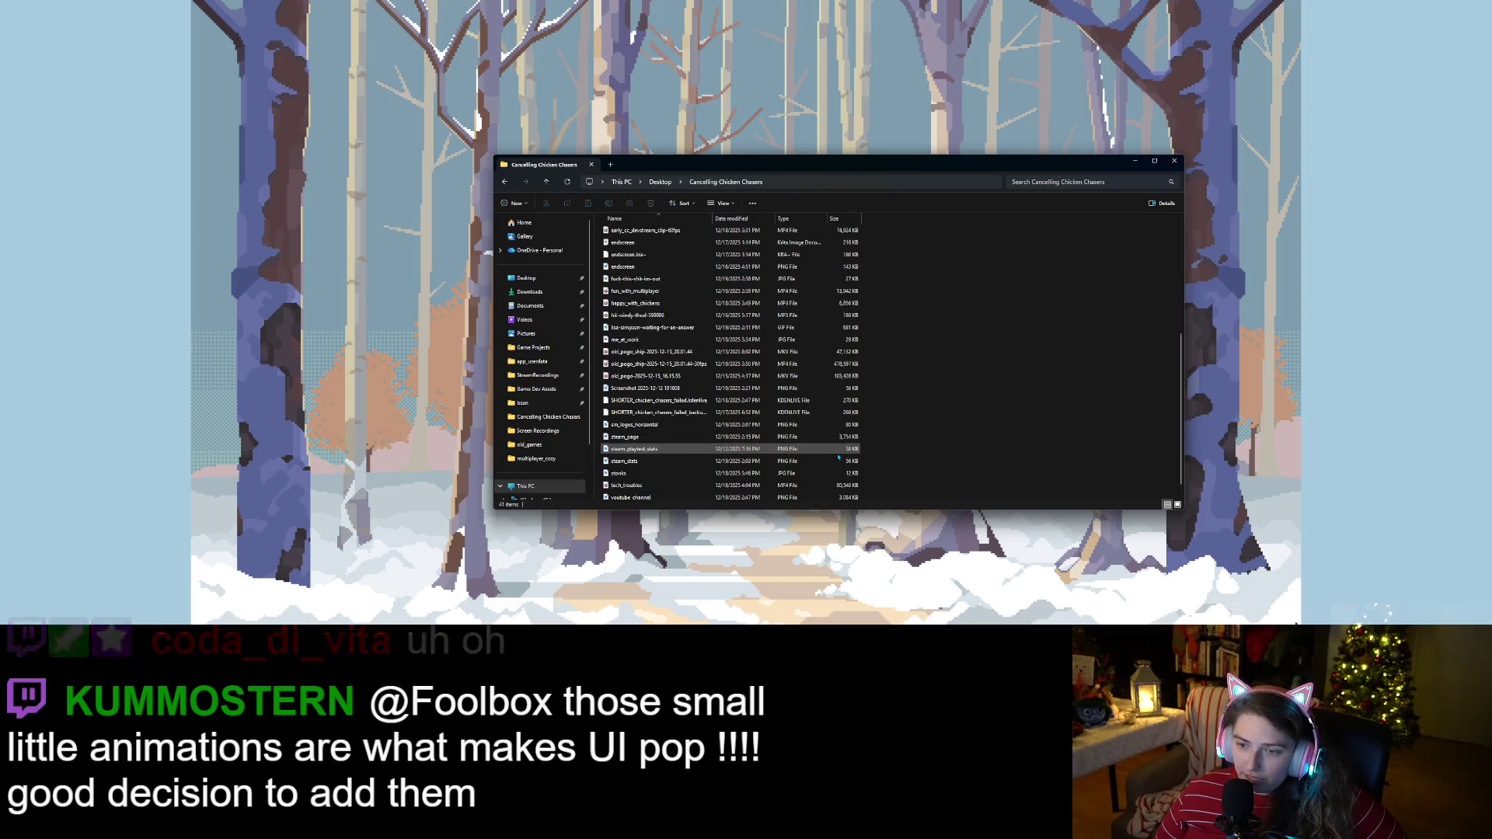
pyautogui.click(776, 342)
pyautogui.scroll(4, 803, 387)
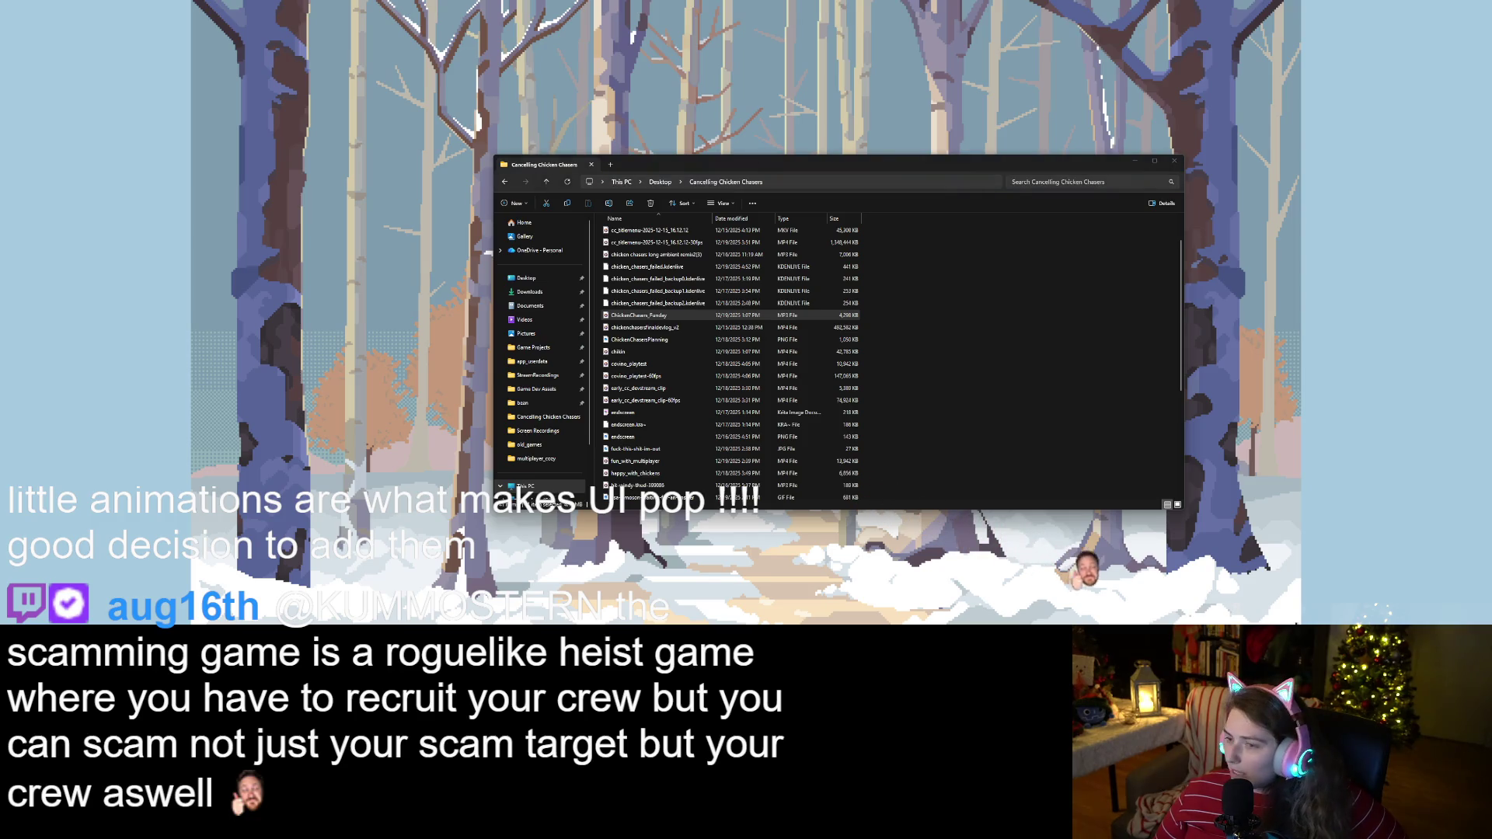
pyautogui.scroll(1, 787, 310)
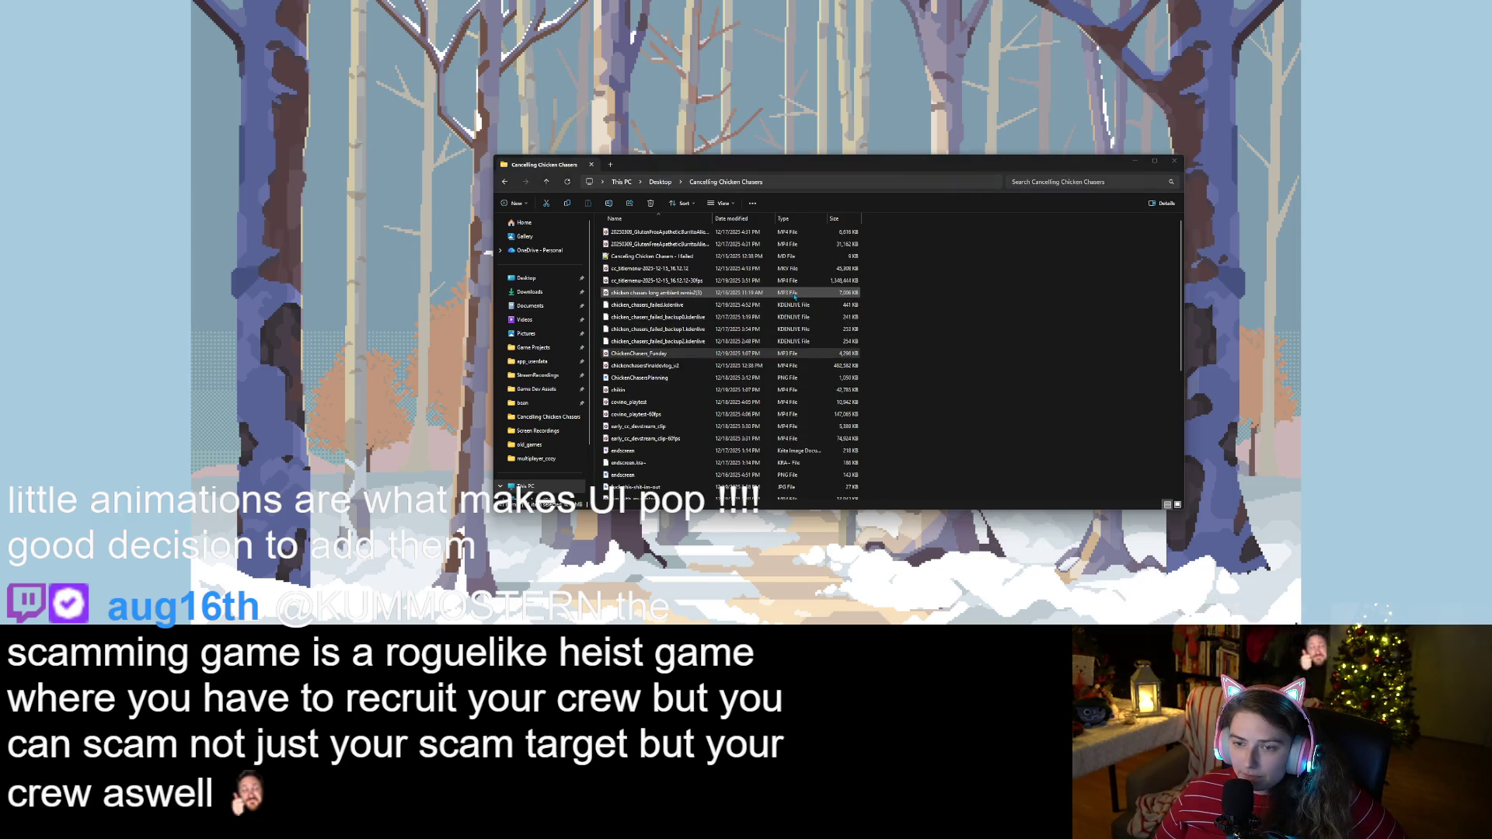
pyautogui.click(794, 295)
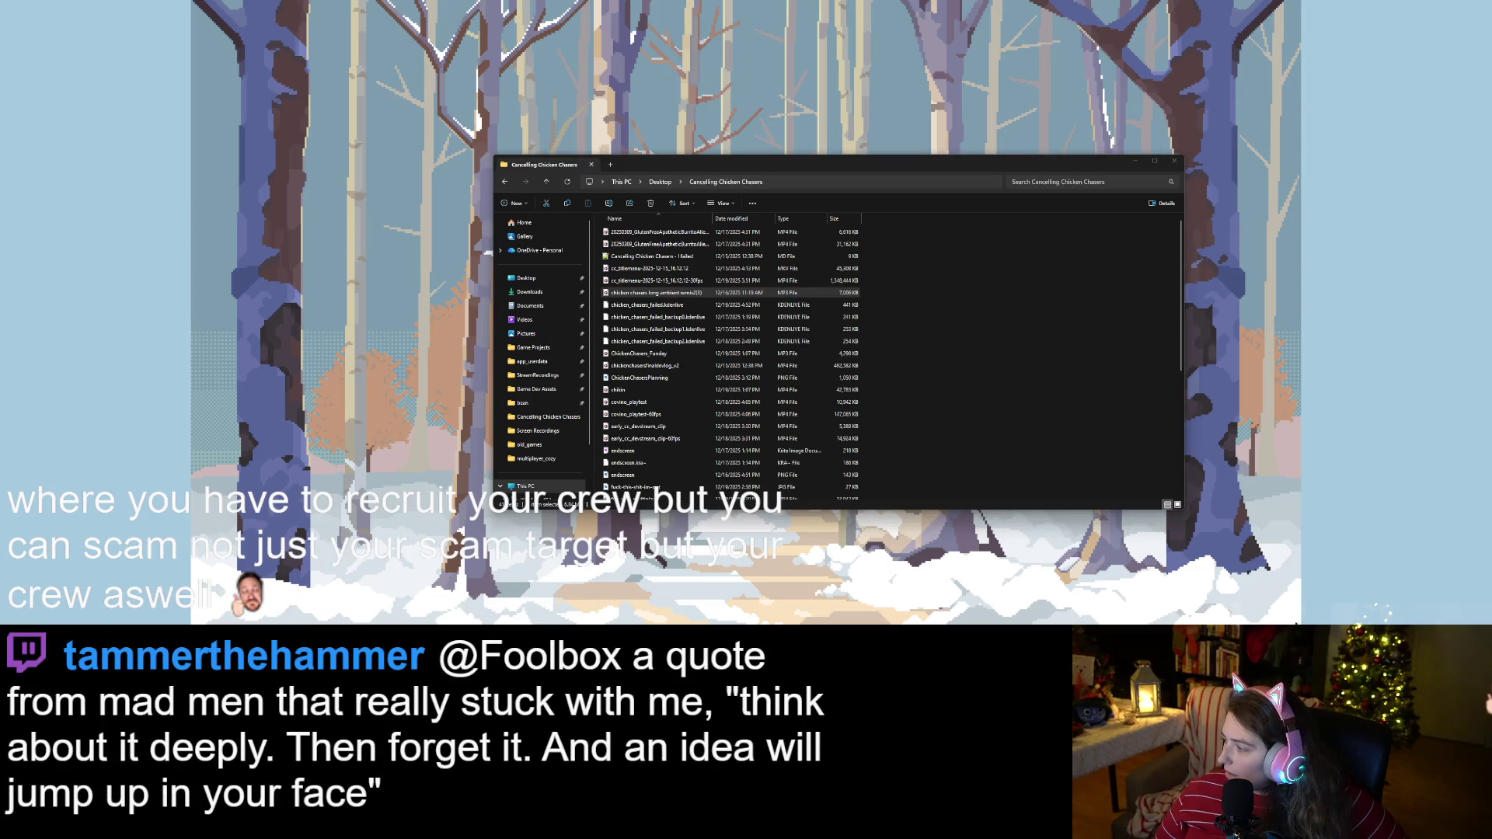
pyautogui.press('Return')
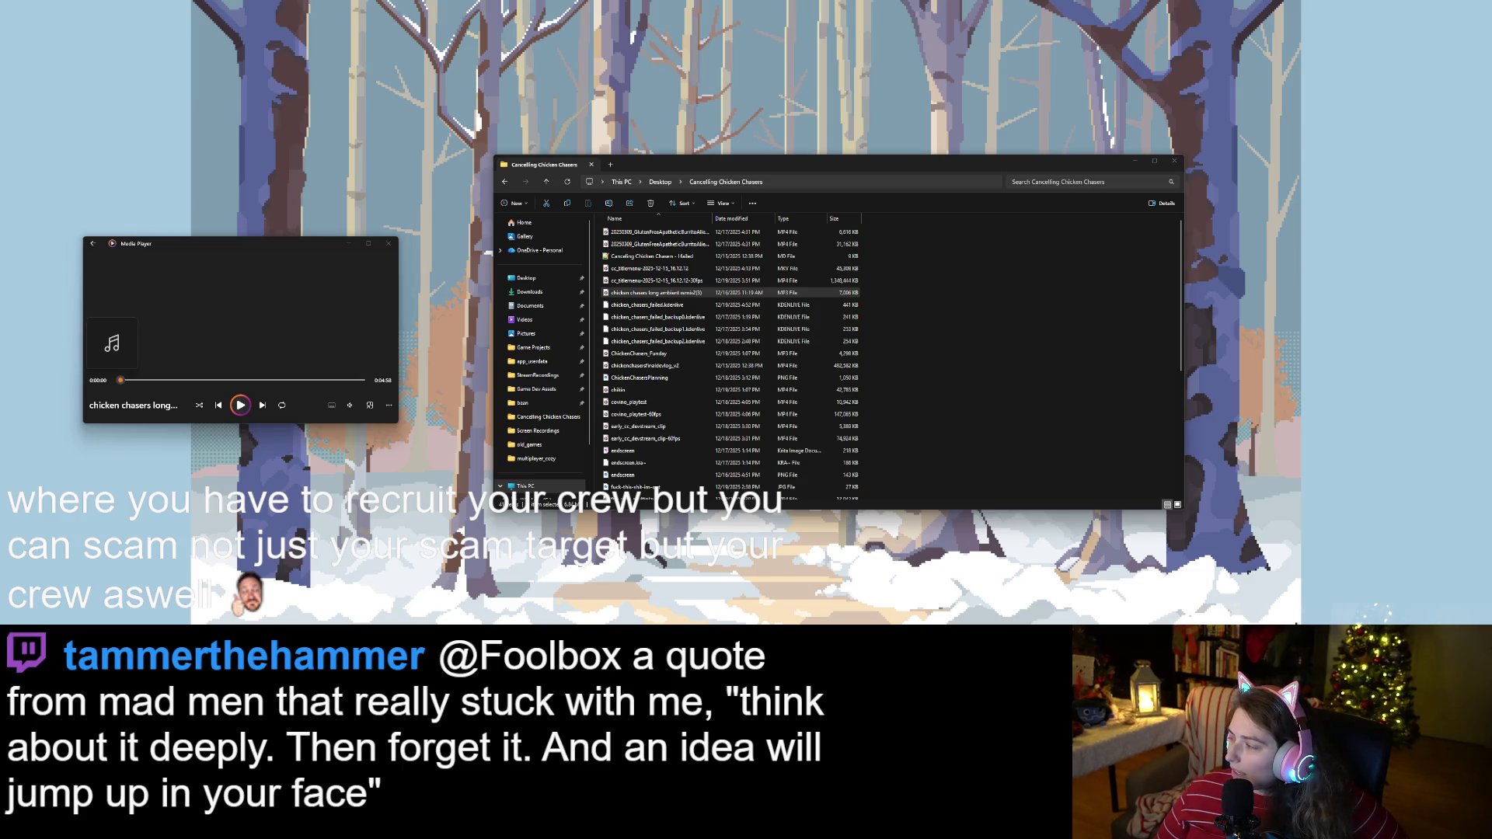
# In a second window, browse Game Dev Assets > Music > ineedmusic > Comedic > Loop and play Polka Dots Loop.
pyautogui.press('super+e')
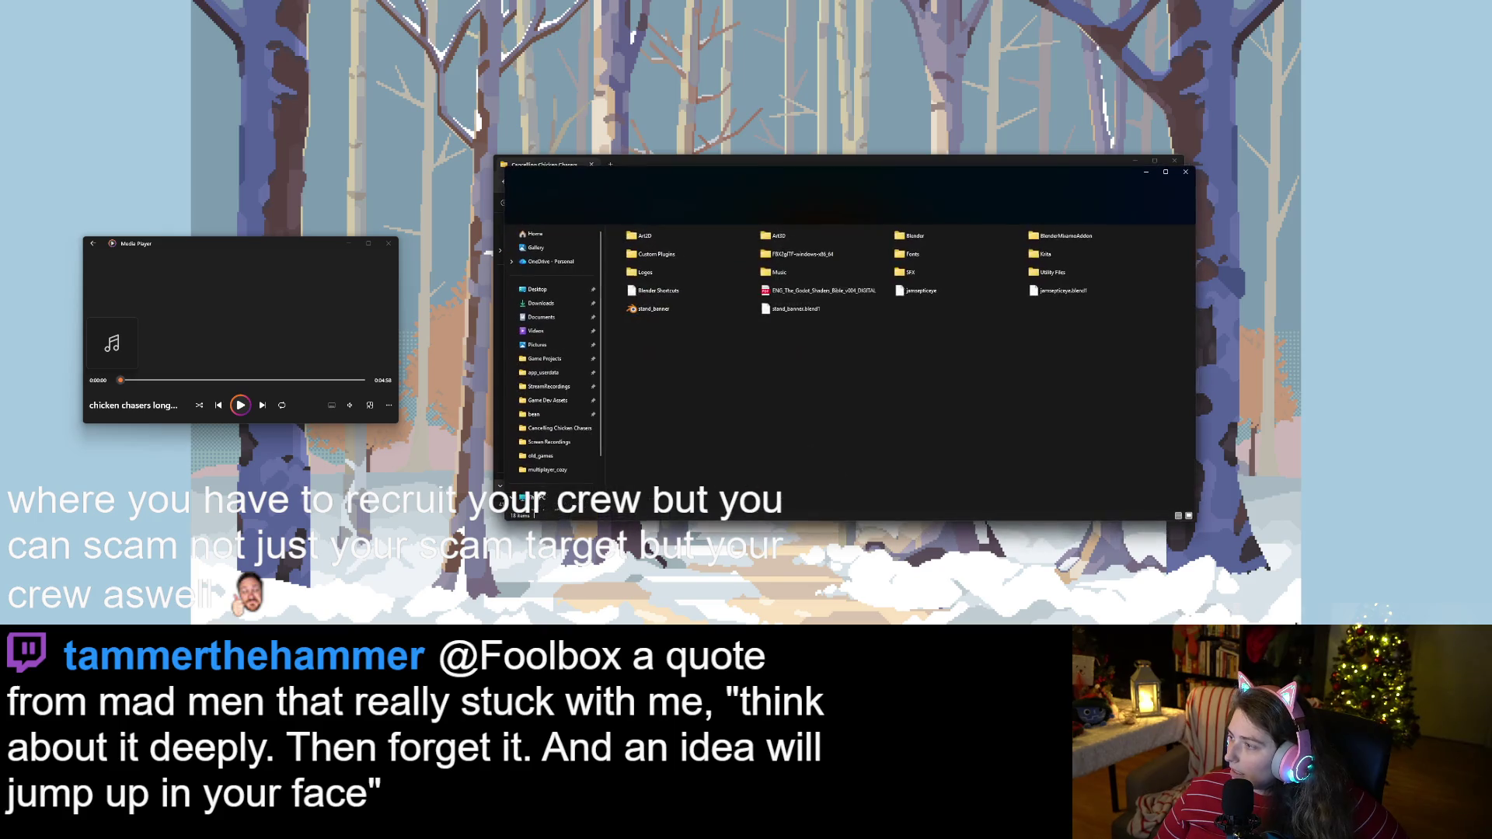
pyautogui.doubleClick(760, 264)
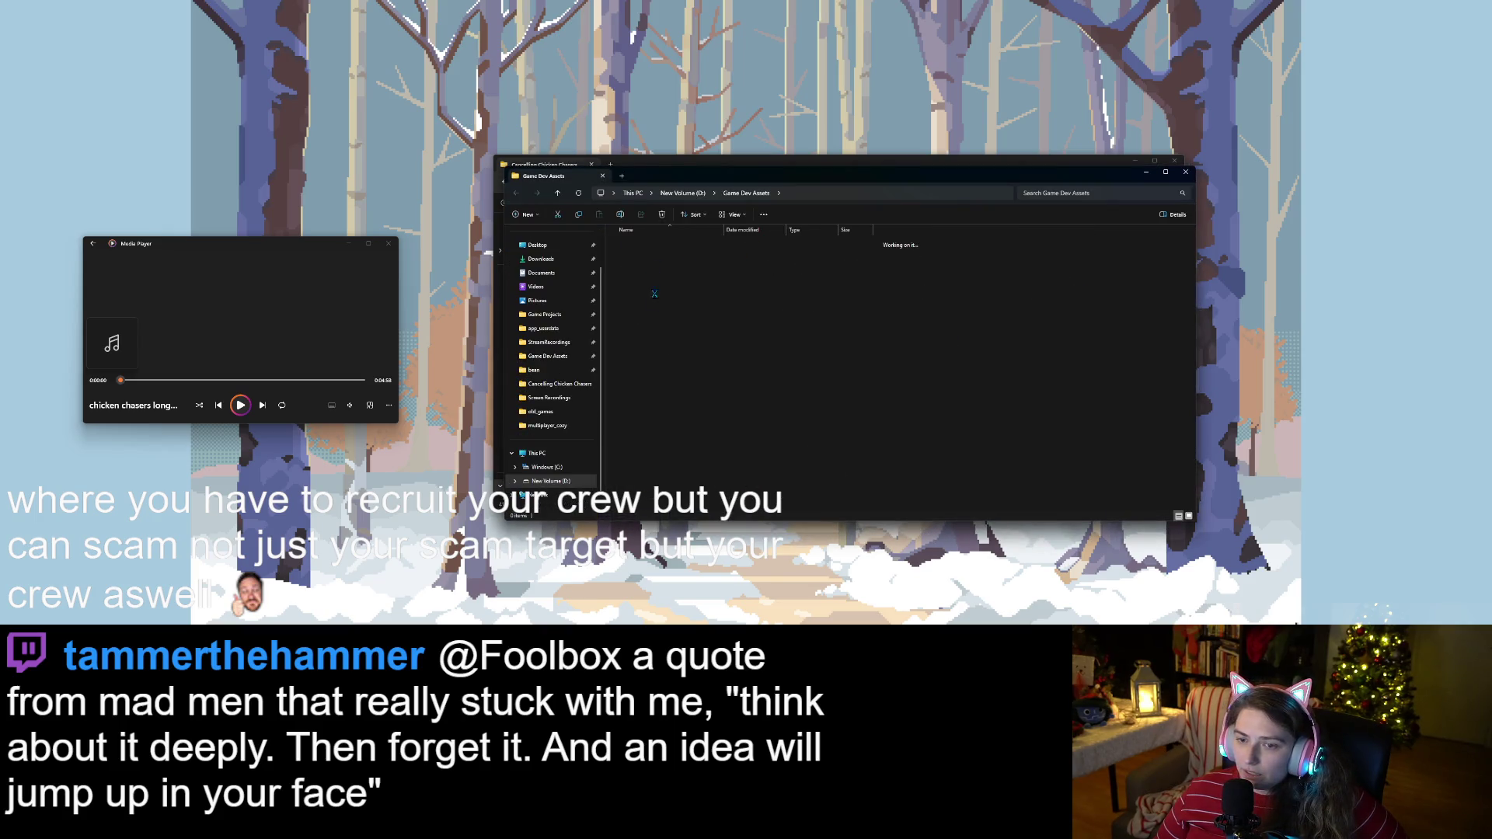
pyautogui.doubleClick(654, 268)
pyautogui.doubleClick(655, 268)
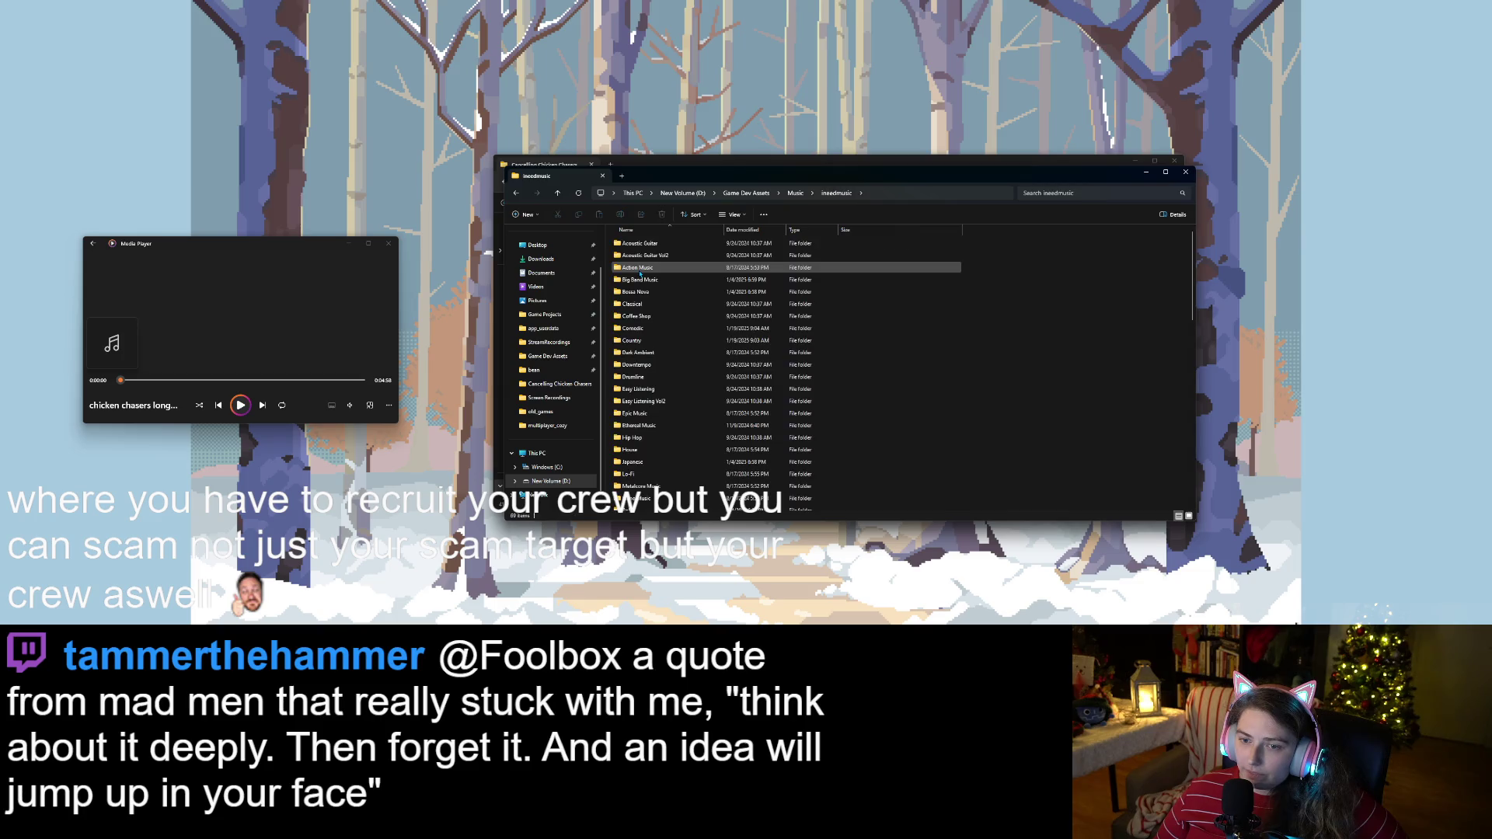
pyautogui.doubleClick(638, 330)
pyautogui.doubleClick(634, 256)
pyautogui.doubleClick(651, 266)
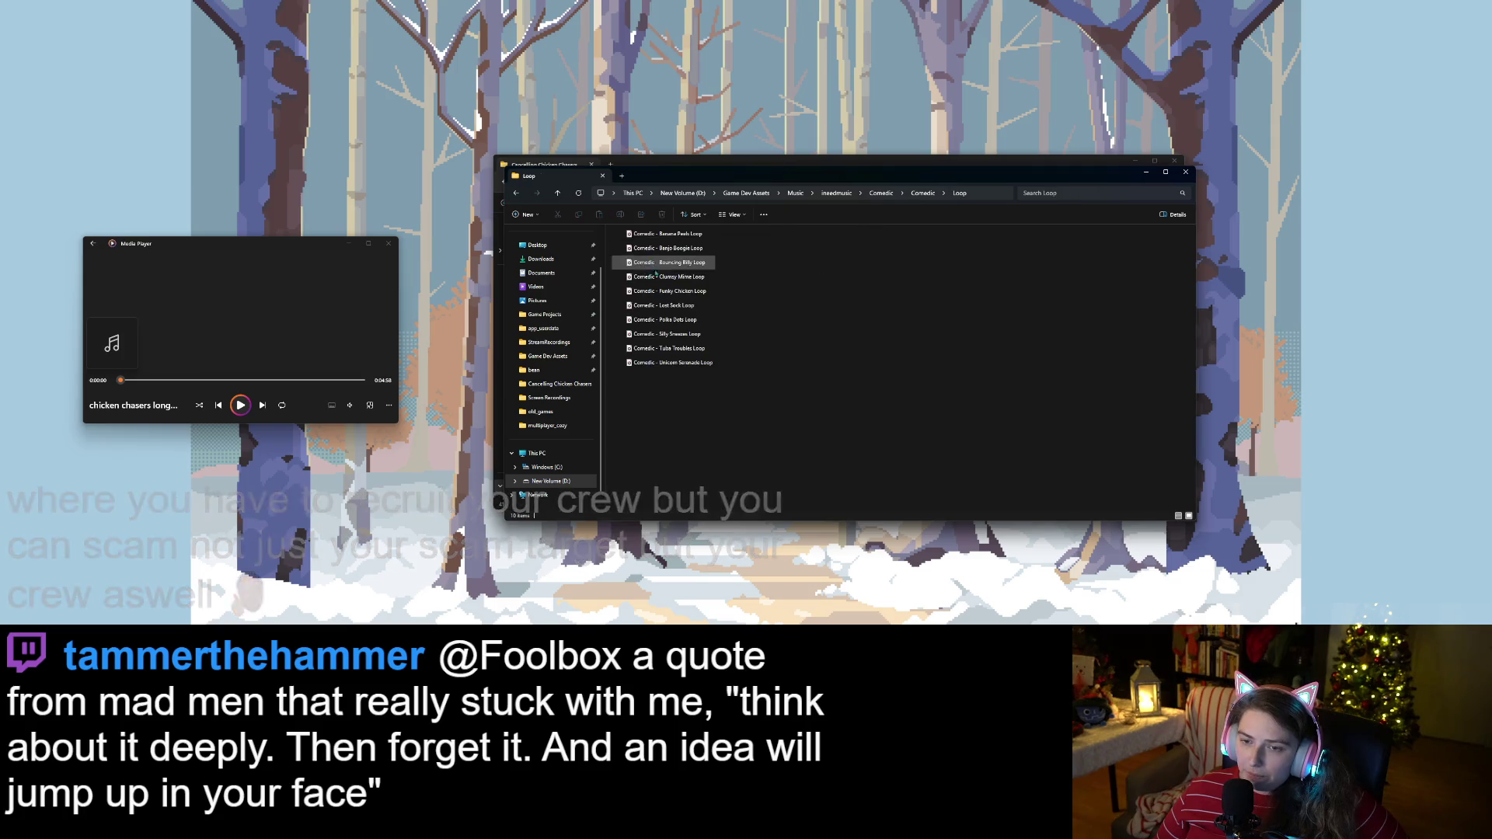
pyautogui.doubleClick(684, 320)
# Lower the Media Player volume from 23 to 17.
pyautogui.moveTo(805, 176); pyautogui.dragTo(958, 240)
pyautogui.click(351, 405)
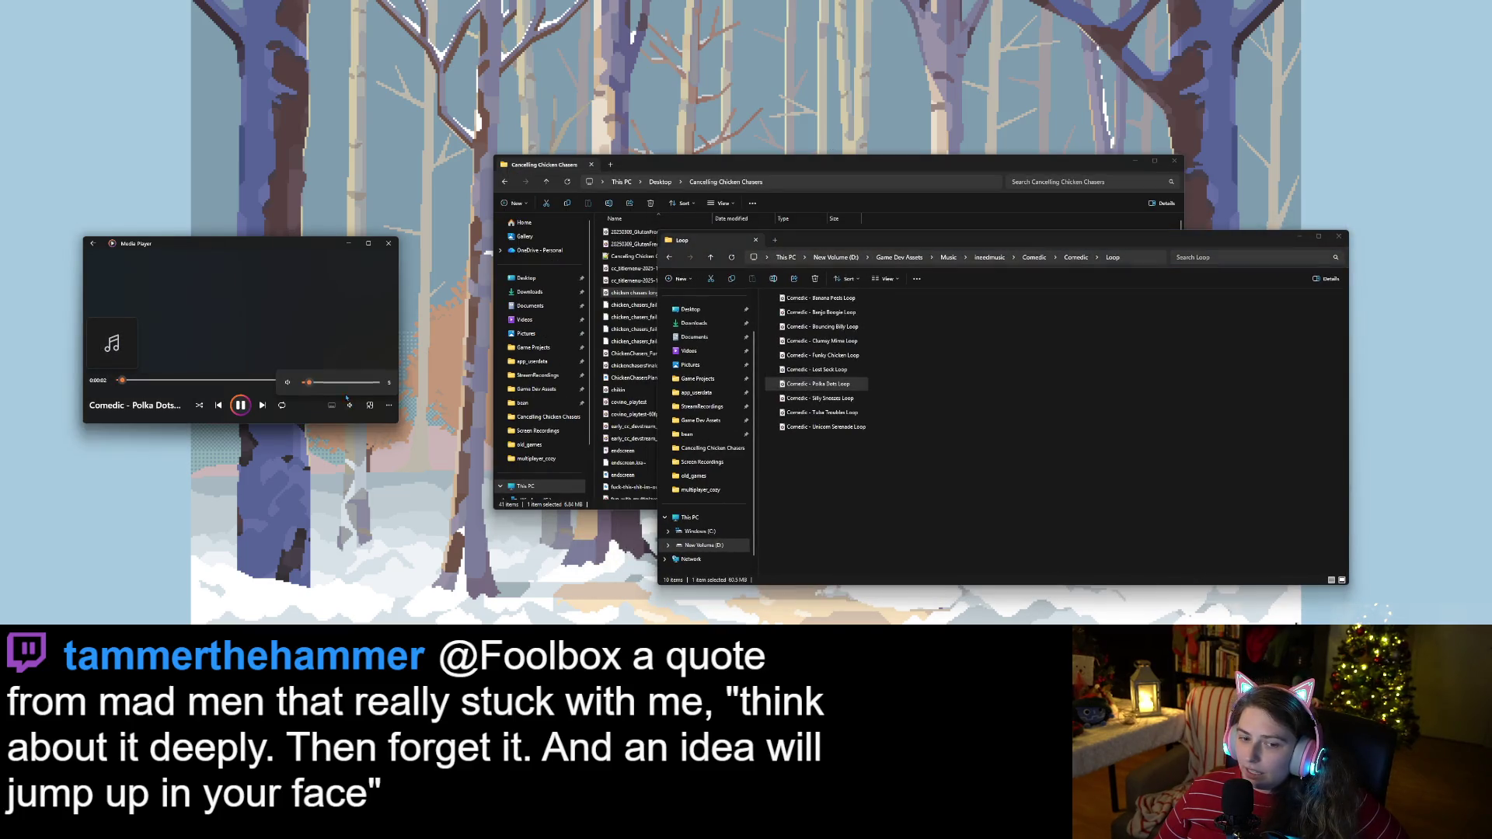
pyautogui.moveTo(323, 386); pyautogui.dragTo(319, 386)
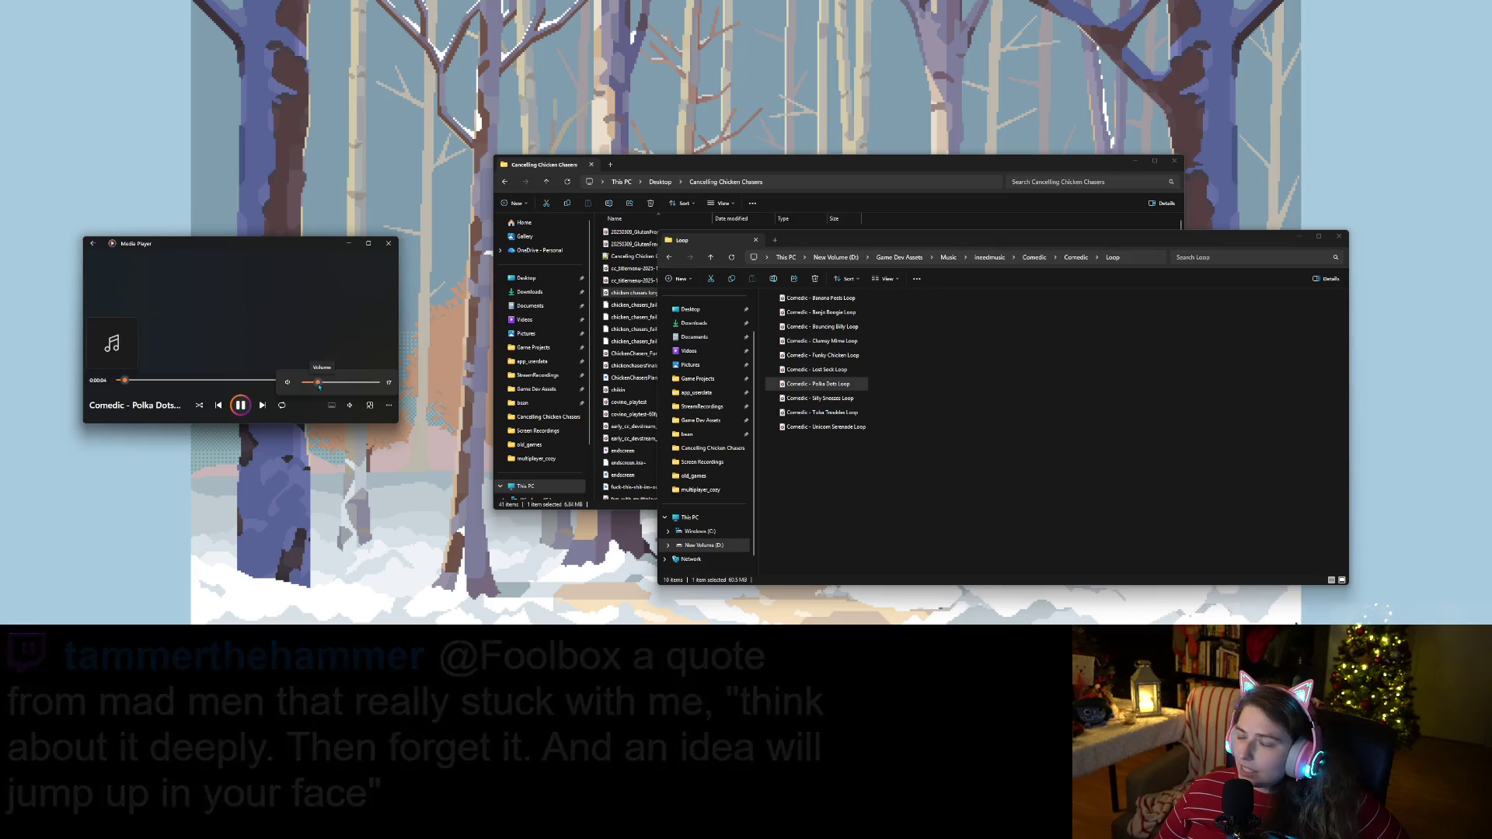
# Arrange the Loop and Cancelling Chicken Chasers folder windows side by side.
pyautogui.moveTo(824, 241)
pyautogui.mouseDown()
pyautogui.moveTo(878, 269)
pyautogui.moveTo(952, 261)
pyautogui.moveTo(933, 261)
pyautogui.mouseUp()
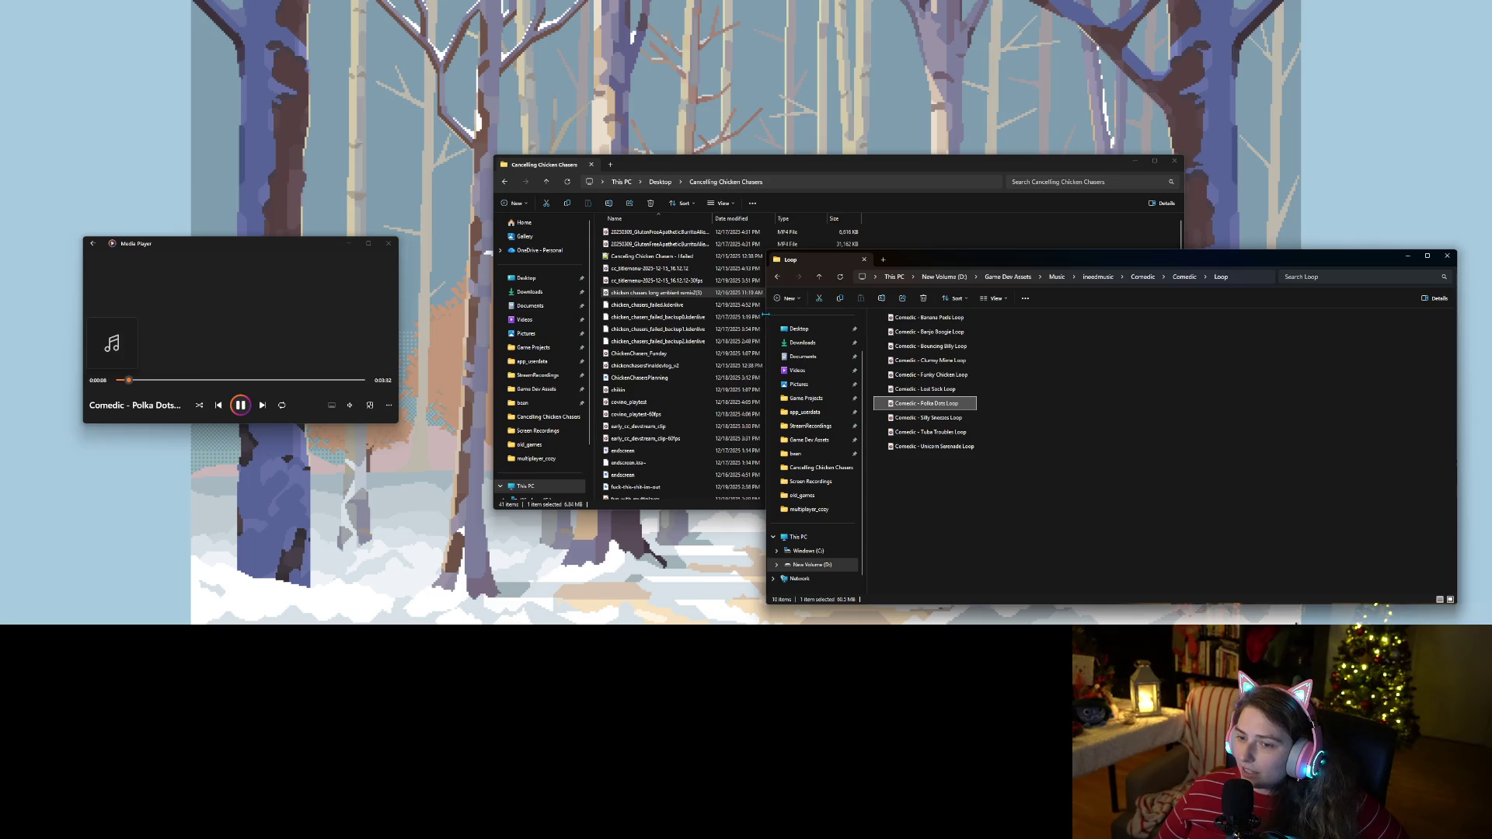
pyautogui.moveTo(764, 316); pyautogui.dragTo(983, 310)
pyautogui.click(1001, 247)
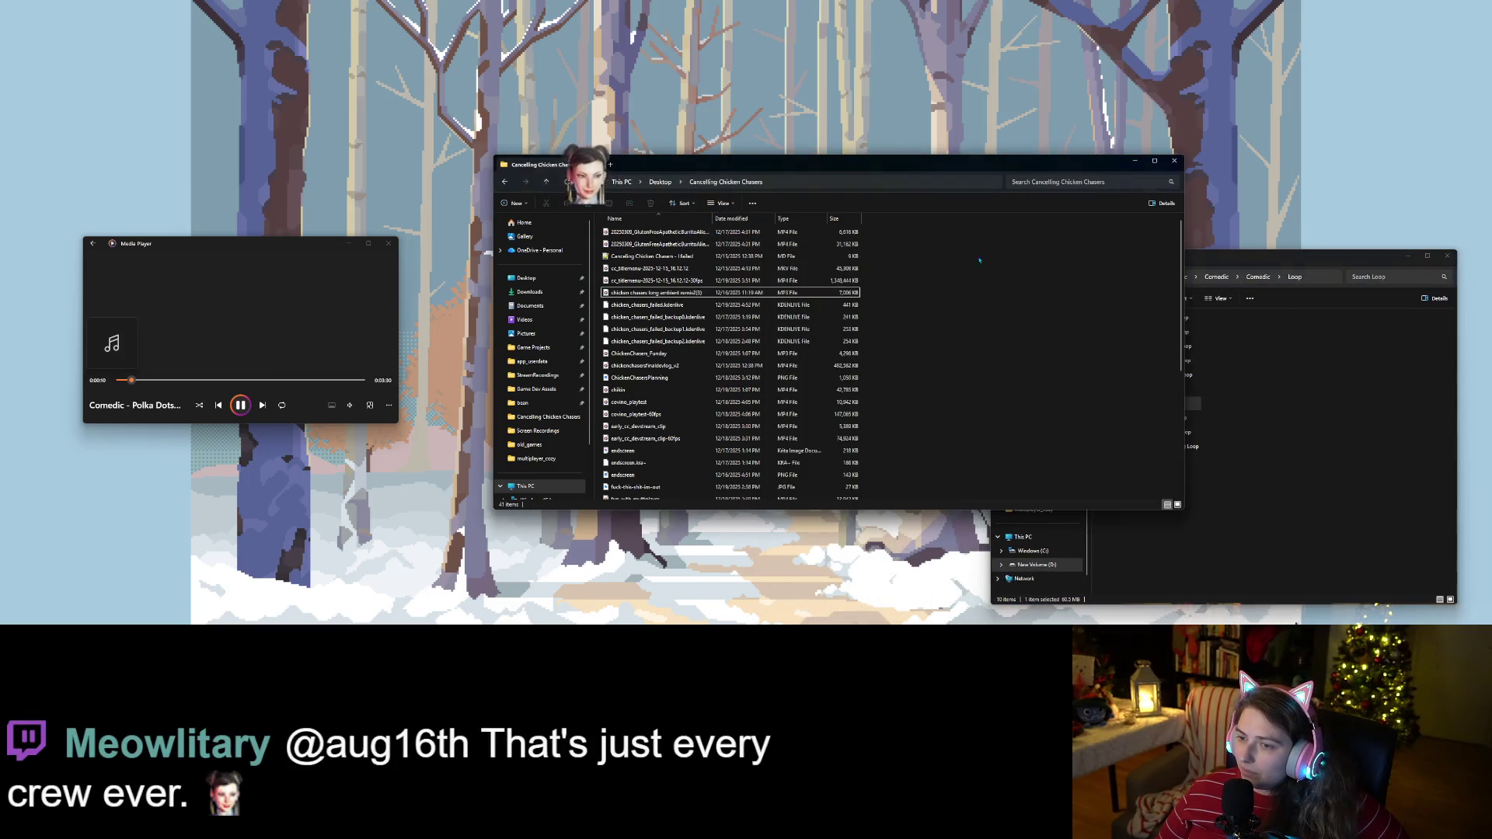
pyautogui.moveTo(1184, 262); pyautogui.dragTo(957, 264)
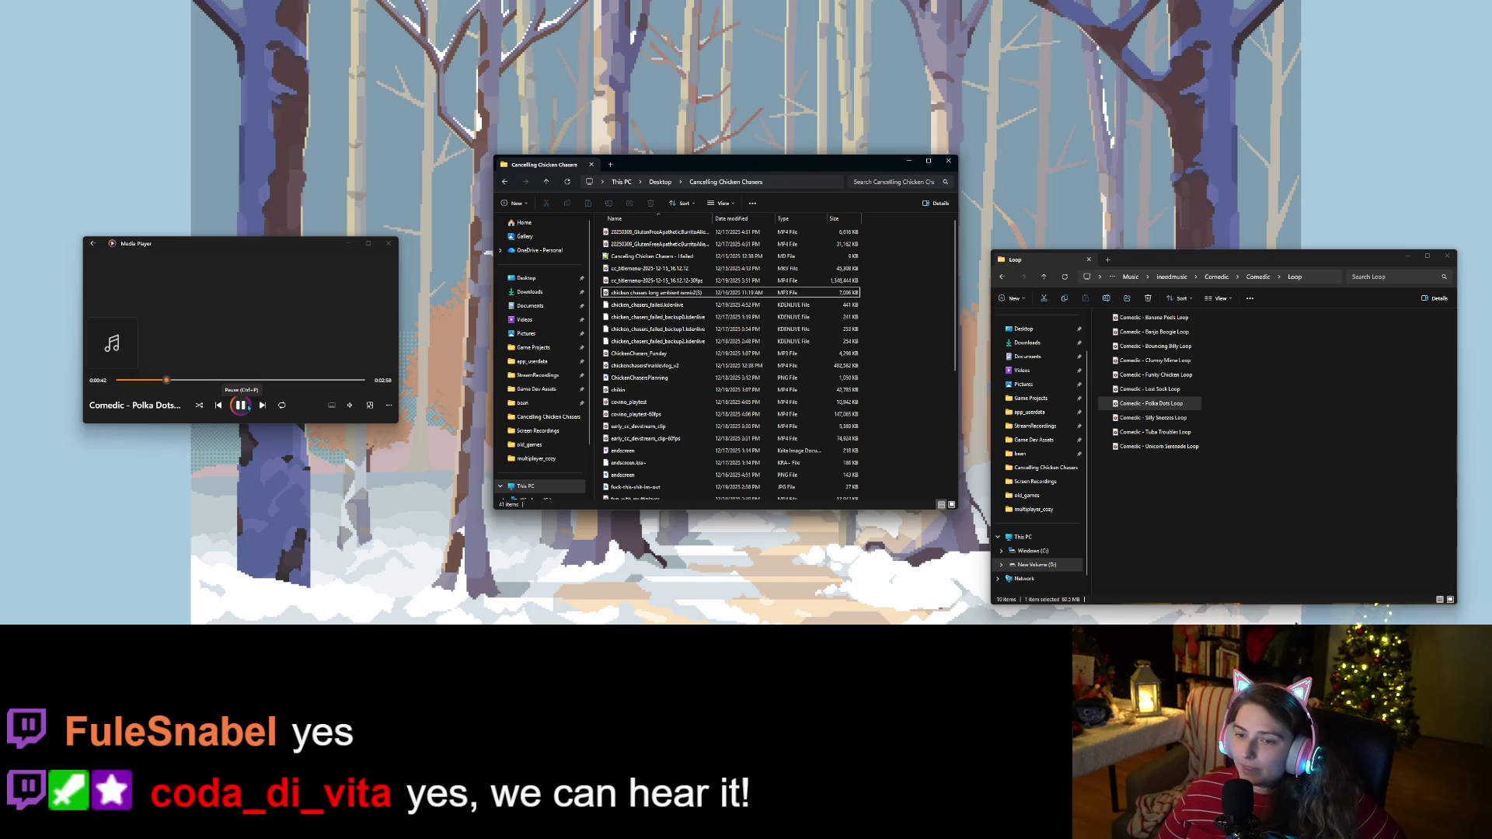
# Pause Polka Dots Loop, switch to the chicken chasers long ambient remix, and leave playback paused.
pyautogui.click(241, 405)
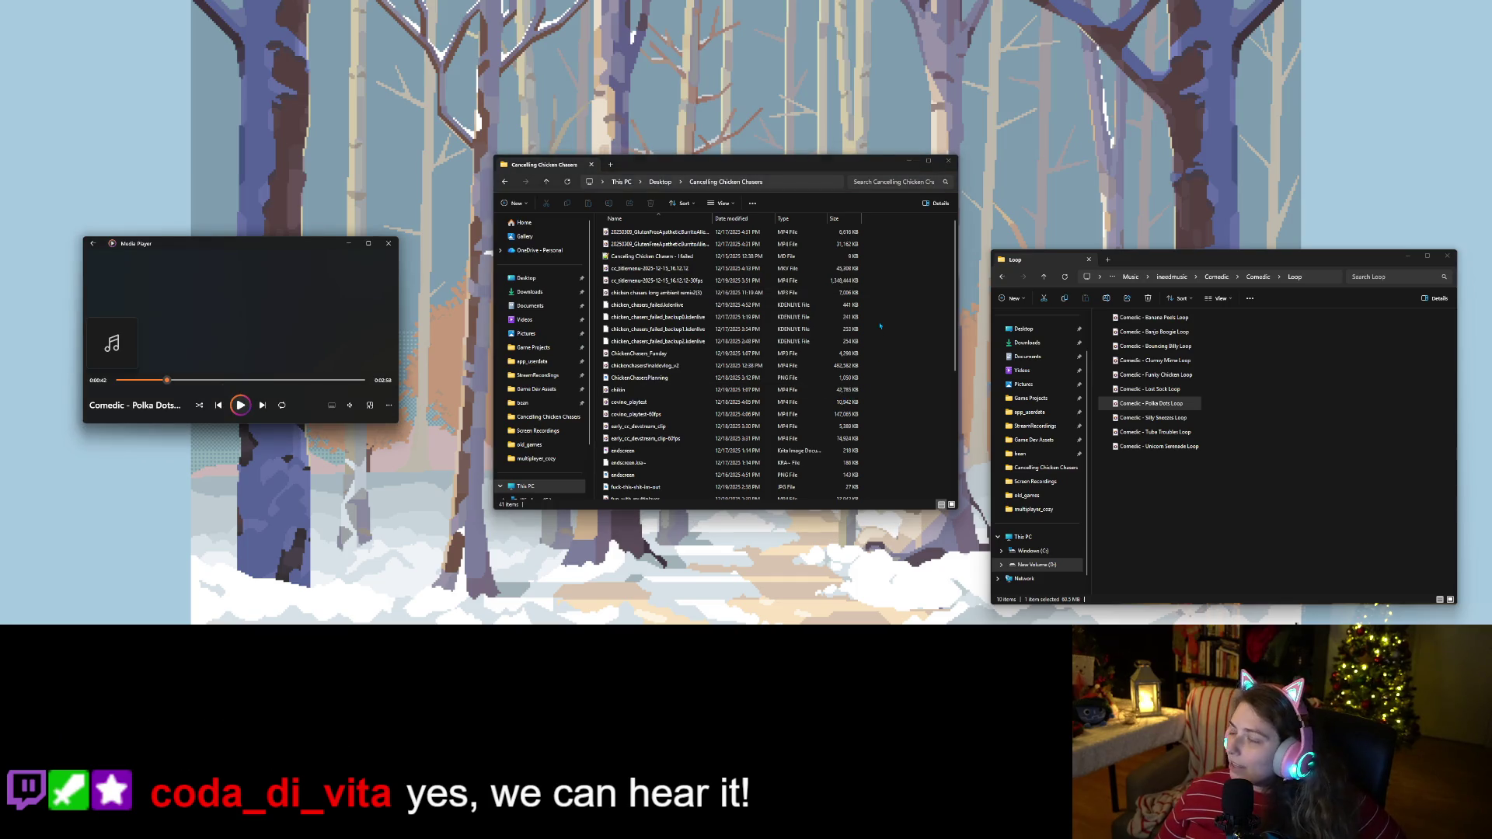
pyautogui.doubleClick(689, 293)
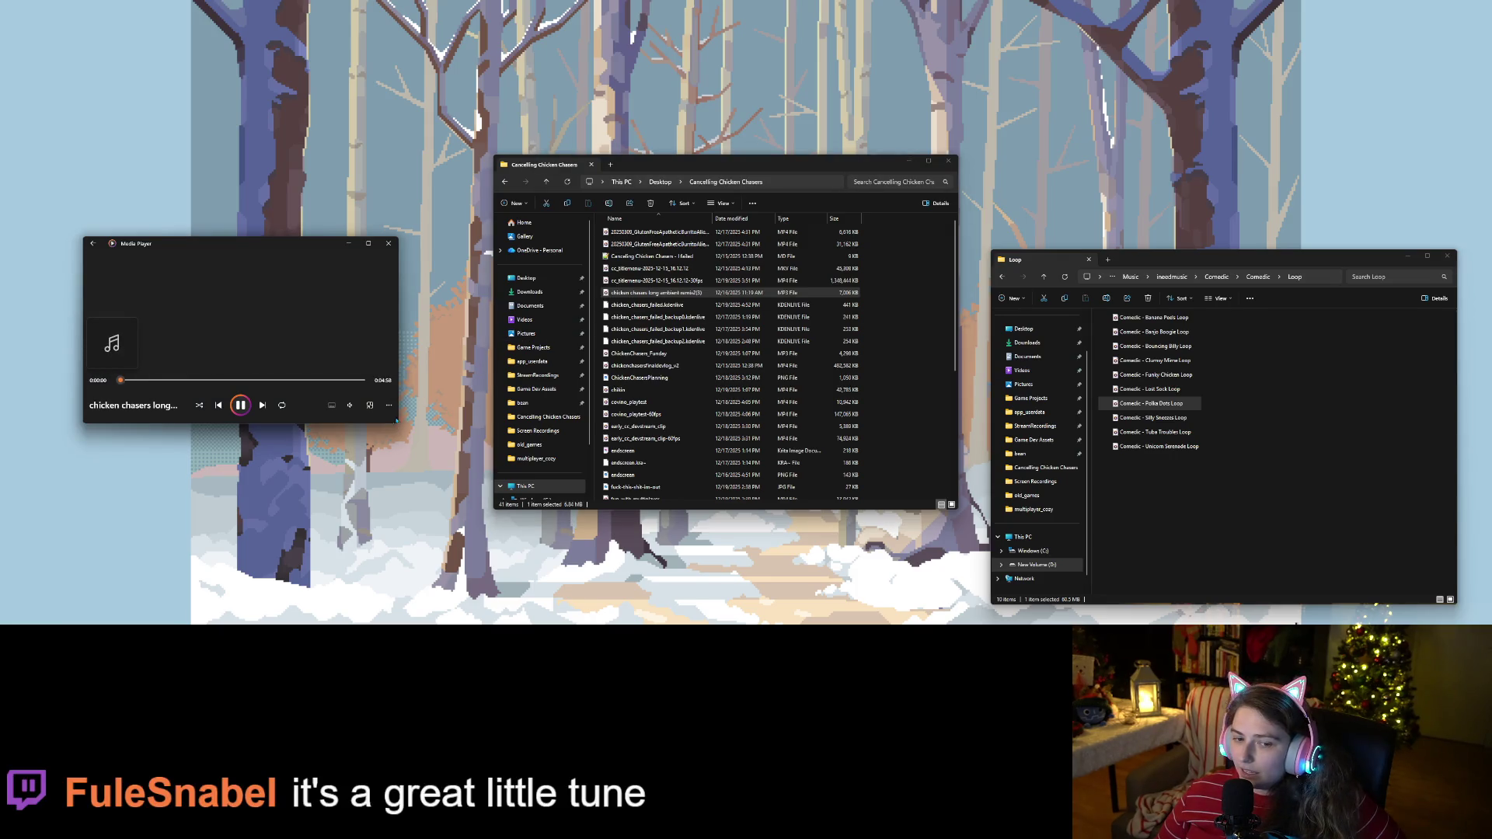
pyautogui.click(351, 406)
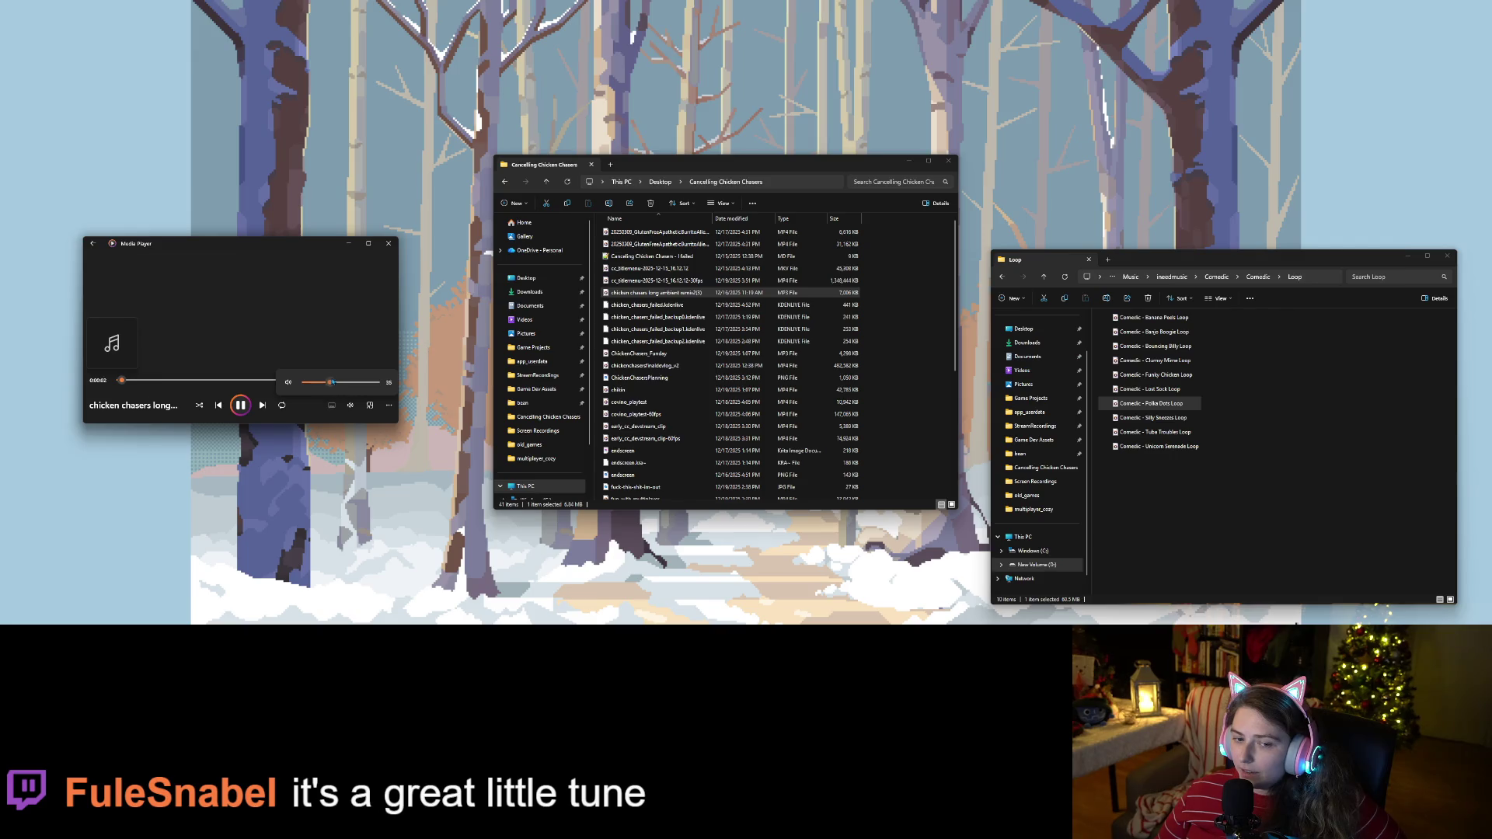
pyautogui.moveTo(351, 403)
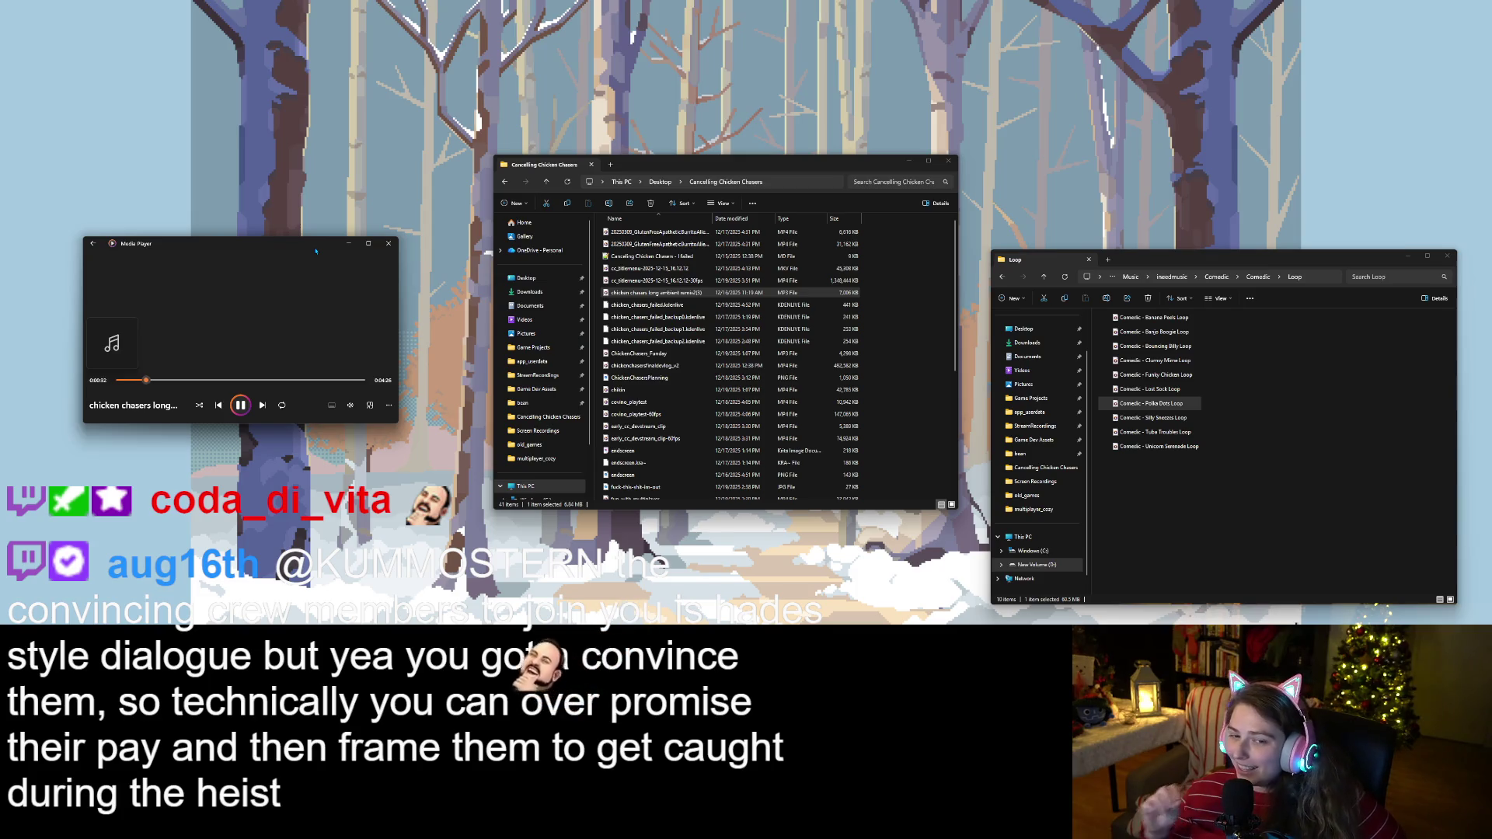
pyautogui.press('space')
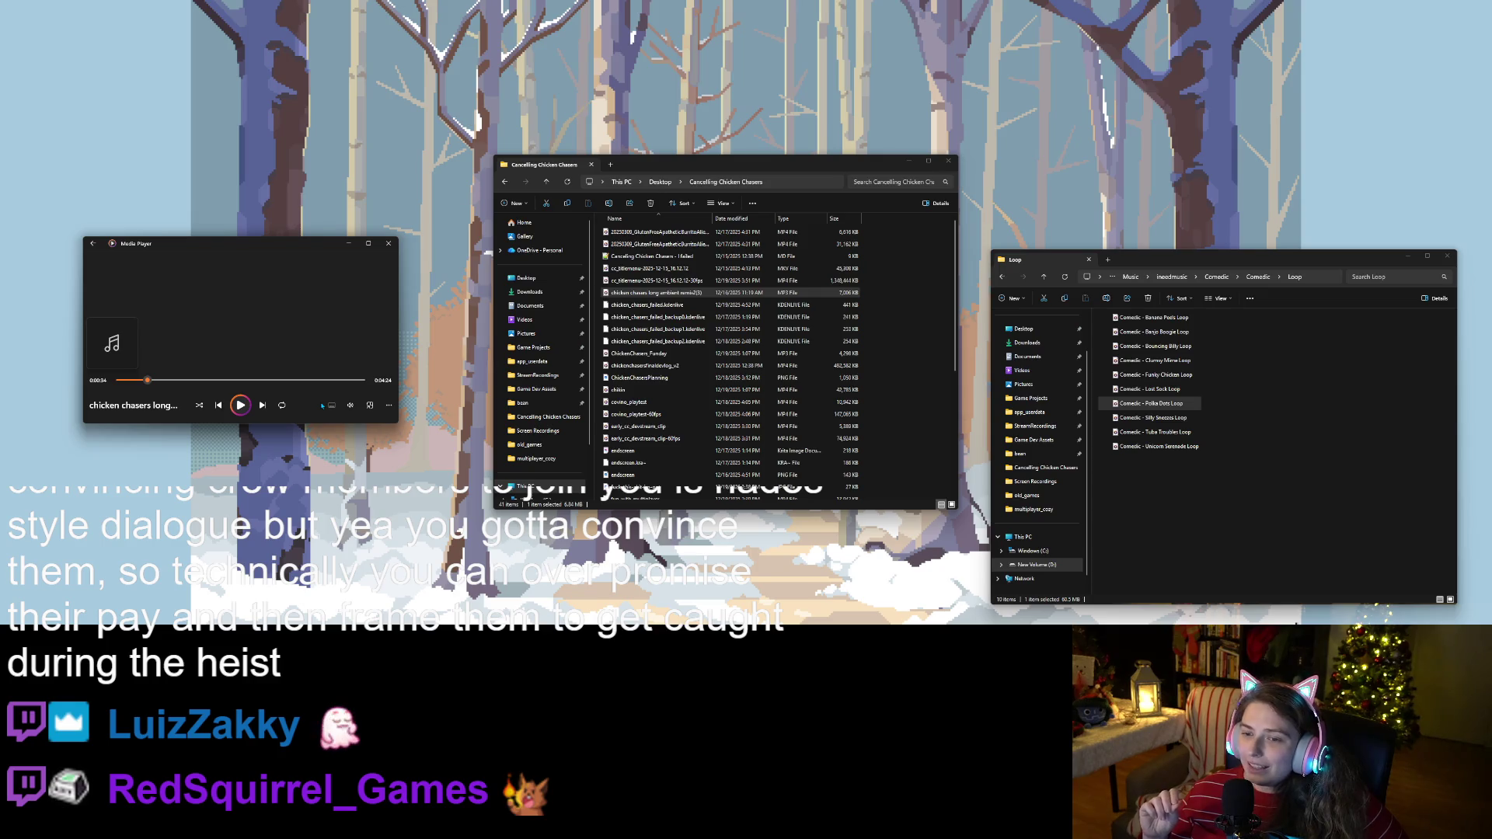
pyautogui.click(217, 405)
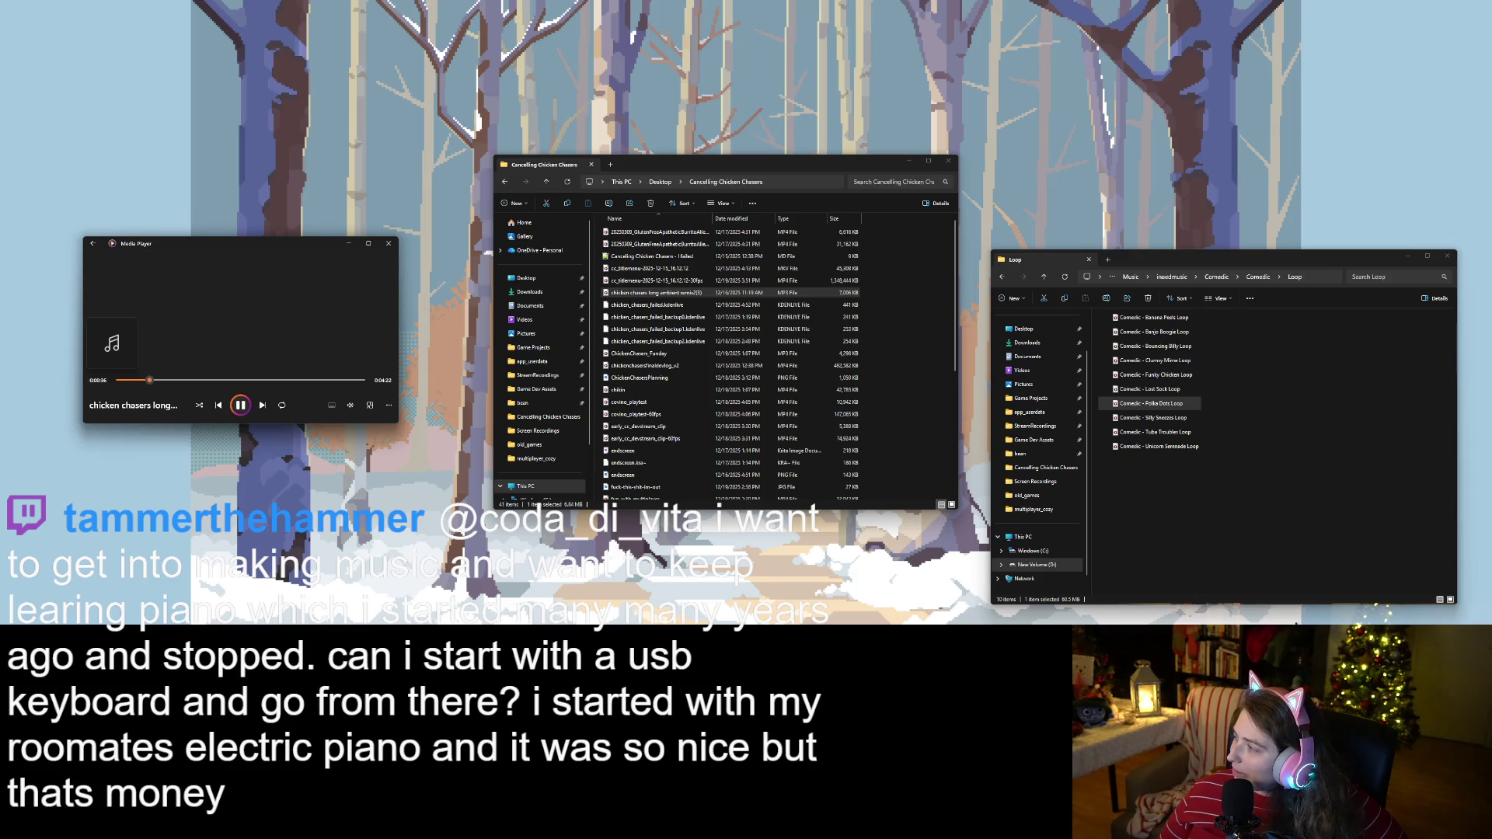
pyautogui.press('XF86AudioPlay')
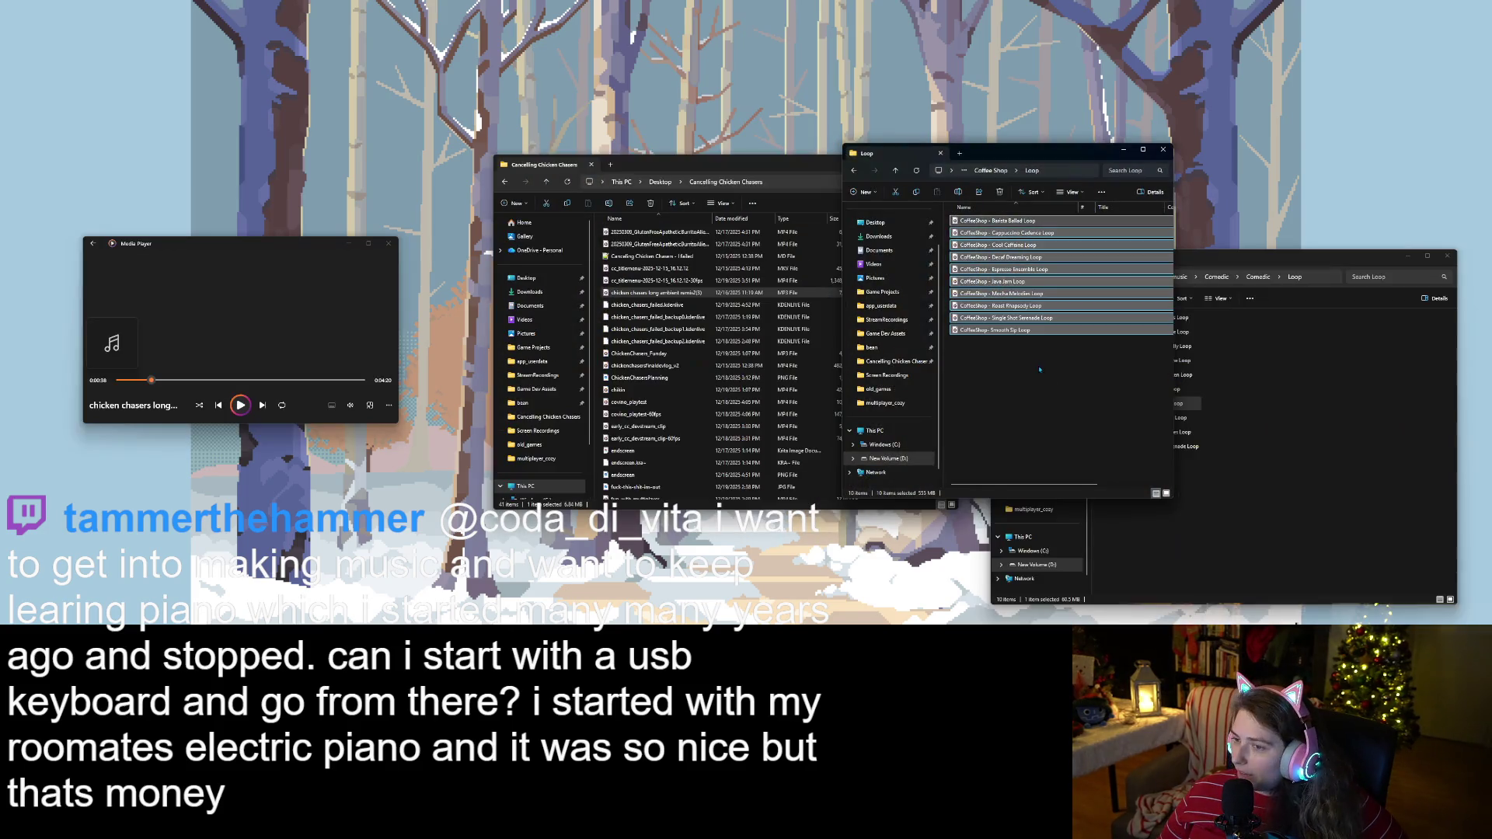
# Play the CoffeeShop Barista Ballad Loop from the Coffee Shop Loop folder.
pyautogui.click(1040, 370)
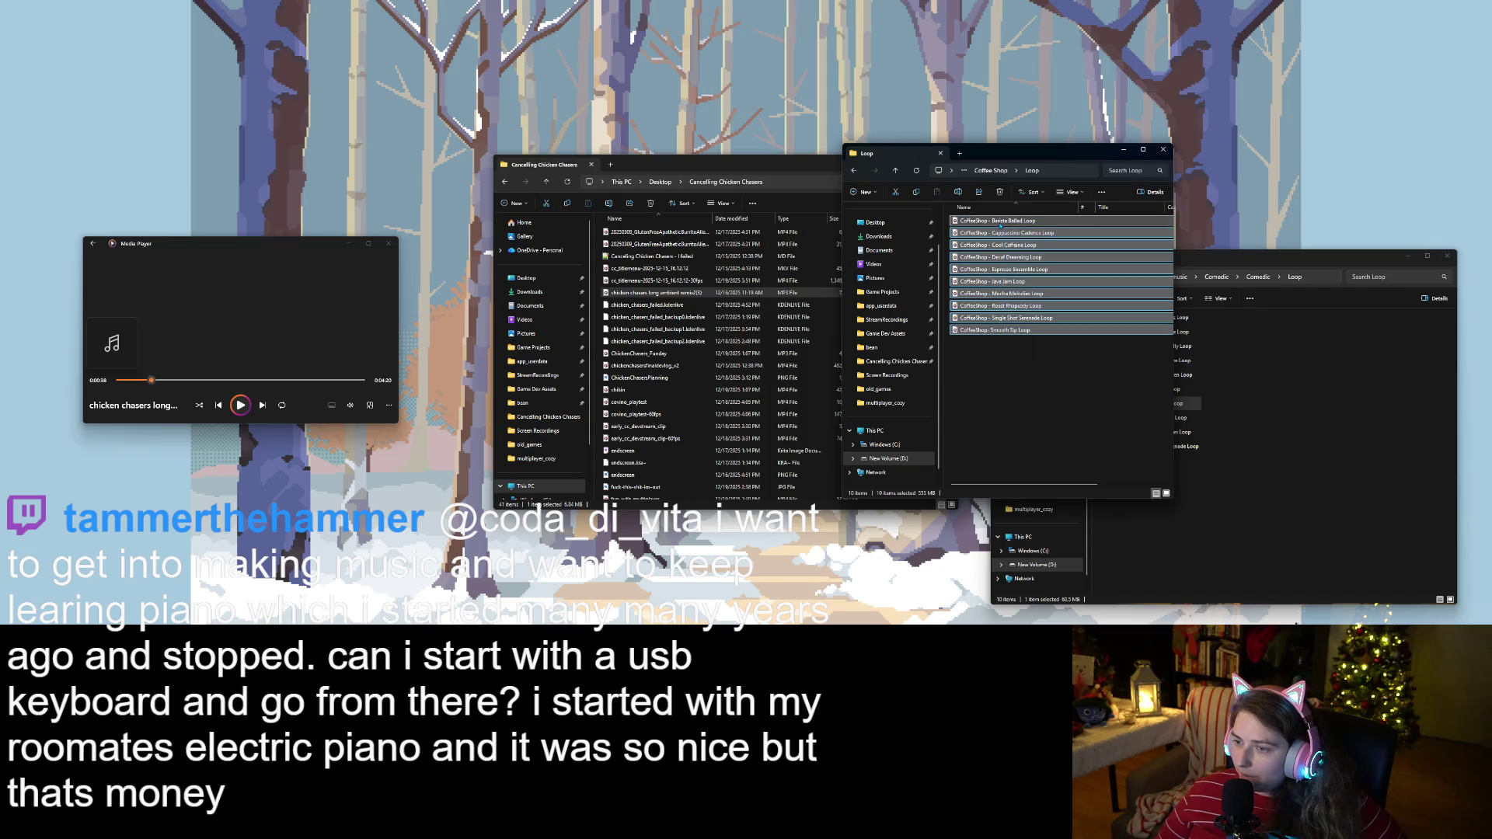
pyautogui.doubleClick(1000, 222)
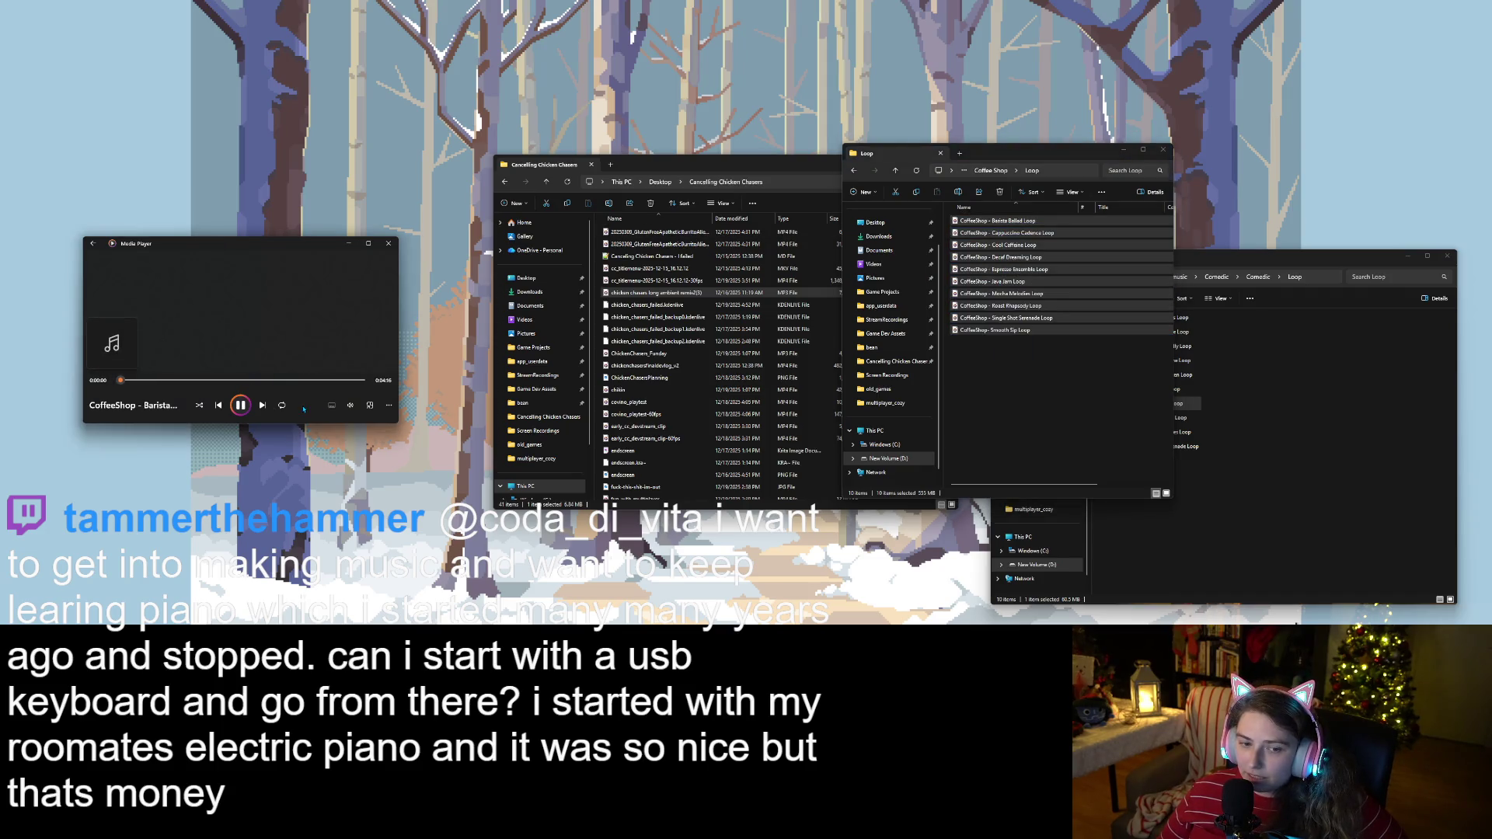
pyautogui.click(349, 405)
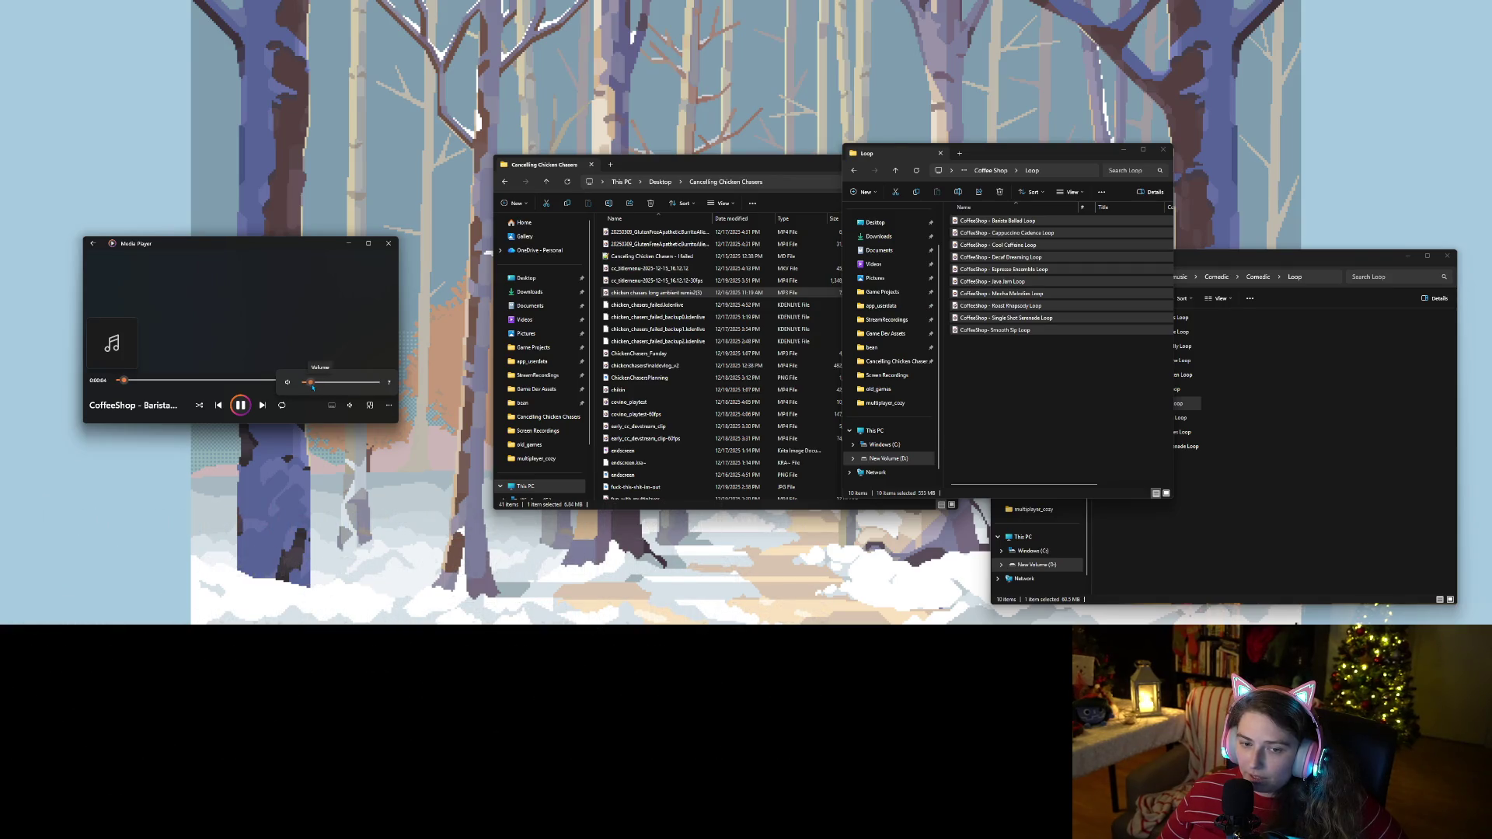
# Minimize Media Player and the Coffee Shop Loop, Chicken Chasers and Loop folder windows.
pyautogui.click(349, 245)
pyautogui.click(1124, 150)
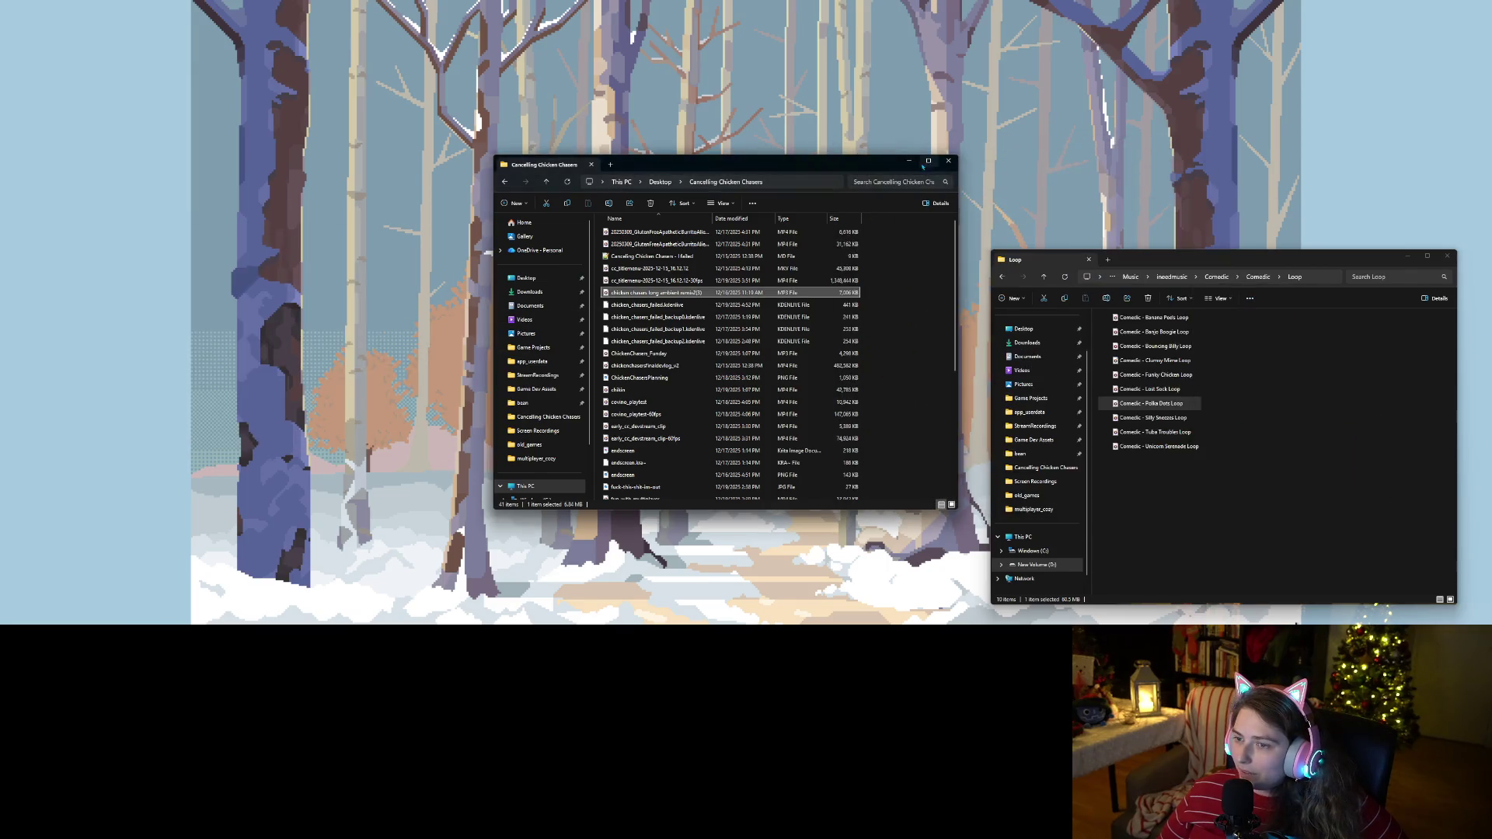
pyautogui.click(910, 160)
pyautogui.click(1408, 255)
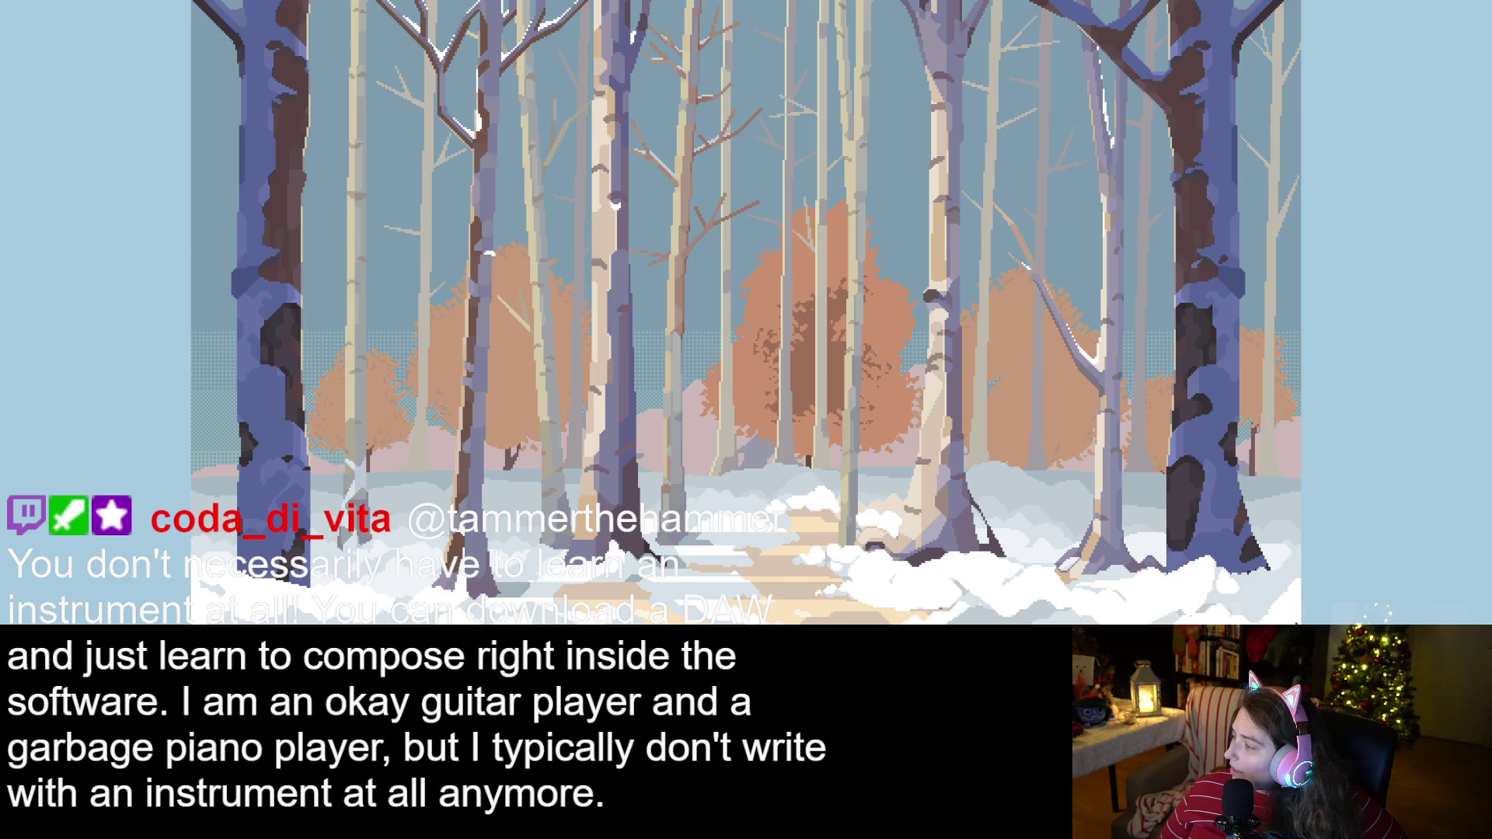
pyautogui.scroll(5, 1034, 165)
pyautogui.scroll(-2, 1150, 305)
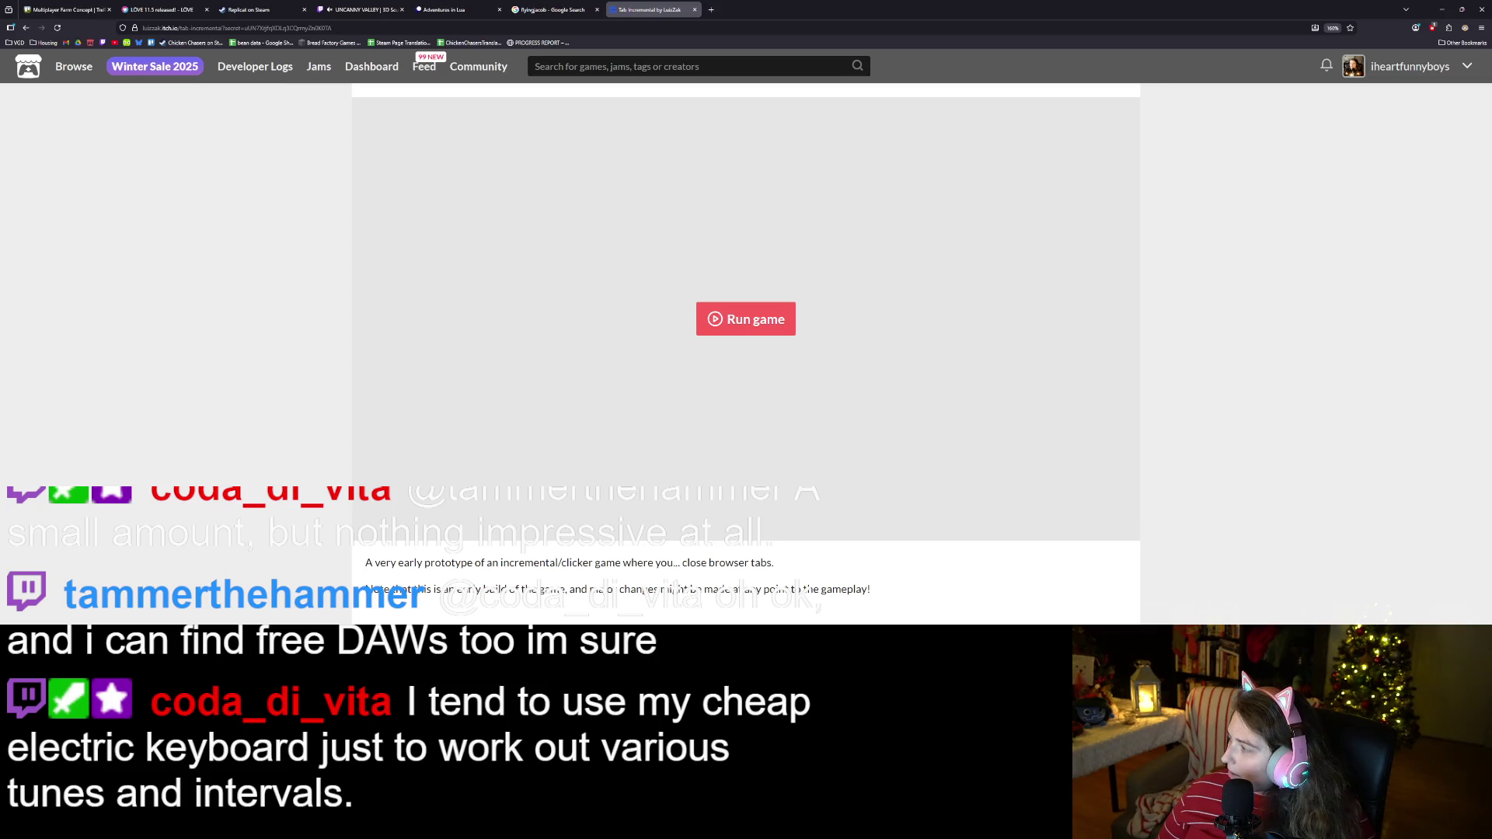
# Return to the itch.io page, scroll back to the top, and run Tab Incremental.
pyautogui.hotkey('alt', 'Tab')
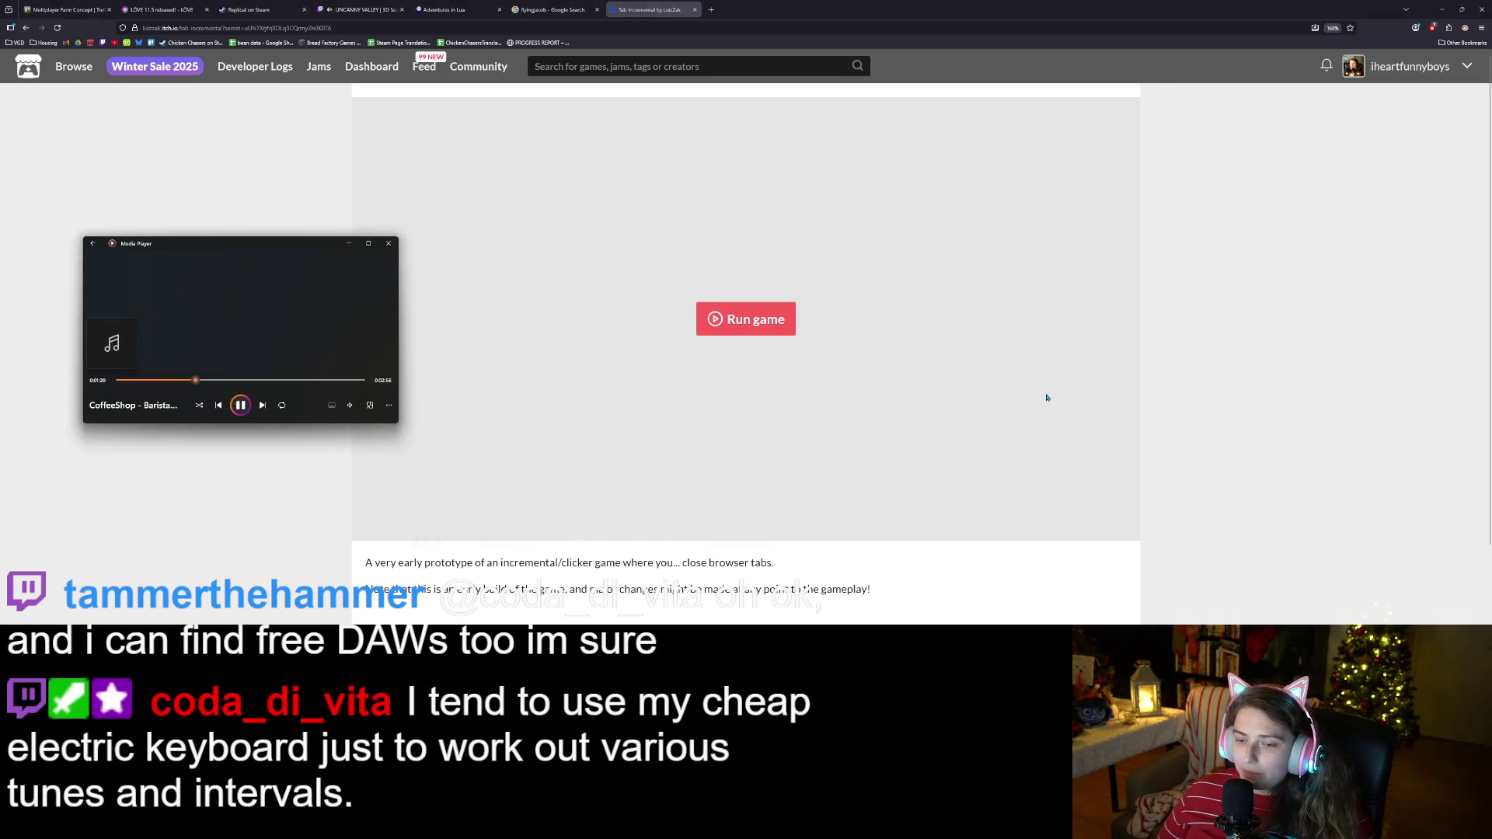
pyautogui.hotkey('alt', 'Tab')
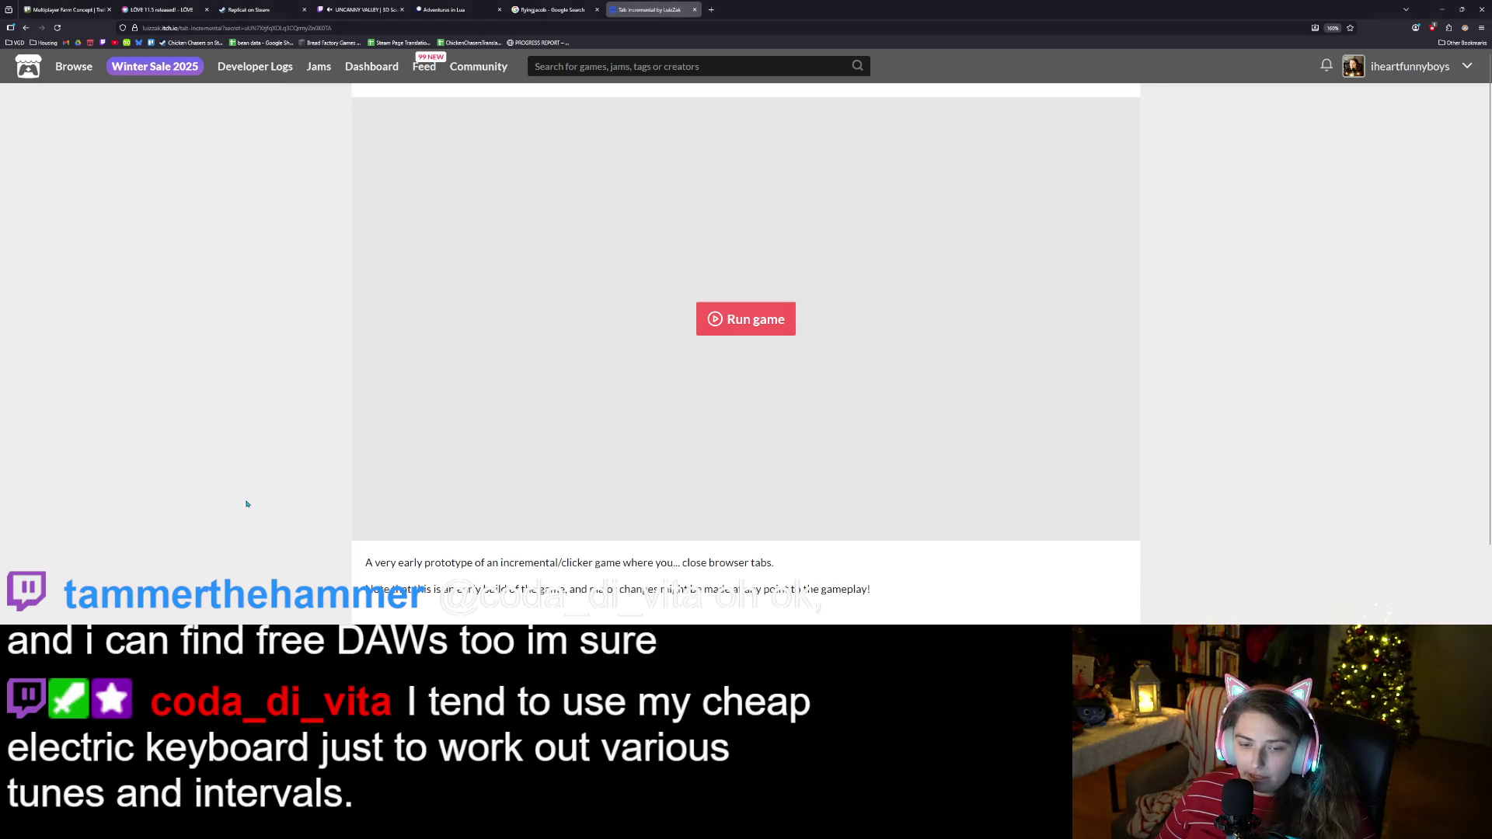
pyautogui.scroll(-1, 326, 518)
pyautogui.scroll(-1, 326, 519)
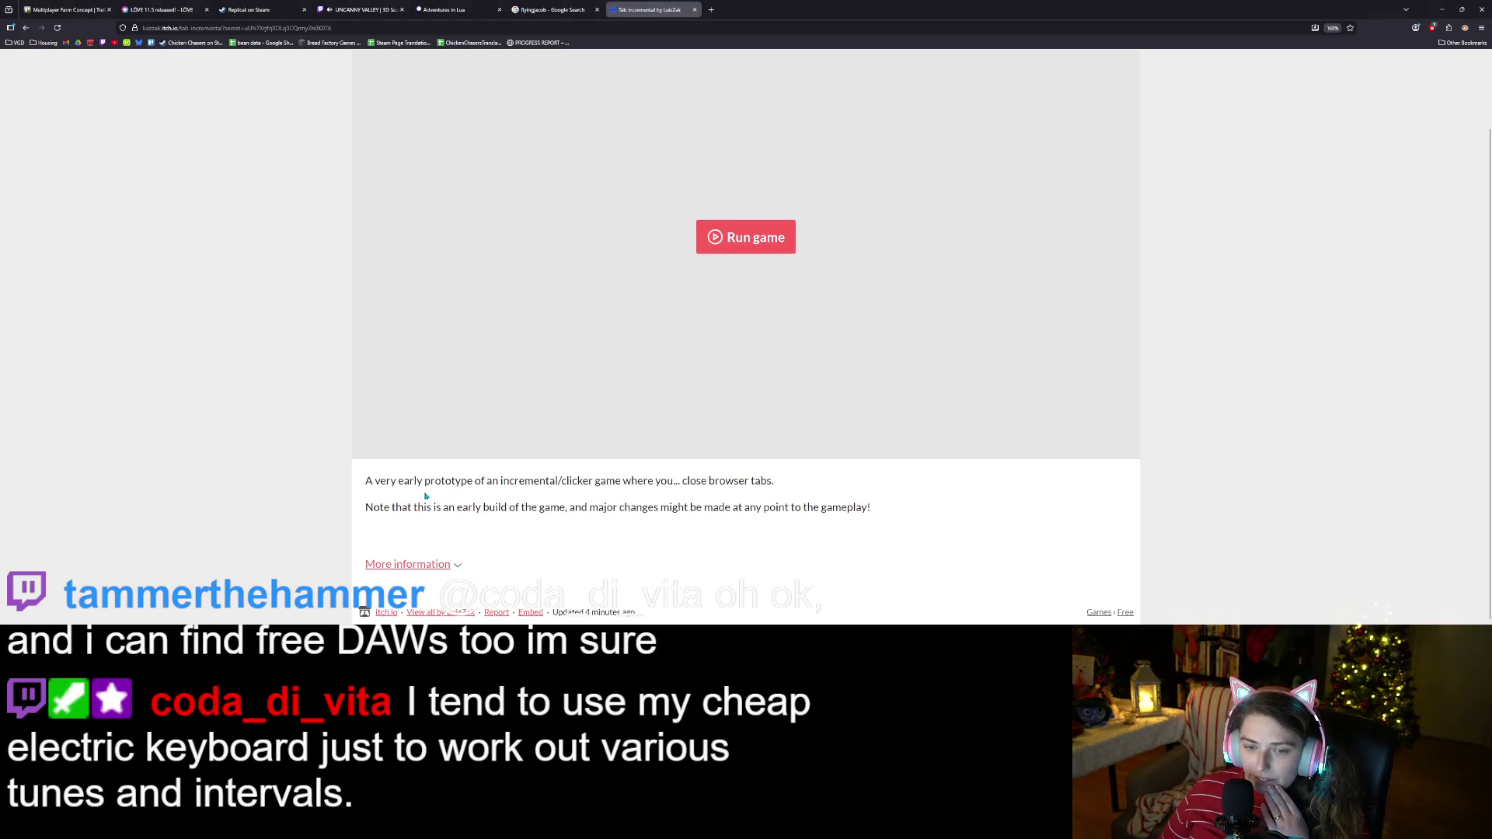
pyautogui.moveTo(435, 481); pyautogui.dragTo(773, 483)
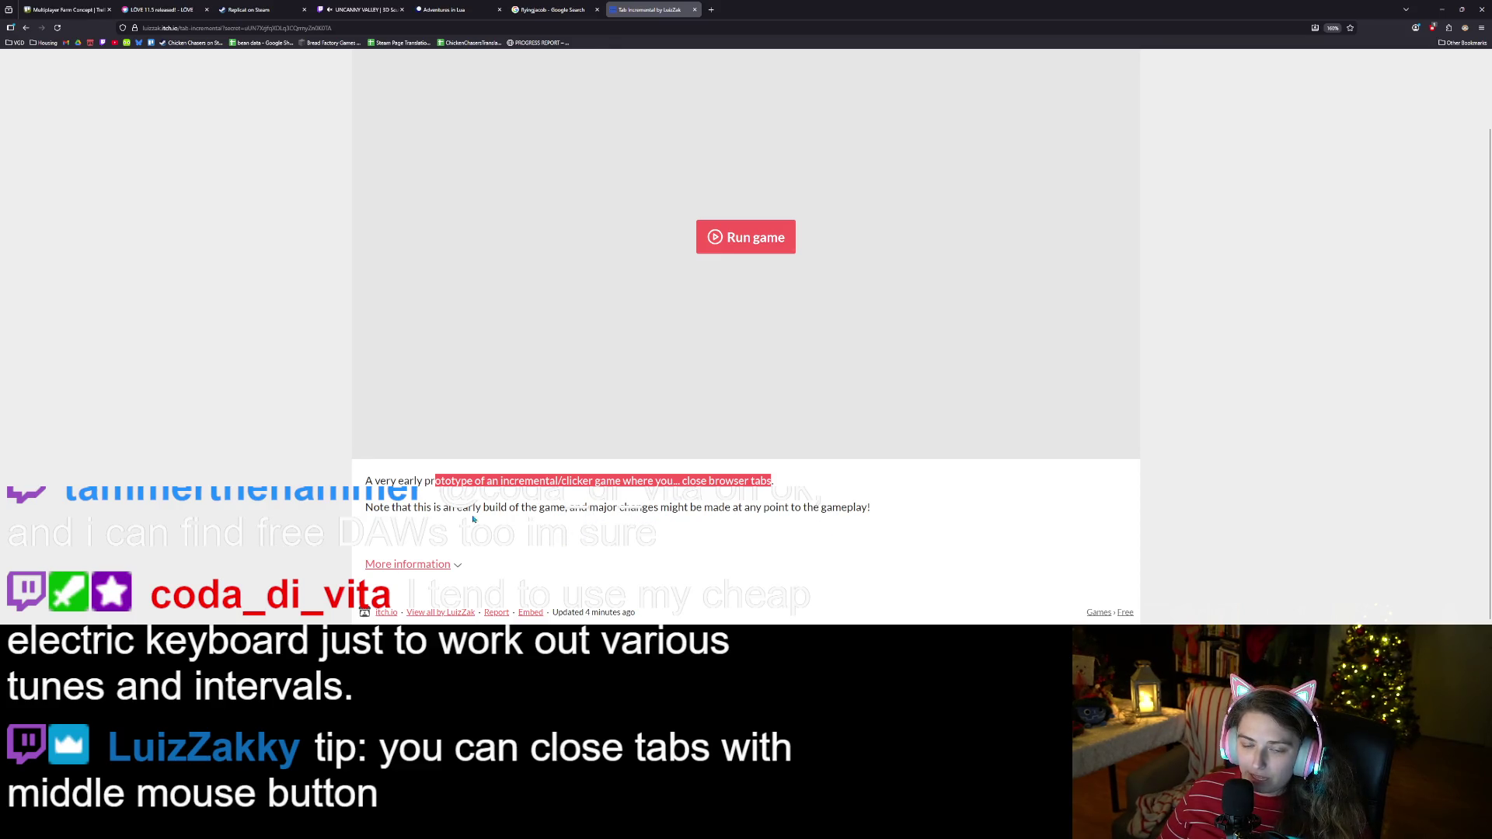
pyautogui.scroll(2, 394, 423)
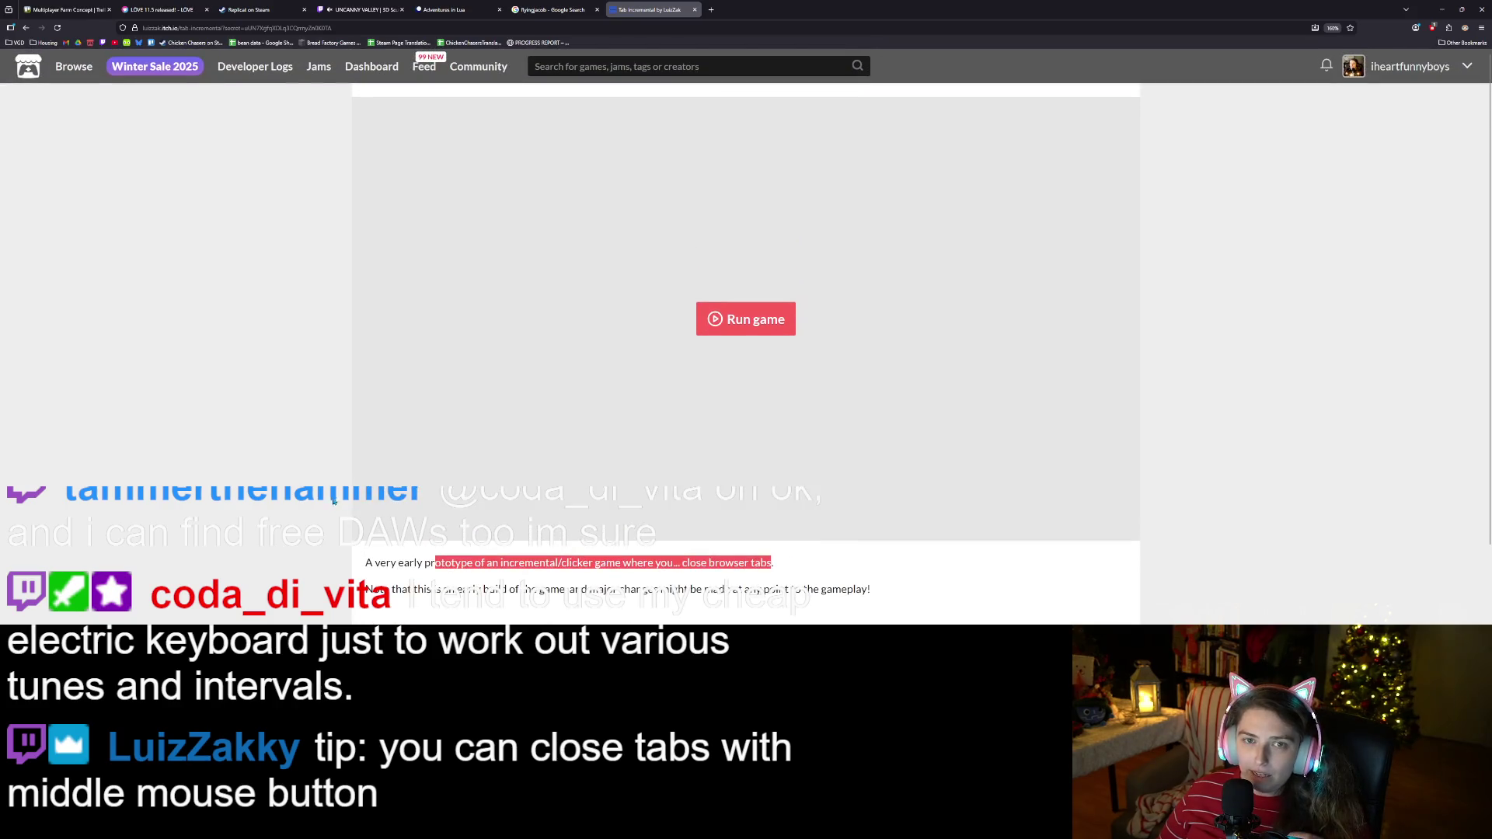
pyautogui.click(710, 308)
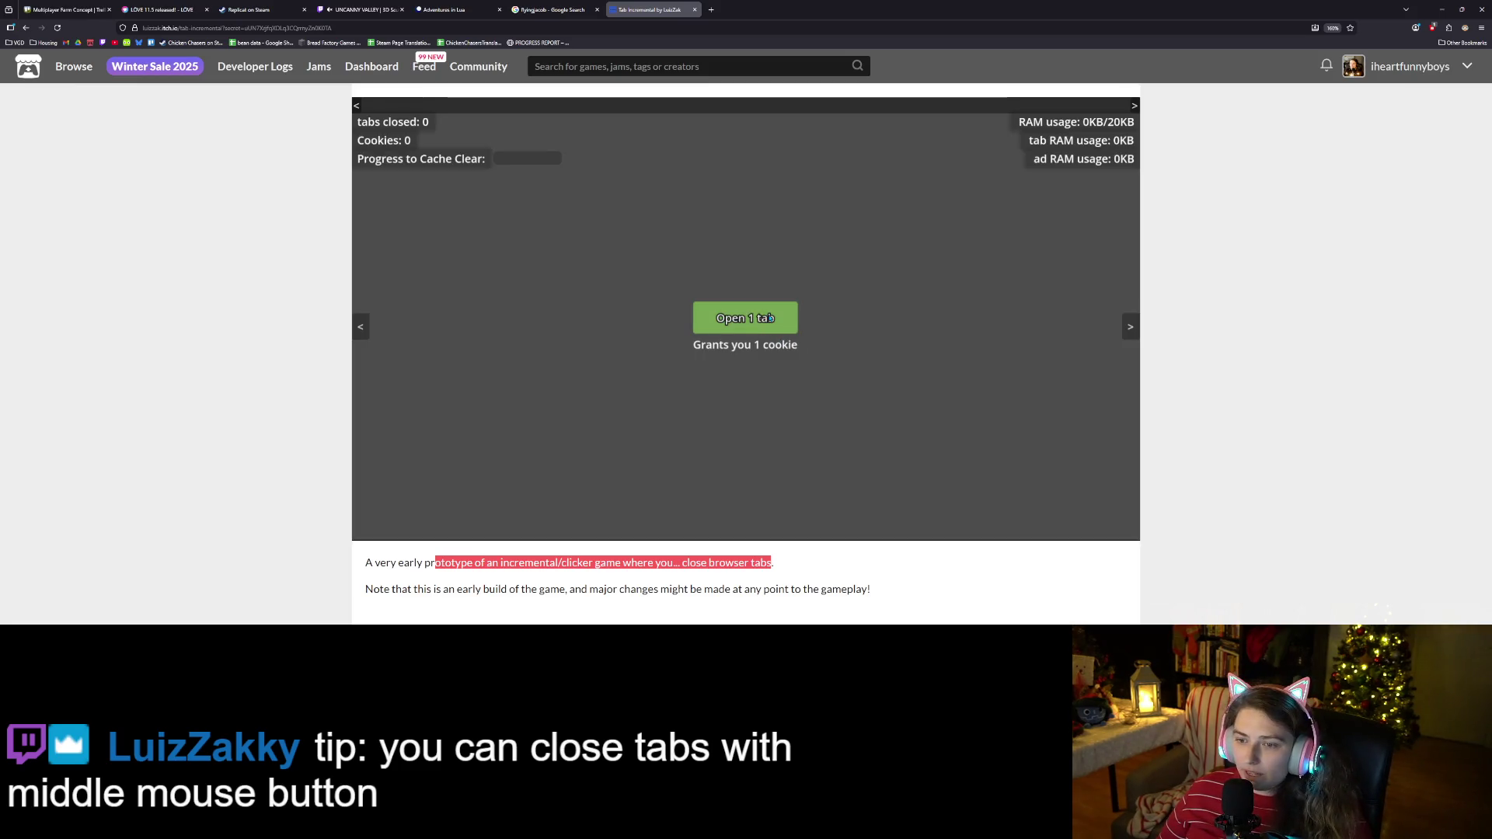
# Open four in-game tabs, then close three of them including the 10 fun facts tab.
pyautogui.click(780, 326)
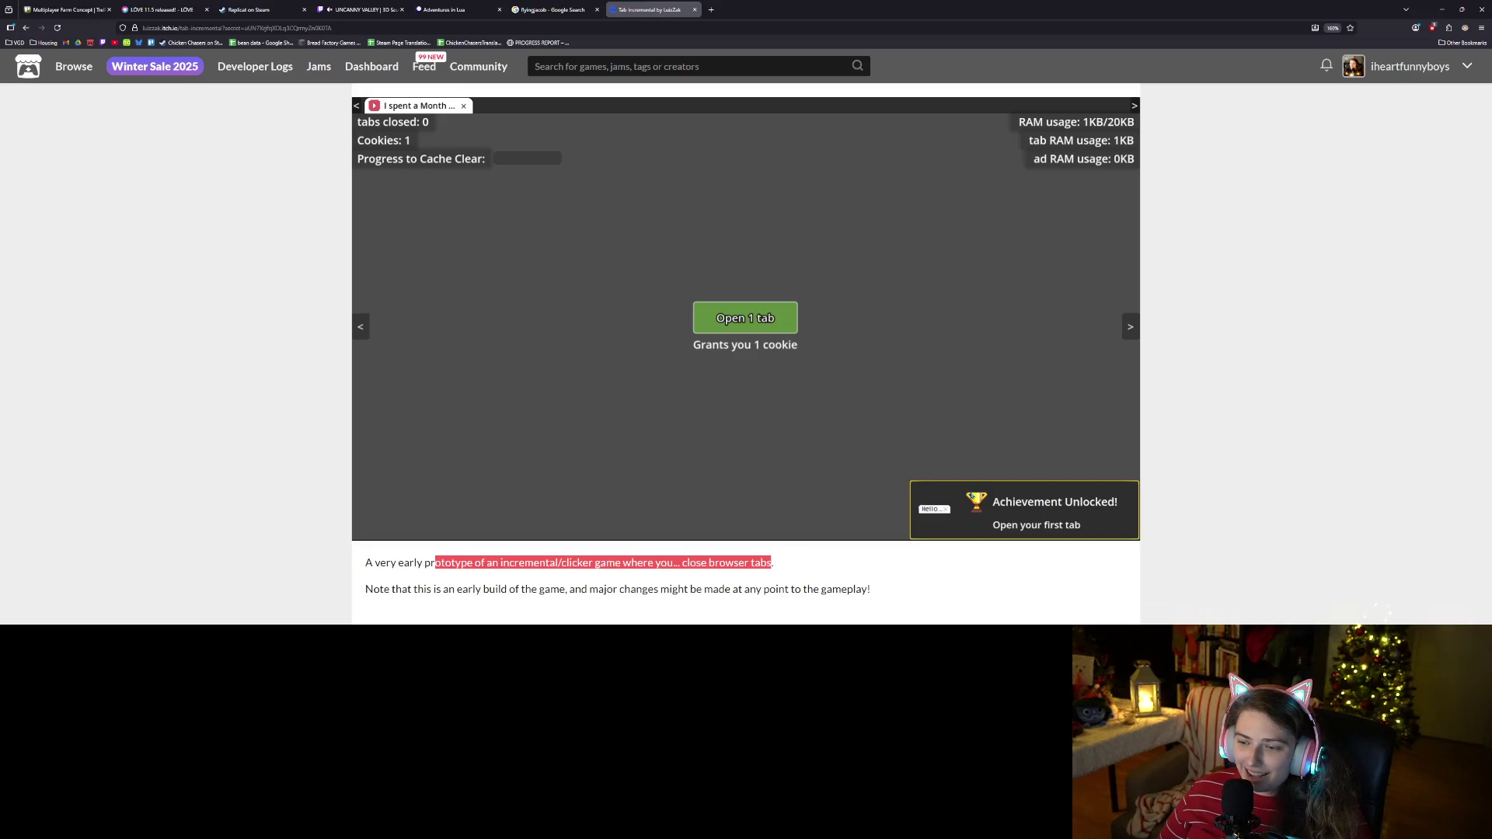
pyautogui.click(754, 317)
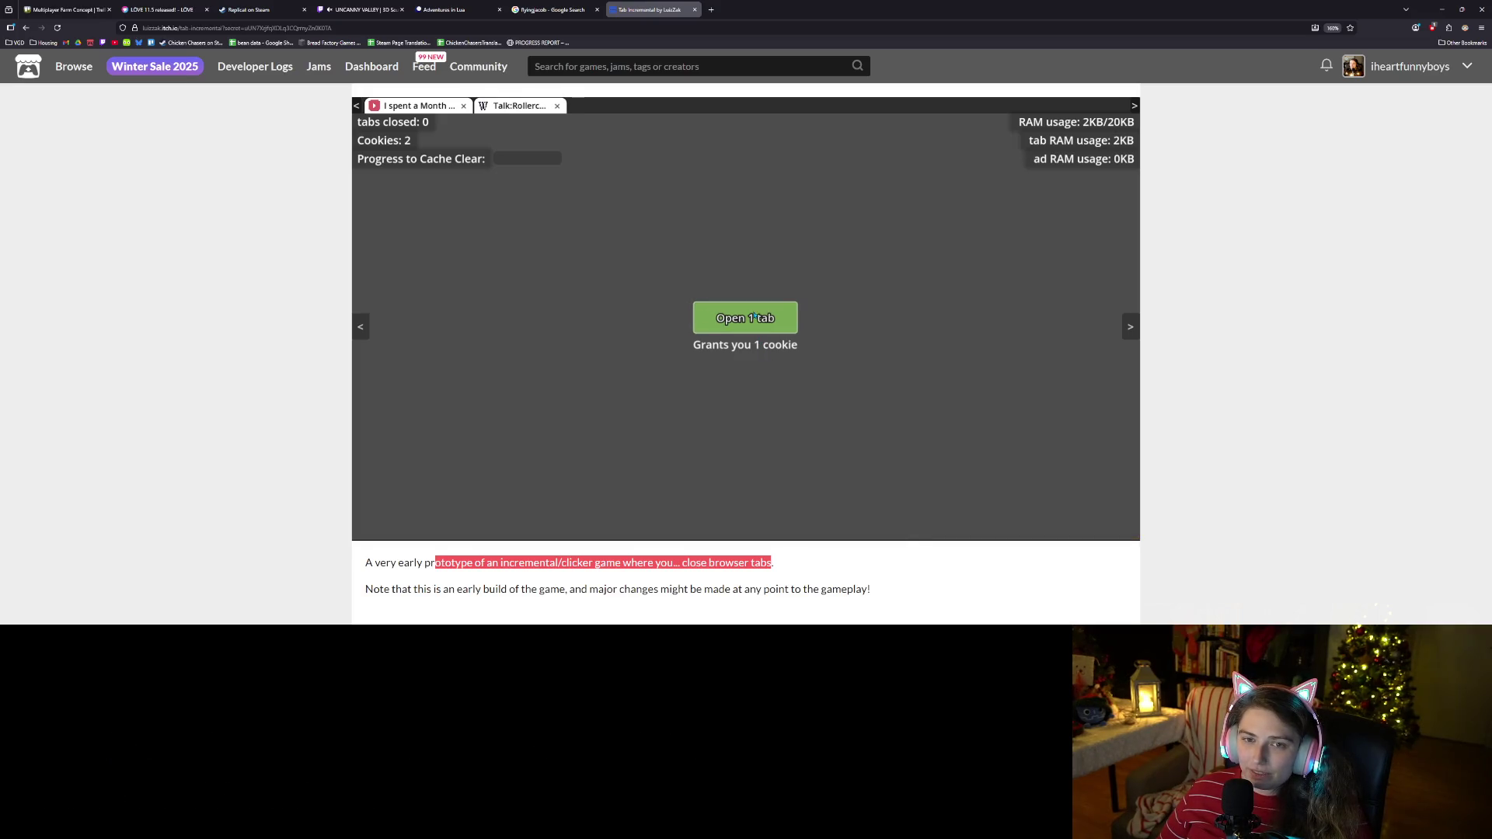
pyautogui.click(753, 317)
pyautogui.click(754, 318)
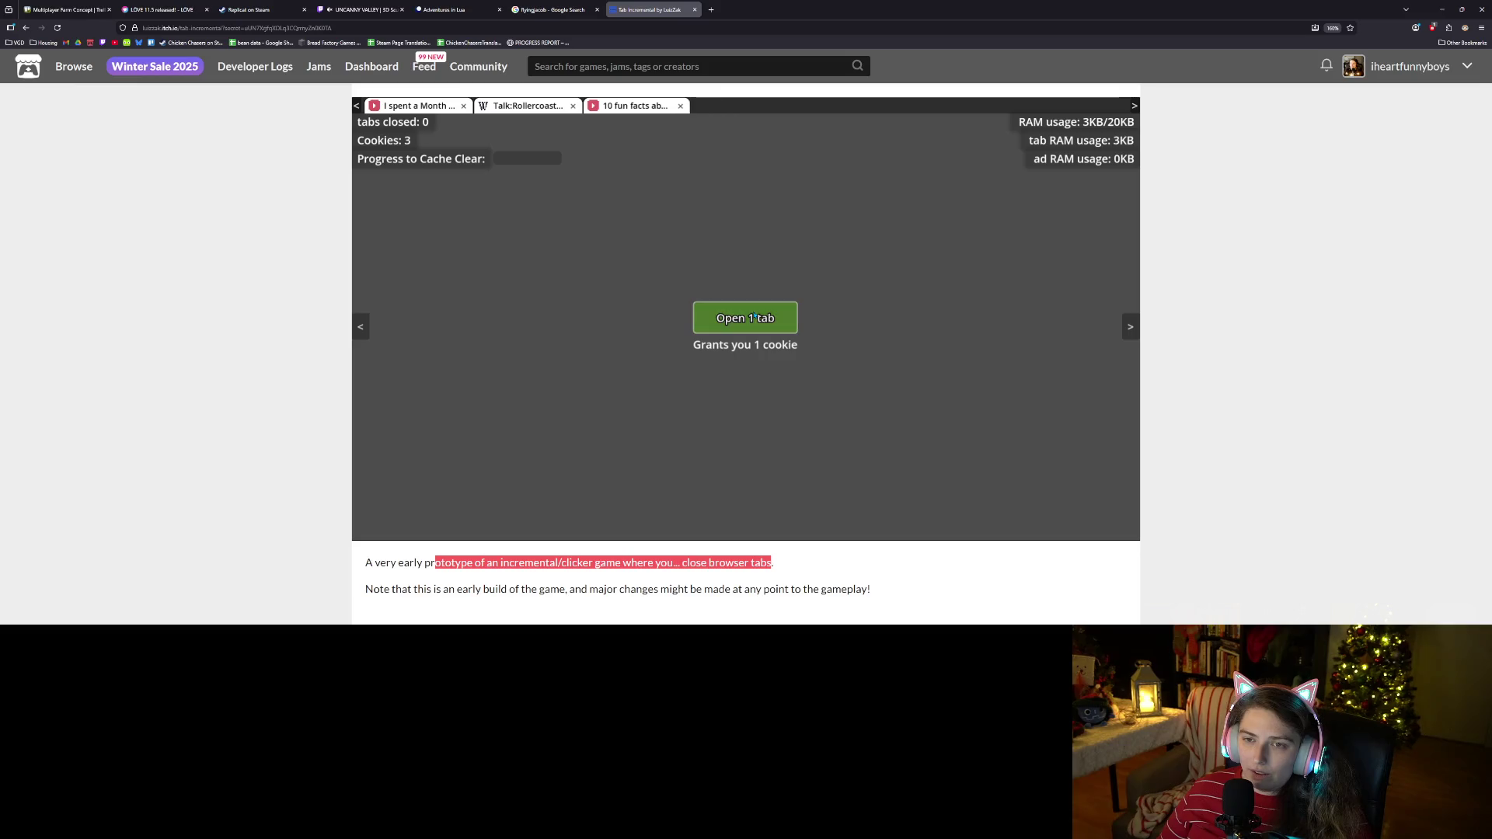
pyautogui.click(464, 108)
pyautogui.click(470, 108)
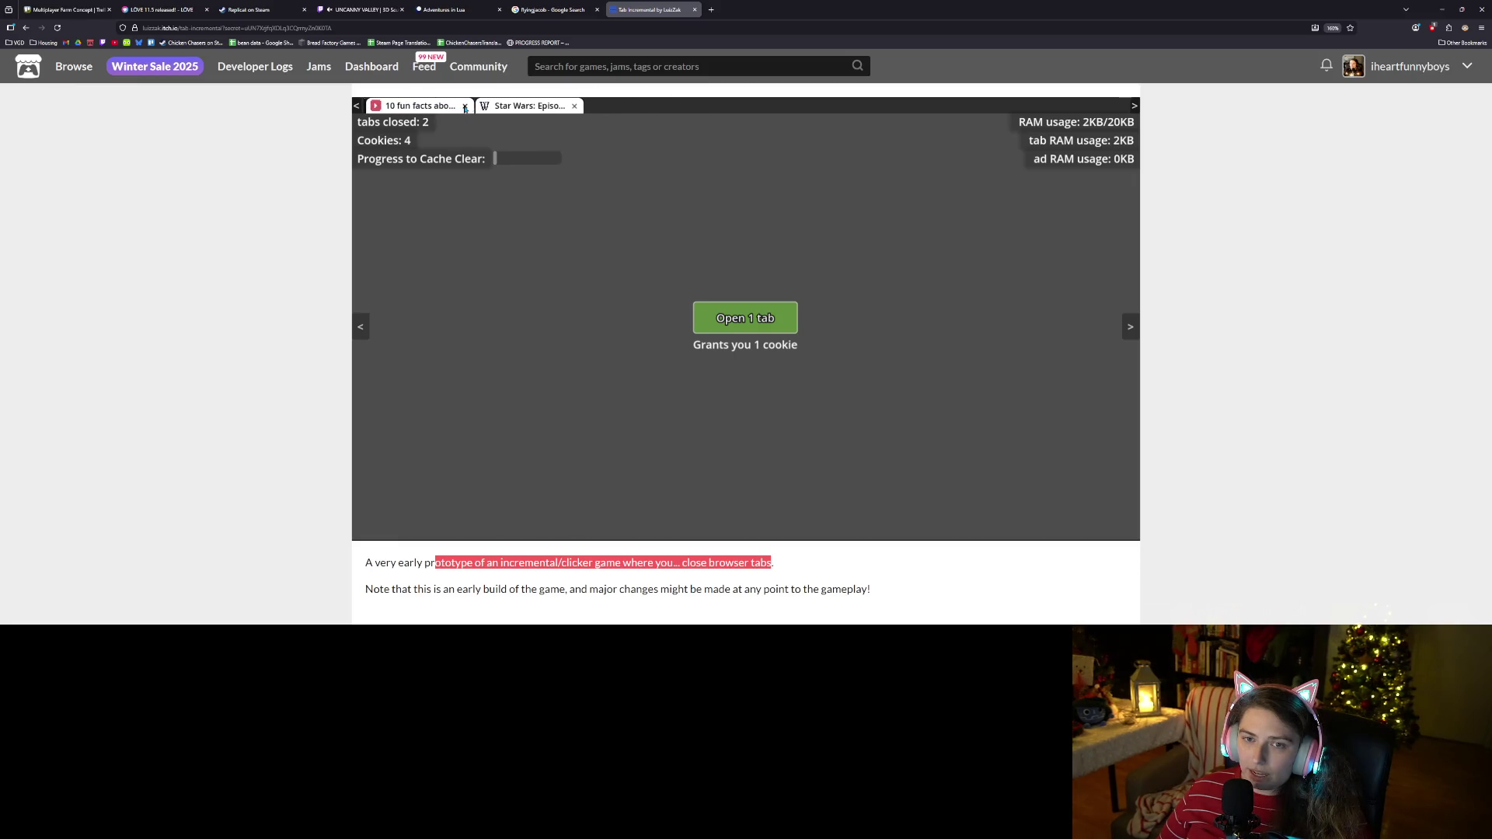
pyautogui.click(473, 108)
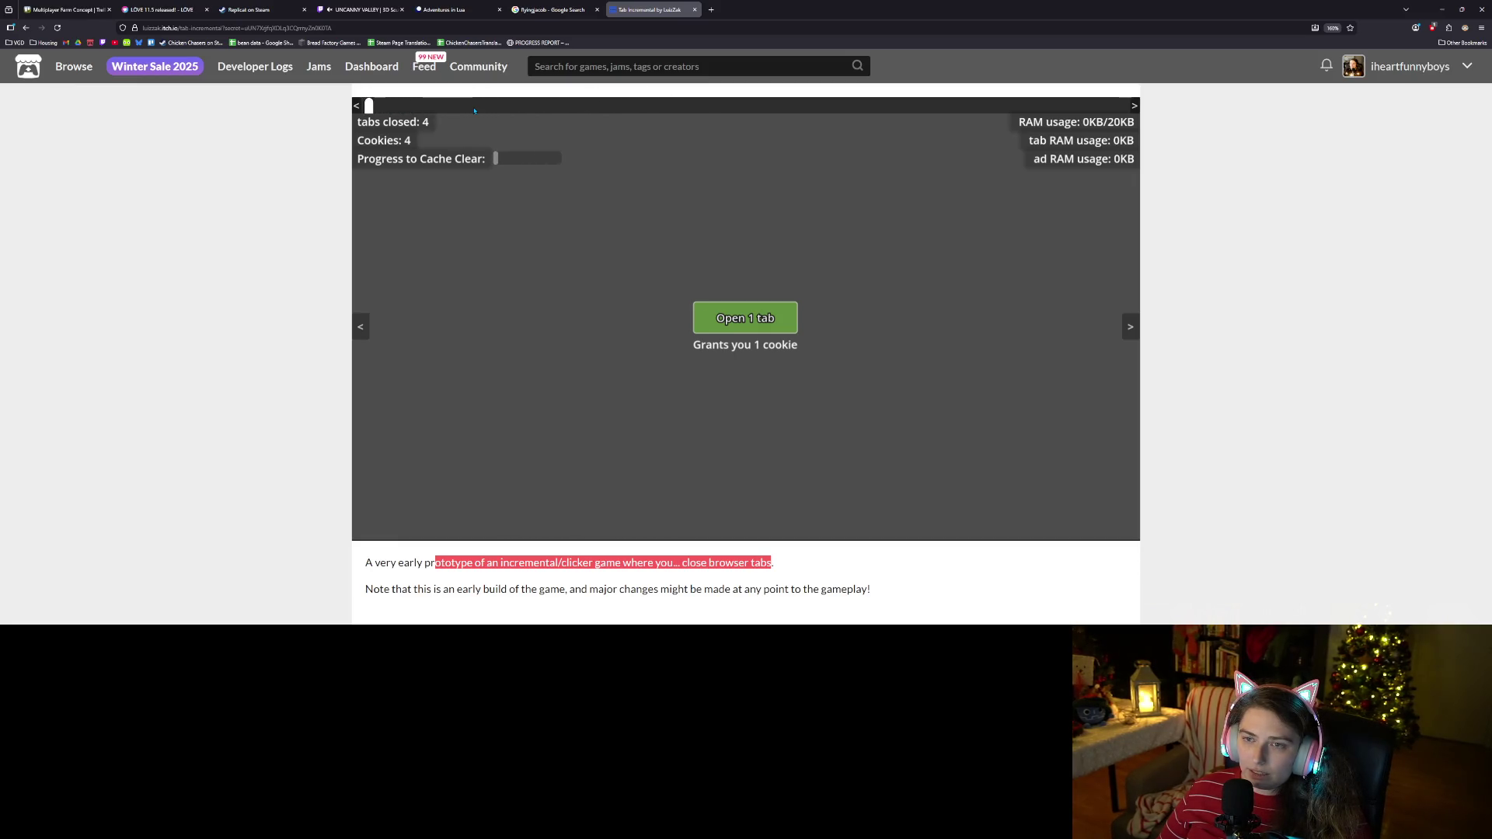
# Keep opening tabs until RAM reaches 20KB, then close the in-game tabs to free RAM.
pyautogui.click(750, 319)
pyautogui.click(751, 319)
pyautogui.click(750, 319)
pyautogui.click(751, 319)
pyautogui.click(751, 319)
pyautogui.click(751, 318)
pyautogui.click(751, 319)
pyautogui.click(751, 319)
pyautogui.click(751, 319)
pyautogui.click(751, 319)
pyautogui.click(751, 319)
pyautogui.click(751, 318)
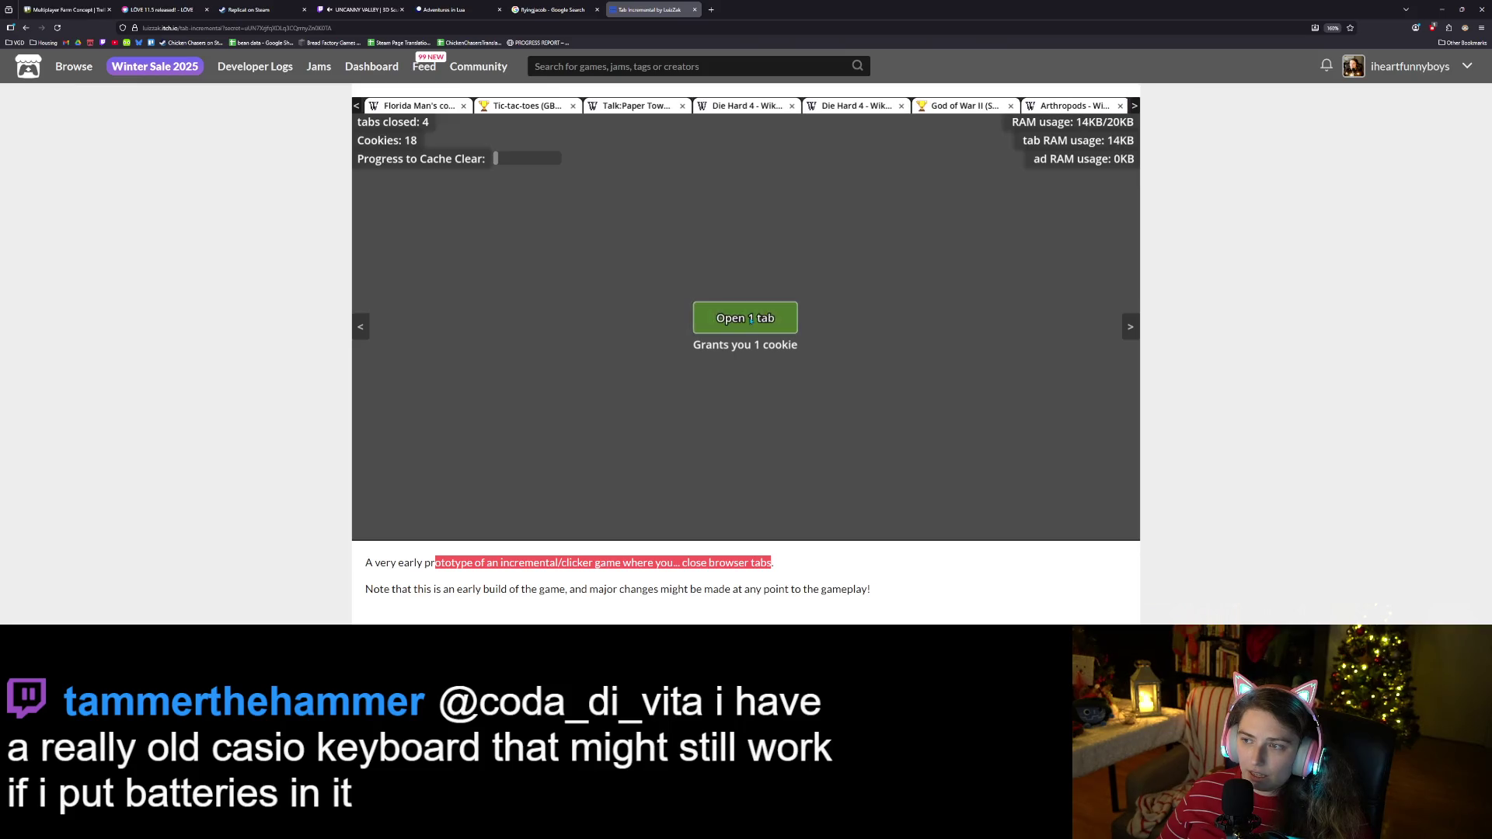
pyautogui.click(751, 319)
pyautogui.click(751, 318)
pyautogui.click(748, 319)
pyautogui.click(744, 319)
pyautogui.click(742, 319)
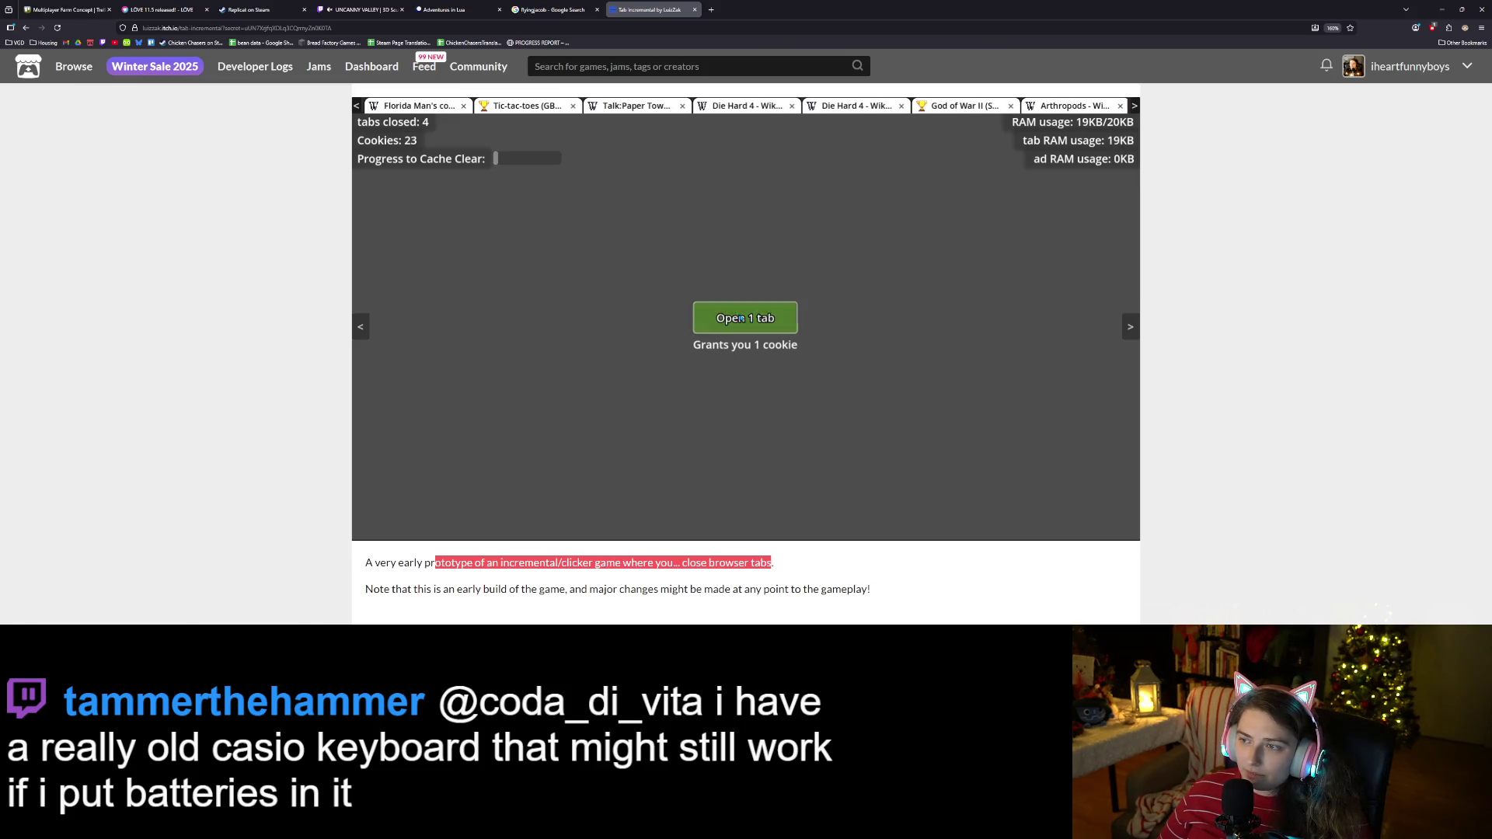
pyautogui.click(741, 319)
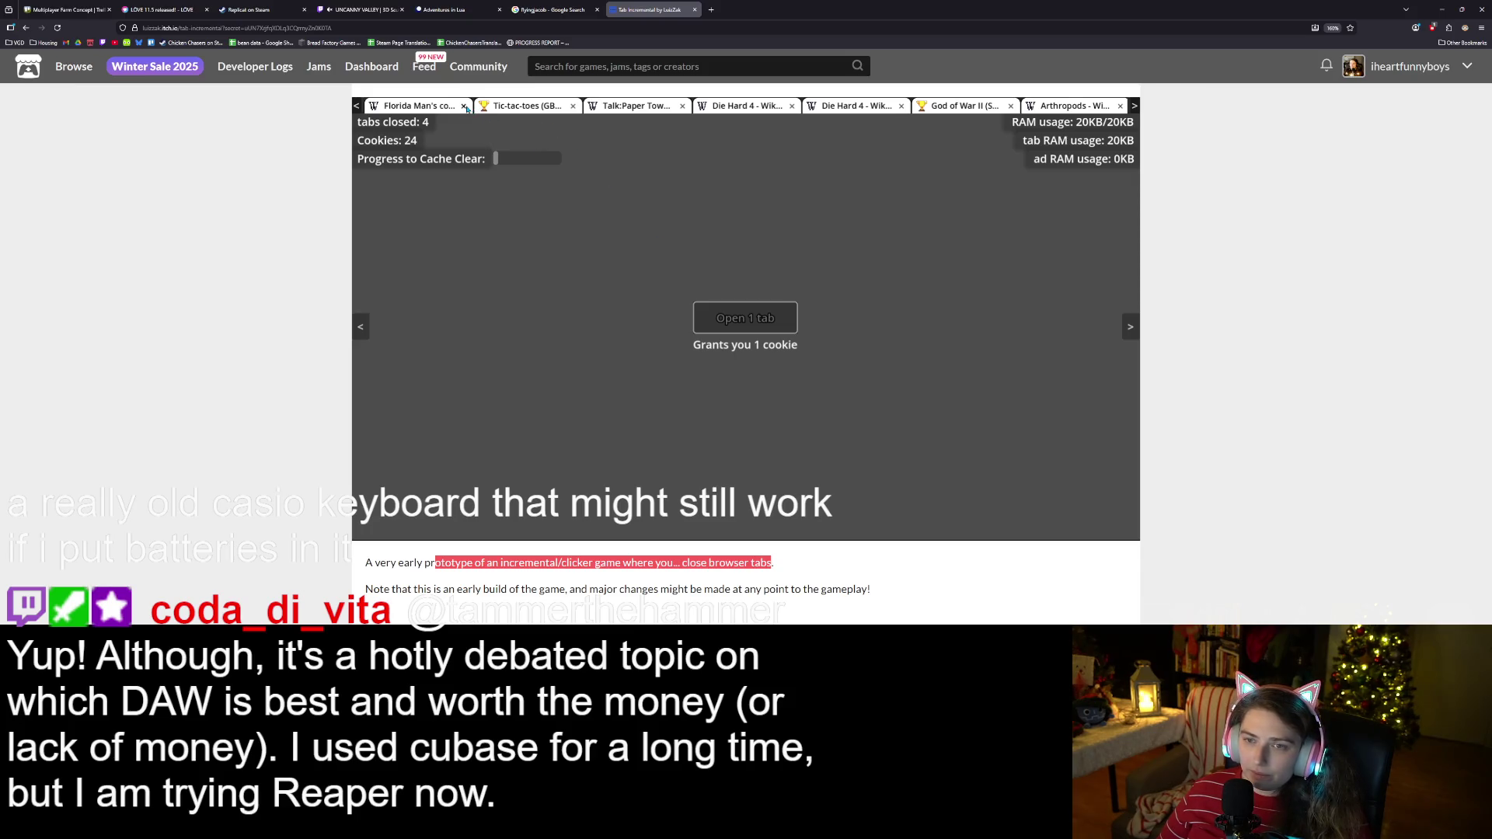
pyautogui.click(465, 107)
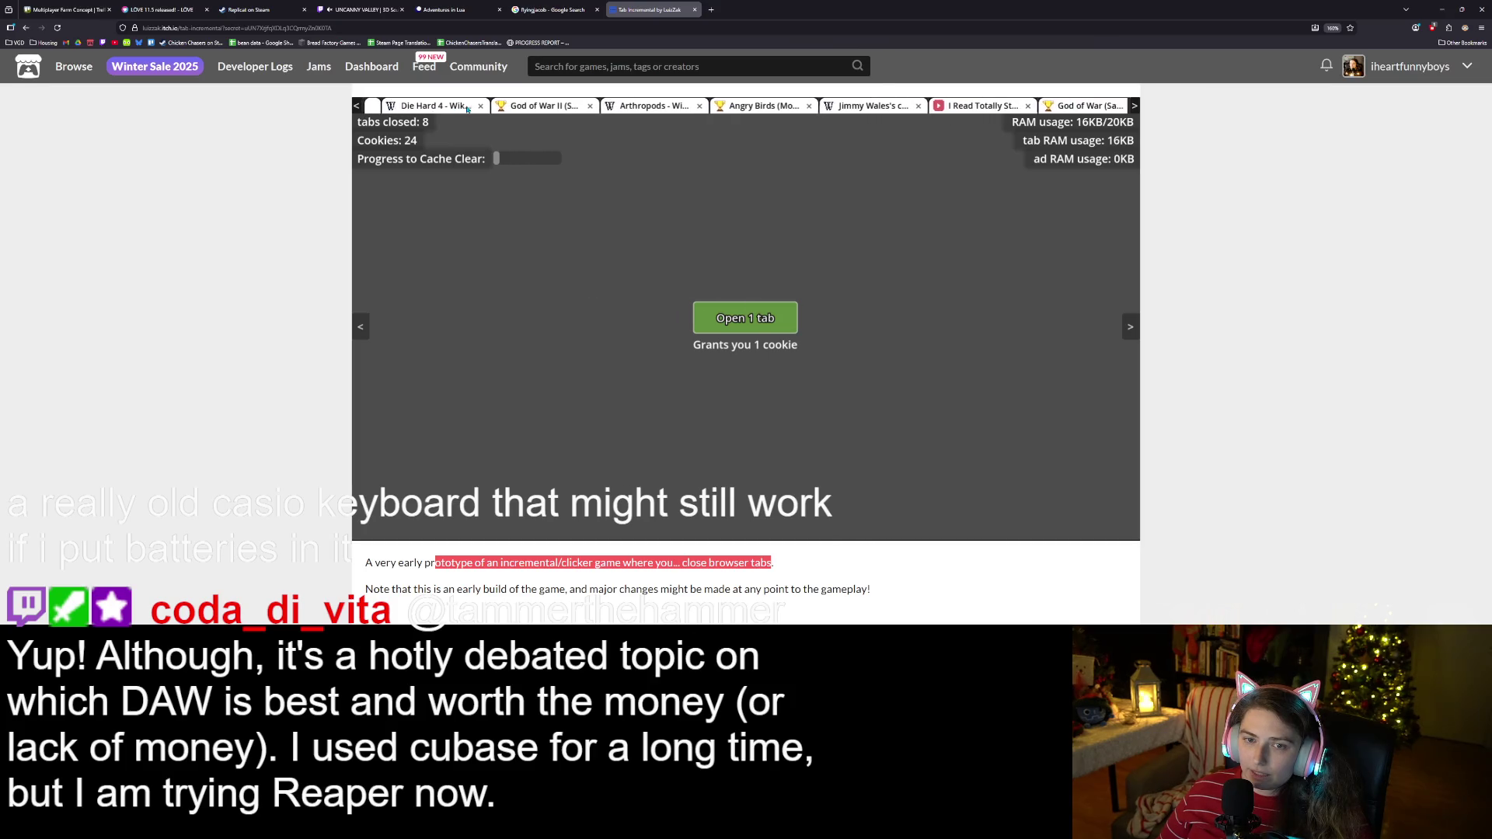
pyautogui.click(471, 107)
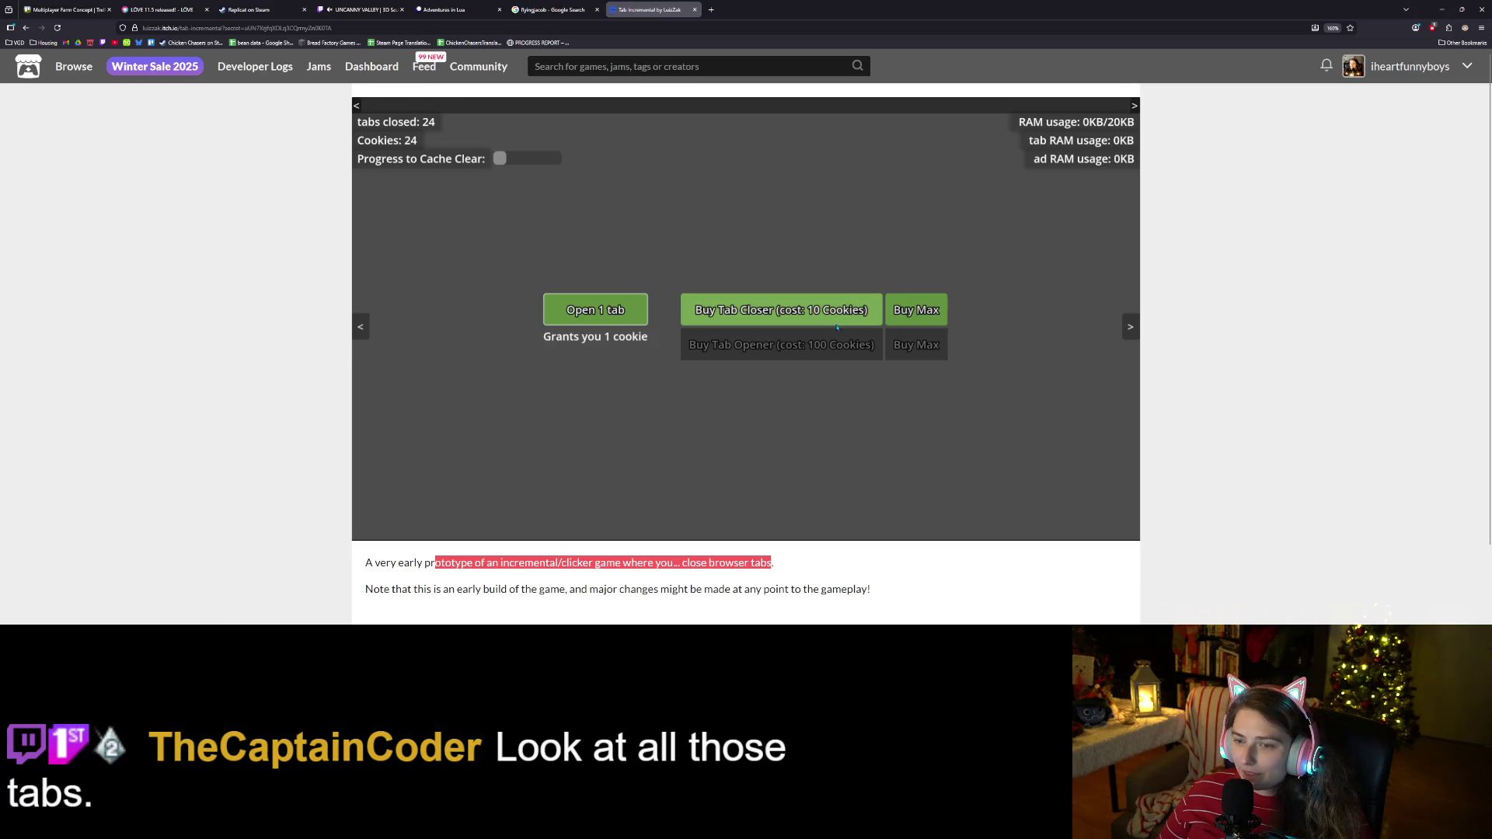
# Buy two tab closers for 10 cookies each, then open tabs to earn more cookies.
pyautogui.click(765, 327)
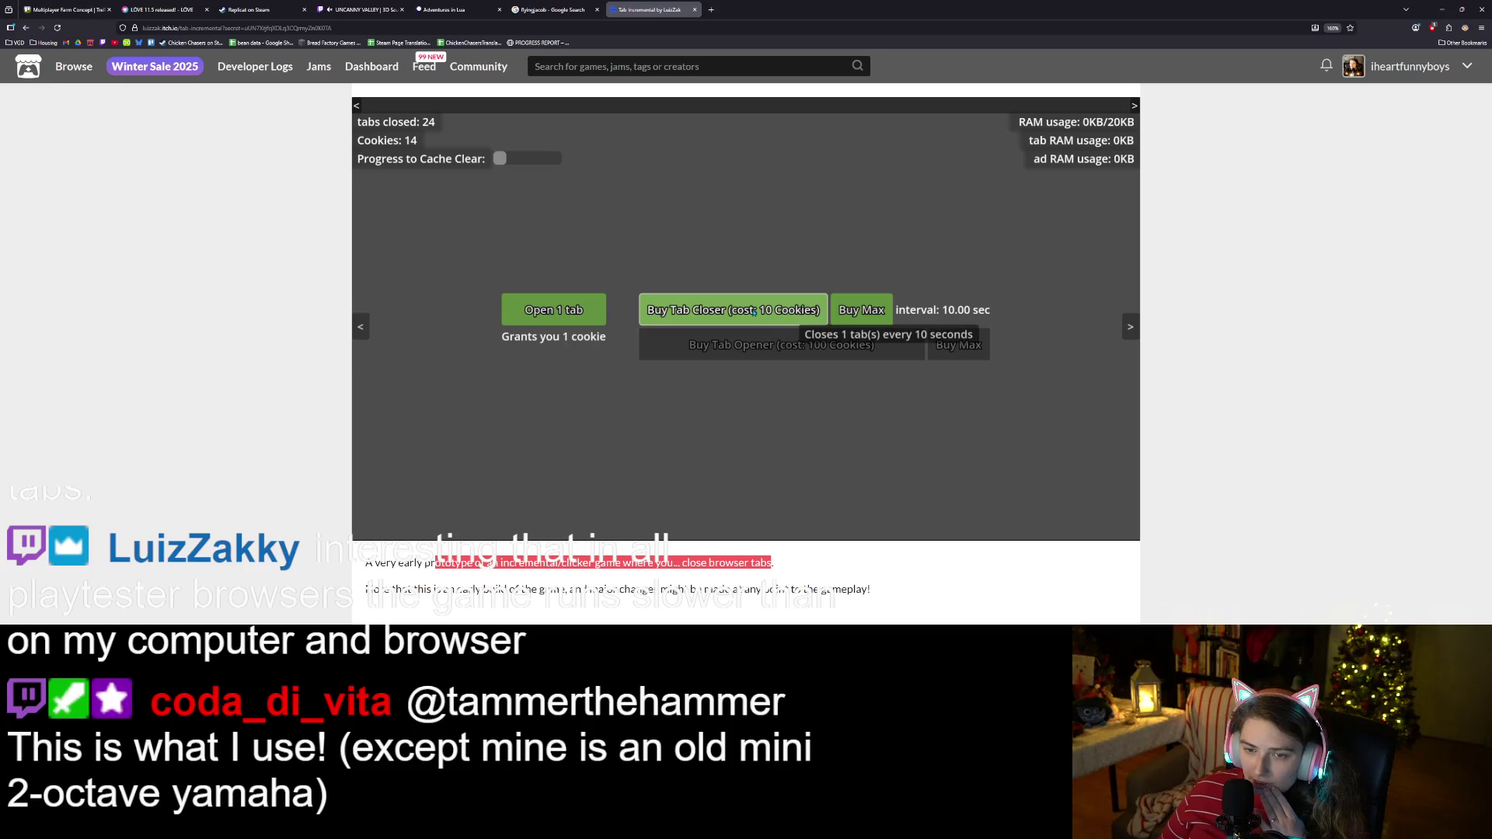
pyautogui.click(795, 323)
pyautogui.click(580, 308)
pyautogui.click(580, 309)
pyautogui.click(580, 309)
pyautogui.click(580, 308)
pyautogui.click(580, 309)
pyautogui.click(580, 309)
pyautogui.click(580, 309)
pyautogui.click(580, 309)
pyautogui.click(579, 308)
pyautogui.click(580, 309)
# Buy more tab closers with earned cookies, closing one in-game tab by hand.
pyautogui.click(816, 319)
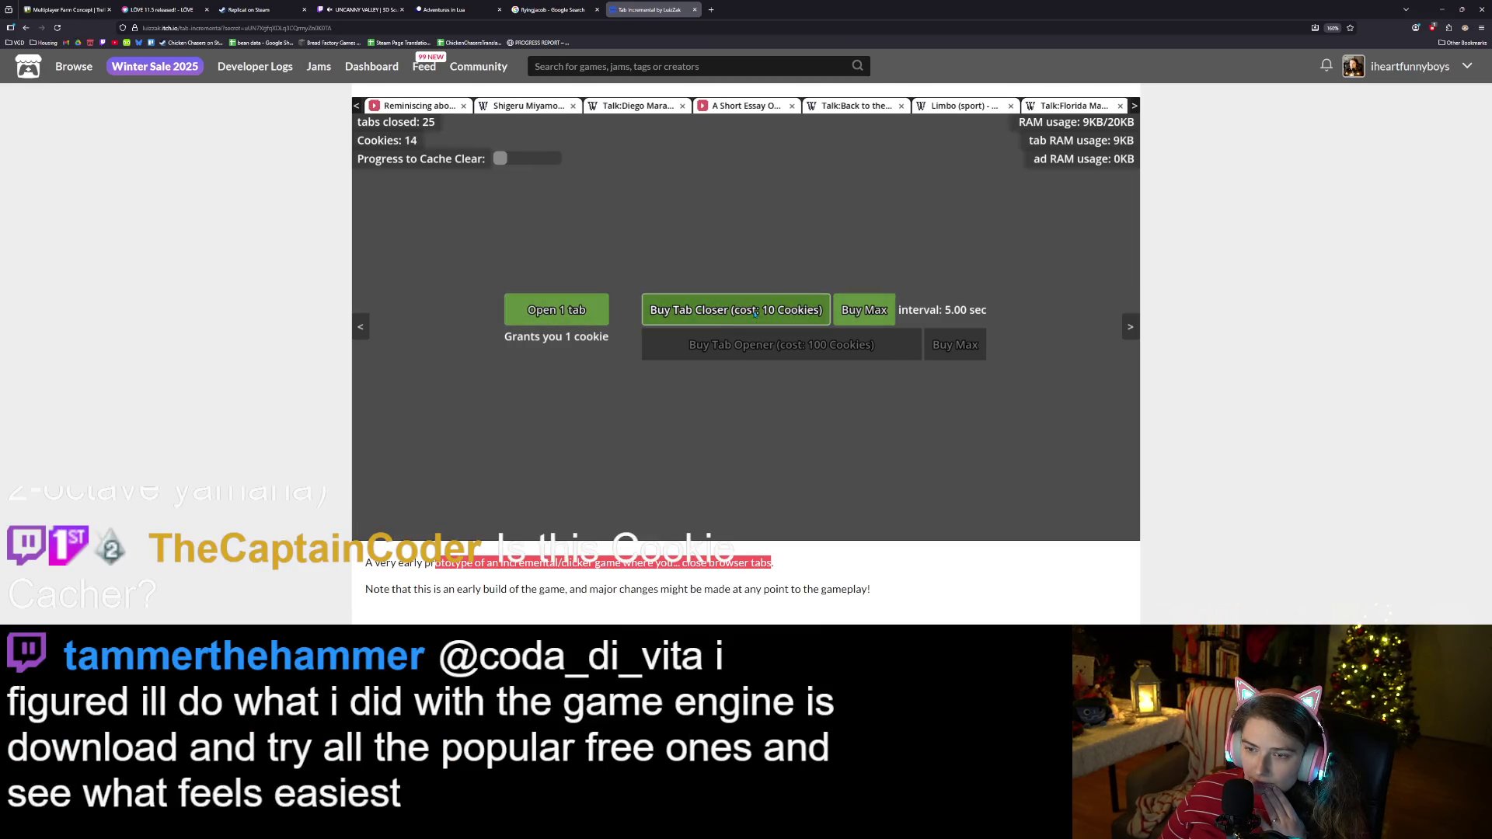
pyautogui.click(575, 315)
pyautogui.click(575, 317)
pyautogui.click(575, 320)
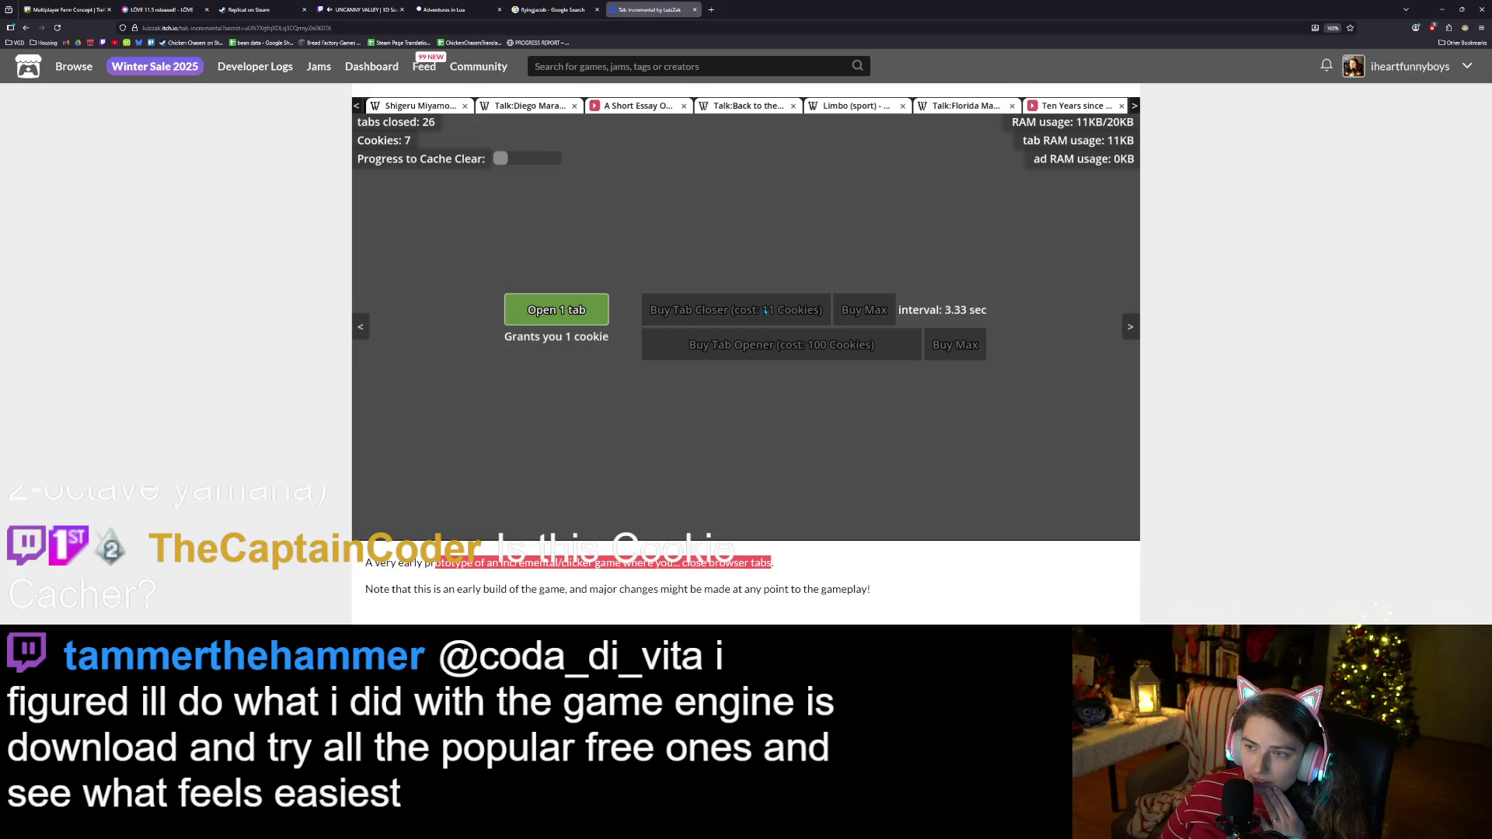
pyautogui.click(565, 323)
pyautogui.click(565, 323)
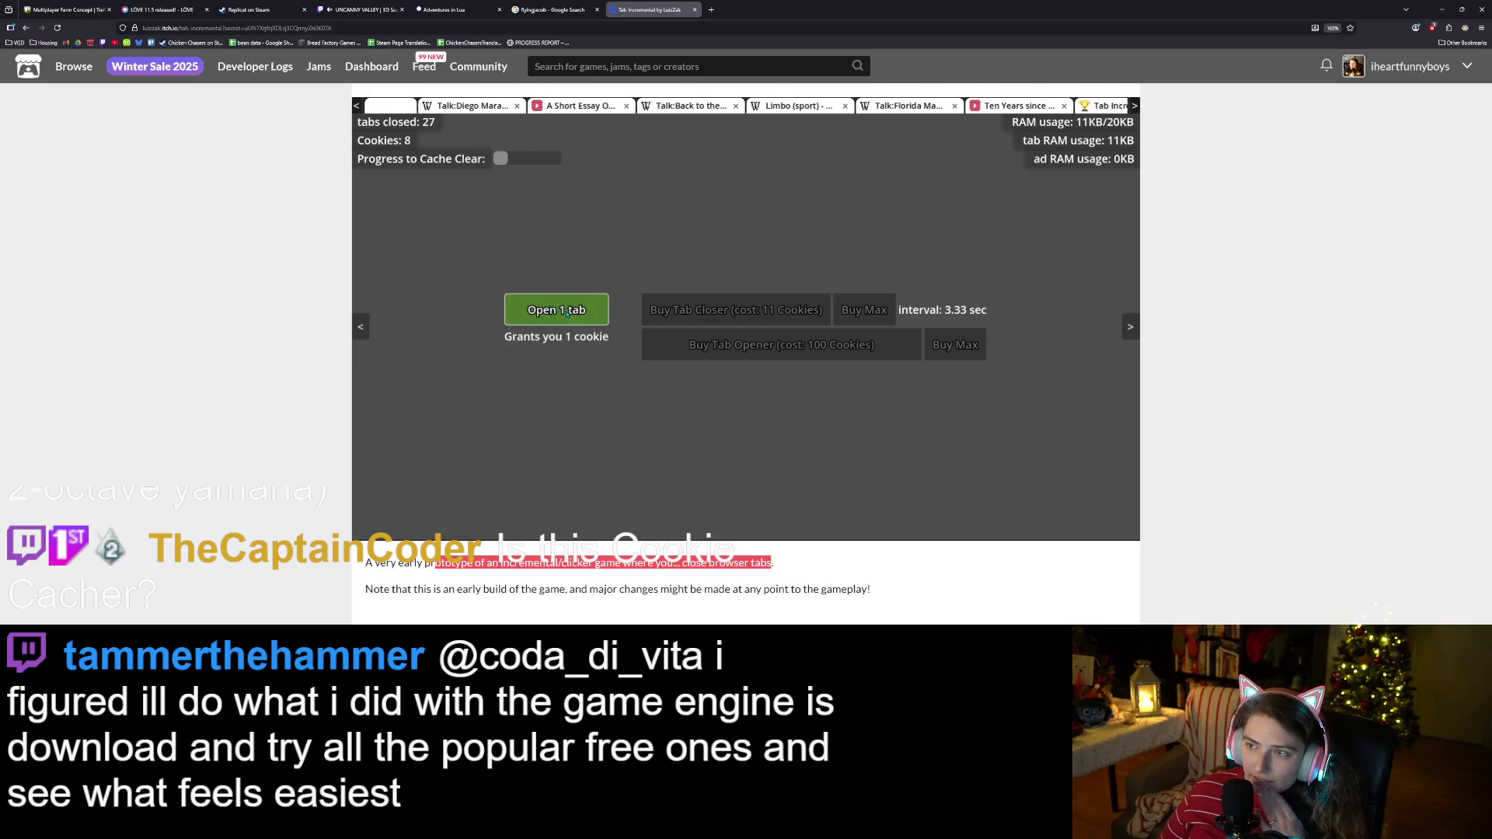
pyautogui.click(566, 319)
pyautogui.click(566, 314)
pyautogui.click(567, 313)
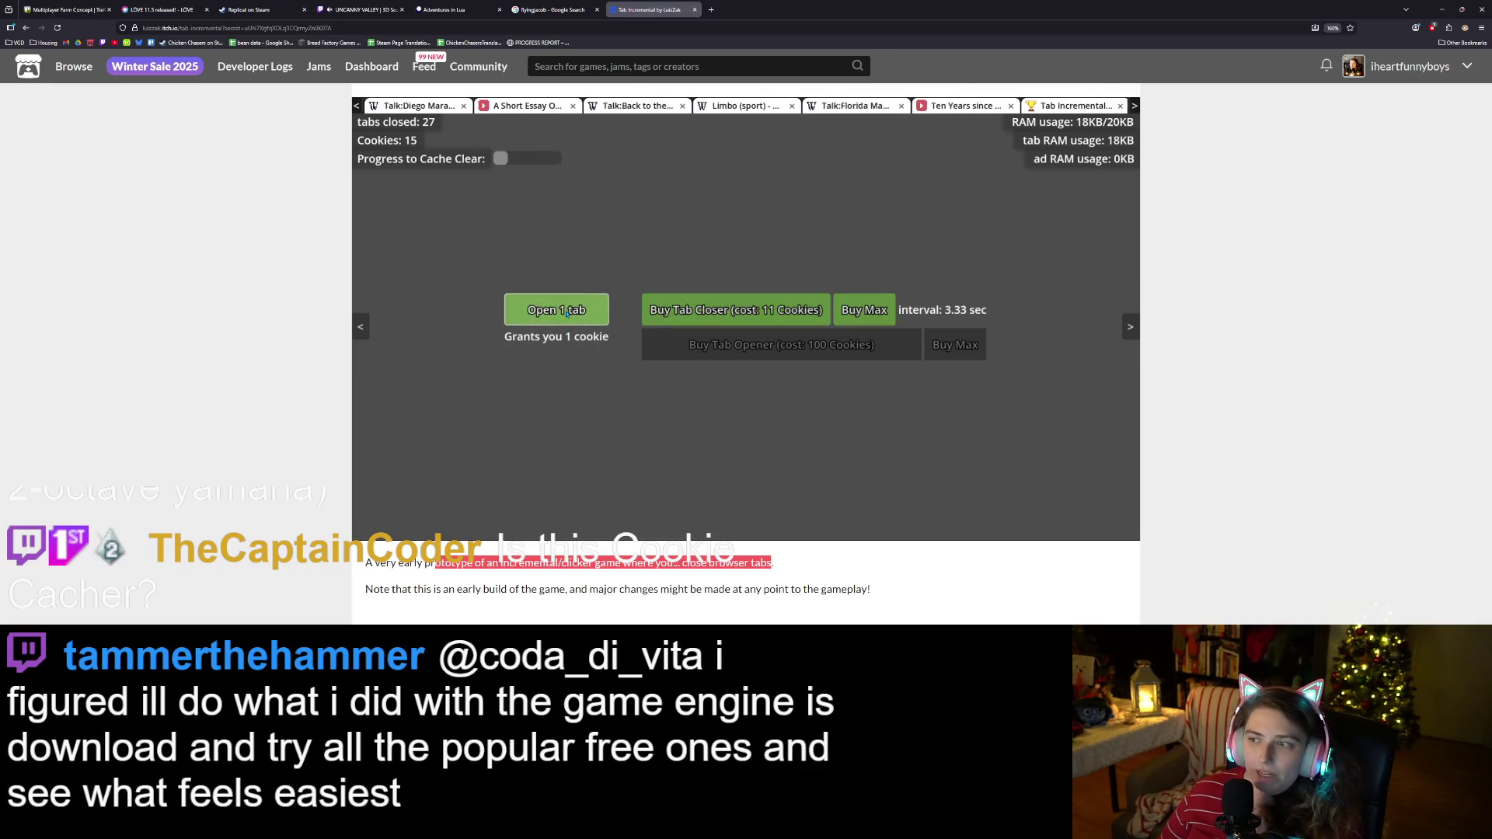
pyautogui.click(568, 313)
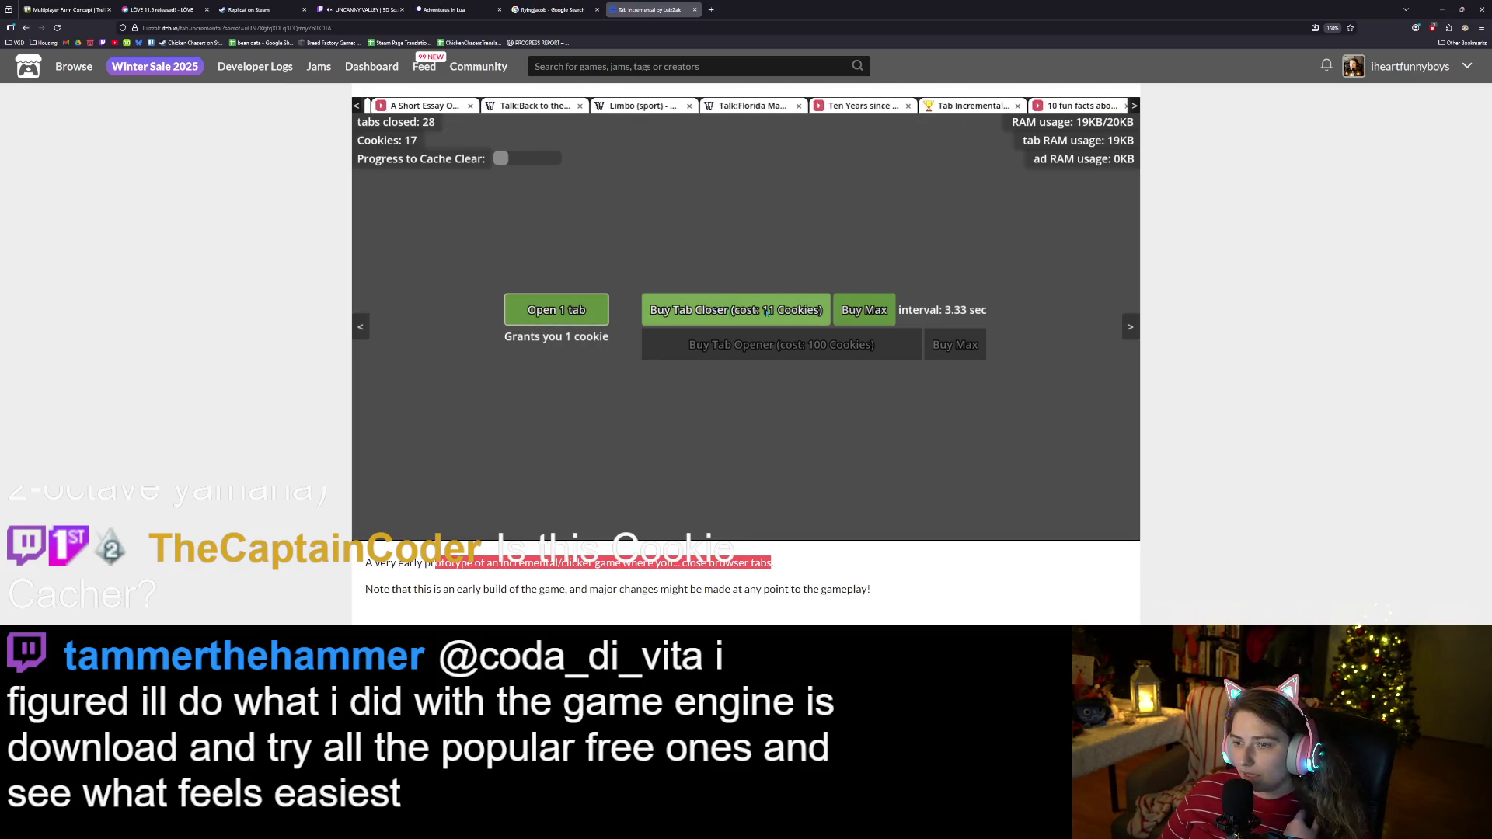
pyautogui.click(767, 312)
pyautogui.click(584, 315)
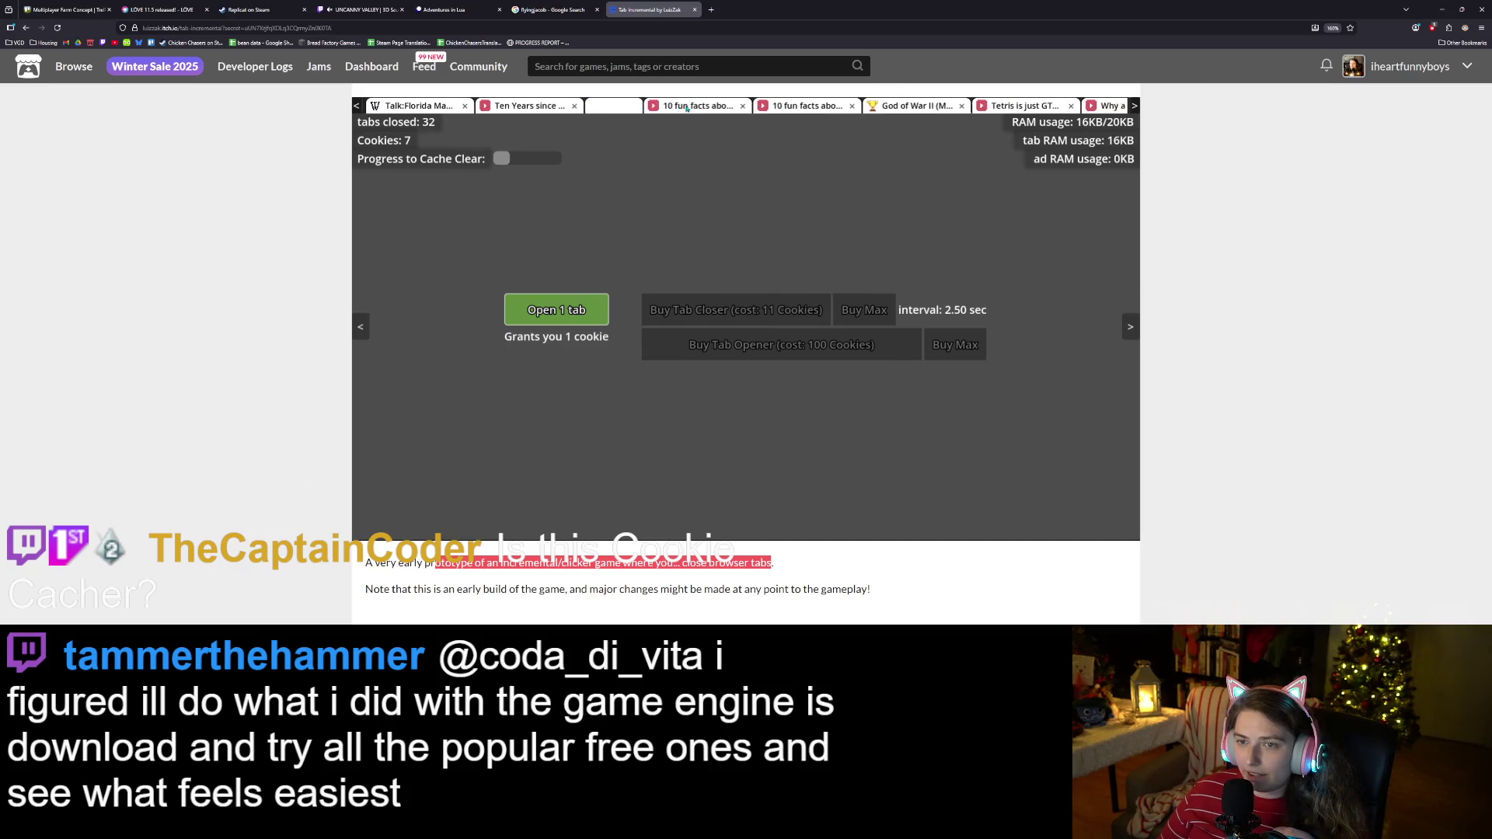
pyautogui.click(582, 106)
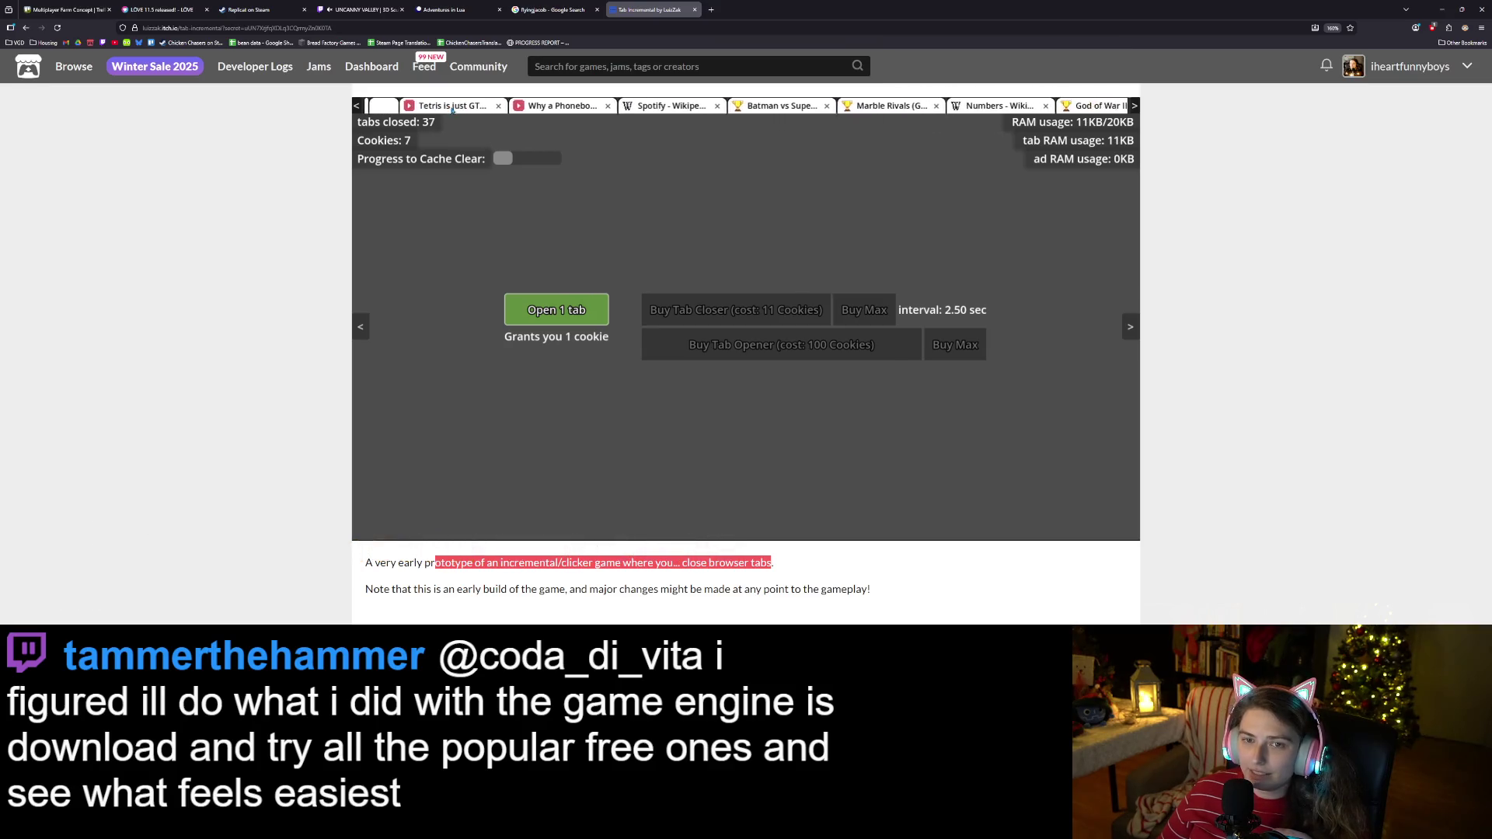
pyautogui.click(574, 309)
pyautogui.click(574, 309)
pyautogui.click(574, 310)
pyautogui.click(575, 308)
pyautogui.click(575, 309)
pyautogui.click(575, 308)
pyautogui.click(576, 308)
pyautogui.click(574, 309)
pyautogui.click(575, 311)
pyautogui.click(575, 314)
pyautogui.click(575, 319)
pyautogui.click(575, 322)
pyautogui.click(575, 322)
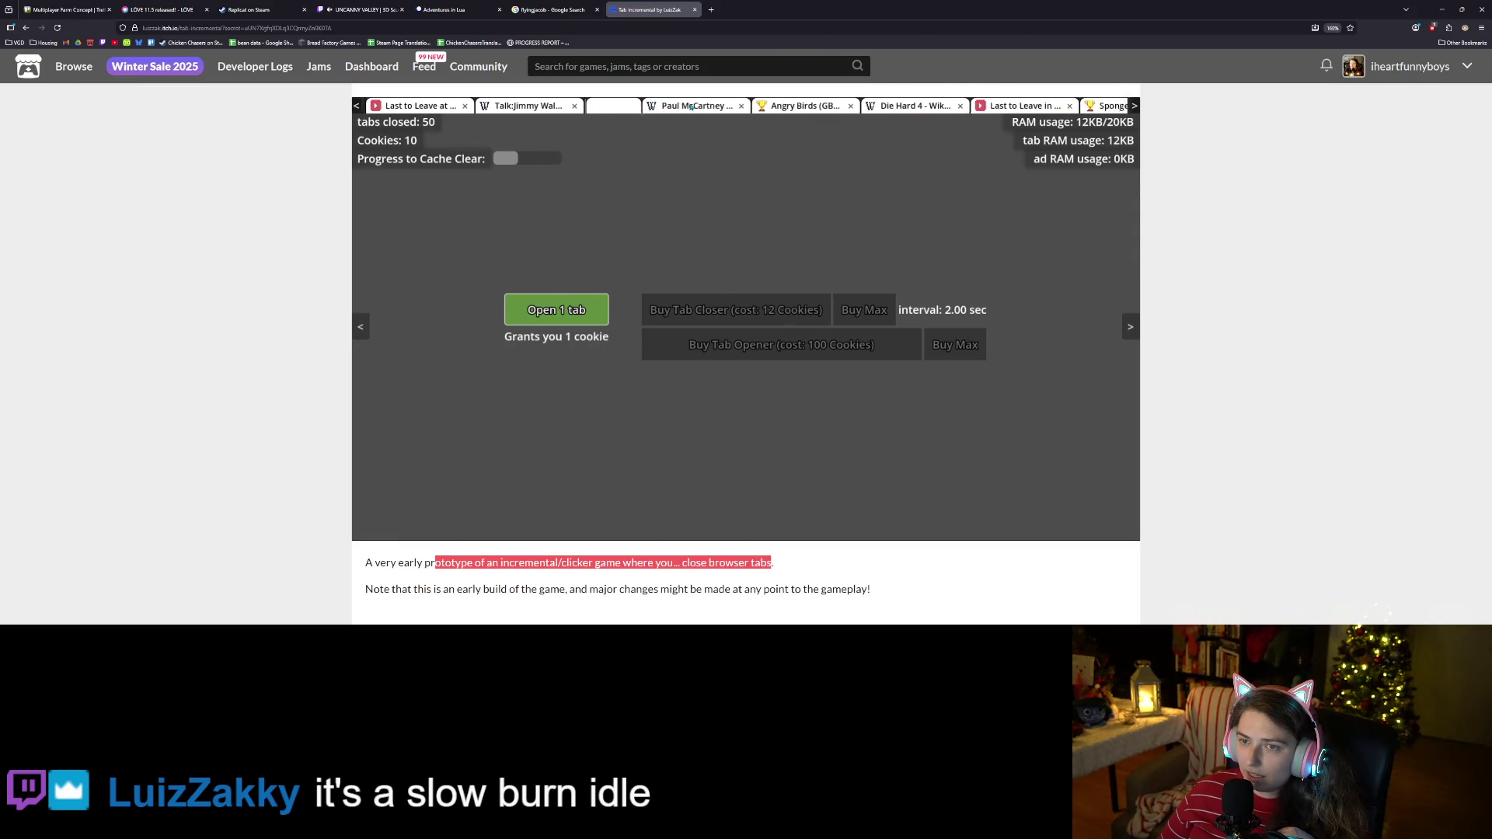
# Close another in-game tab by hand and buy two more tab closers.
pyautogui.click(653, 106)
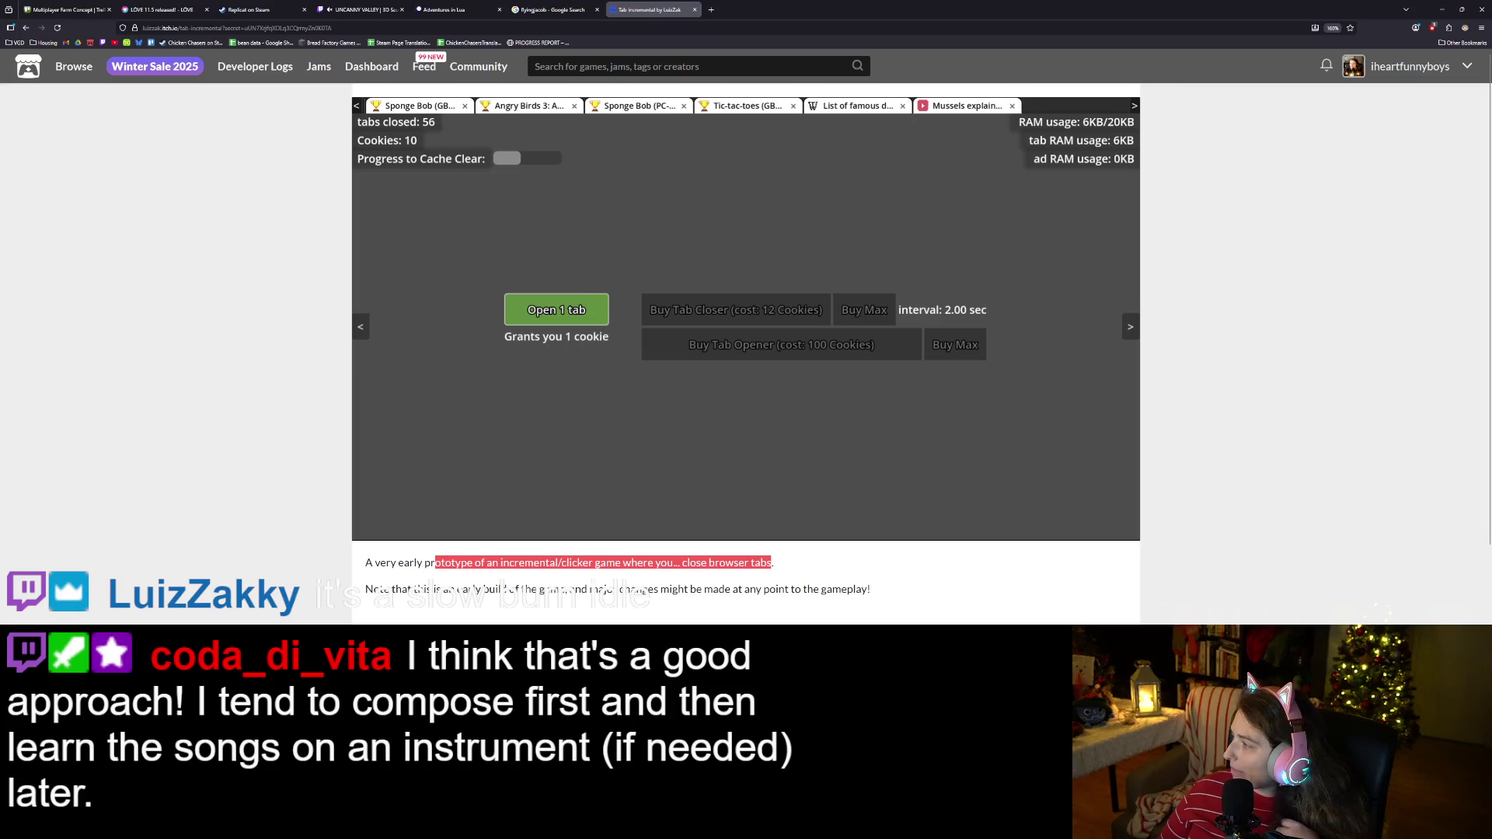
pyautogui.click(520, 319)
pyautogui.click(529, 319)
pyautogui.click(544, 321)
pyautogui.click(554, 320)
pyautogui.click(554, 320)
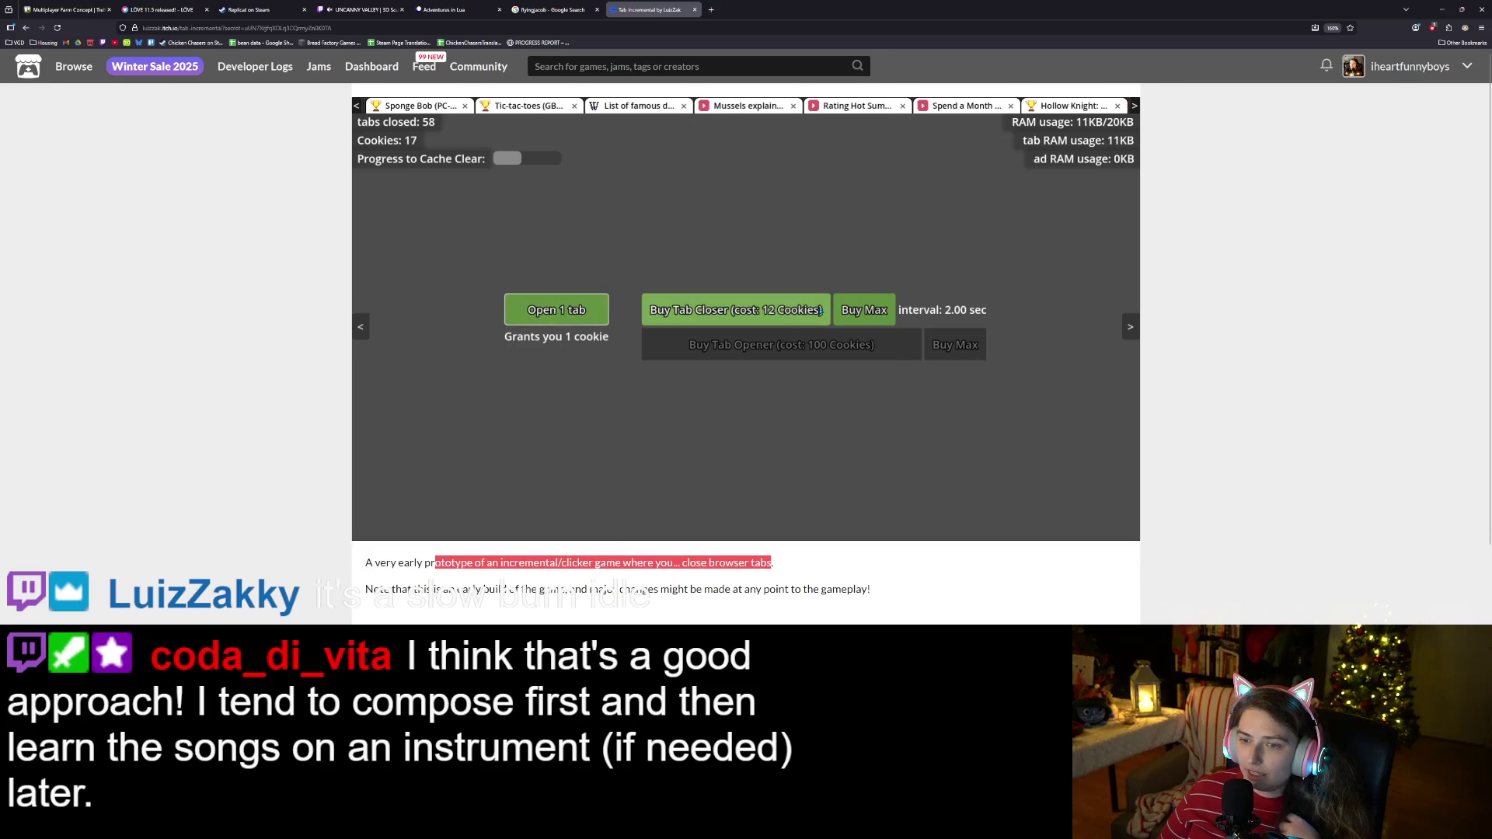
pyautogui.click(736, 310)
pyautogui.click(579, 316)
pyautogui.click(580, 316)
pyautogui.click(583, 316)
pyautogui.click(589, 317)
pyautogui.click(594, 316)
pyautogui.click(598, 316)
pyautogui.click(605, 316)
pyautogui.click(604, 316)
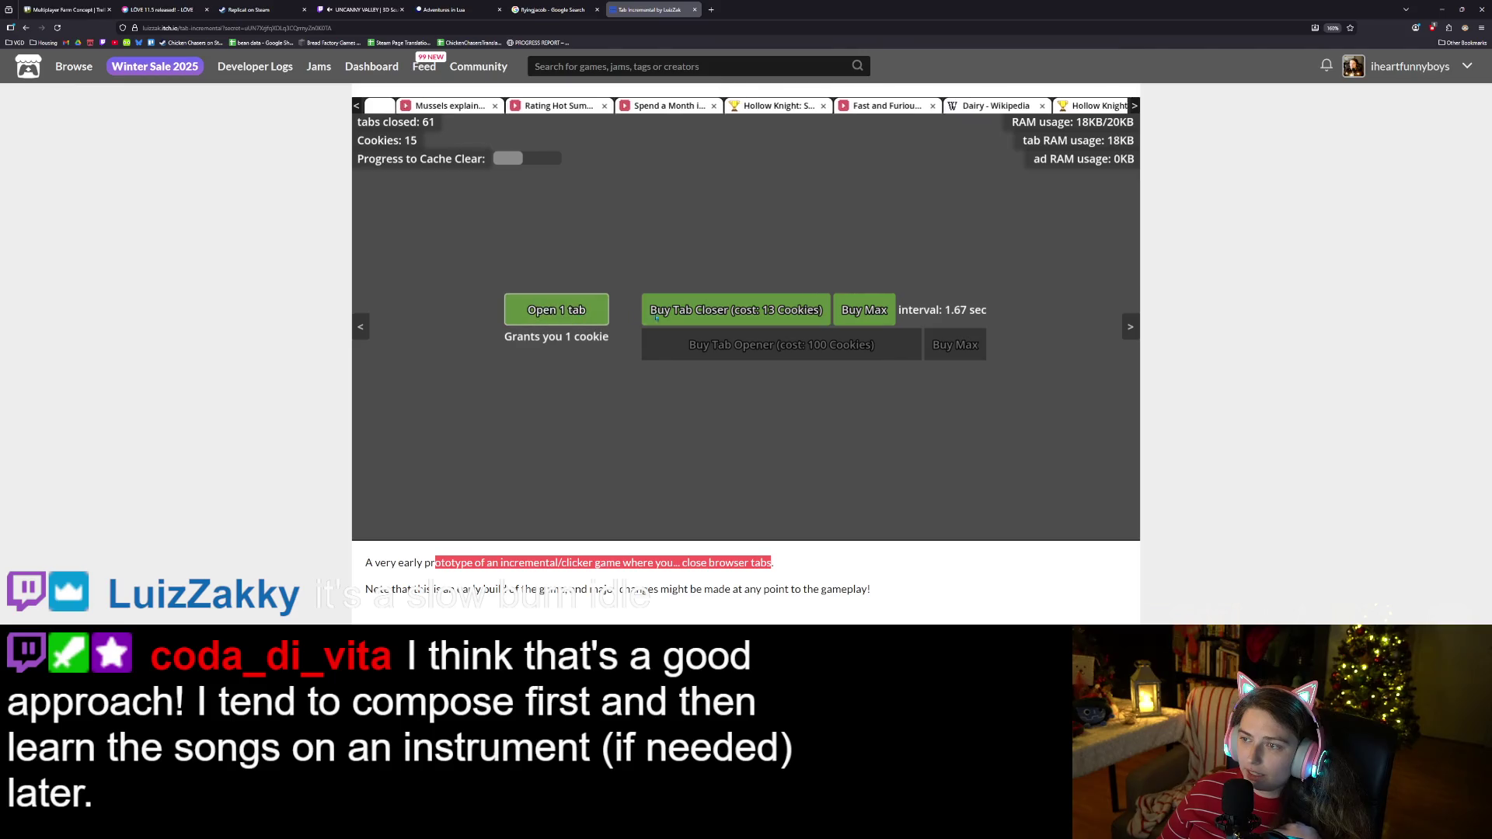
pyautogui.click(736, 310)
pyautogui.click(582, 318)
pyautogui.click(582, 318)
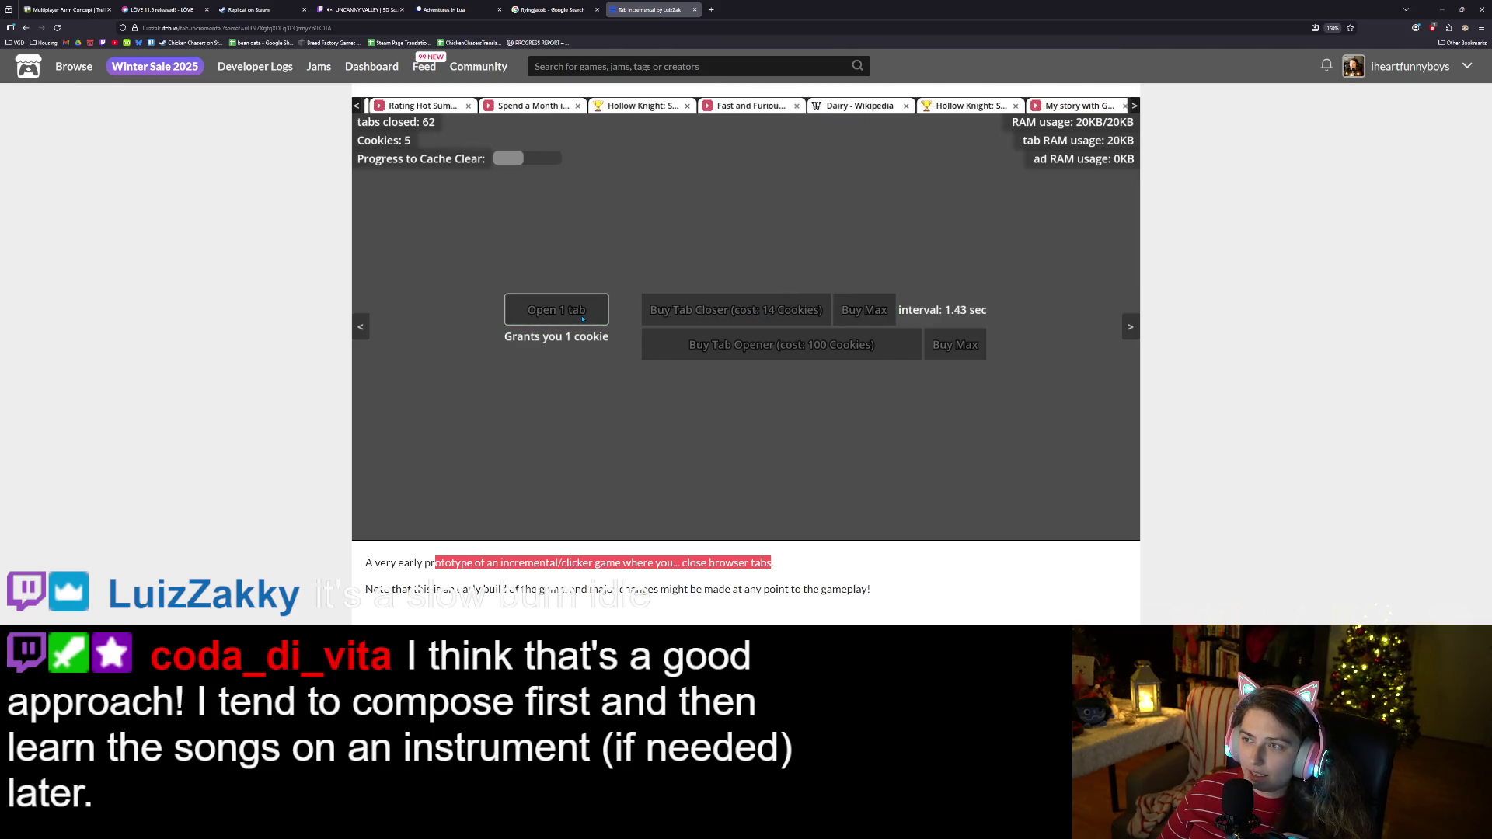
# Keep earning cookies and buying tab closers until the interval drops to 1.11 sec.
pyautogui.click(905, 107)
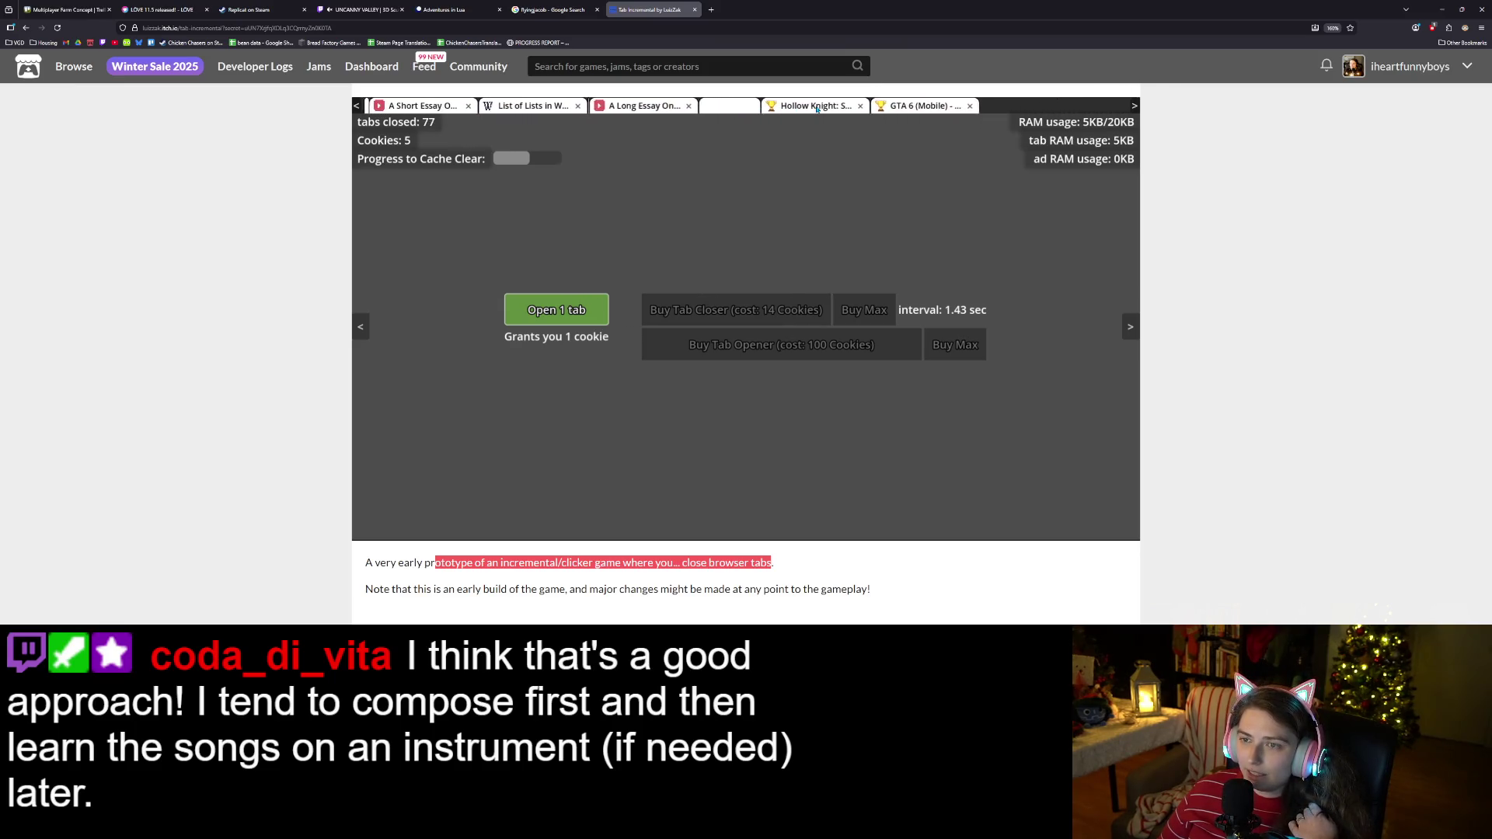
pyautogui.click(570, 311)
pyautogui.click(570, 311)
pyautogui.click(570, 311)
pyautogui.click(569, 311)
pyautogui.click(569, 310)
pyautogui.click(569, 311)
pyautogui.click(569, 311)
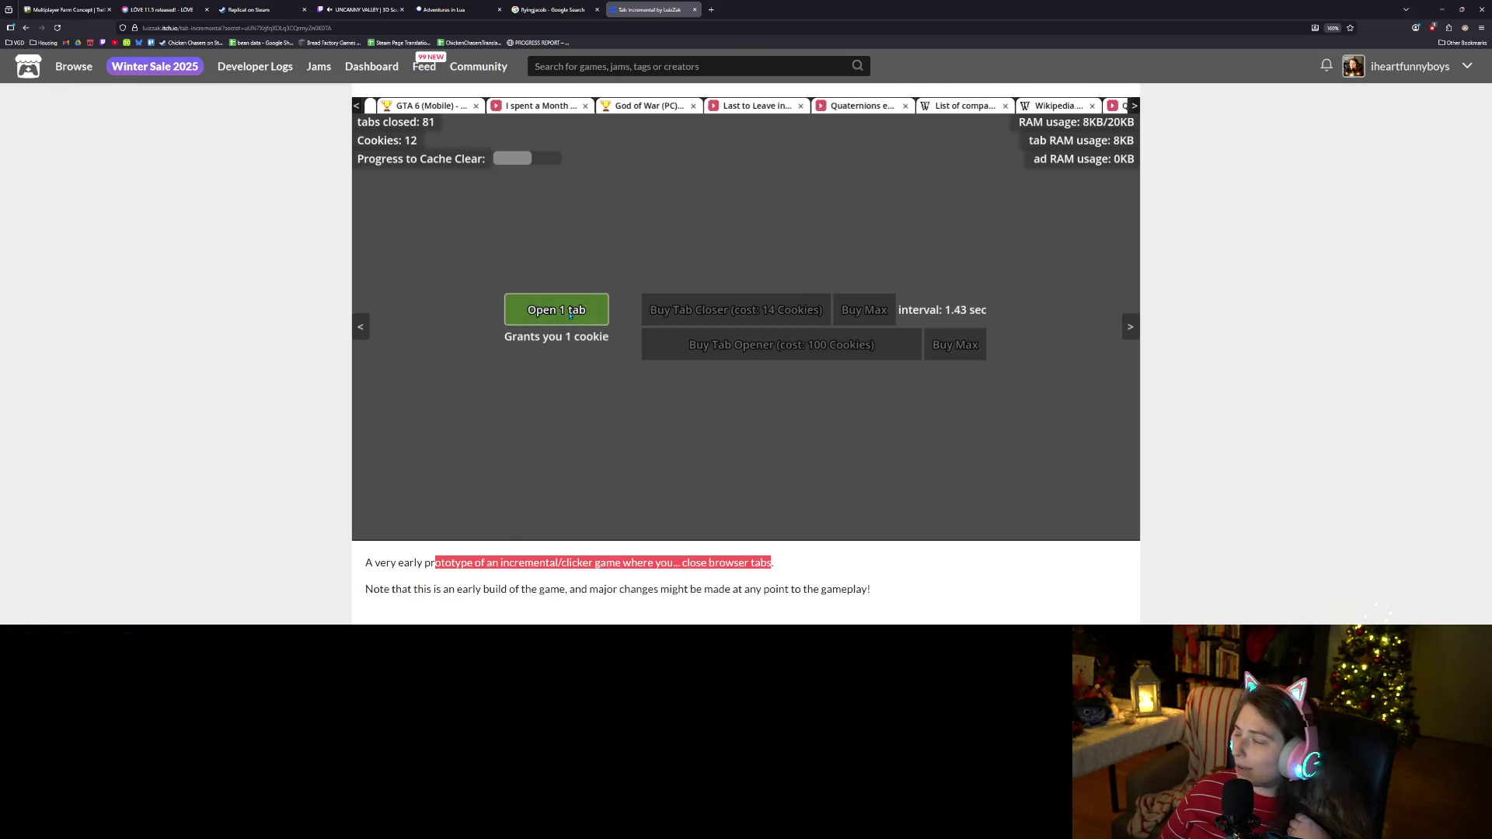
pyautogui.click(570, 311)
pyautogui.click(570, 311)
pyautogui.click(570, 311)
pyautogui.click(570, 311)
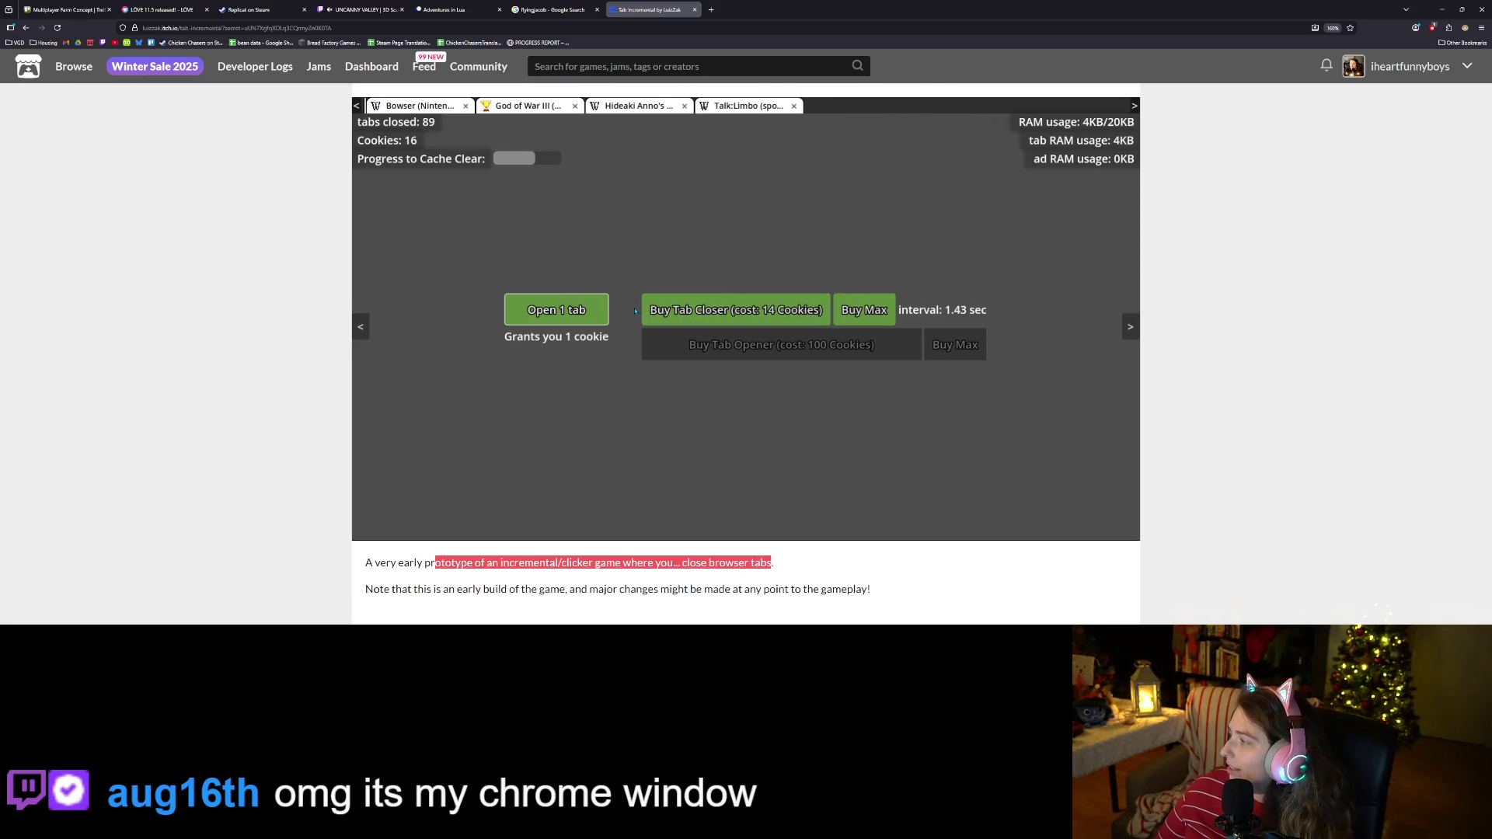
pyautogui.click(560, 313)
pyautogui.click(560, 313)
pyautogui.click(560, 314)
pyautogui.click(559, 314)
pyautogui.click(560, 313)
pyautogui.click(560, 314)
pyautogui.click(698, 319)
pyautogui.click(554, 313)
pyautogui.click(553, 312)
pyautogui.click(554, 313)
pyautogui.click(554, 312)
pyautogui.click(554, 313)
pyautogui.click(553, 313)
pyautogui.click(554, 313)
pyautogui.click(553, 313)
pyautogui.click(554, 313)
pyautogui.click(553, 312)
pyautogui.click(554, 312)
pyautogui.click(553, 313)
pyautogui.click(863, 311)
pyautogui.click(544, 314)
pyautogui.click(543, 319)
pyautogui.click(541, 320)
pyautogui.click(541, 321)
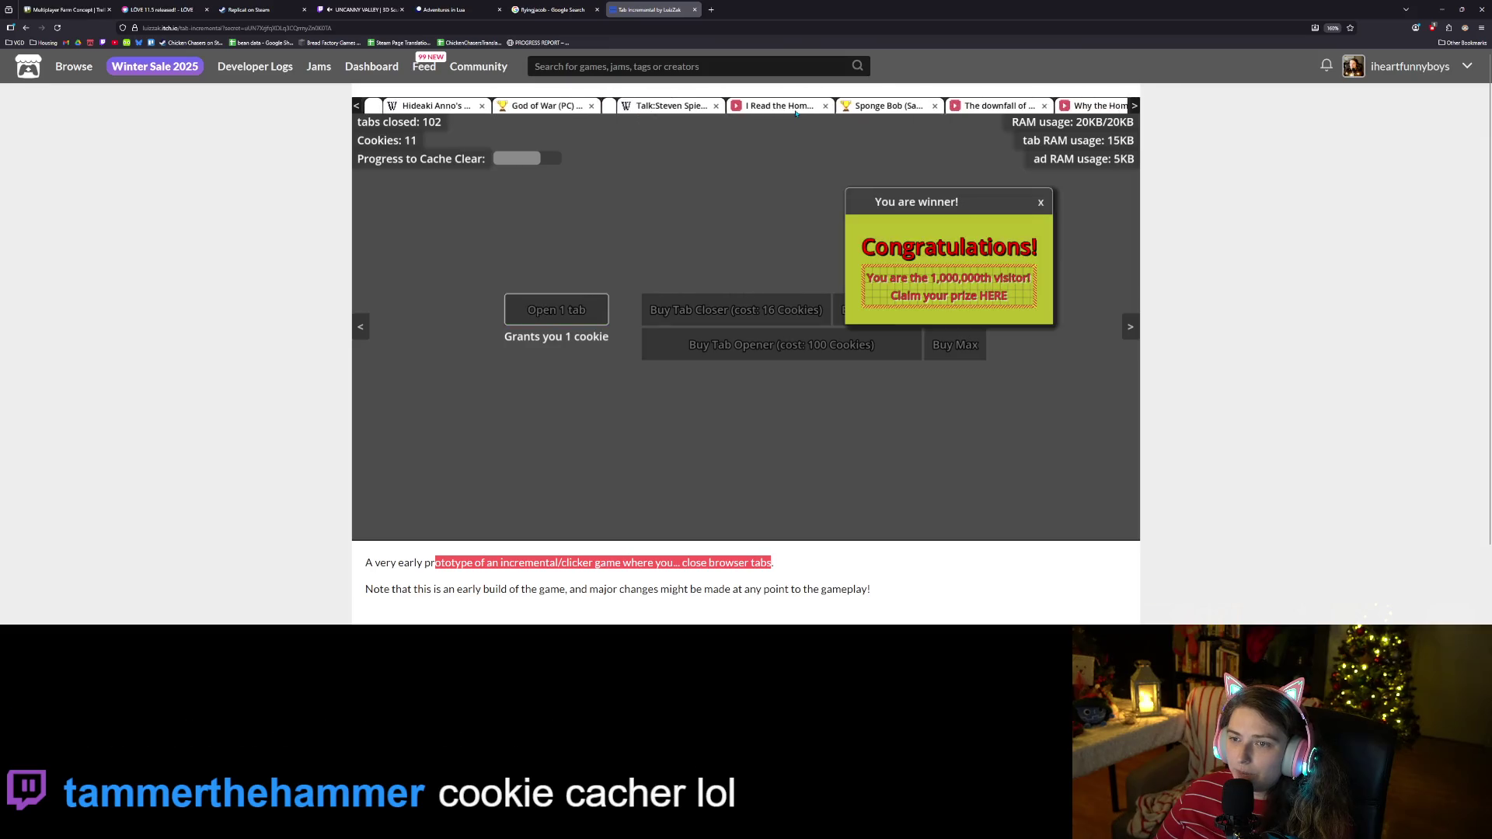
# Dismiss the winner ad popups and open tabs to save up cookies, closing one tab by hand.
pyautogui.click(1041, 202)
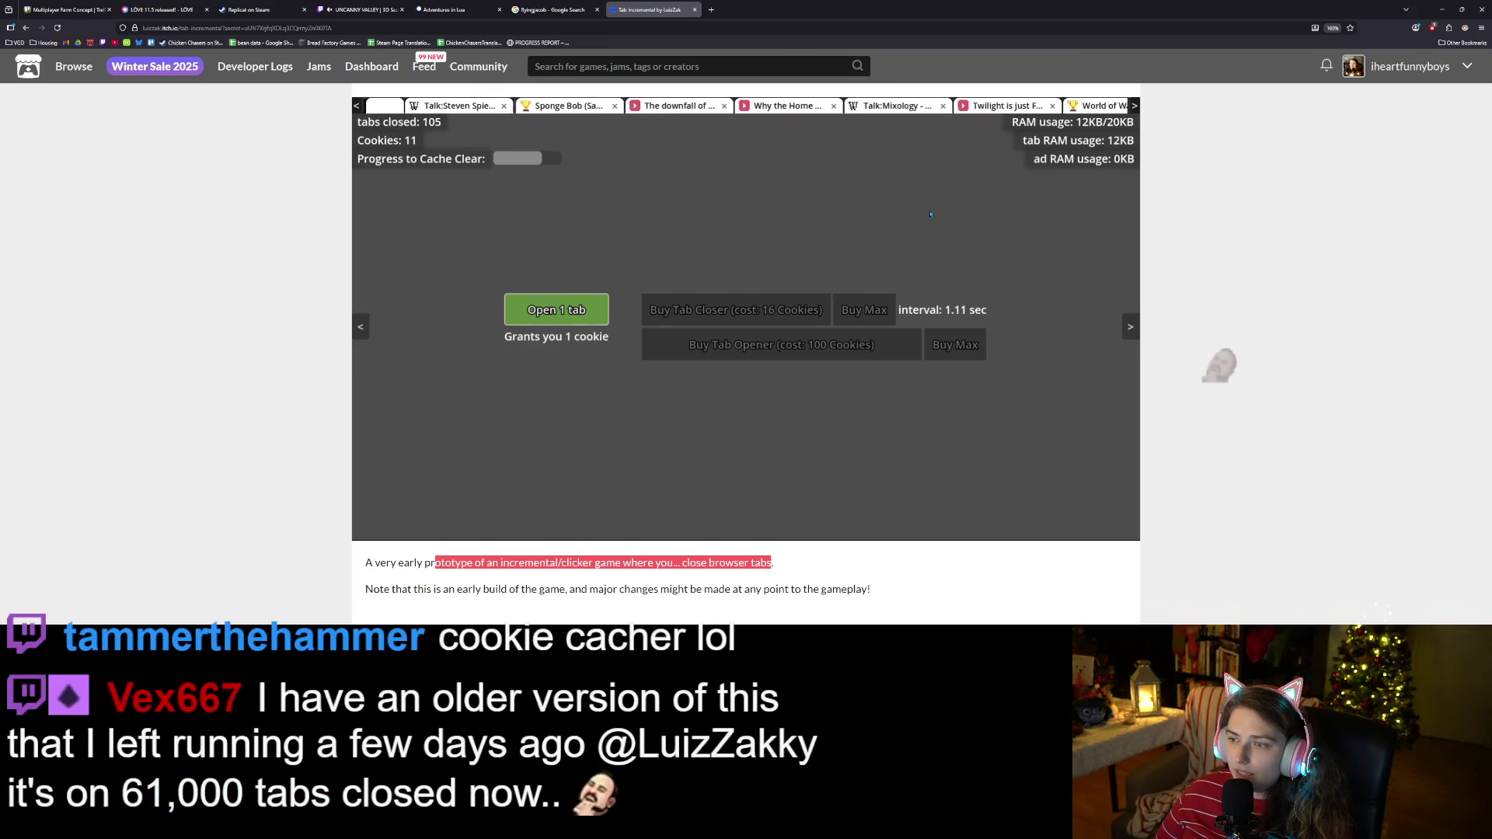
pyautogui.click(582, 310)
pyautogui.click(581, 310)
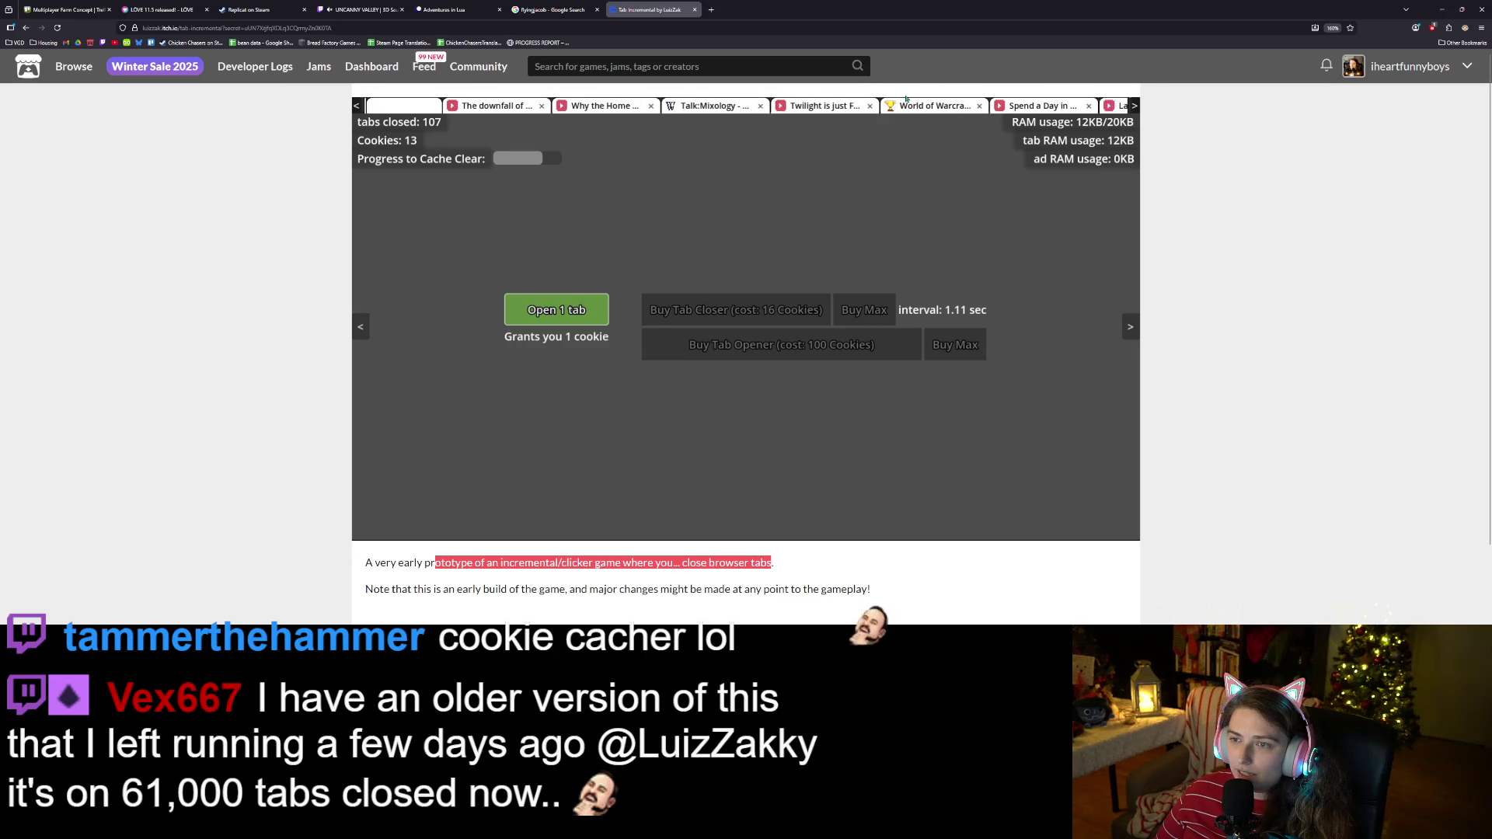
pyautogui.click(809, 107)
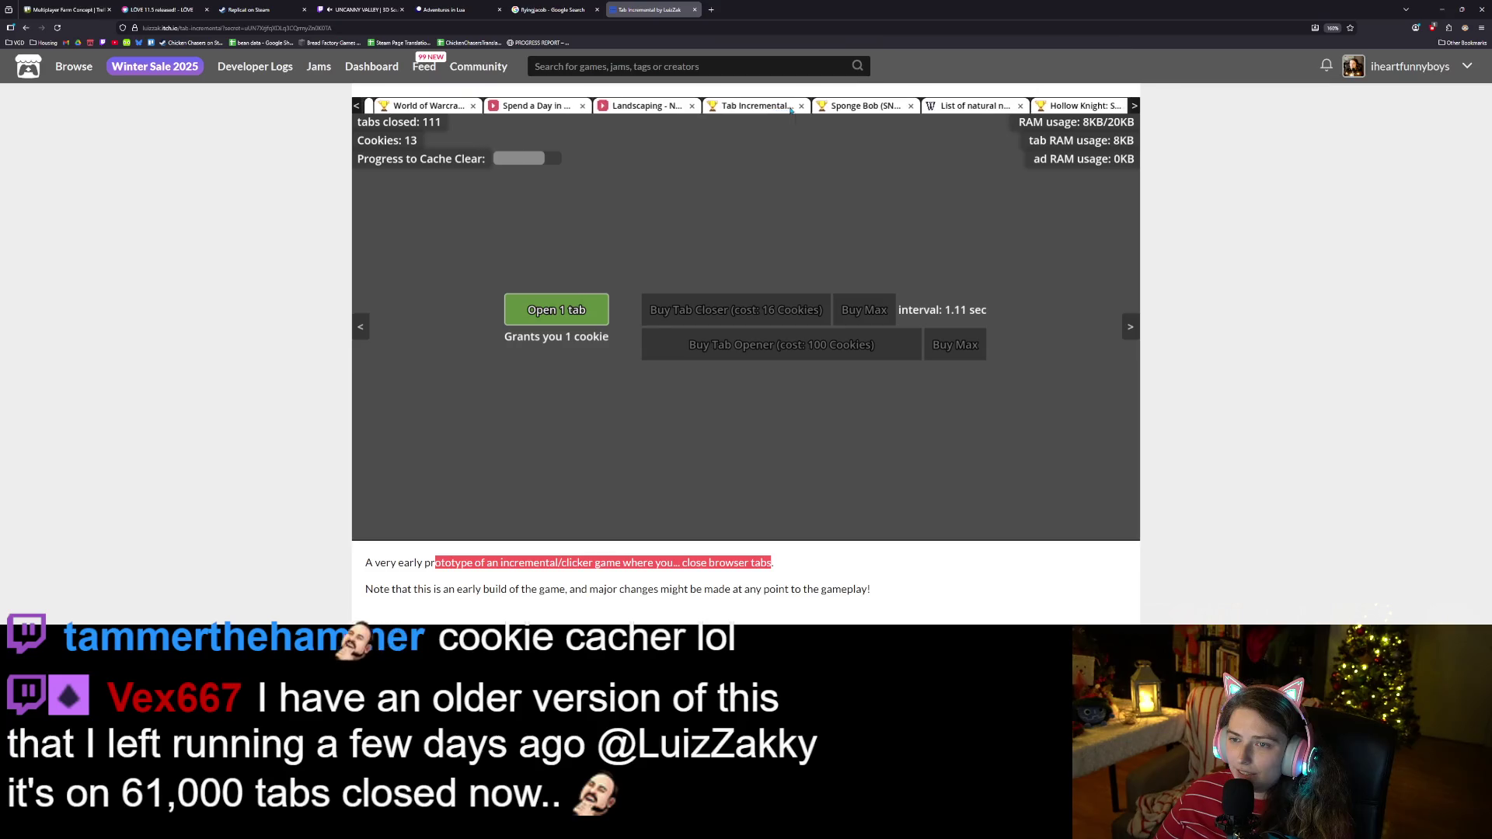
pyautogui.click(563, 310)
pyautogui.click(563, 311)
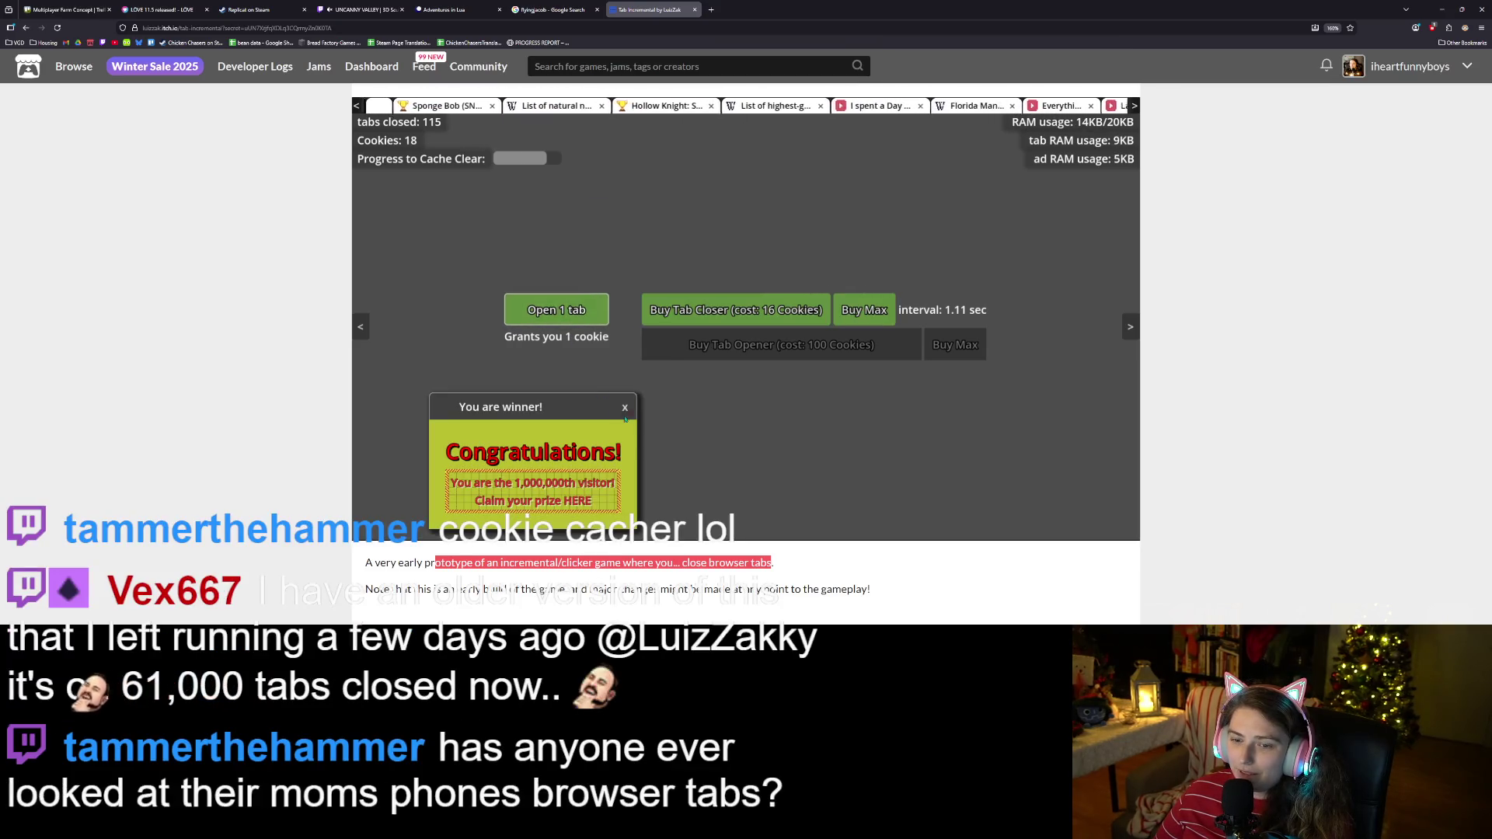
pyautogui.click(572, 317)
pyautogui.click(572, 318)
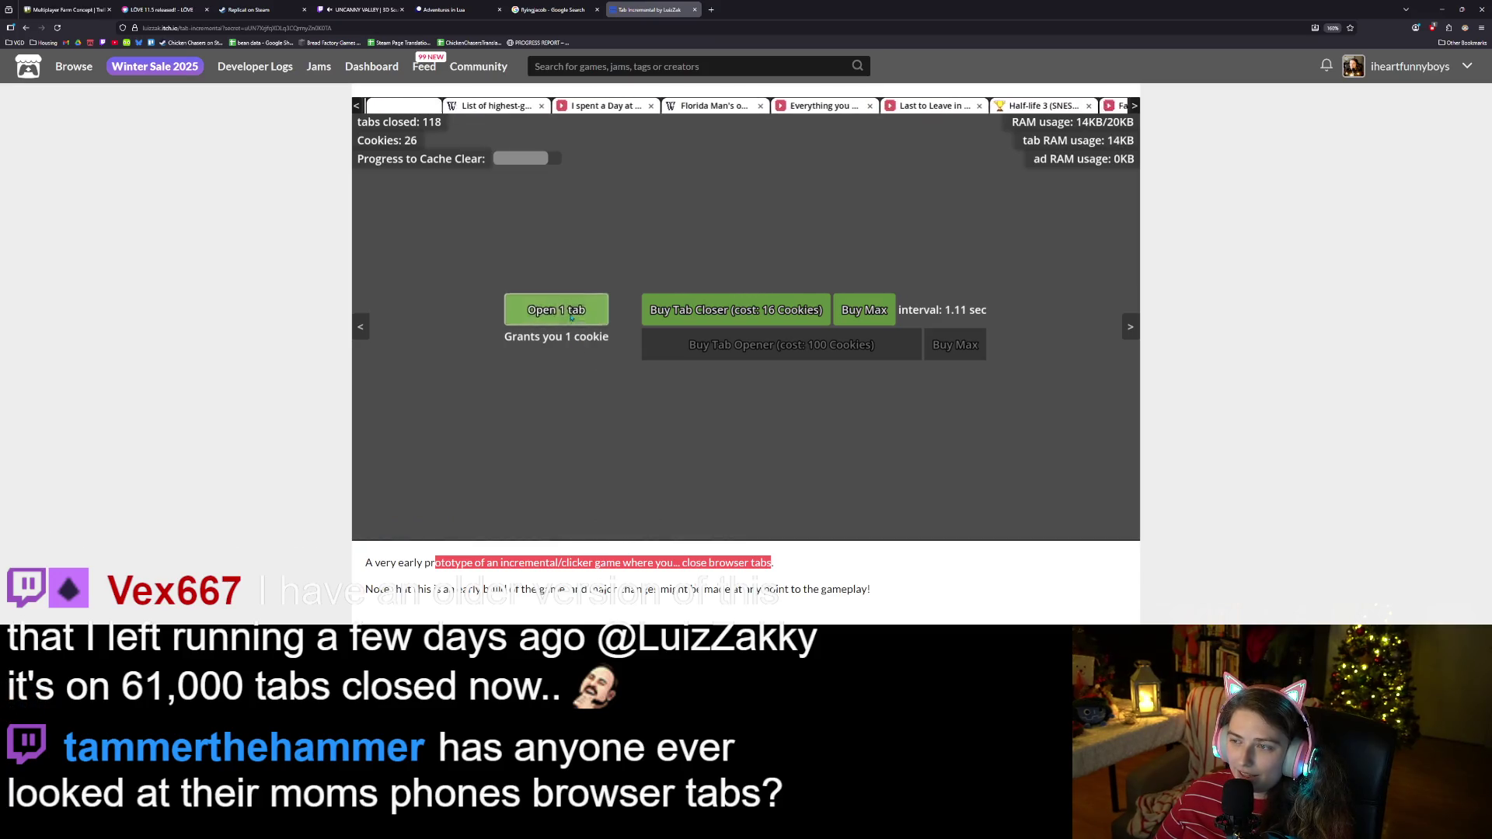
pyautogui.click(572, 317)
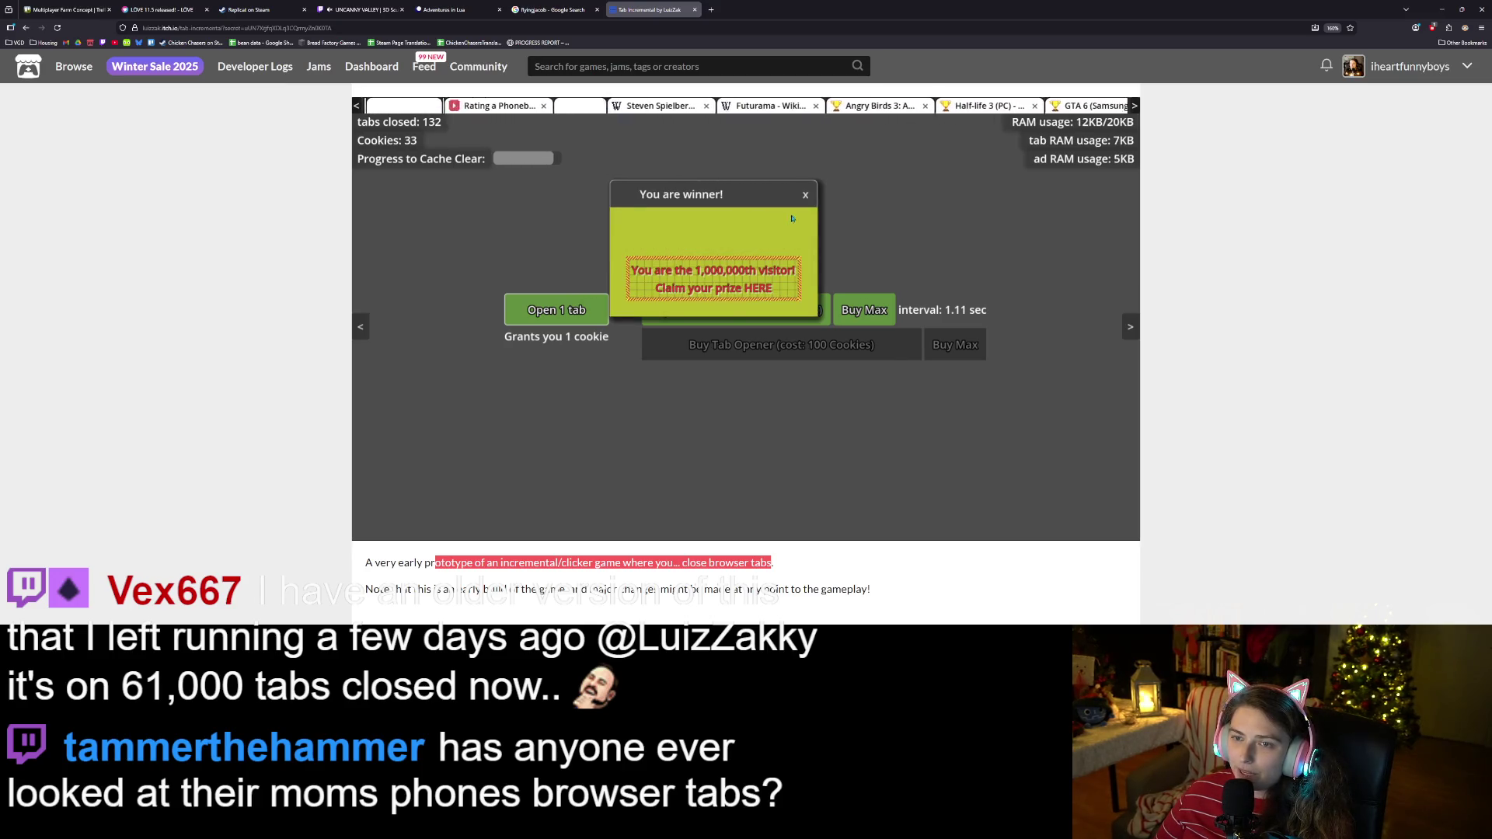
pyautogui.click(806, 193)
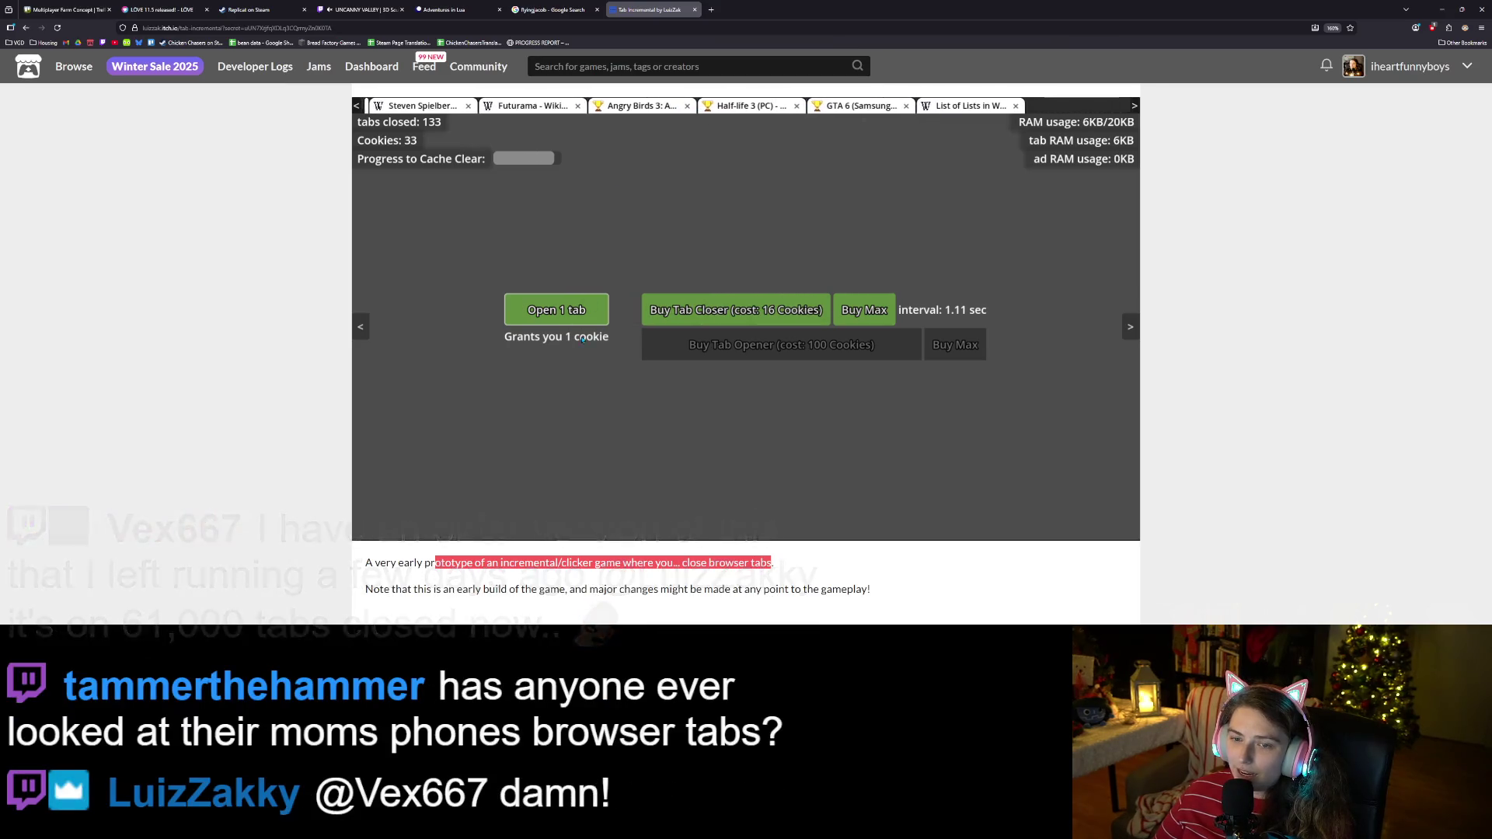
pyautogui.click(581, 311)
pyautogui.click(581, 311)
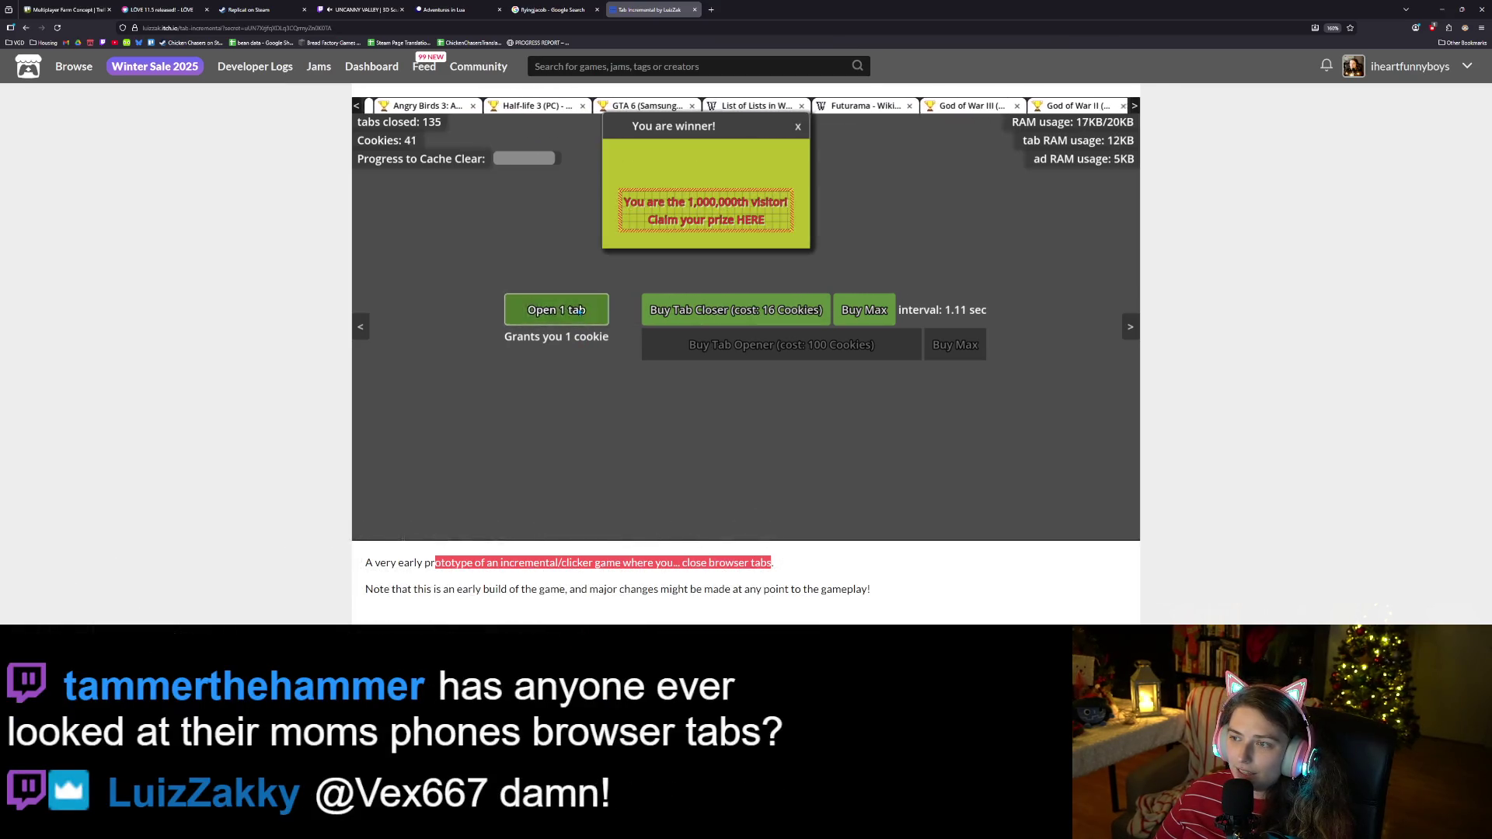
# Buy max tab closers twice, dismissing the ads in between, to reach a 1.20 sec interval.
pyautogui.click(830, 311)
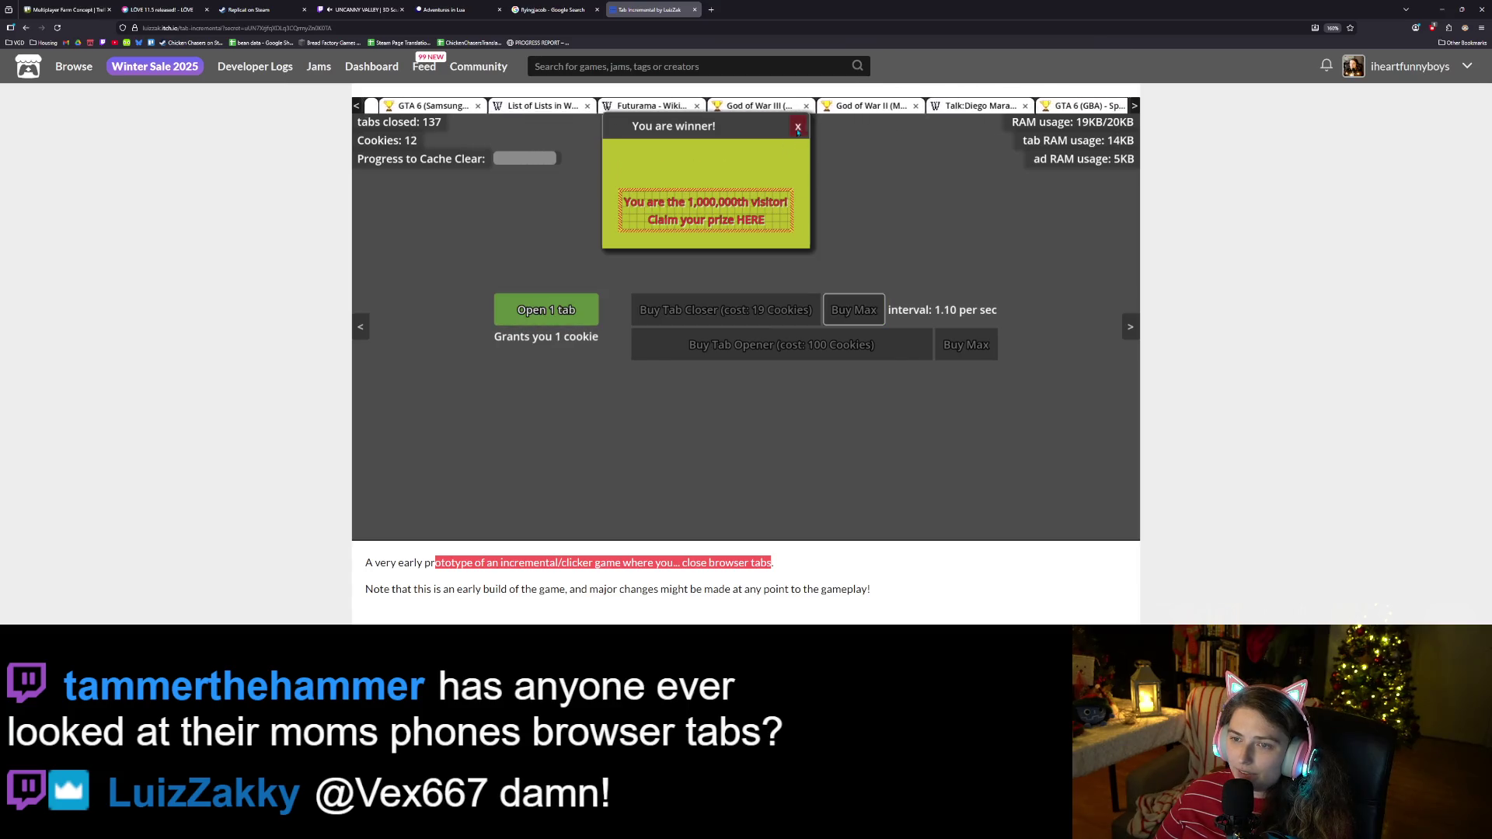
pyautogui.click(1034, 226)
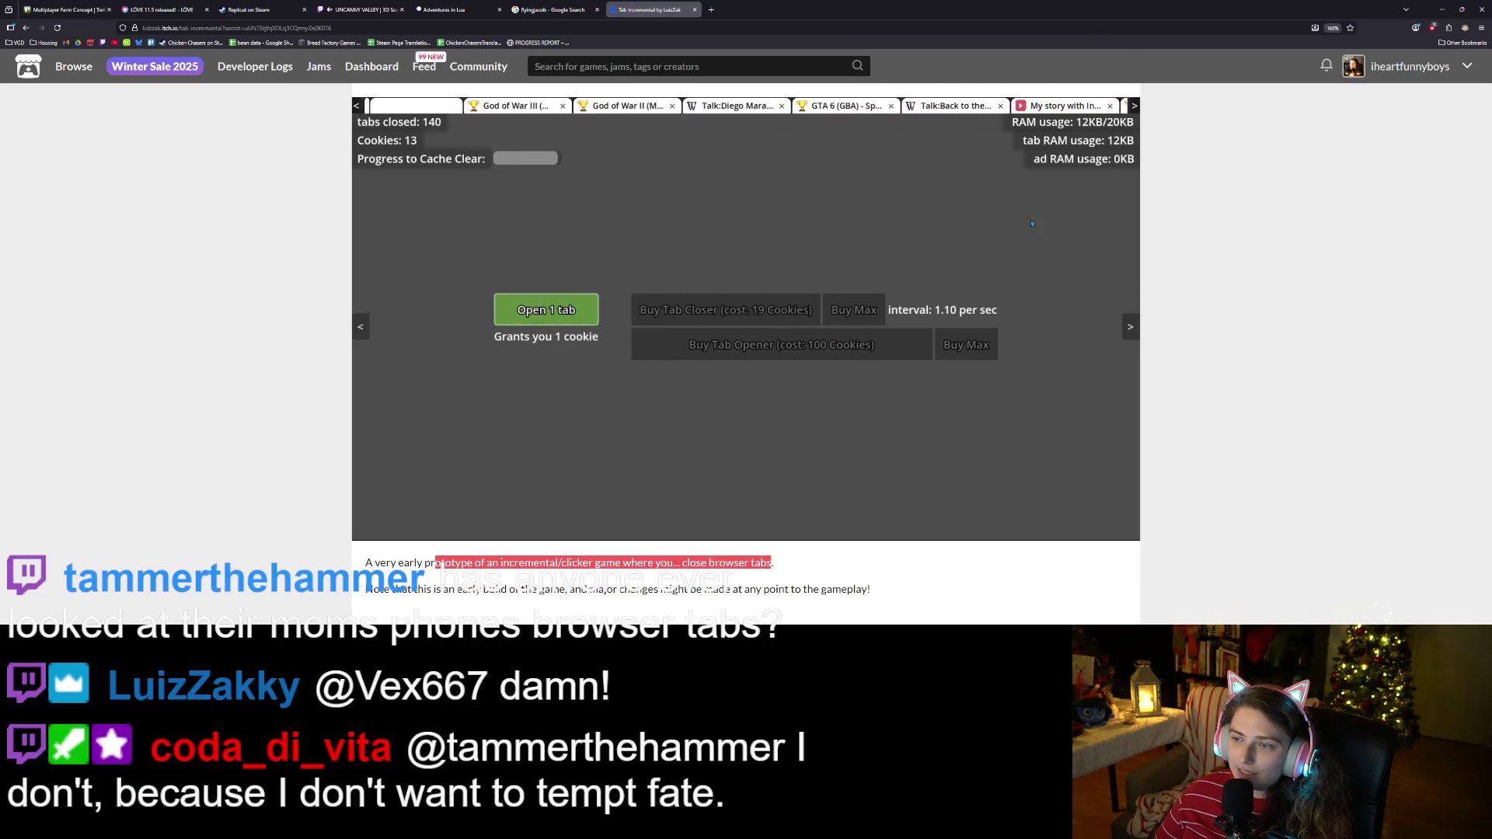
pyautogui.click(557, 314)
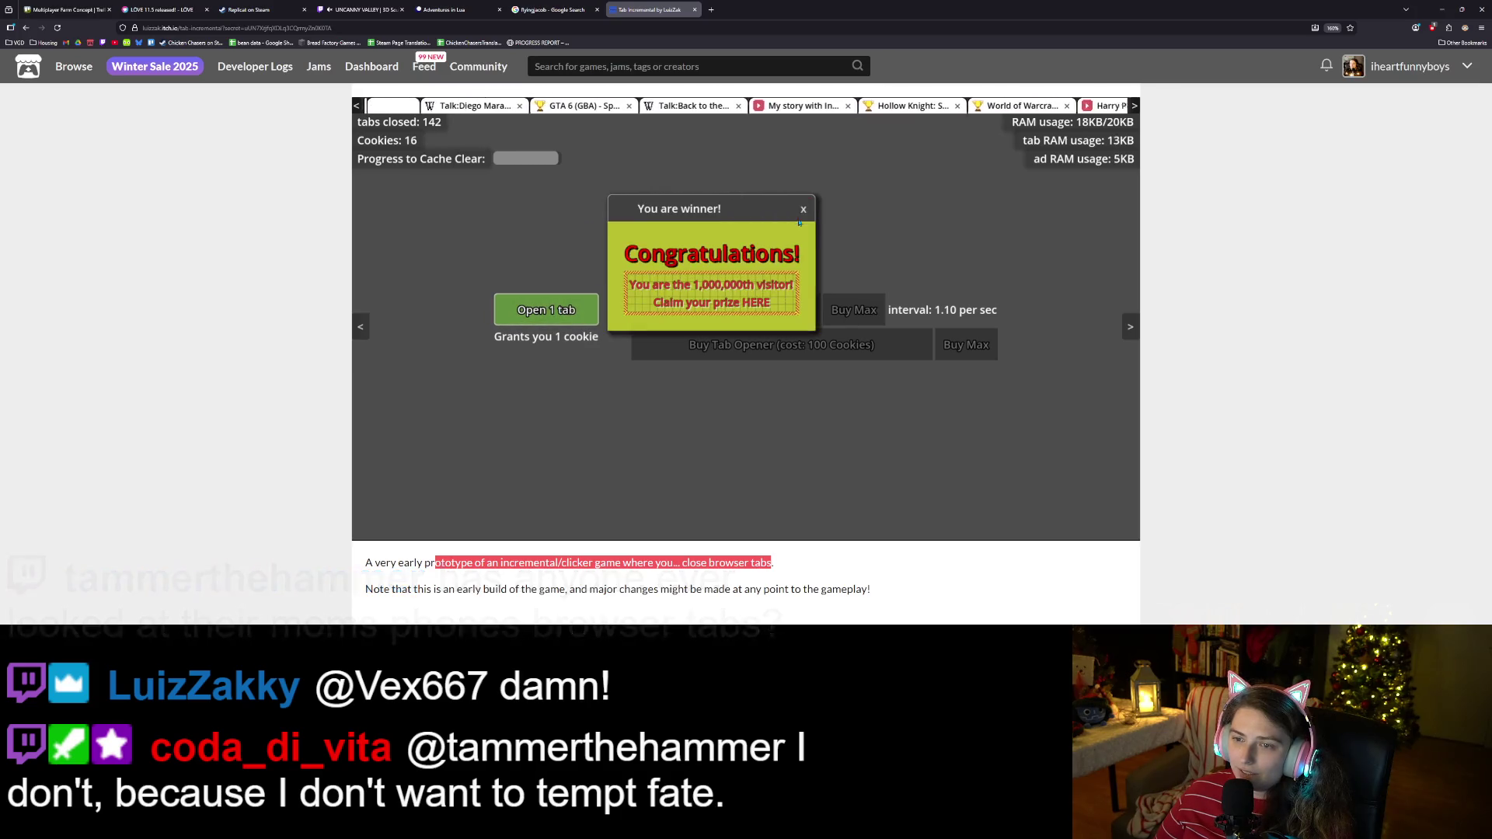
pyautogui.click(1008, 379)
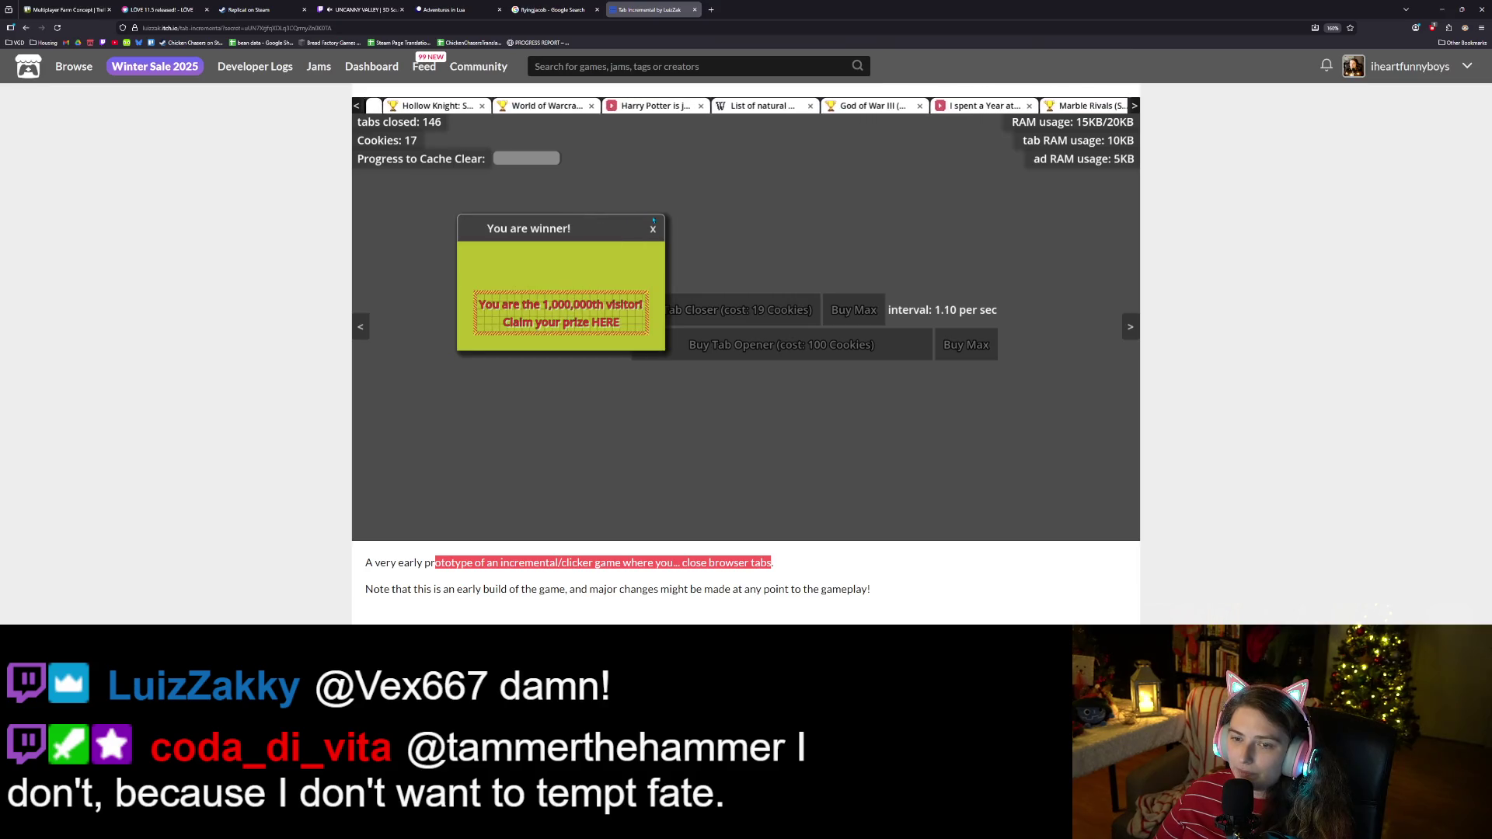
pyautogui.click(576, 330)
pyautogui.click(578, 322)
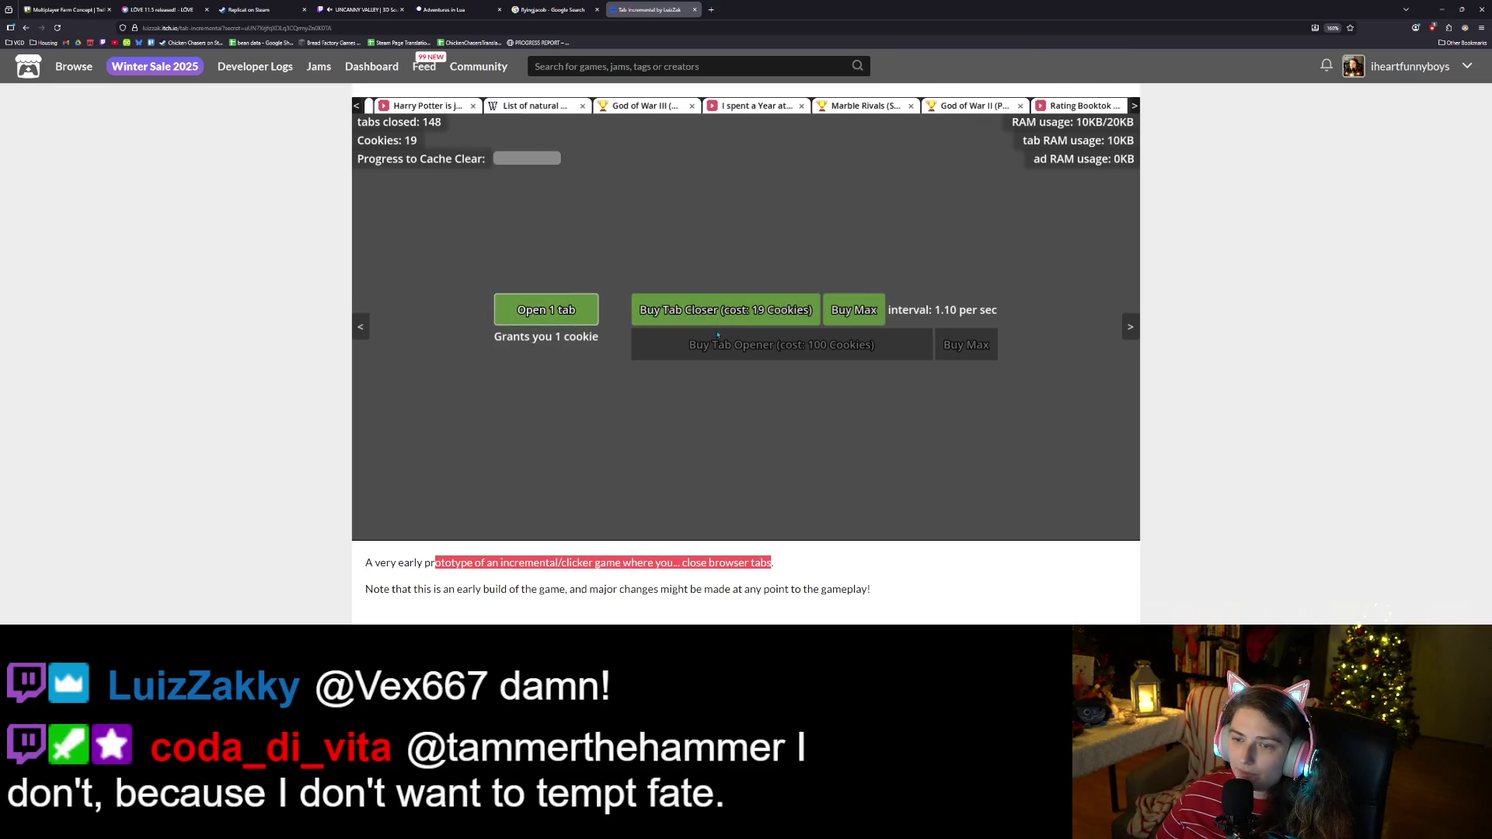
pyautogui.click(855, 310)
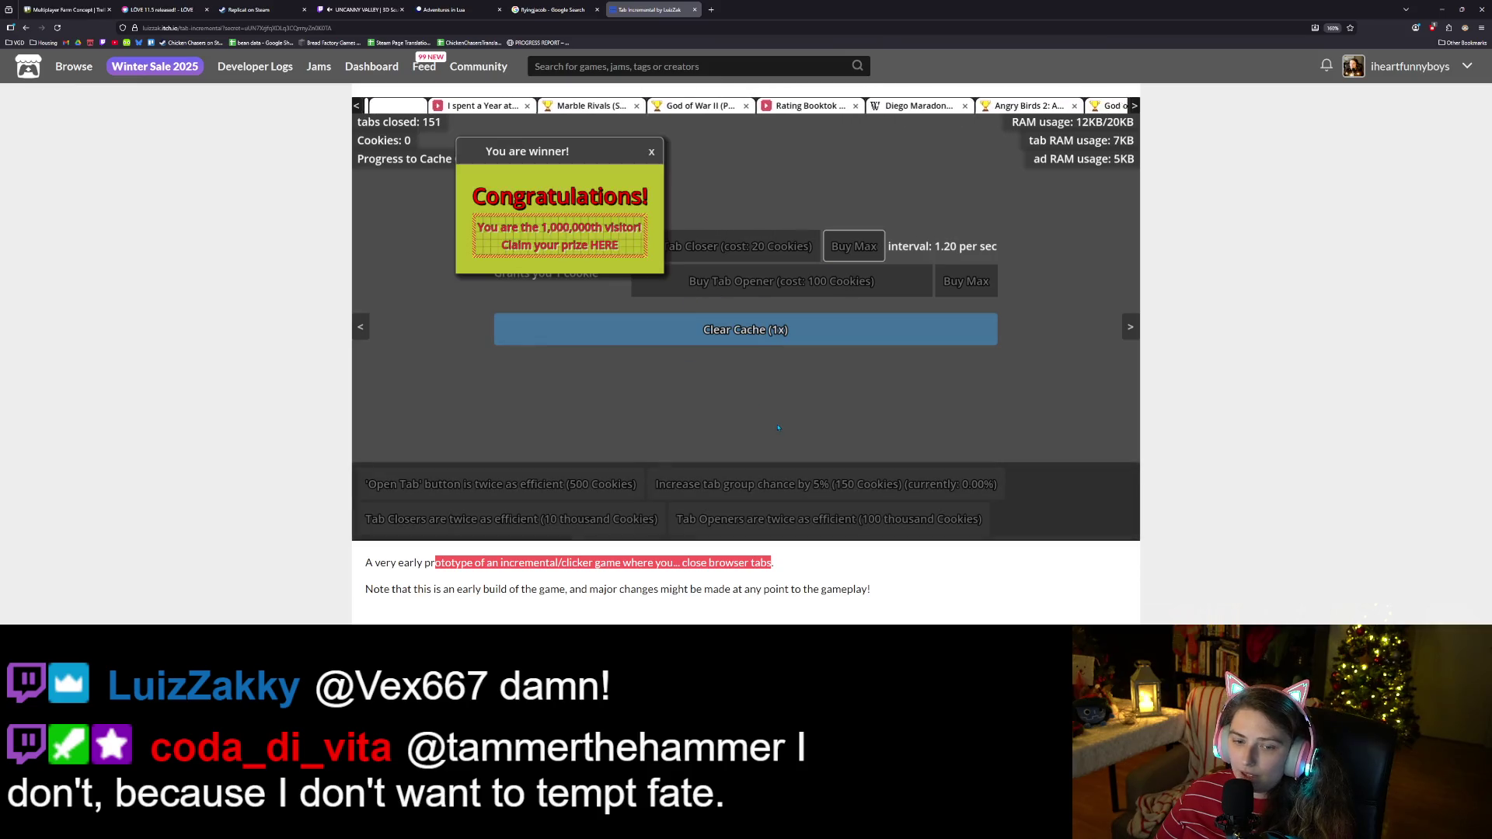
# Dismiss the ads, open a few more tabs, then run and confirm Clear Cache (1x).
pyautogui.click(651, 151)
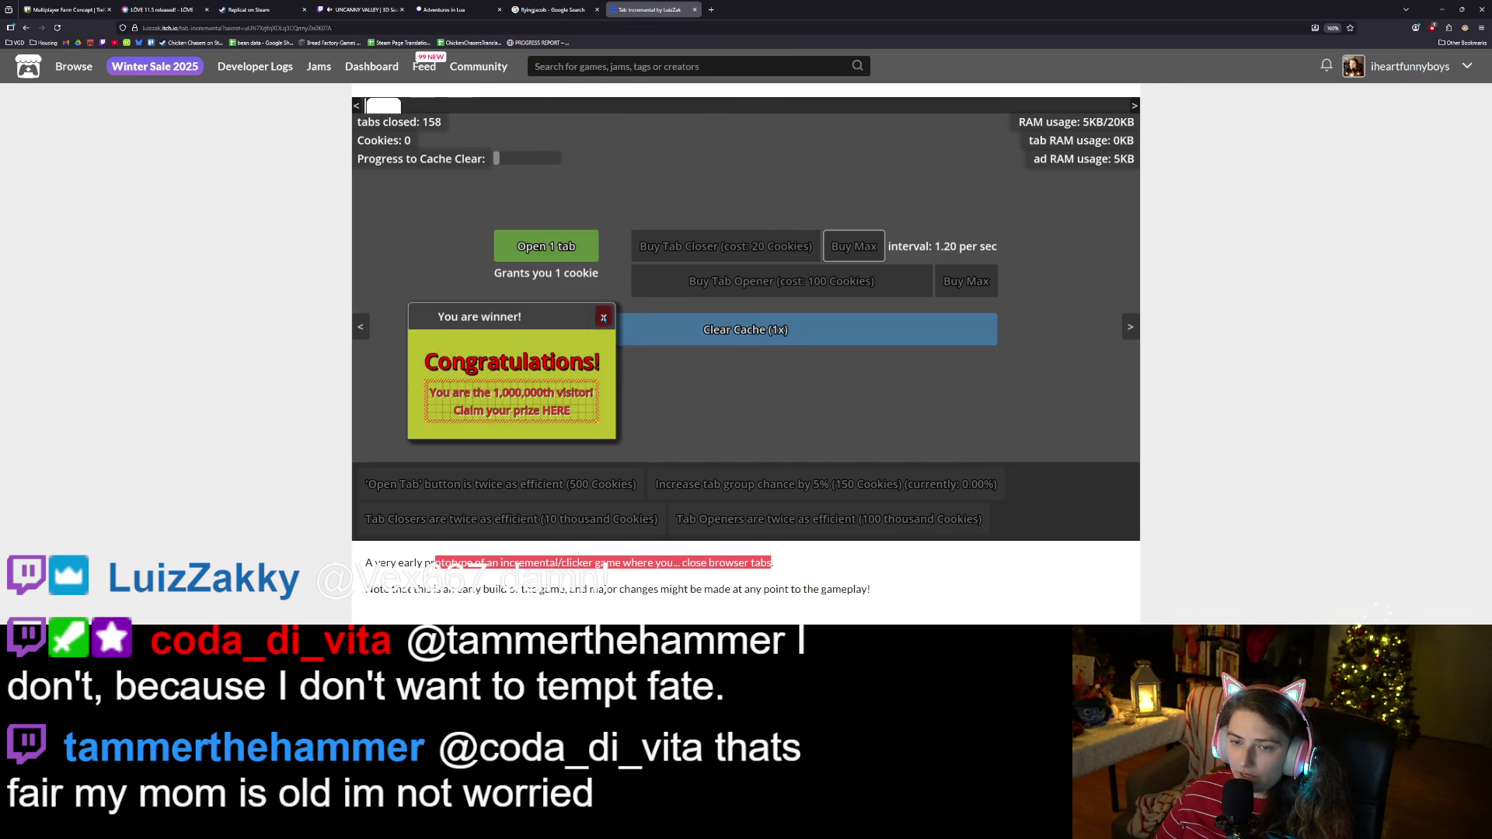
pyautogui.click(604, 314)
pyautogui.click(544, 247)
pyautogui.click(544, 247)
pyautogui.click(544, 246)
pyautogui.click(544, 246)
pyautogui.click(544, 247)
pyautogui.click(544, 246)
pyautogui.click(544, 246)
pyautogui.click(544, 247)
pyautogui.click(544, 247)
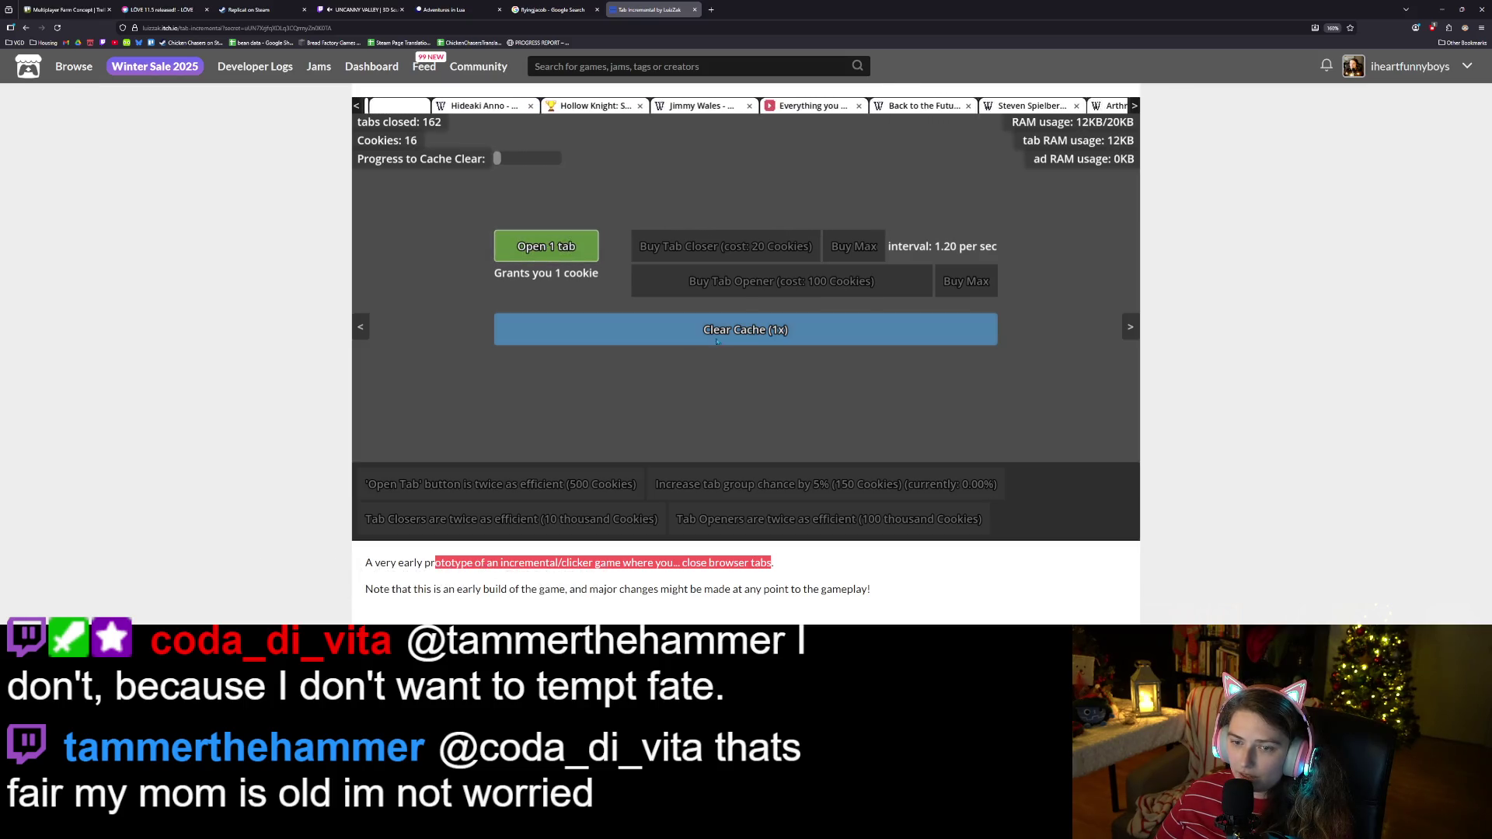
pyautogui.click(688, 329)
pyautogui.click(810, 395)
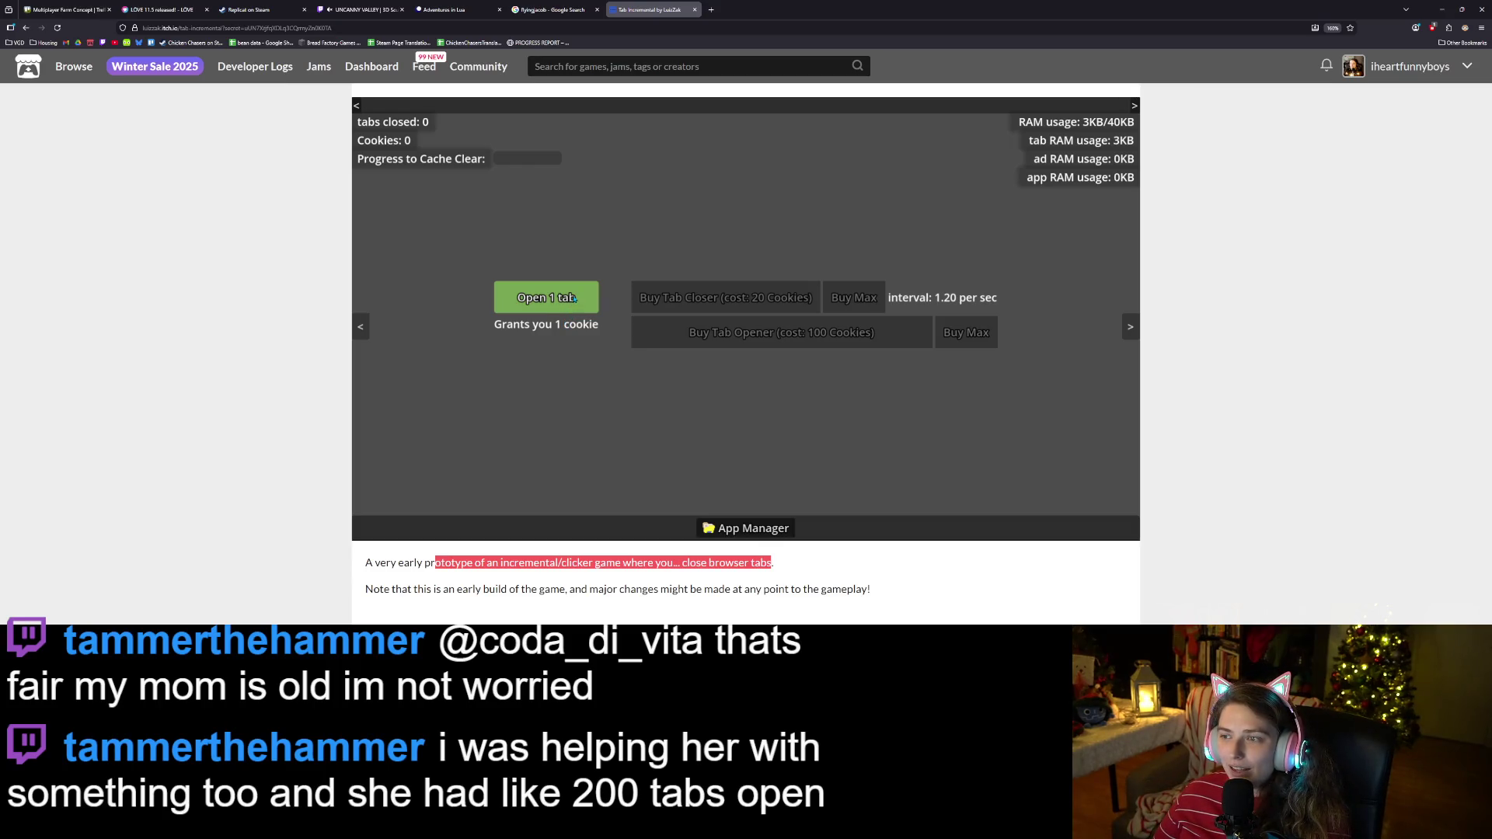
# Open ten tabs after the reset, then buy max tab closers with the new cookies.
pyautogui.click(568, 301)
pyautogui.click(568, 301)
pyautogui.click(568, 302)
pyautogui.click(568, 301)
pyautogui.click(568, 301)
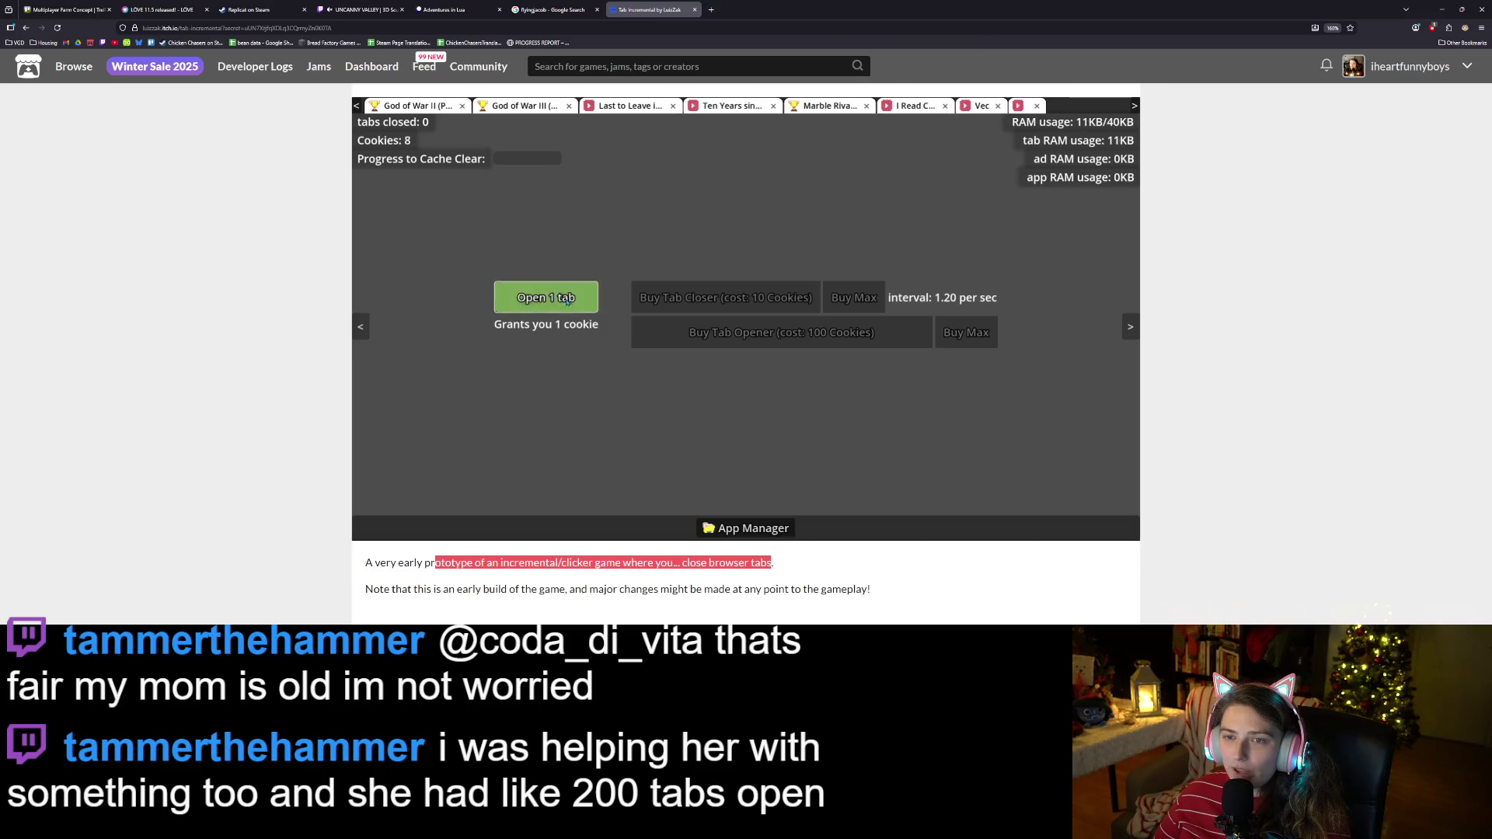
pyautogui.click(568, 302)
pyautogui.click(568, 302)
pyautogui.click(569, 302)
pyautogui.click(569, 302)
pyautogui.click(569, 302)
pyautogui.click(568, 301)
pyautogui.click(568, 302)
pyautogui.click(568, 301)
pyautogui.click(569, 301)
pyautogui.click(568, 302)
pyautogui.click(568, 301)
pyautogui.click(568, 301)
pyautogui.click(569, 302)
pyautogui.click(568, 302)
pyautogui.click(855, 298)
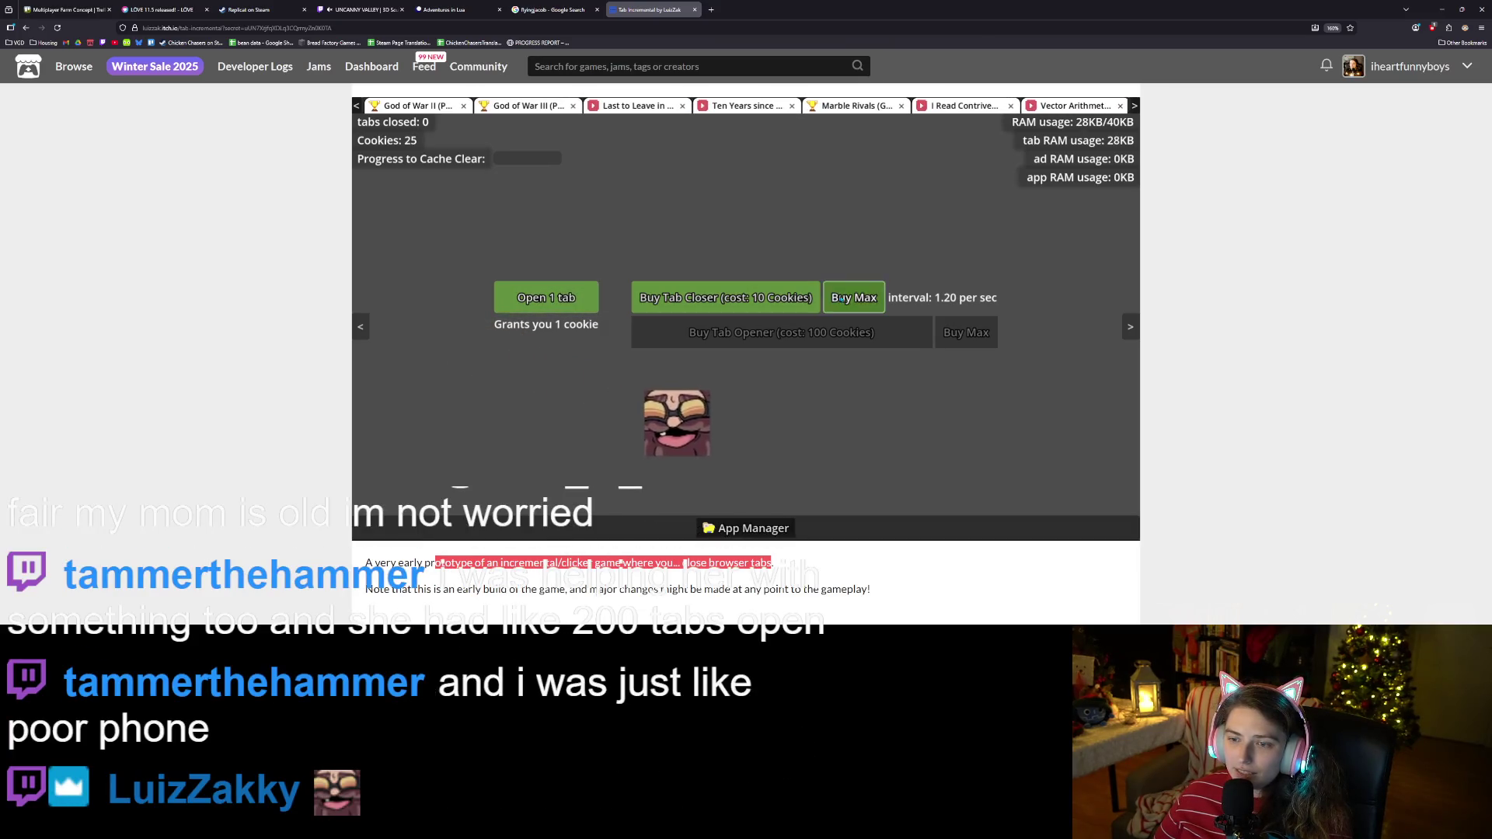
pyautogui.click(592, 307)
pyautogui.click(593, 308)
pyautogui.click(593, 308)
pyautogui.click(592, 308)
pyautogui.click(593, 308)
pyautogui.click(592, 307)
pyautogui.click(592, 308)
pyautogui.click(592, 308)
pyautogui.click(593, 308)
pyautogui.click(839, 306)
# Buy more tab closers to reach a 2.00 sec interval, then check and close the Apps and Data list.
pyautogui.click(557, 297)
pyautogui.click(556, 297)
pyautogui.click(557, 297)
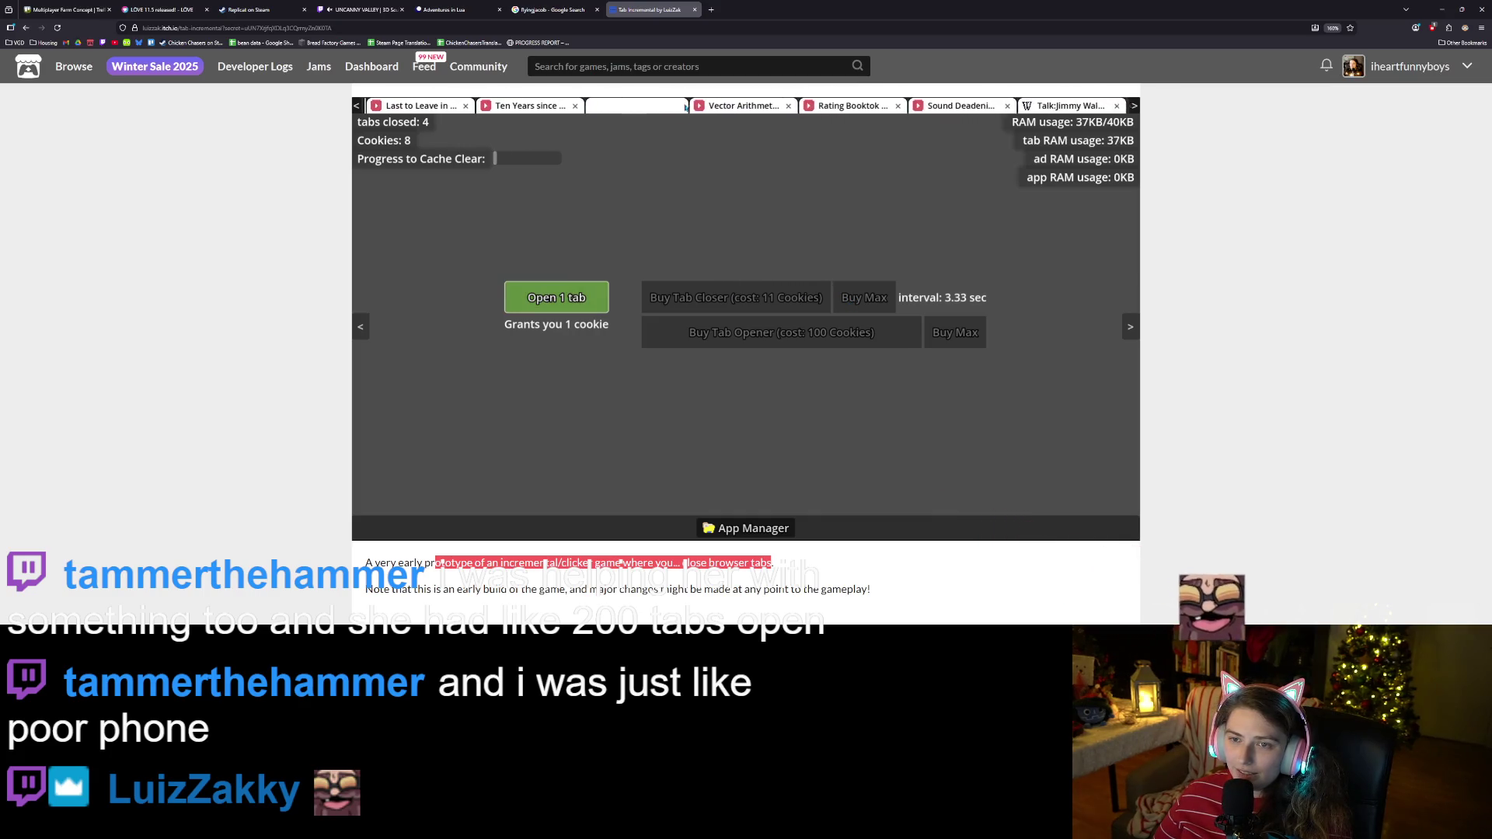
pyautogui.click(685, 105)
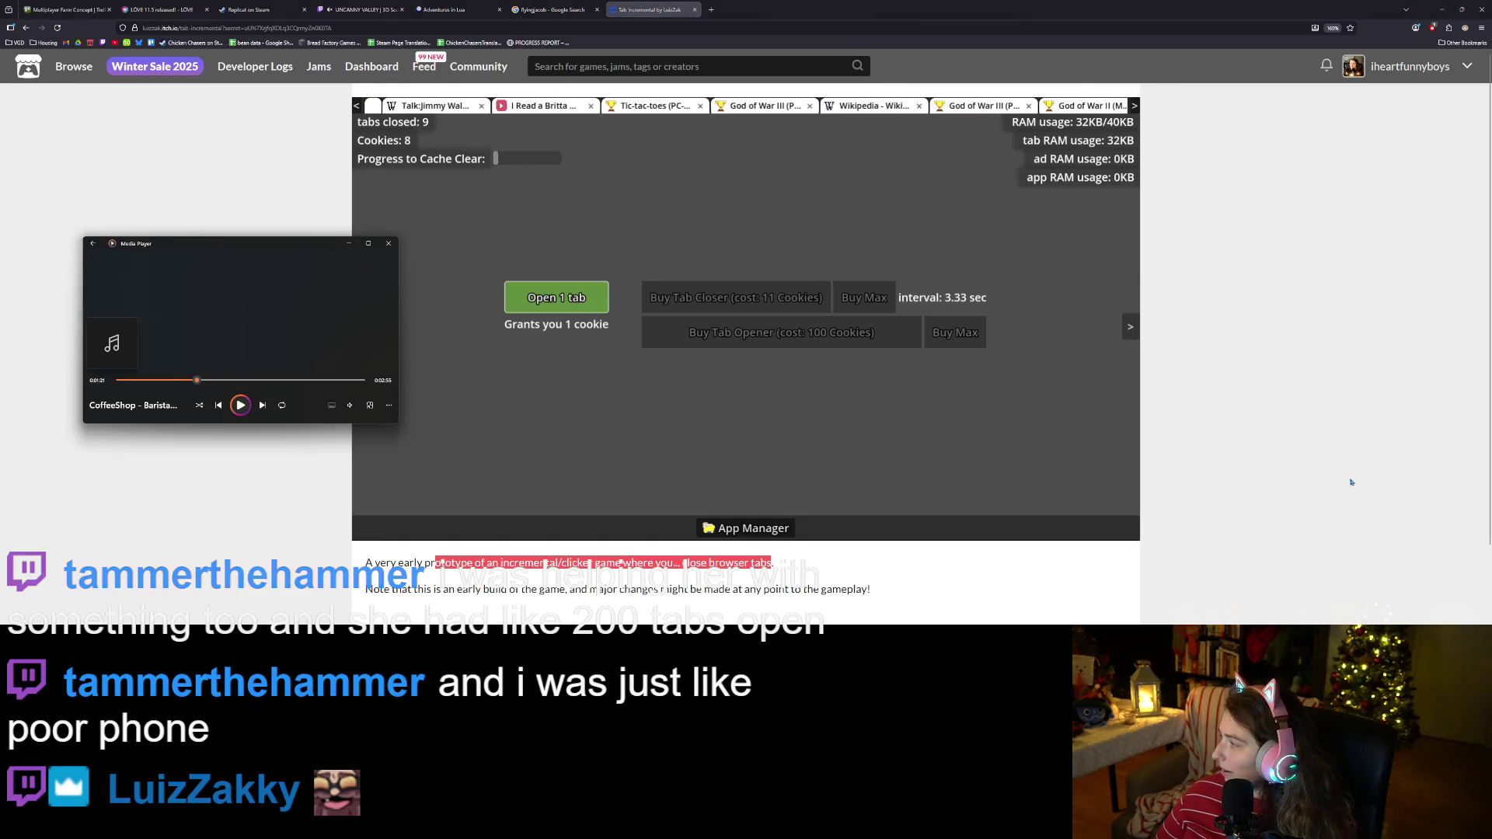
pyautogui.click(380, 277)
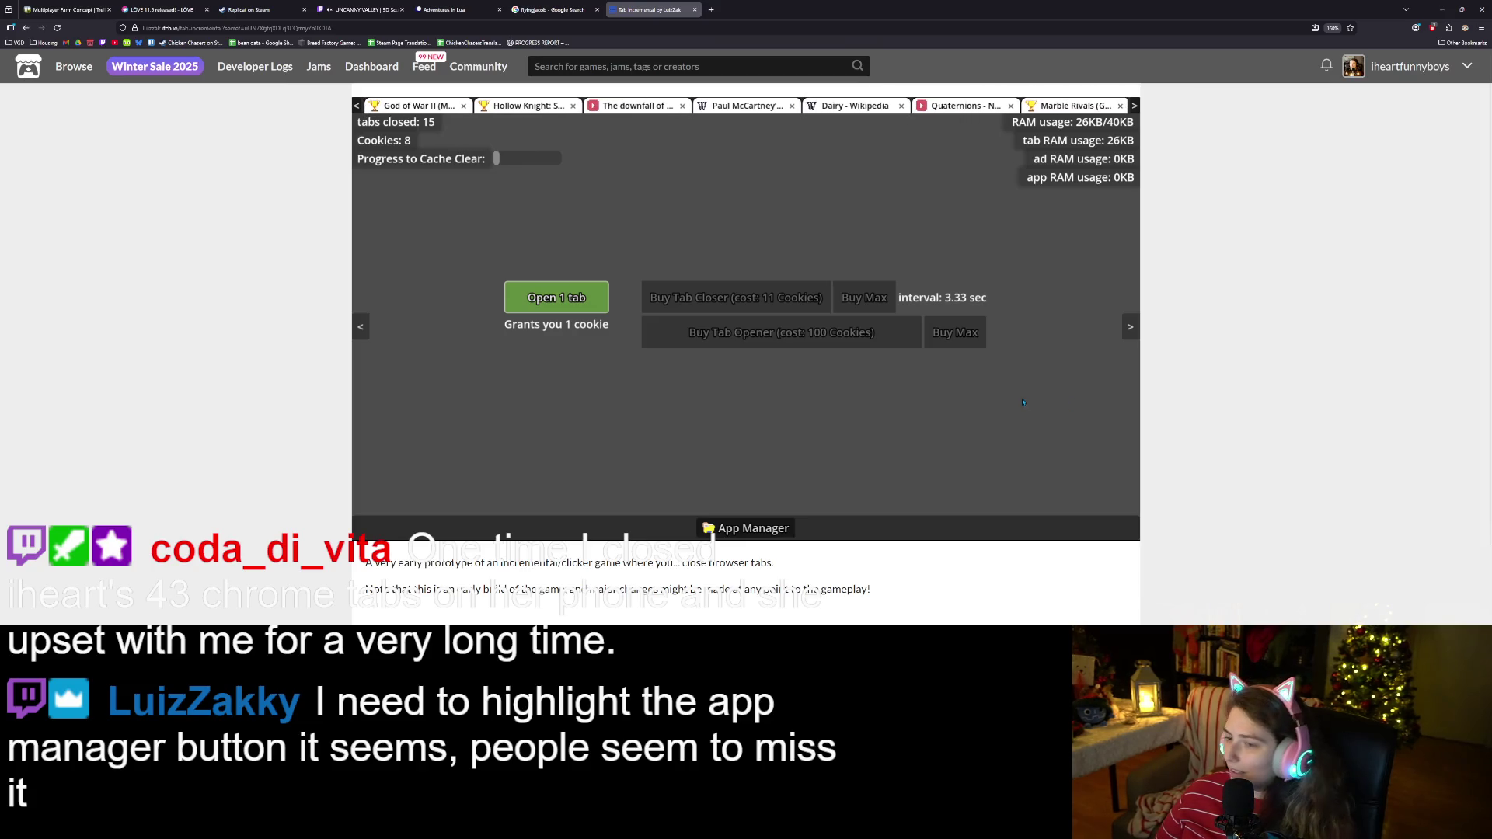
pyautogui.click(550, 307)
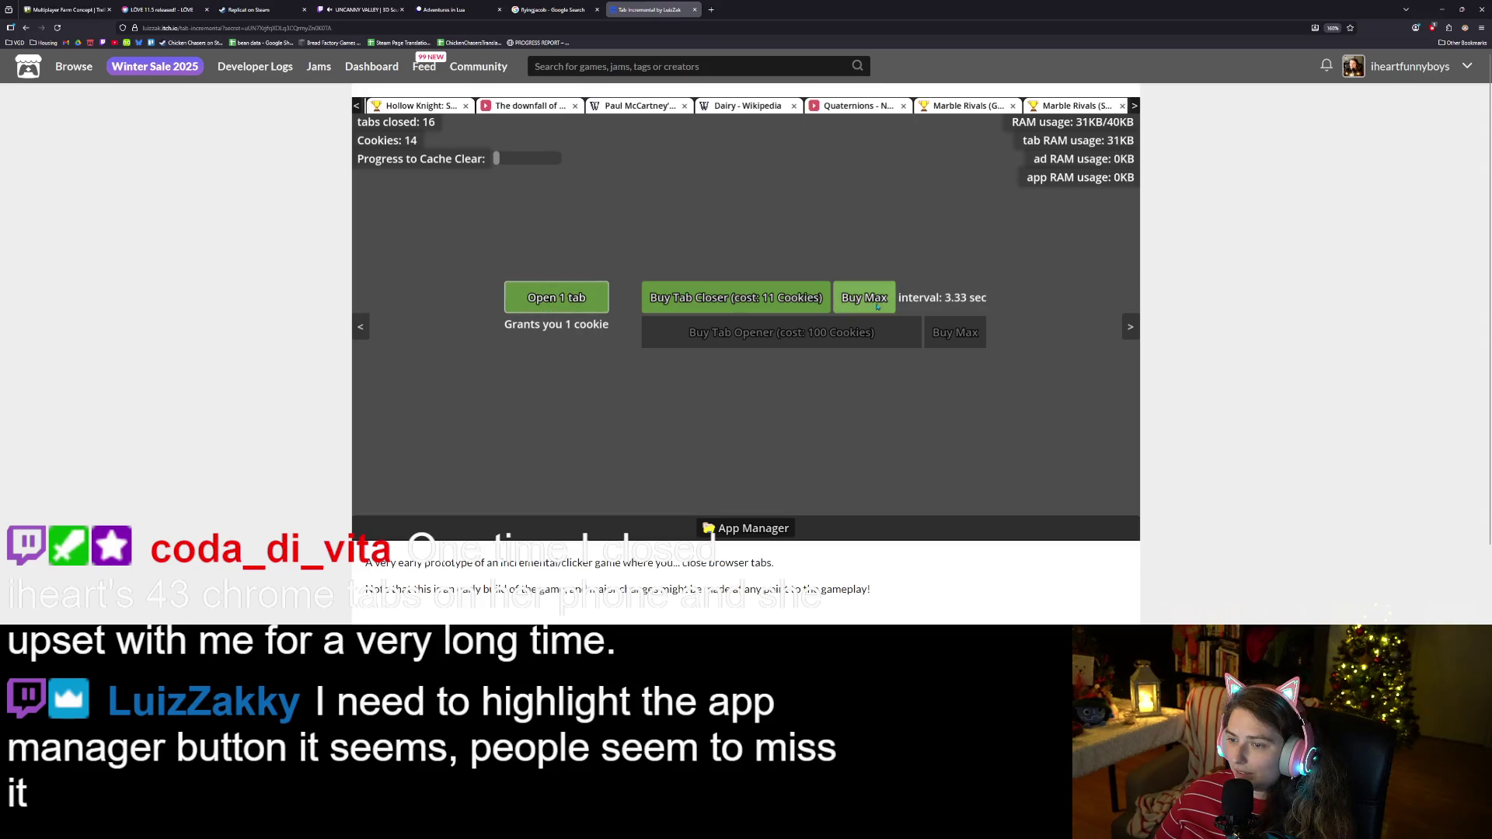
pyautogui.click(864, 298)
pyautogui.click(566, 303)
pyautogui.click(565, 303)
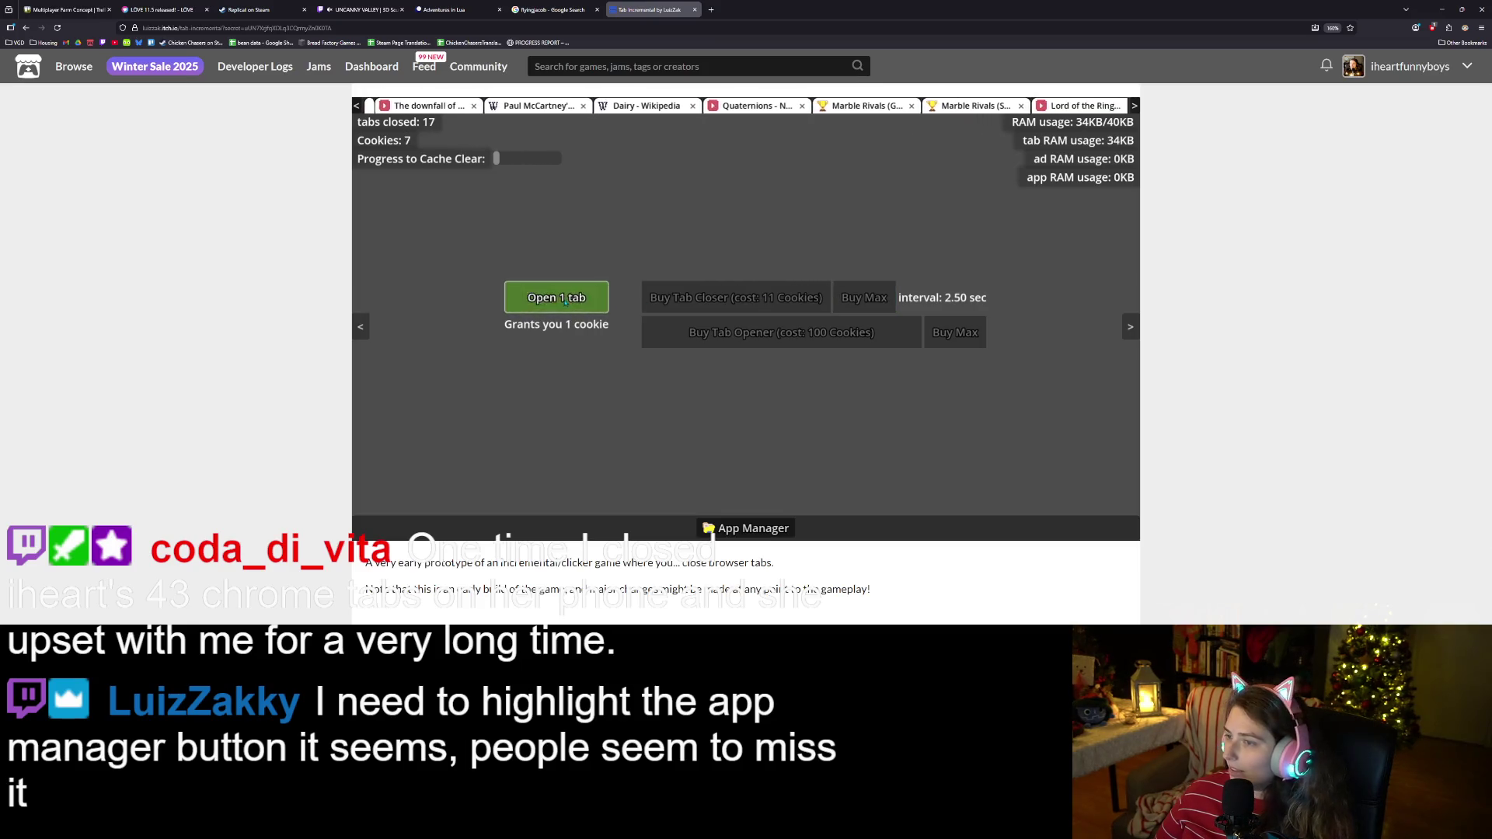
pyautogui.click(565, 303)
pyautogui.click(566, 304)
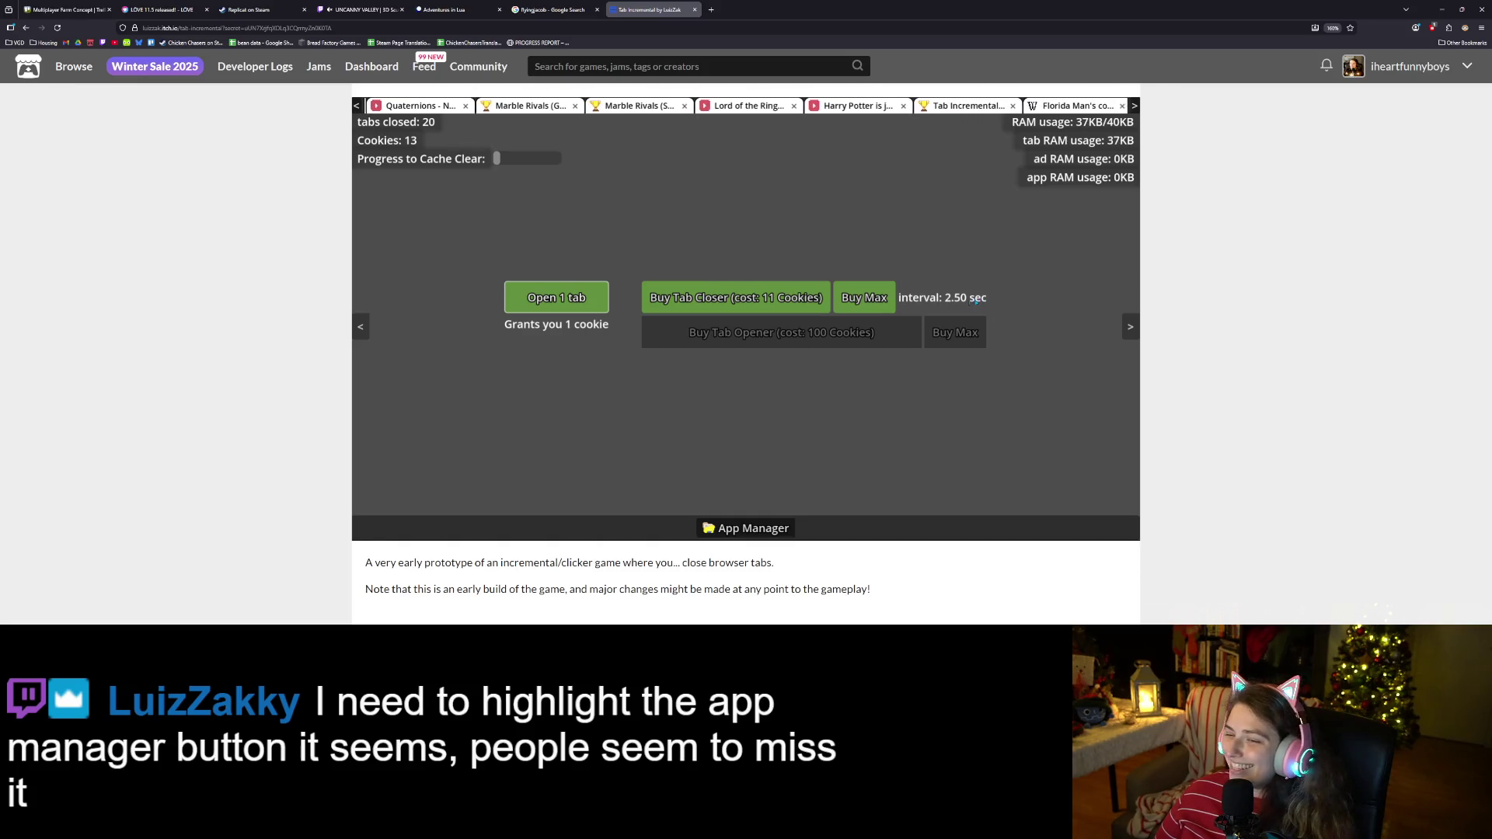
pyautogui.click(850, 310)
pyautogui.click(600, 300)
pyautogui.click(600, 300)
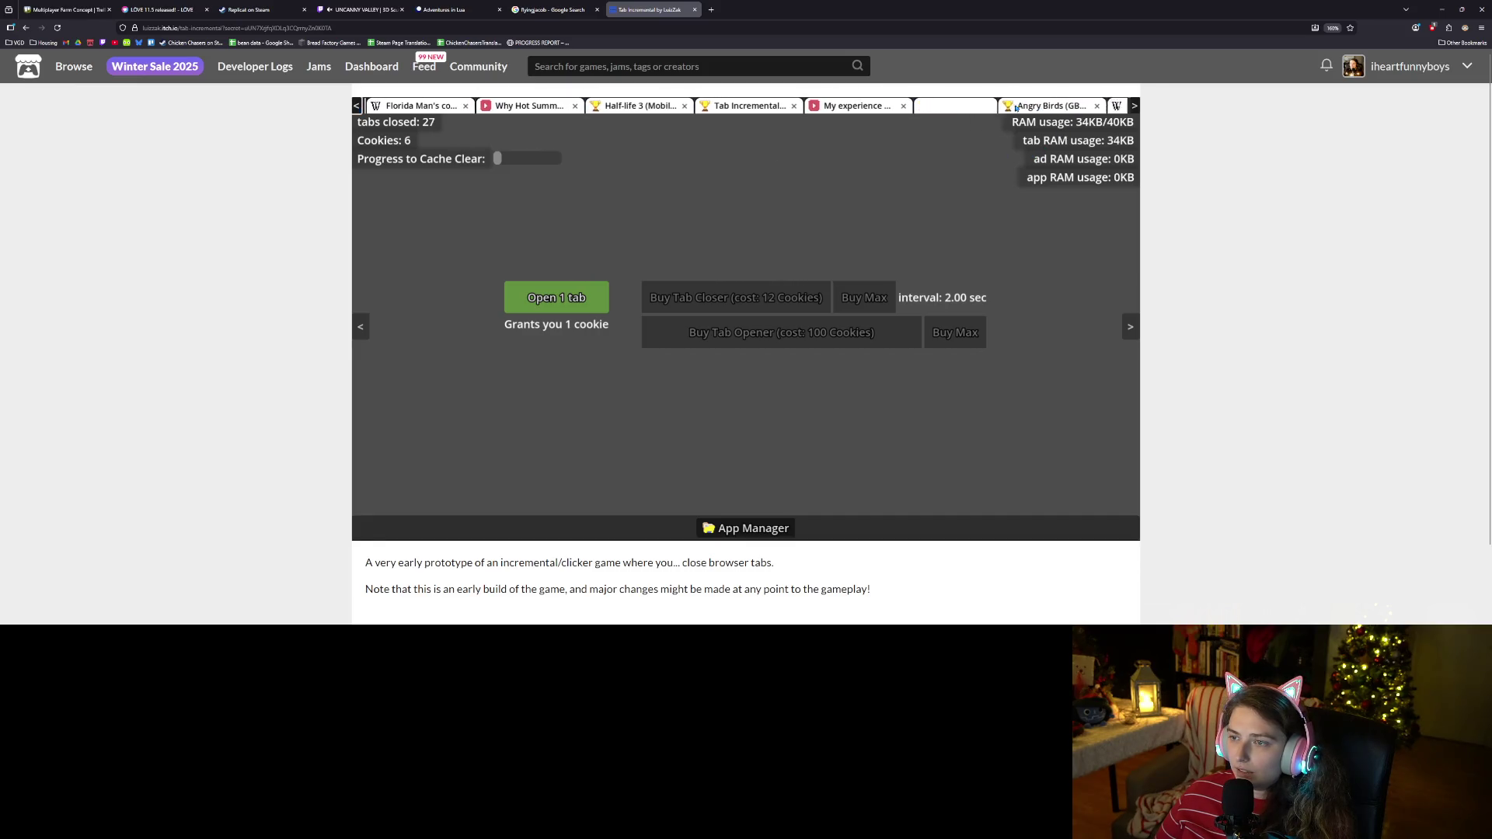
pyautogui.click(746, 529)
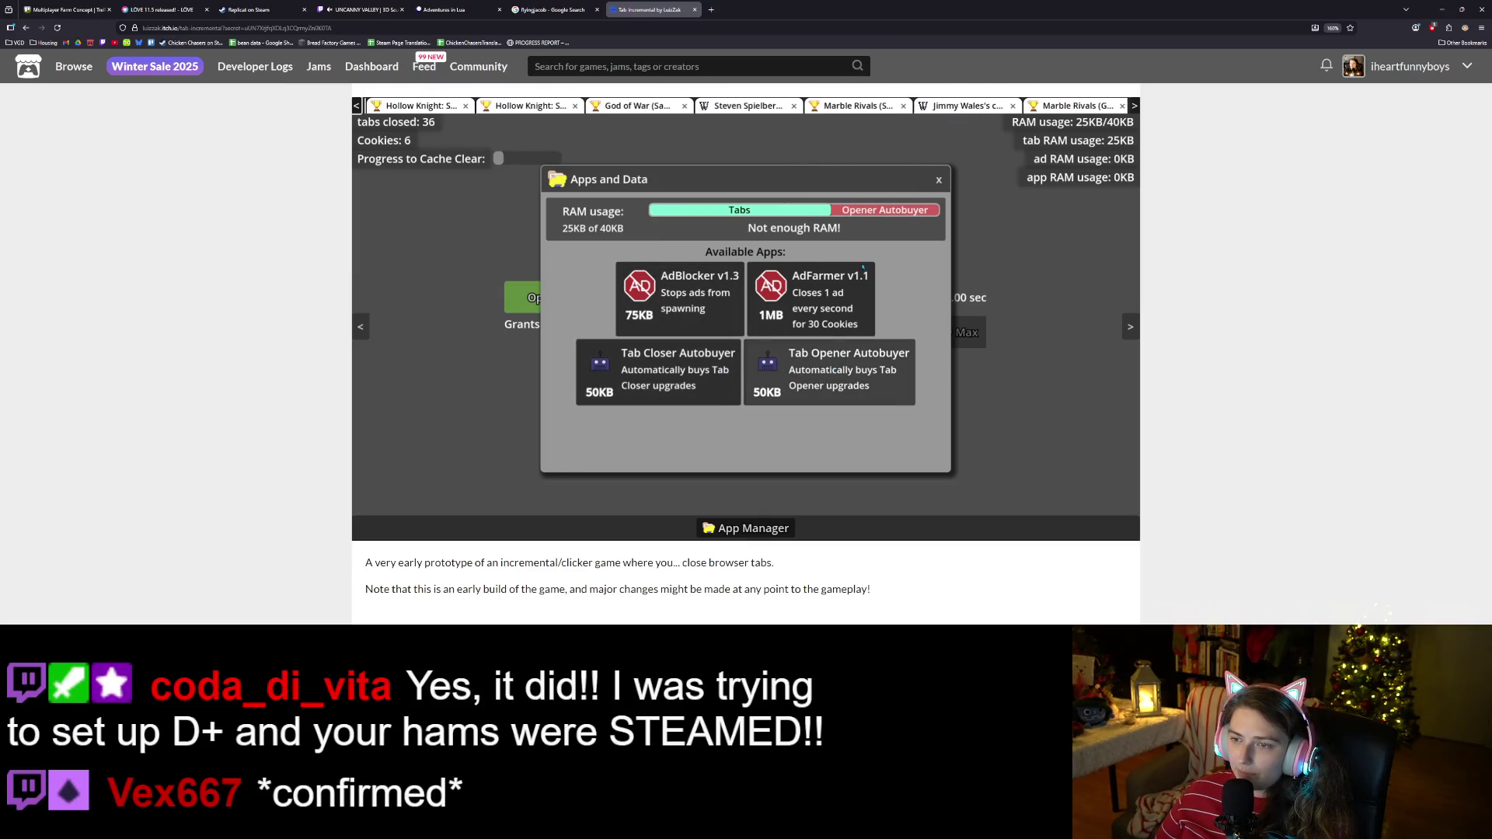
pyautogui.click(939, 181)
# Open a burst of tabs for cookies, then buy the maximum affordable tab closers.
pyautogui.click(538, 304)
pyautogui.click(538, 304)
pyautogui.click(541, 302)
pyautogui.click(540, 302)
pyautogui.click(544, 298)
pyautogui.click(544, 299)
pyautogui.click(548, 294)
pyautogui.click(548, 294)
pyautogui.click(548, 294)
pyautogui.click(548, 293)
pyautogui.click(548, 294)
pyautogui.click(548, 294)
pyautogui.click(548, 293)
pyautogui.click(548, 294)
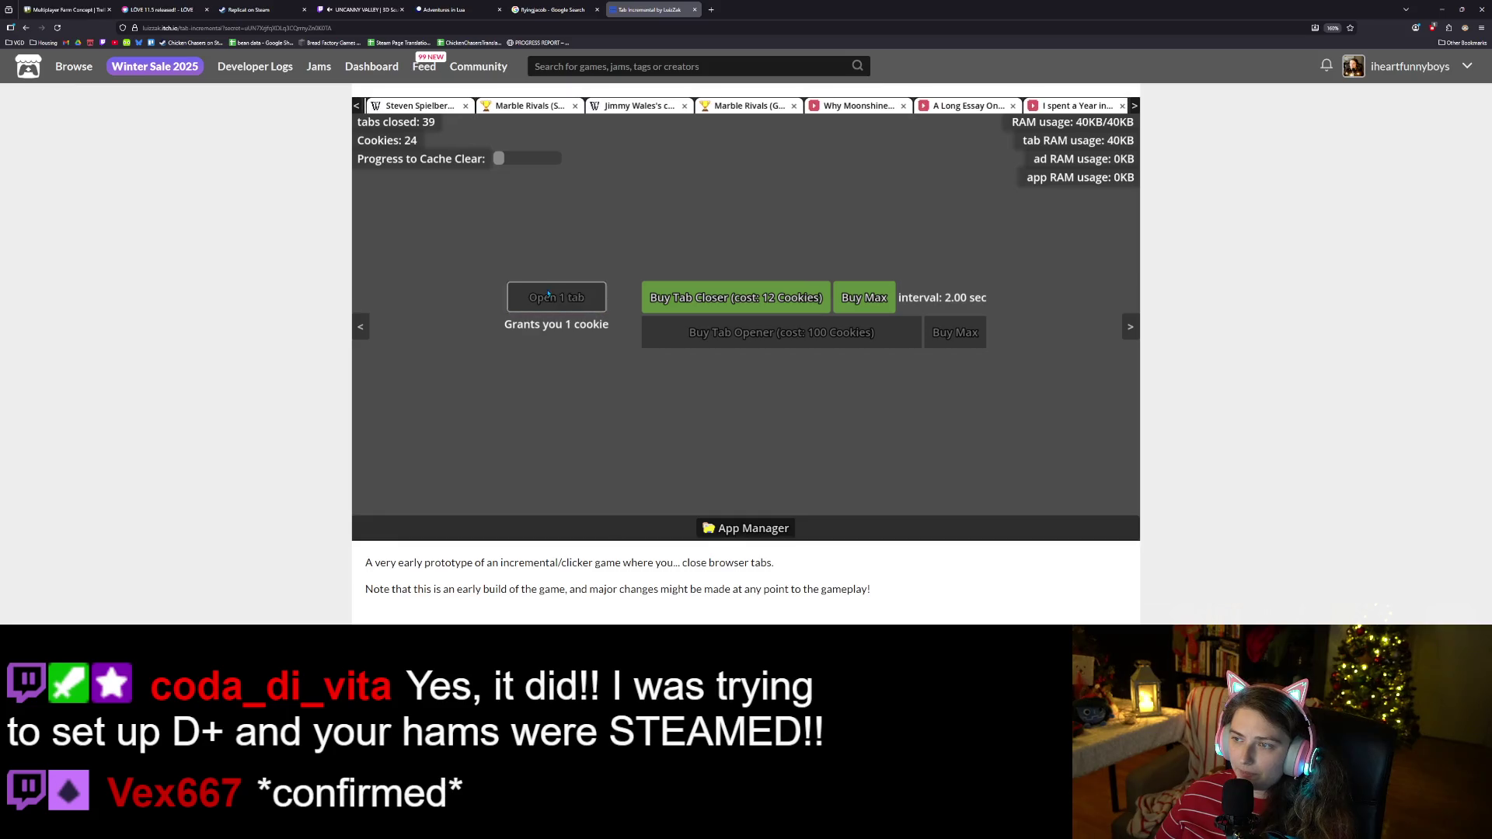
pyautogui.click(863, 297)
# Farm more cookies by opening tabs and spend them on max tab closers.
pyautogui.click(584, 311)
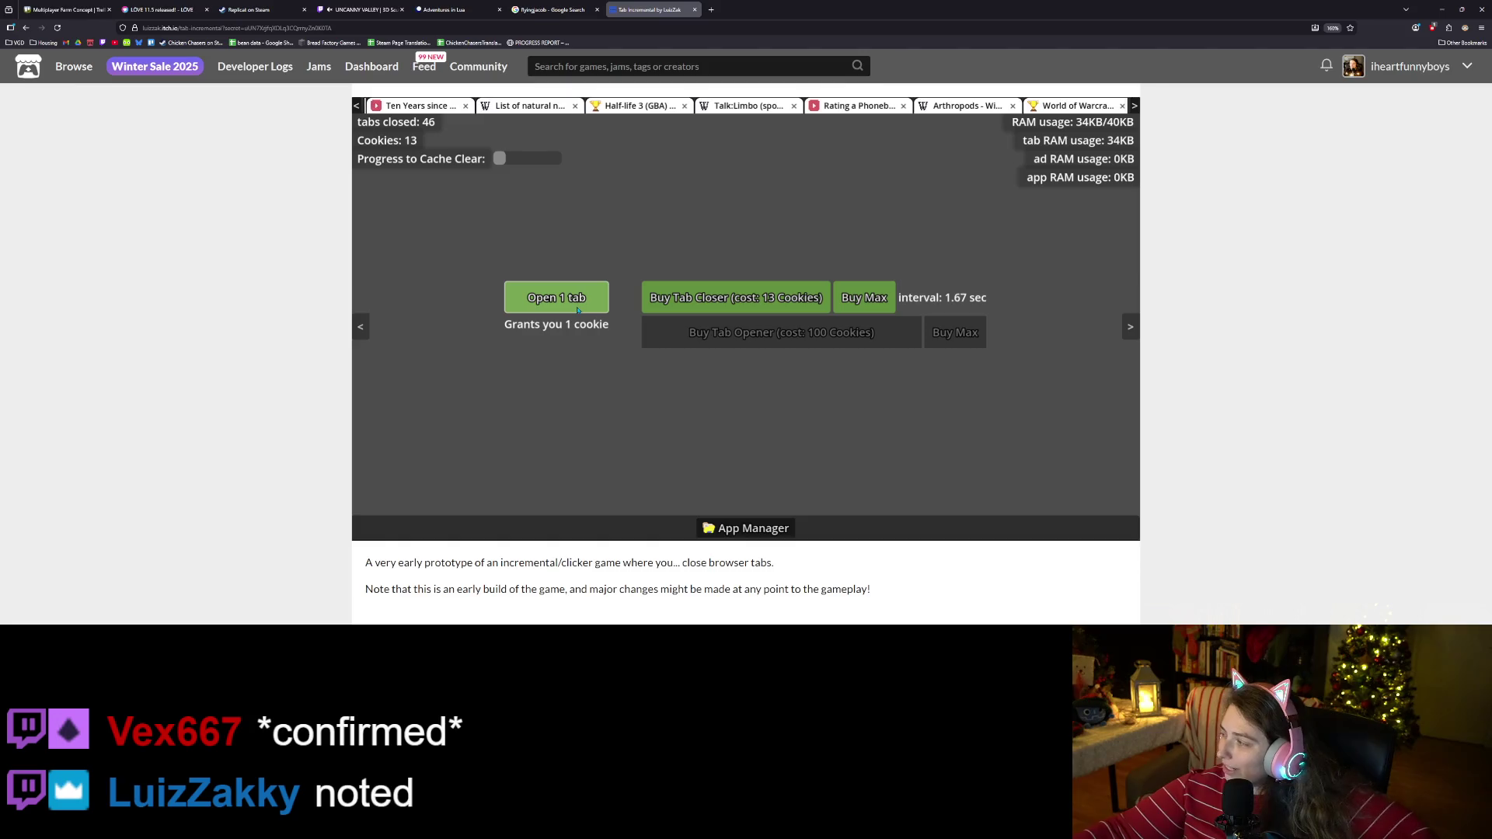
pyautogui.click(576, 304)
pyautogui.click(568, 302)
pyautogui.click(563, 302)
pyautogui.click(560, 301)
pyautogui.click(548, 301)
pyautogui.click(542, 300)
pyautogui.click(542, 299)
pyautogui.click(544, 299)
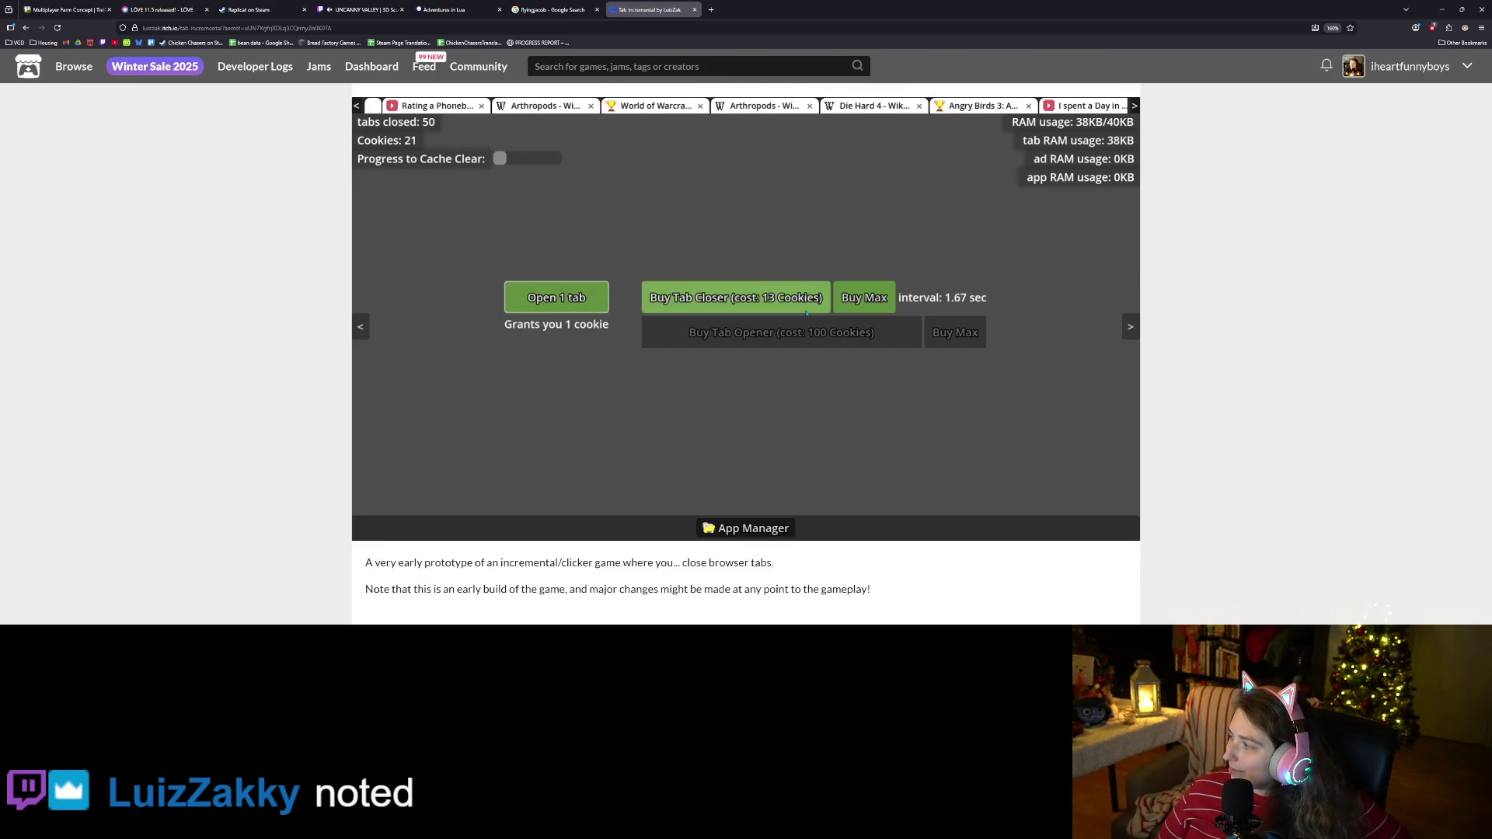
pyautogui.click(863, 299)
pyautogui.click(587, 301)
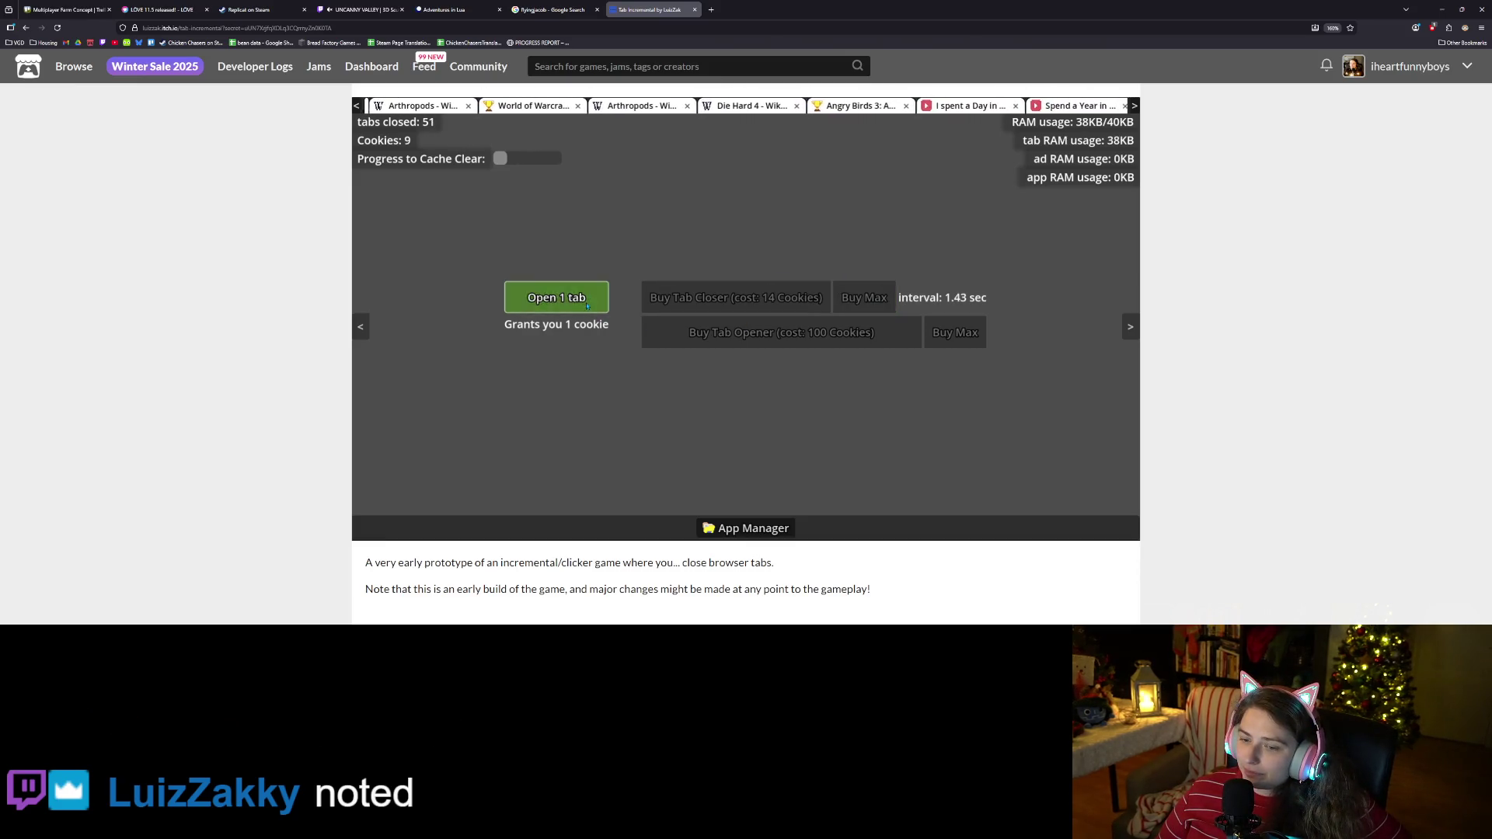
# Glance at the Apps and Data list, close it, and resume opening tabs.
pyautogui.click(746, 529)
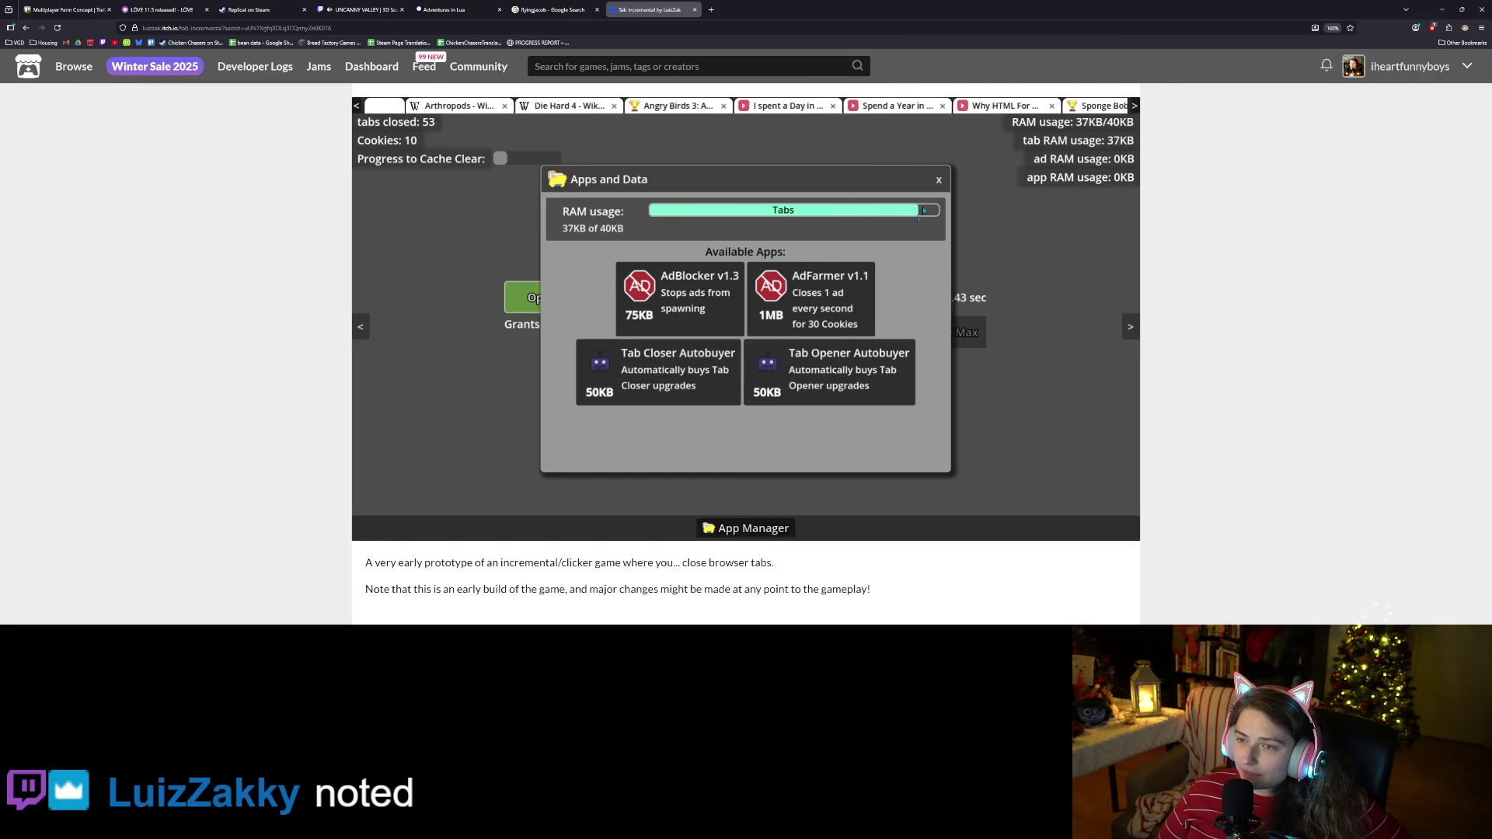
pyautogui.click(939, 181)
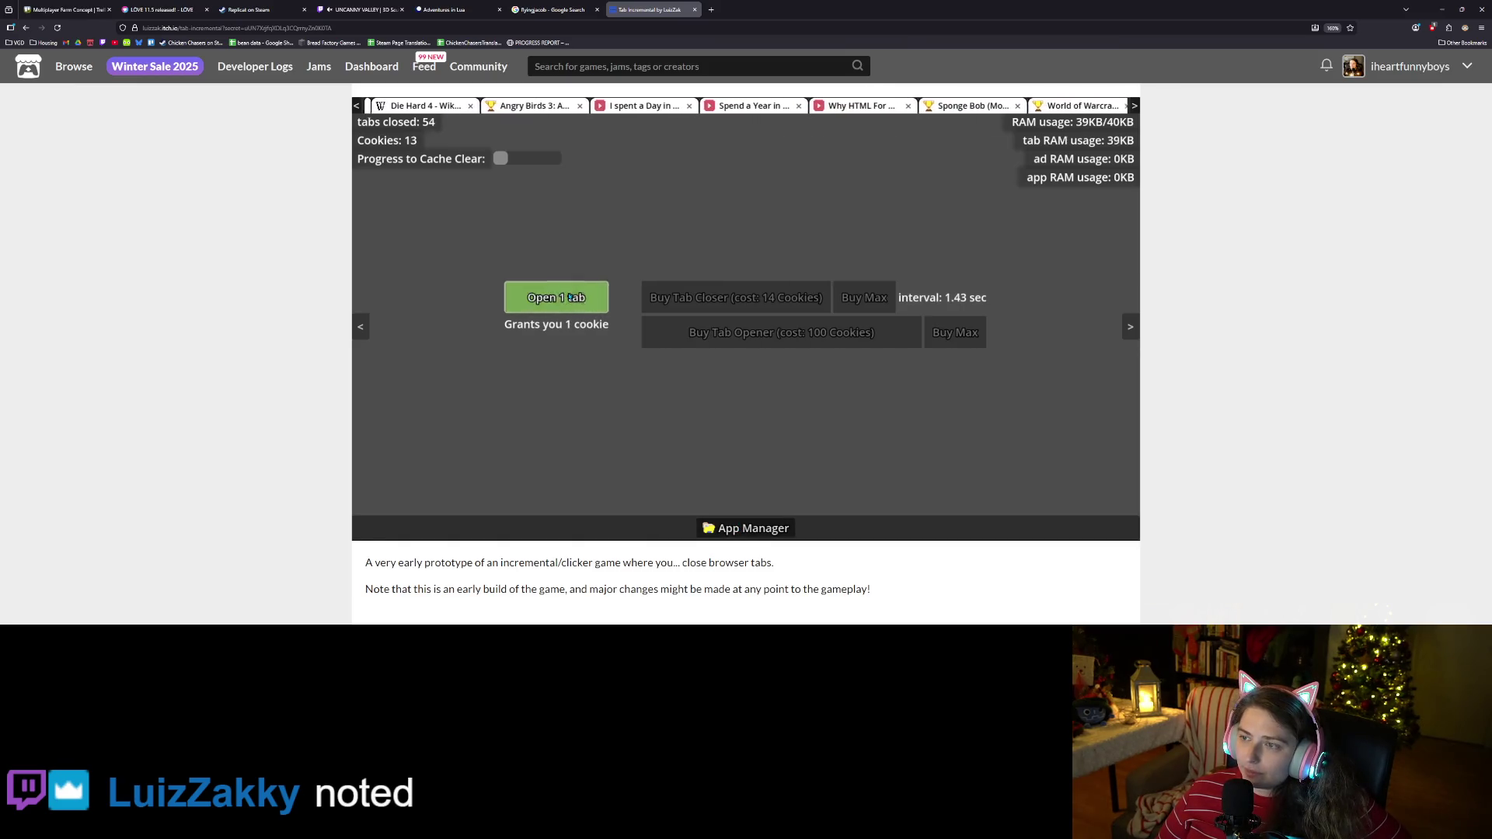
pyautogui.click(570, 298)
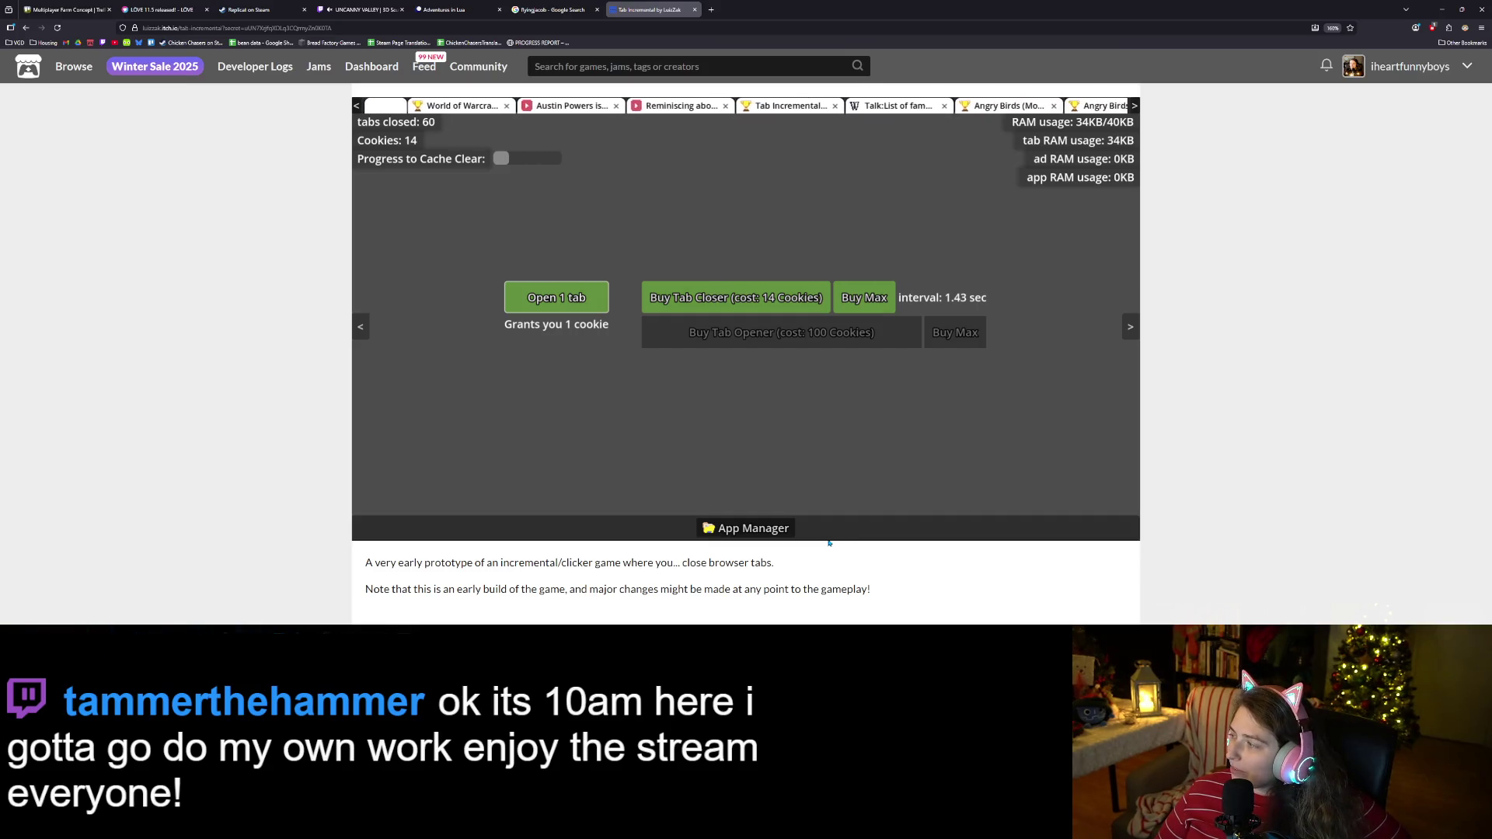
# Keep opening tabs for cookies and buy additional tab closers.
pyautogui.click(575, 304)
pyautogui.click(581, 306)
pyautogui.click(585, 307)
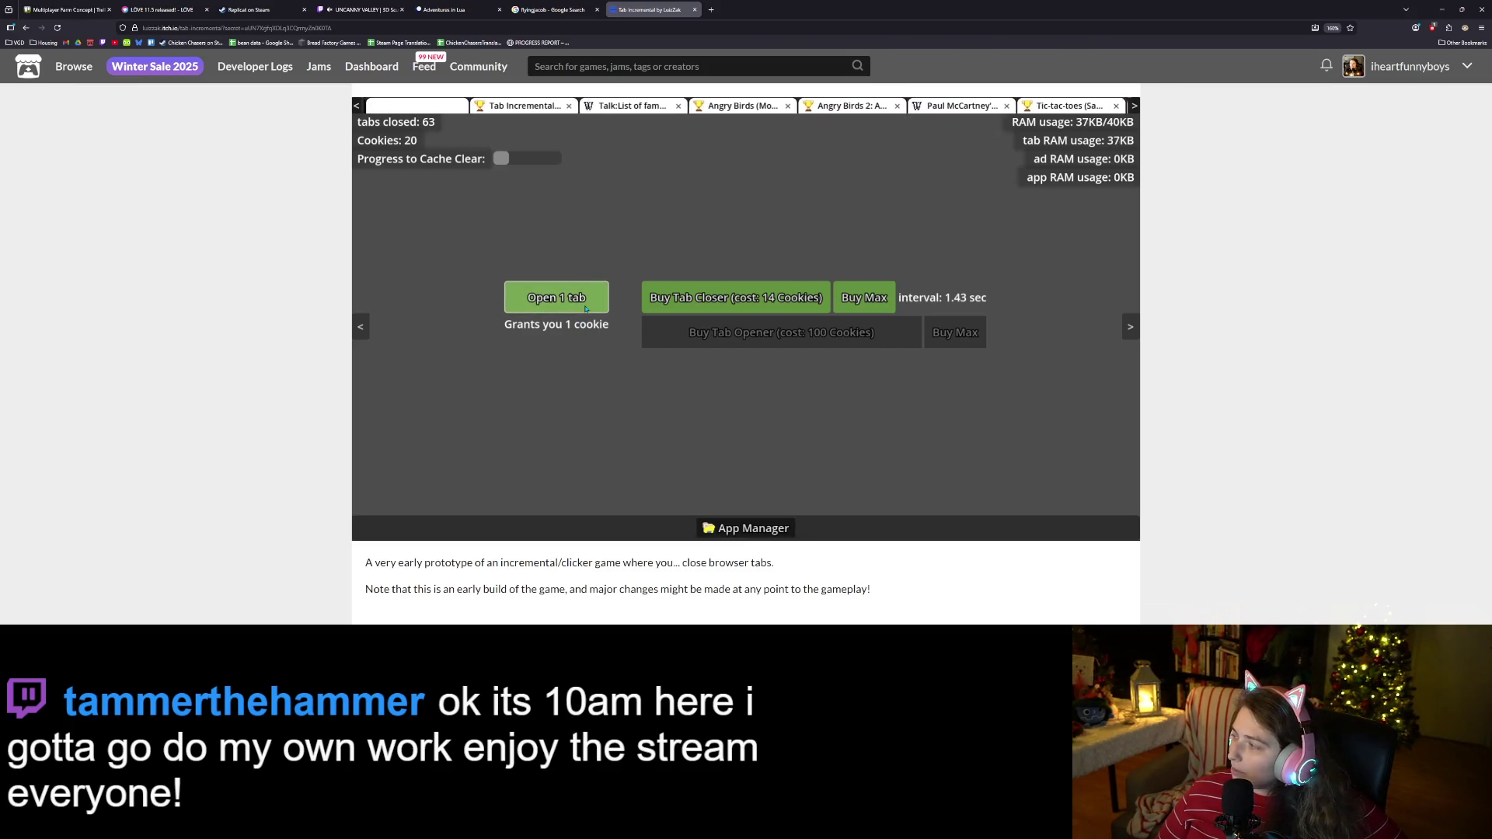
pyautogui.click(584, 307)
pyautogui.click(583, 307)
pyautogui.click(582, 307)
pyautogui.click(538, 282)
pyautogui.click(541, 287)
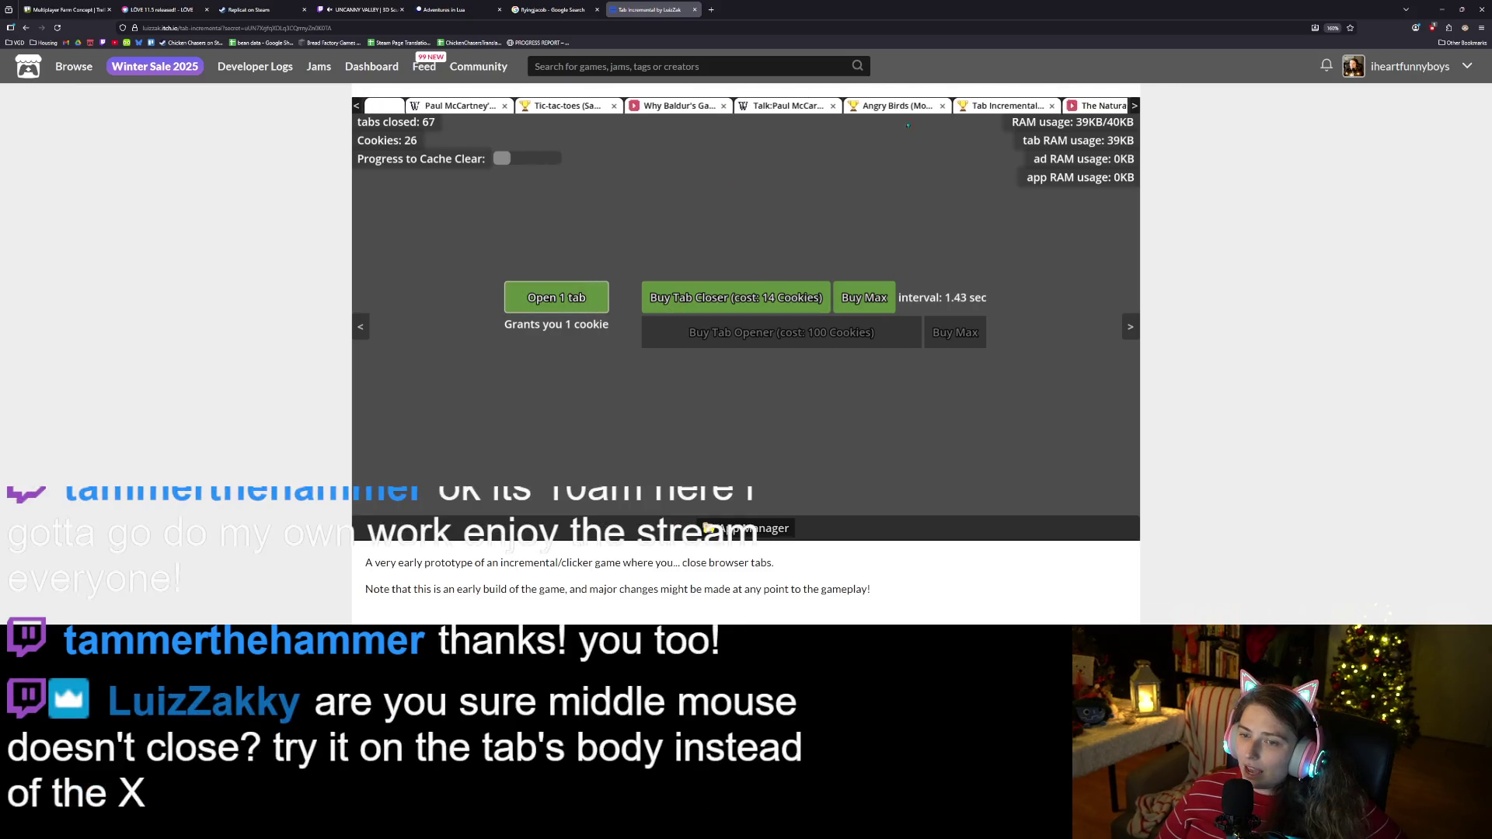
pyautogui.click(557, 298)
pyautogui.click(734, 309)
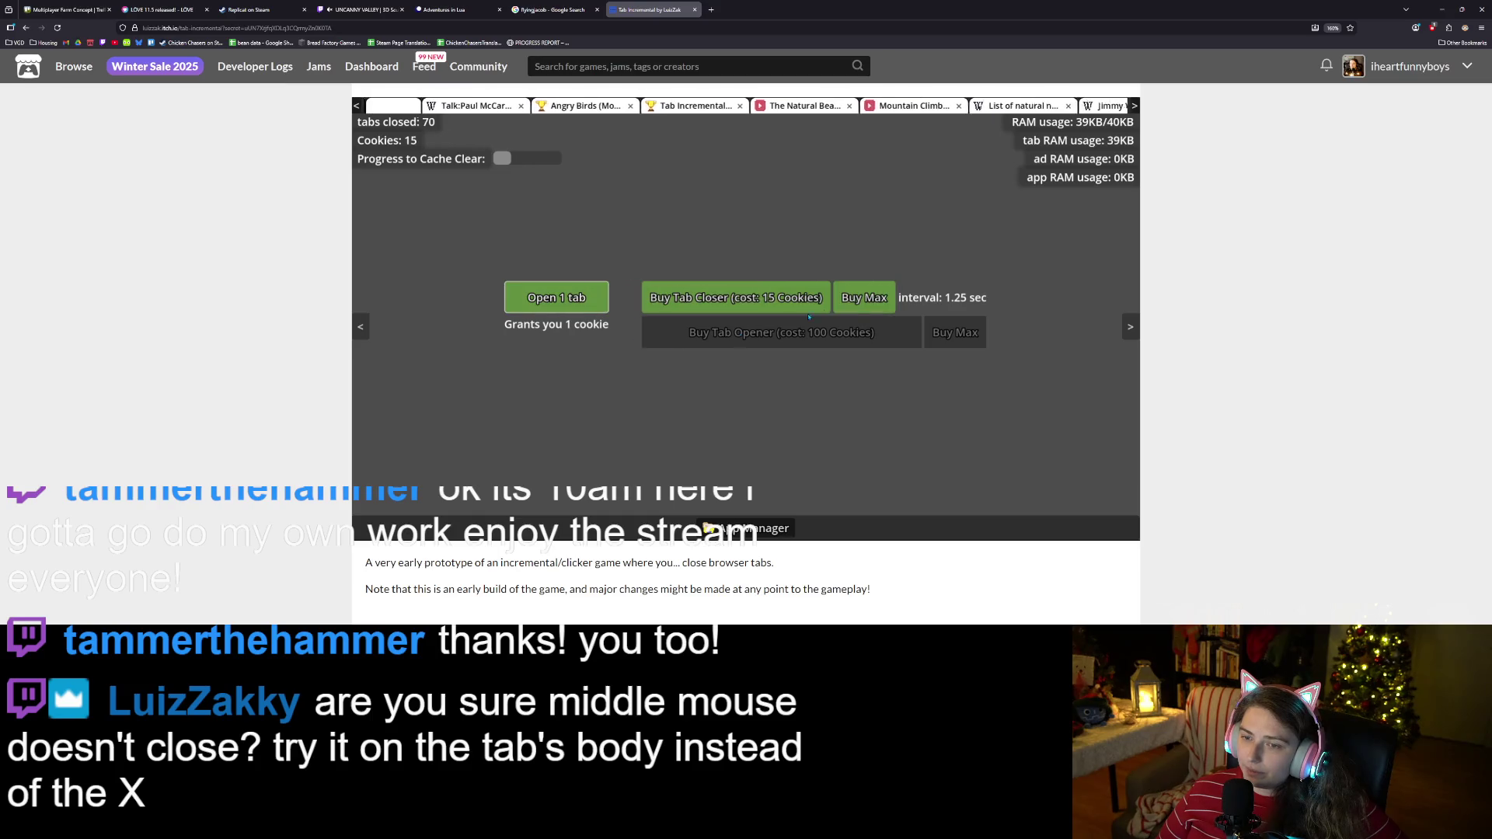
pyautogui.click(781, 307)
pyautogui.click(585, 307)
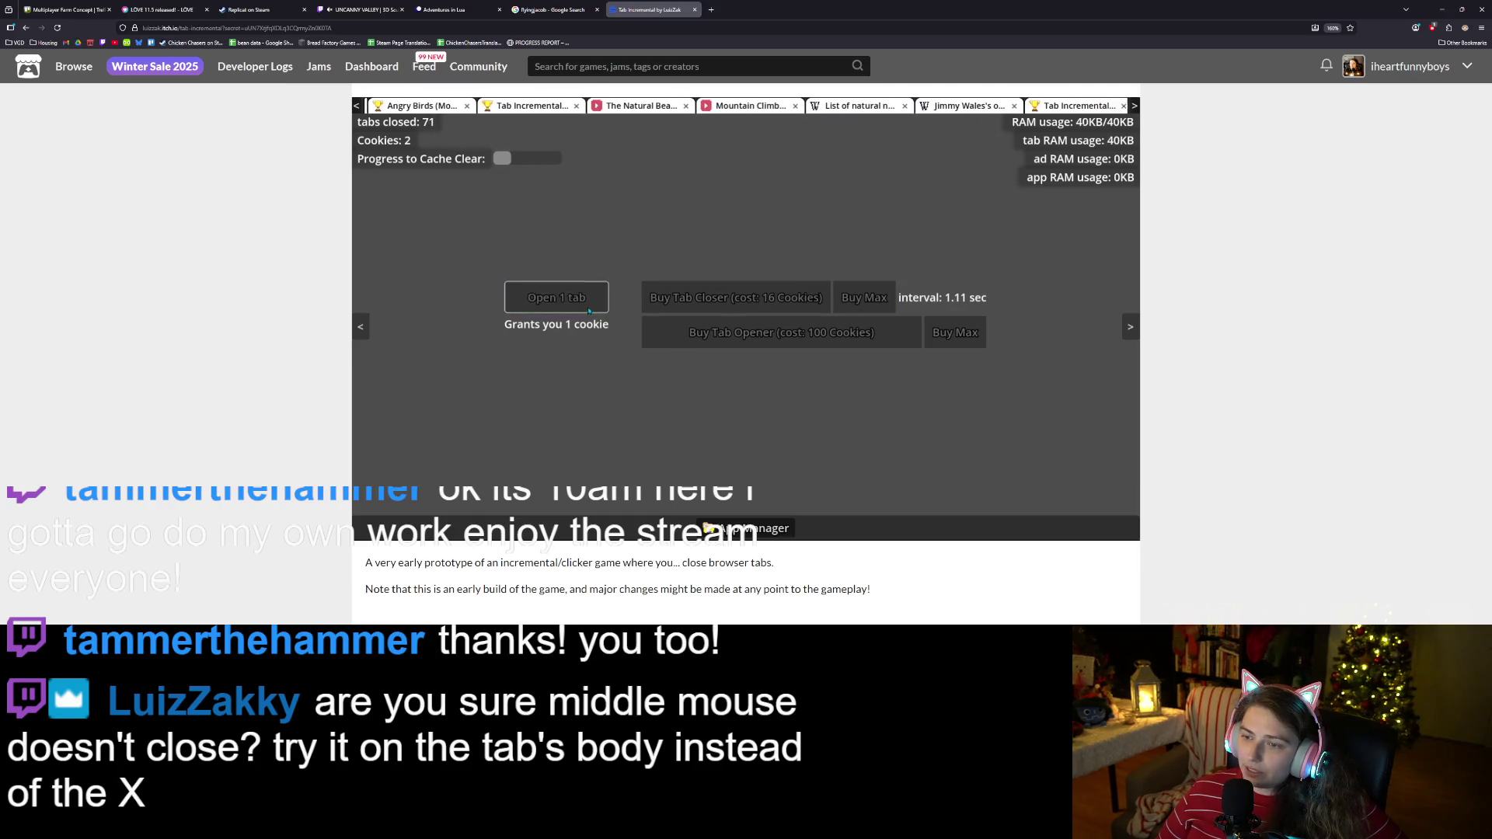
# Check the Apps and Data window again, then return to opening tabs.
pyautogui.click(747, 529)
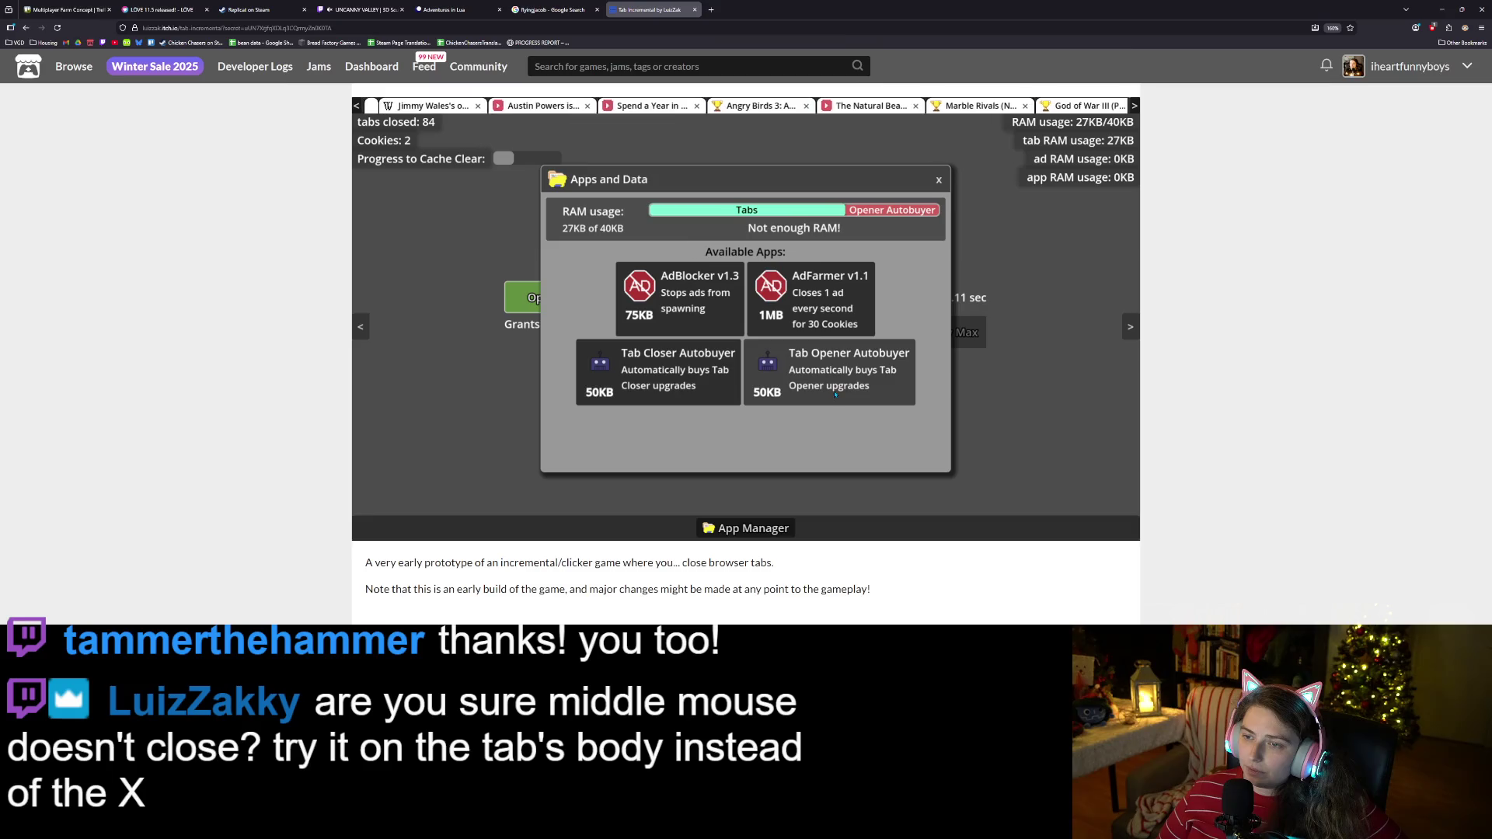
pyautogui.click(939, 179)
pyautogui.click(598, 308)
pyautogui.click(590, 304)
# Open a few tabs for cookies and buy another tab closer.
pyautogui.click(585, 303)
pyautogui.click(584, 303)
pyautogui.click(584, 303)
pyautogui.click(583, 302)
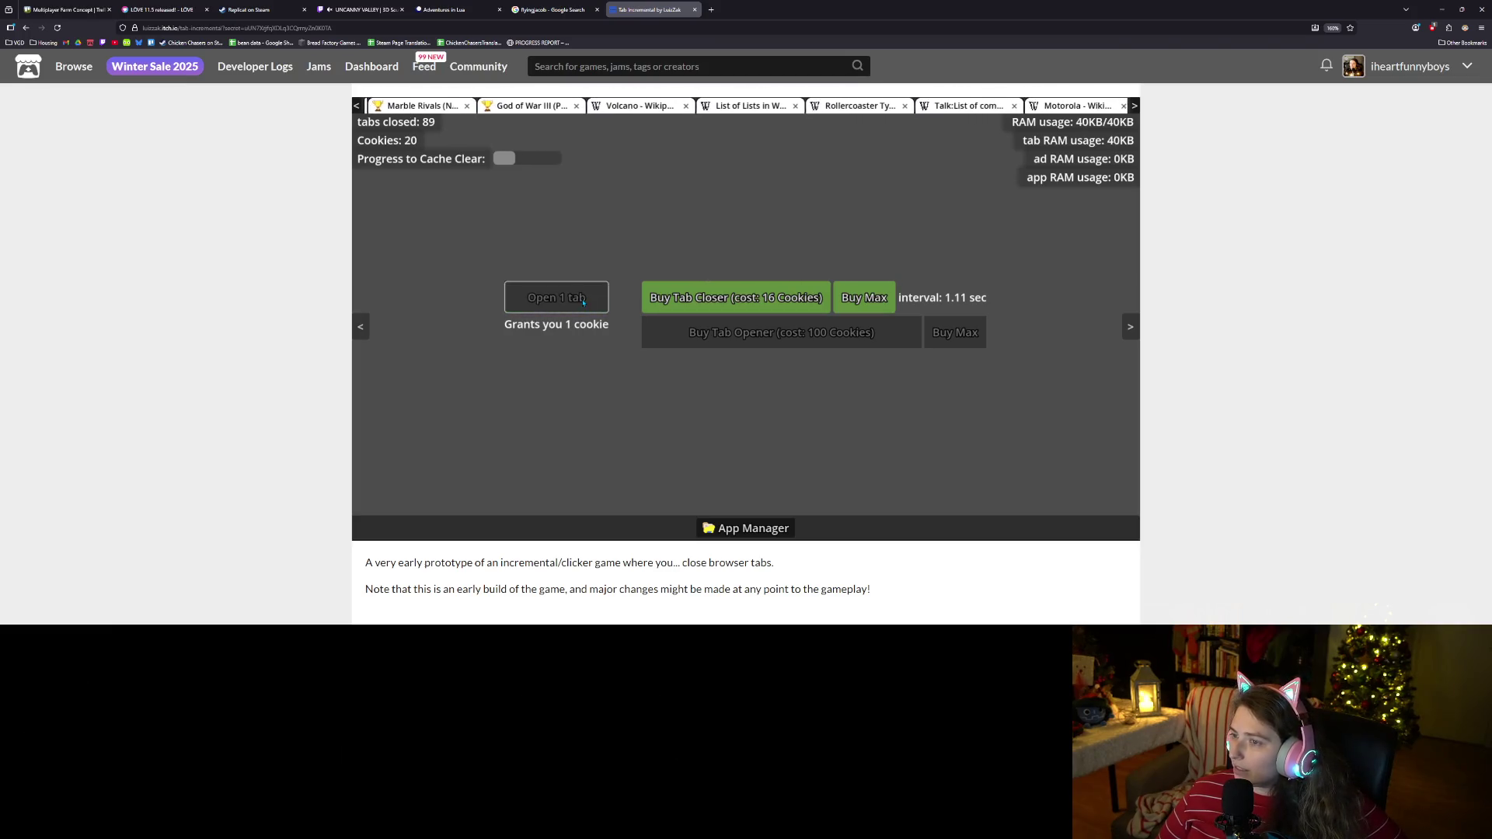
pyautogui.click(841, 294)
# Keep opening tabs while dismissing each 'You are winner!' ad that pops up.
pyautogui.click(549, 318)
pyautogui.click(553, 316)
pyautogui.click(558, 314)
pyautogui.click(559, 314)
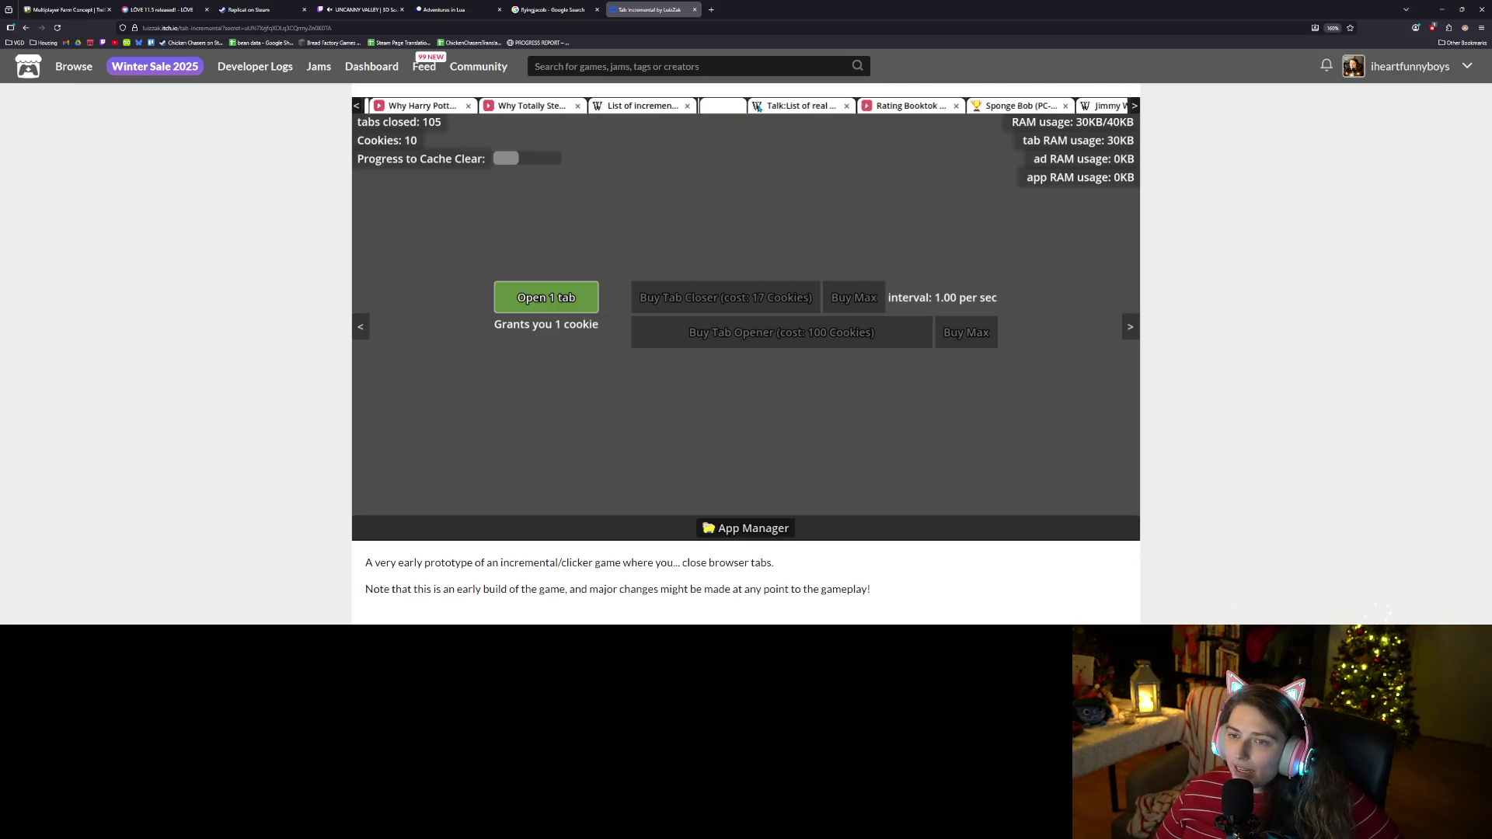
pyautogui.click(758, 105)
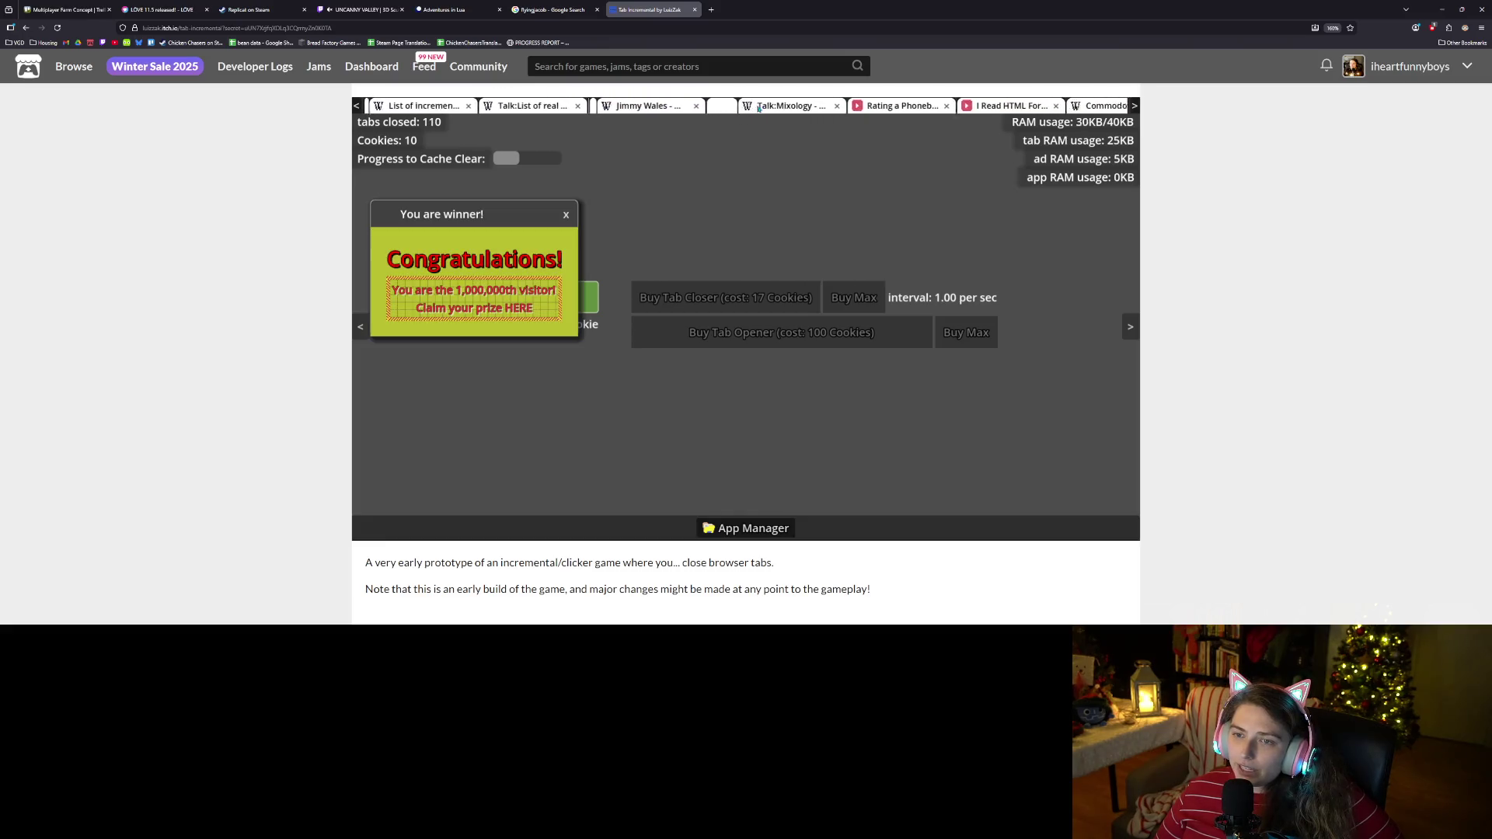
pyautogui.click(575, 214)
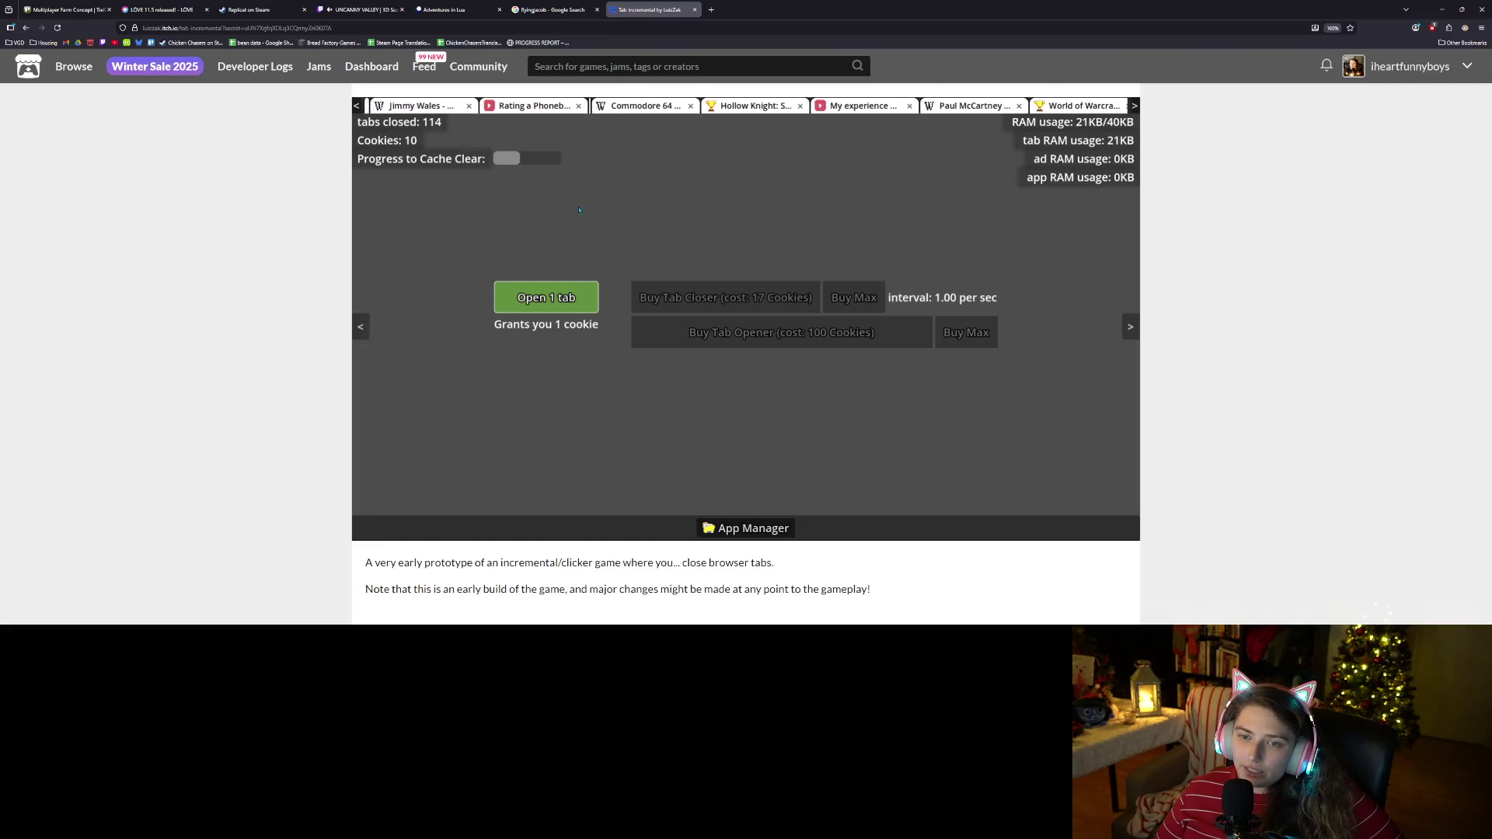
pyautogui.click(700, 109)
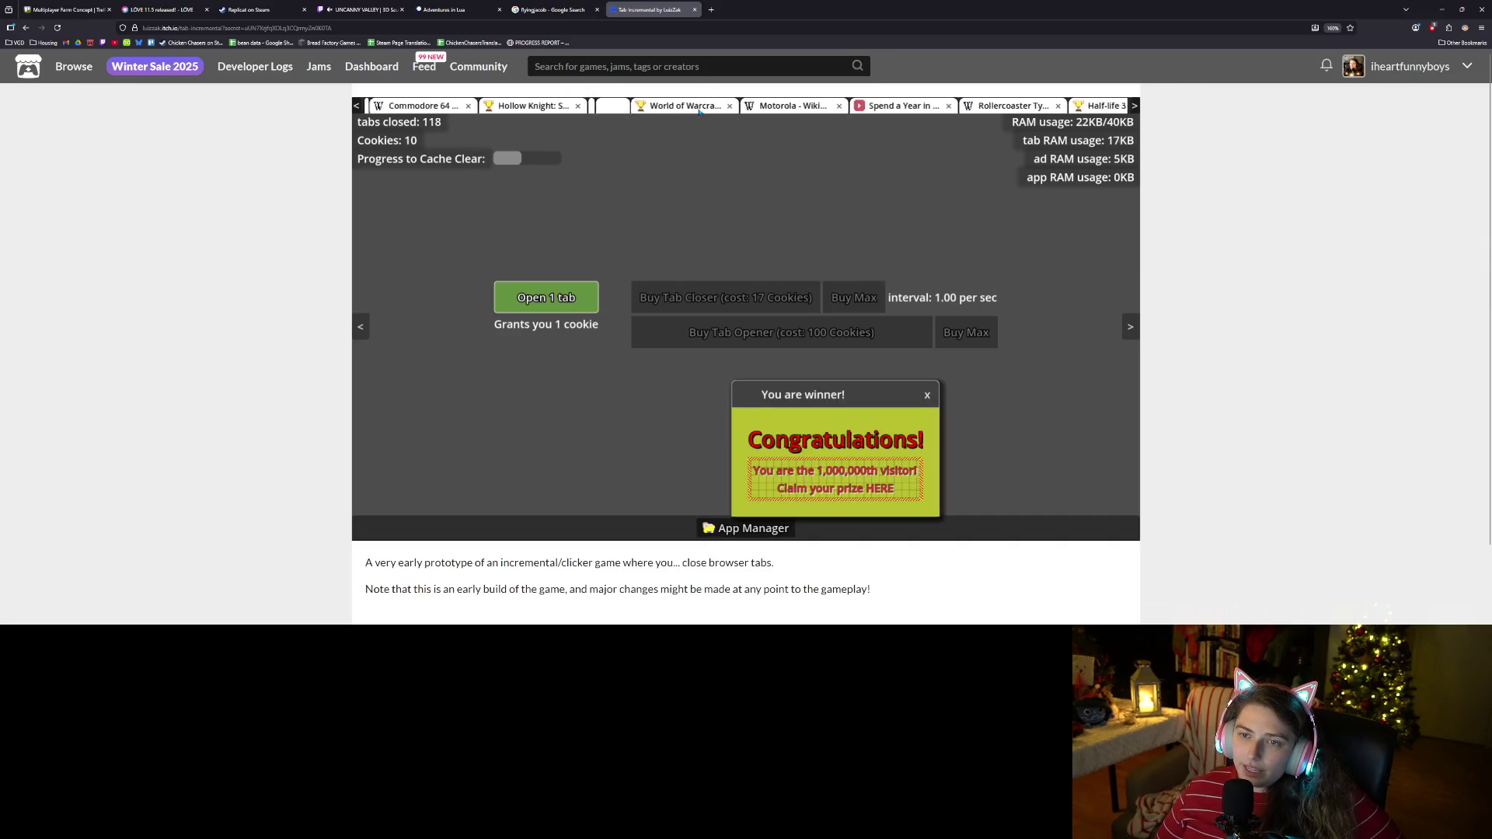
pyautogui.click(928, 394)
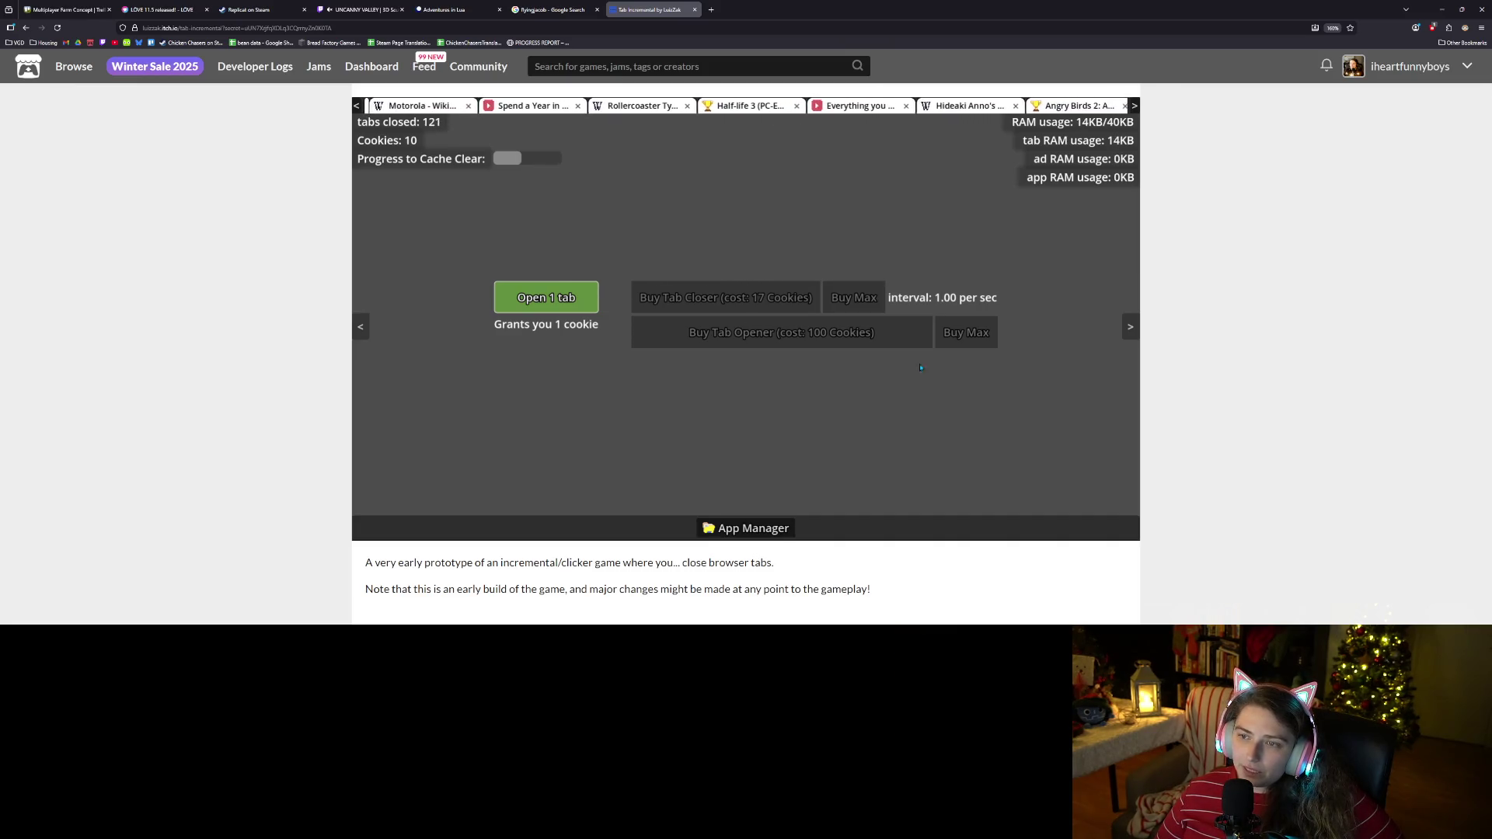
pyautogui.click(758, 121)
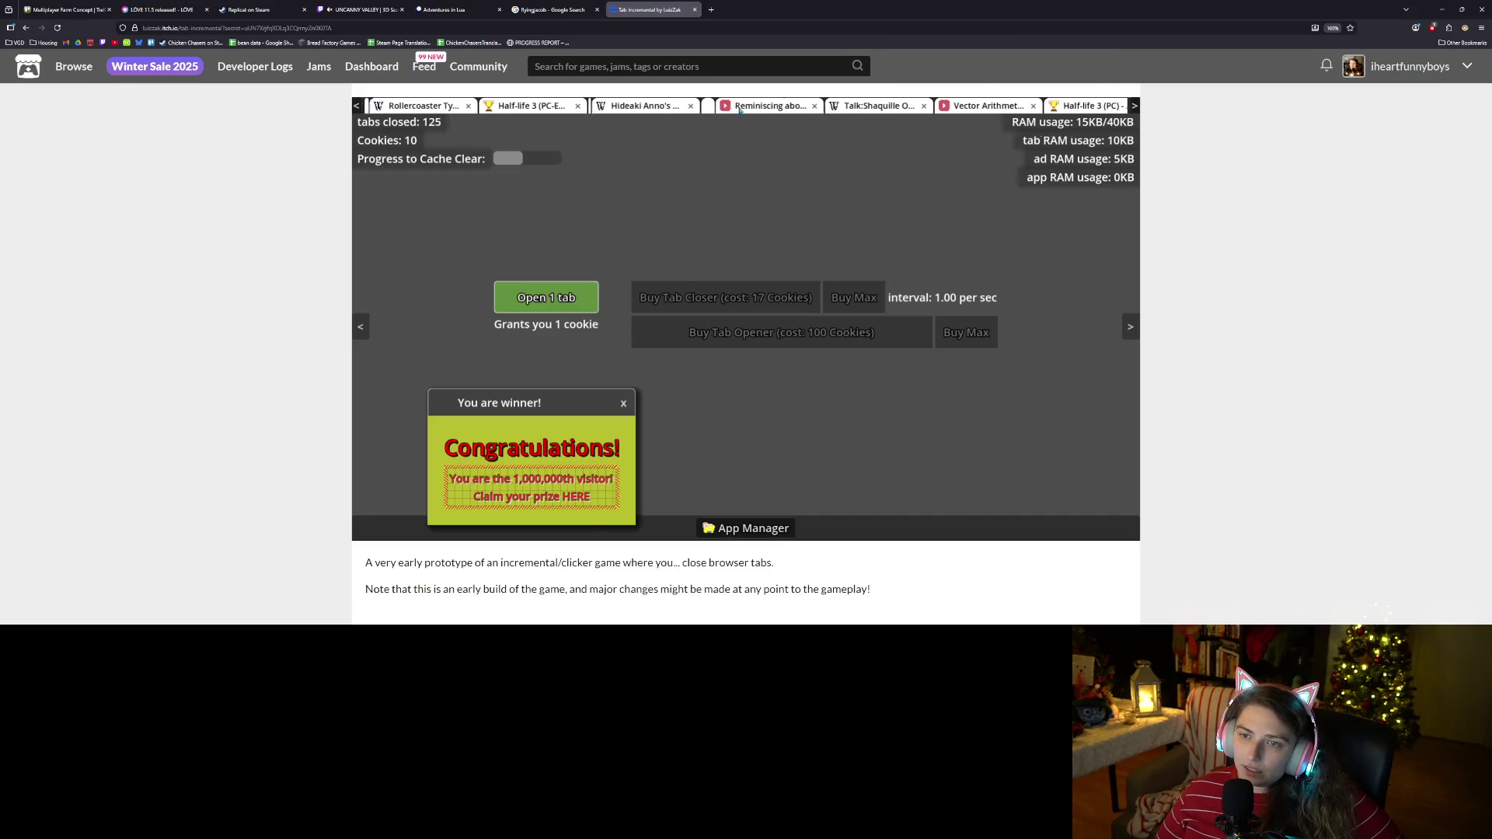
pyautogui.click(740, 110)
pyautogui.click(585, 405)
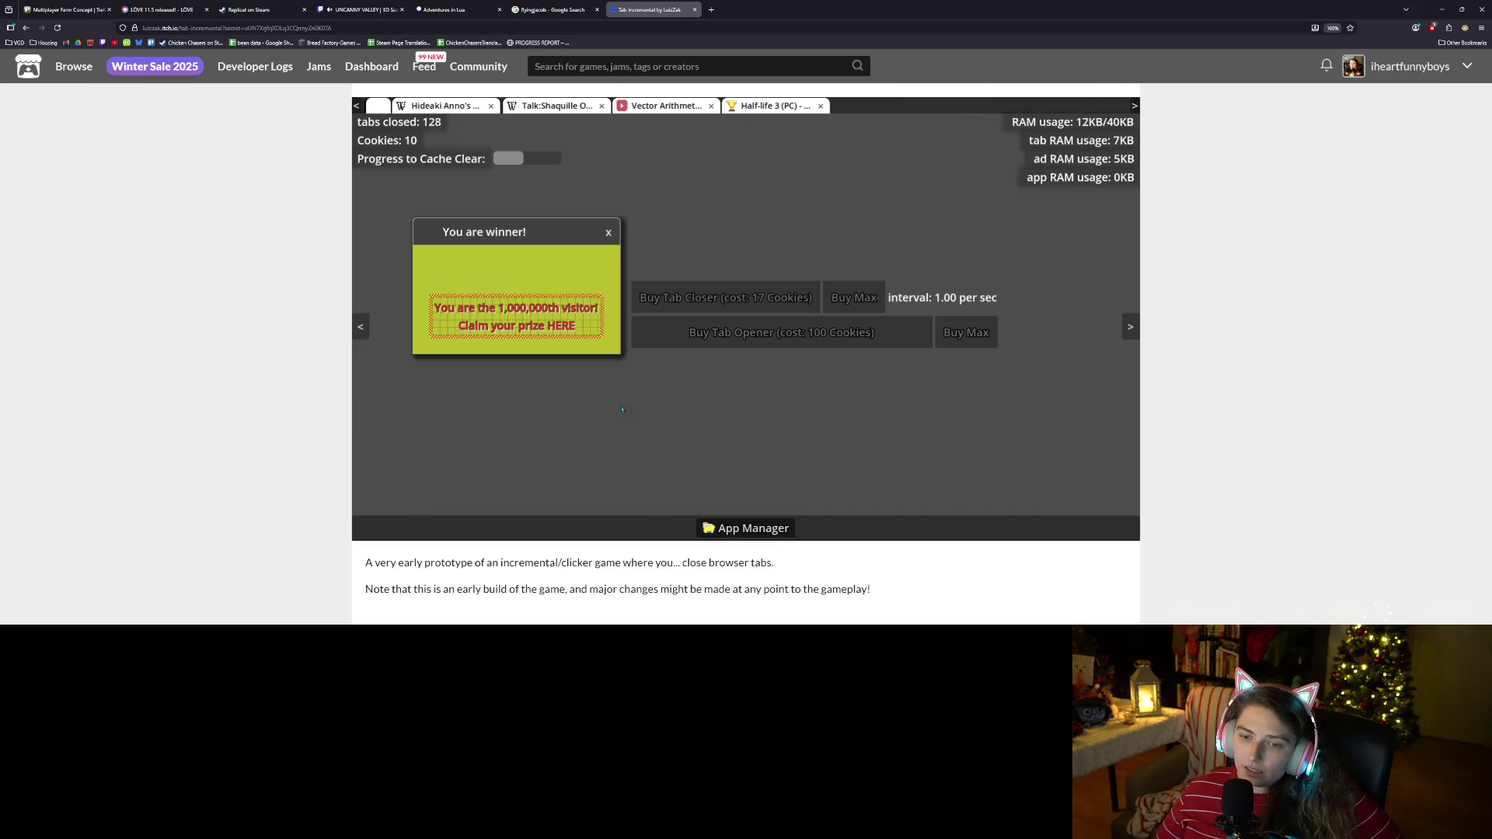
pyautogui.click(610, 234)
# Open a run of tabs for cookies and close the next winner ad.
pyautogui.click(573, 299)
pyautogui.click(573, 298)
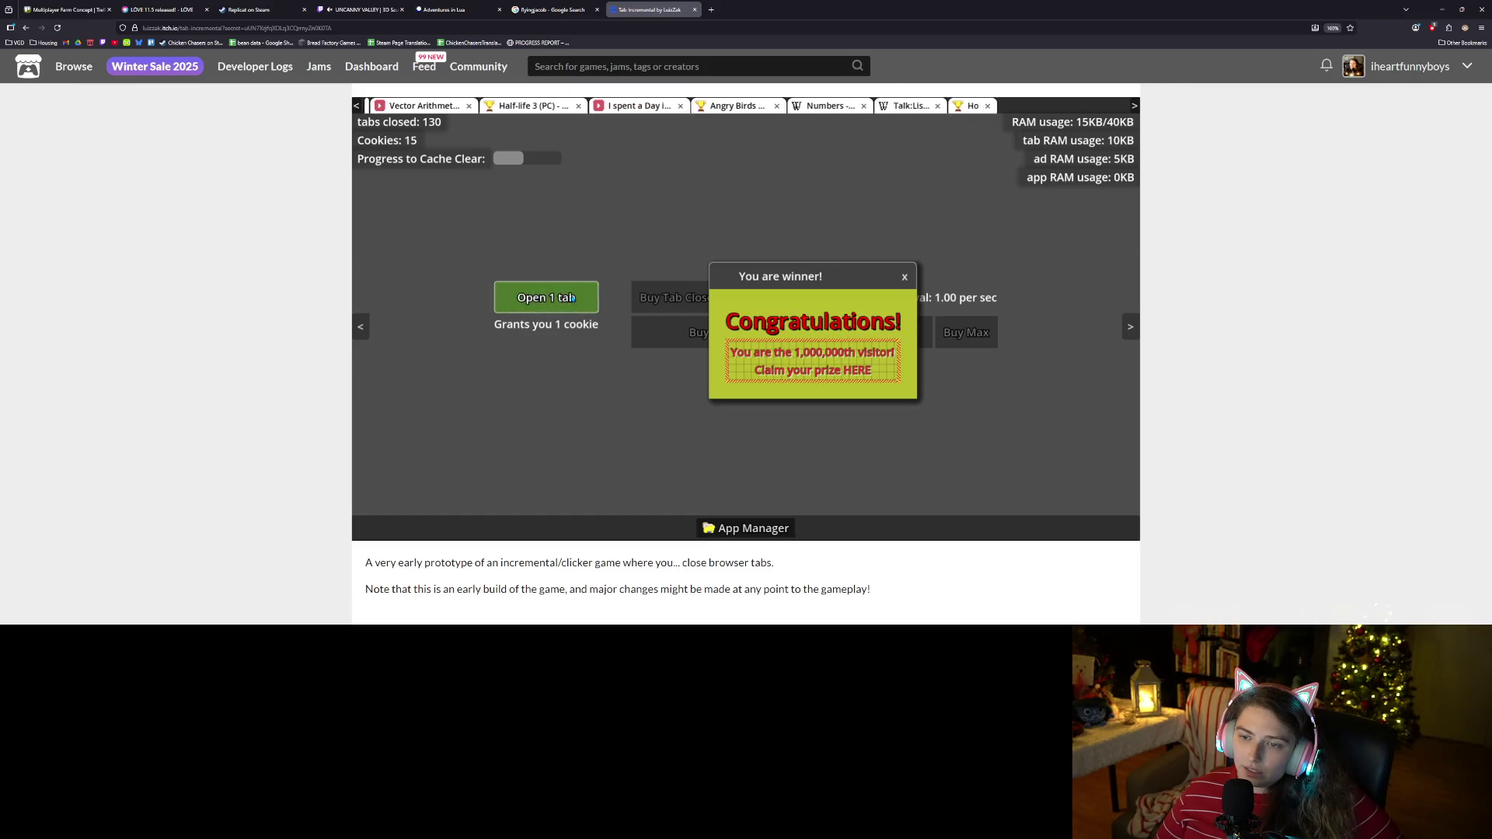
pyautogui.click(573, 298)
pyautogui.click(572, 299)
pyautogui.click(573, 298)
pyautogui.click(573, 299)
pyautogui.click(573, 298)
pyautogui.click(573, 298)
pyautogui.click(905, 276)
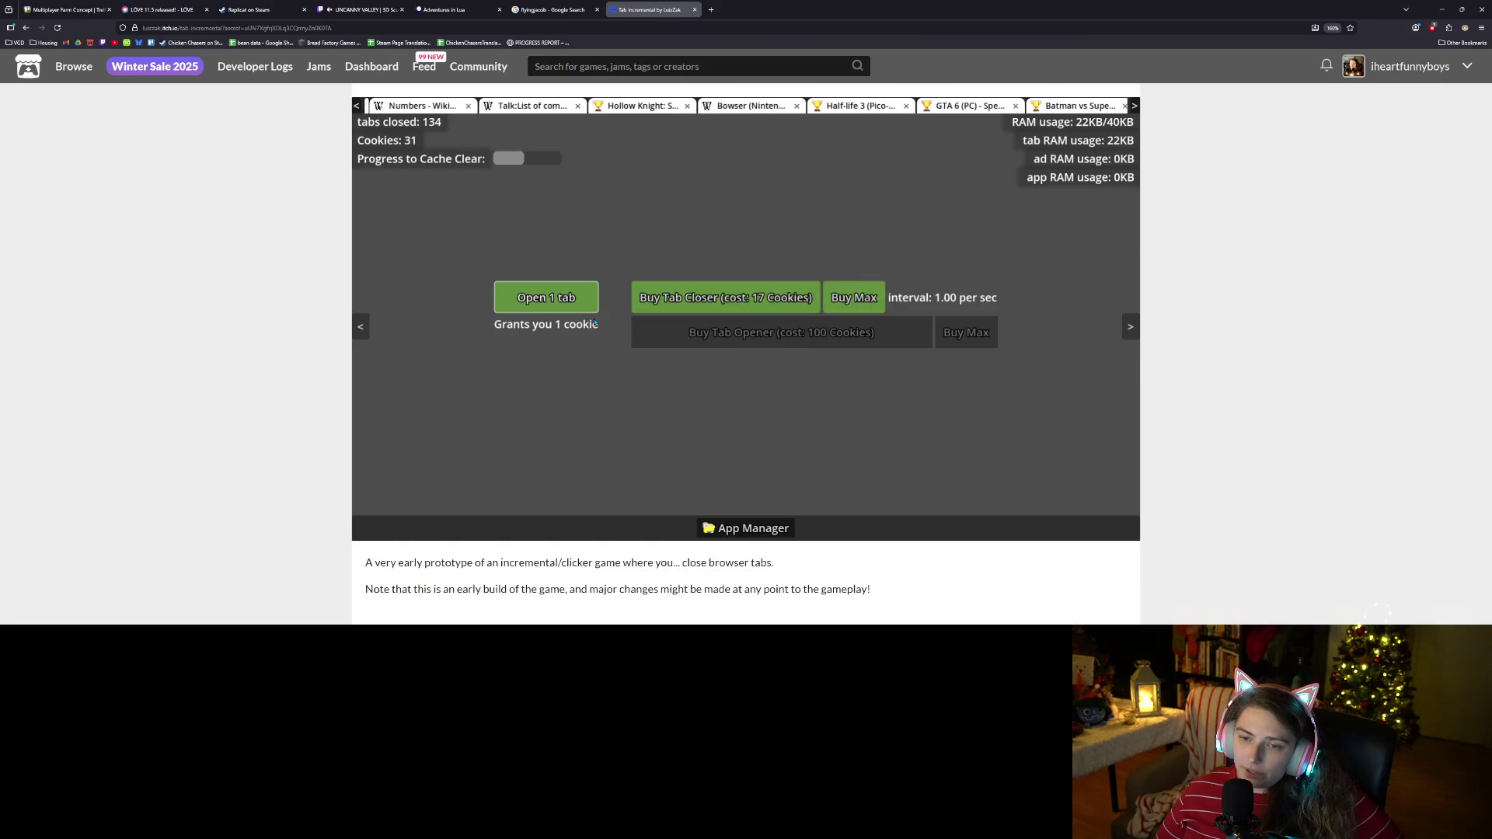
# Farm more cookies with repeated tab openings, then dismiss another winner popup.
pyautogui.click(587, 294)
pyautogui.click(587, 294)
pyautogui.click(587, 294)
pyautogui.click(587, 294)
pyautogui.click(587, 294)
pyautogui.click(587, 294)
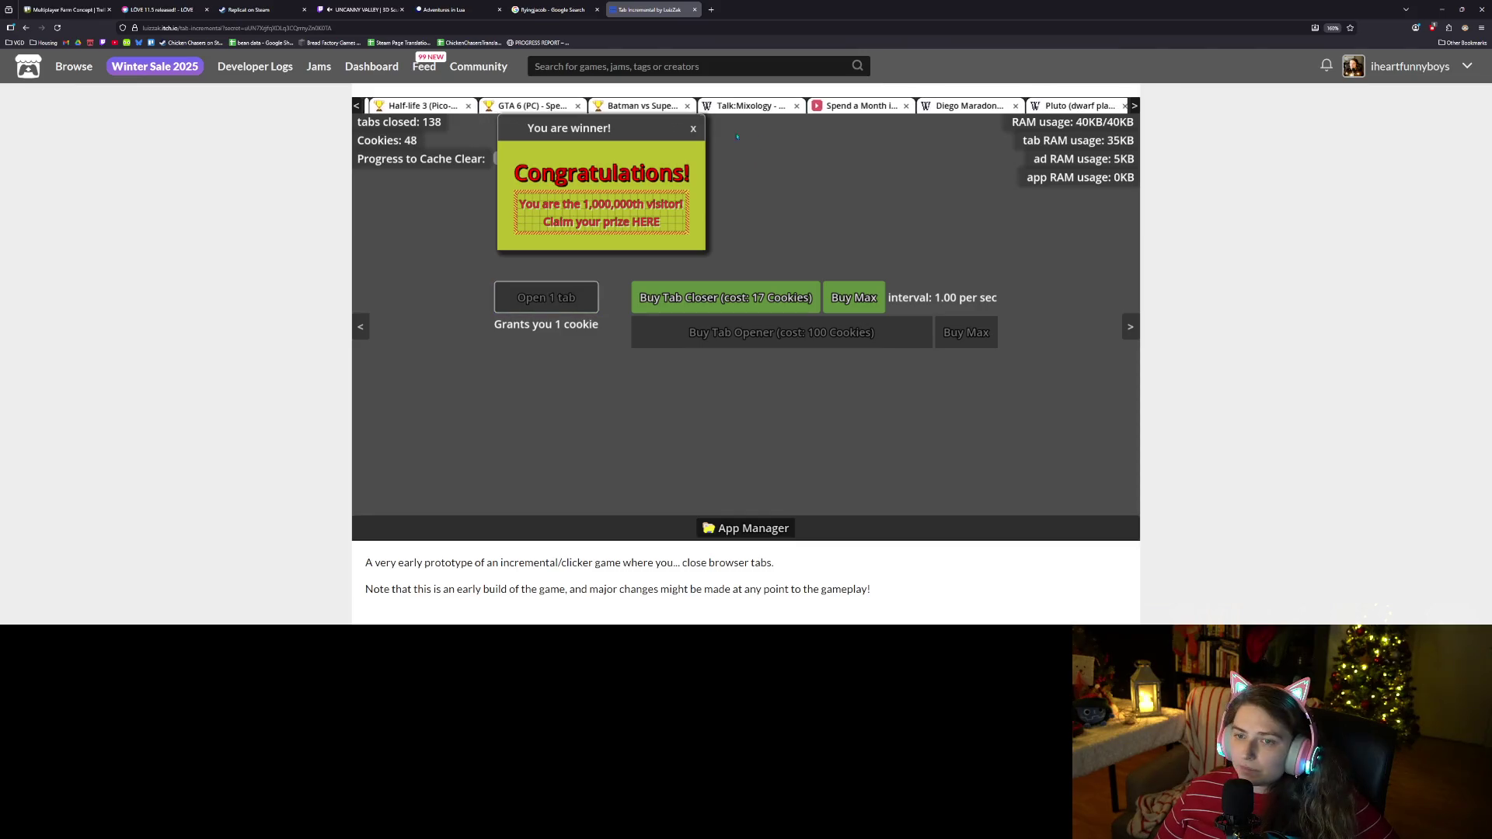
pyautogui.click(692, 128)
# Buy max tab closers with the earned cookies and continue opening tabs.
pyautogui.click(565, 298)
pyautogui.click(566, 297)
pyautogui.click(565, 297)
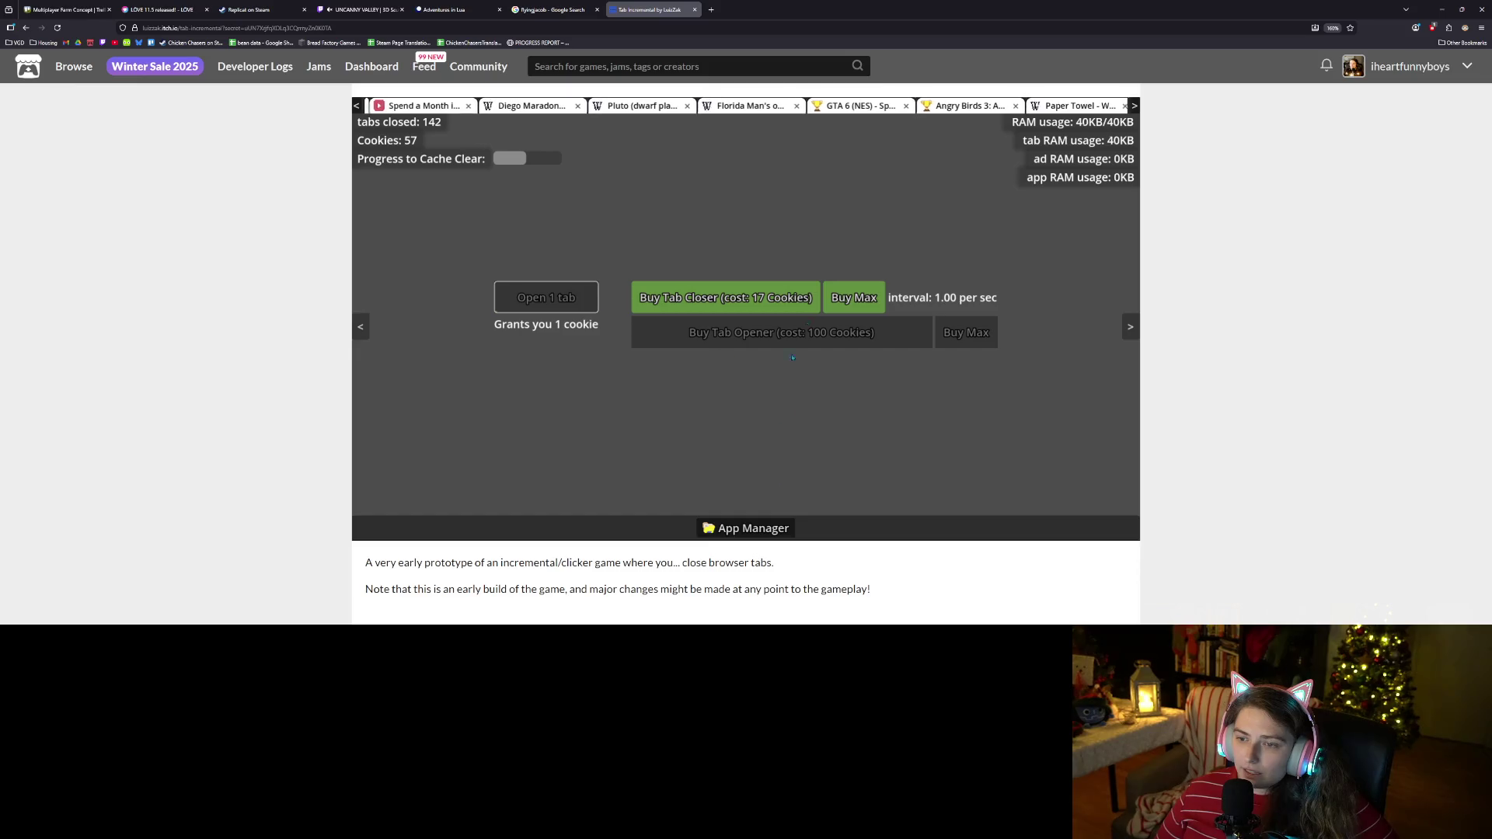
pyautogui.click(854, 298)
pyautogui.click(575, 299)
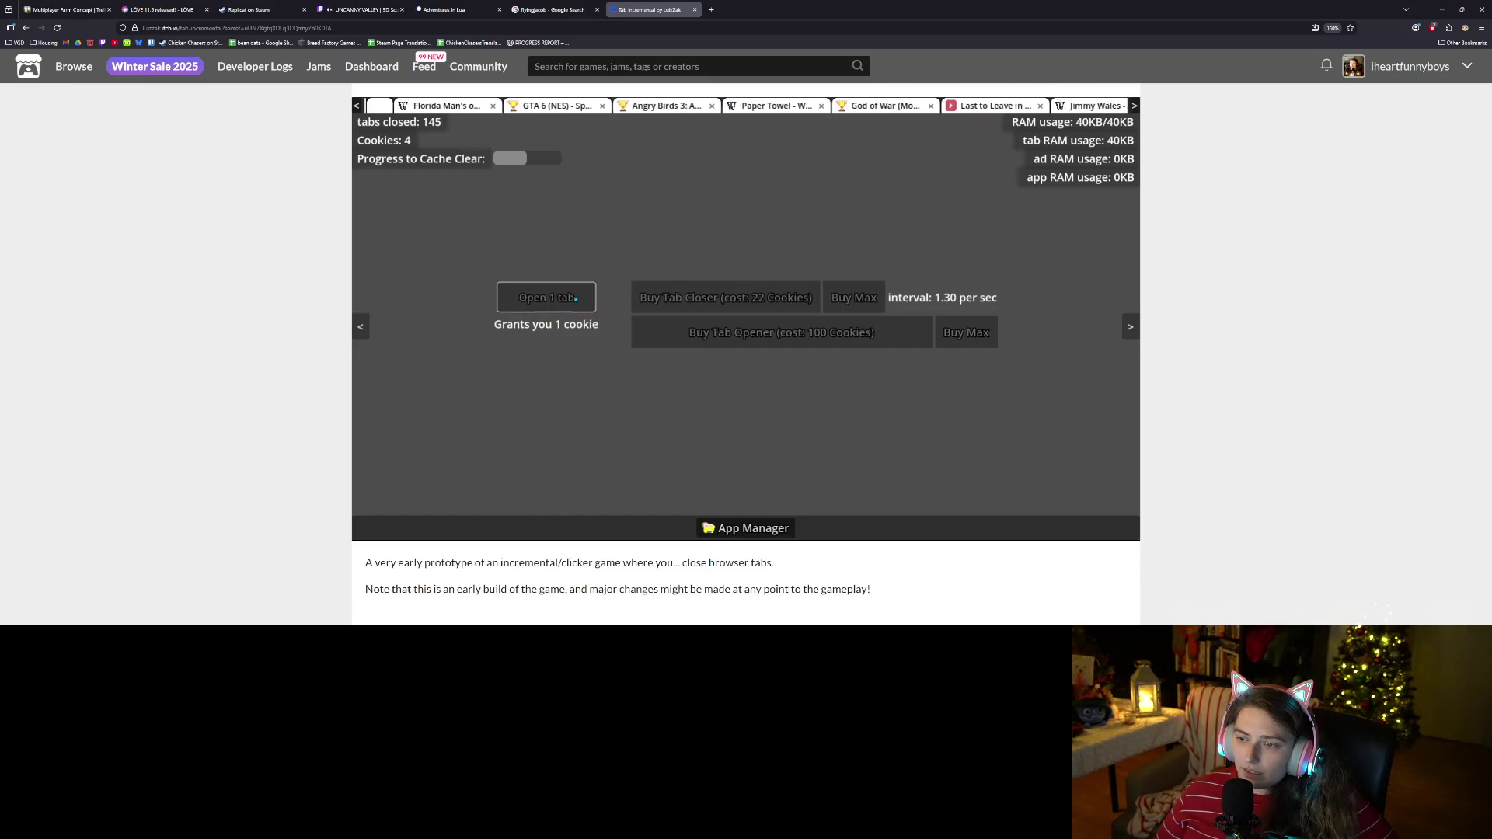
pyautogui.click(577, 299)
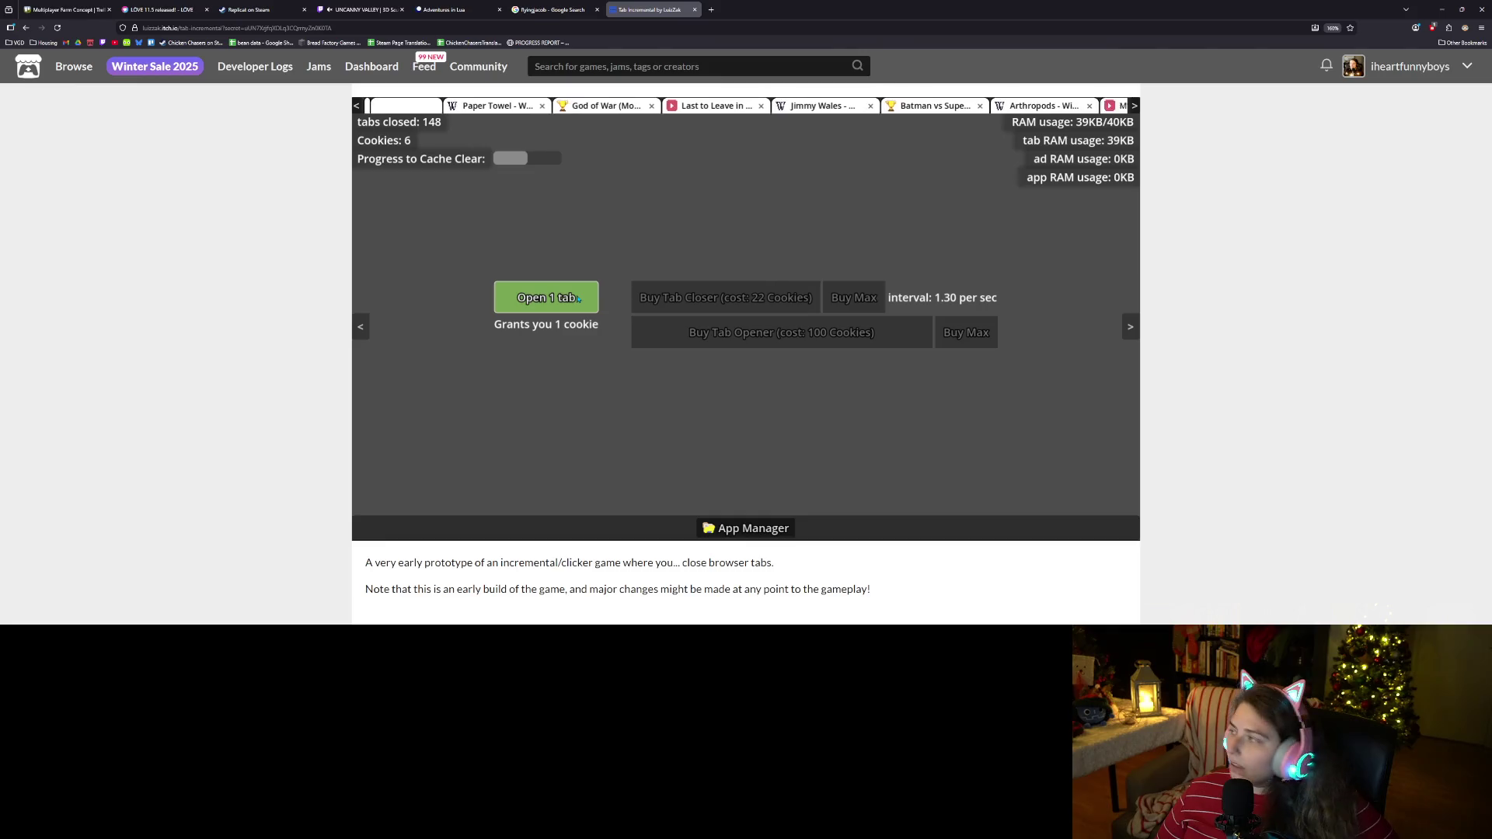
pyautogui.click(579, 300)
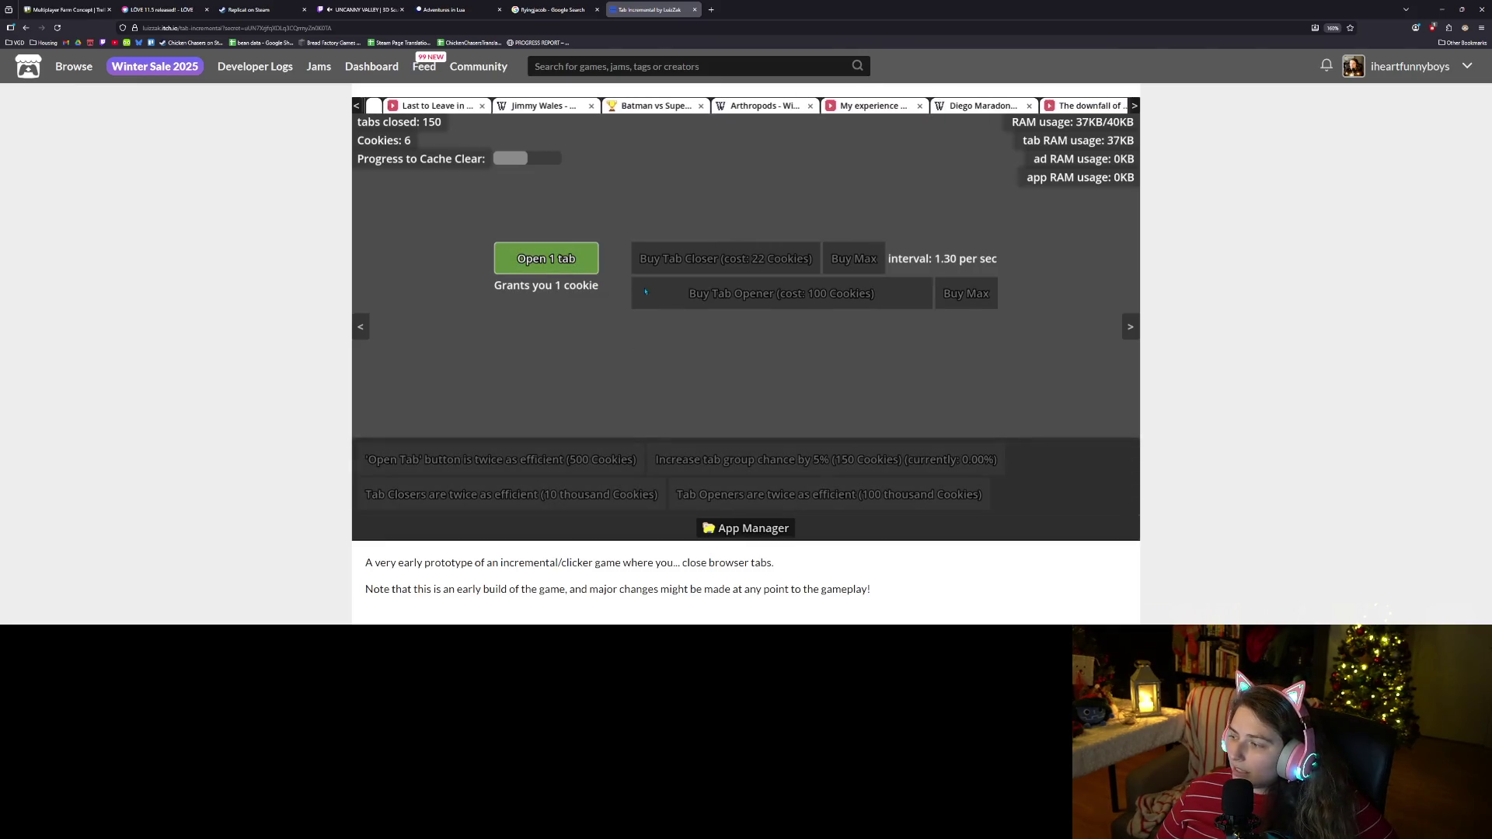
# Dismiss the front winner ad and open a long run of tabs for cookies.
pyautogui.click(546, 259)
pyautogui.click(546, 259)
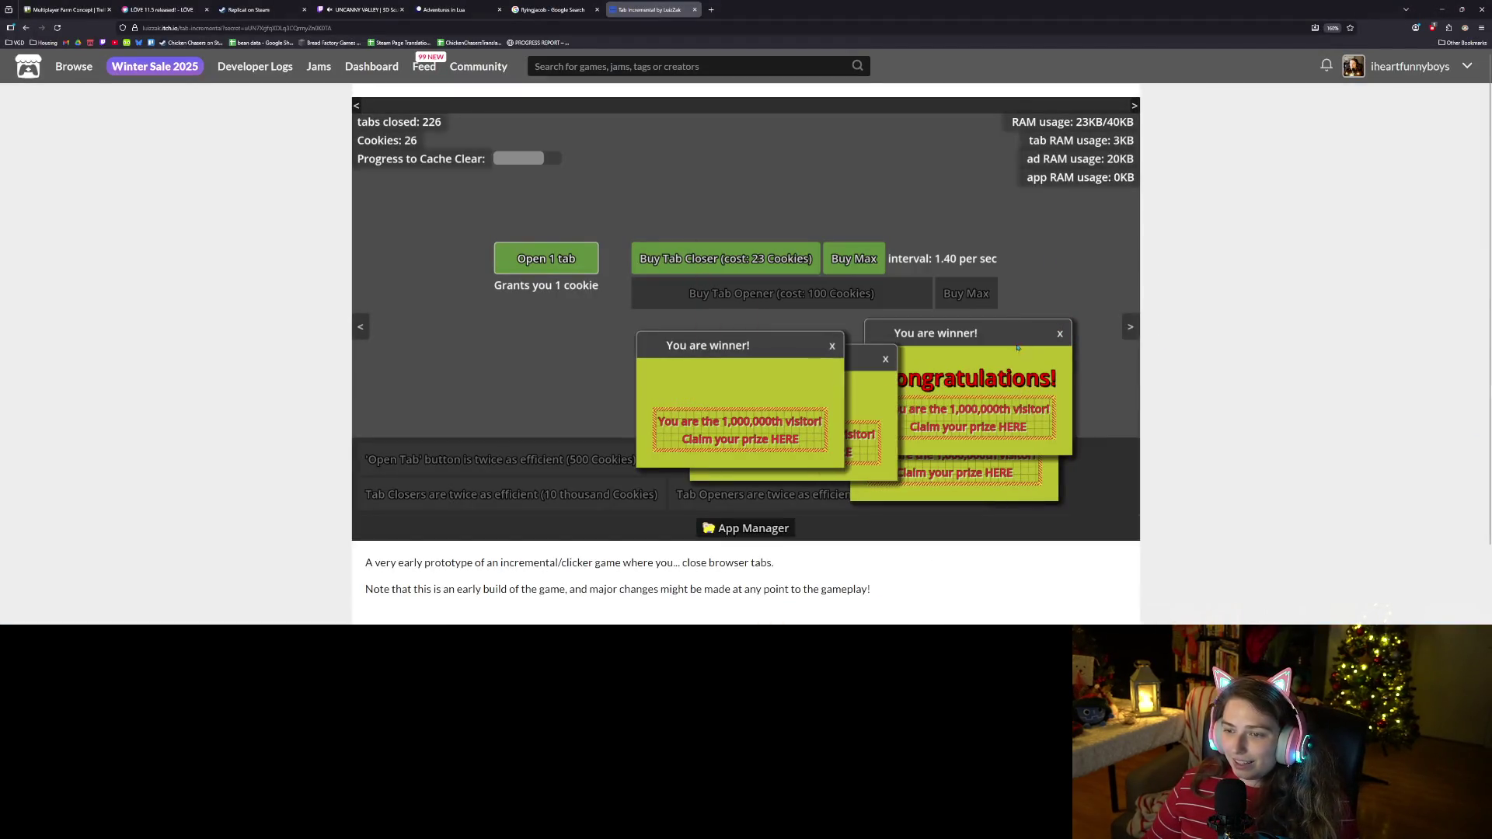
pyautogui.click(1059, 333)
pyautogui.click(565, 268)
pyautogui.click(563, 268)
pyautogui.click(561, 268)
pyautogui.click(559, 269)
pyautogui.click(557, 269)
pyautogui.click(554, 269)
pyautogui.click(552, 270)
pyautogui.click(549, 269)
pyautogui.click(549, 269)
pyautogui.click(549, 269)
pyautogui.click(549, 269)
pyautogui.click(549, 269)
pyautogui.click(549, 269)
# Clear the four stacked winner ads and open a few more tabs.
pyautogui.click(832, 346)
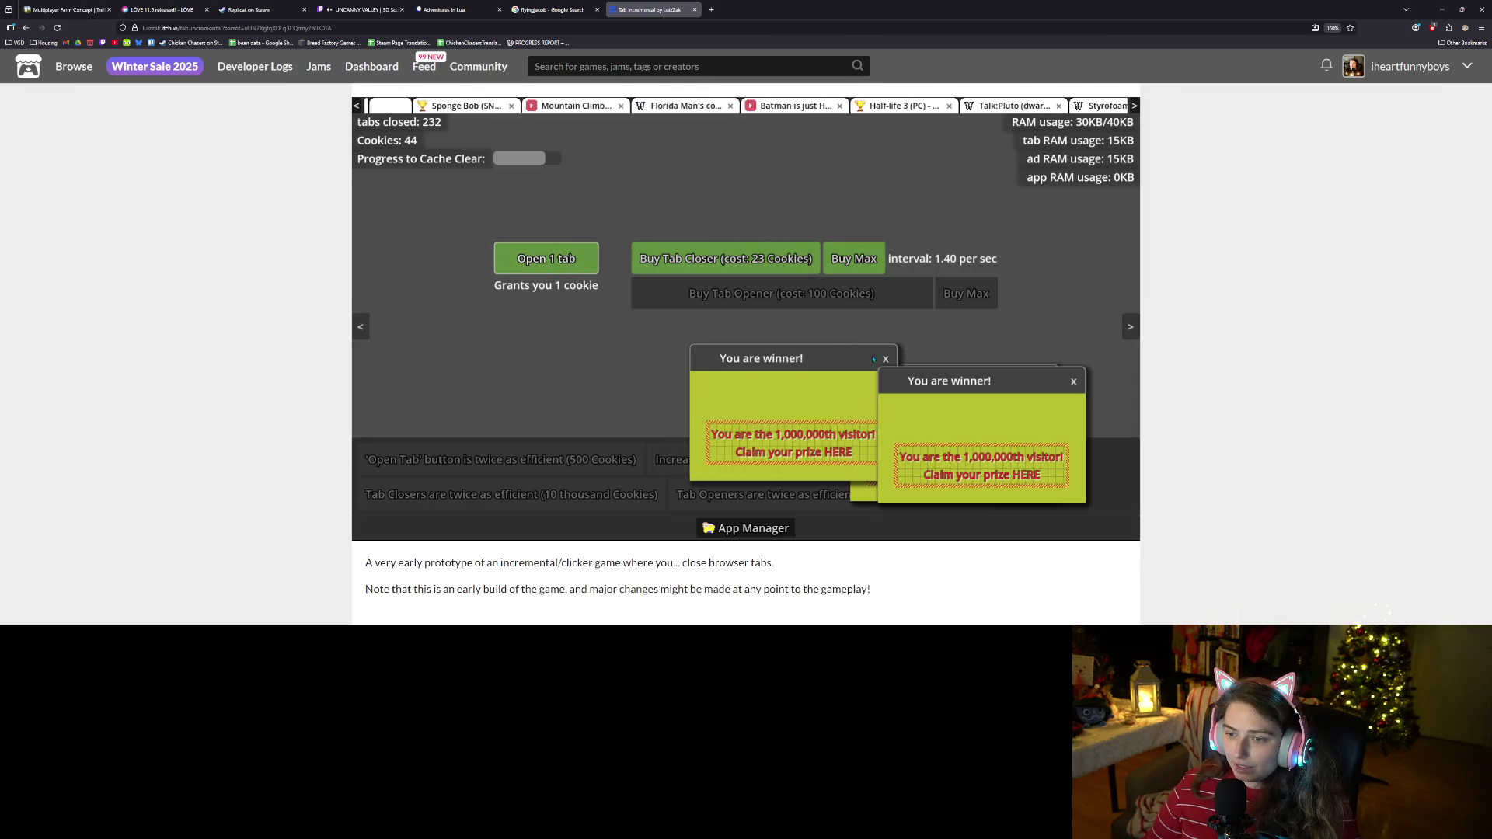
pyautogui.click(886, 358)
pyautogui.click(1073, 381)
pyautogui.click(1048, 380)
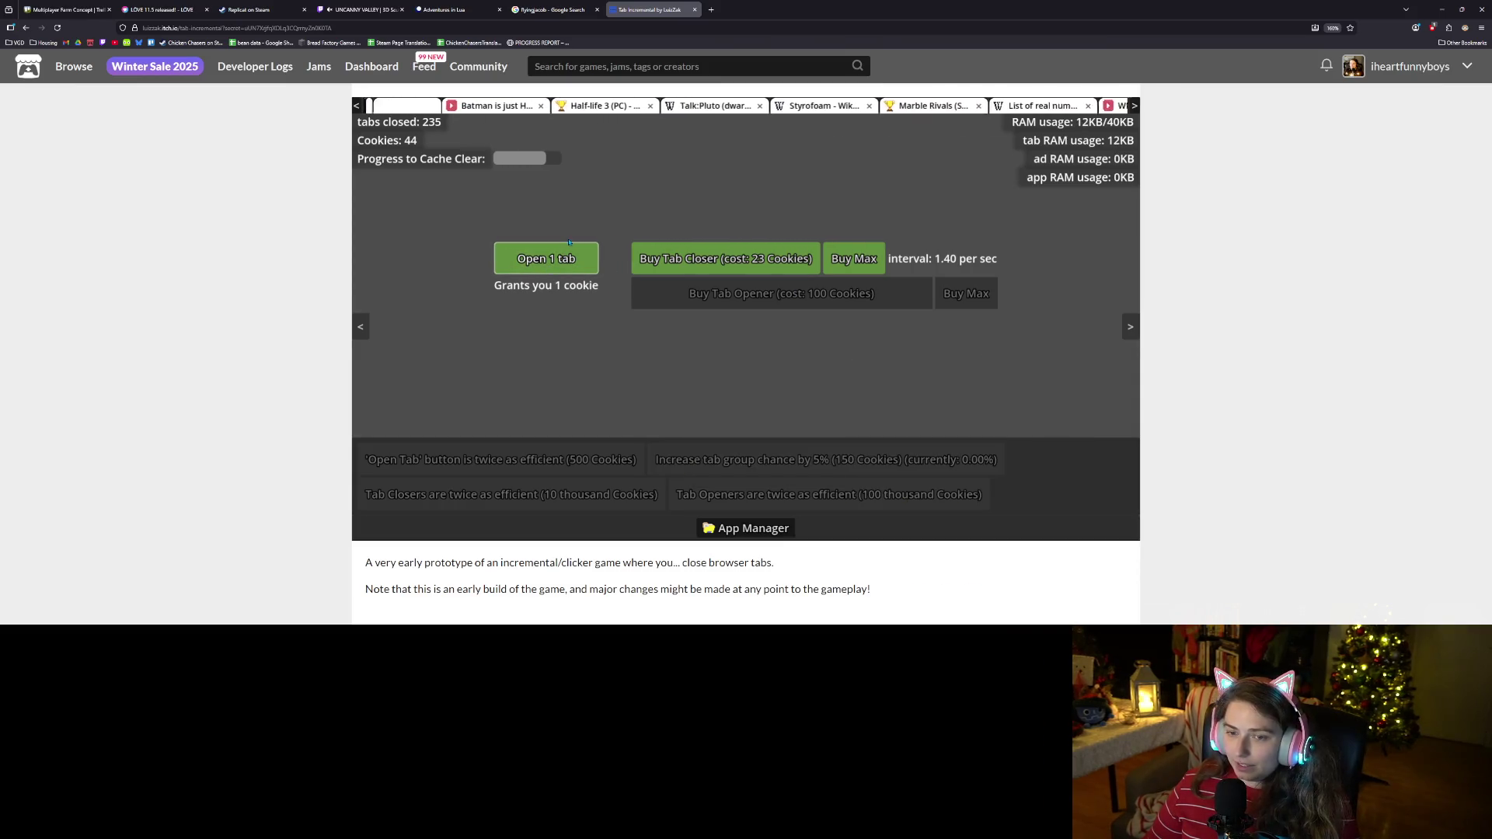
pyautogui.click(558, 256)
pyautogui.click(557, 257)
pyautogui.click(557, 256)
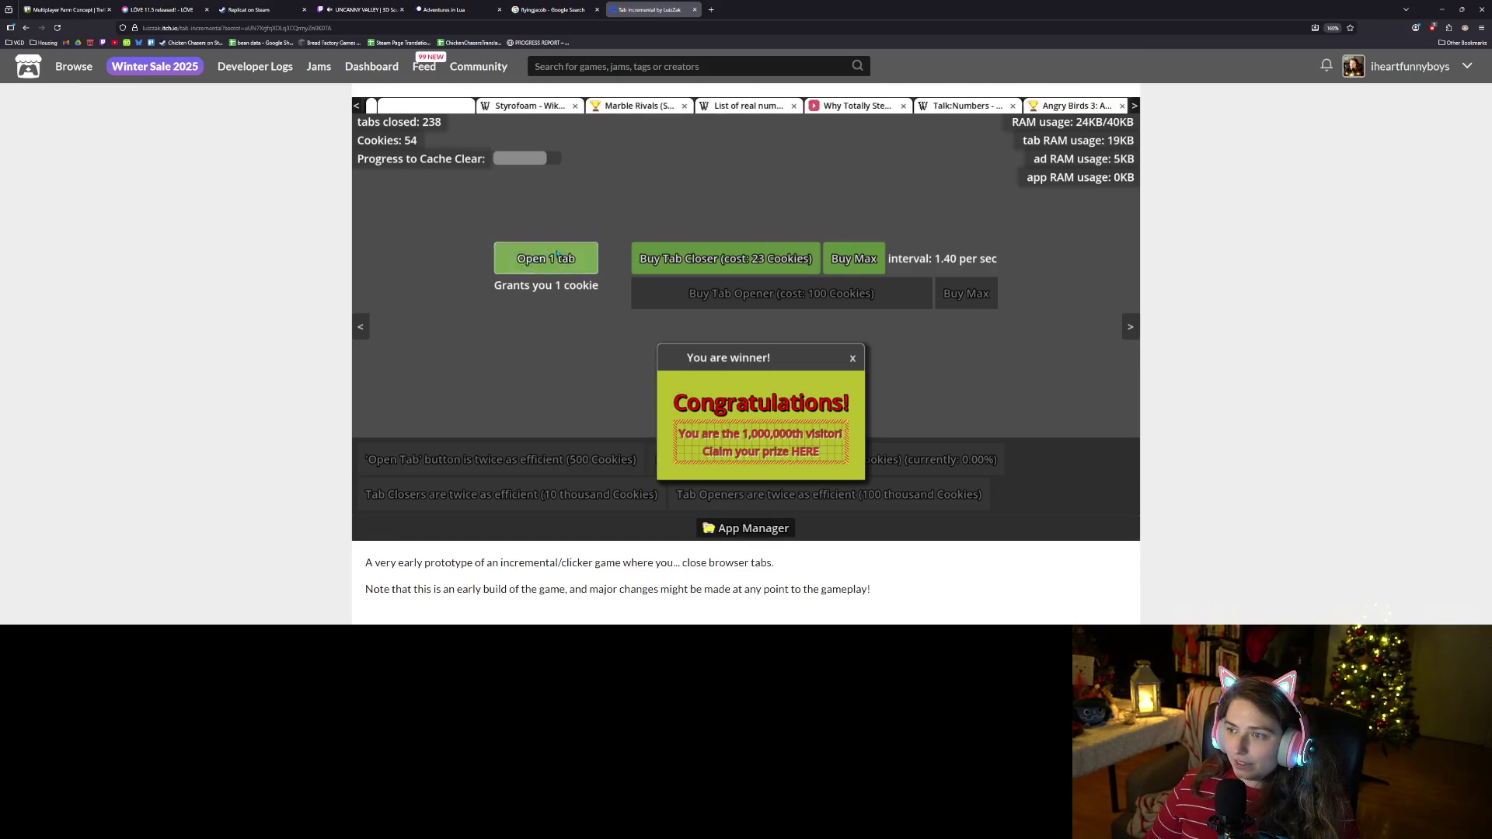
pyautogui.click(557, 256)
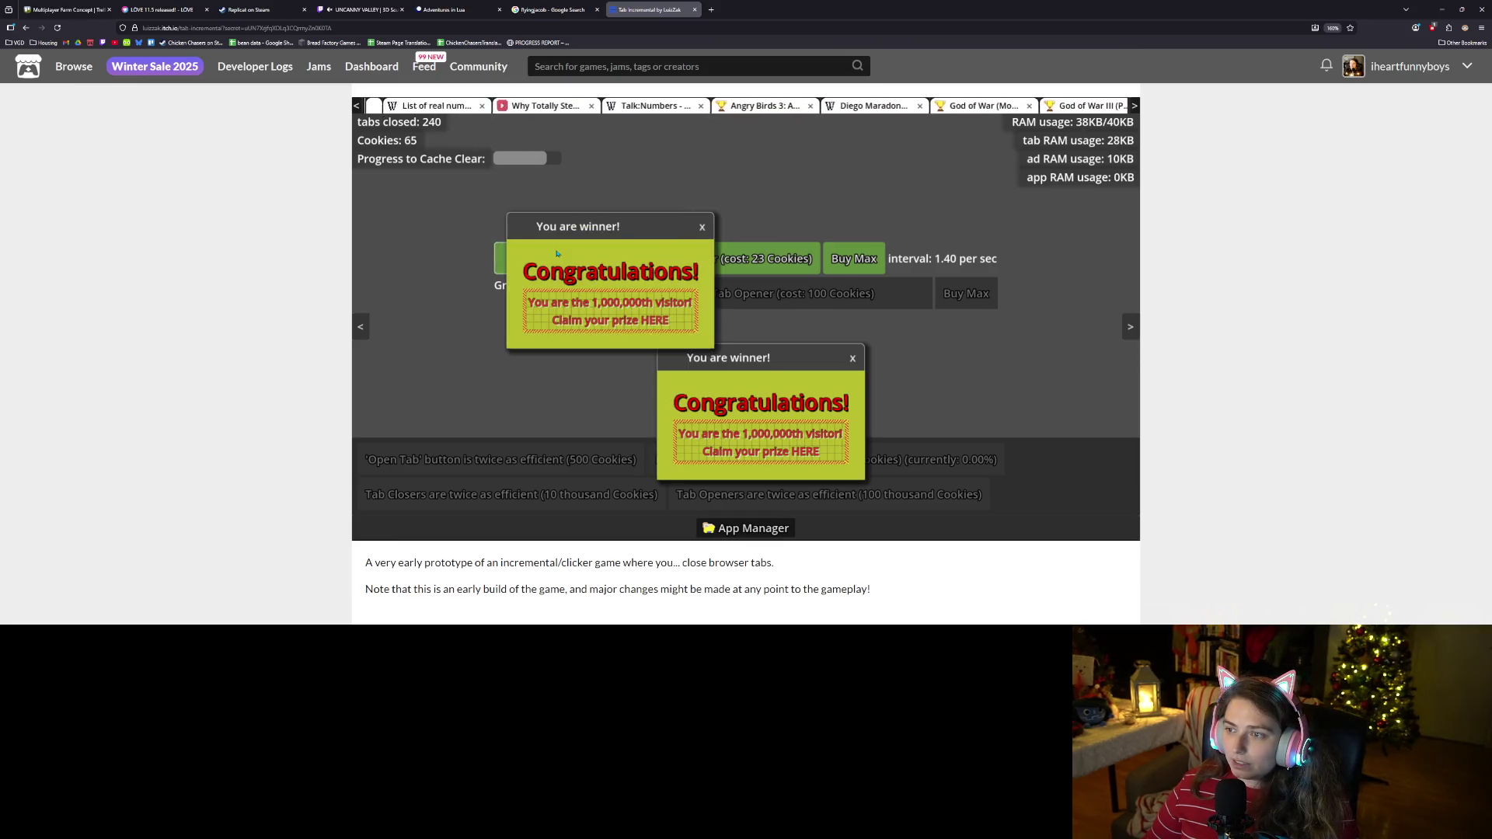
# Dismiss both winner ads and keep opening tabs toward 100 cookies.
pyautogui.click(702, 226)
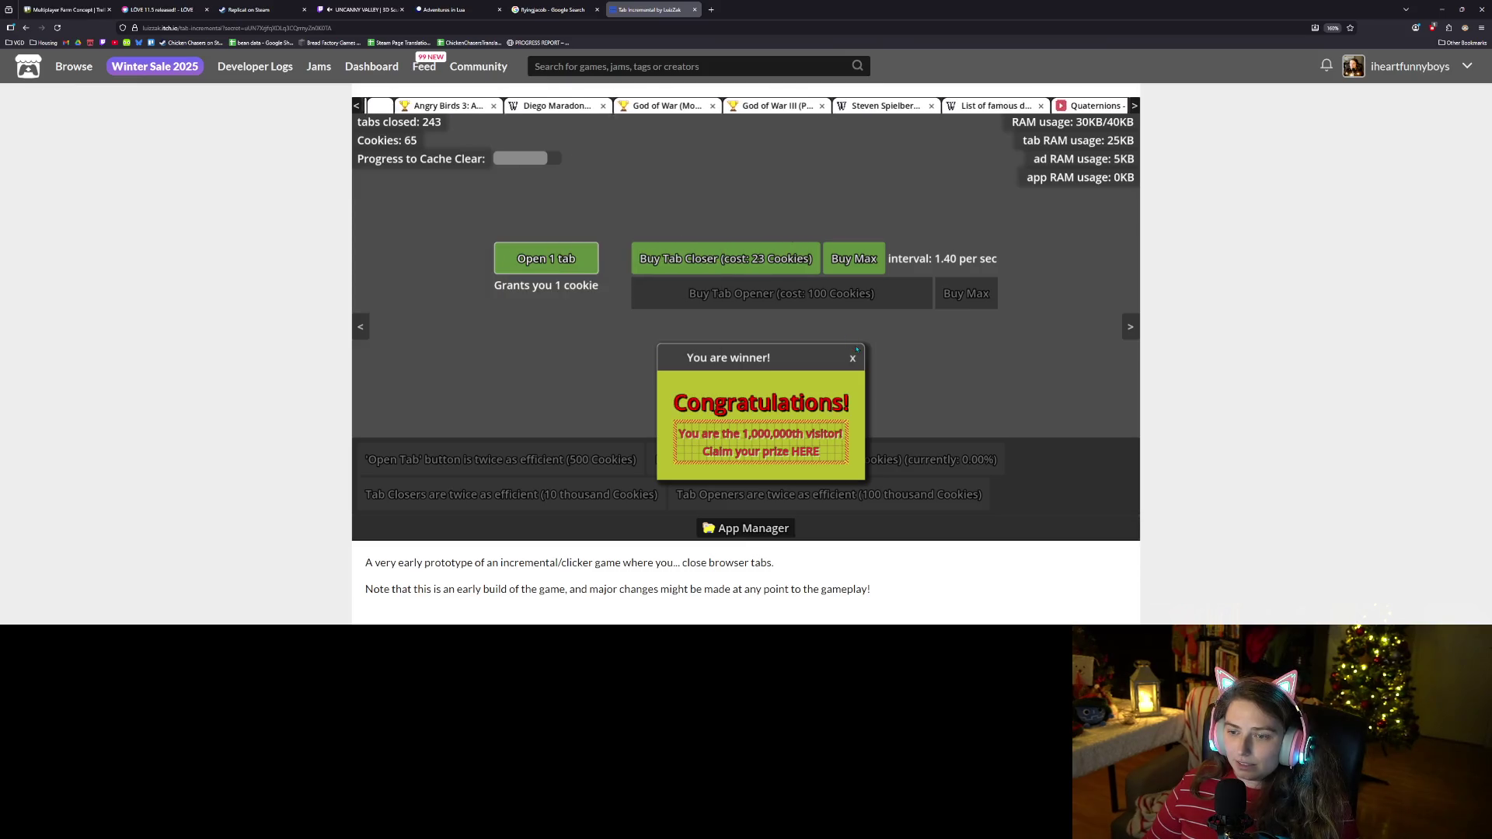
pyautogui.click(853, 358)
pyautogui.click(550, 259)
pyautogui.click(545, 258)
pyautogui.click(574, 269)
pyautogui.click(573, 268)
pyautogui.click(574, 269)
pyautogui.click(574, 269)
pyautogui.click(573, 269)
pyautogui.click(531, 252)
pyautogui.click(531, 252)
pyautogui.click(531, 253)
pyautogui.click(531, 253)
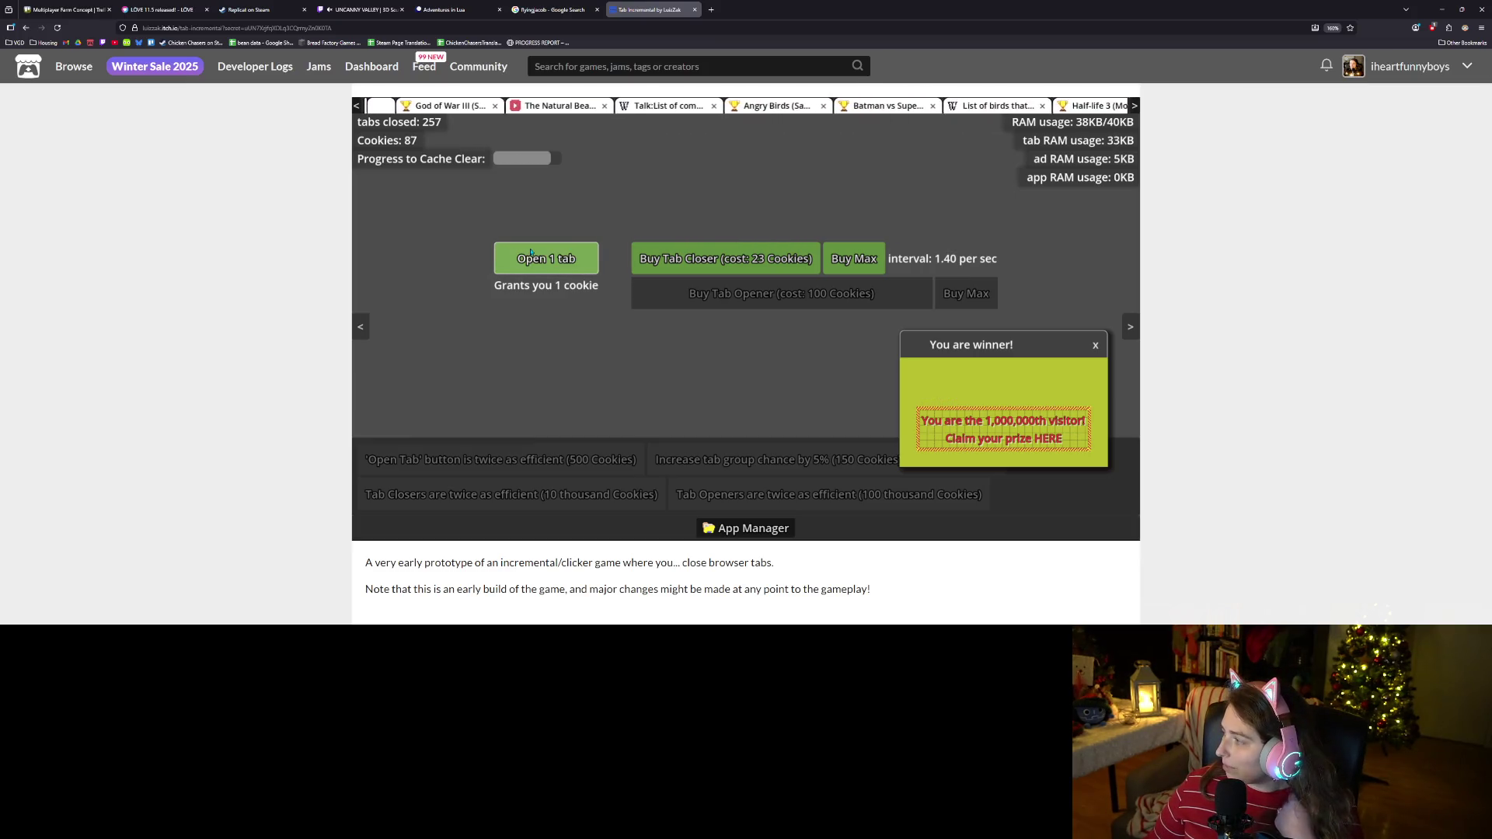
pyautogui.click(529, 253)
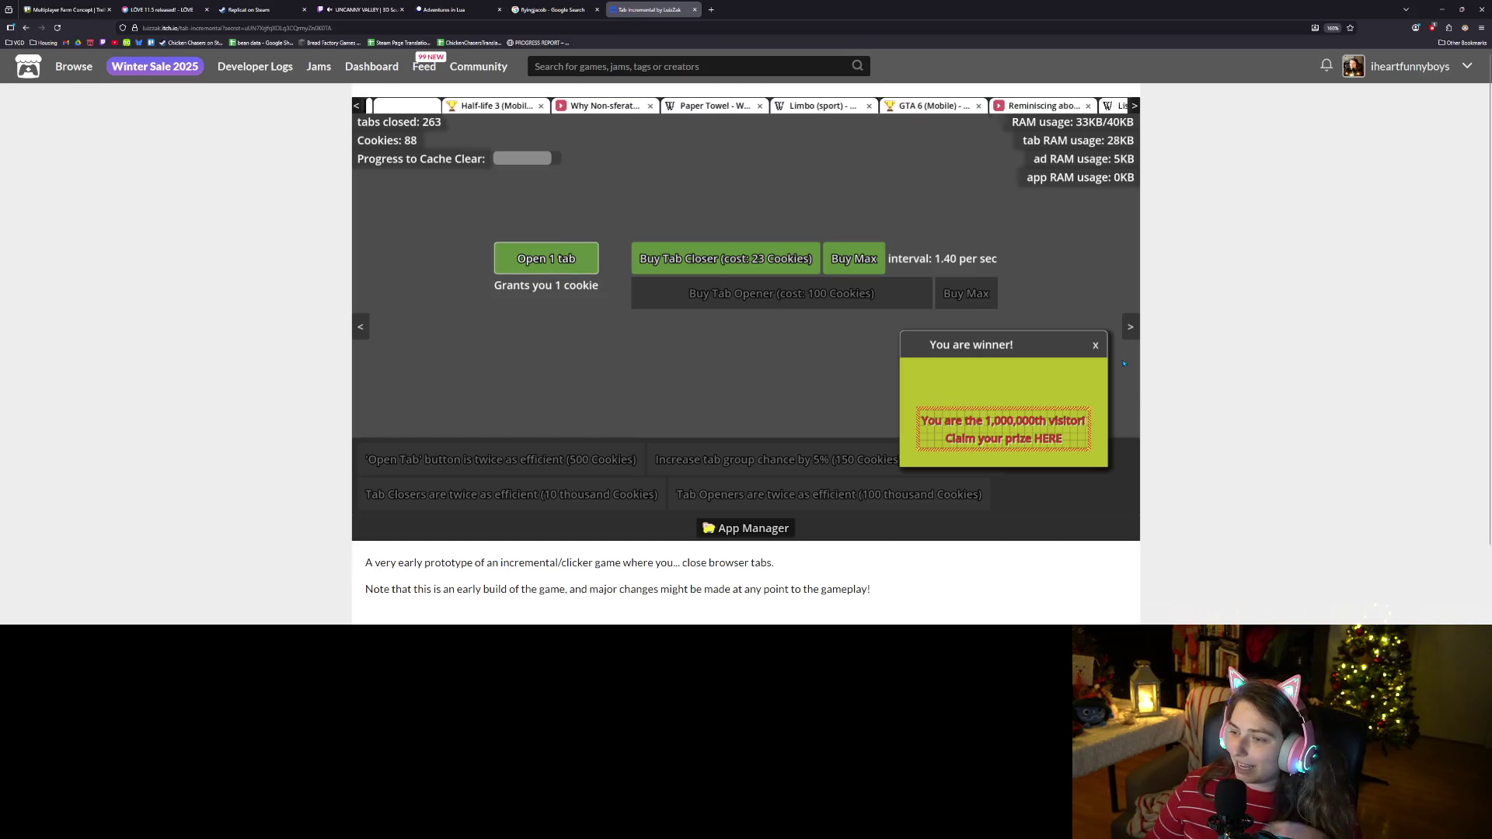
# Clear the remaining ads, reach 100 cookies, and buy the first Tab Opener.
pyautogui.click(1096, 350)
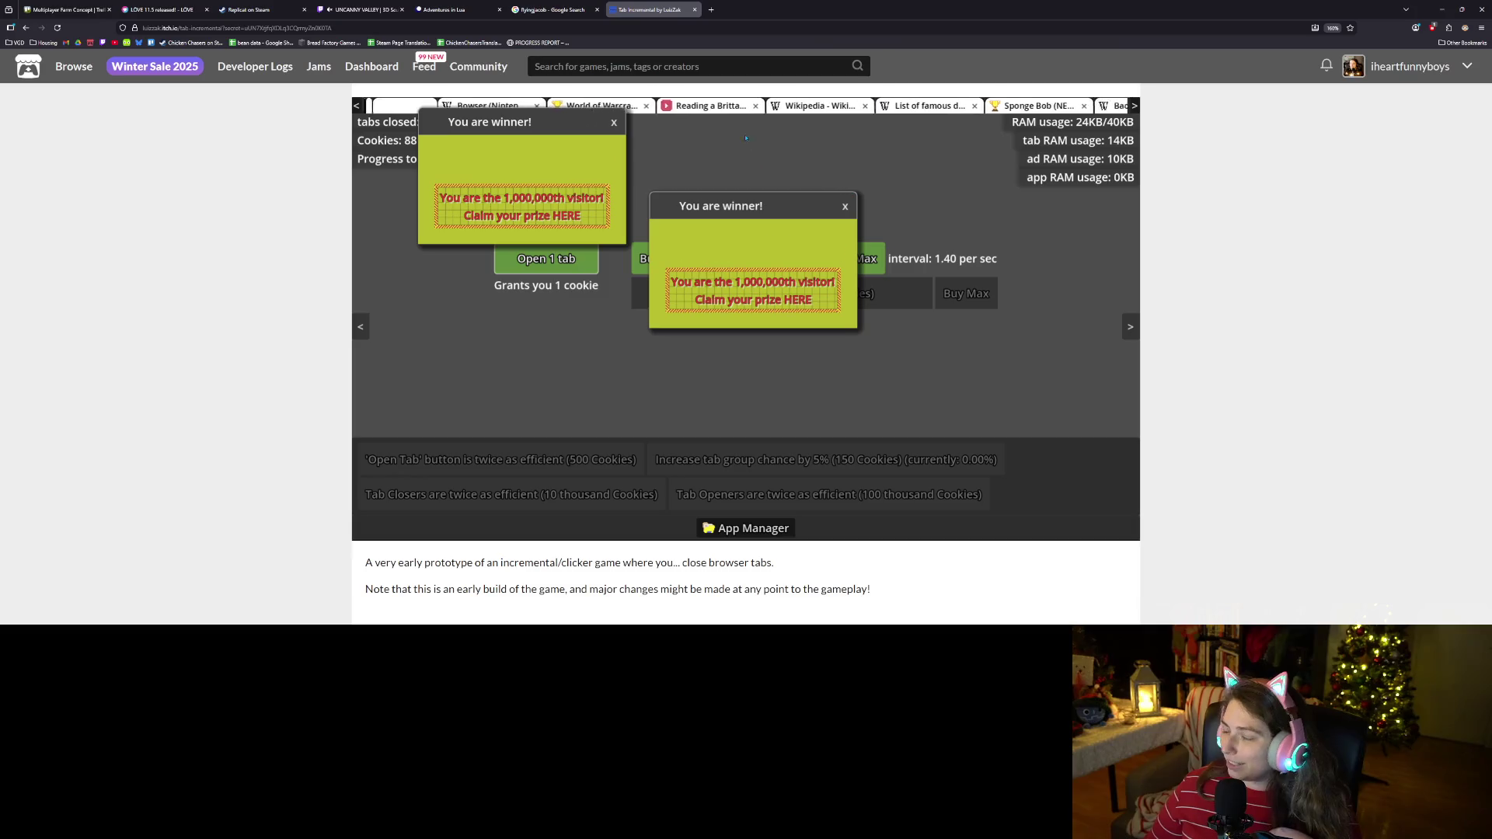
pyautogui.click(615, 122)
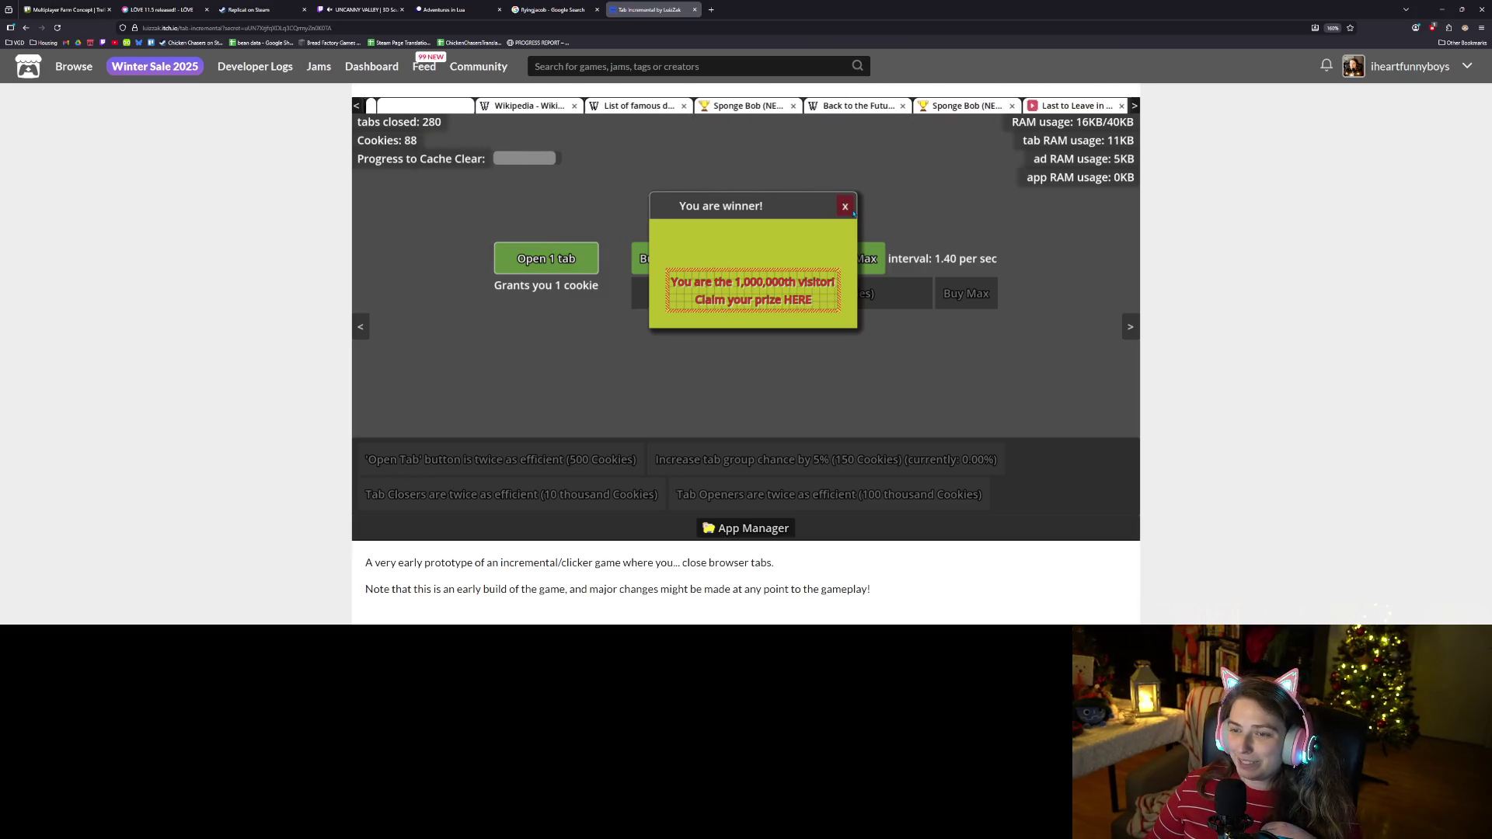
pyautogui.click(852, 212)
pyautogui.click(561, 259)
pyautogui.click(561, 259)
pyautogui.click(561, 259)
pyautogui.click(562, 258)
pyautogui.click(561, 259)
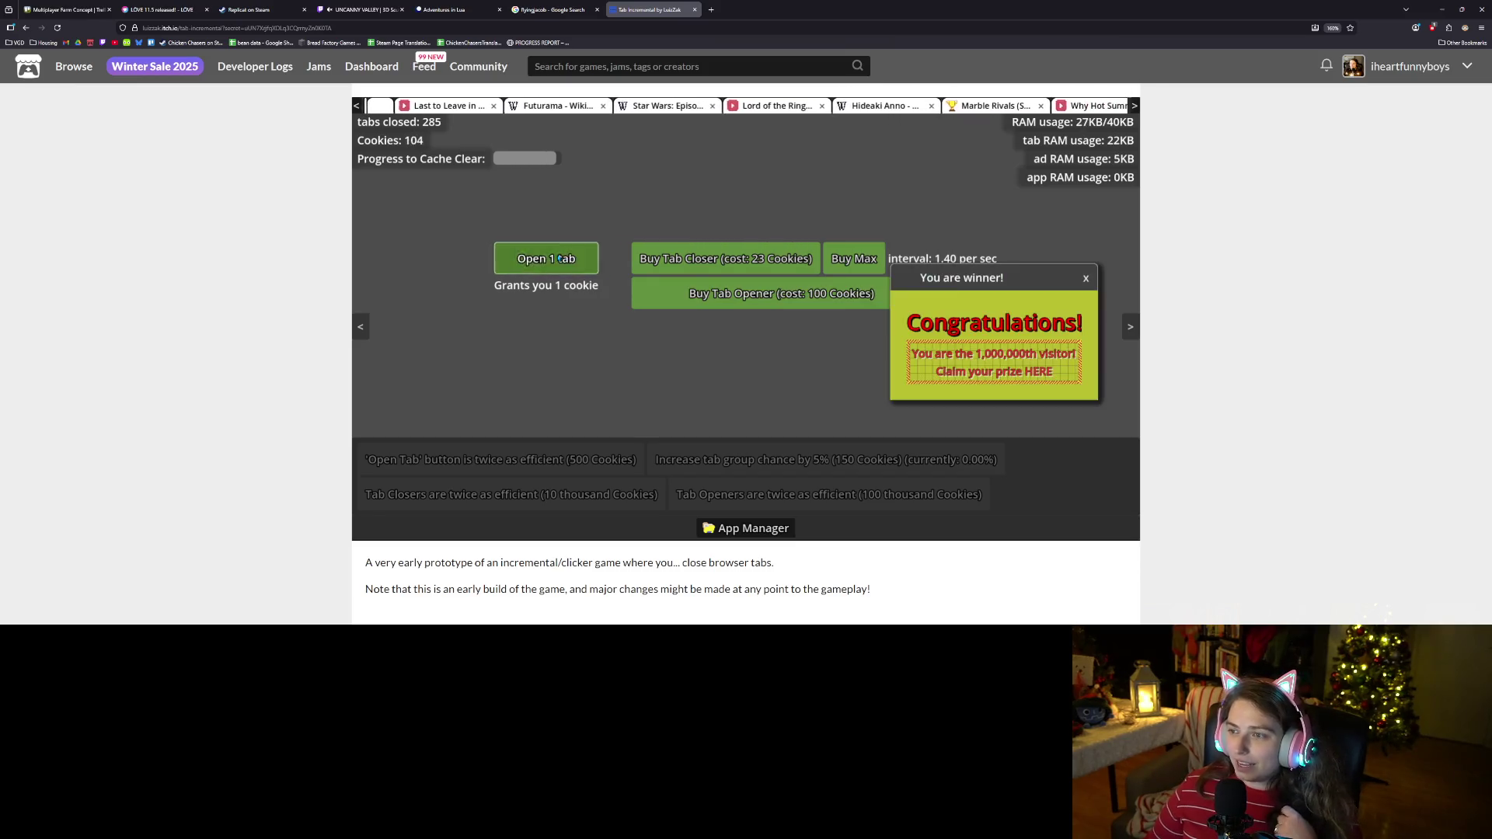
pyautogui.click(743, 300)
pyautogui.click(1087, 278)
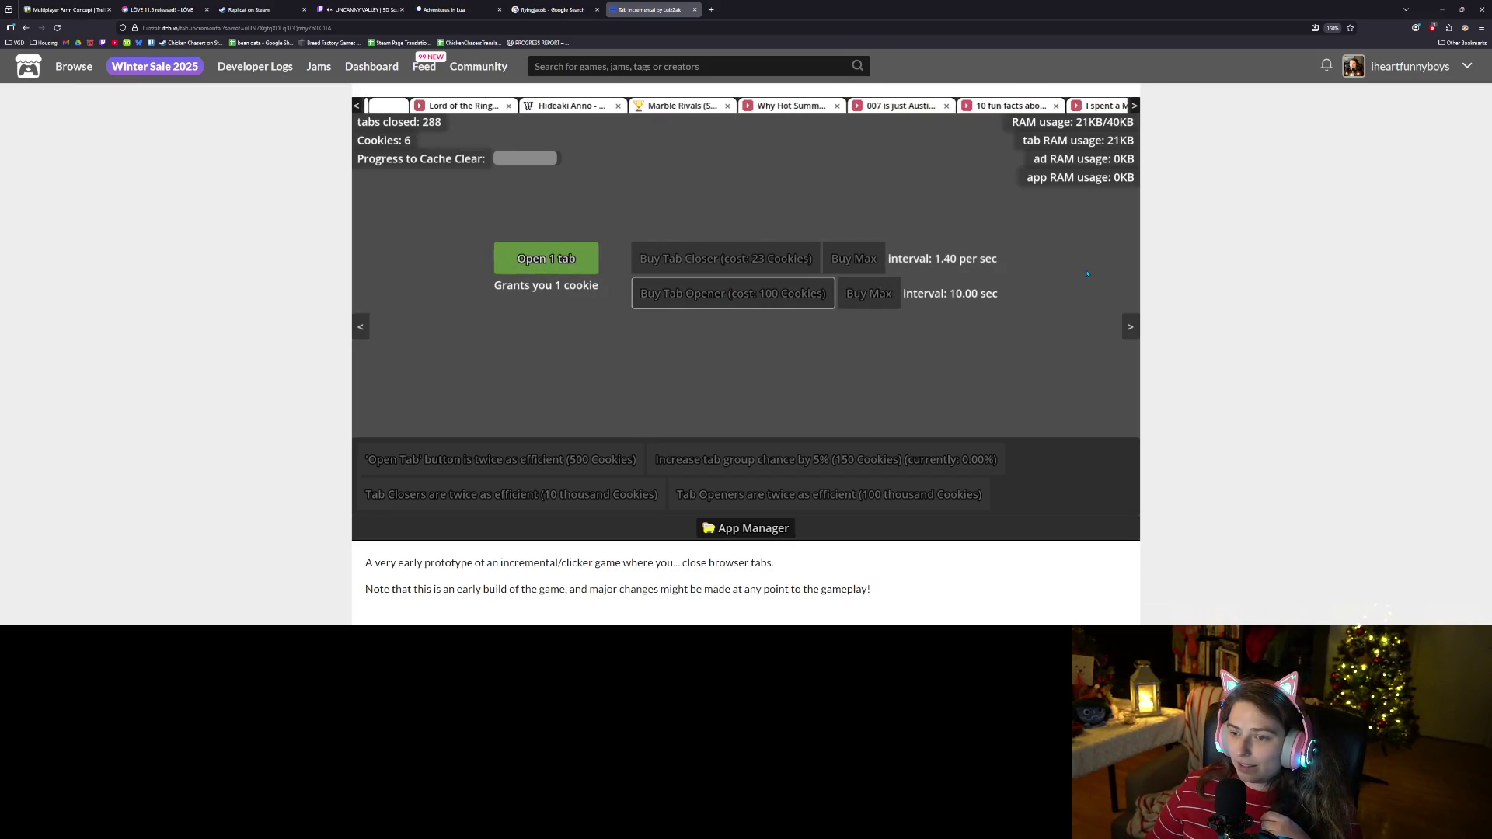
# Earn cookies by opening tabs and close the winner and prize ad popups.
pyautogui.click(1033, 227)
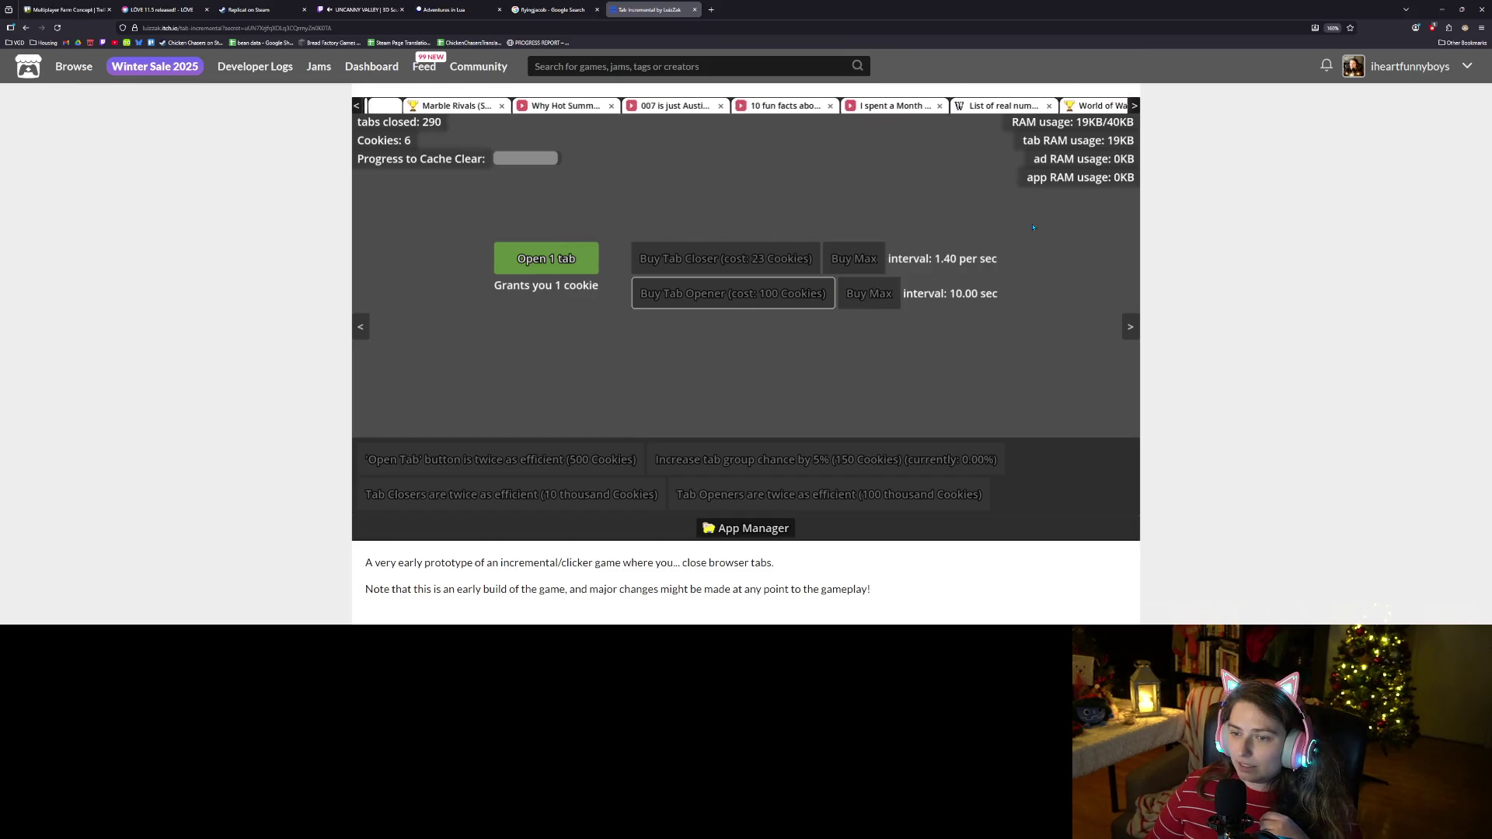
pyautogui.click(586, 265)
pyautogui.click(586, 265)
pyautogui.click(586, 265)
pyautogui.click(587, 266)
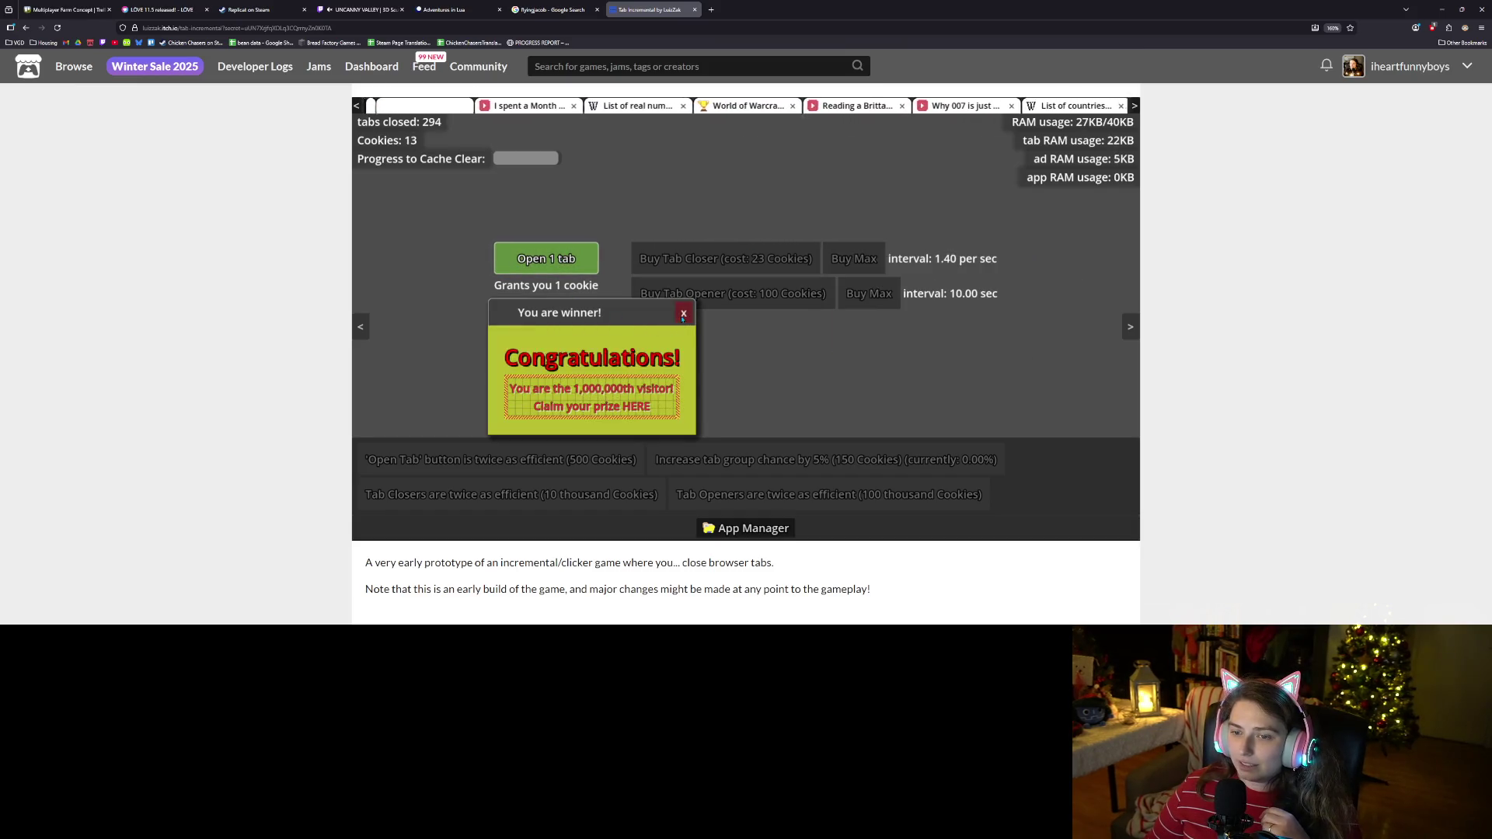
pyautogui.click(684, 315)
pyautogui.click(922, 302)
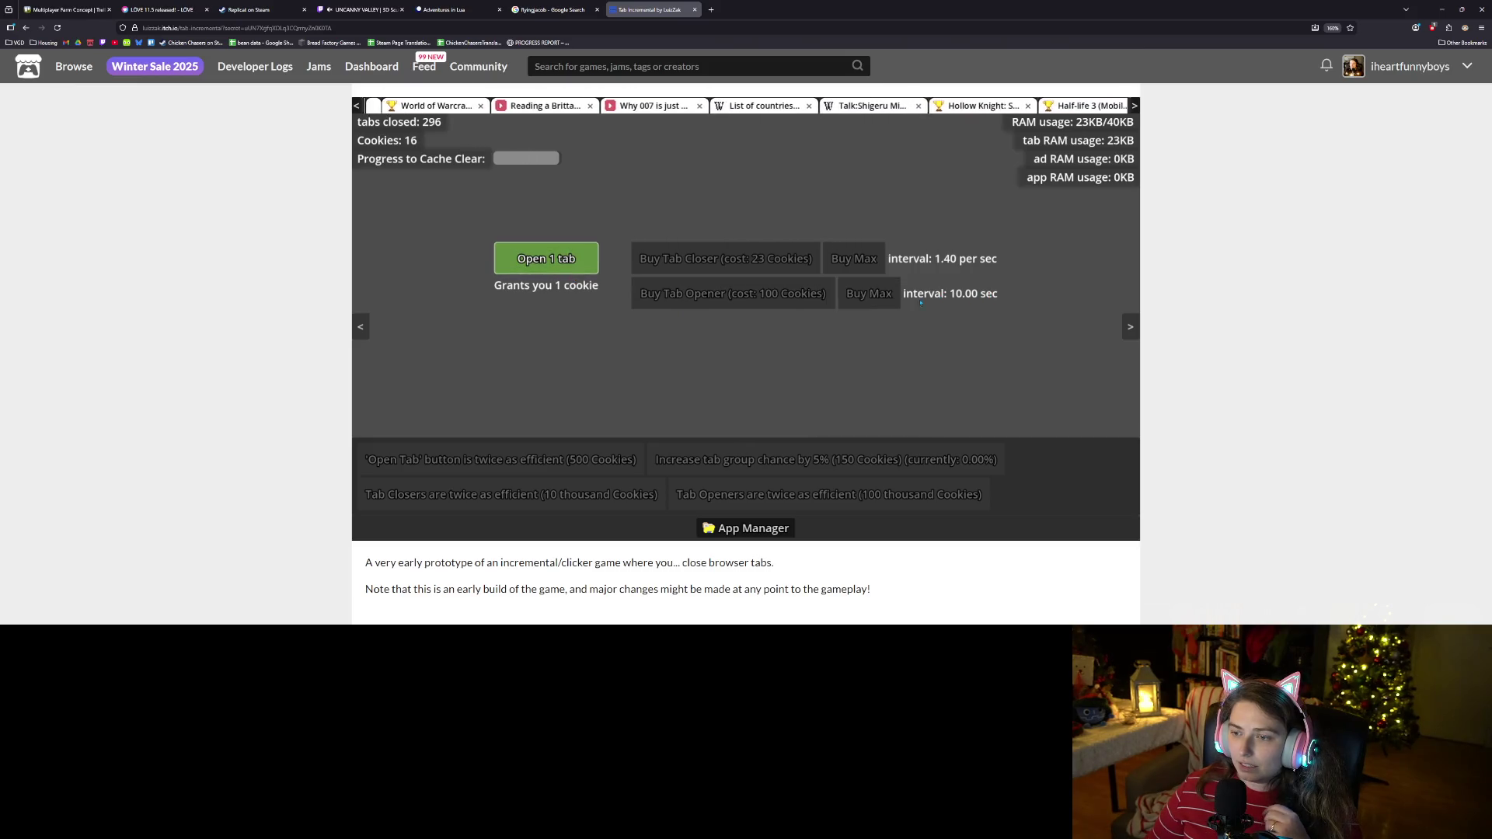
# Earn more cookies up to 36, dismiss the new prize ads, and open App Manager.
pyautogui.click(512, 254)
pyautogui.click(512, 254)
pyautogui.click(512, 253)
pyautogui.click(512, 254)
pyautogui.click(513, 253)
pyautogui.click(512, 253)
pyautogui.click(512, 253)
pyautogui.click(512, 253)
pyautogui.click(512, 254)
pyautogui.click(515, 256)
pyautogui.click(518, 261)
pyautogui.click(520, 264)
pyautogui.click(520, 264)
pyautogui.click(979, 239)
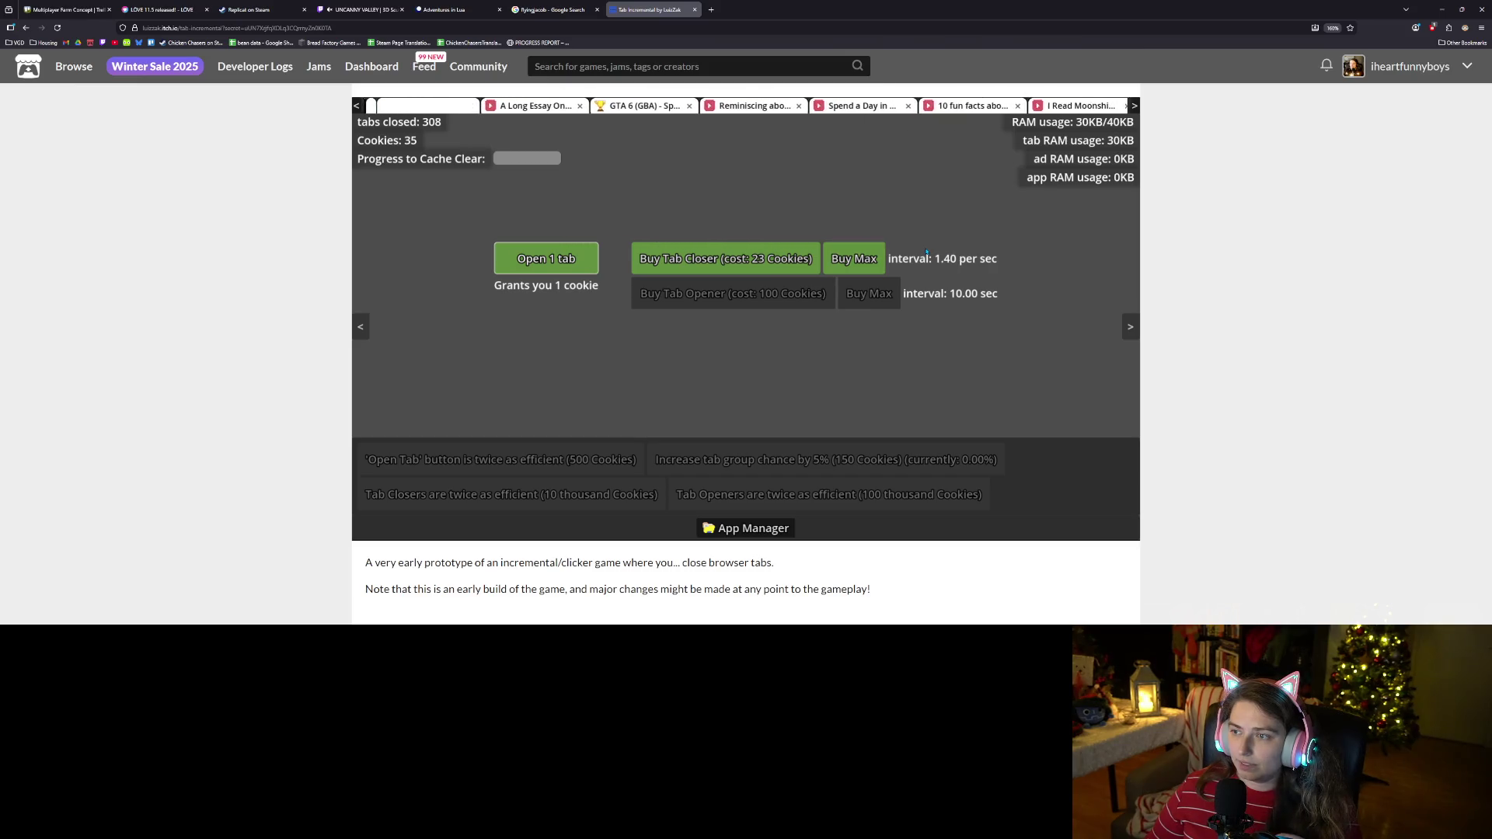
pyautogui.click(607, 386)
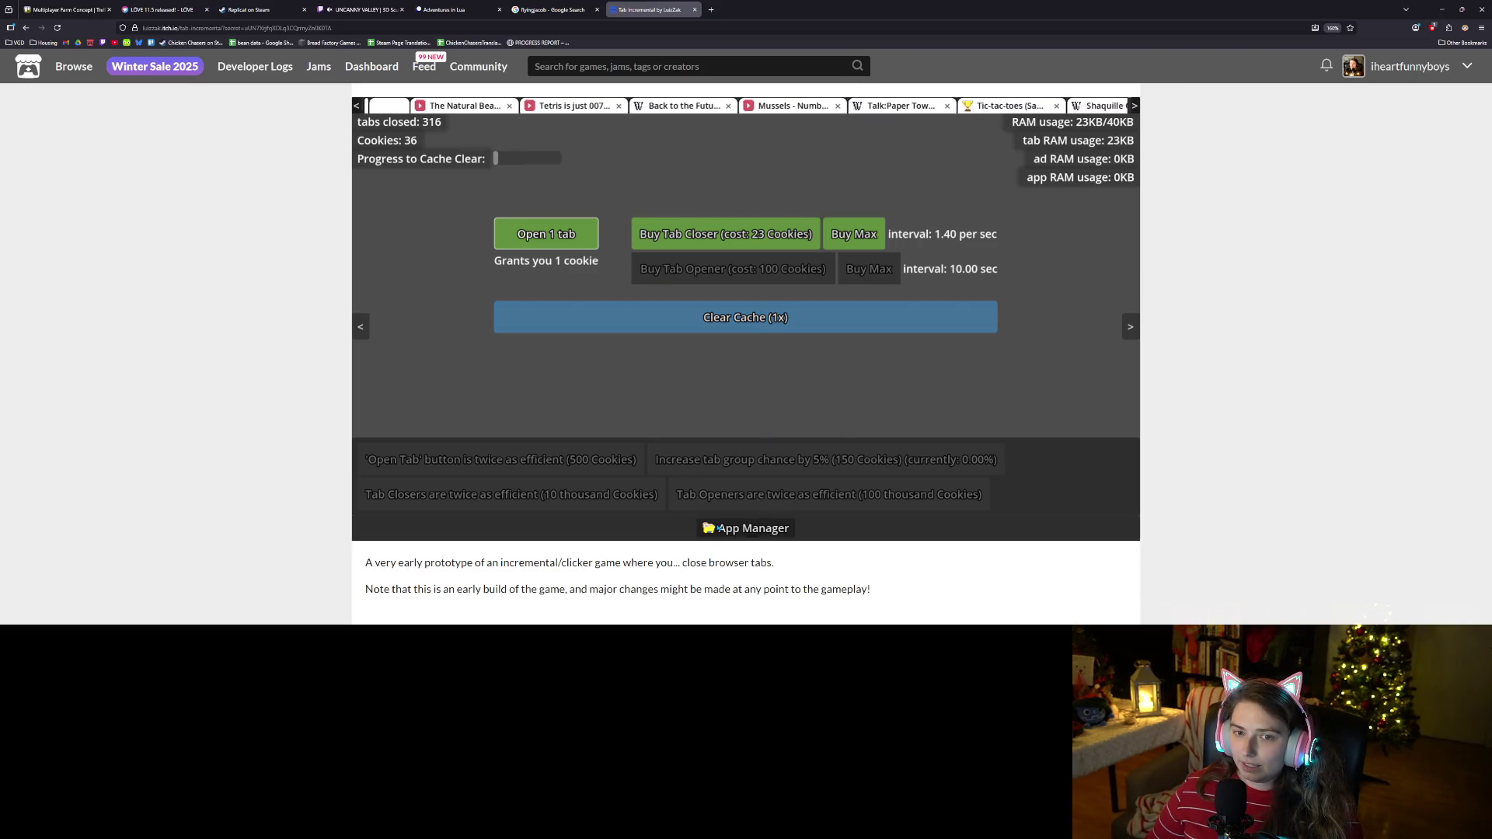
pyautogui.click(751, 530)
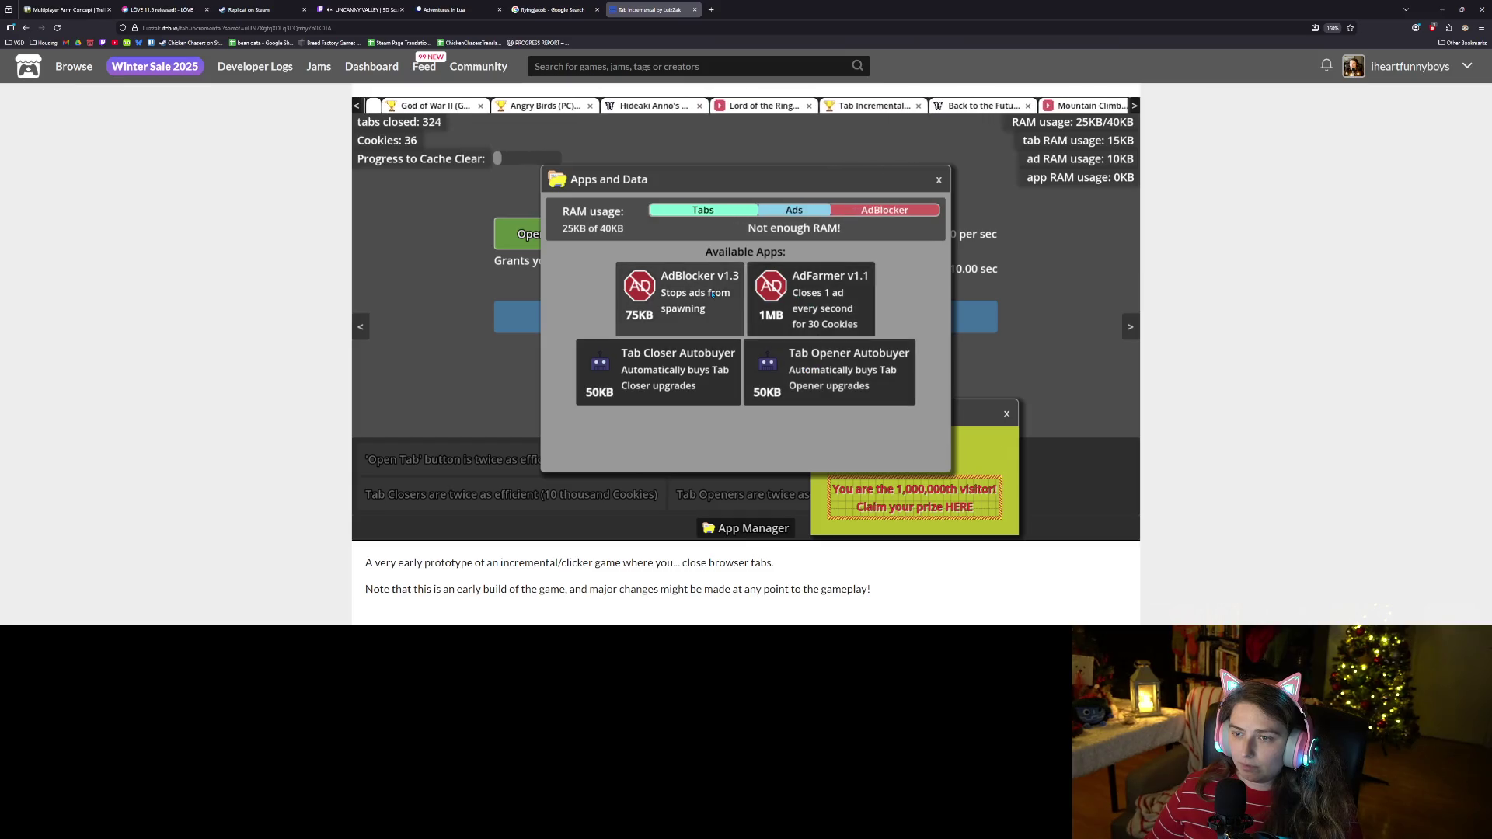
# Close Apps and Data, dismiss the winner ads, browse the app list again, then close it.
pyautogui.click(938, 181)
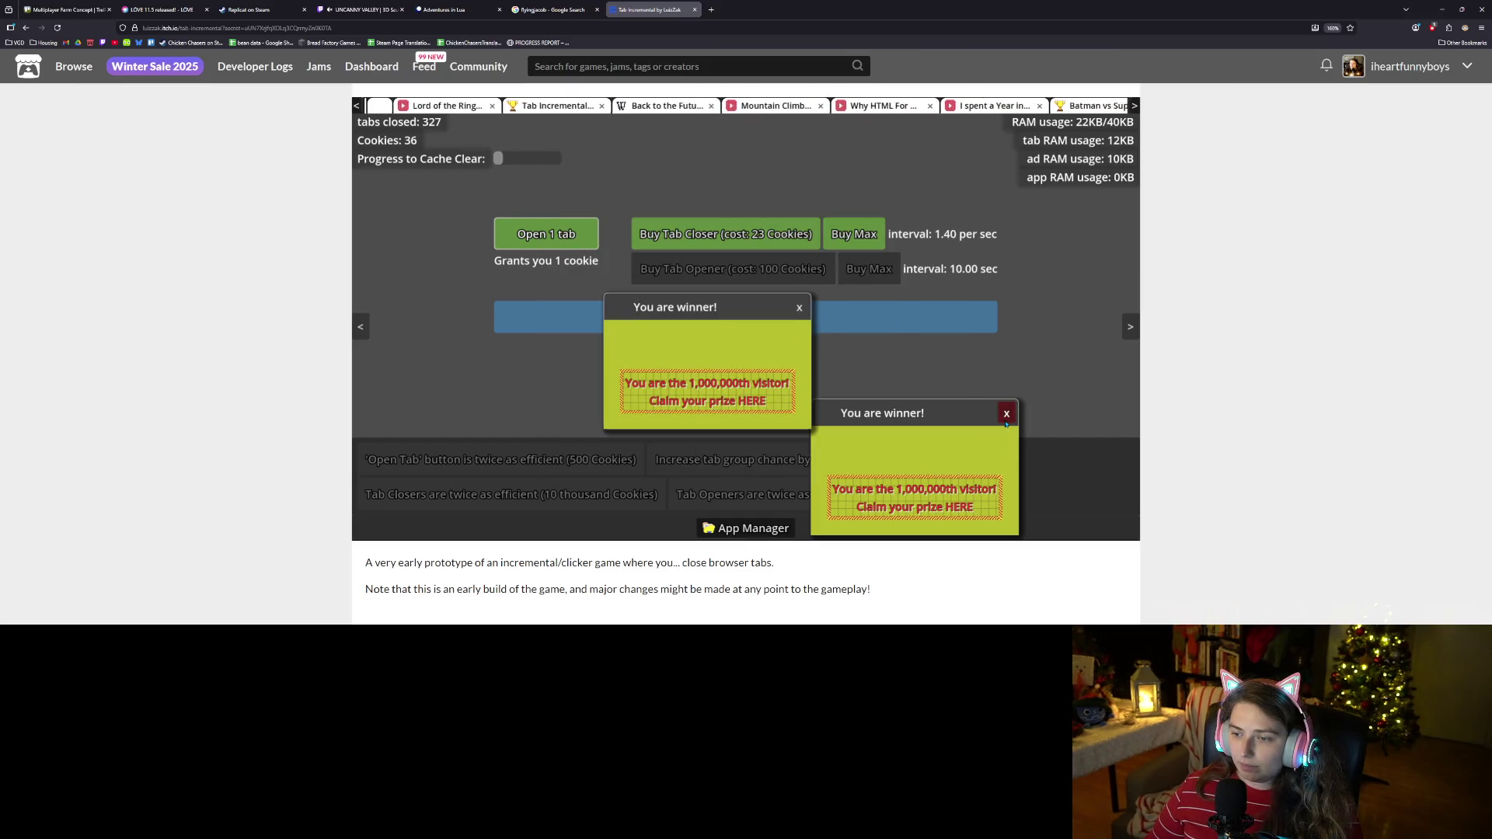
pyautogui.click(1007, 413)
pyautogui.click(798, 308)
pyautogui.click(744, 527)
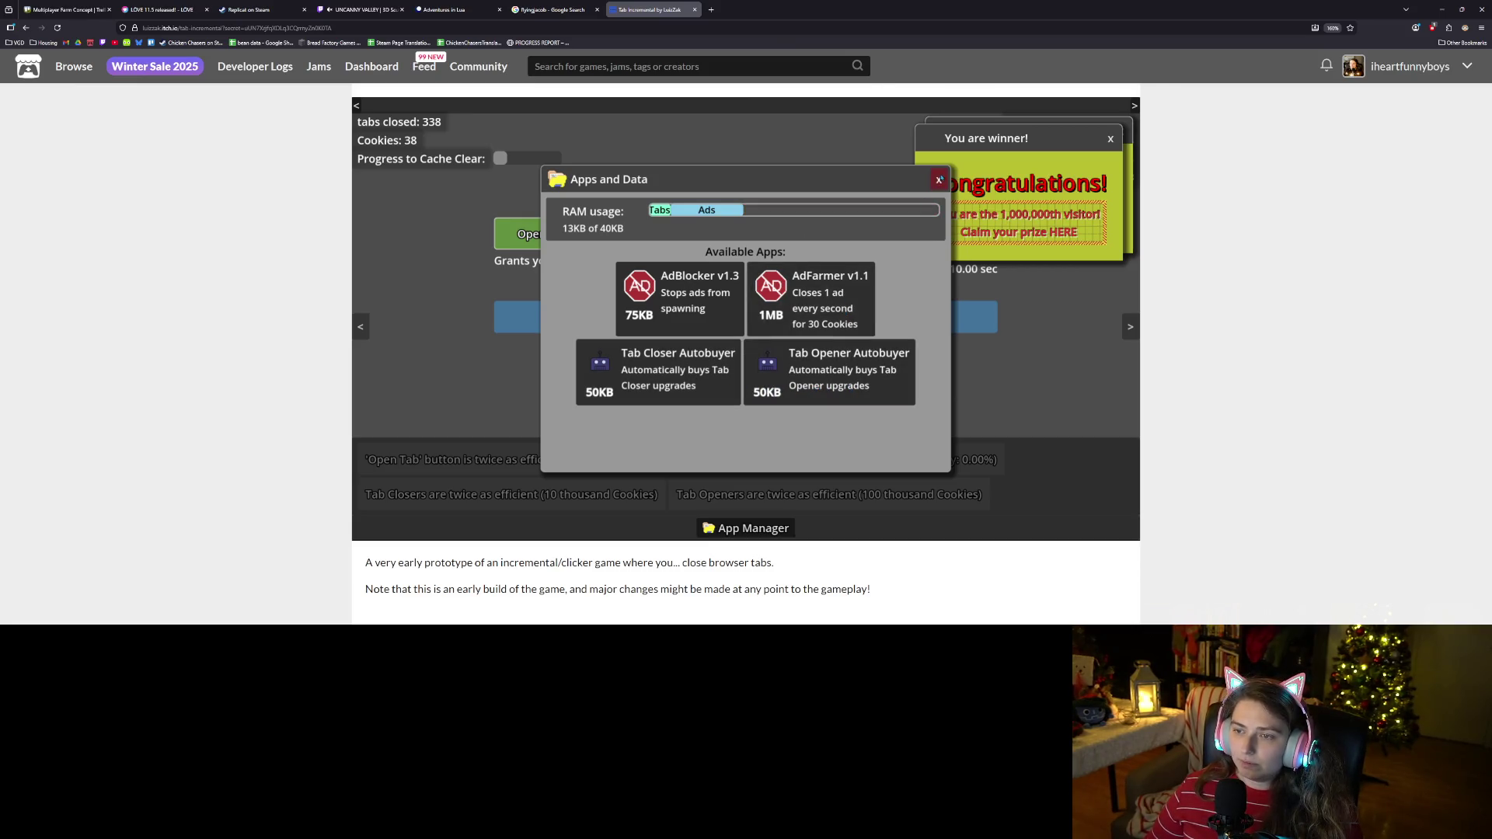
pyautogui.click(939, 180)
pyautogui.click(1122, 132)
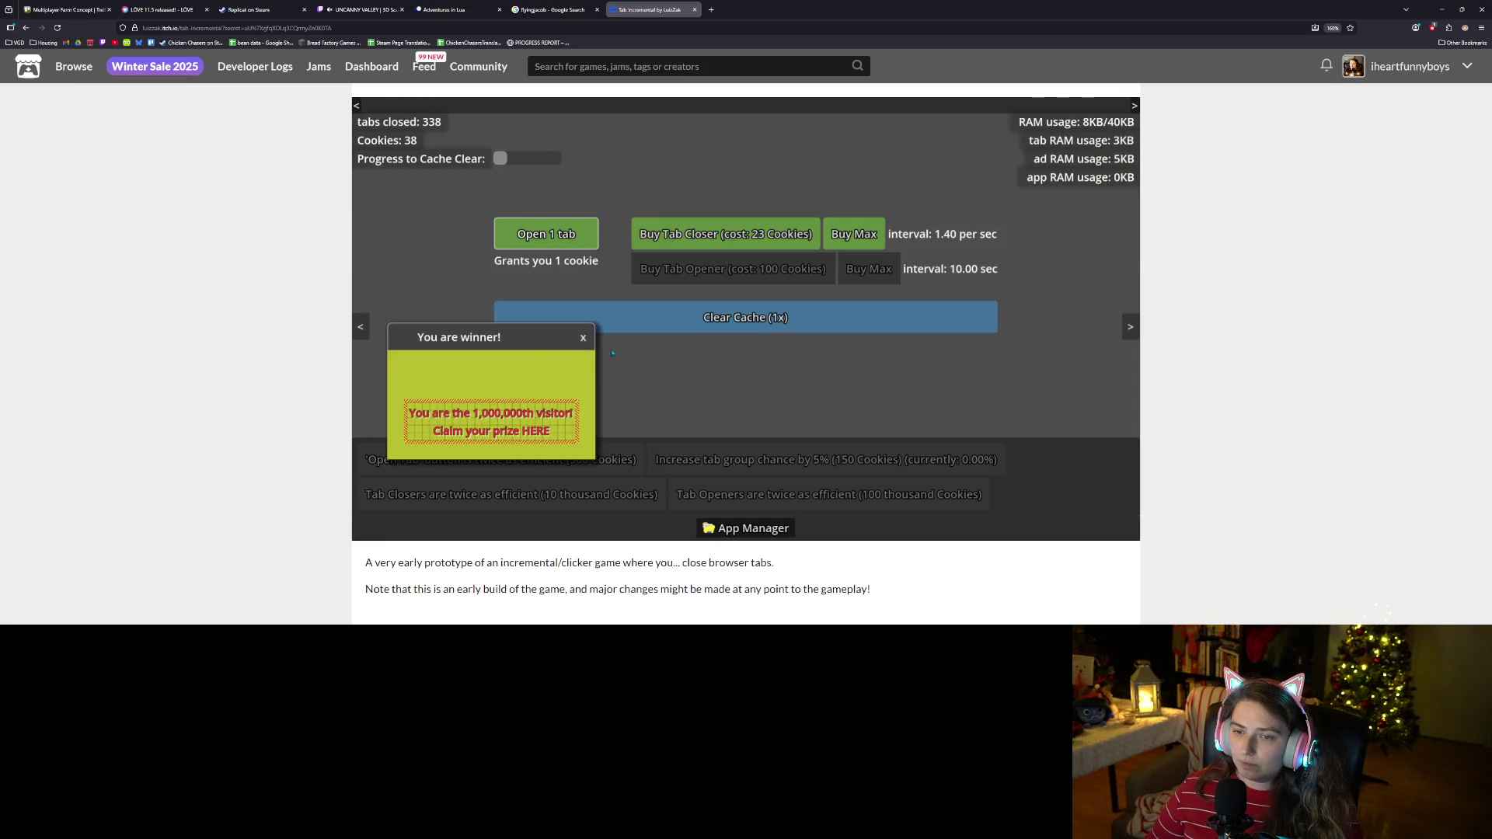
# Dismiss the leftover prize ad and keep opening tabs to earn cookies.
pyautogui.click(583, 340)
pyautogui.click(536, 241)
pyautogui.click(530, 237)
pyautogui.click(529, 236)
pyautogui.click(529, 236)
pyautogui.click(529, 236)
pyautogui.click(531, 235)
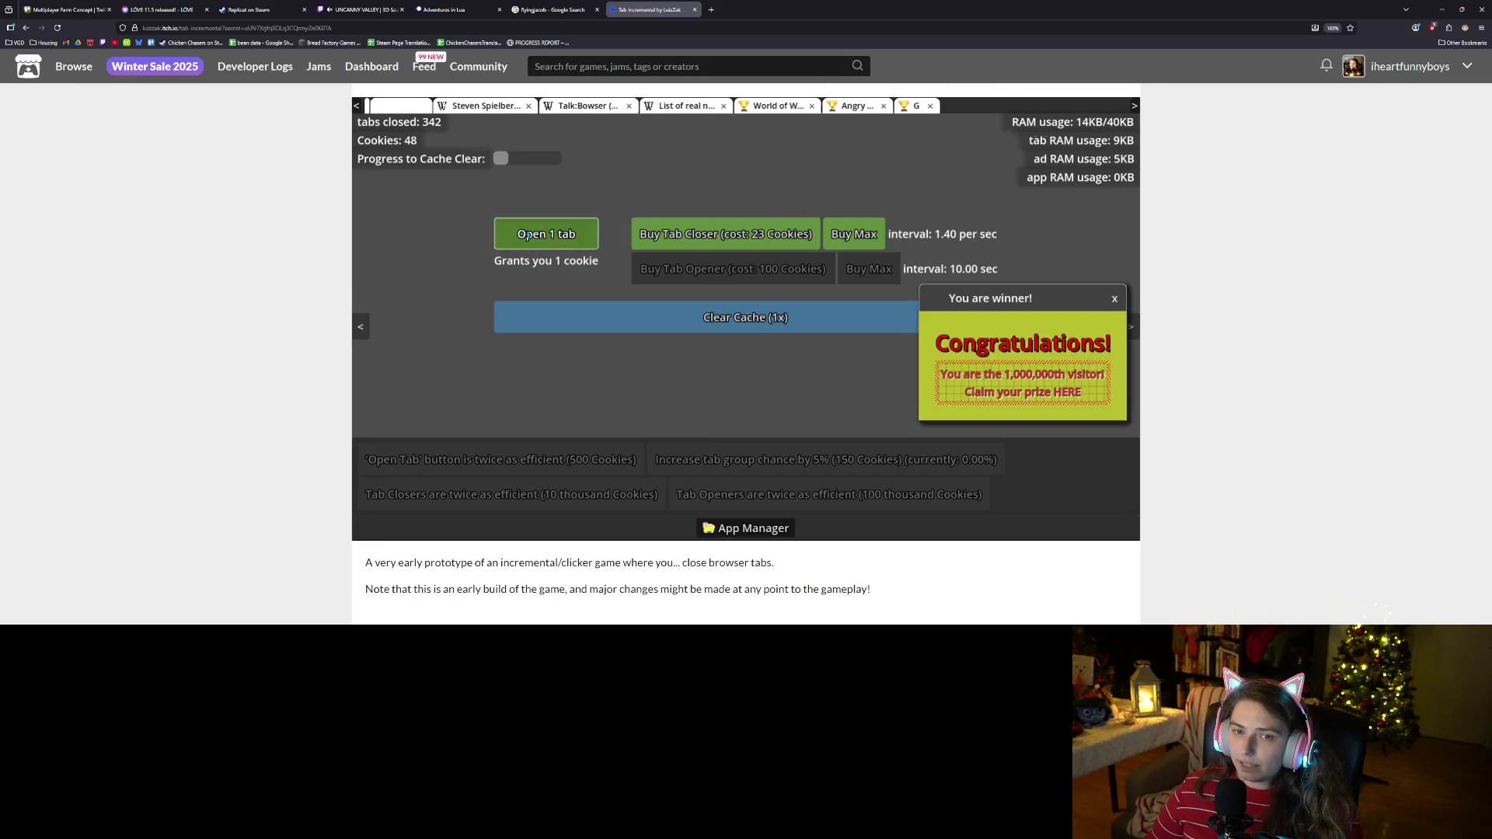
pyautogui.click(532, 236)
pyautogui.click(531, 235)
pyautogui.click(531, 235)
pyautogui.click(531, 236)
pyautogui.click(531, 235)
pyautogui.click(532, 235)
pyautogui.click(532, 235)
pyautogui.click(531, 236)
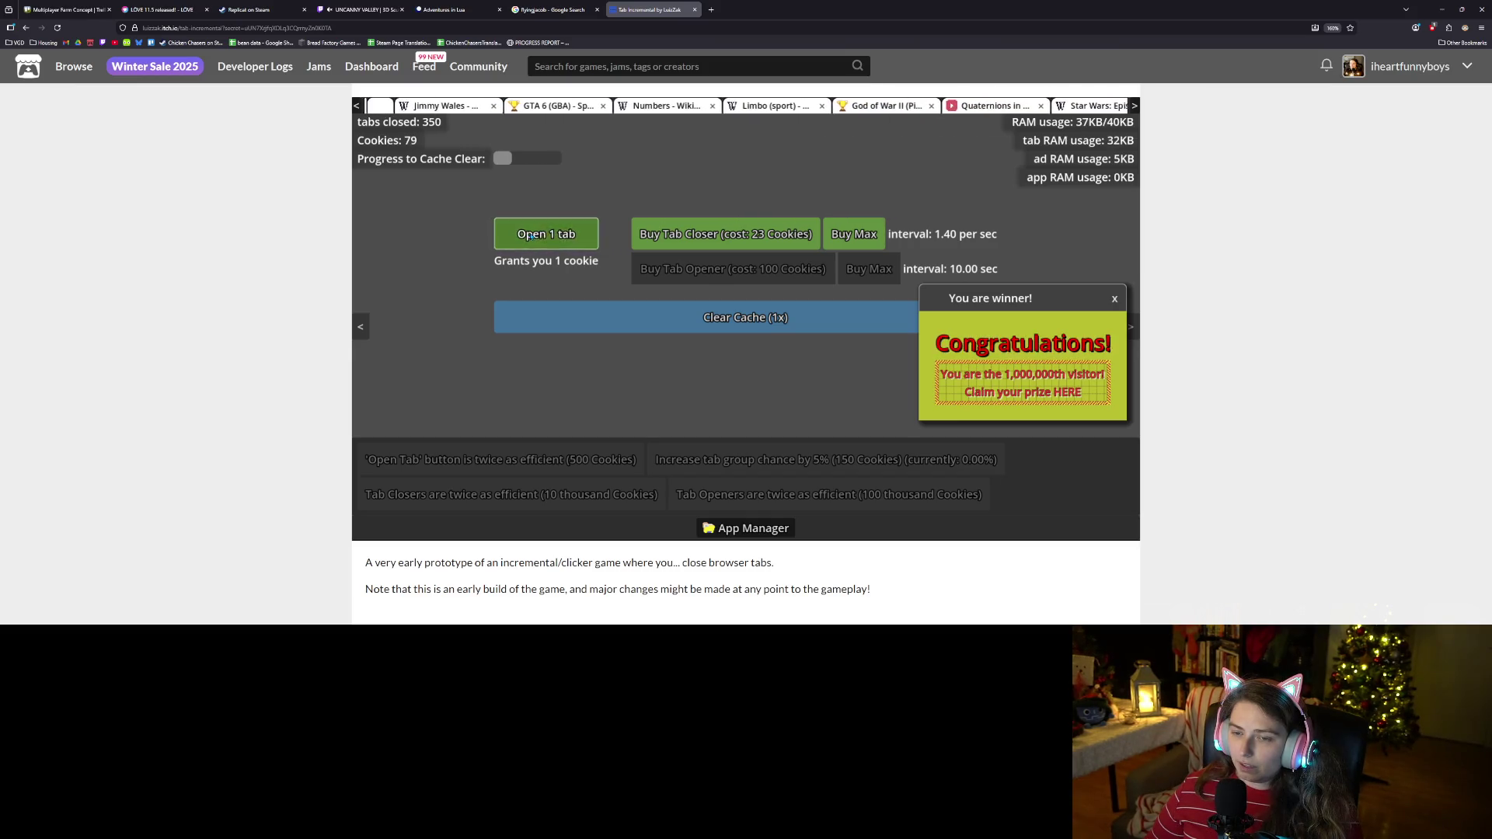
pyautogui.click(531, 236)
pyautogui.click(531, 237)
pyautogui.click(531, 236)
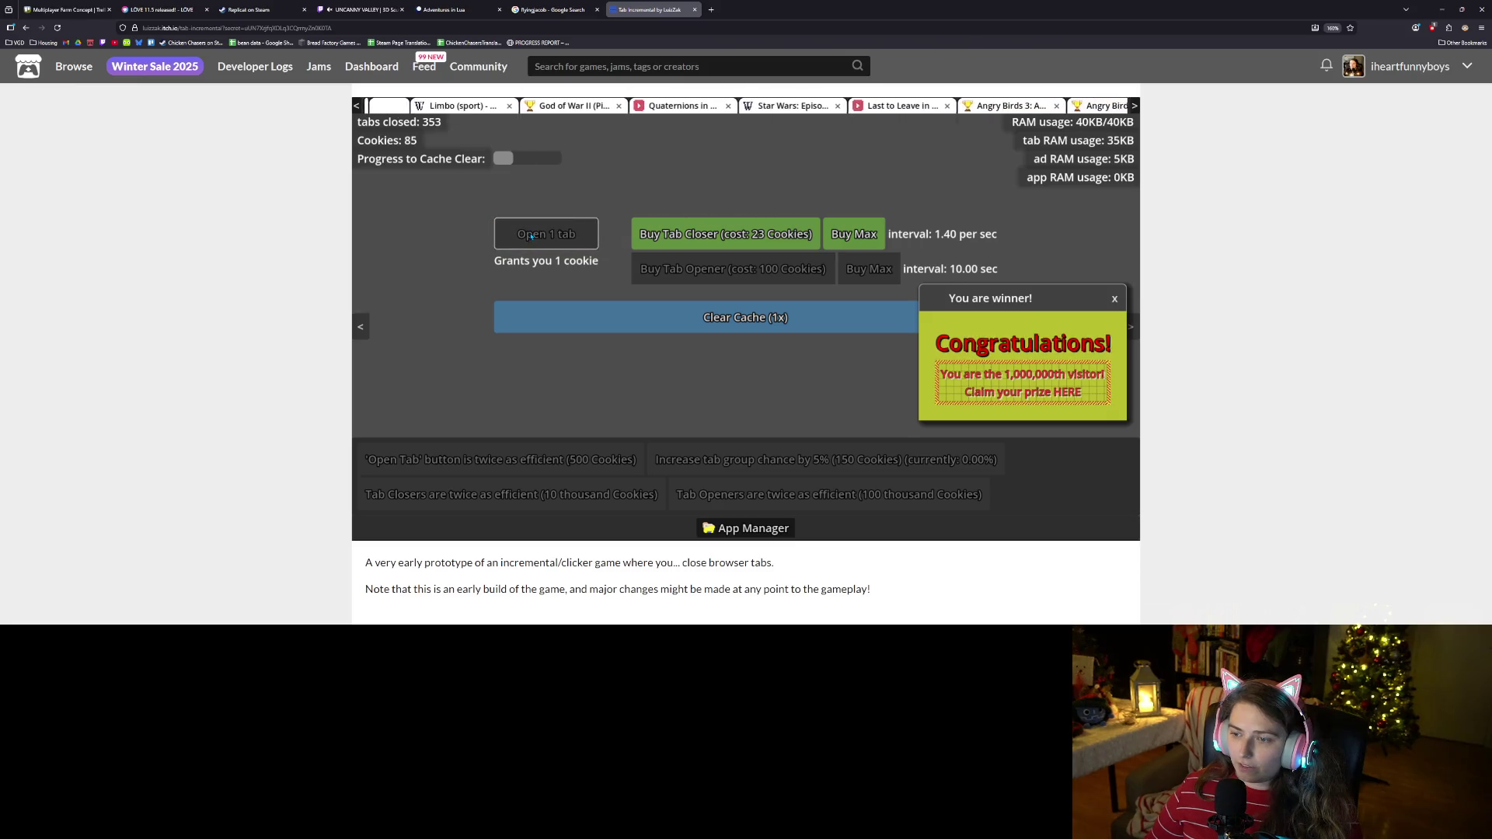
pyautogui.click(531, 236)
pyautogui.click(531, 236)
pyautogui.click(531, 236)
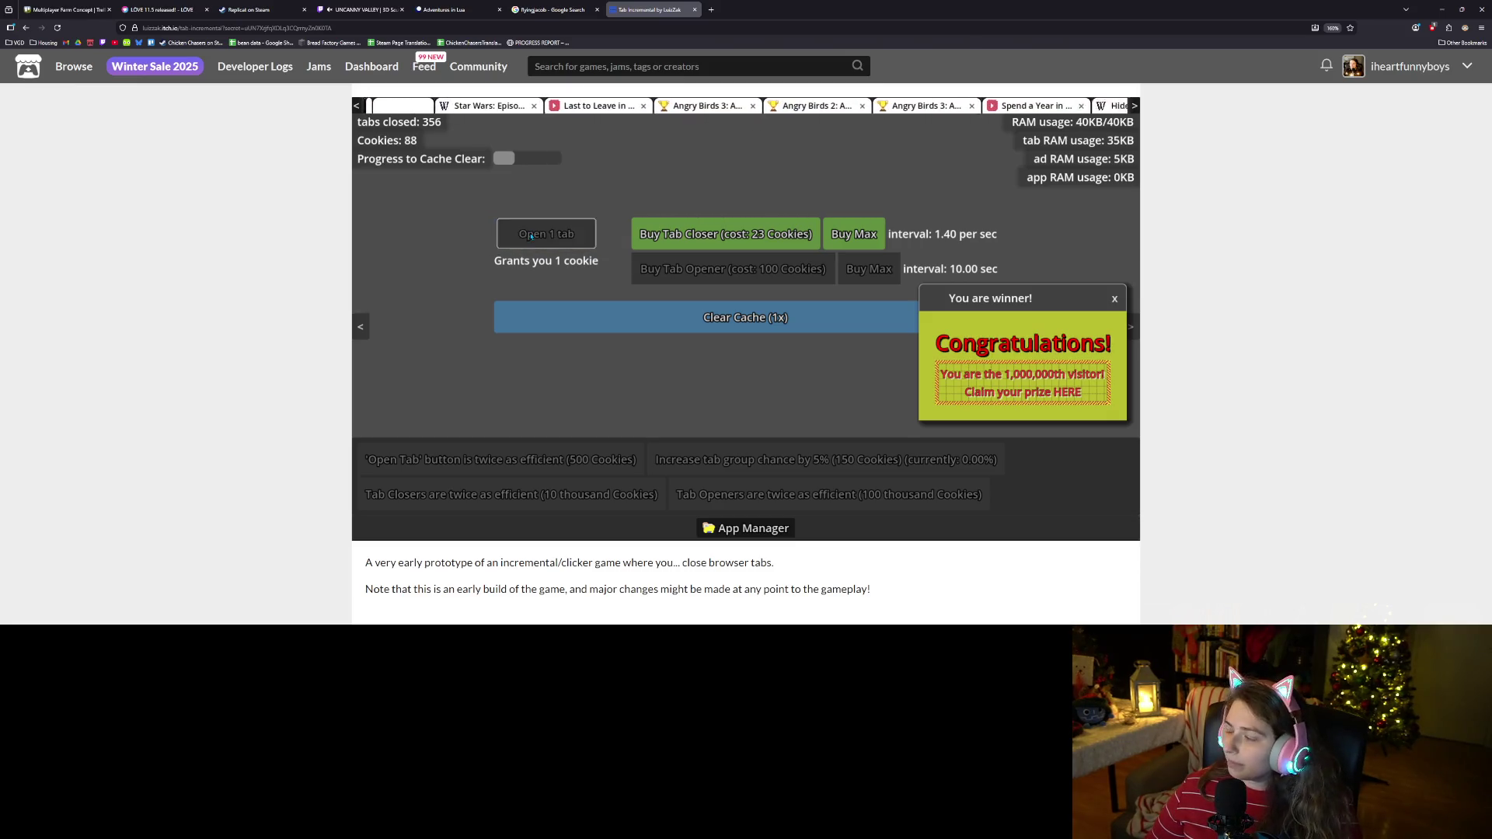
# Claim and dismiss the two prize ads that appear.
pyautogui.click(970, 386)
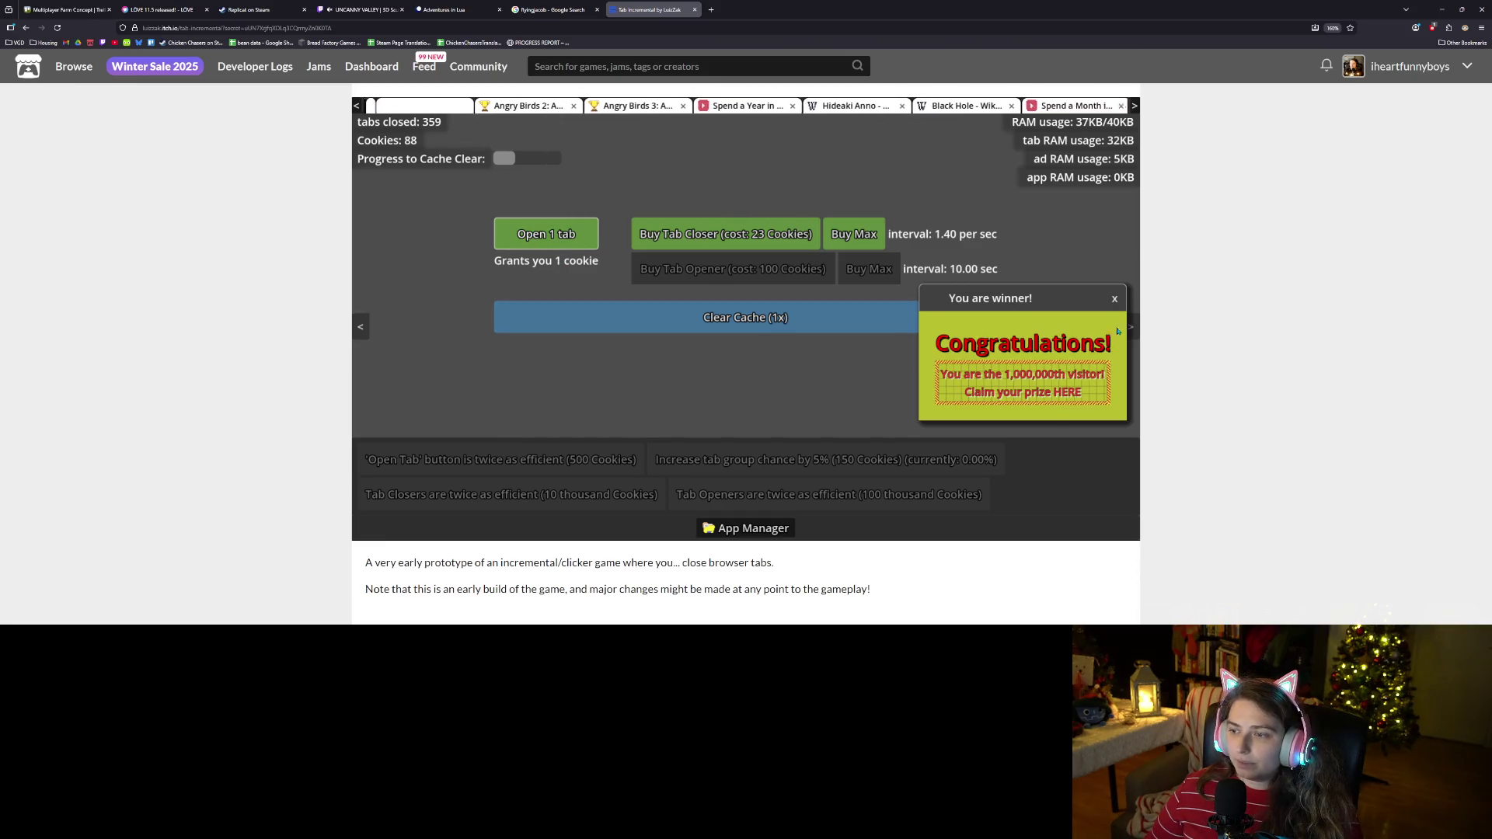
pyautogui.click(1115, 299)
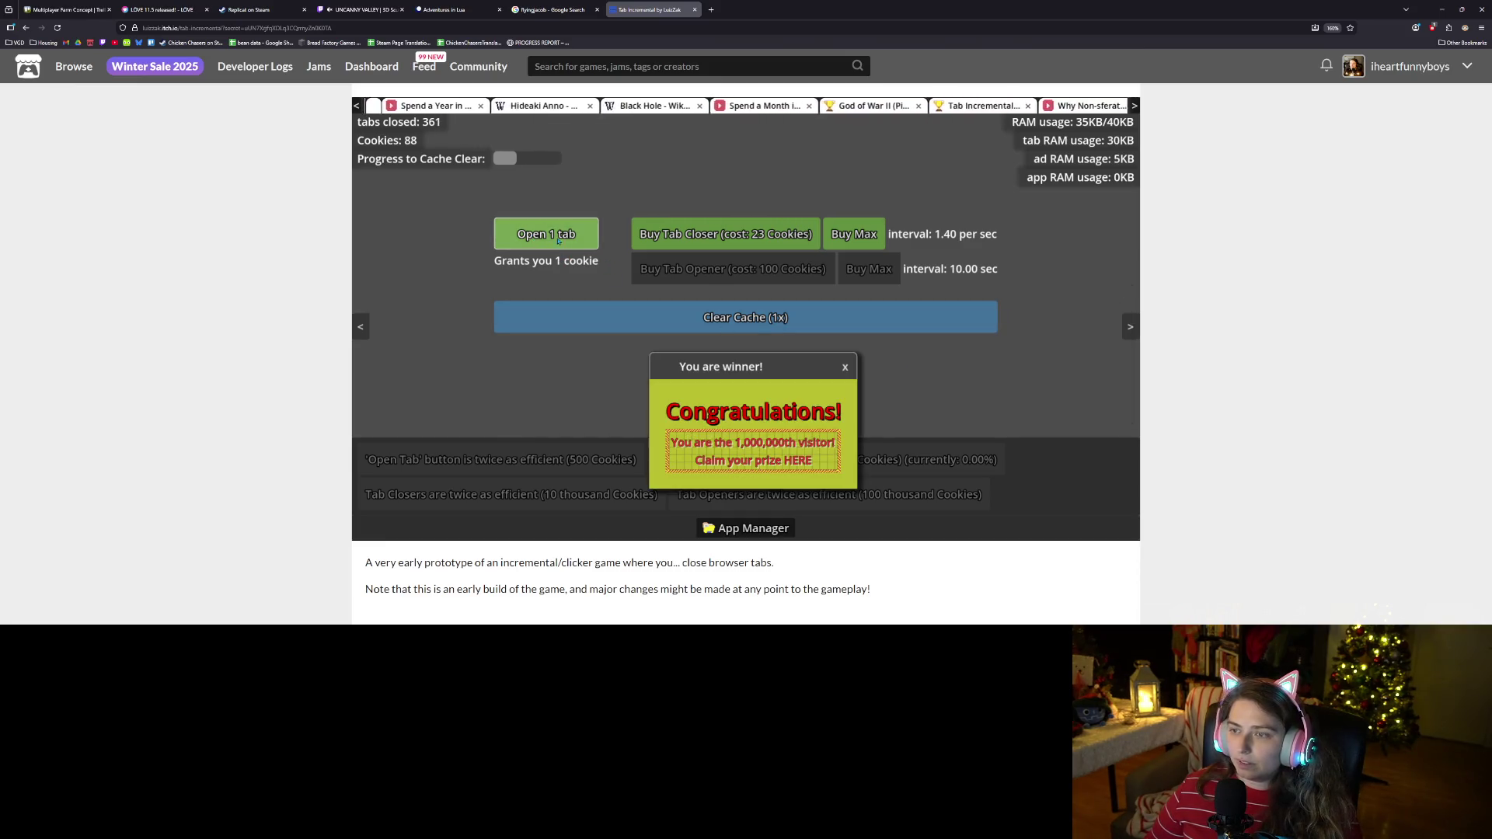
pyautogui.click(752, 455)
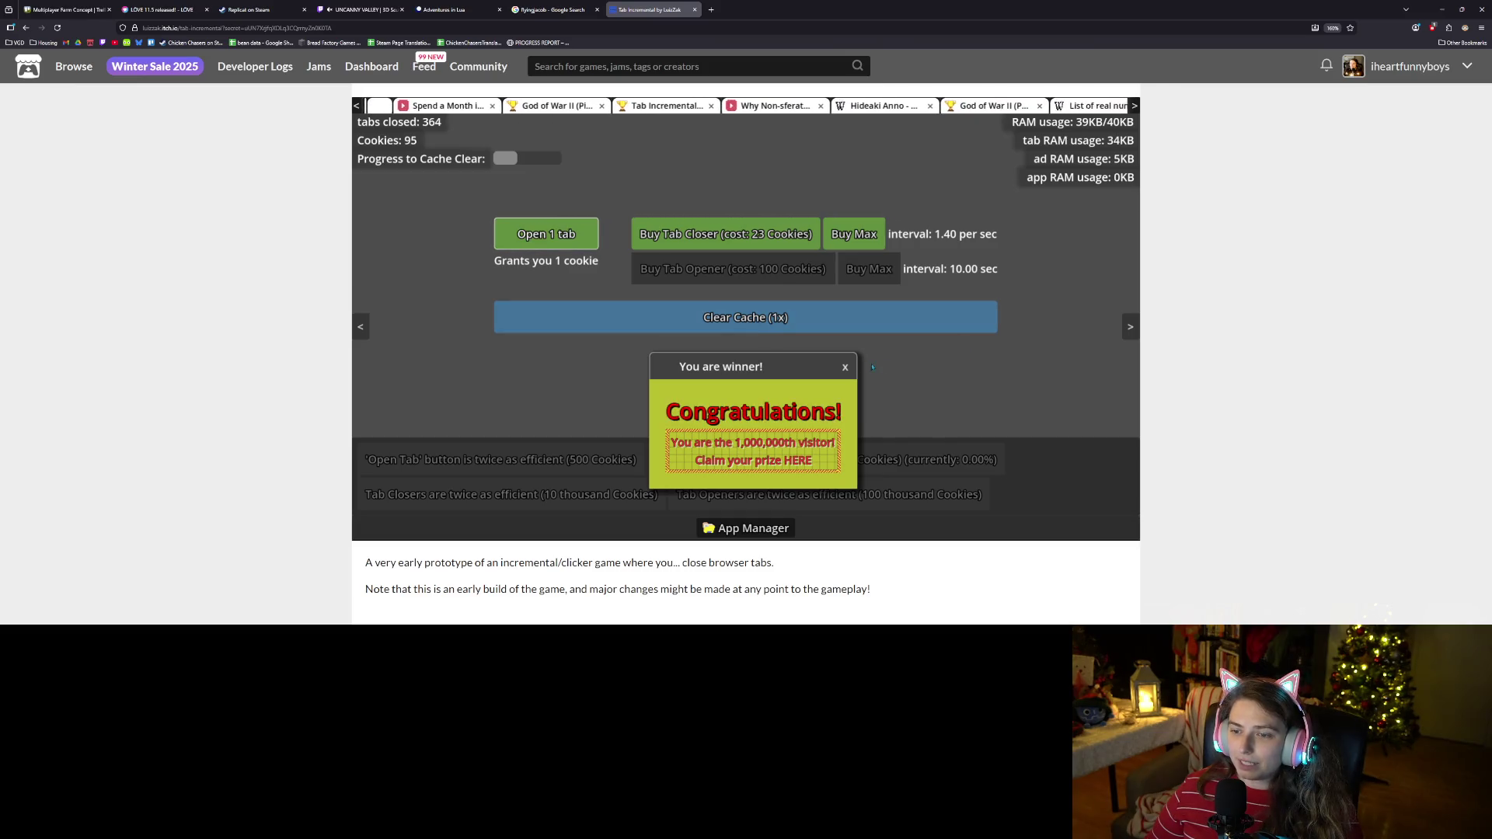
pyautogui.click(844, 367)
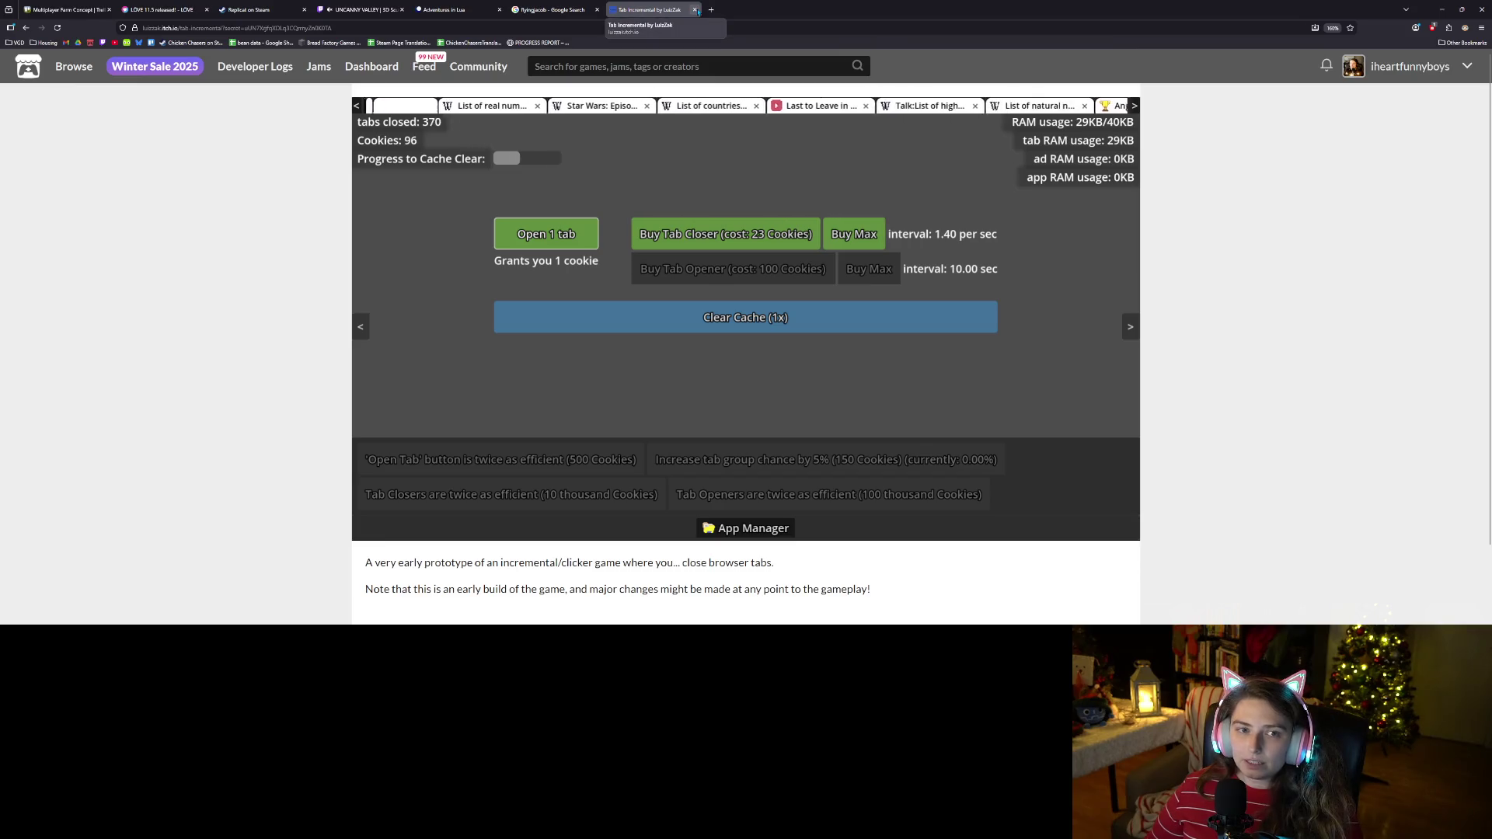
# Expand and collapse the game's More information section, then reload the game page.
pyautogui.scroll(-1, 1191, 388)
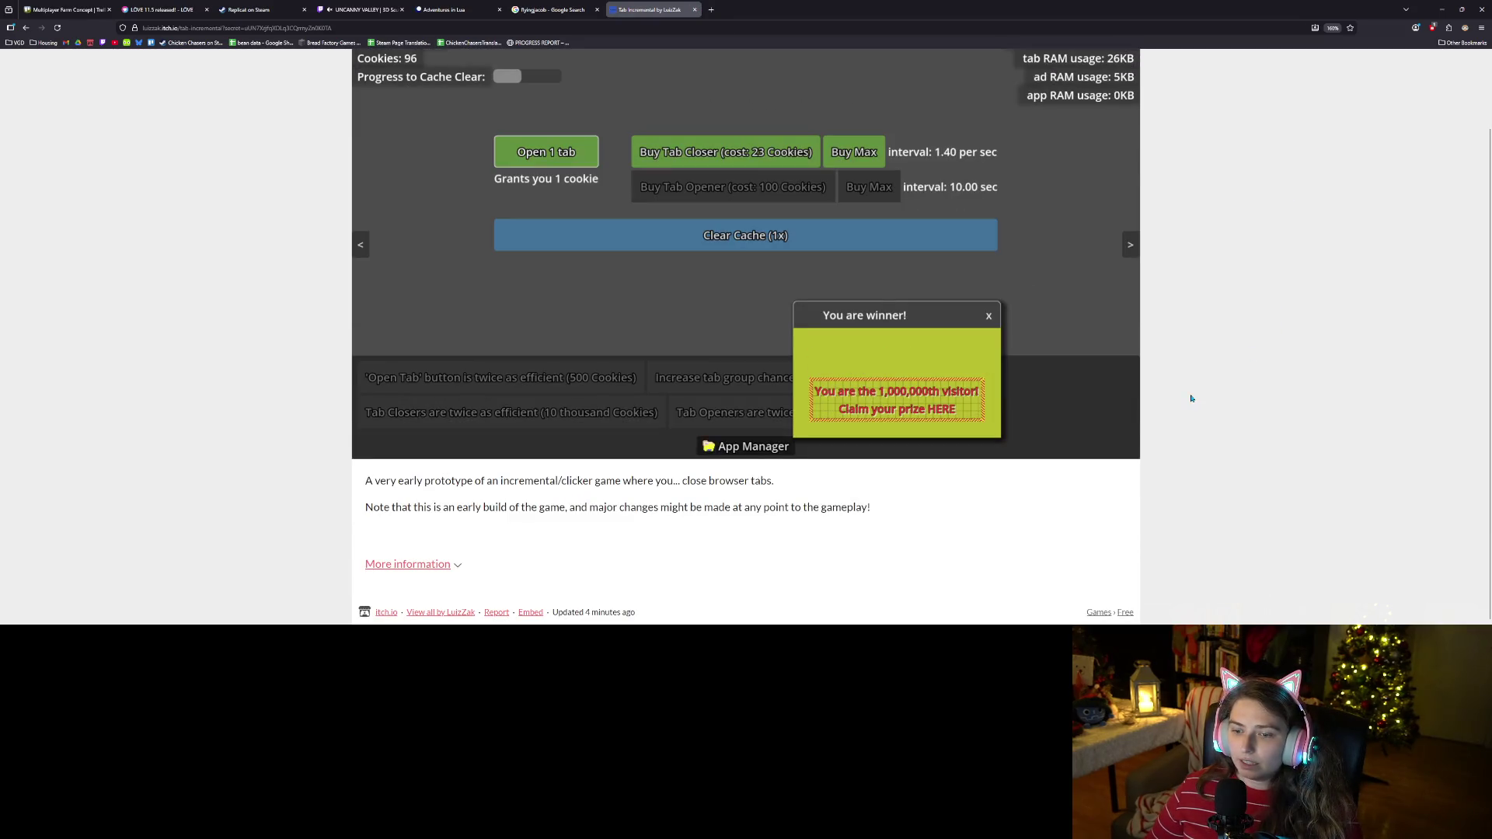
pyautogui.scroll(1, 1205, 419)
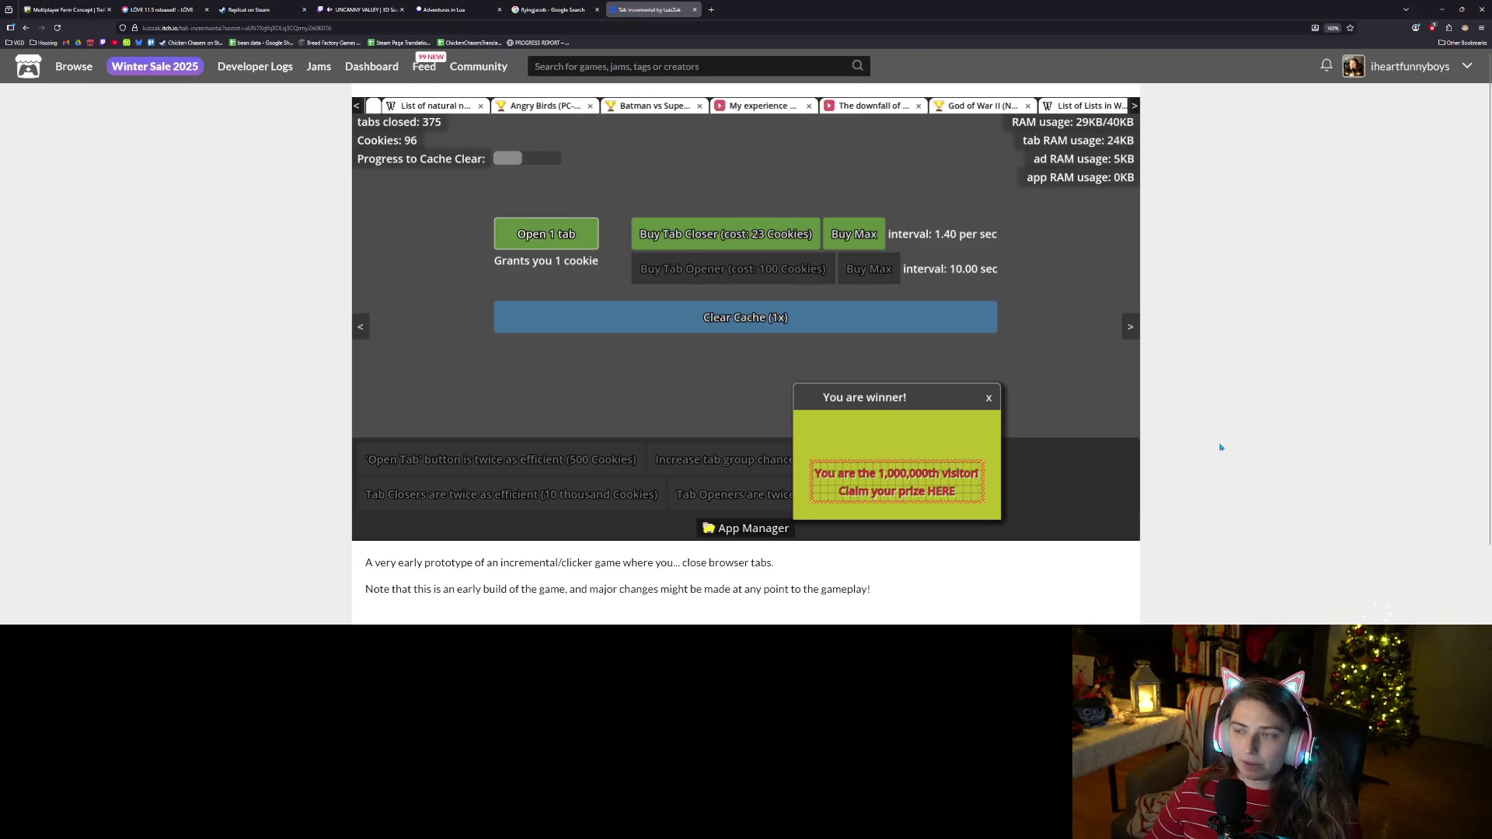
pyautogui.scroll(-1, 1220, 447)
pyautogui.click(457, 568)
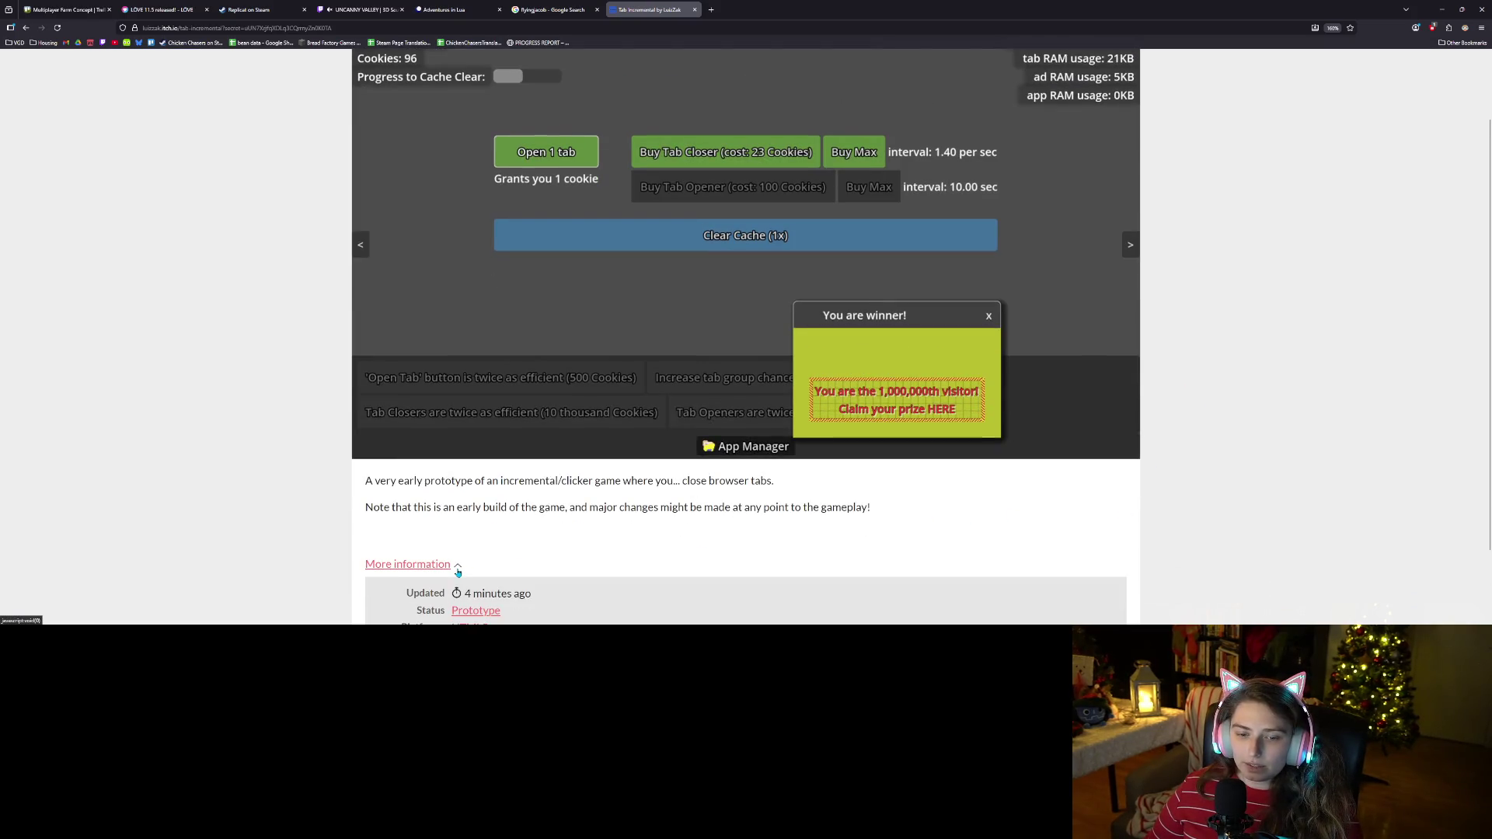
pyautogui.click(457, 568)
pyautogui.scroll(1, 1159, 456)
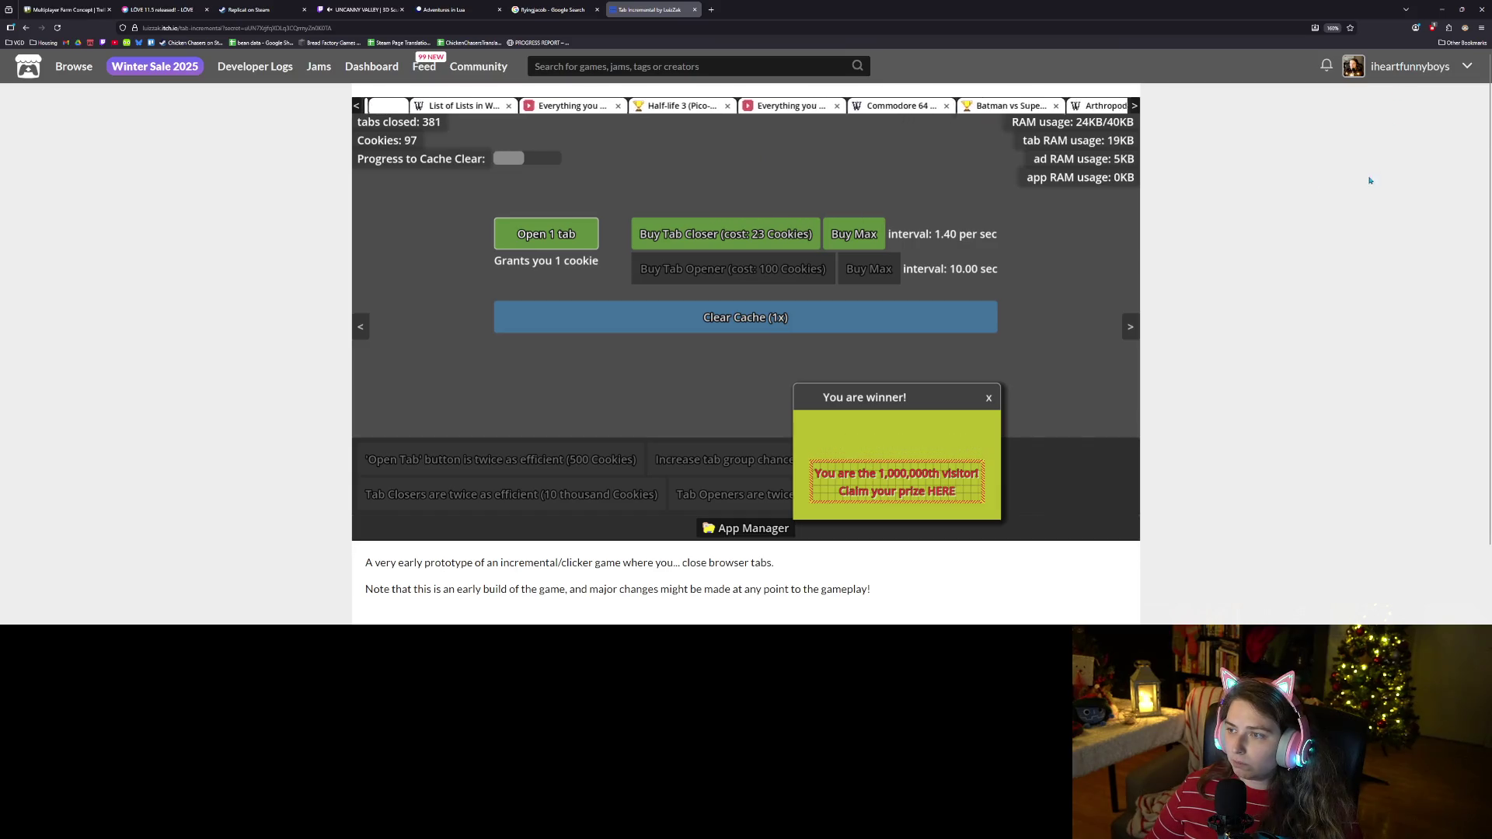
pyautogui.keyDown('ctrl'); pyautogui.scroll(-3, 1270, 406); pyautogui.keyUp('ctrl')
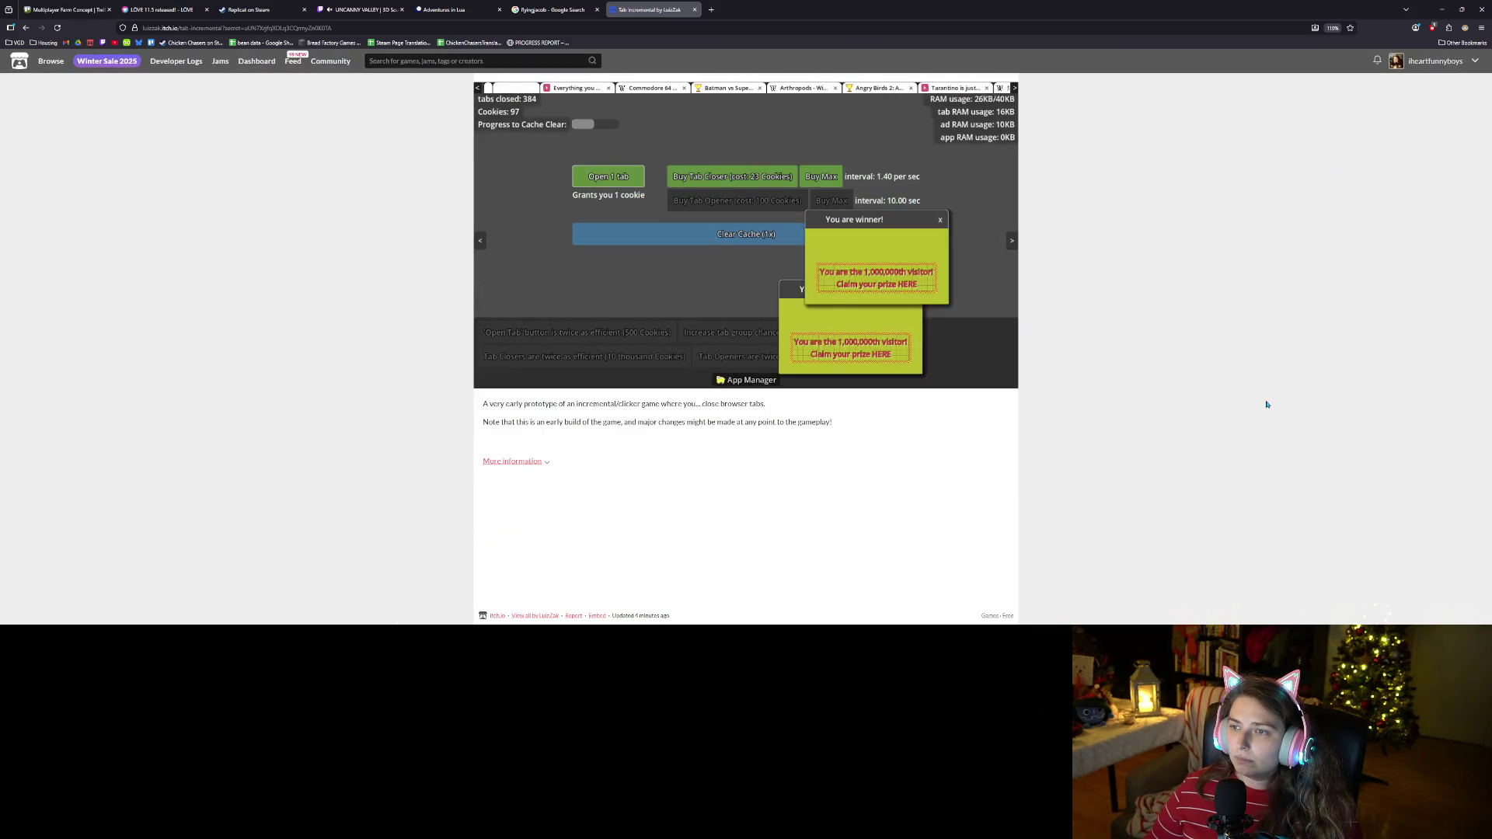
pyautogui.keyDown('ctrl'); pyautogui.scroll(-1, 1266, 373); pyautogui.keyUp('ctrl')
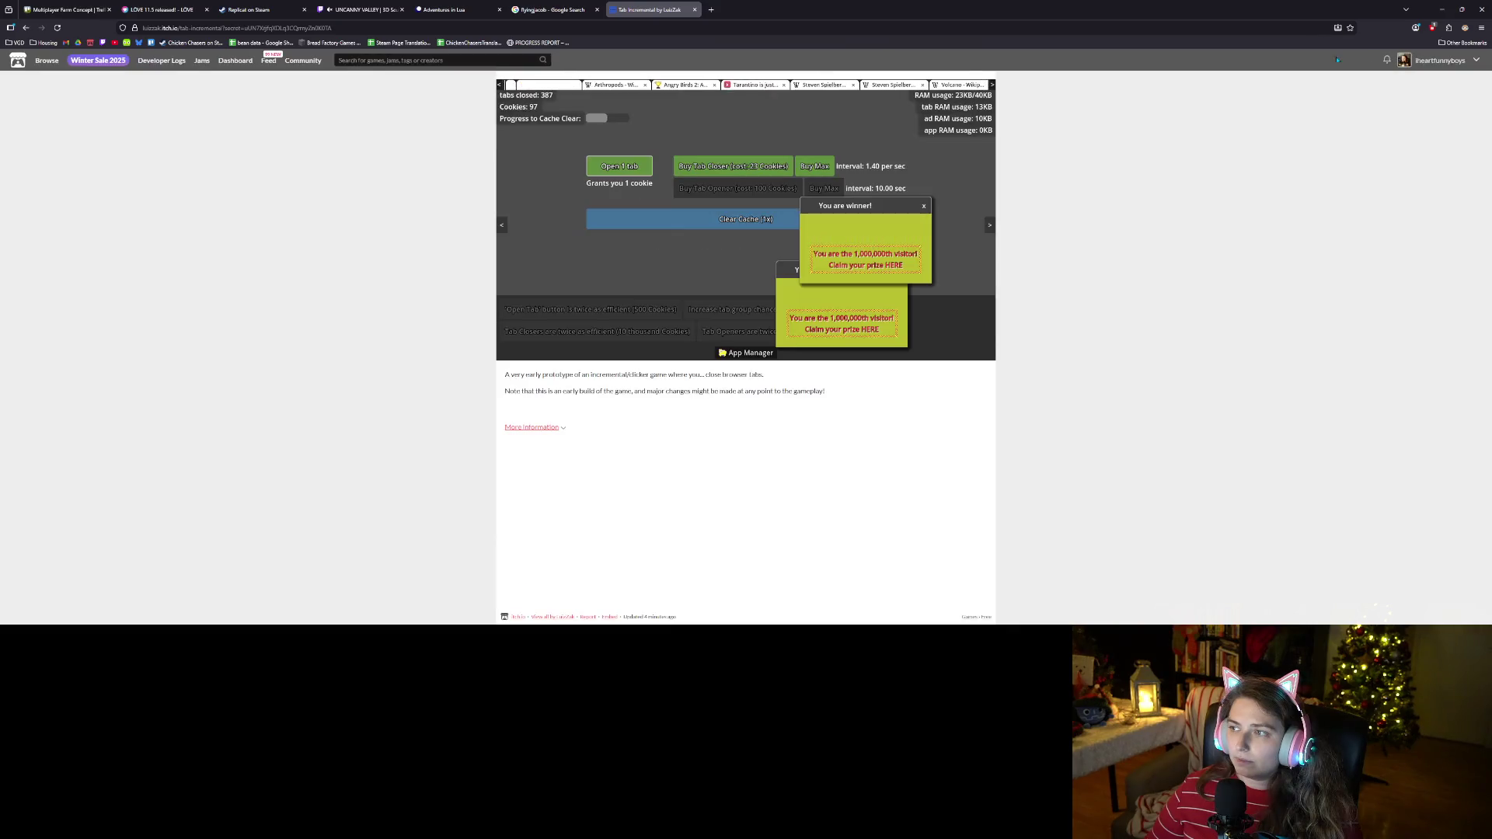
pyautogui.click(57, 27)
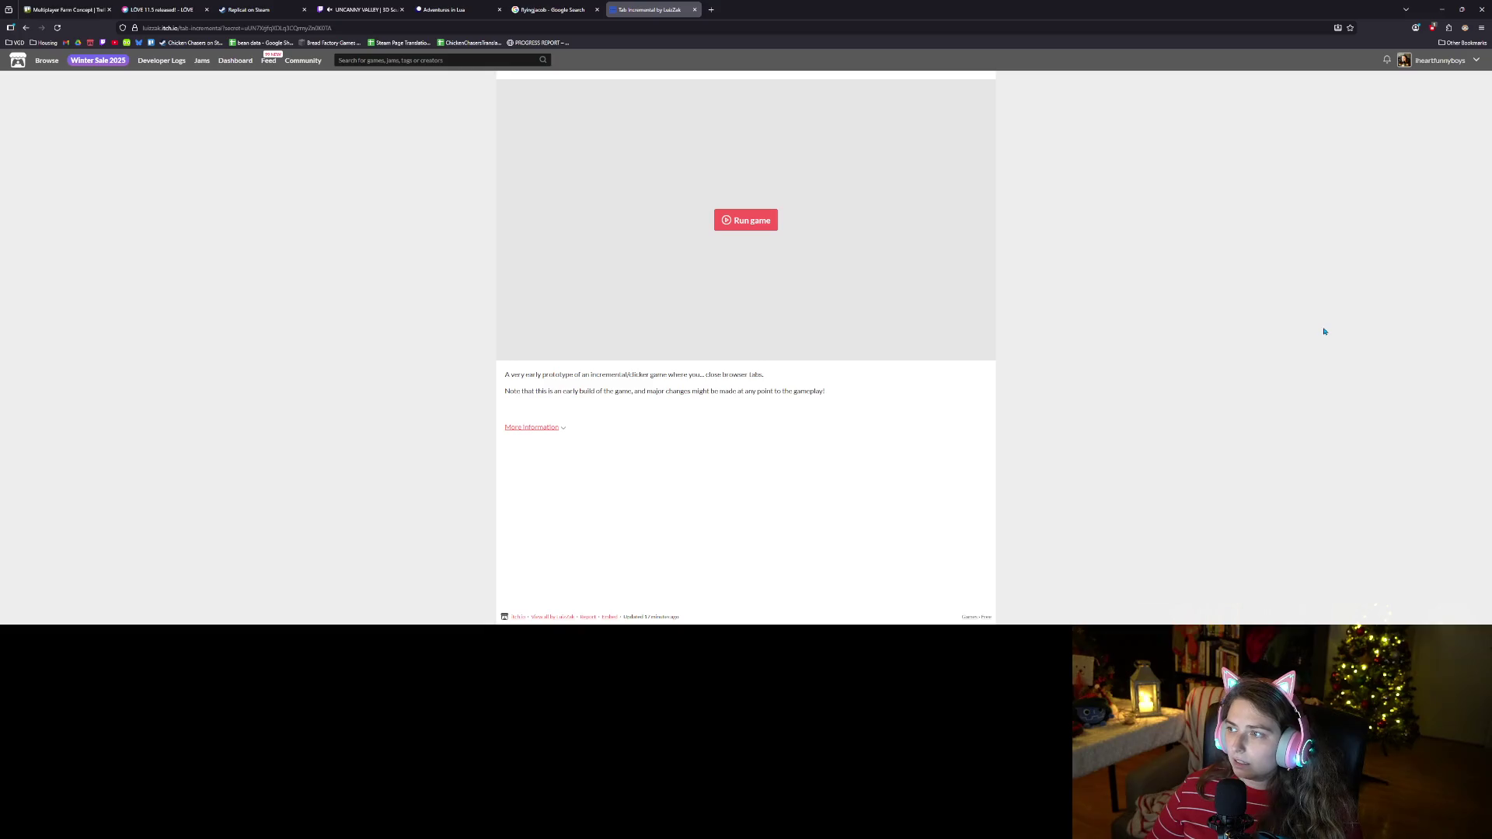
# Follow the game's creator on their itch.io page and close that tab.
pyautogui.scroll(-3, 1308, 315)
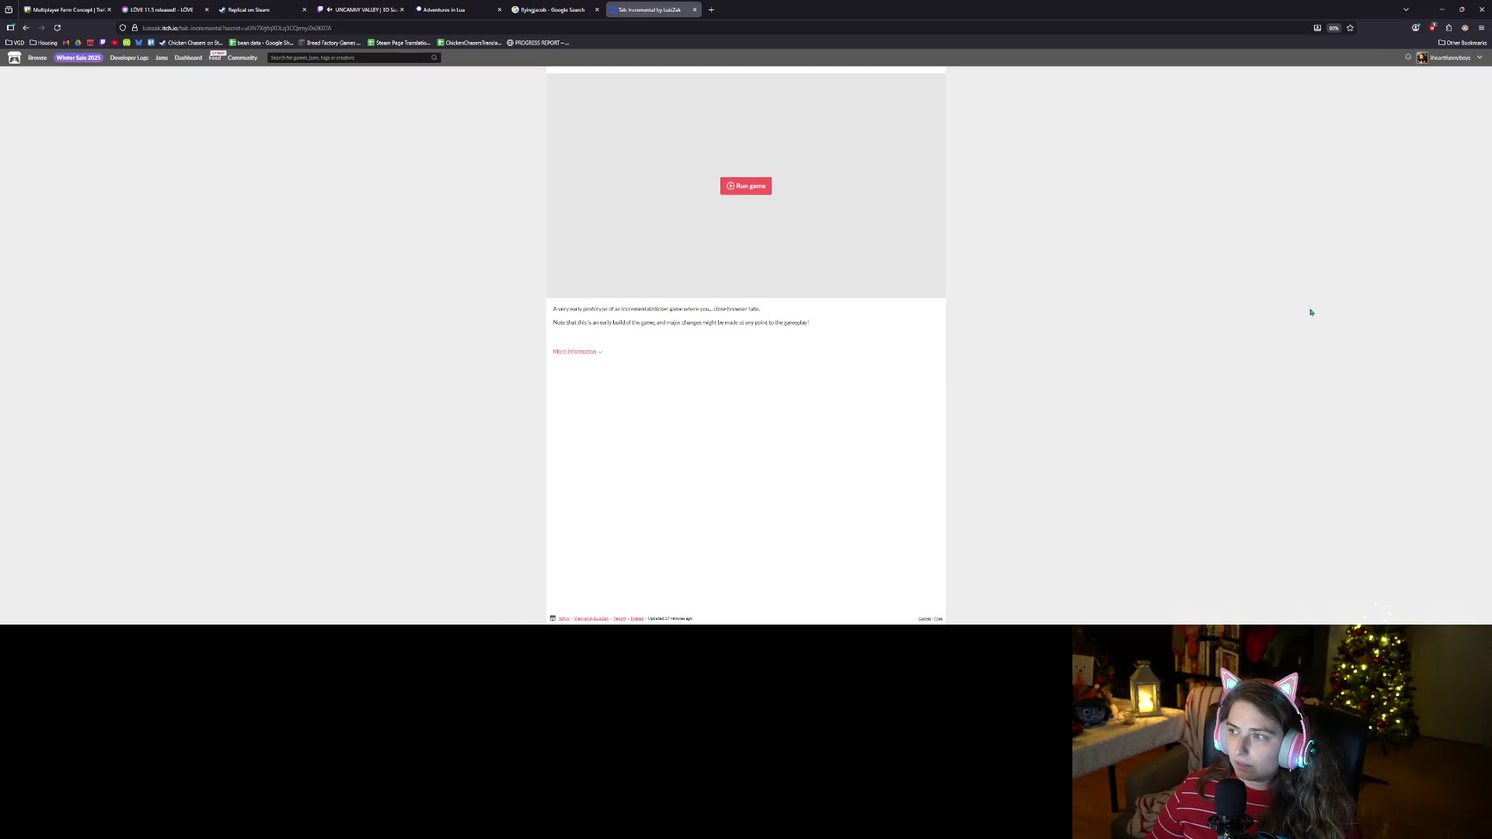
pyautogui.scroll(5, 1312, 311)
pyautogui.scroll(2, 1318, 295)
pyautogui.scroll(-5, 1314, 155)
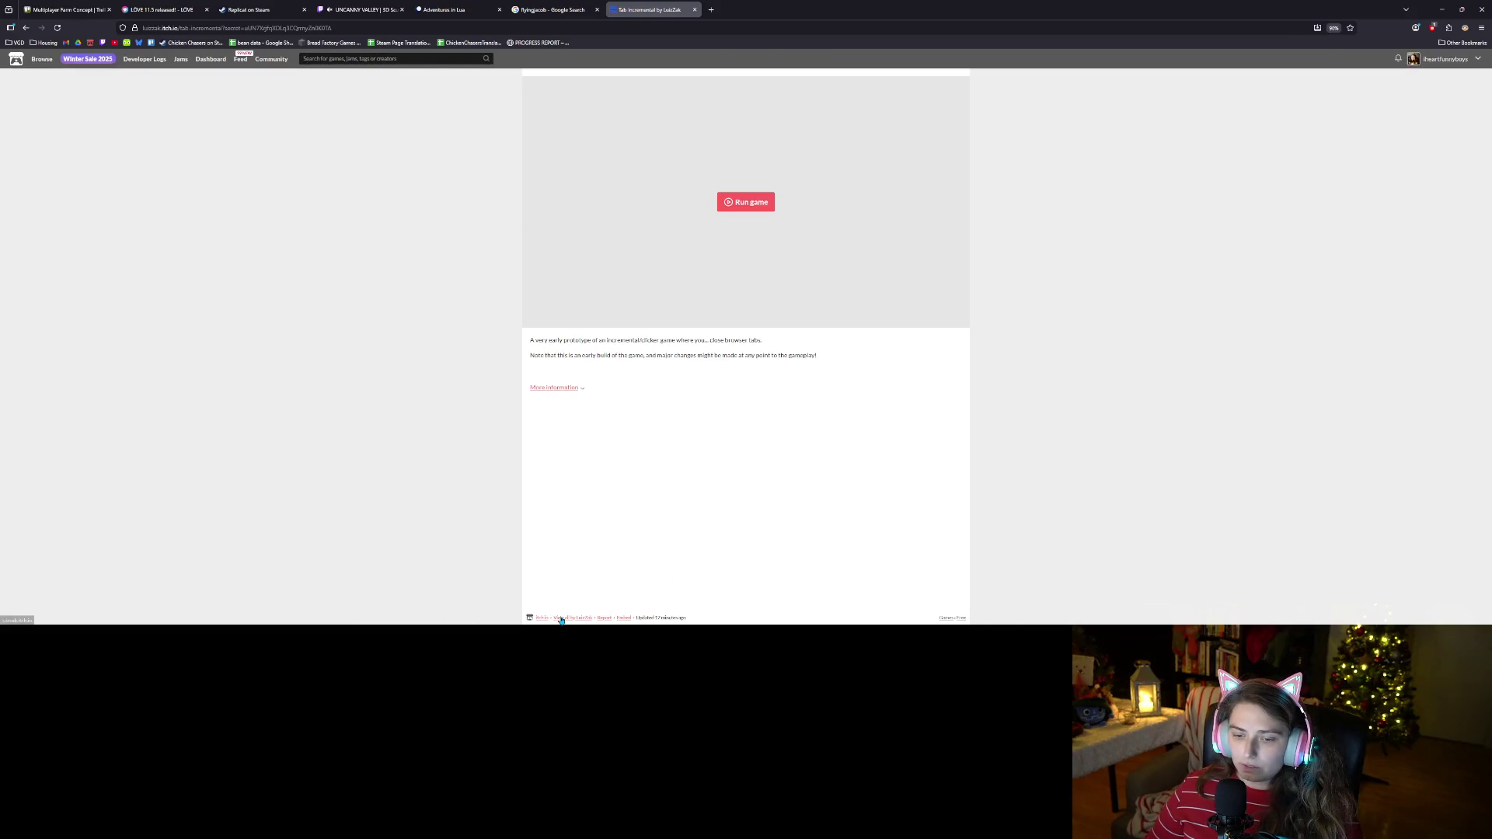
pyautogui.click(561, 619)
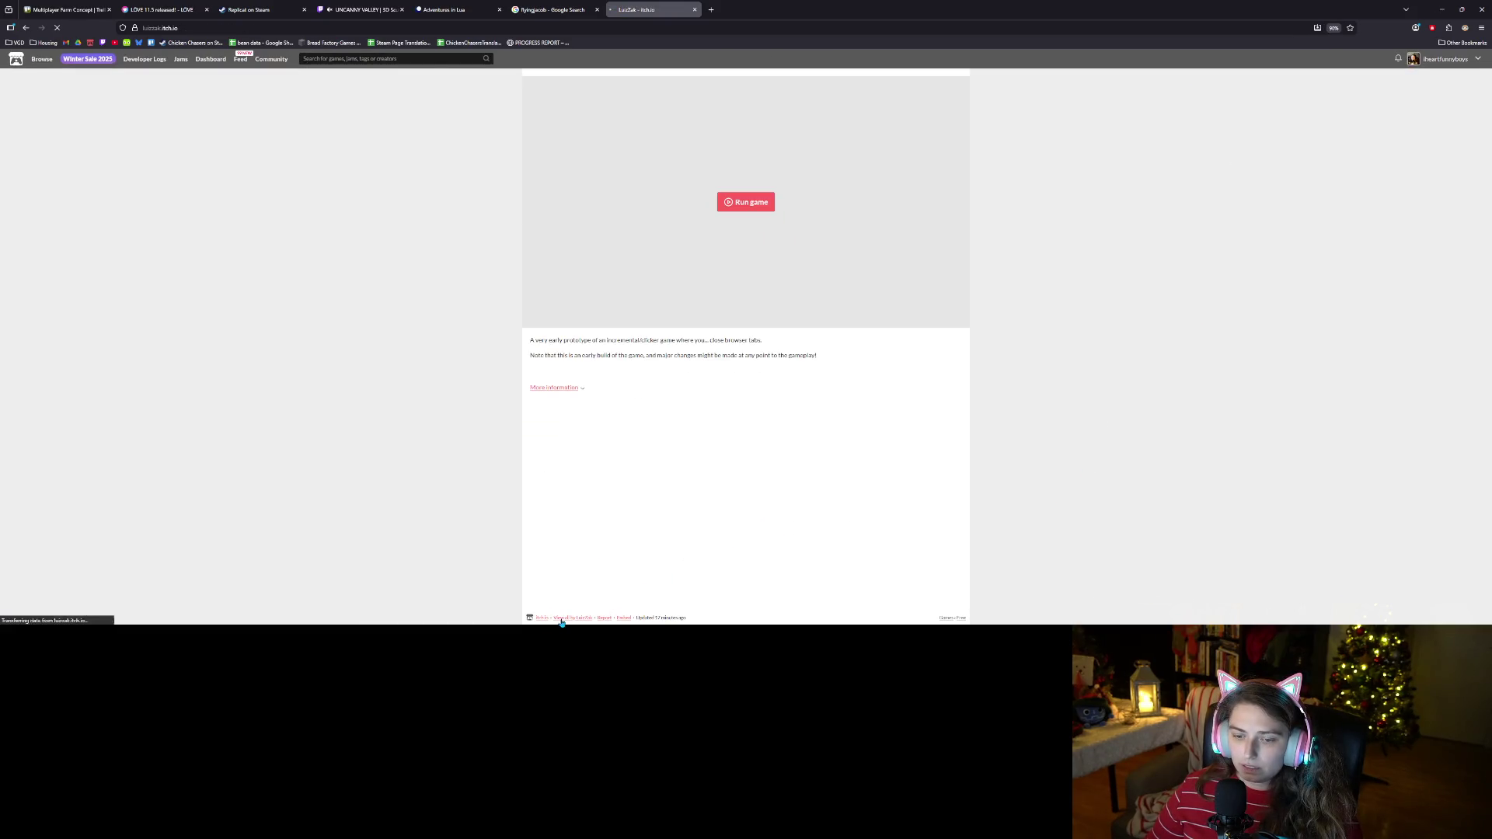
pyautogui.click(1457, 81)
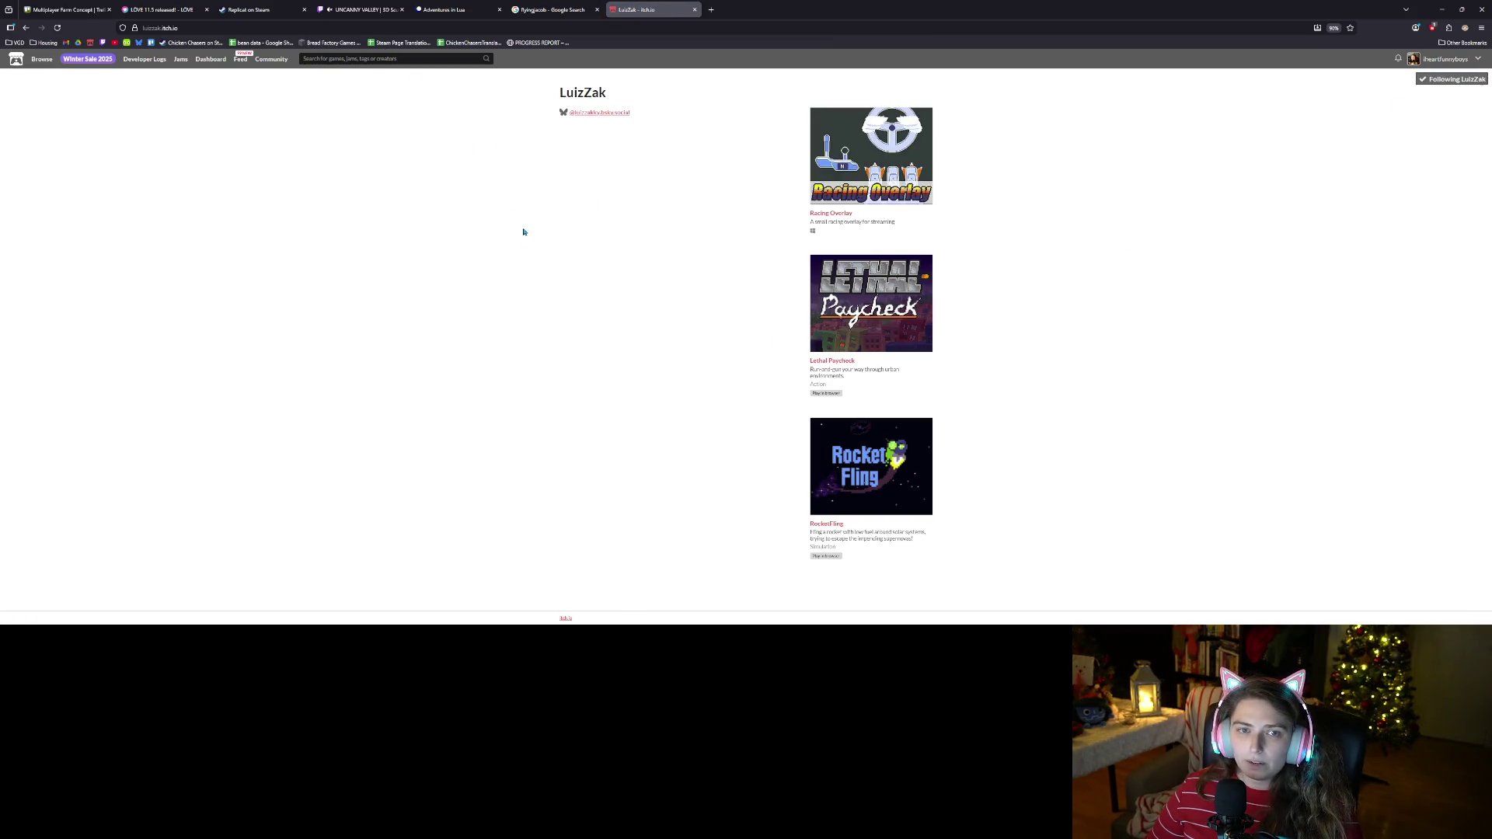
pyautogui.click(695, 9)
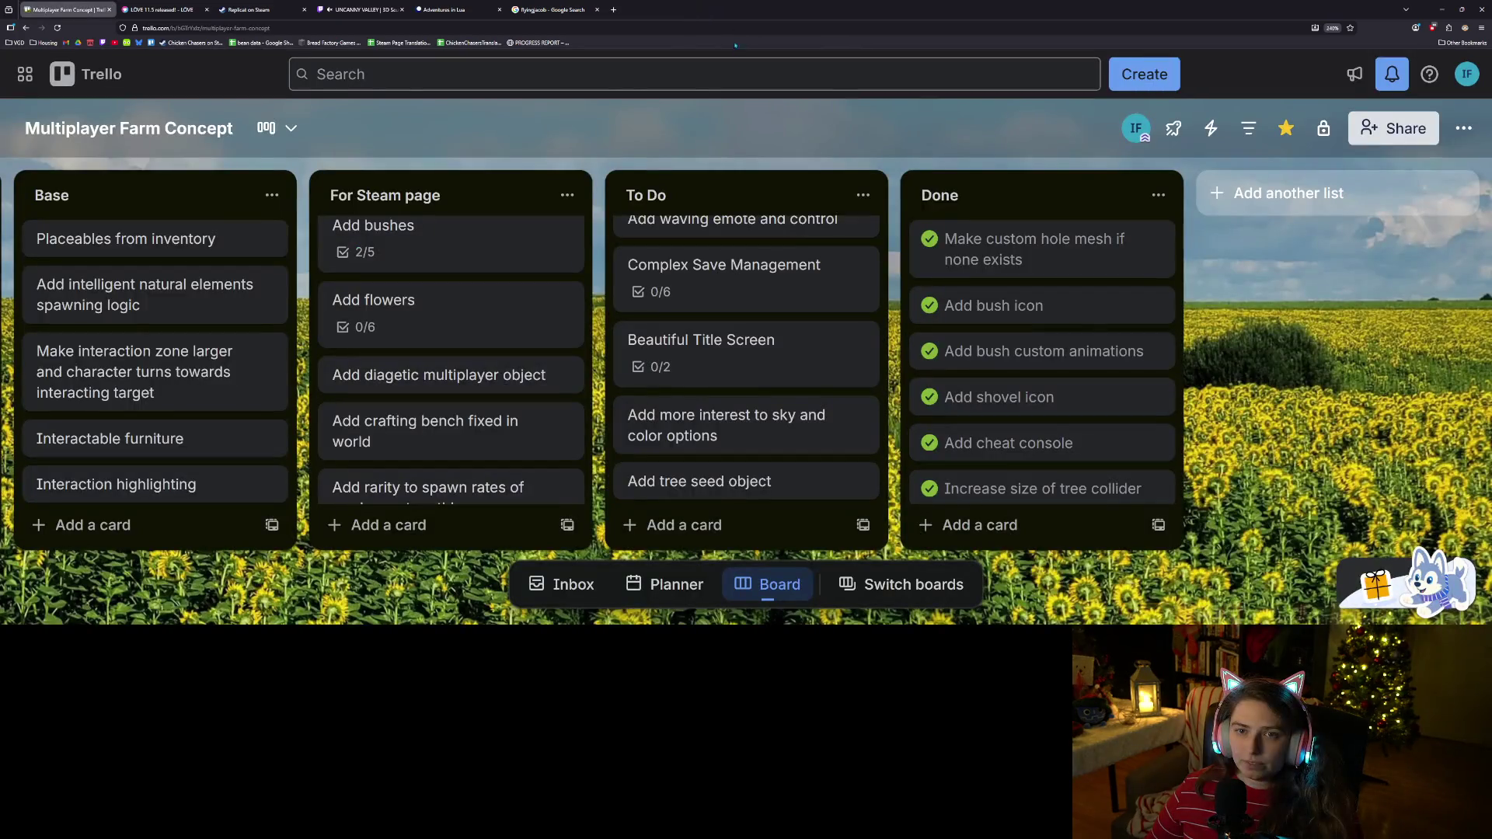
# Close the search results, Steam, LOVE 11.5, UNCANNY VALLEY and Adventures in Lua tabs.
pyautogui.click(597, 9)
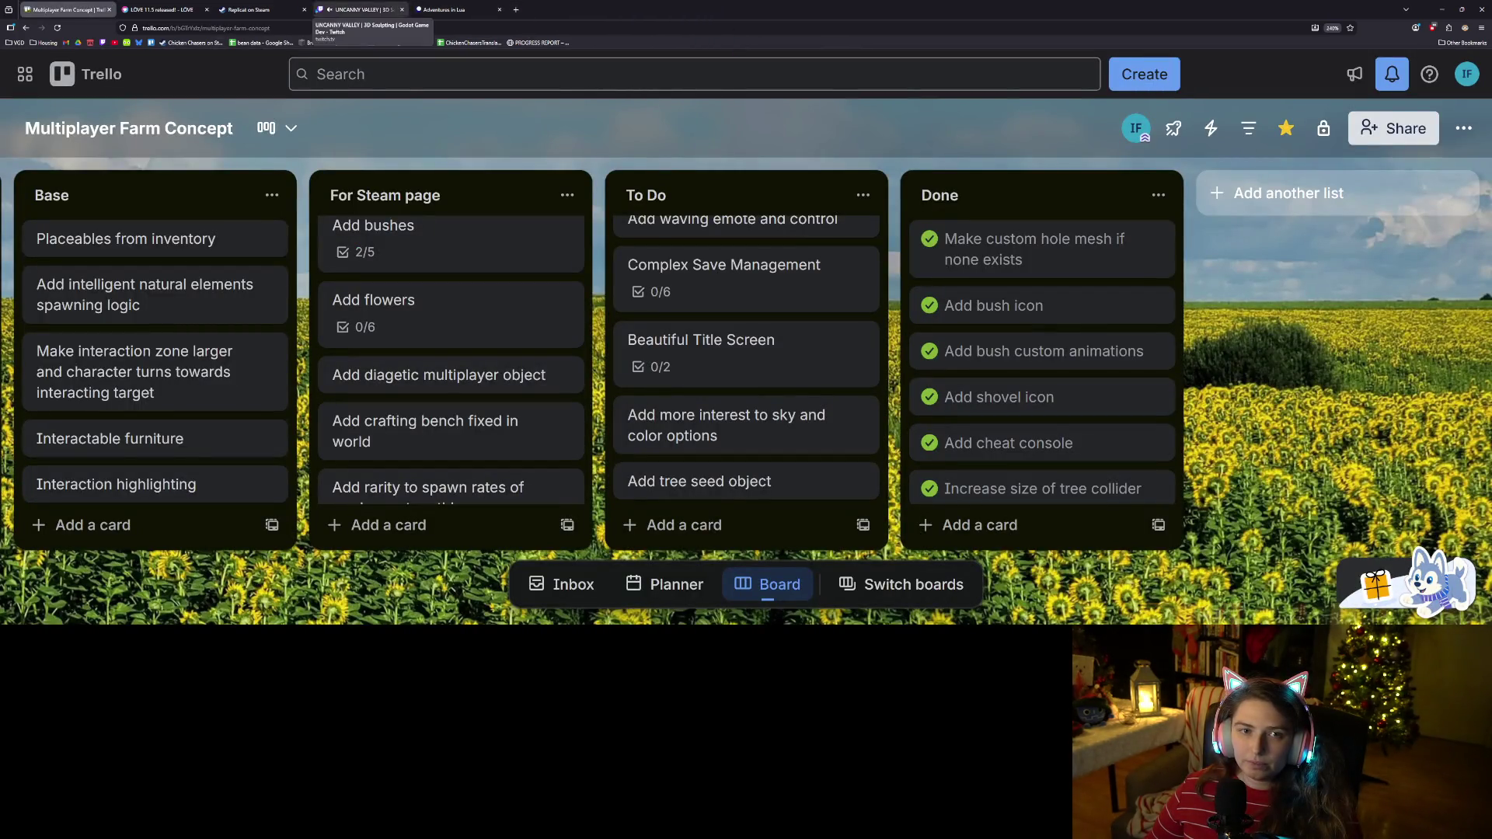
pyautogui.click(304, 10)
pyautogui.click(207, 9)
pyautogui.click(207, 9)
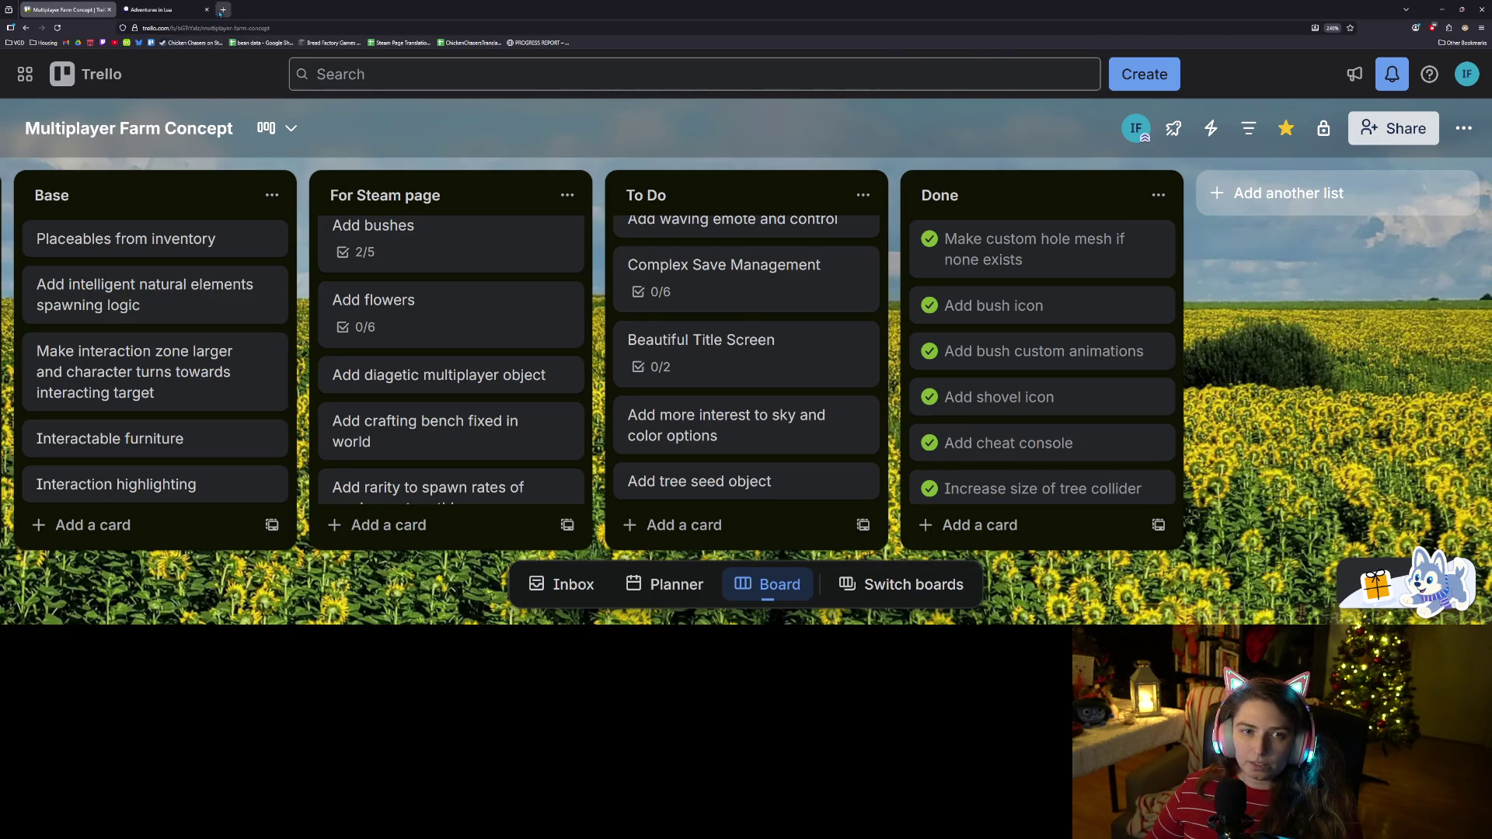
pyautogui.click(207, 9)
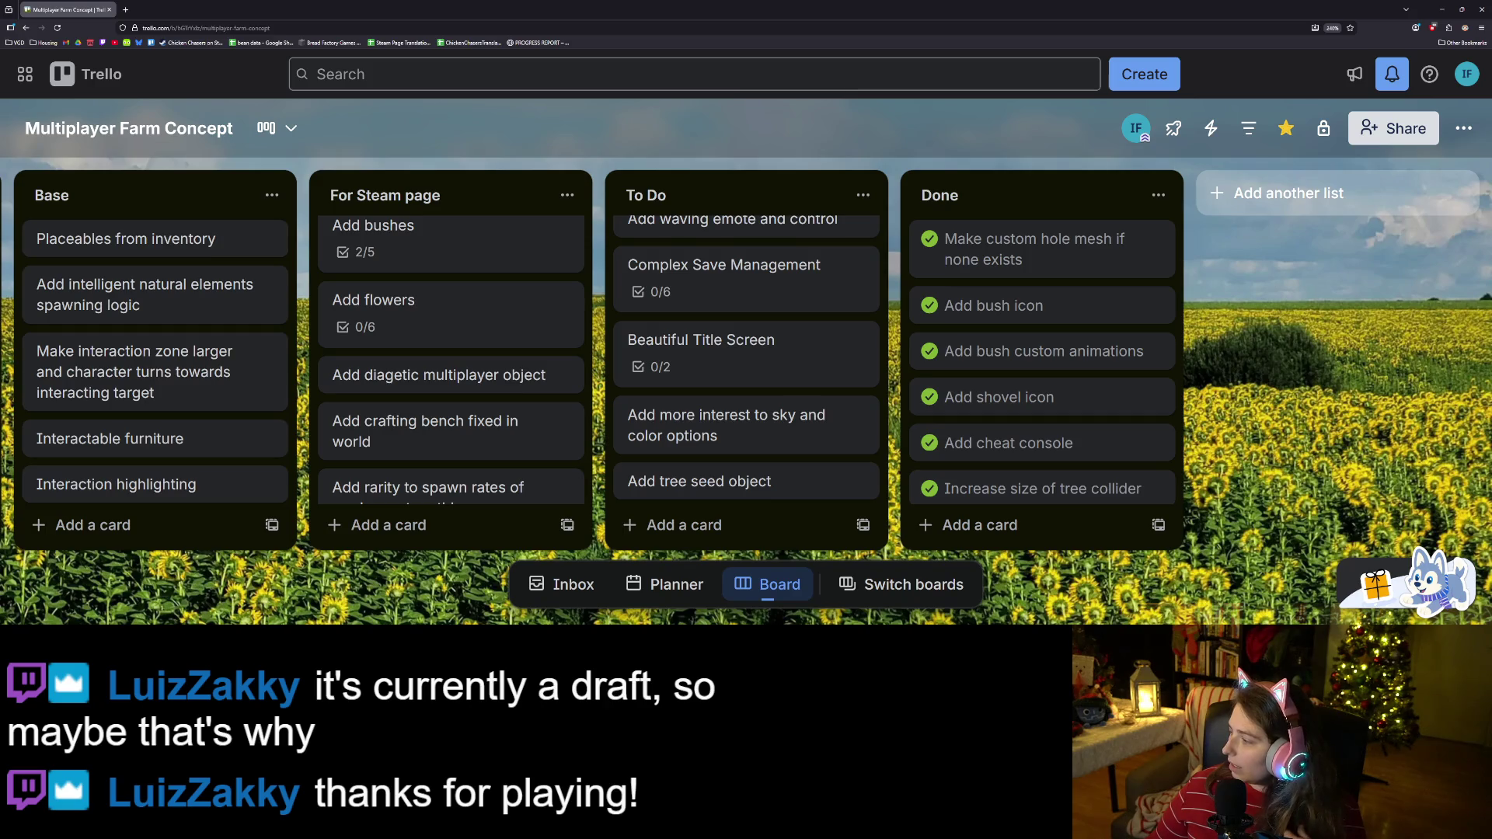
pyautogui.hotkey('alt', 'Tab')
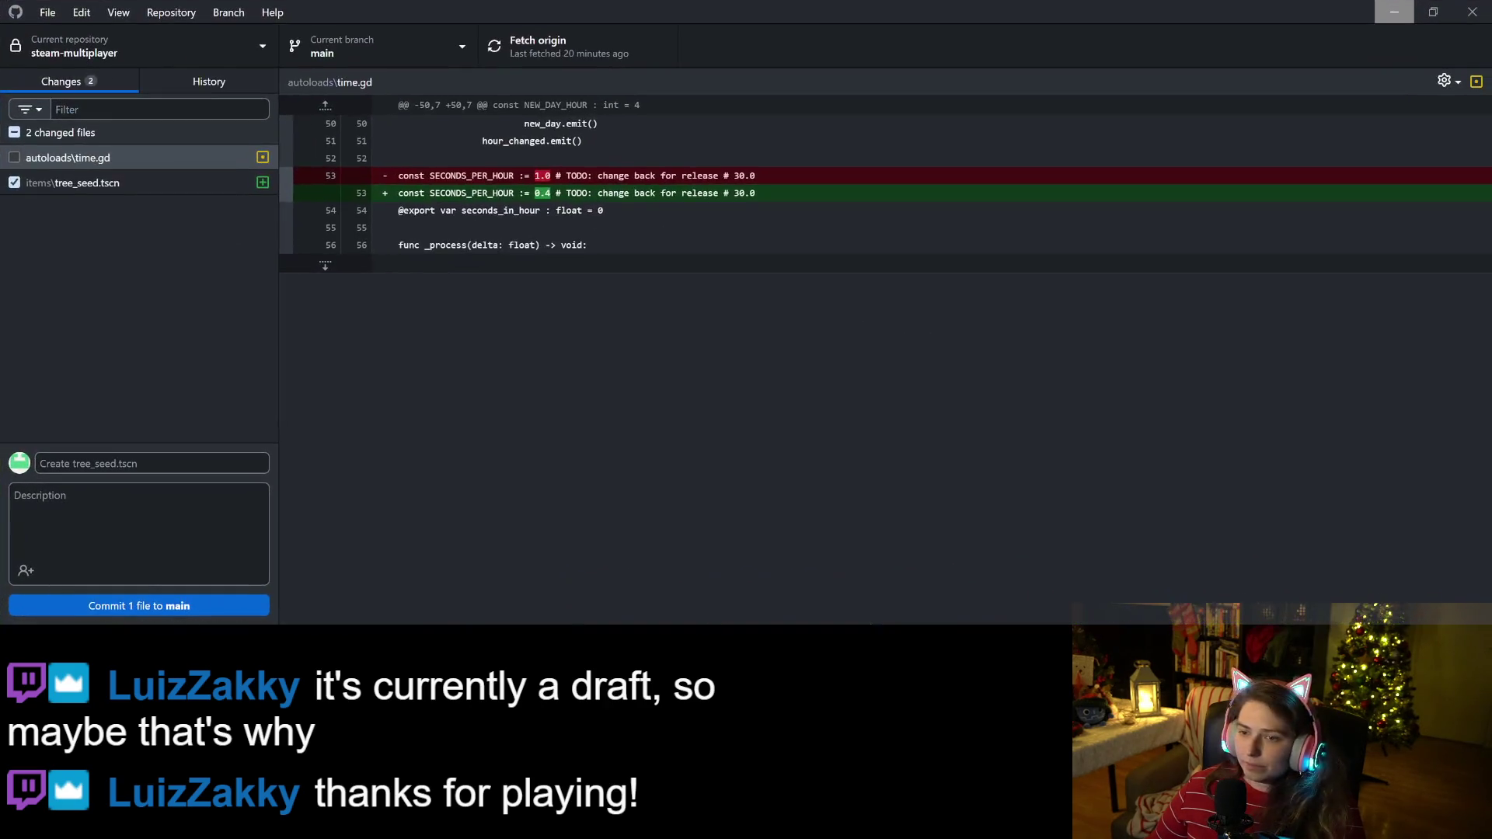
# Review the items\tree_seed.tscn diff in GitHub Desktop, then minimize it and return to Godot.
pyautogui.press('Down')
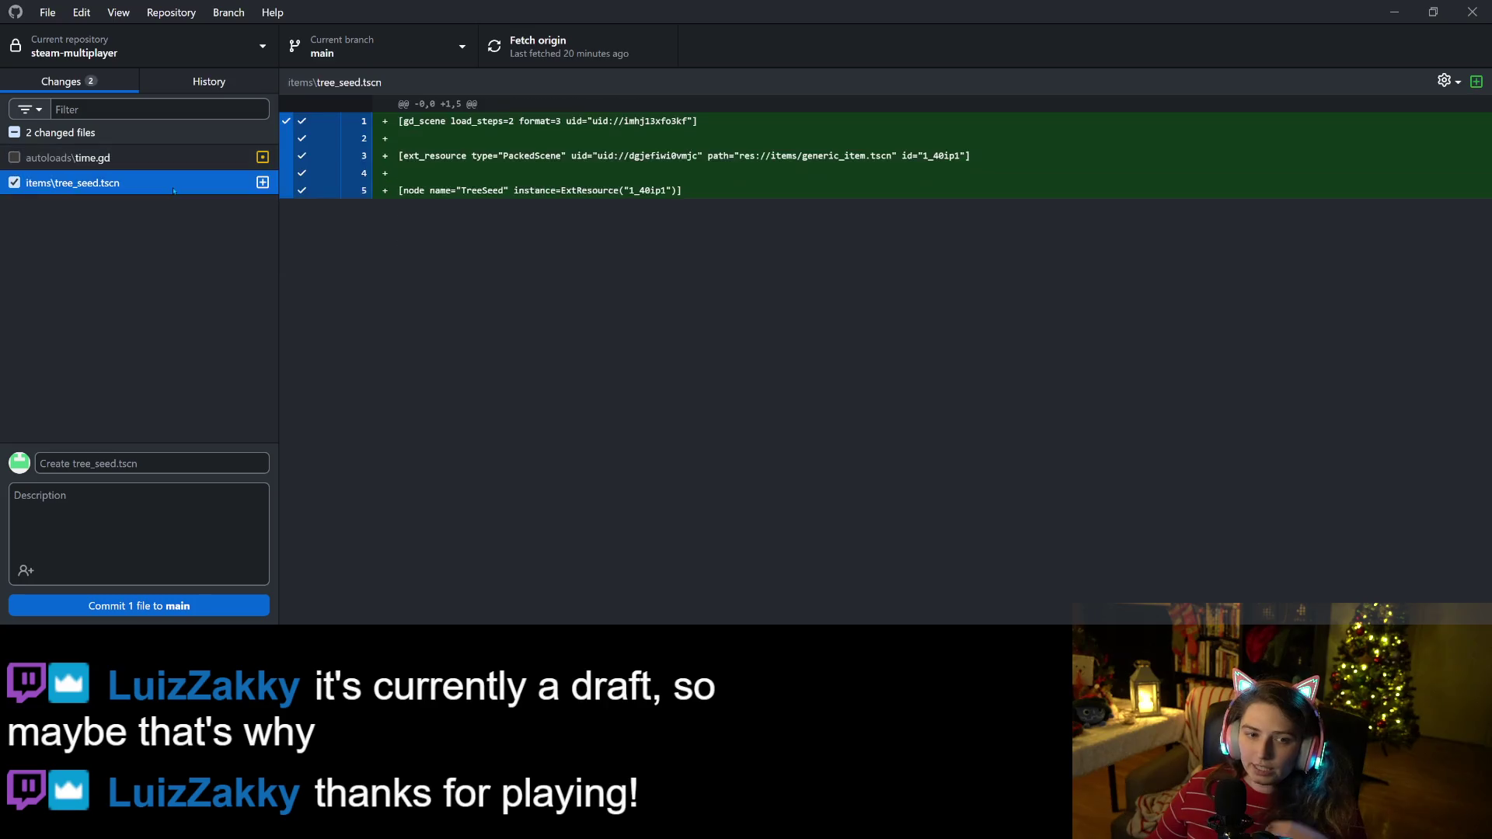
pyautogui.click(1394, 12)
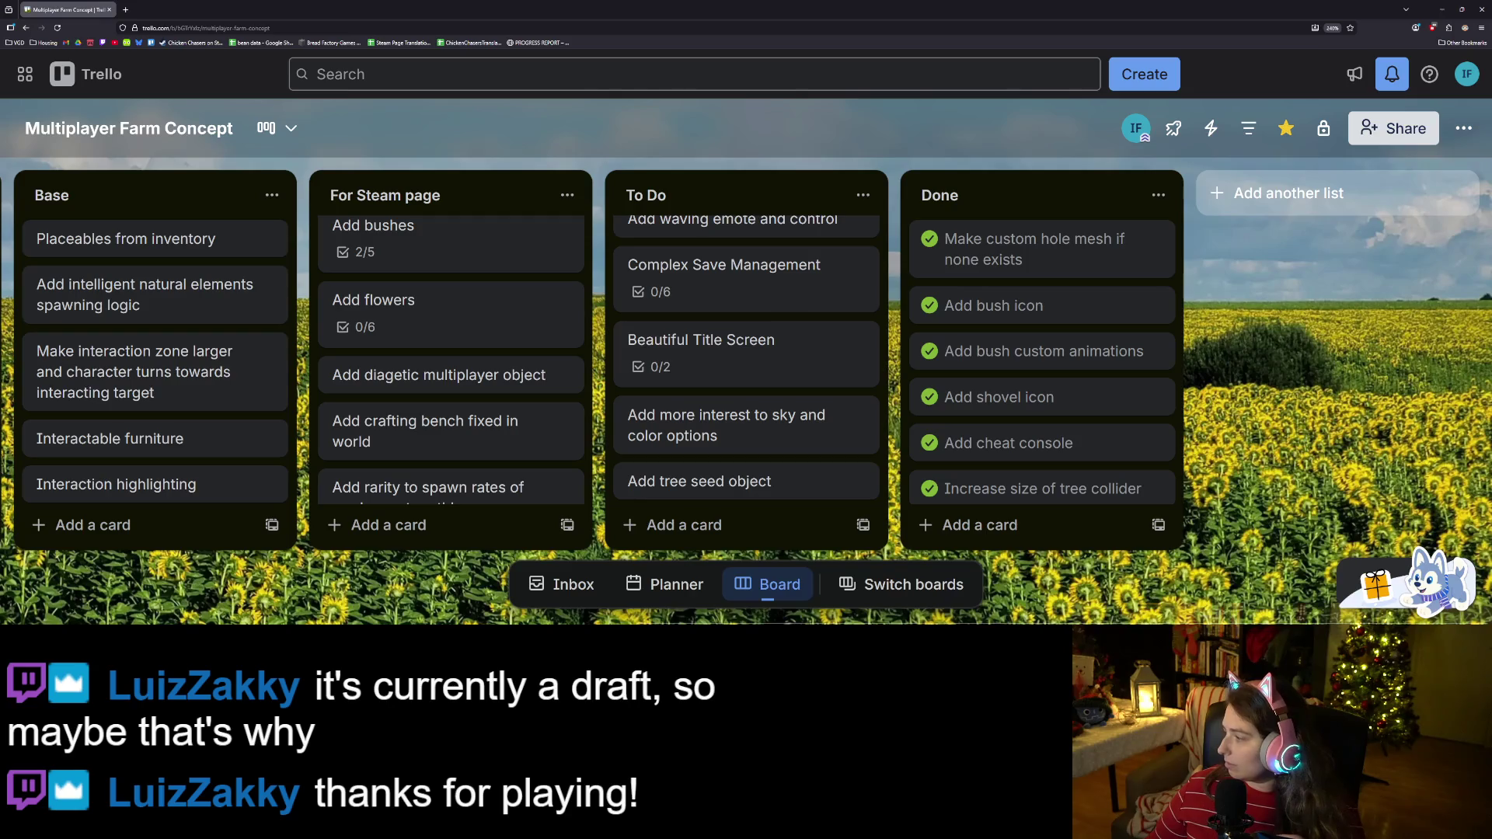
pyautogui.hotkey('alt', 'Tab')
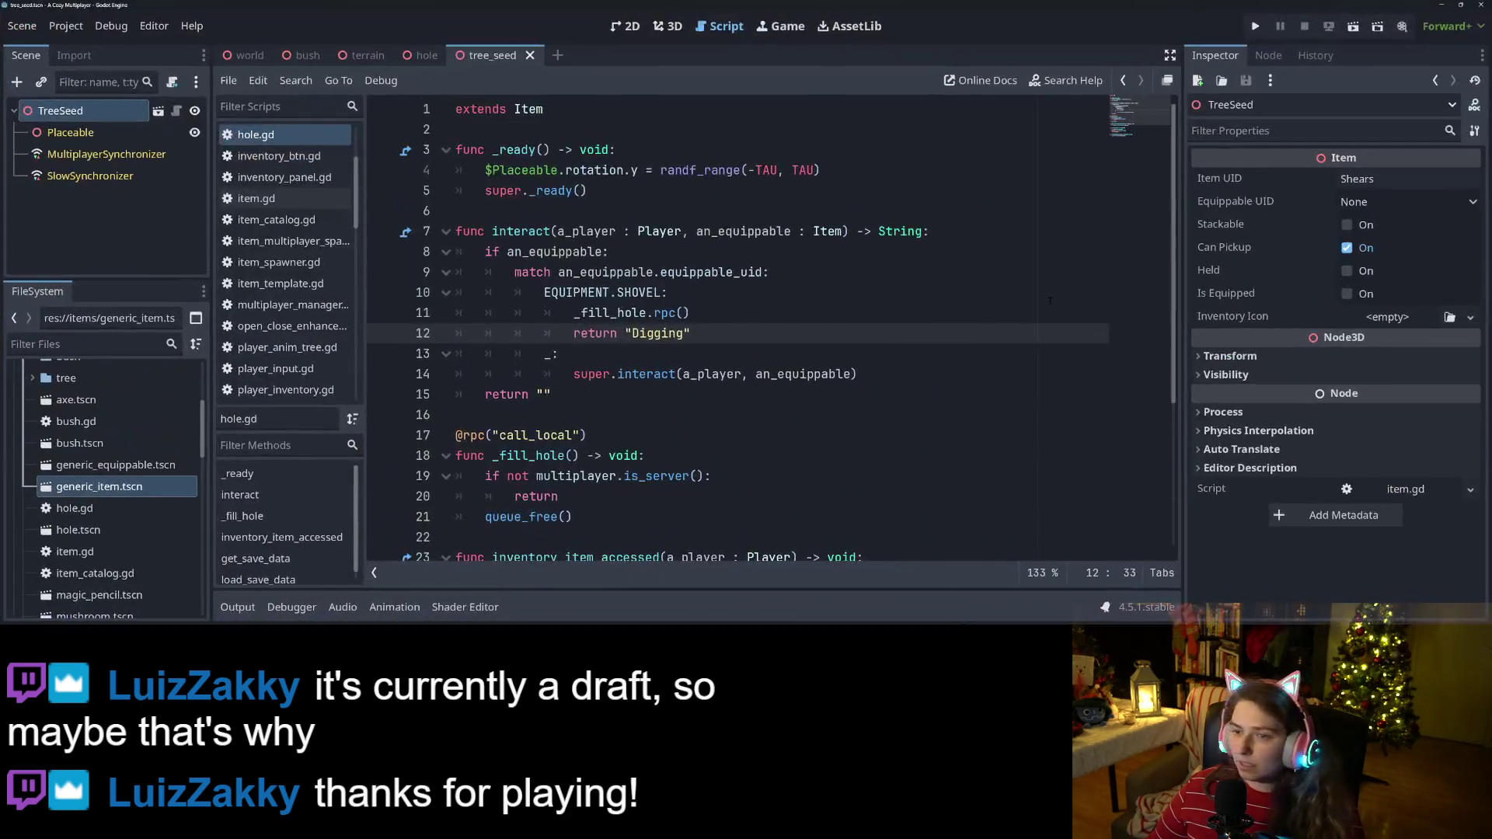
# Replace the Item UID Shears with TreeSeed, save tree_seed.tscn, and open item.gd.
pyautogui.click(667, 25)
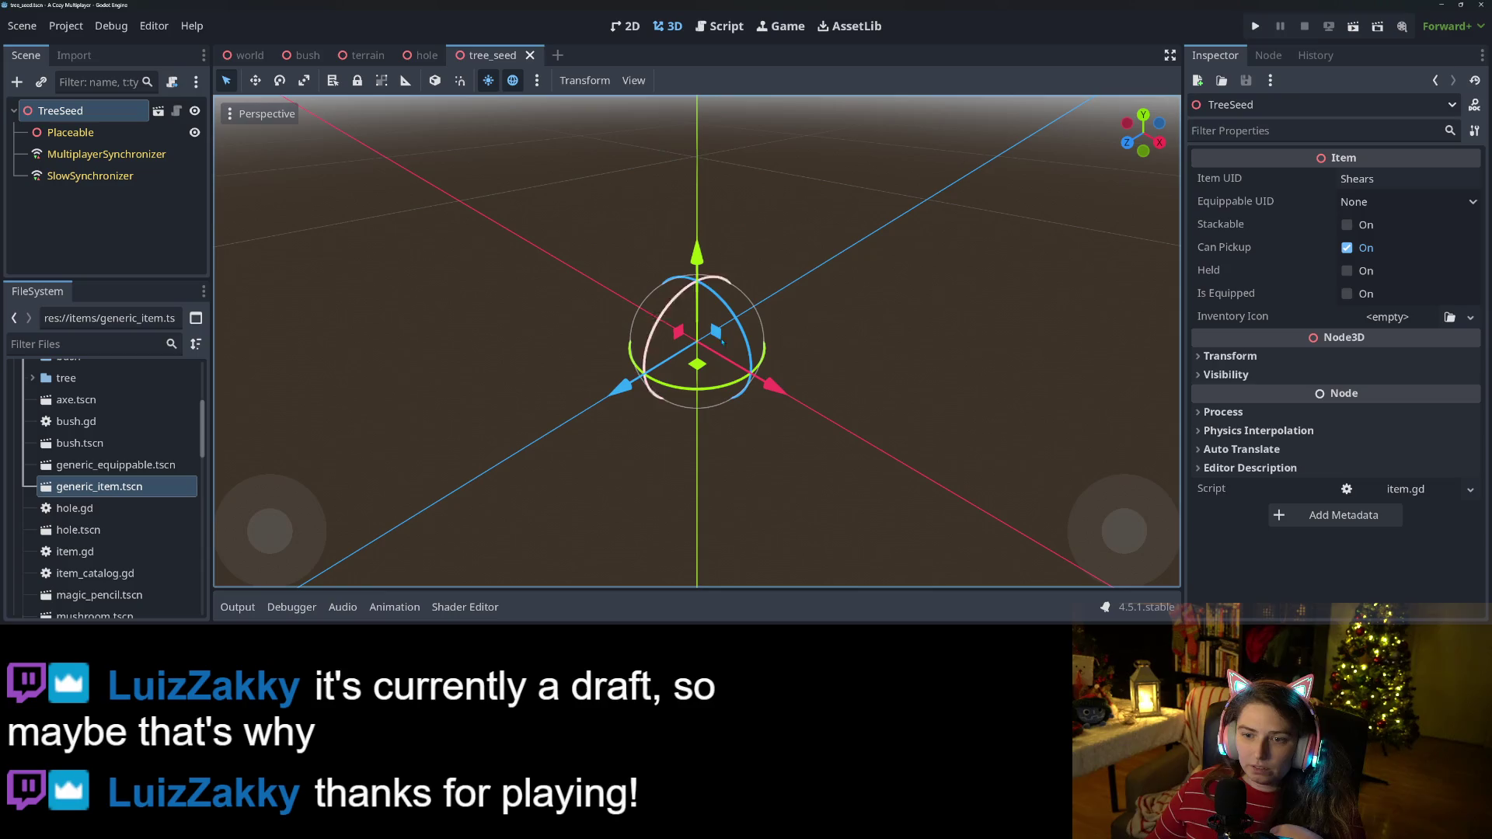
pyautogui.moveTo(754, 454); pyautogui.dragTo(855, 405)
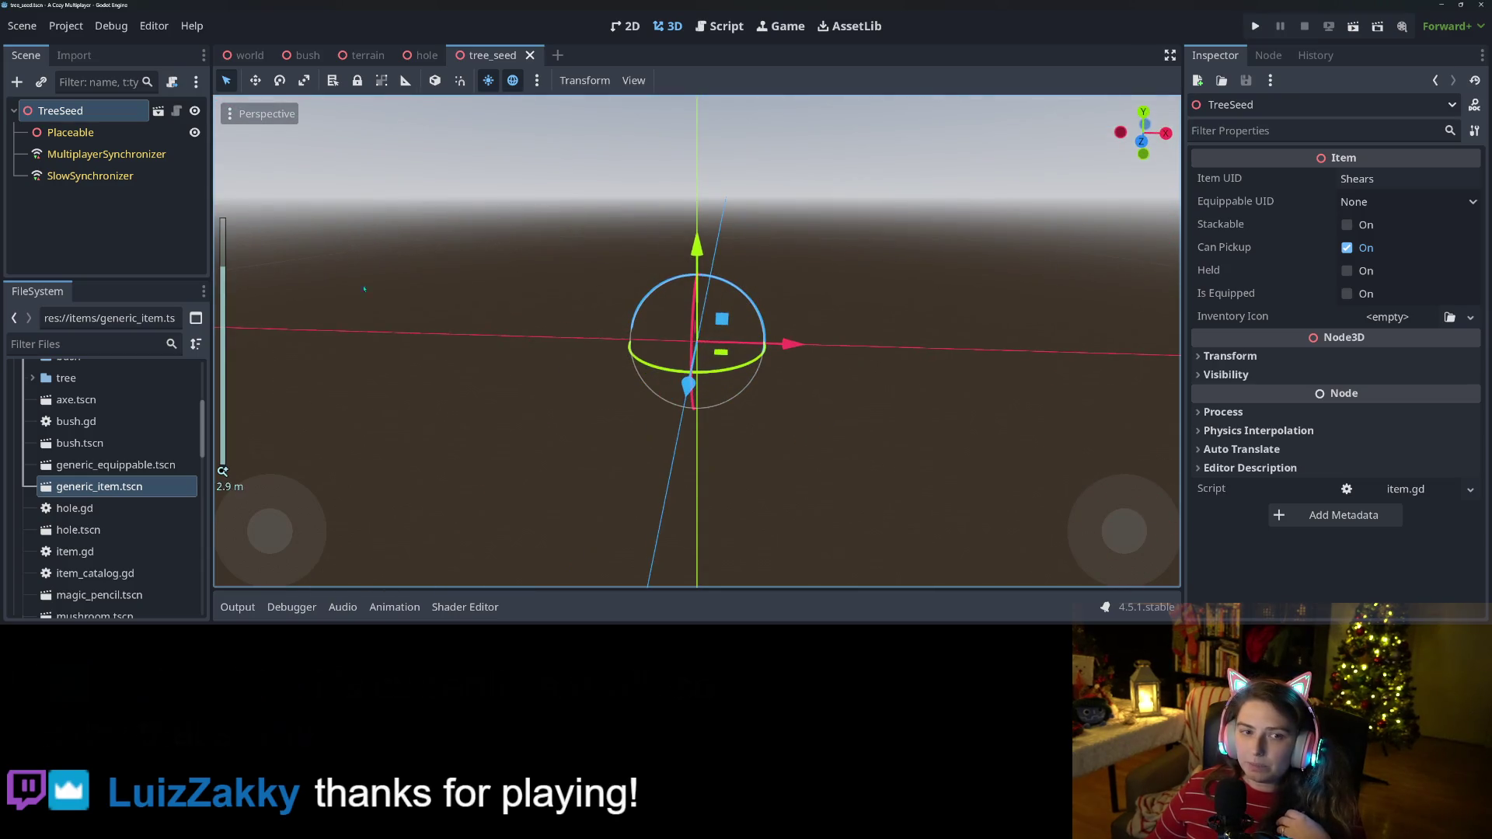
pyautogui.click(1387, 179)
pyautogui.write('TreeSeed')
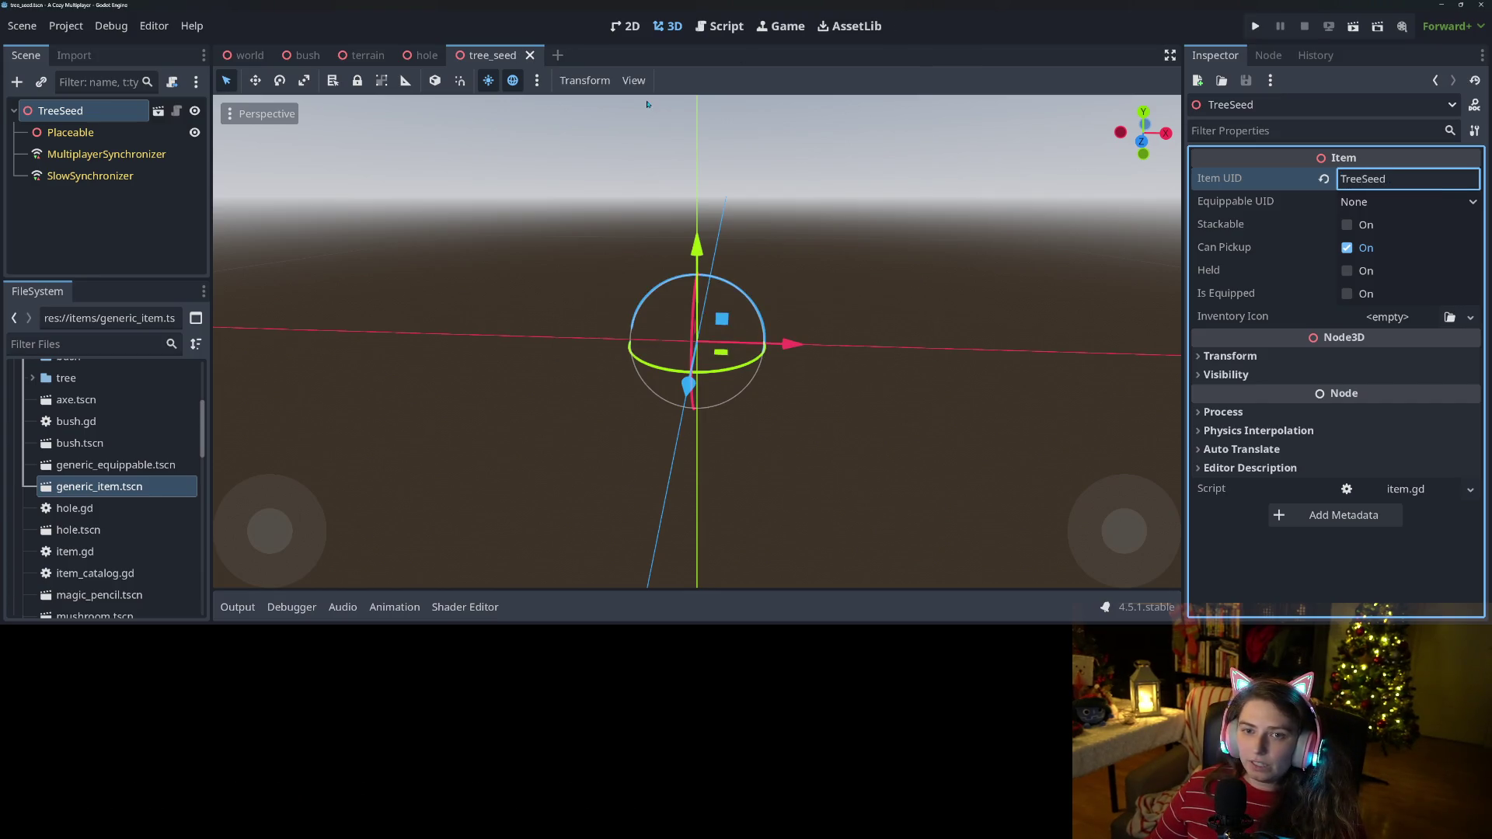
pyautogui.click(109, 202)
pyautogui.hotkey('ctrl', 's')
pyautogui.click(177, 110)
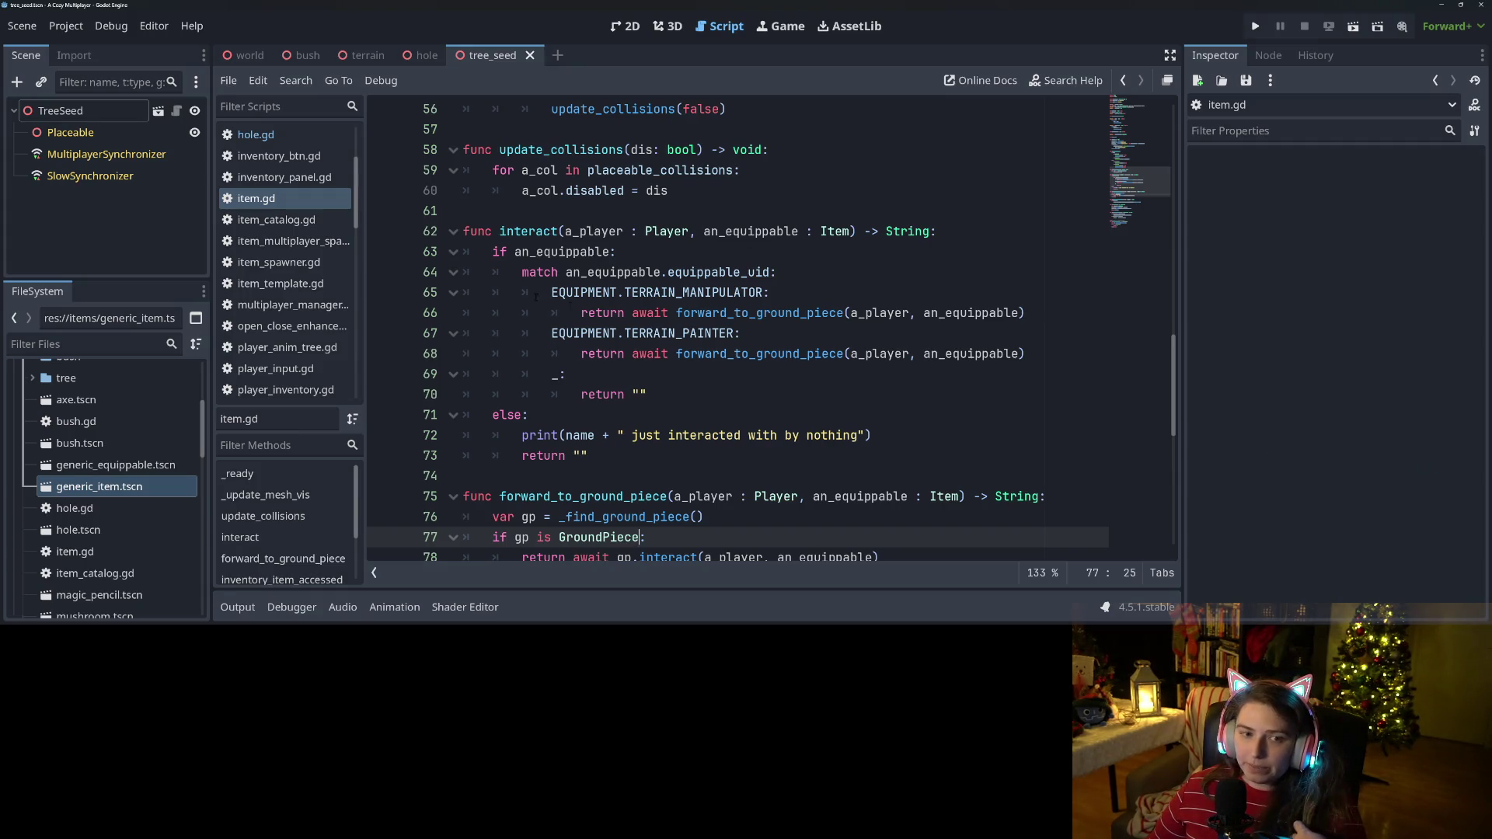
# Open the tree.tscn scene from the FileSystem dock.
pyautogui.scroll(15, 772, 330)
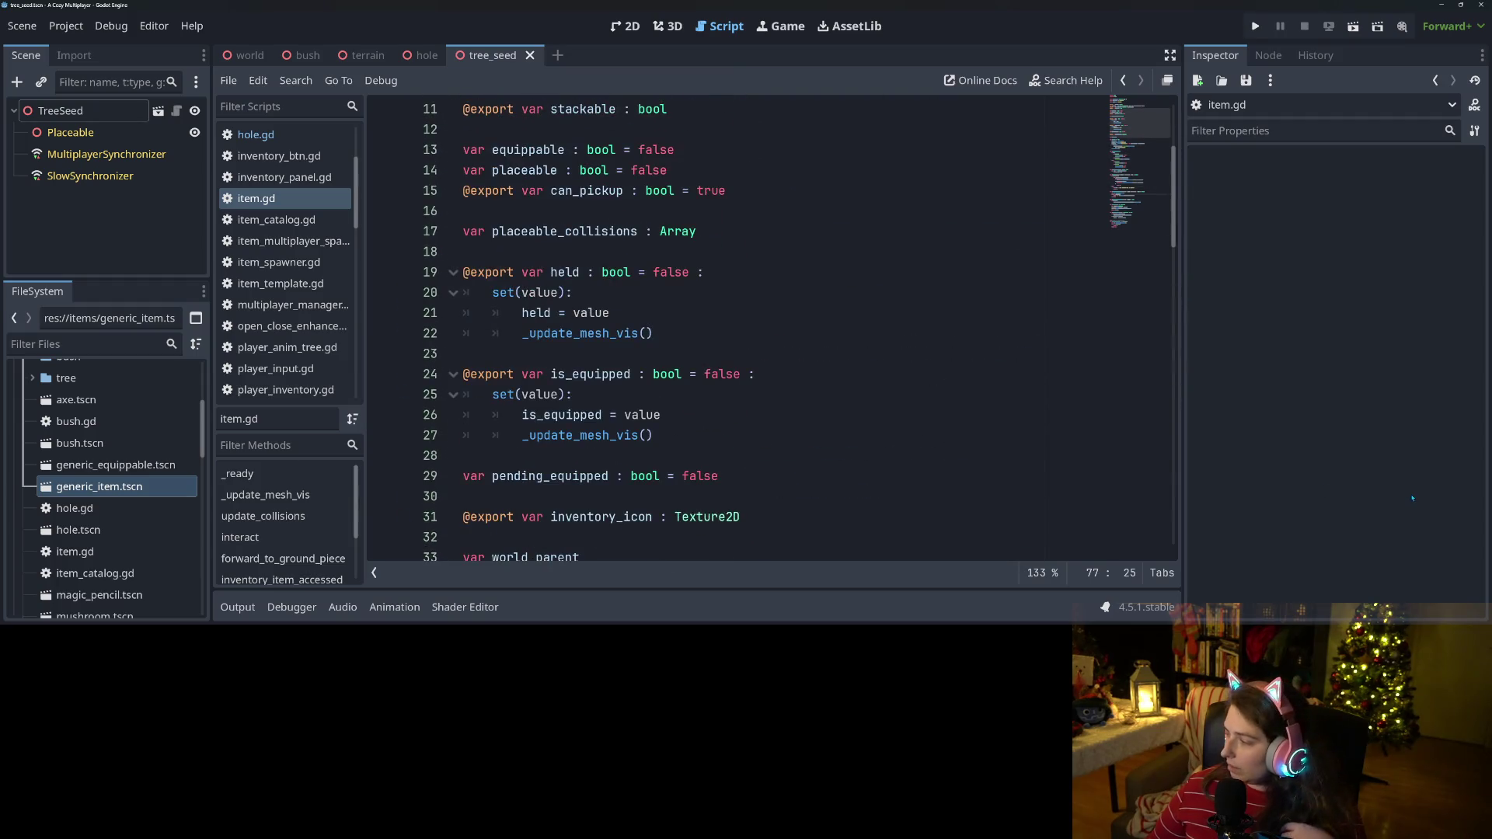
pyautogui.scroll(3, 1058, 388)
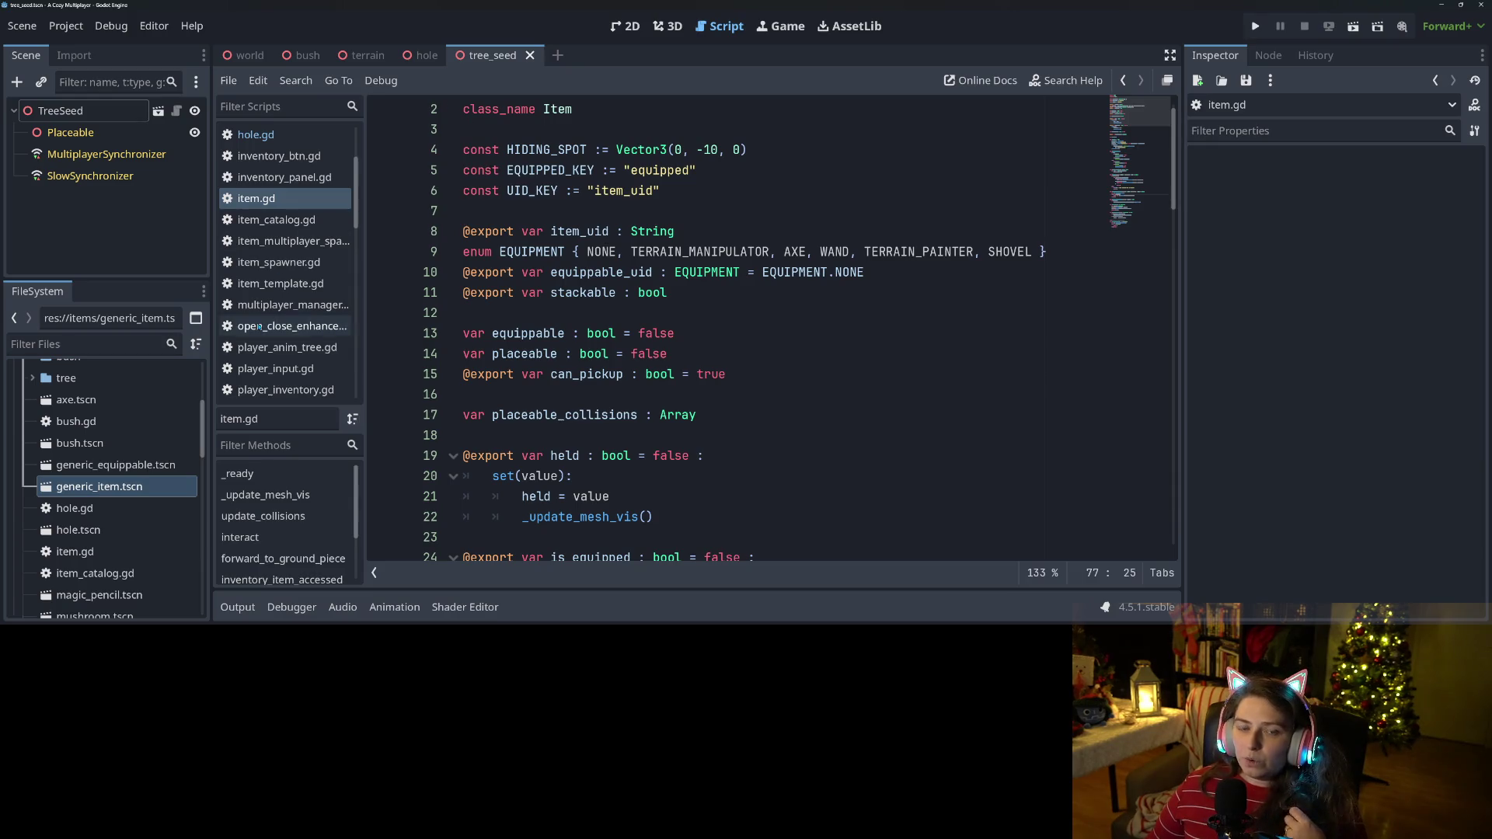
pyautogui.scroll(-5, 125, 537)
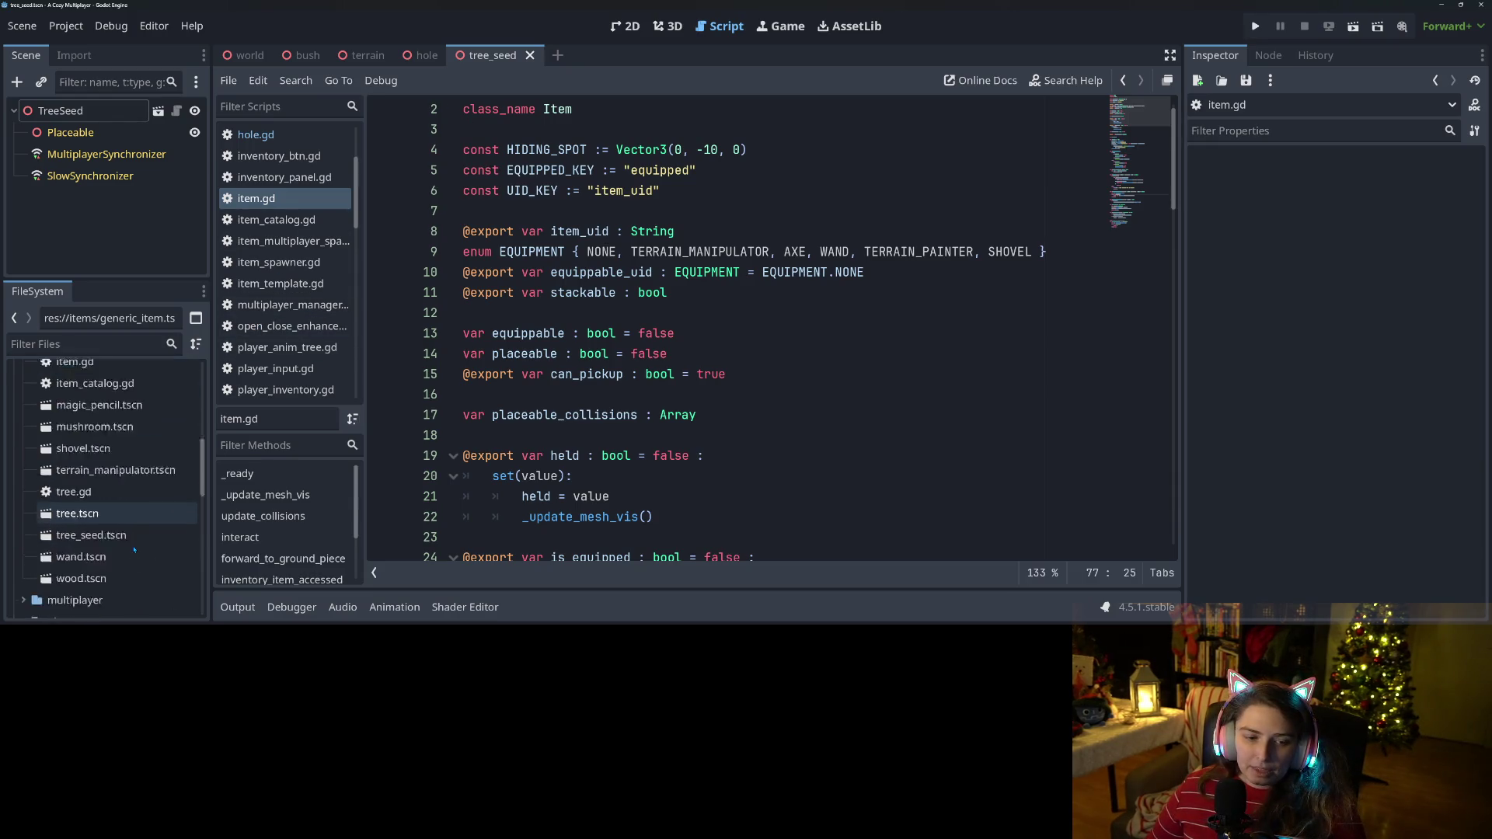
pyautogui.click(85, 485)
pyautogui.doubleClick(85, 485)
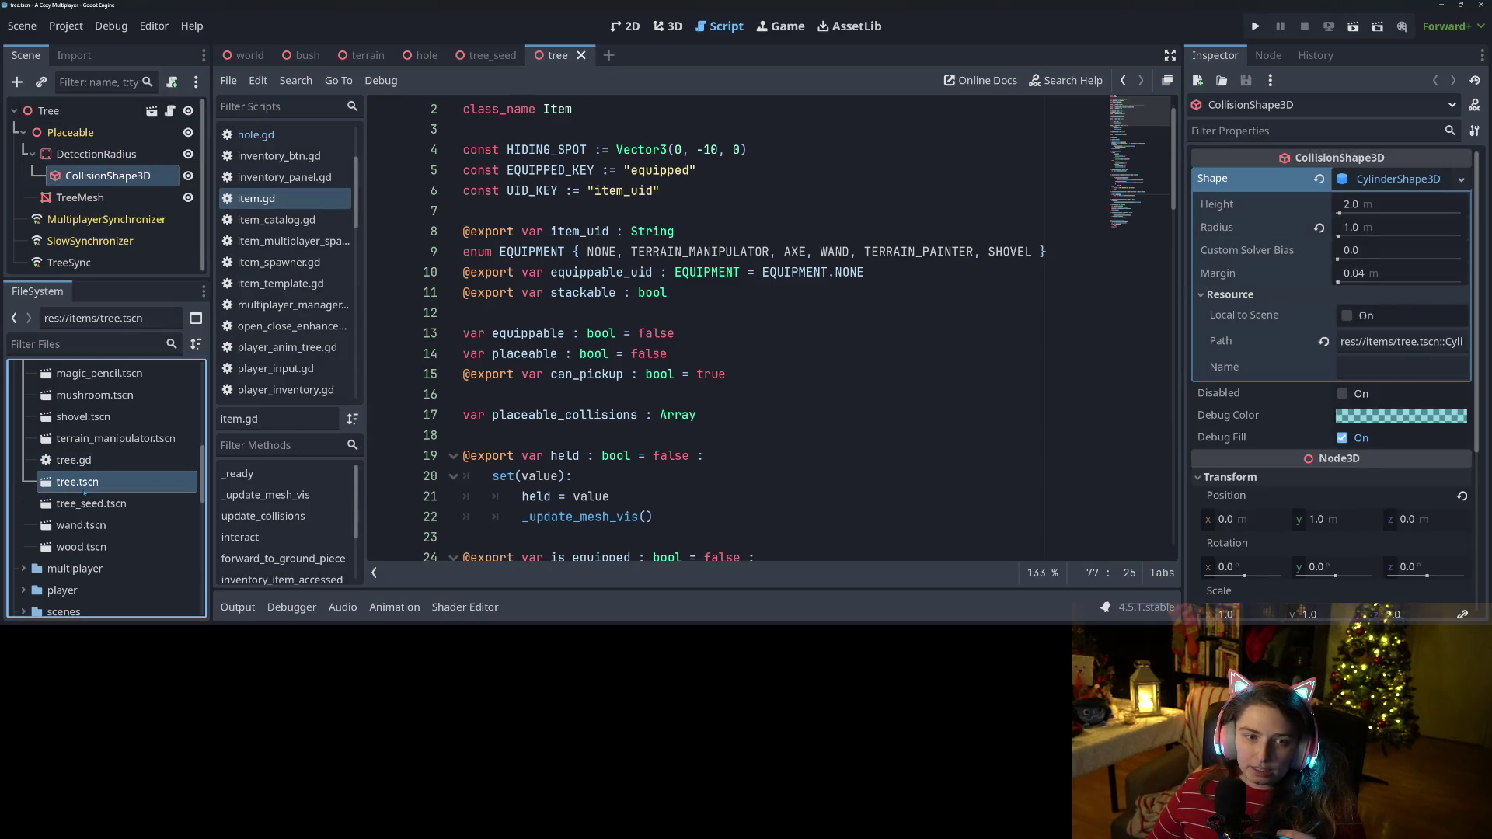
# Open tree_2c.tscn and tree_2d.tscn from the tree folder and show tree_2c in 3D.
pyautogui.scroll(5, 93, 505)
pyautogui.click(32, 536)
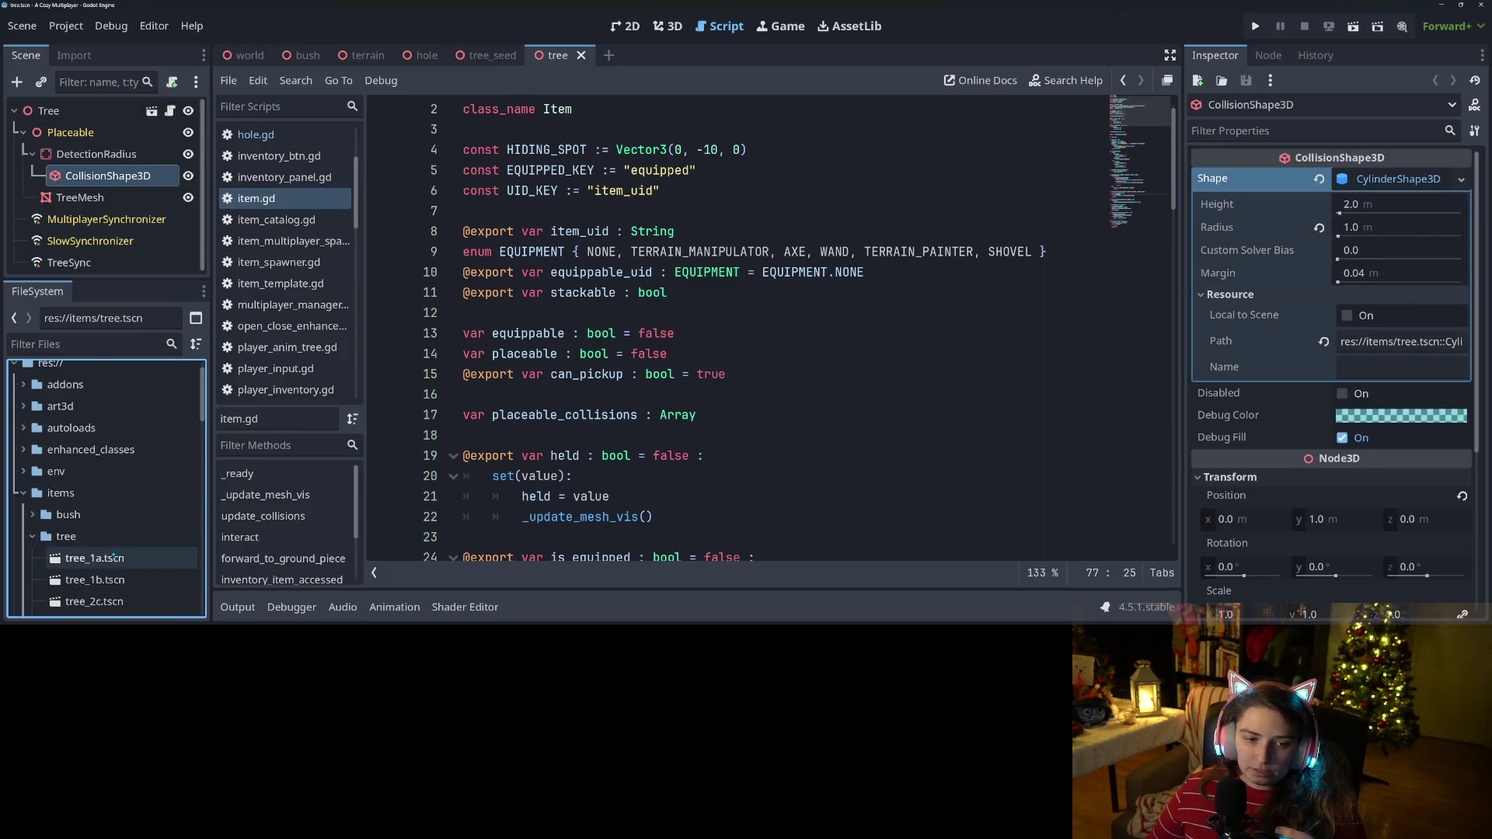
pyautogui.scroll(-3, 108, 505)
pyautogui.doubleClick(109, 476)
pyautogui.doubleClick(110, 497)
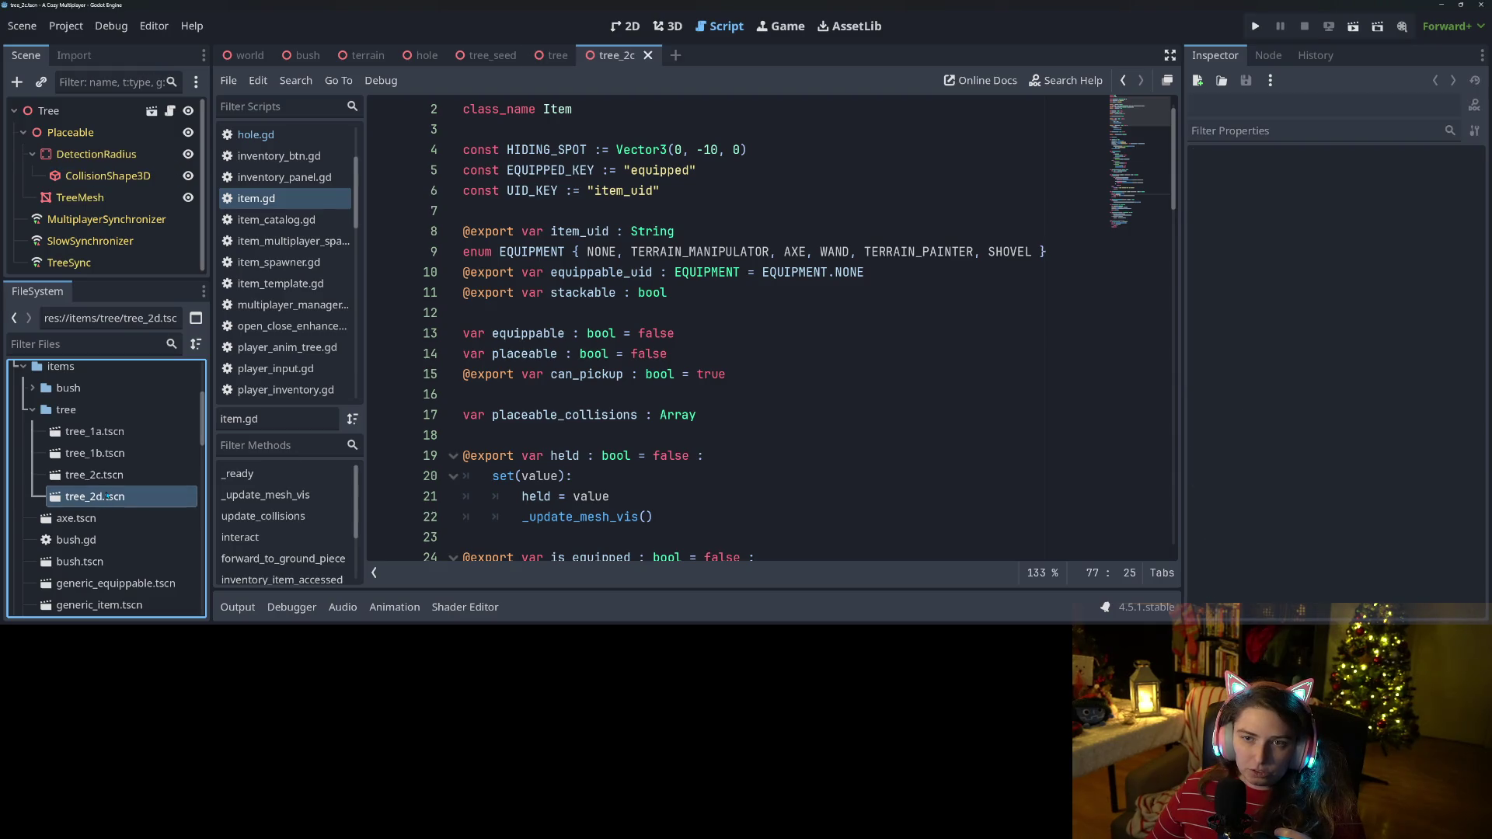
pyautogui.click(665, 28)
pyautogui.click(618, 55)
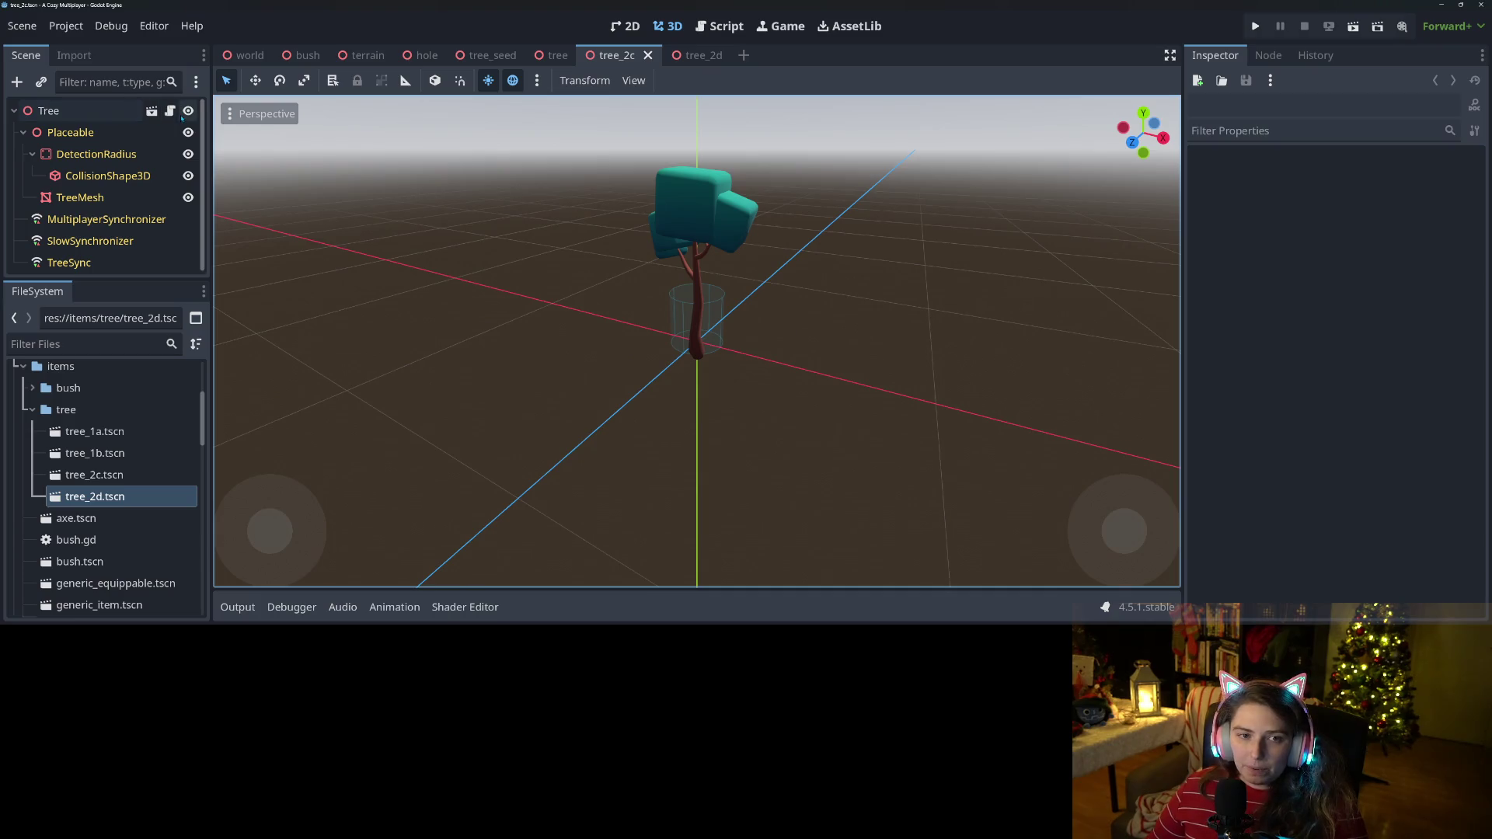
# Inspect tree_color_index on line 30 of tree.gd, then view the Tree root's properties in 3D.
pyautogui.click(170, 112)
pyautogui.scroll(9, 751, 335)
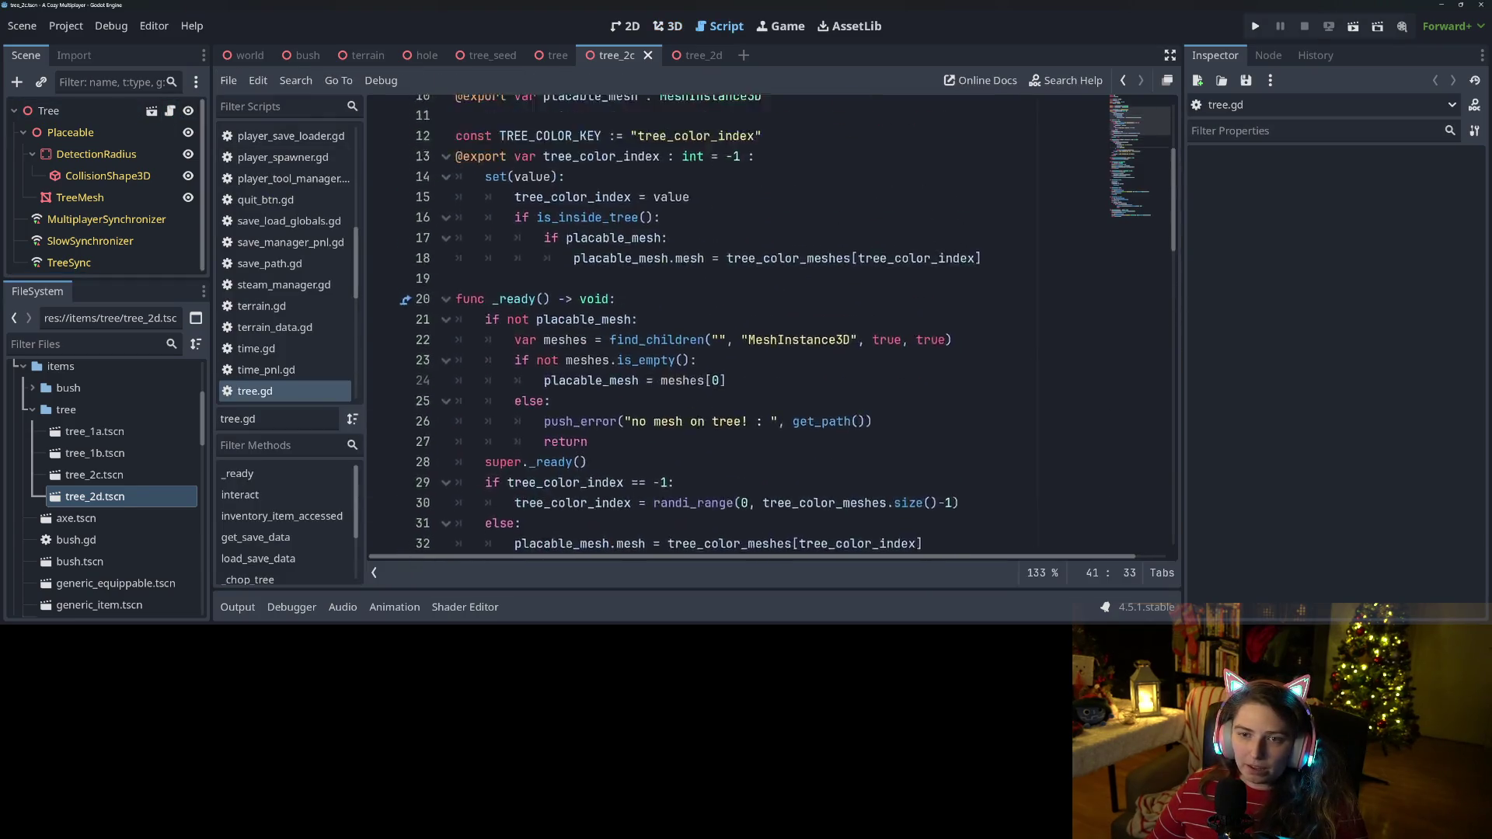
pyautogui.scroll(-5, 597, 293)
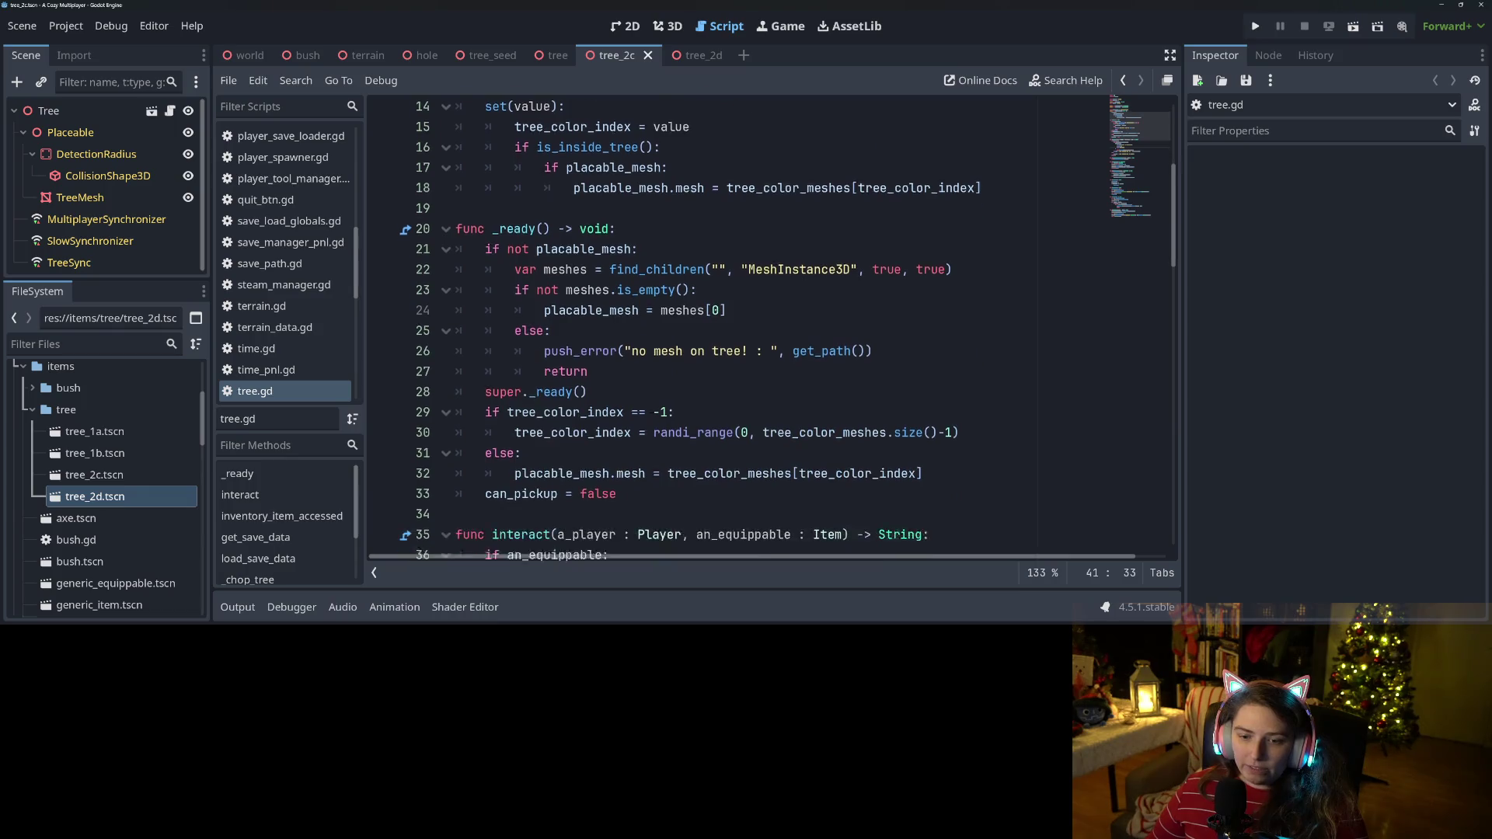
pyautogui.doubleClick(575, 394)
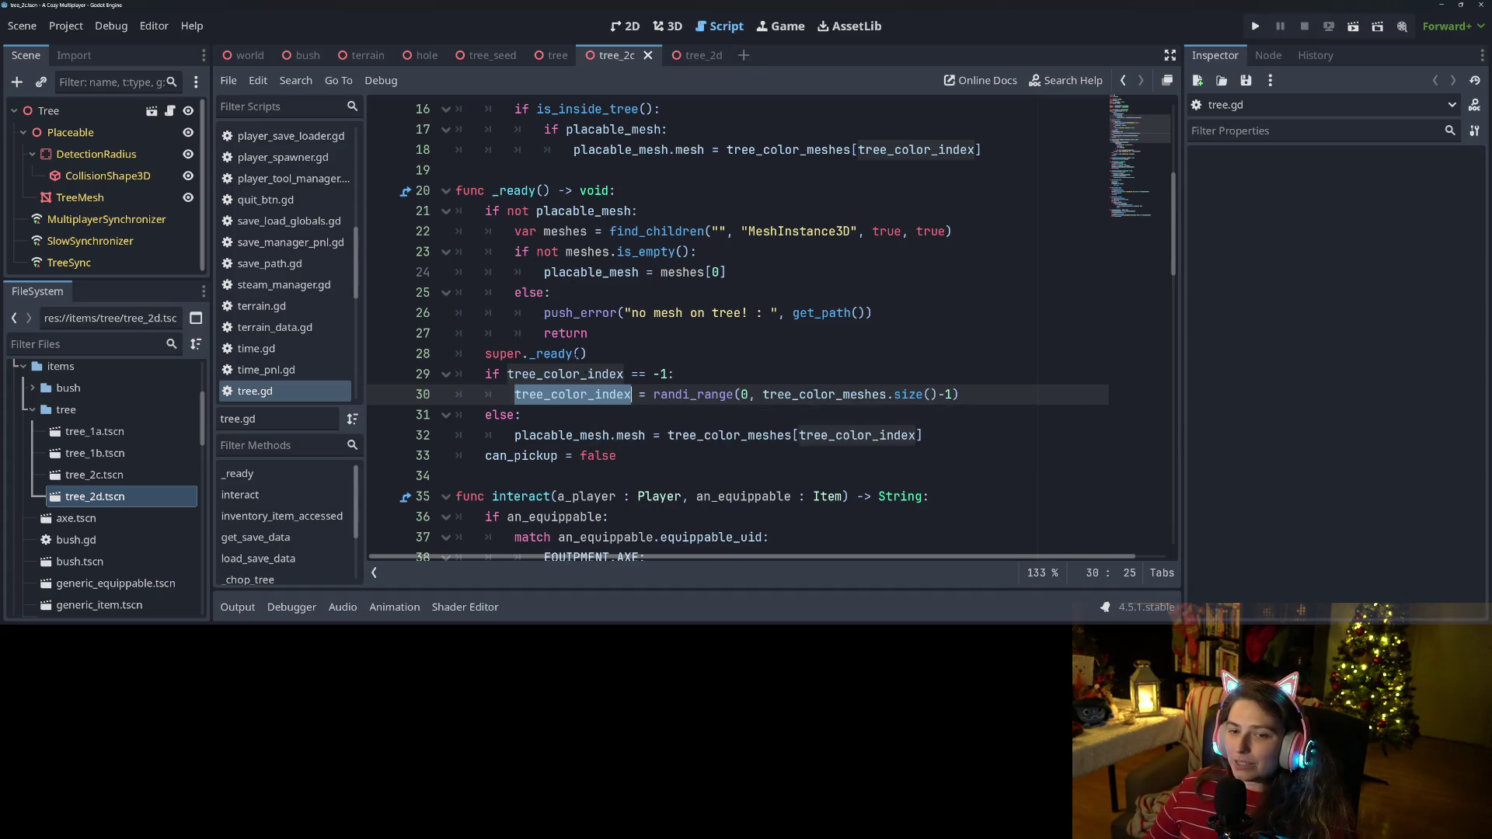
pyautogui.click(54, 111)
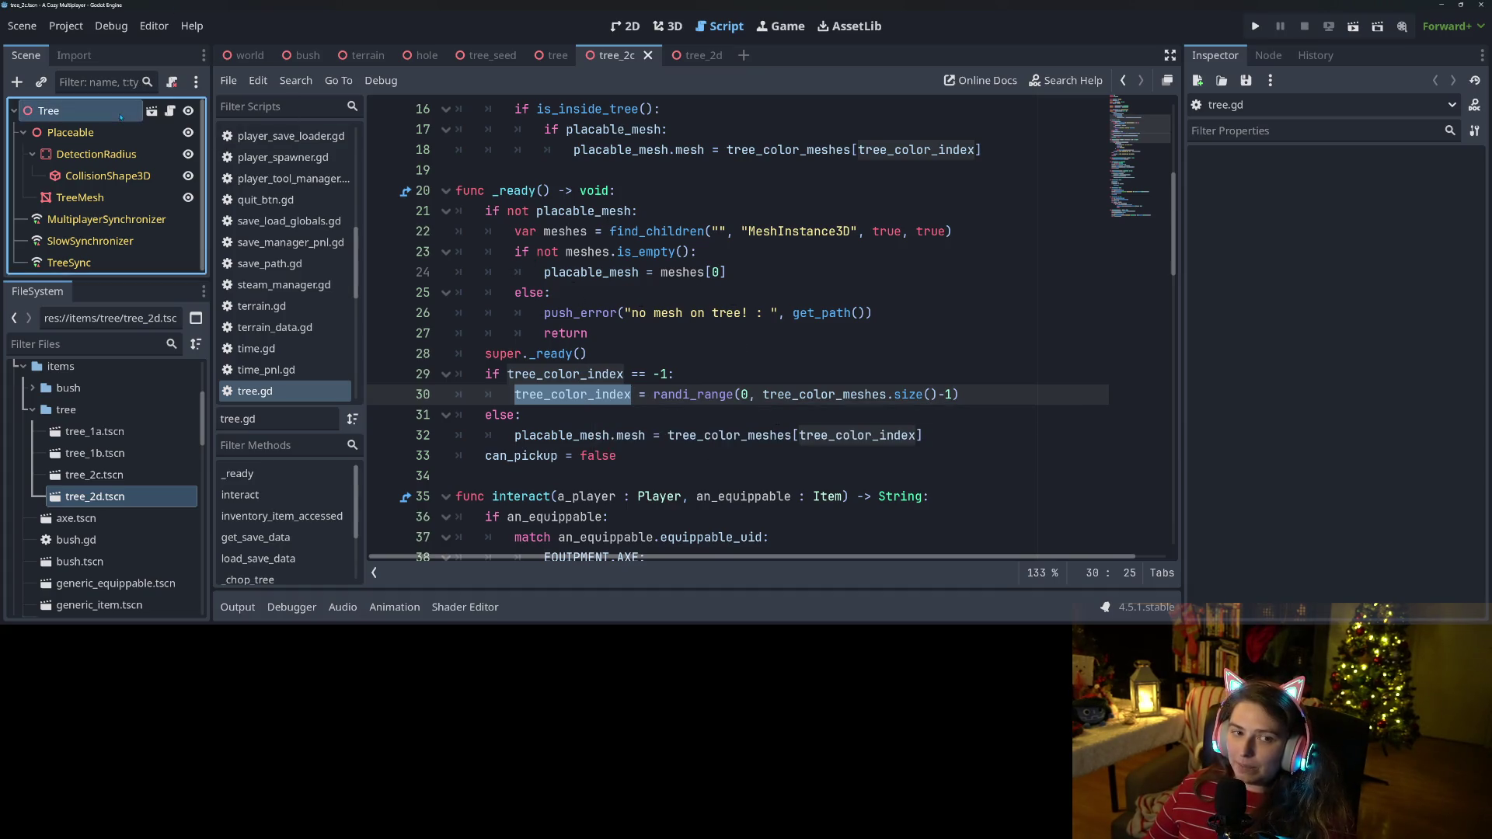
pyautogui.click(666, 26)
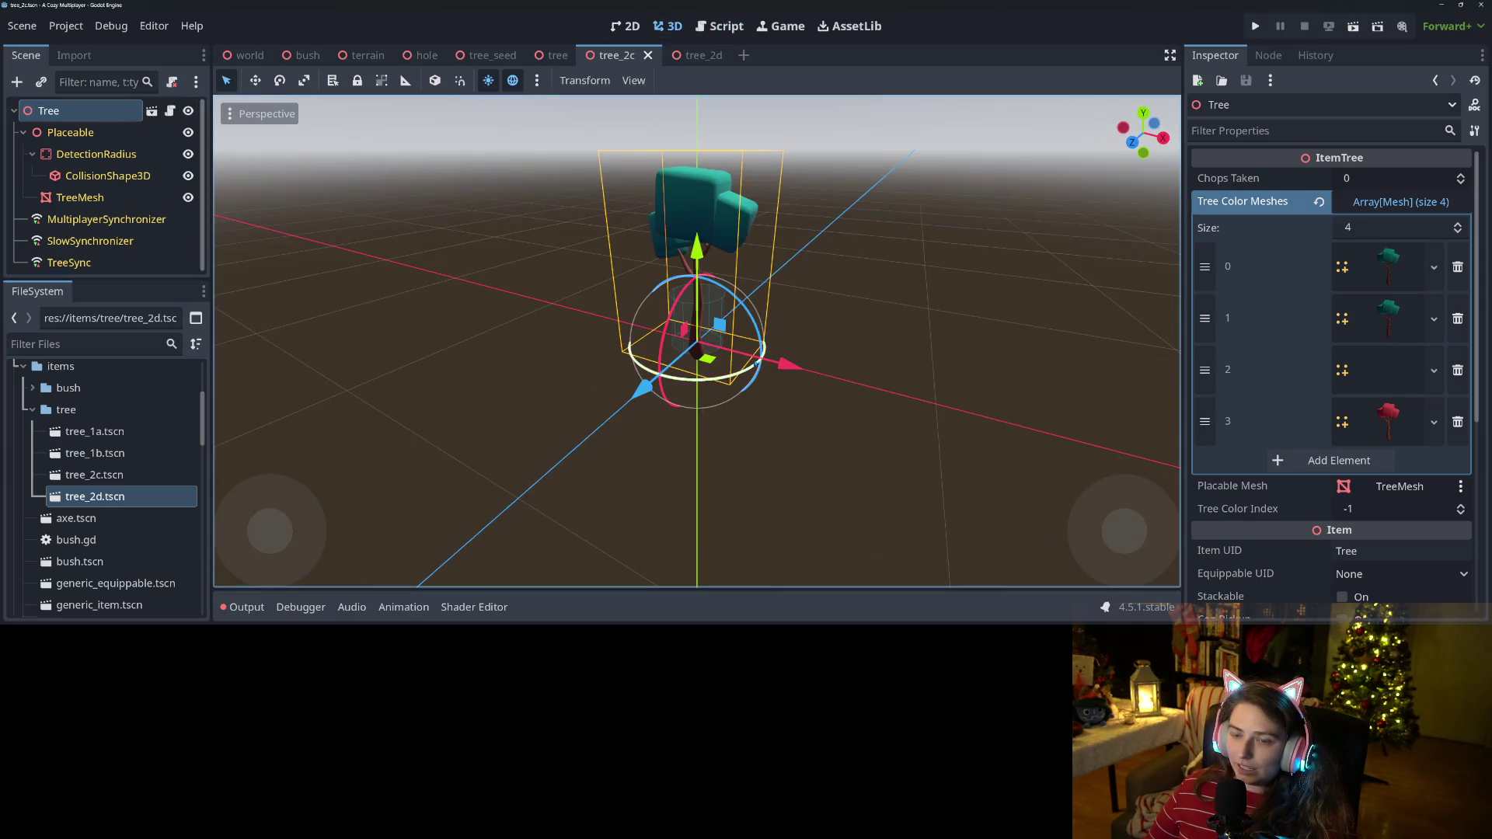
# Expand and collapse the Tree Color Meshes slot 1 and slot 2 mesh resources.
pyautogui.scroll(2, 794, 403)
pyautogui.scroll(3, 795, 403)
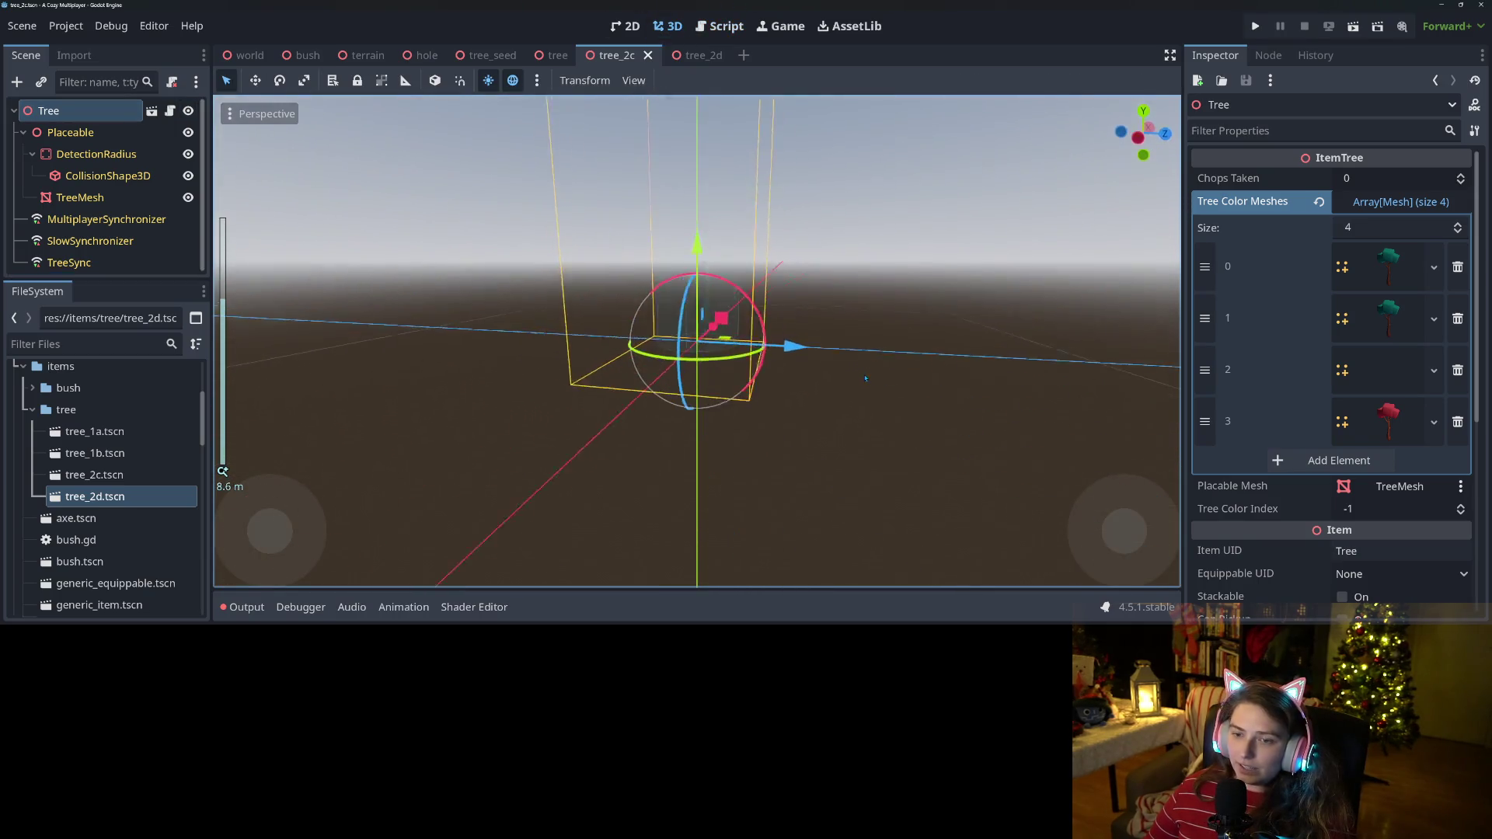
pyautogui.scroll(3, 737, 384)
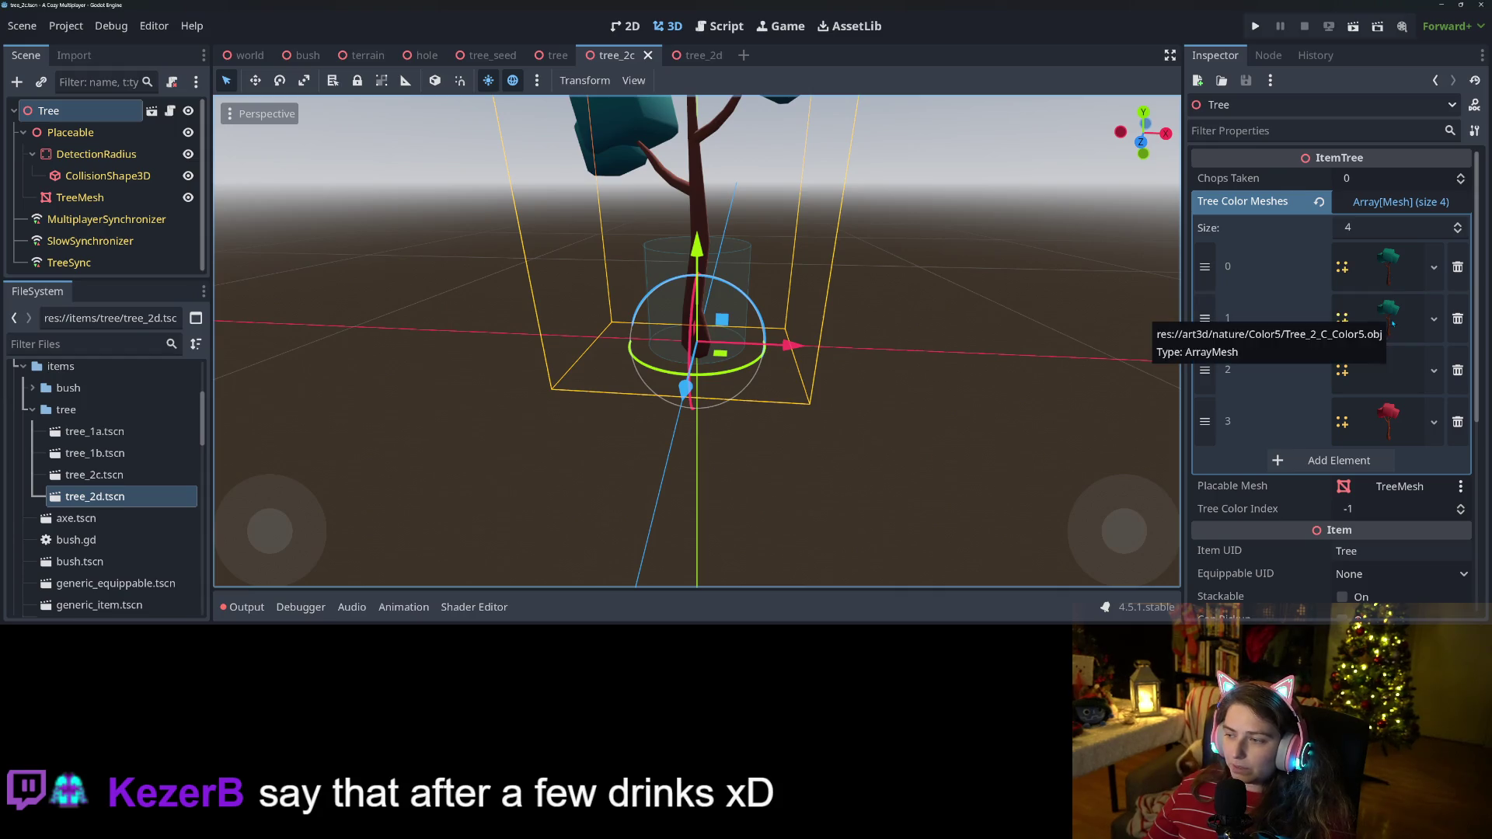
pyautogui.click(1392, 375)
pyautogui.click(1392, 375)
pyautogui.click(1394, 327)
pyautogui.click(1390, 324)
pyautogui.click(1389, 322)
pyautogui.click(1387, 320)
pyautogui.click(1368, 388)
pyautogui.click(1367, 385)
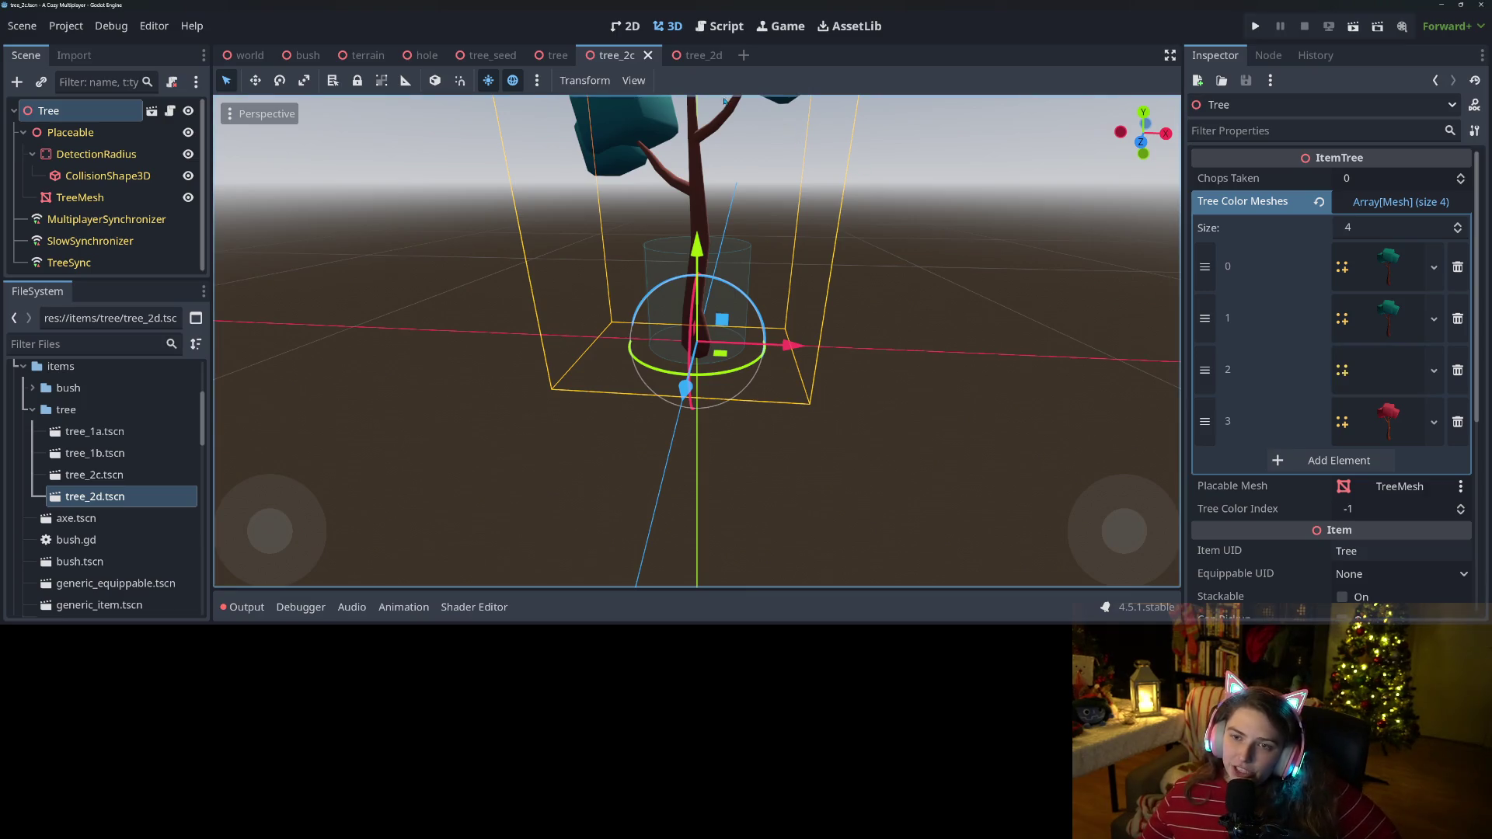
# Compare the tree_2d and tree_2c models in the viewport, ending on tree_2d.
pyautogui.click(699, 59)
pyautogui.scroll(-2, 783, 322)
pyautogui.press('KP_1')
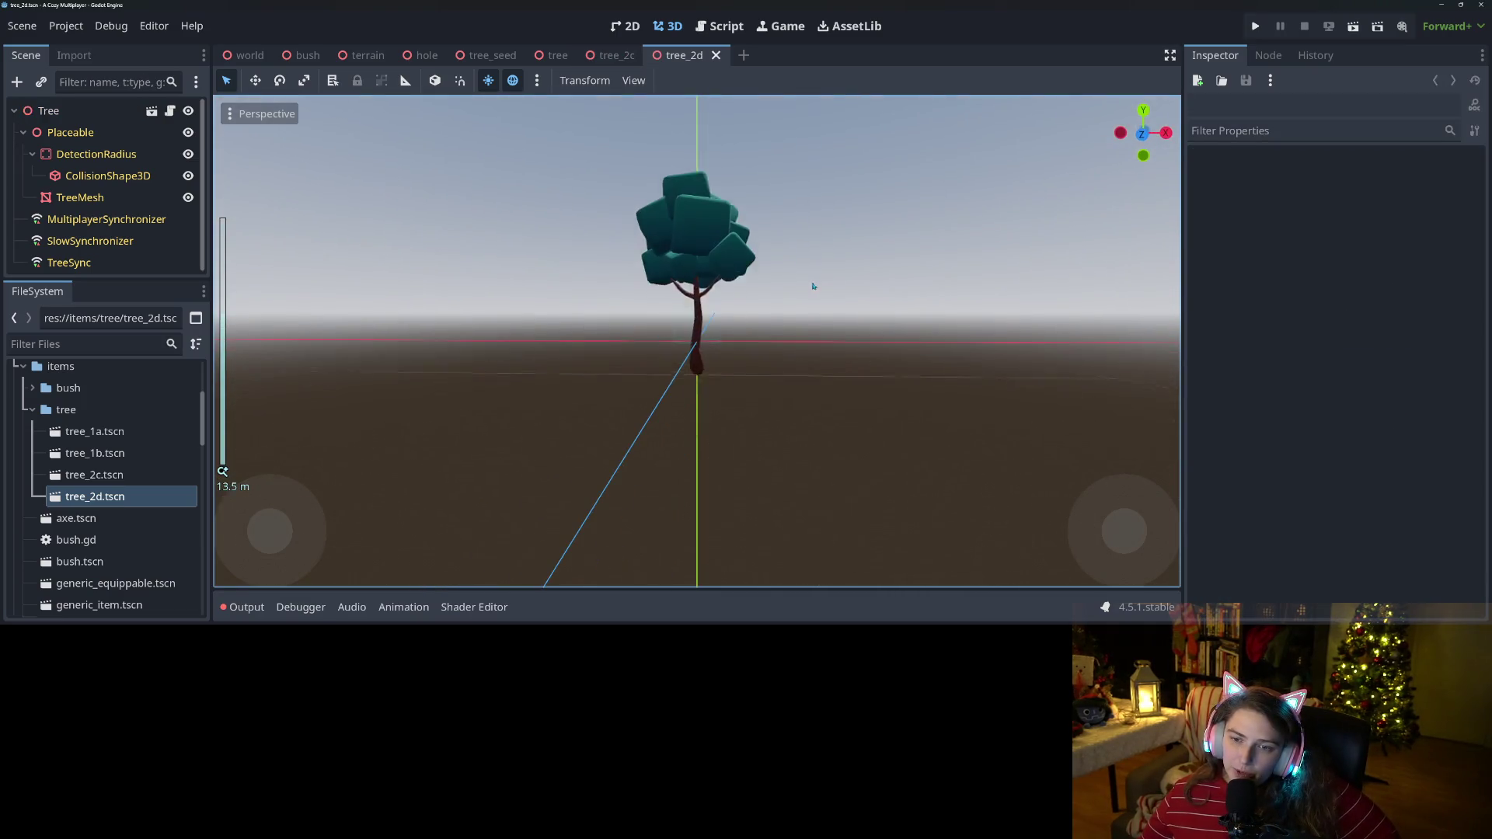
pyautogui.click(617, 55)
pyautogui.scroll(-2, 845, 279)
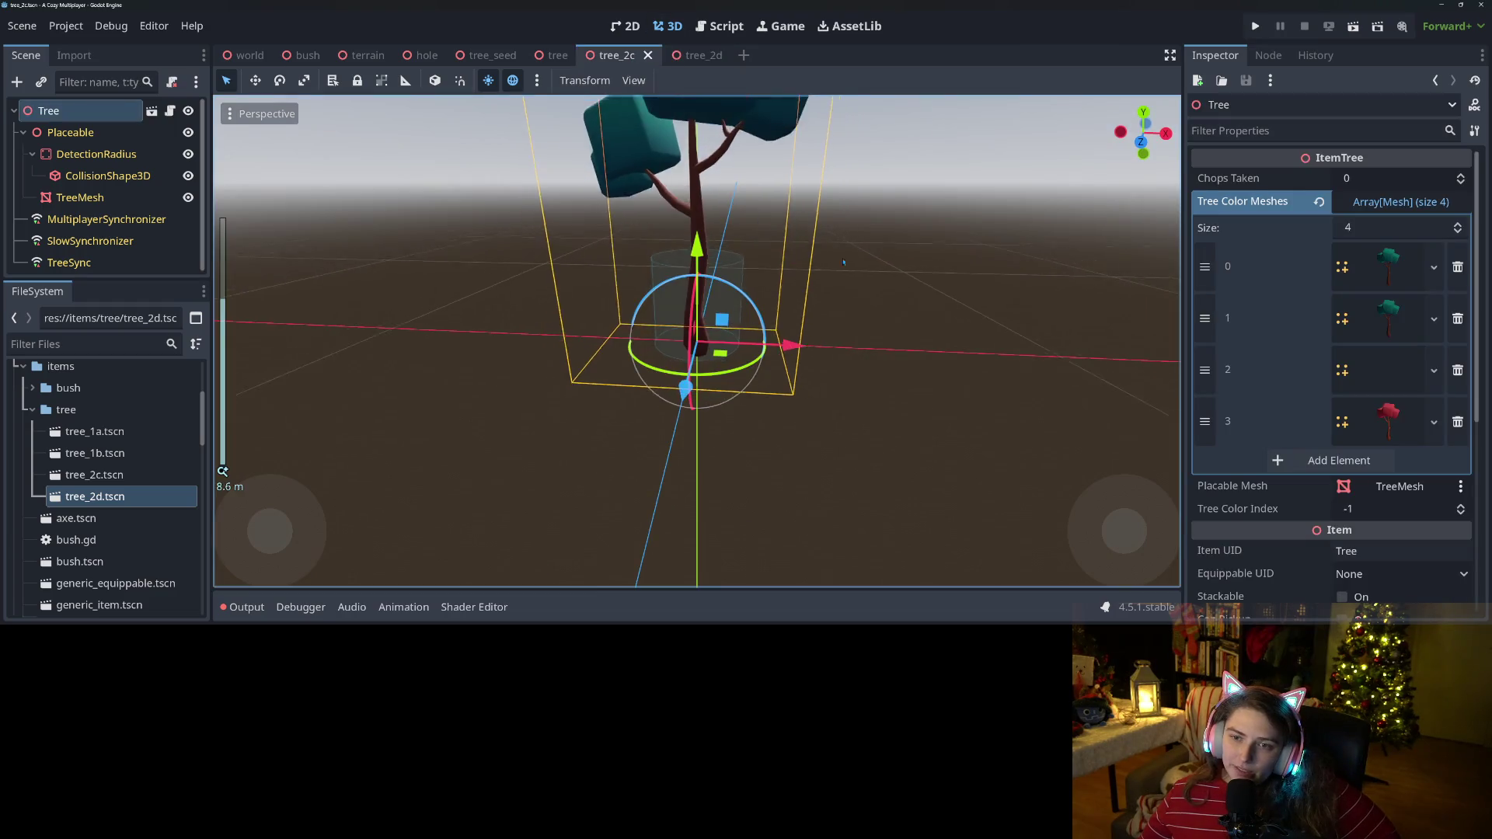
pyautogui.scroll(-4, 844, 279)
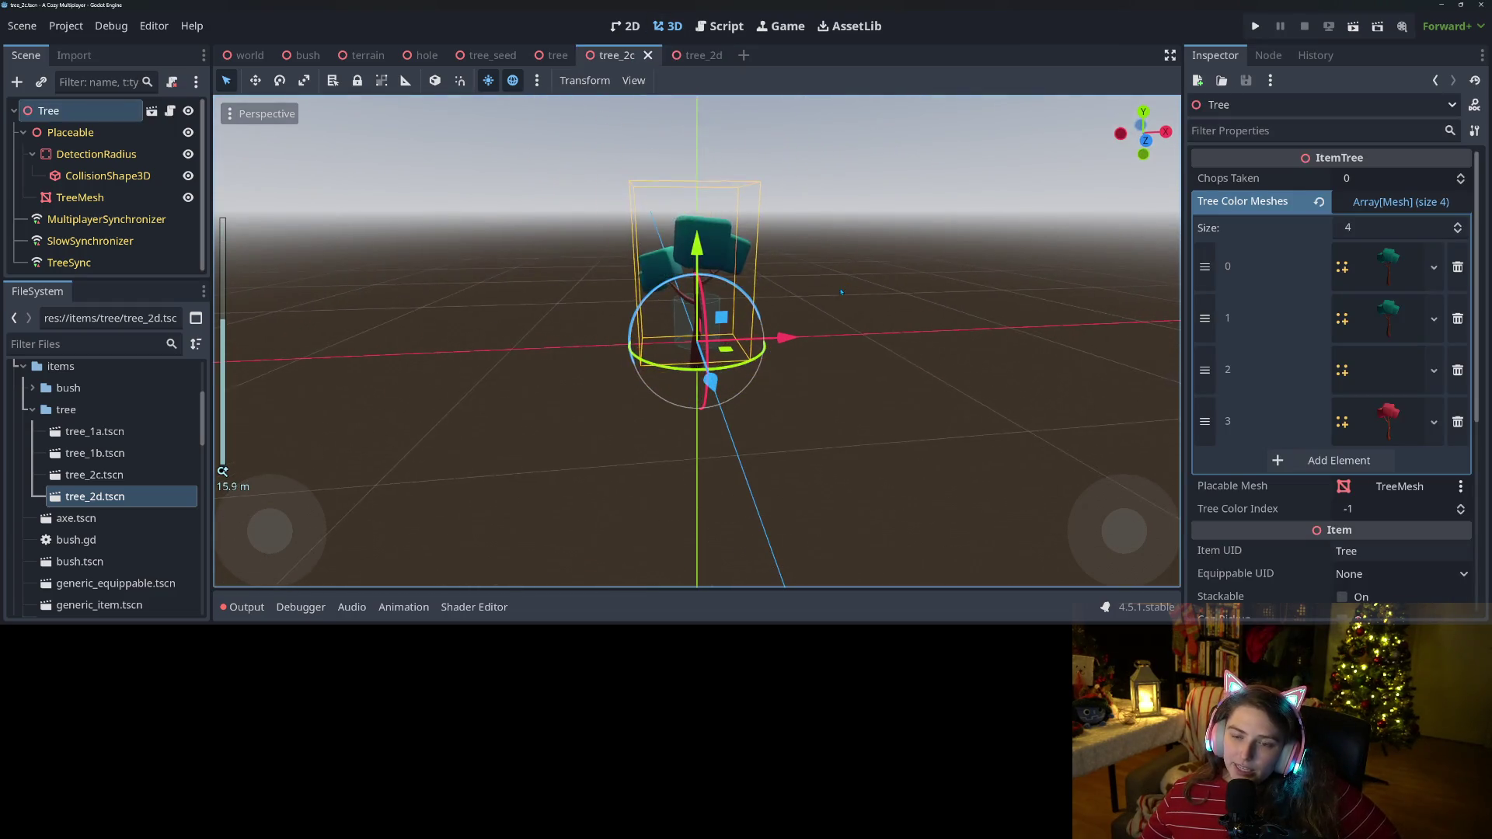
pyautogui.moveTo(798, 318)
pyautogui.mouseDown()
pyautogui.moveTo(808, 443)
pyautogui.moveTo(832, 327)
pyautogui.moveTo(859, 311)
pyautogui.mouseUp()
pyautogui.scroll(3, 705, 170)
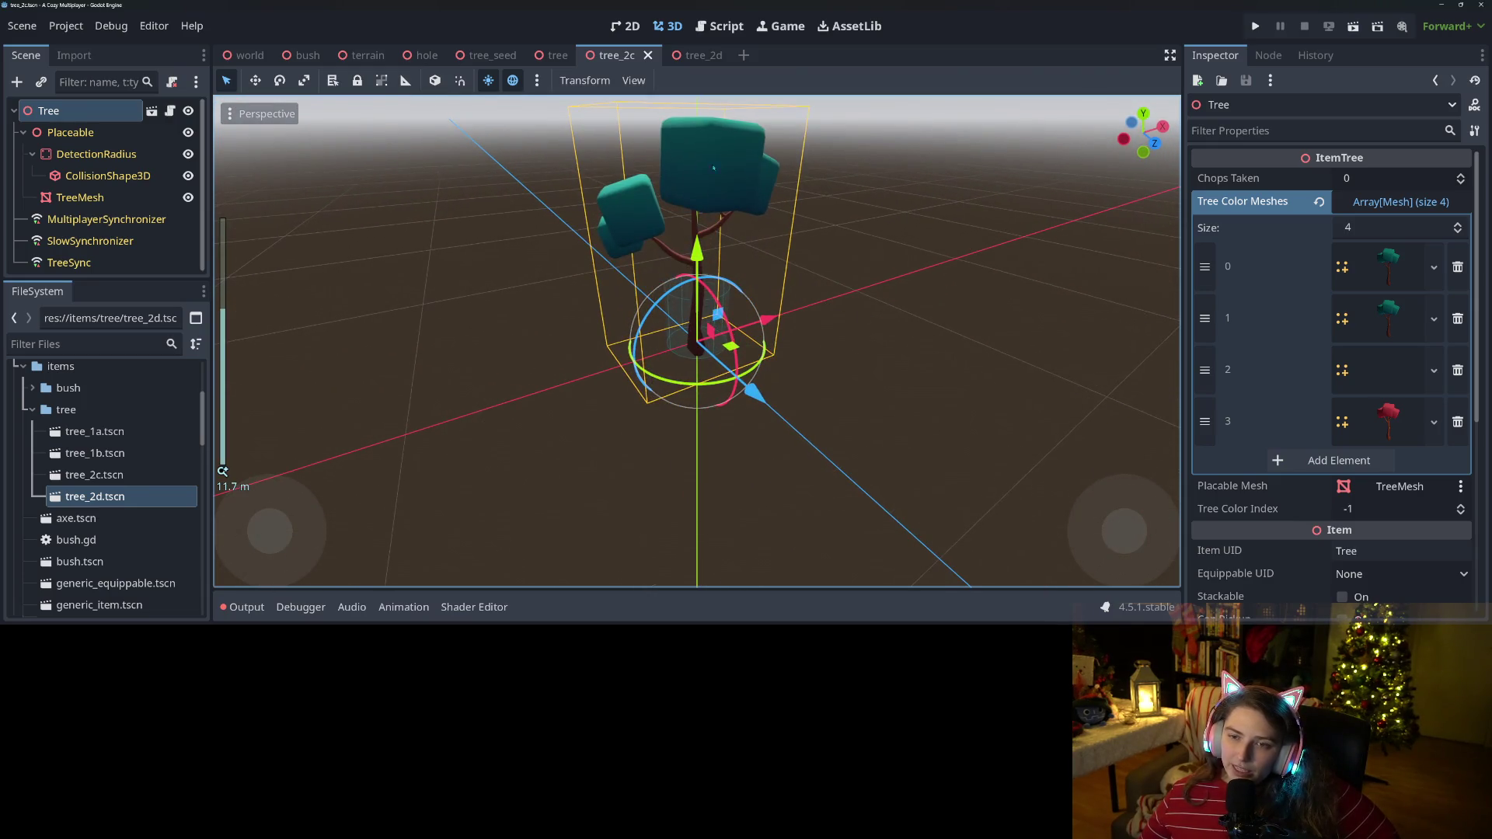
pyautogui.hotkey('ctrl', 'Tab')
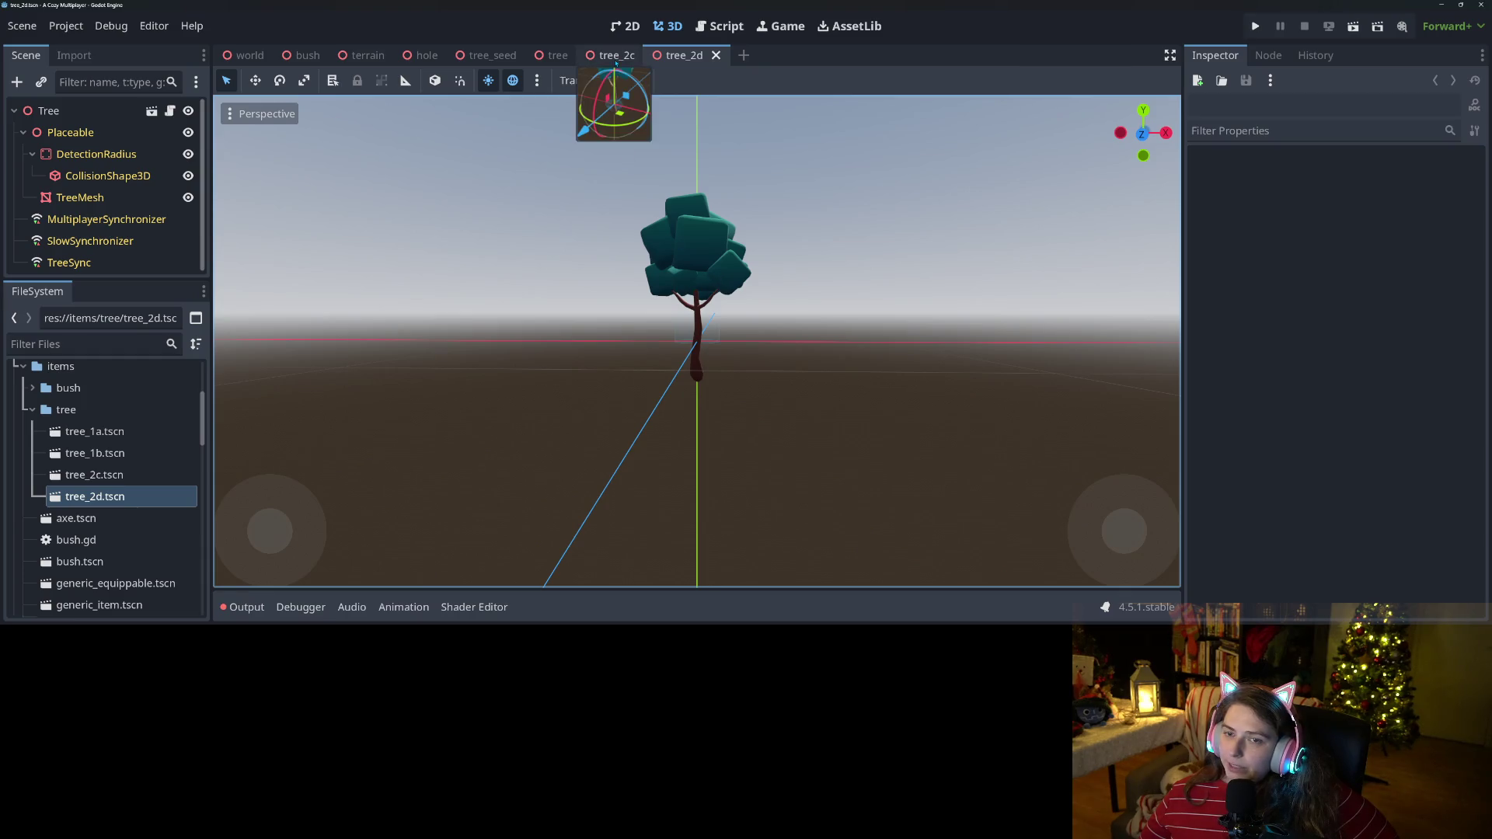
pyautogui.moveTo(613, 70)
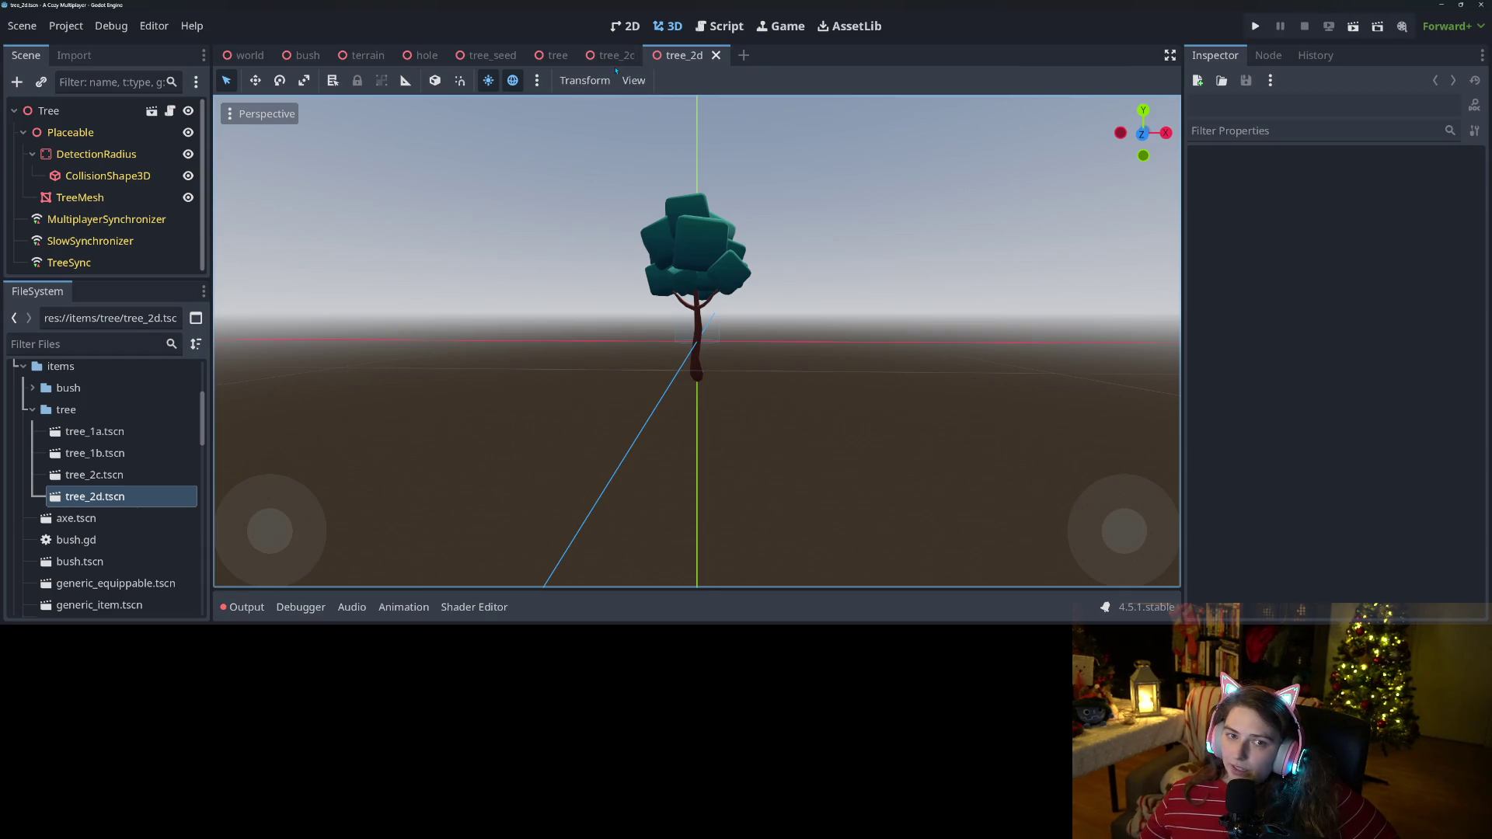
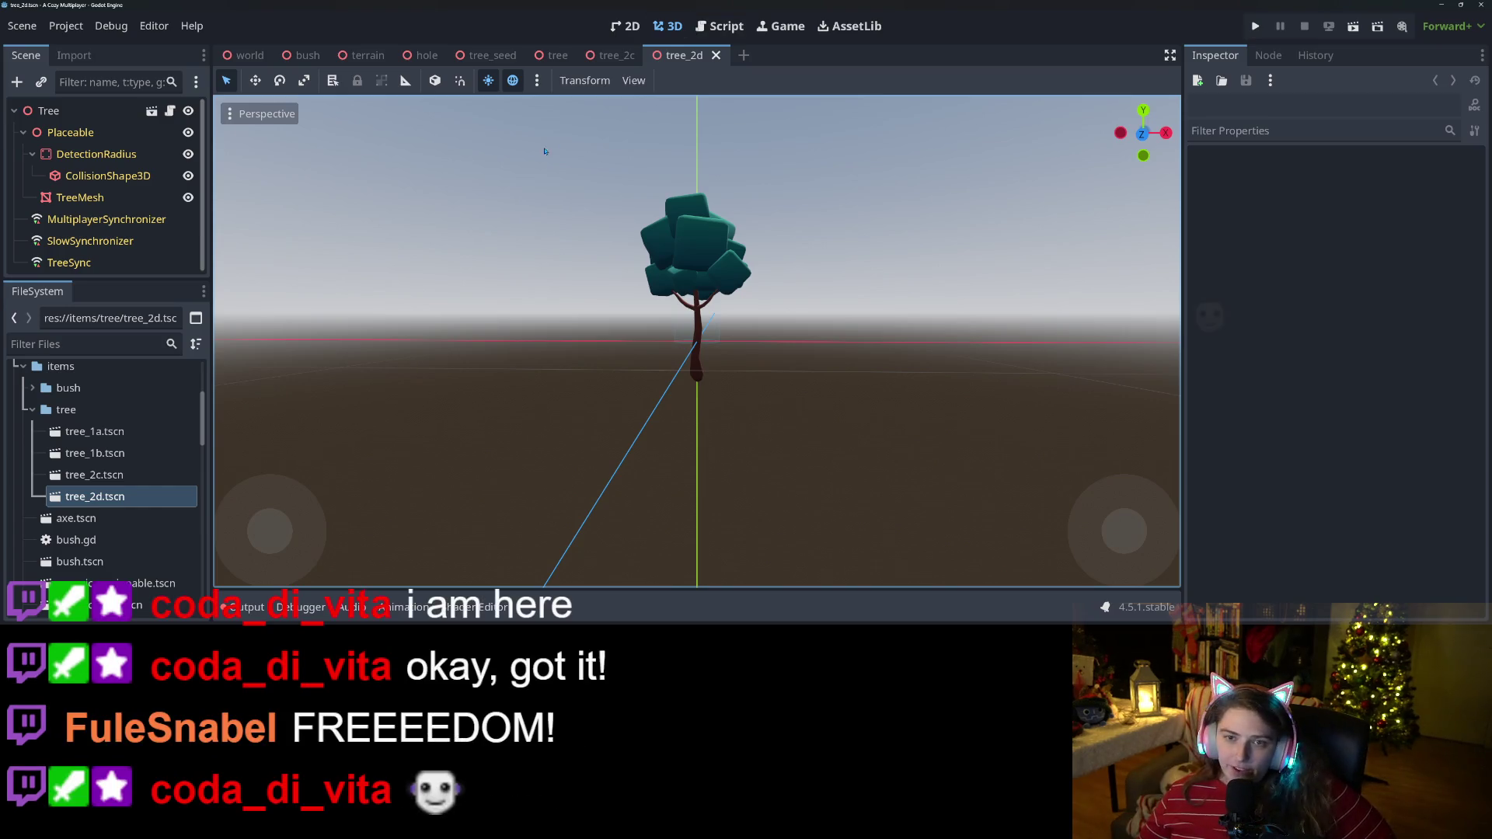
# Orbit and zoom the 3D viewport until the tree sits centred in a close, level front view.
pyautogui.moveTo(599, 315)
pyautogui.mouseDown()
pyautogui.moveTo(665, 372)
pyautogui.moveTo(776, 390)
pyautogui.moveTo(726, 413)
pyautogui.moveTo(611, 418)
pyautogui.moveTo(739, 429)
pyautogui.mouseUp()
pyautogui.scroll(-3, 739, 429)
pyautogui.scroll(3, 739, 431)
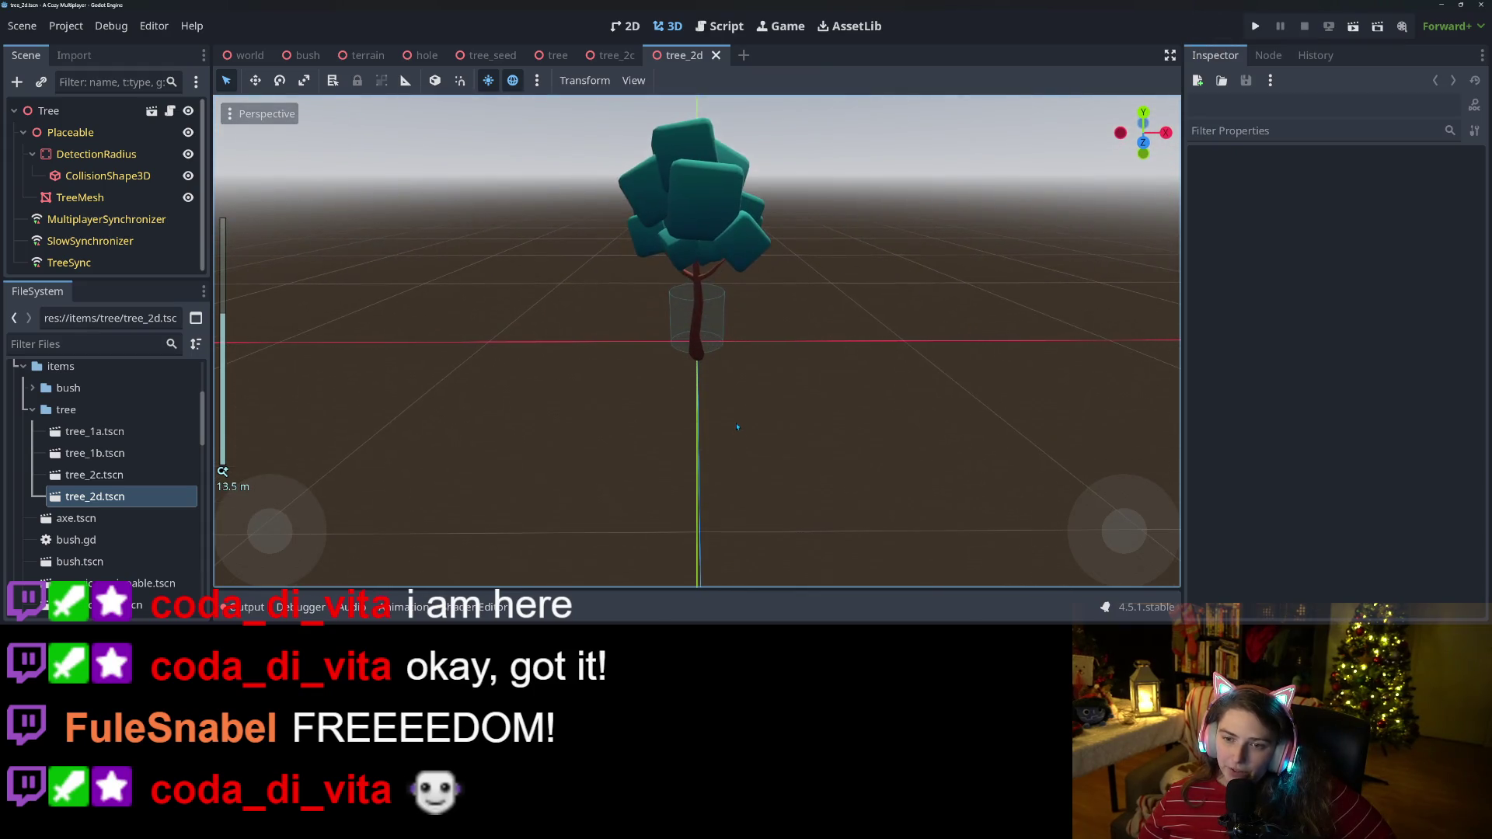
pyautogui.moveTo(740, 431)
pyautogui.mouseDown()
pyautogui.moveTo(743, 389)
pyautogui.moveTo(850, 509)
pyautogui.mouseUp()
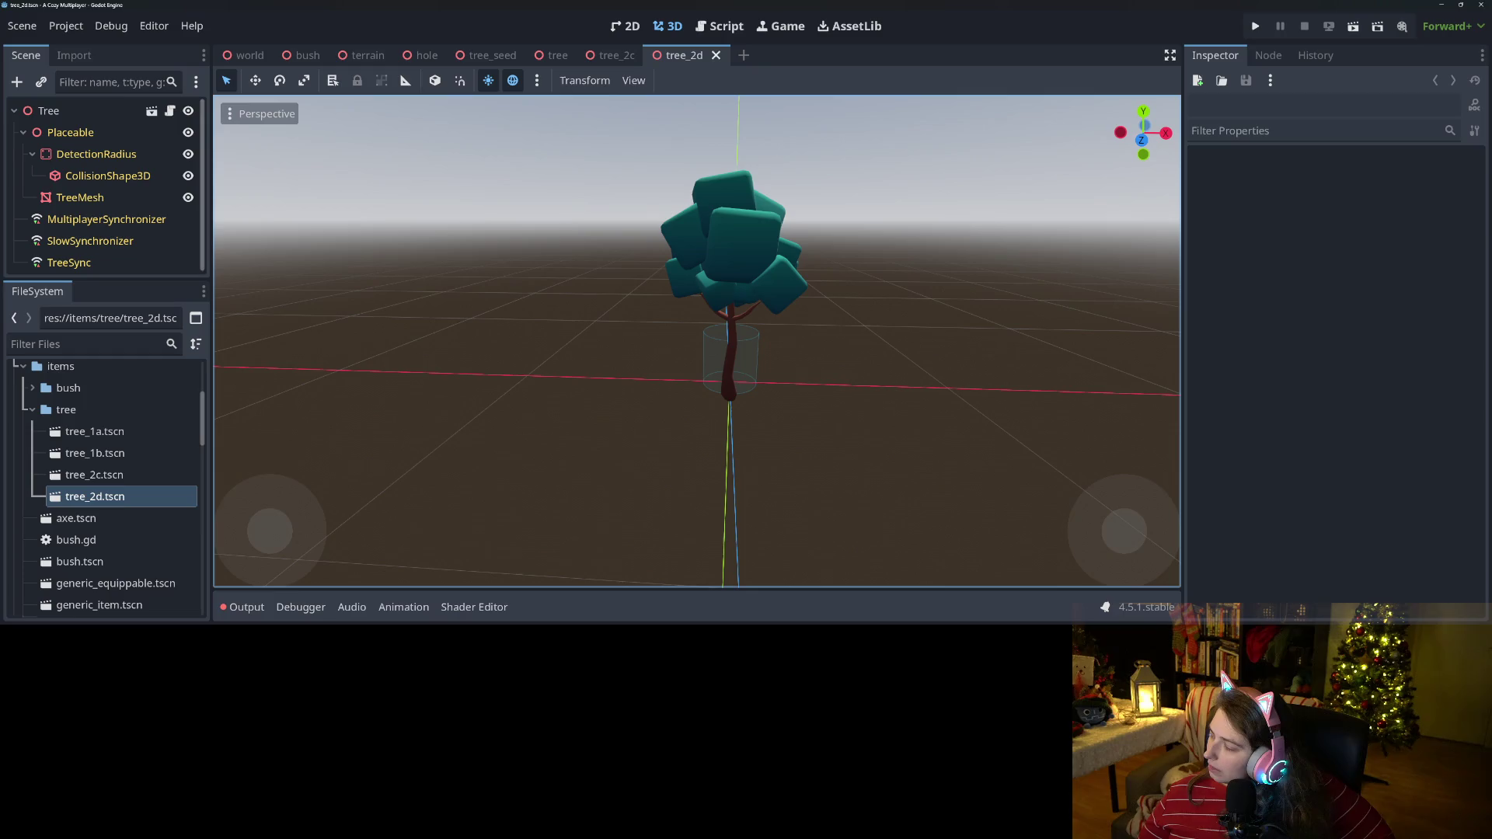
pyautogui.hotkey('alt', 'Tab')
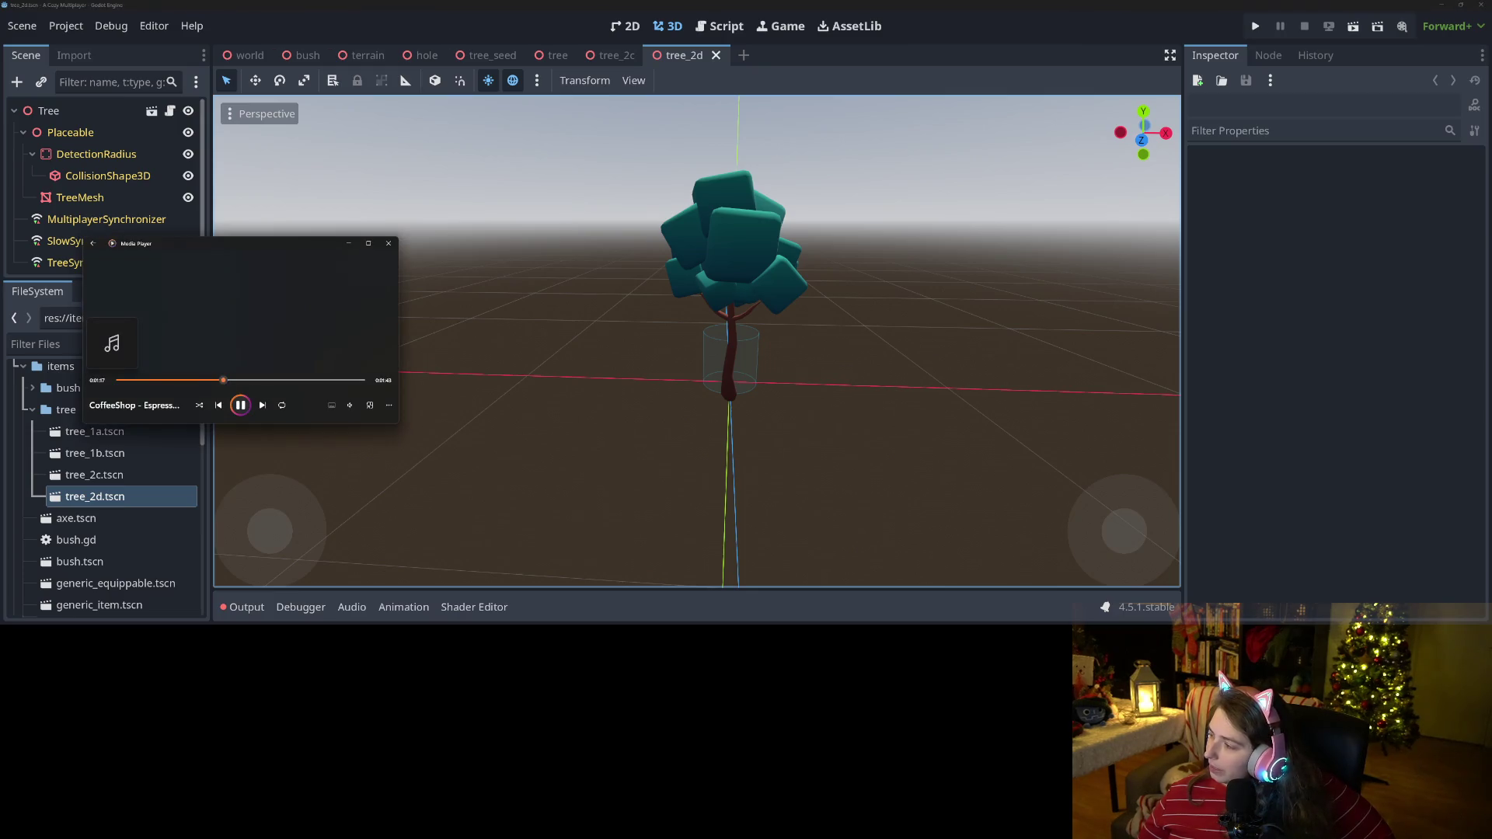
# Play all eight Icebound Odyssey tracks from Music > Phat Phrog Studio > rpgpianomusicbundle_volume4_wav.
pyautogui.click(349, 408)
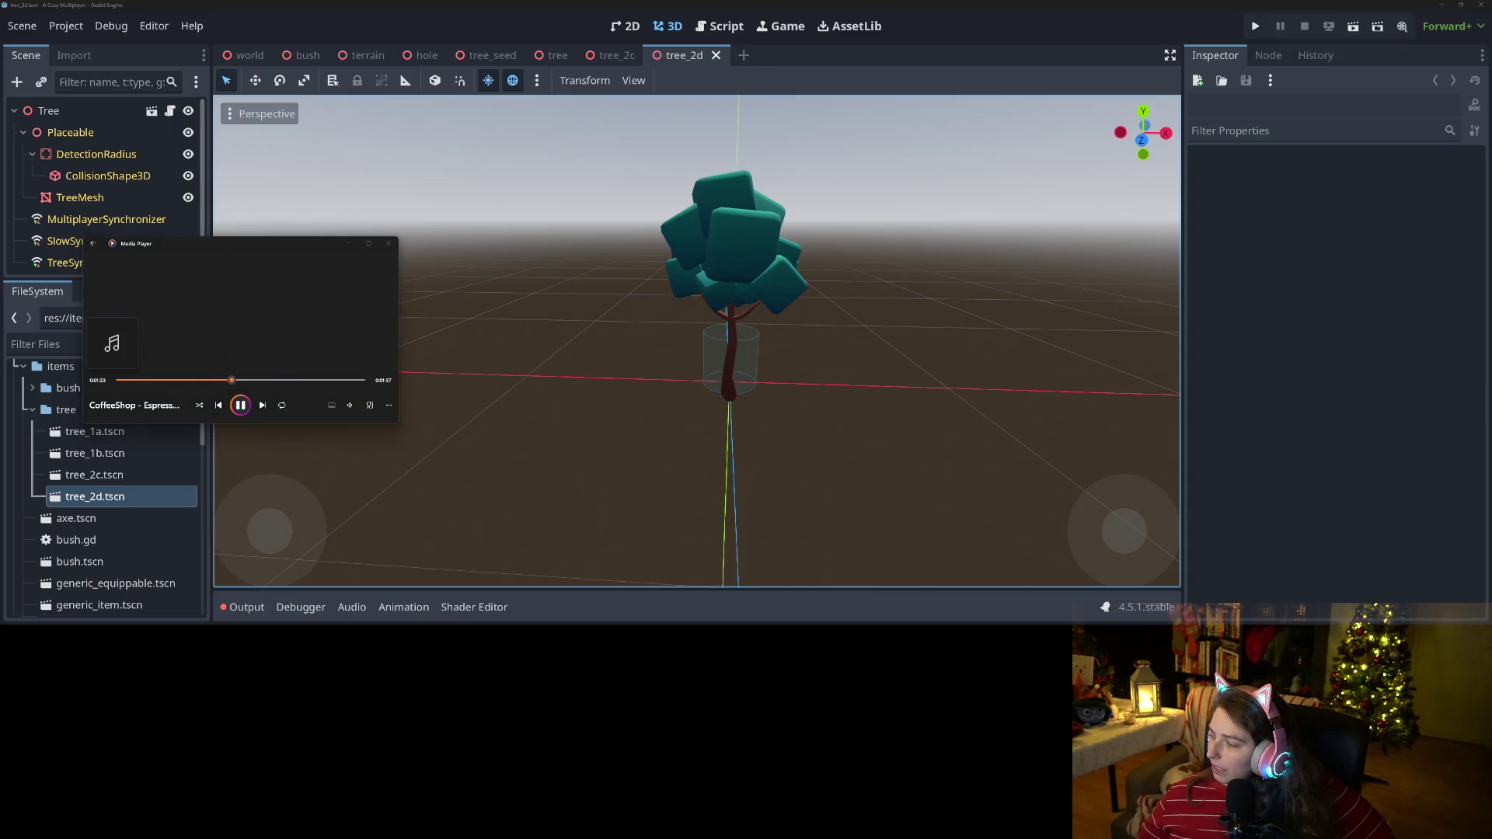
pyautogui.hotkey('alt', 'Tab')
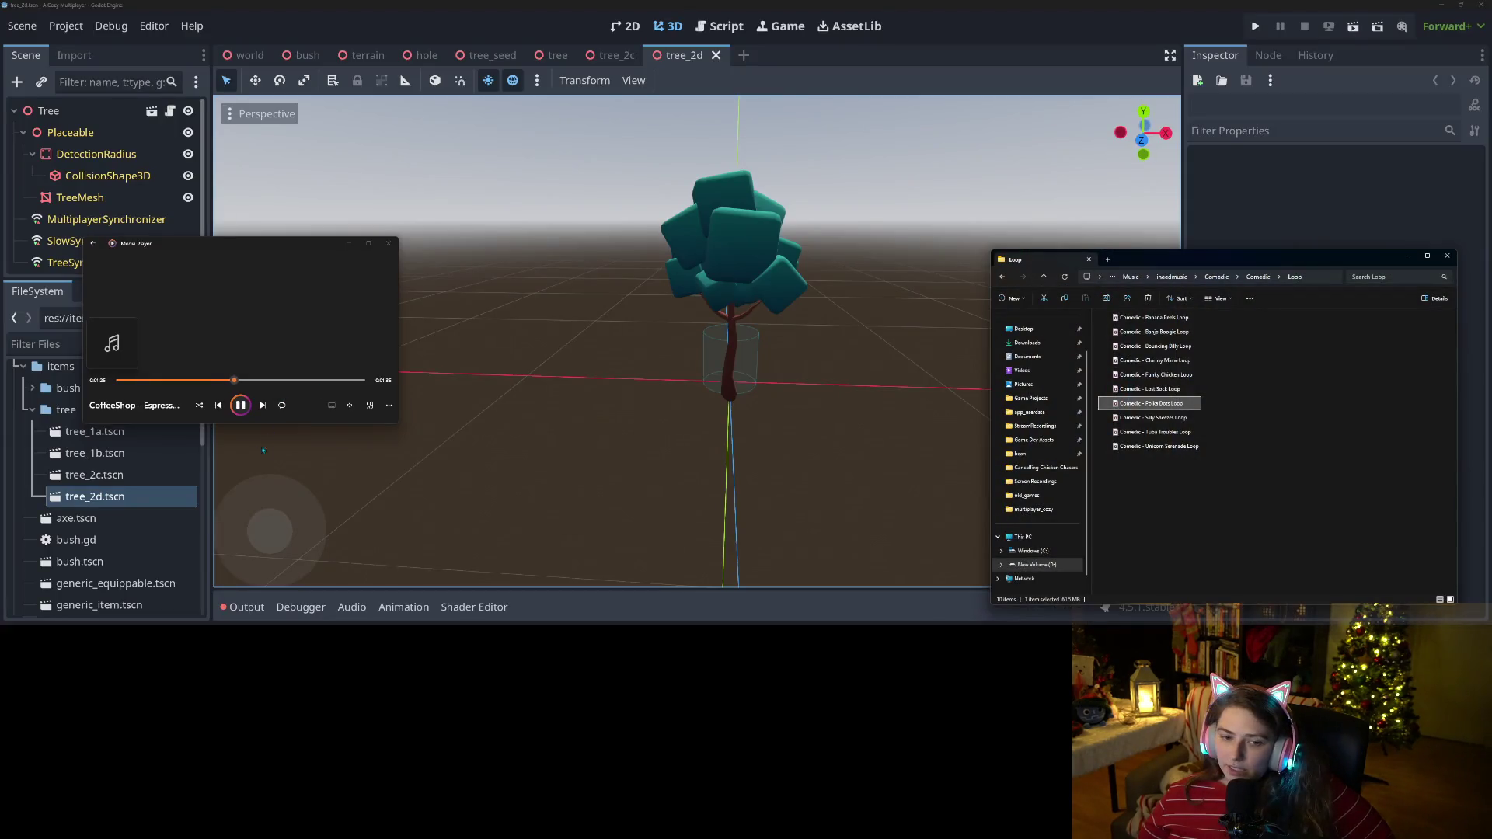
pyautogui.click(332, 405)
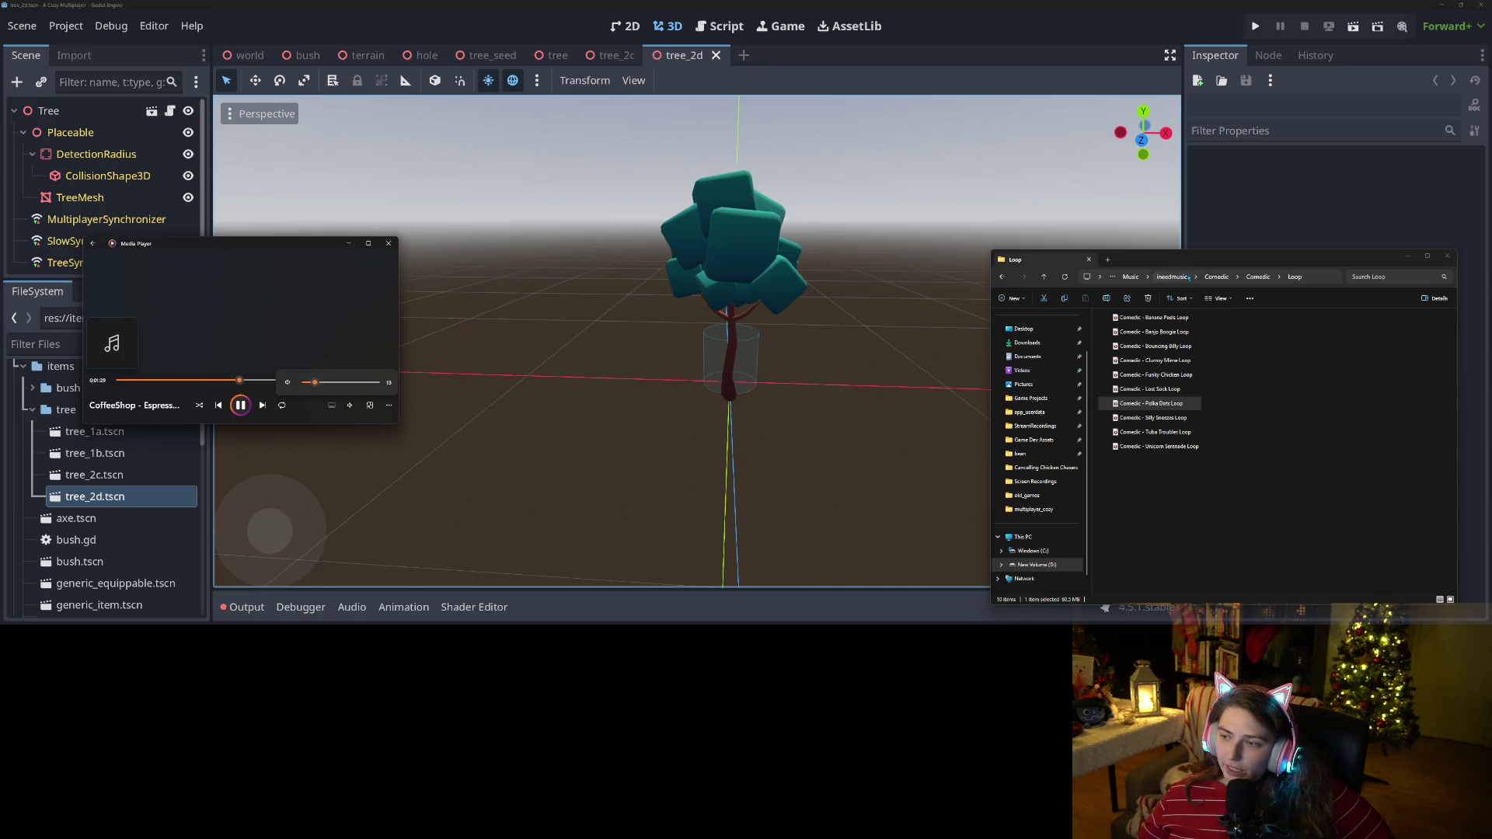
pyautogui.click(1172, 278)
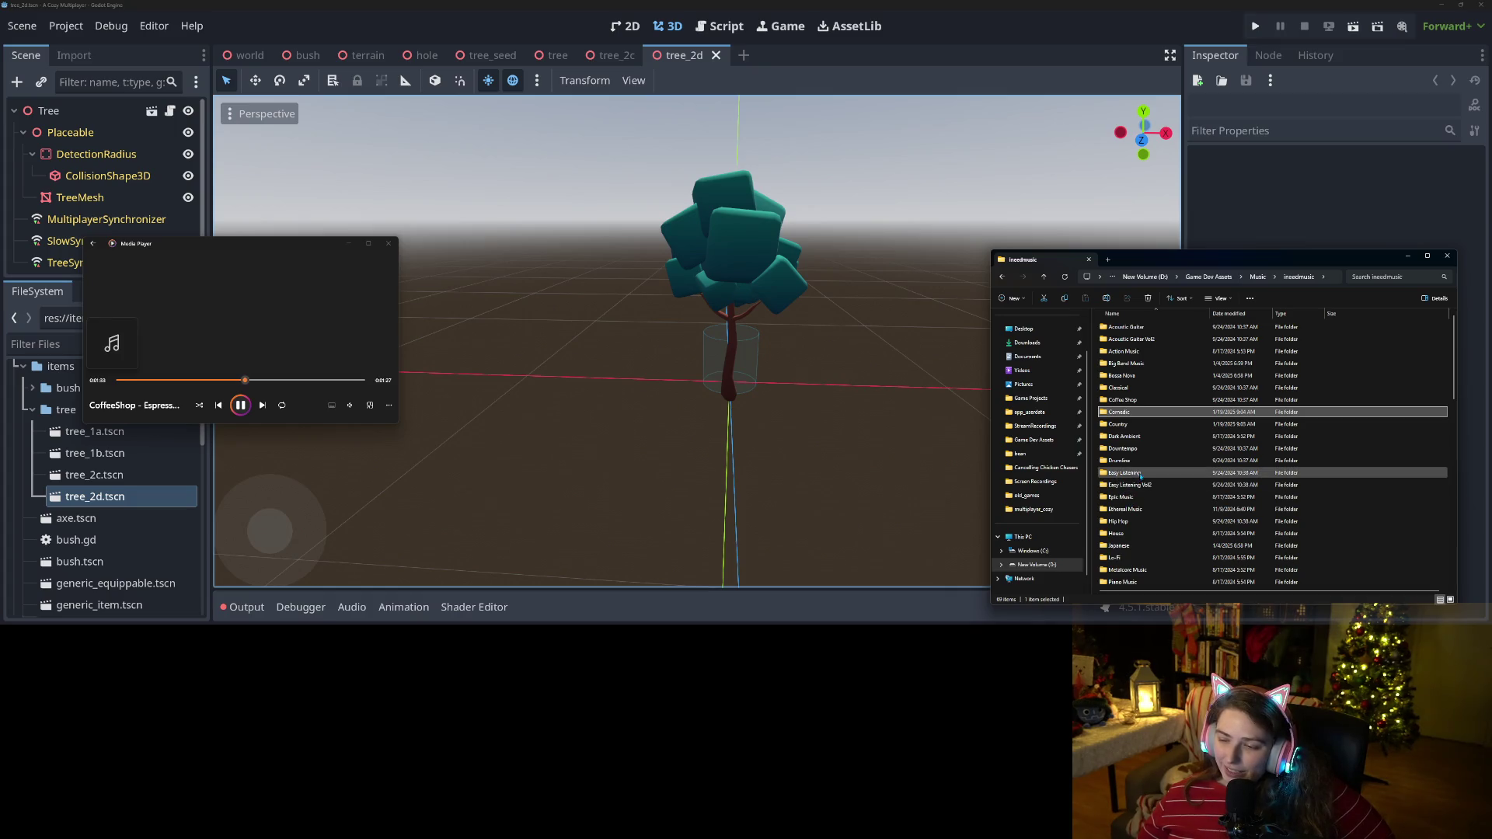
pyautogui.click(1259, 278)
pyautogui.doubleClick(1134, 363)
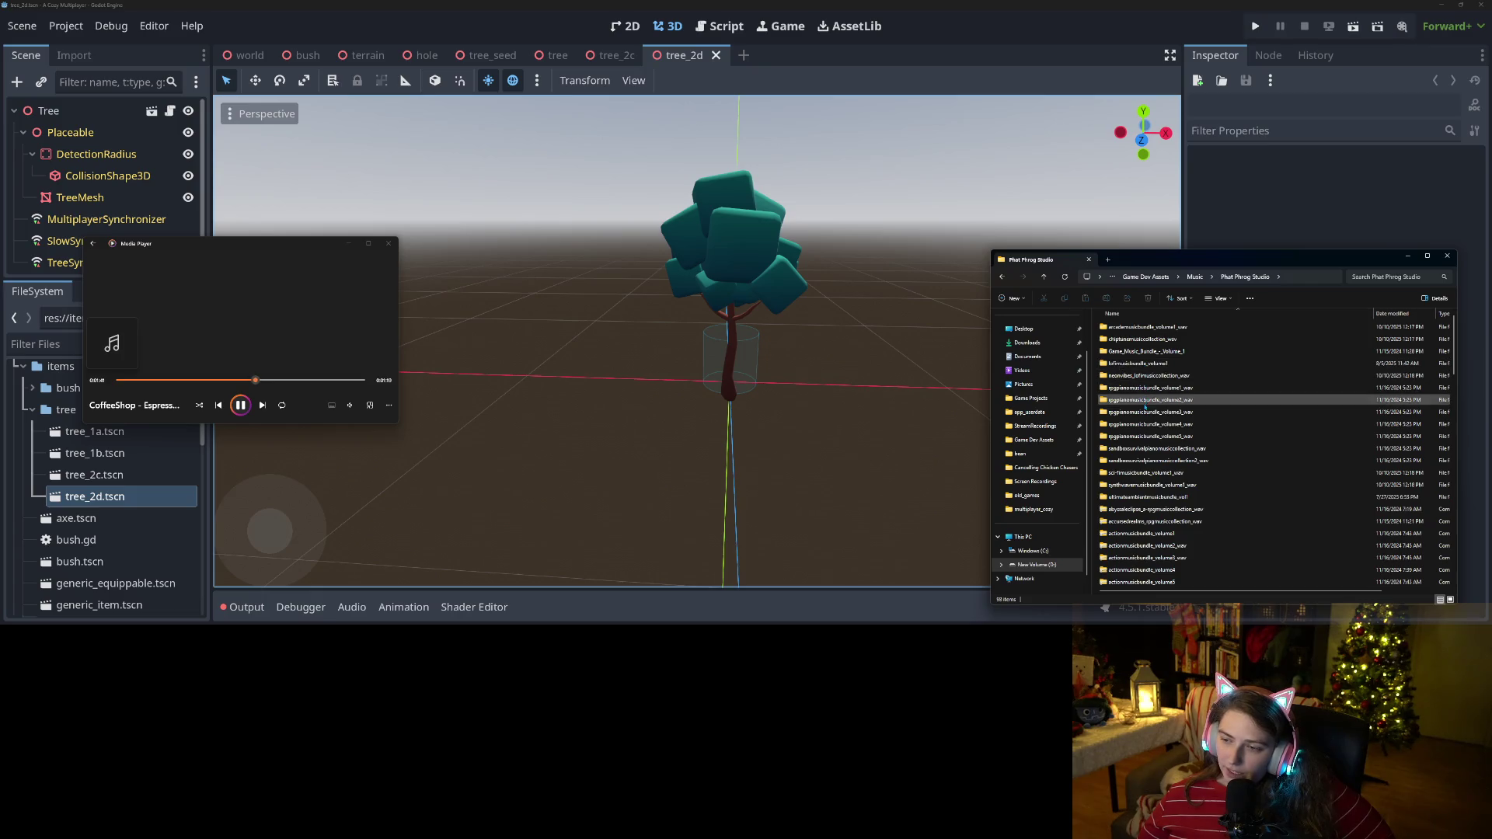
pyautogui.doubleClick(1136, 425)
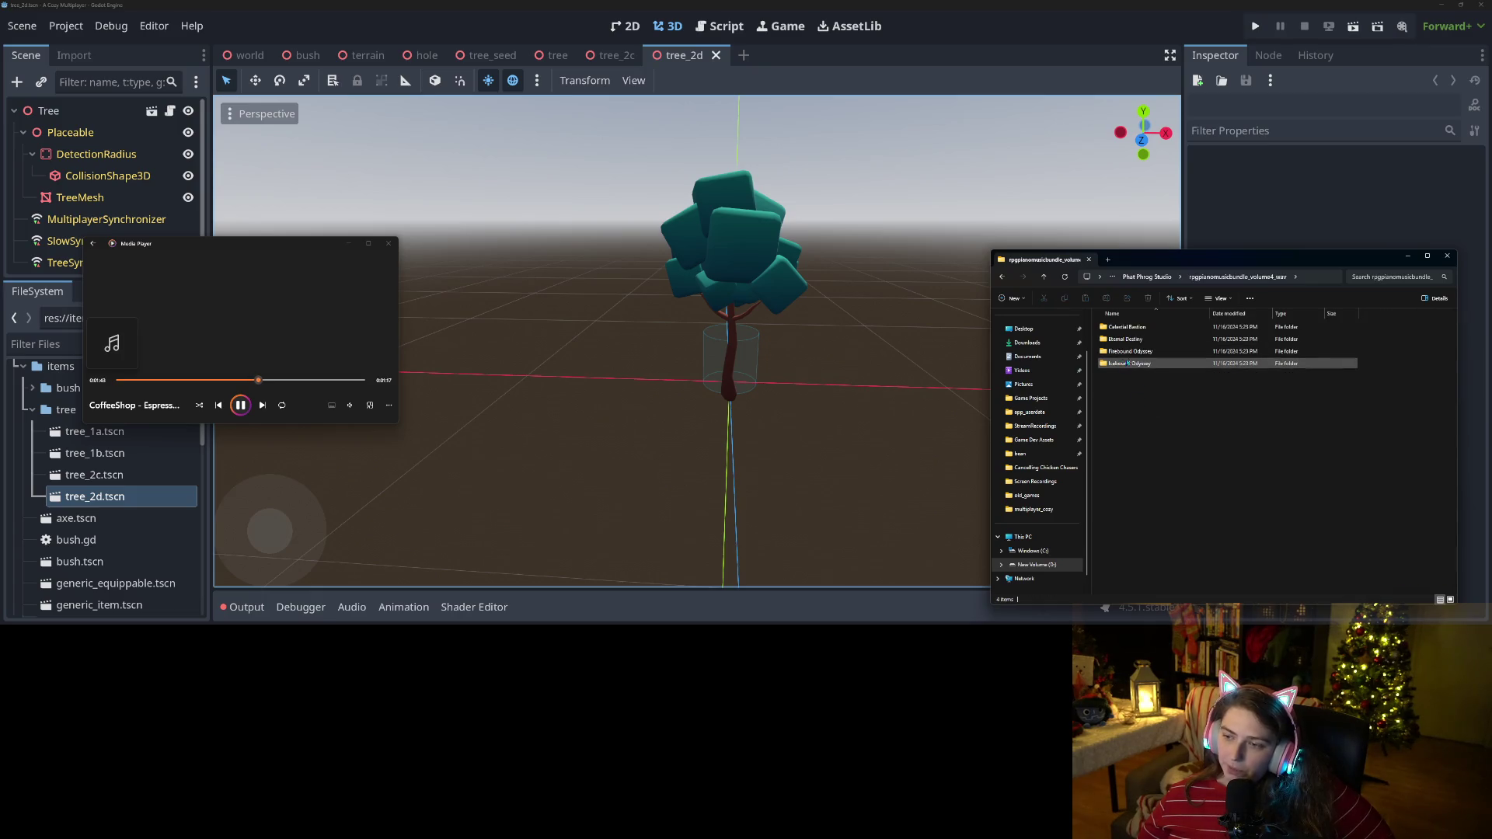
pyautogui.doubleClick(1129, 363)
pyautogui.moveTo(1150, 457); pyautogui.dragTo(1138, 316)
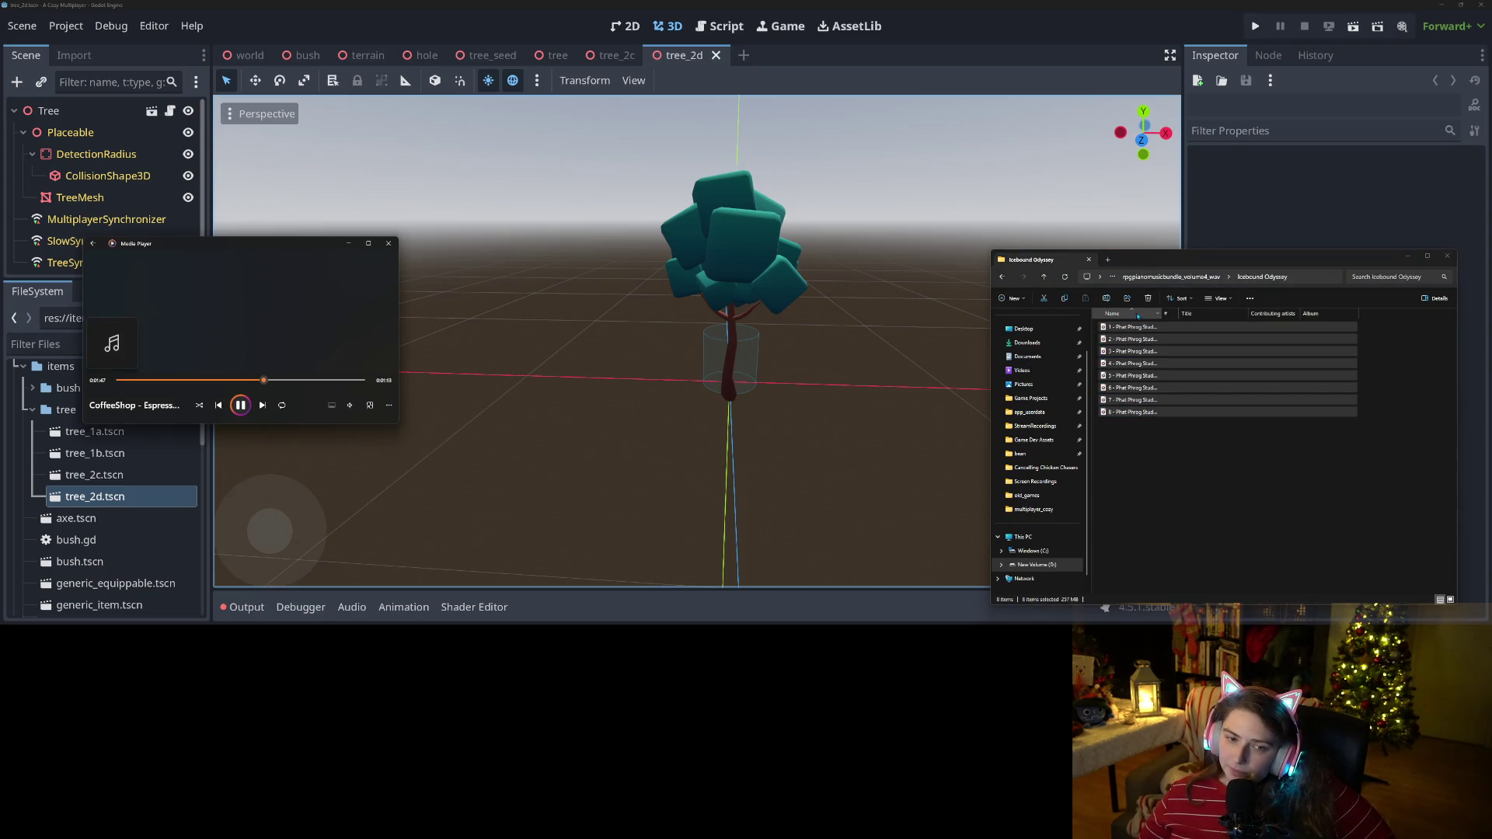
pyautogui.press('Return')
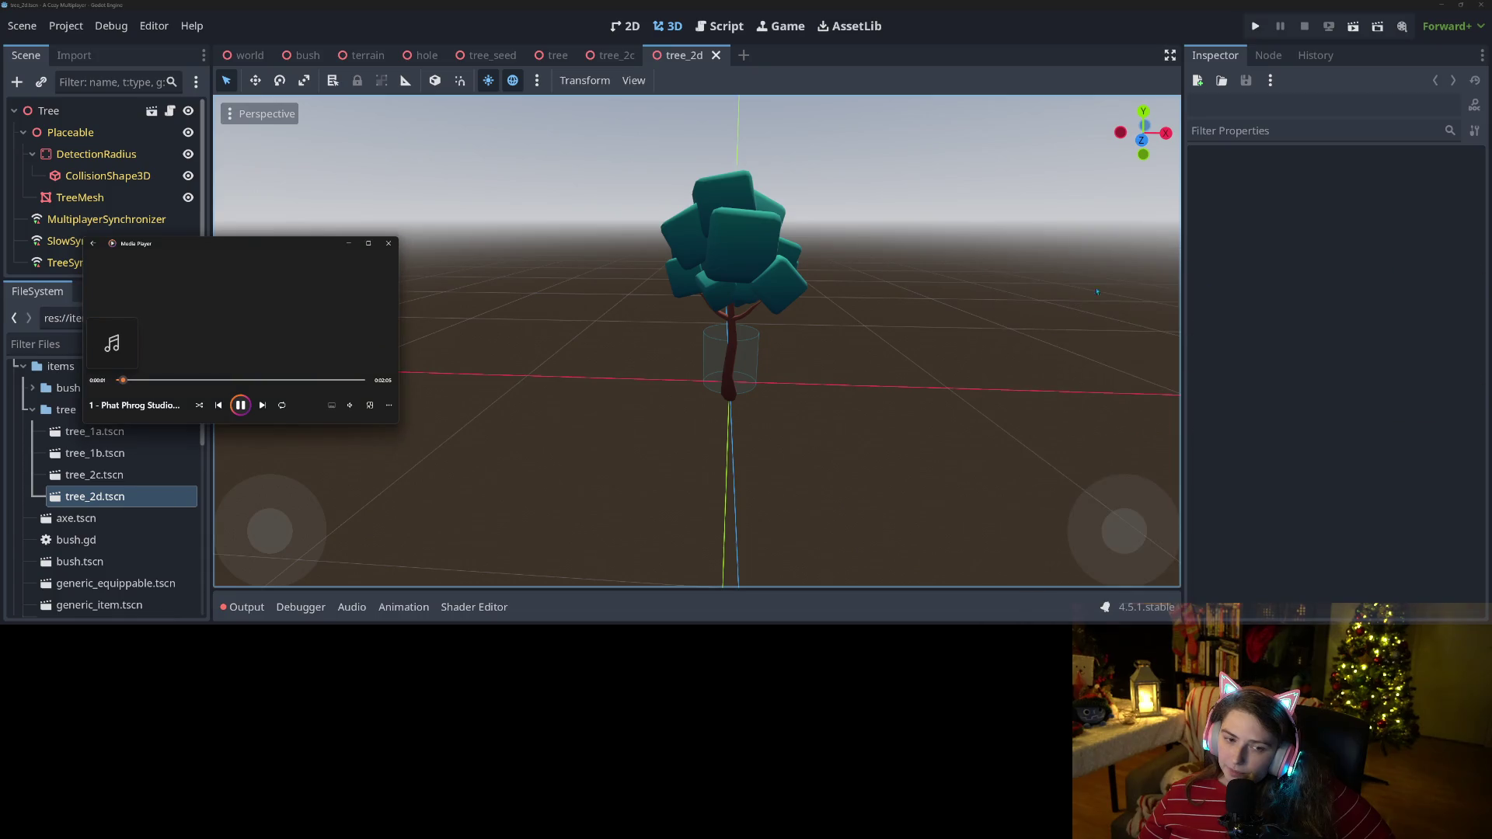
# Adjust the new music's volume and put the player back behind Godot.
pyautogui.click(351, 406)
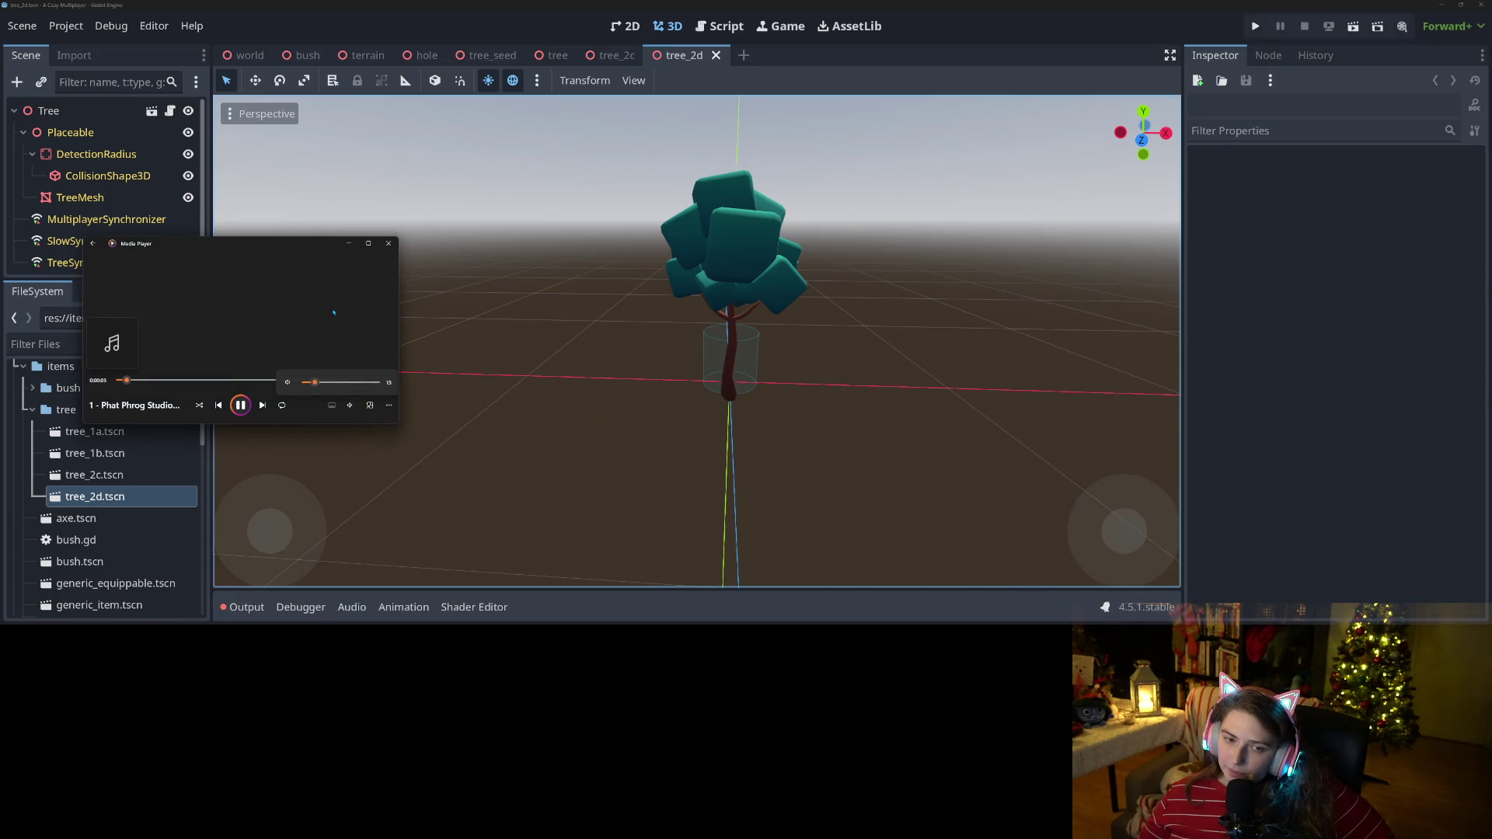
pyautogui.click(997, 16)
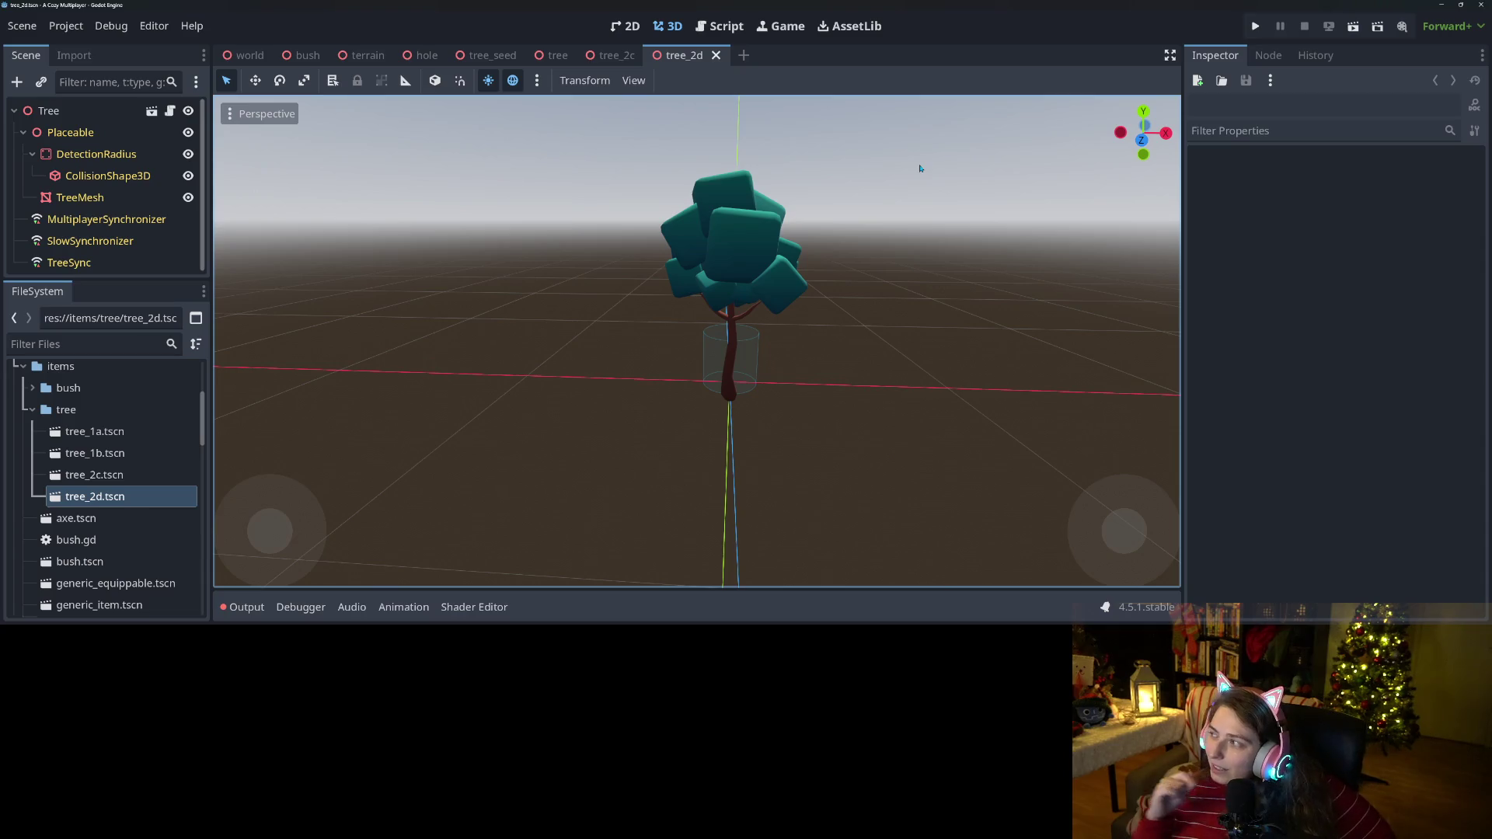
pyautogui.hotkey('ctrl', 'F3')
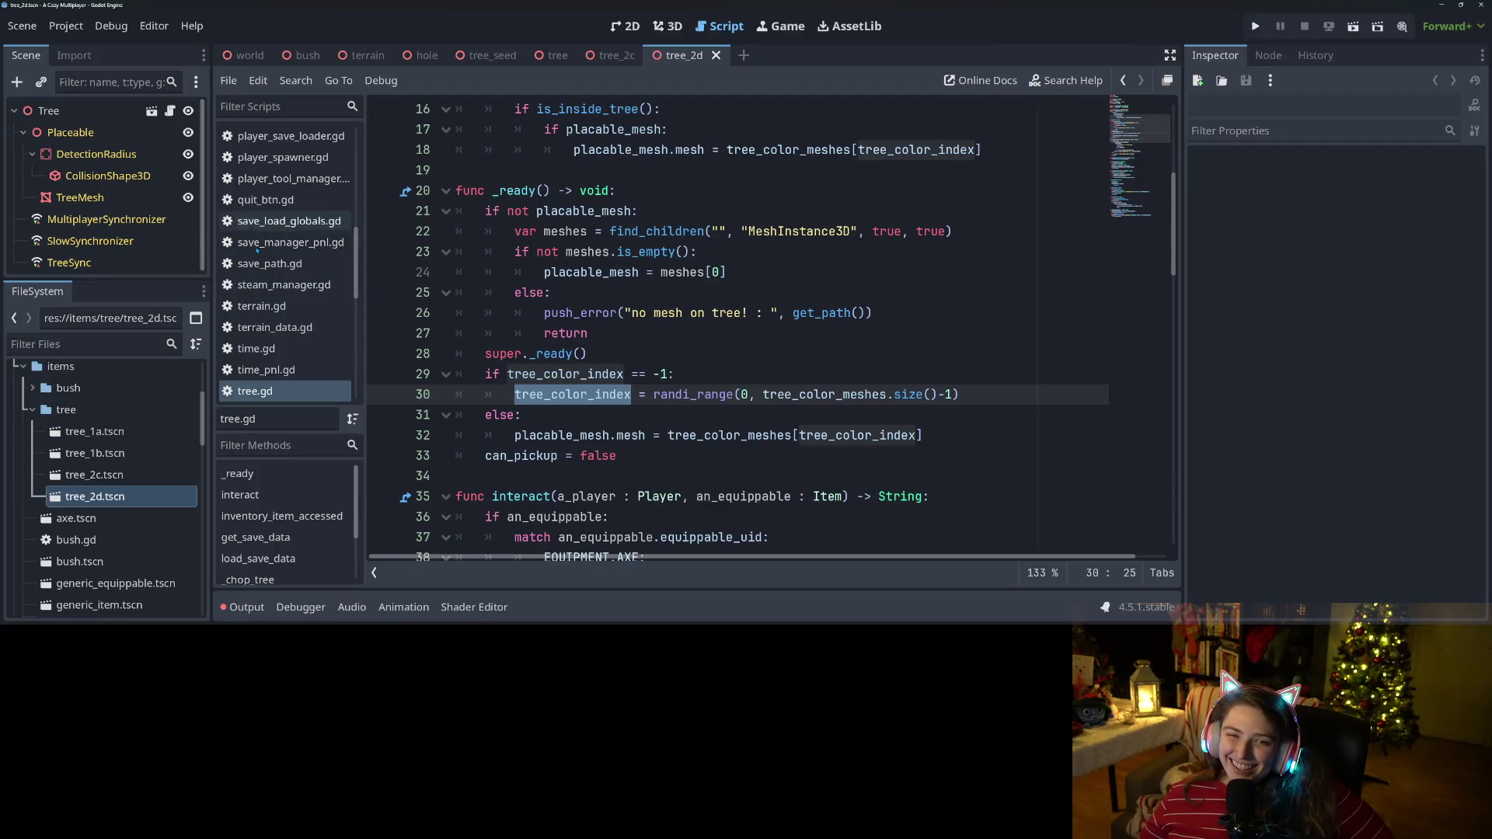
# Open item_catalog.gd and insert a blank line after the tool_set constant.
pyautogui.scroll(-3, 285, 311)
pyautogui.scroll(3, 286, 324)
pyautogui.scroll(8, 285, 325)
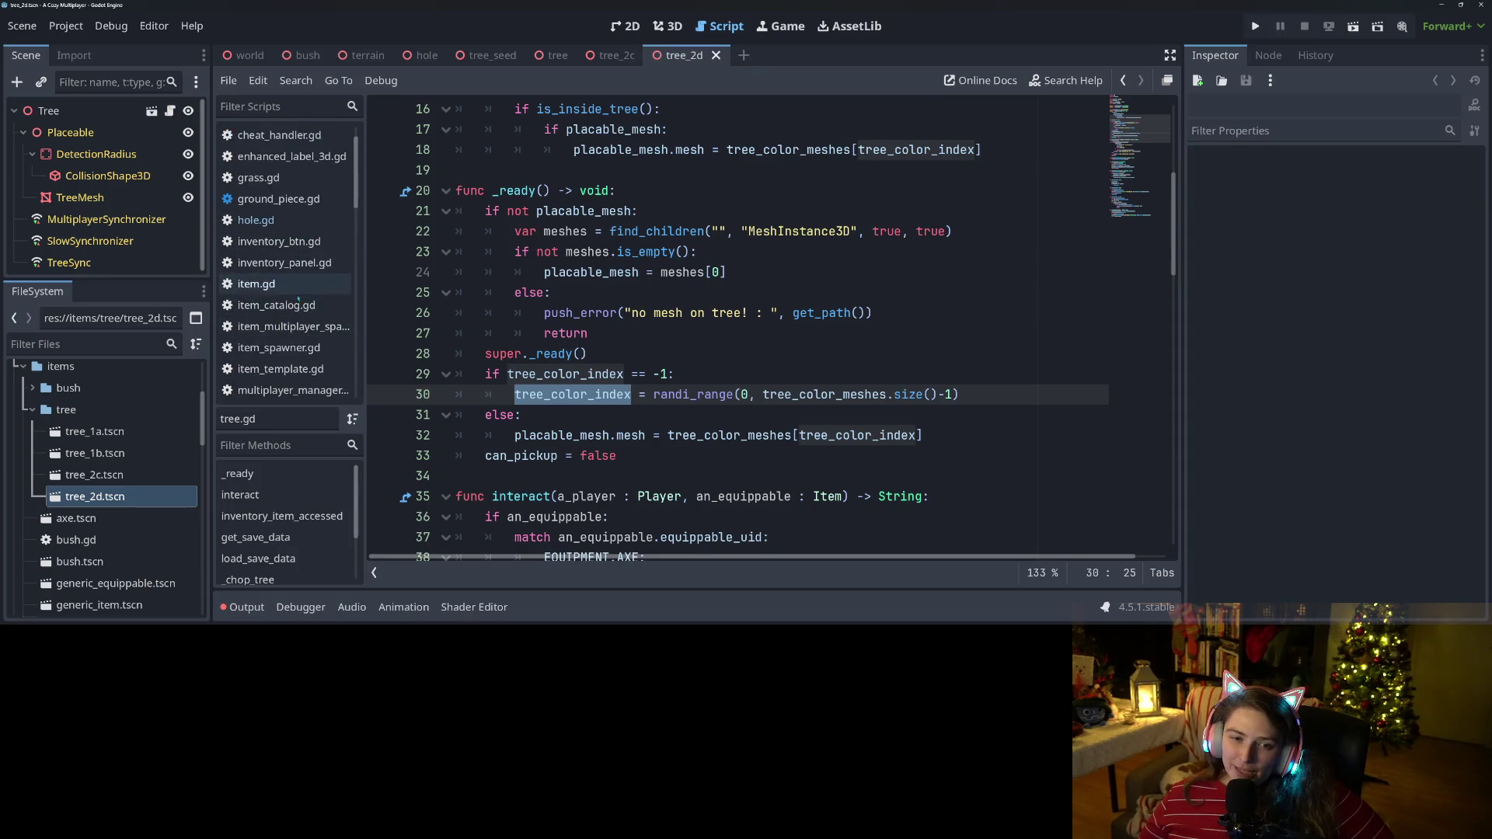
pyautogui.click(276, 304)
pyautogui.scroll(-2, 702, 411)
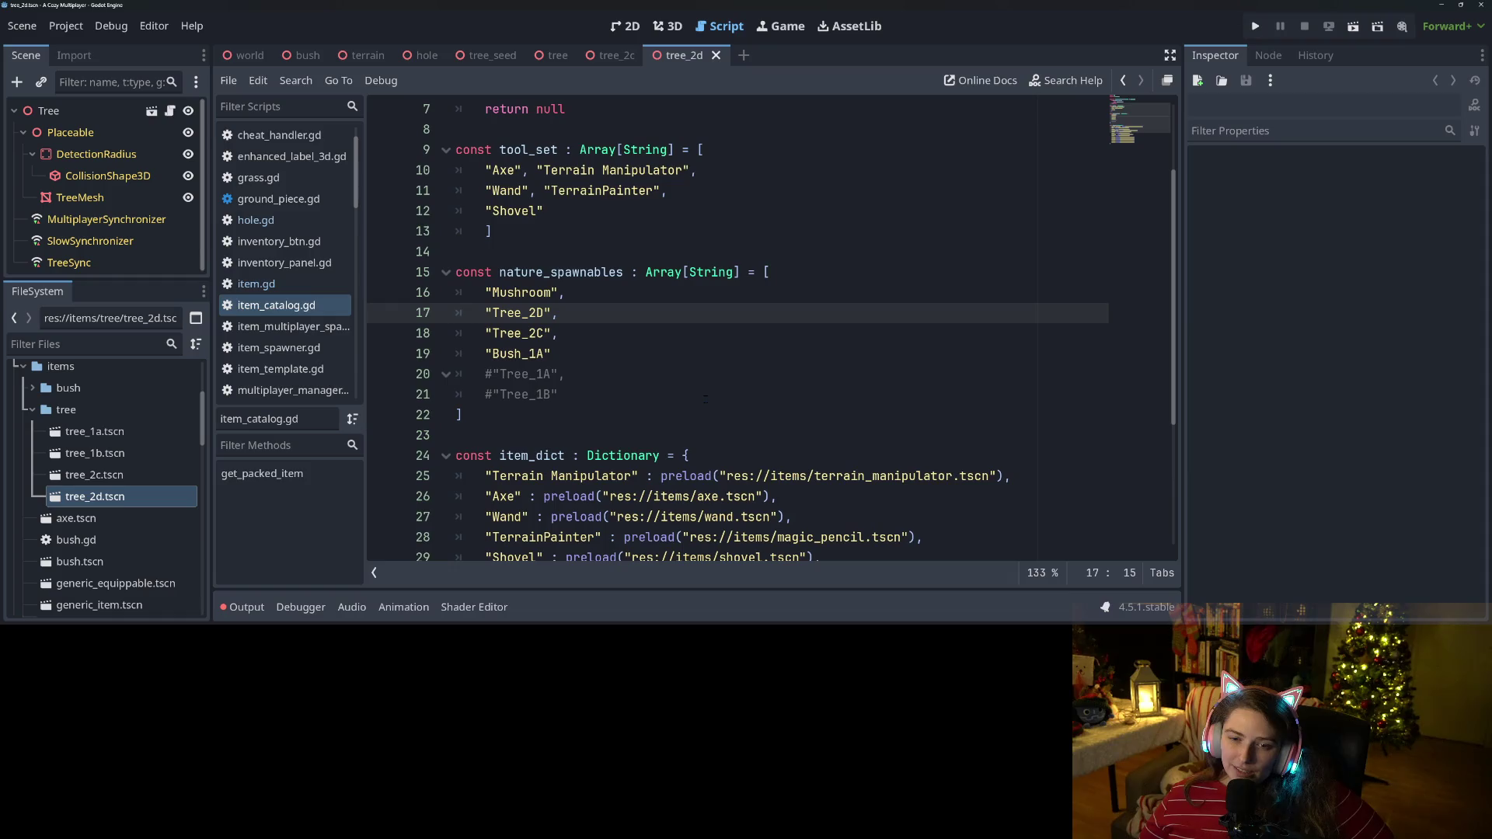
pyautogui.click(566, 375)
pyautogui.click(580, 395)
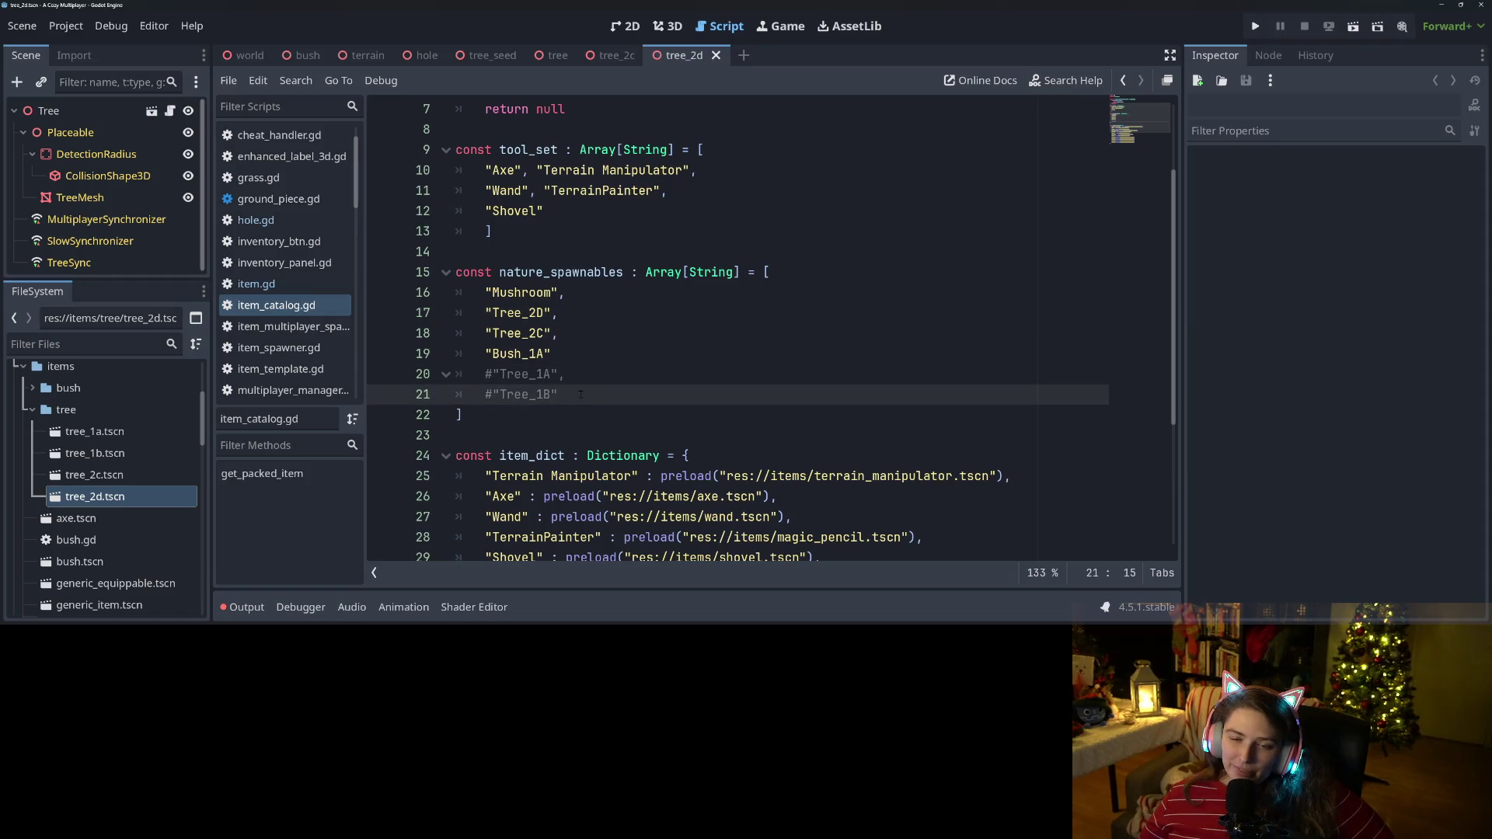
pyautogui.scroll(2, 560, 342)
pyautogui.click(629, 374)
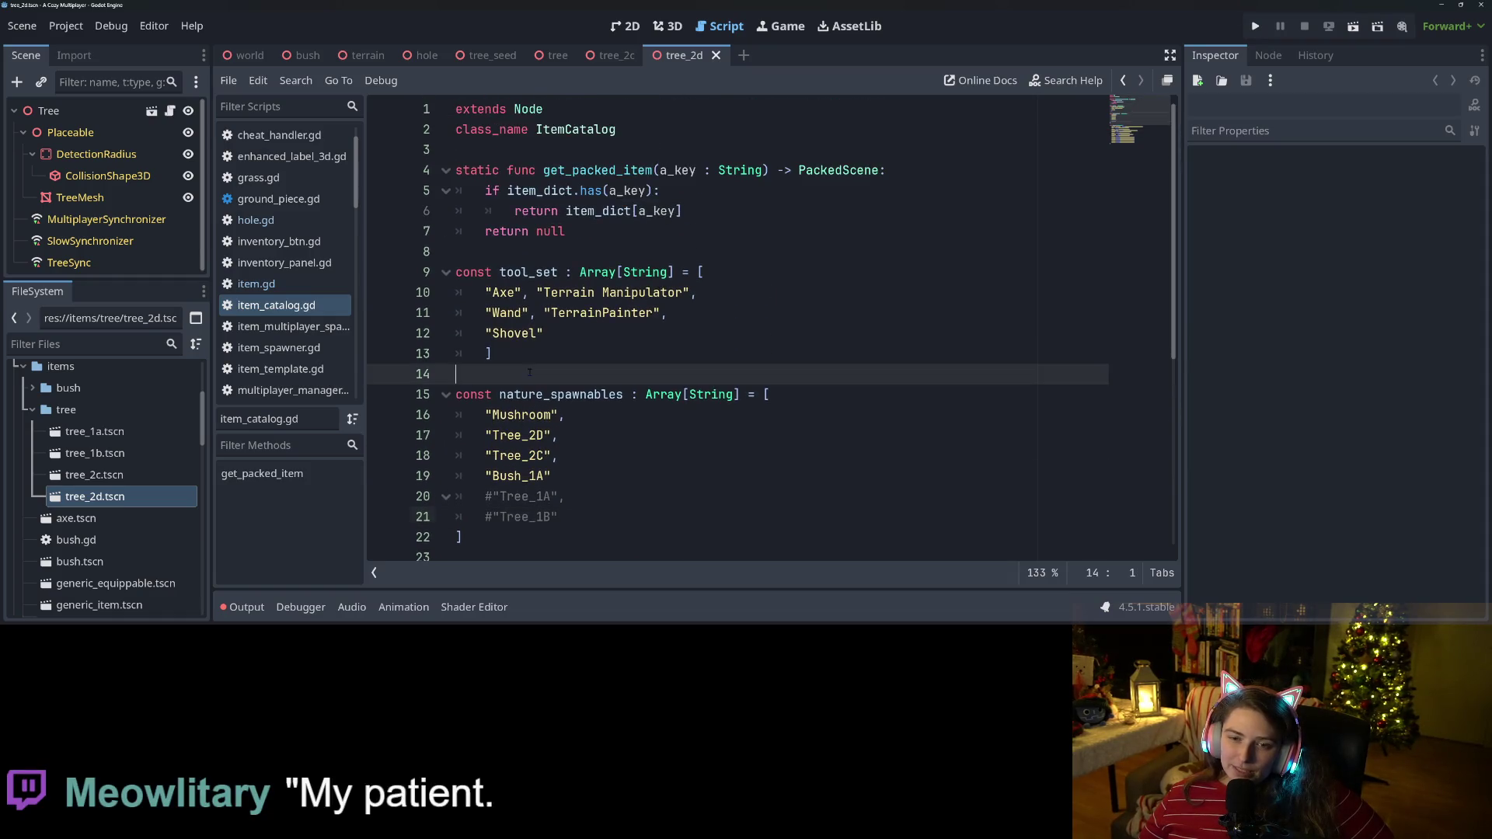
pyautogui.press('Return')
pyautogui.press('Return')
pyautogui.press('Up')
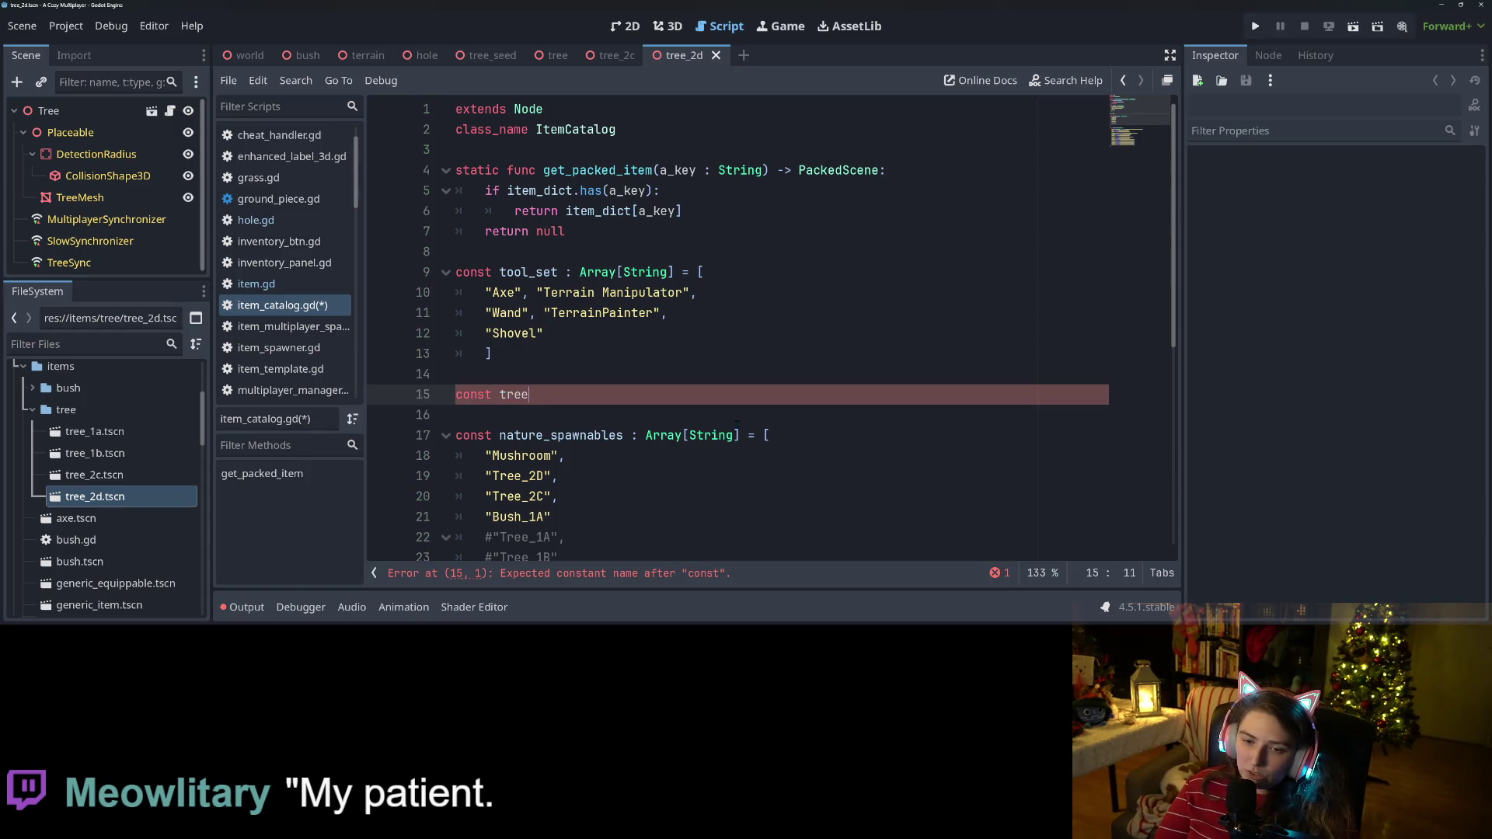
# Declare the trees constant as Array[String] with an empty array opened.
pyautogui.write('s : ')
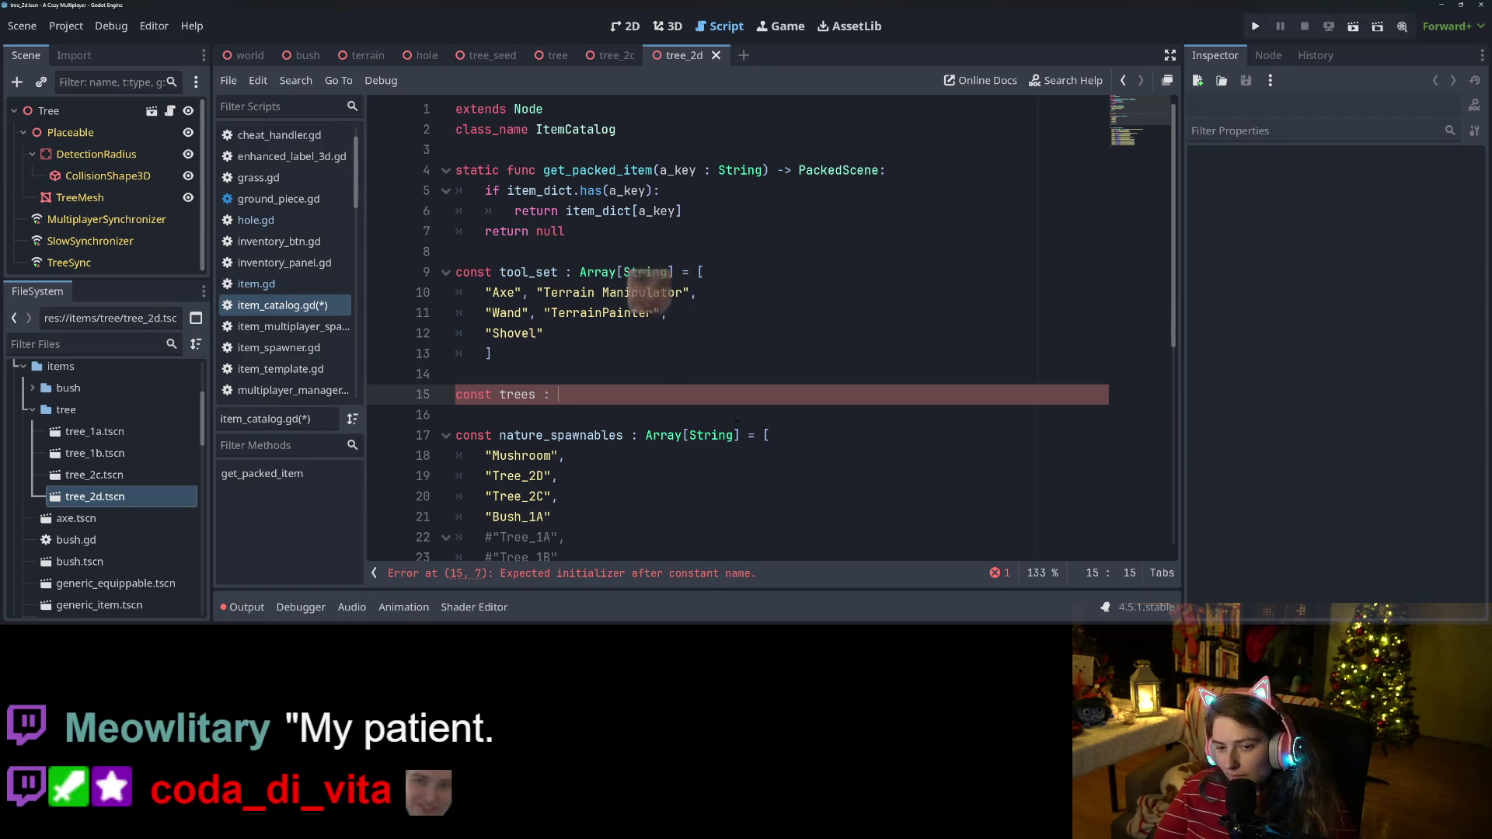
pyautogui.write('Array')
pyautogui.press('Return')
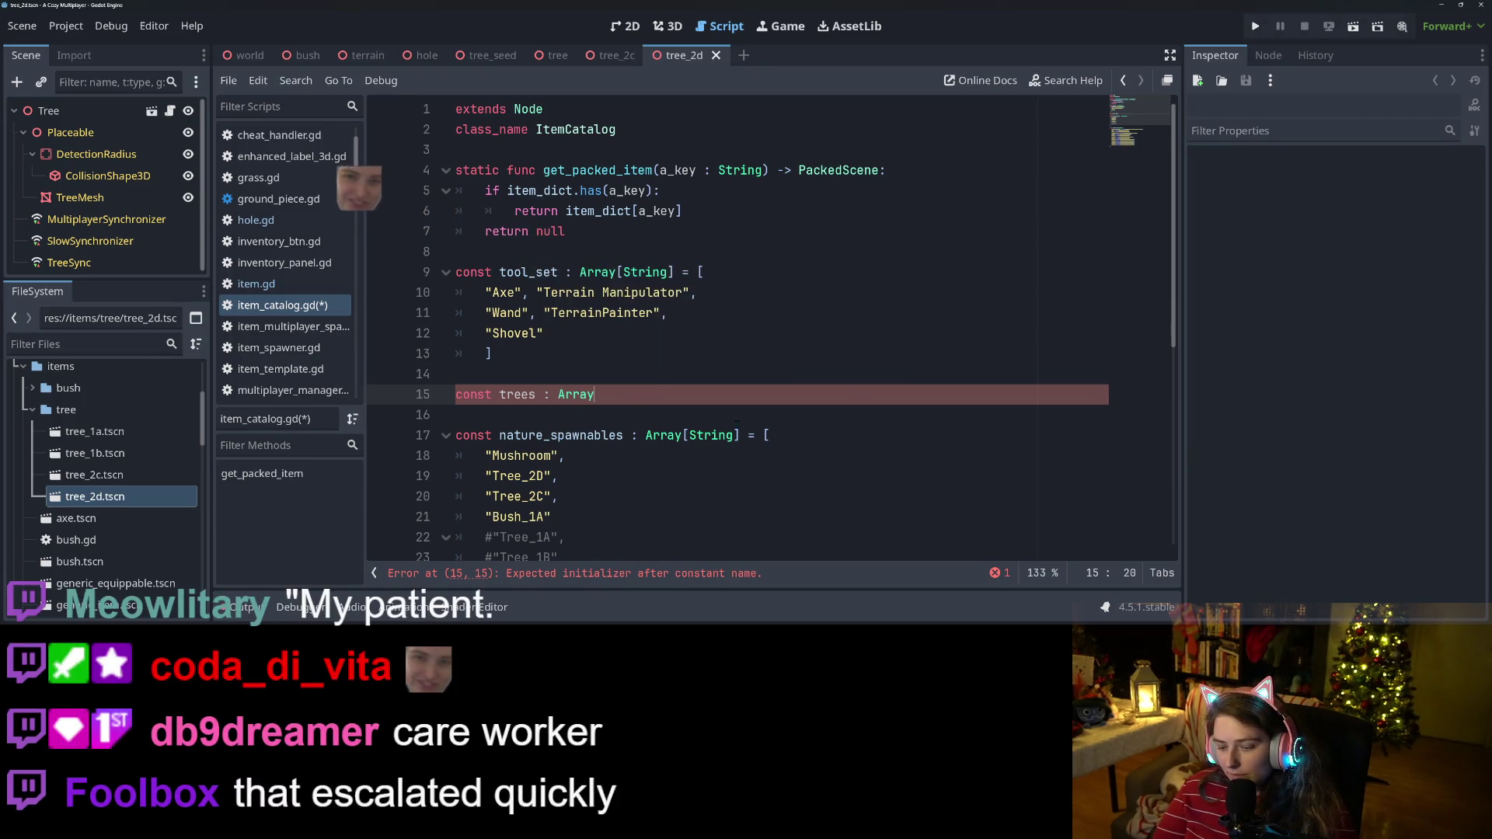
pyautogui.write('[String]')
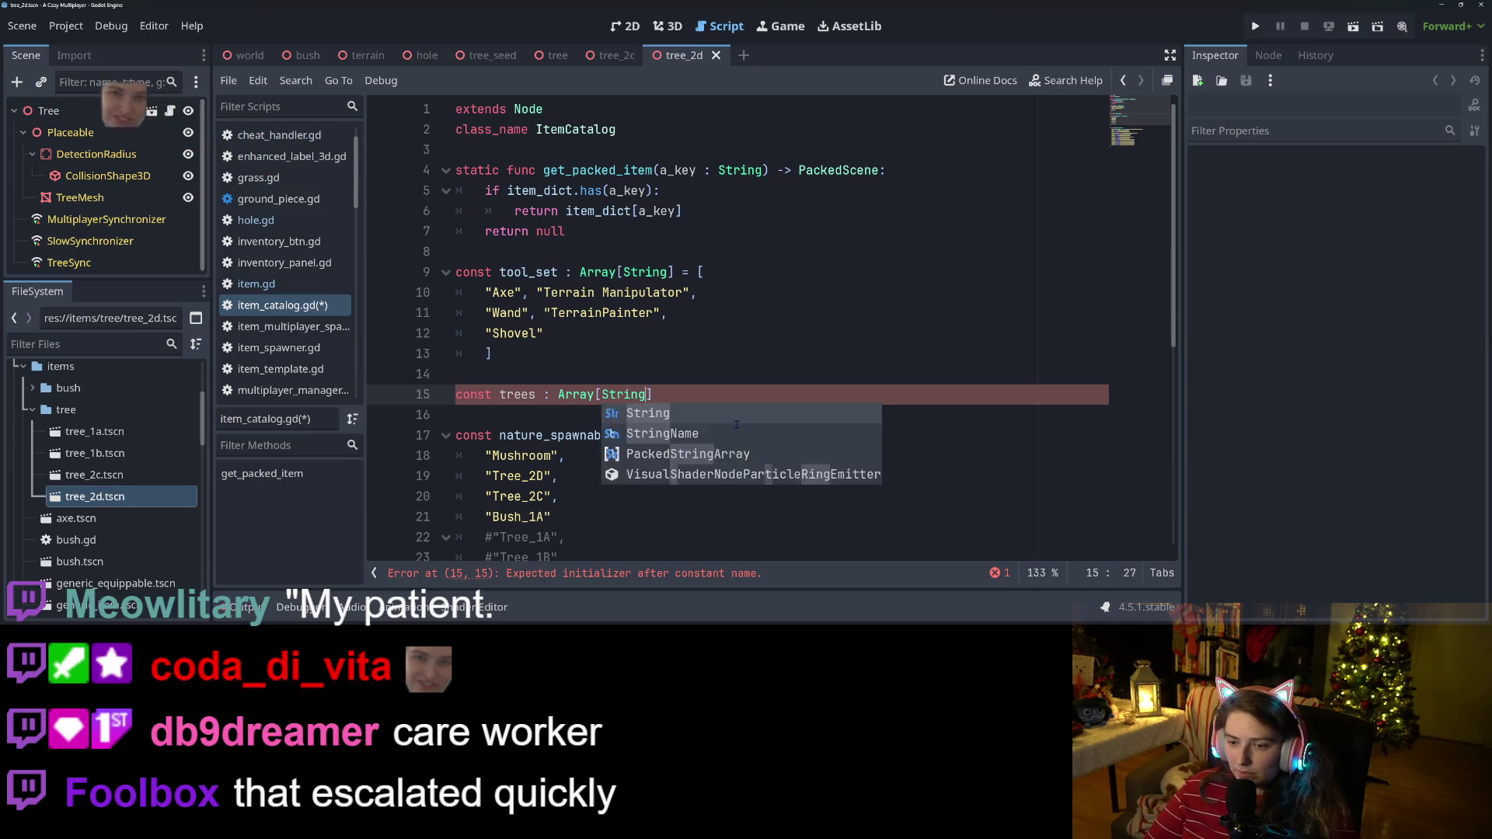
pyautogui.write(' = [')
pyautogui.press('Return')
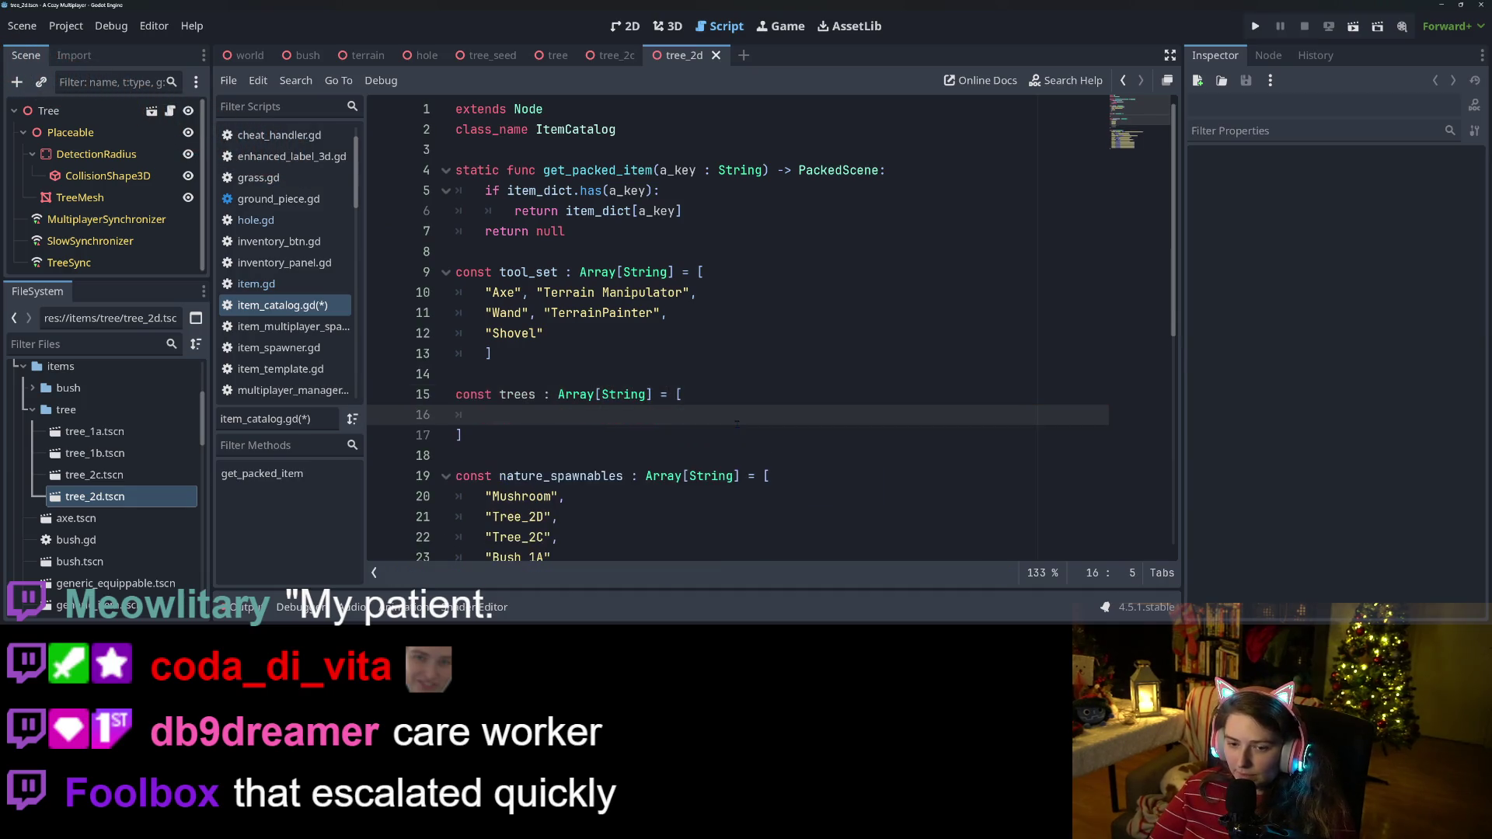
# Copy Tree_2D and Tree_2C from nature_spawnables into the trees array and save.
pyautogui.scroll(-4, 737, 424)
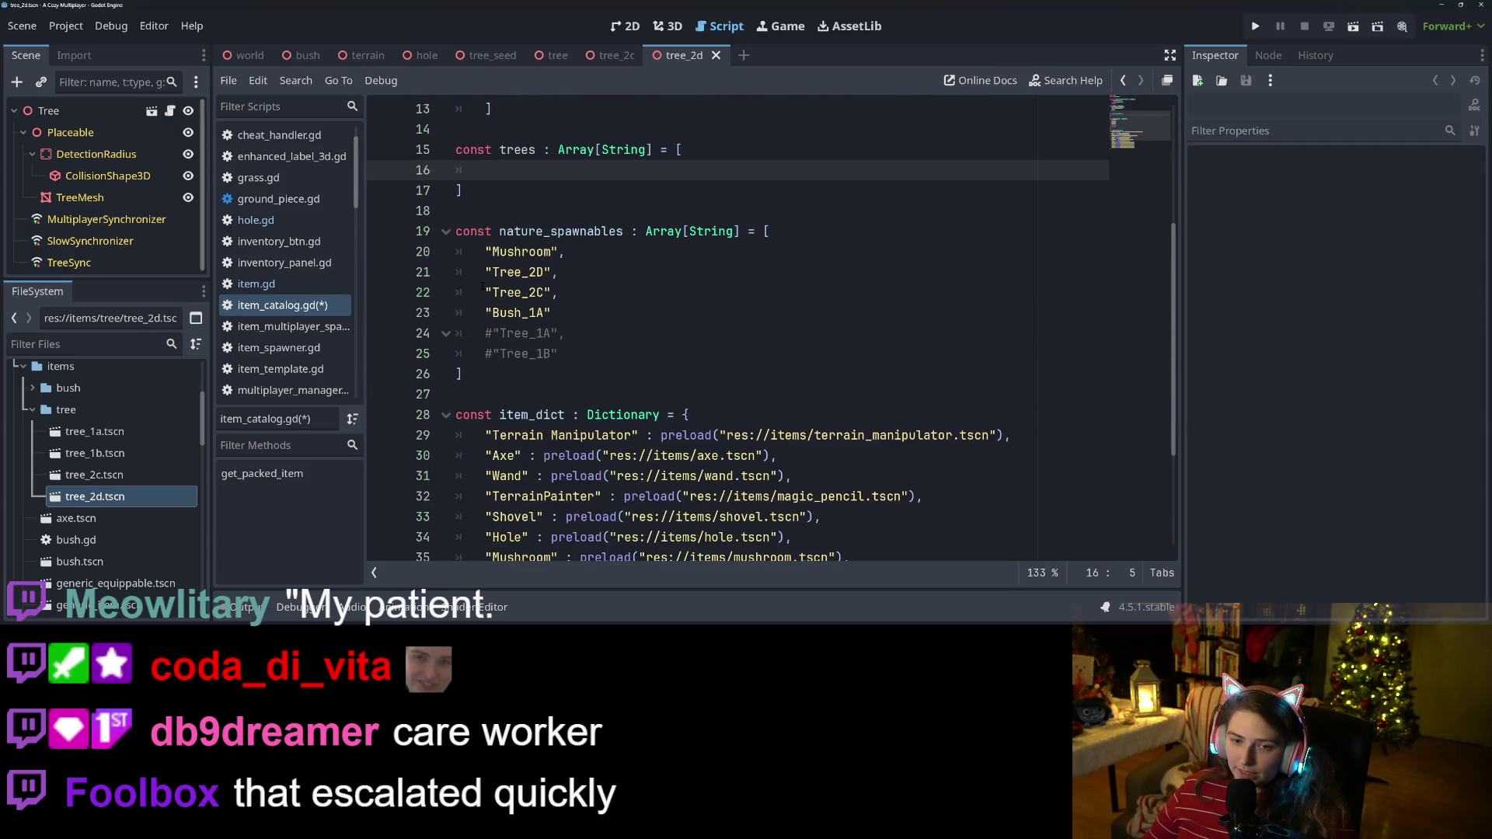
pyautogui.click(485, 272)
pyautogui.moveTo(483, 271); pyautogui.dragTo(558, 292)
pyautogui.hotkey('ctrl', 'c')
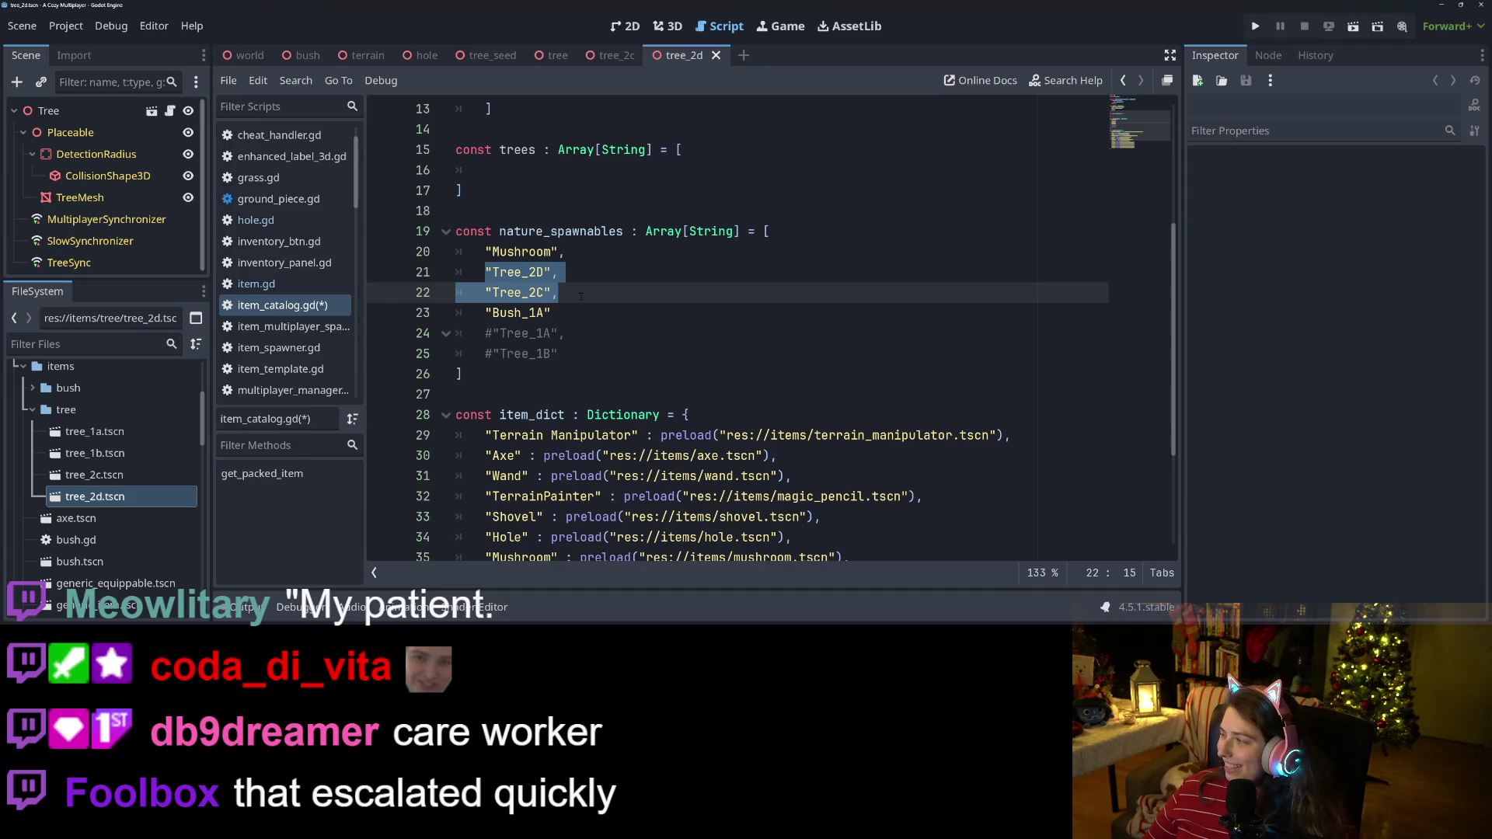
pyautogui.scroll(1, 632, 337)
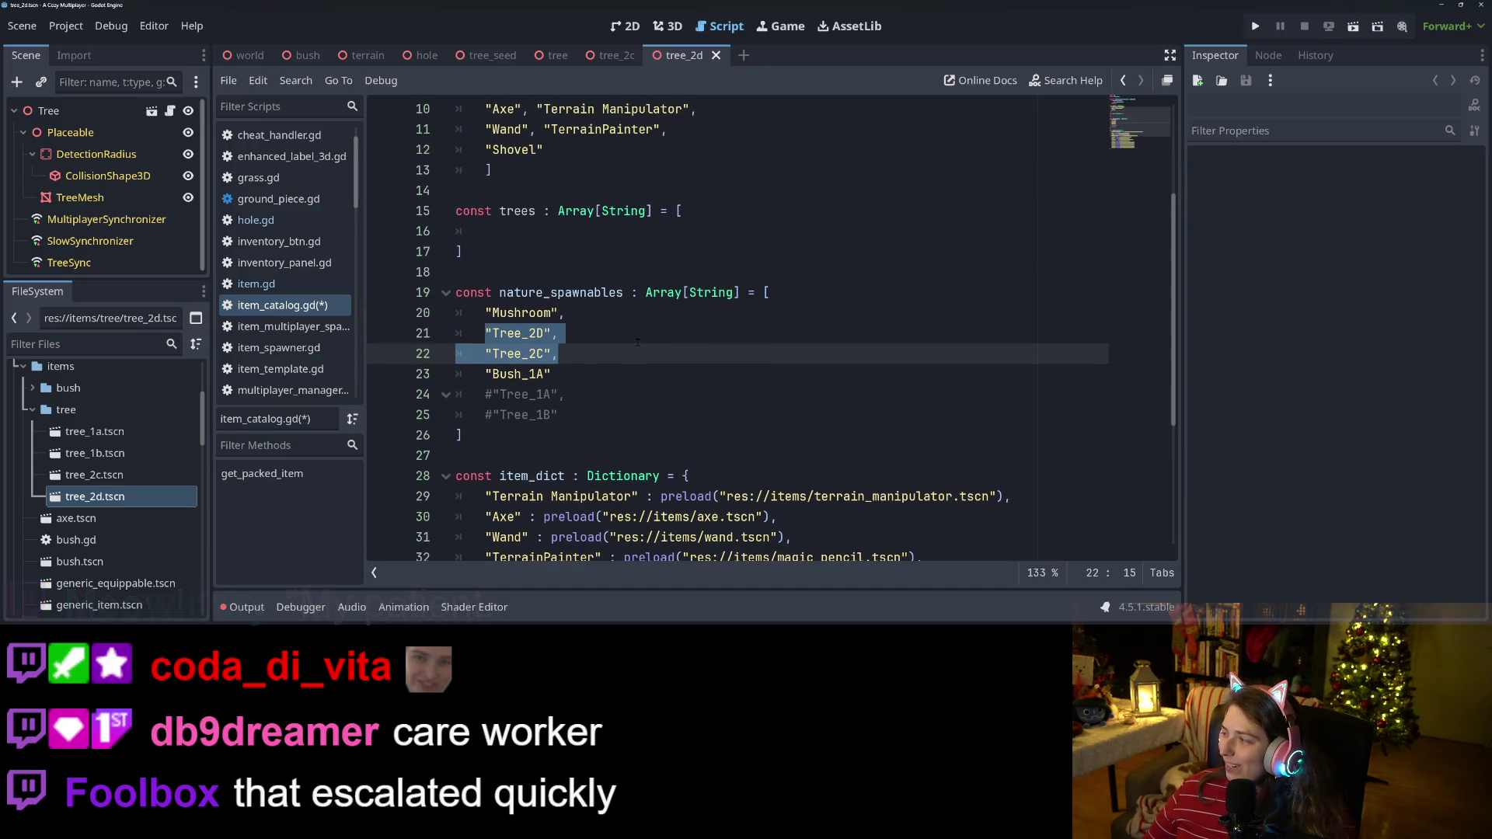
pyautogui.click(572, 231)
pyautogui.hotkey('ctrl', 'v')
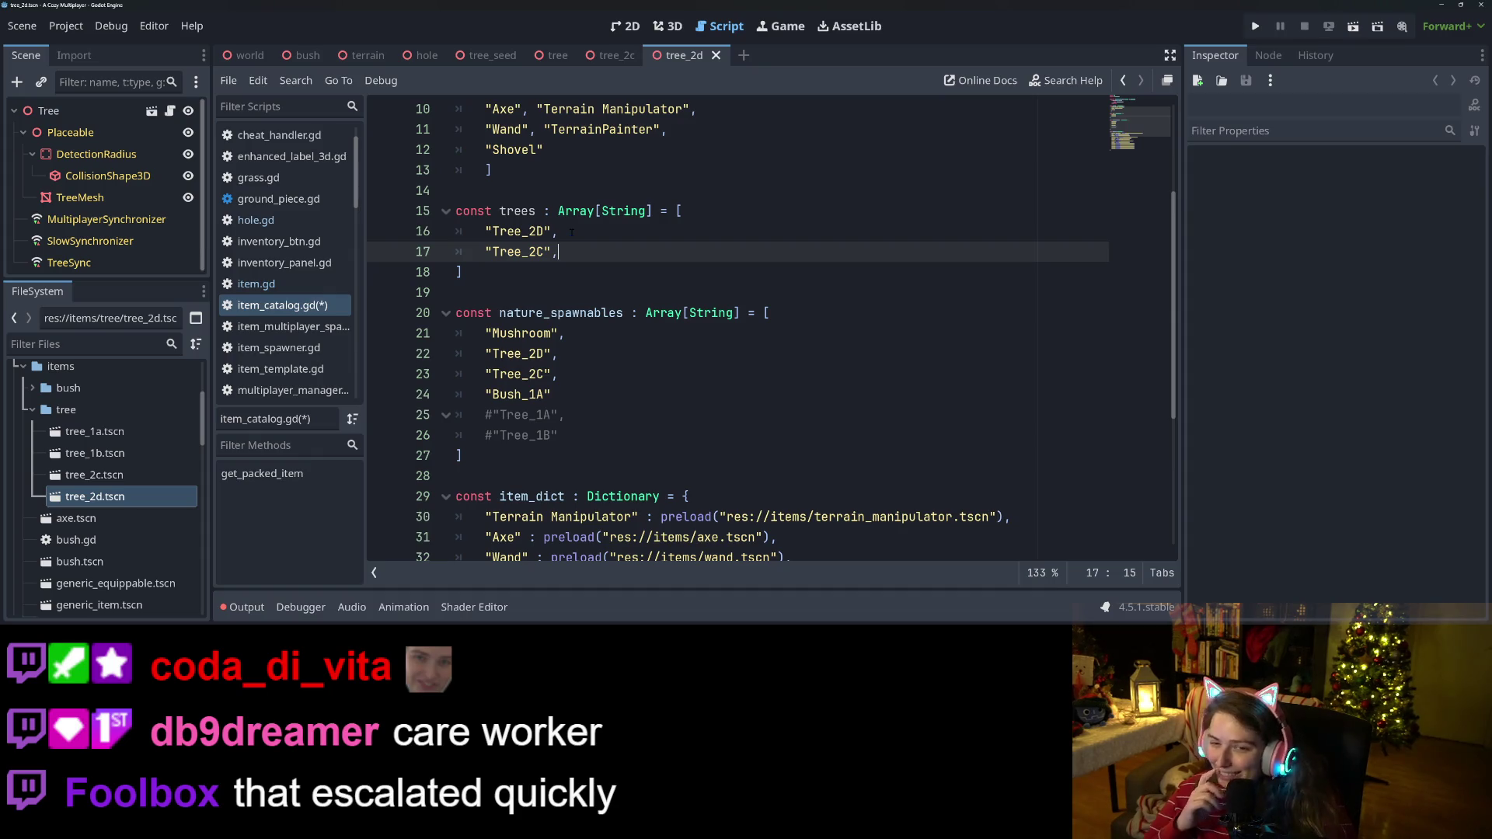
pyautogui.hotkey('ctrl', 's')
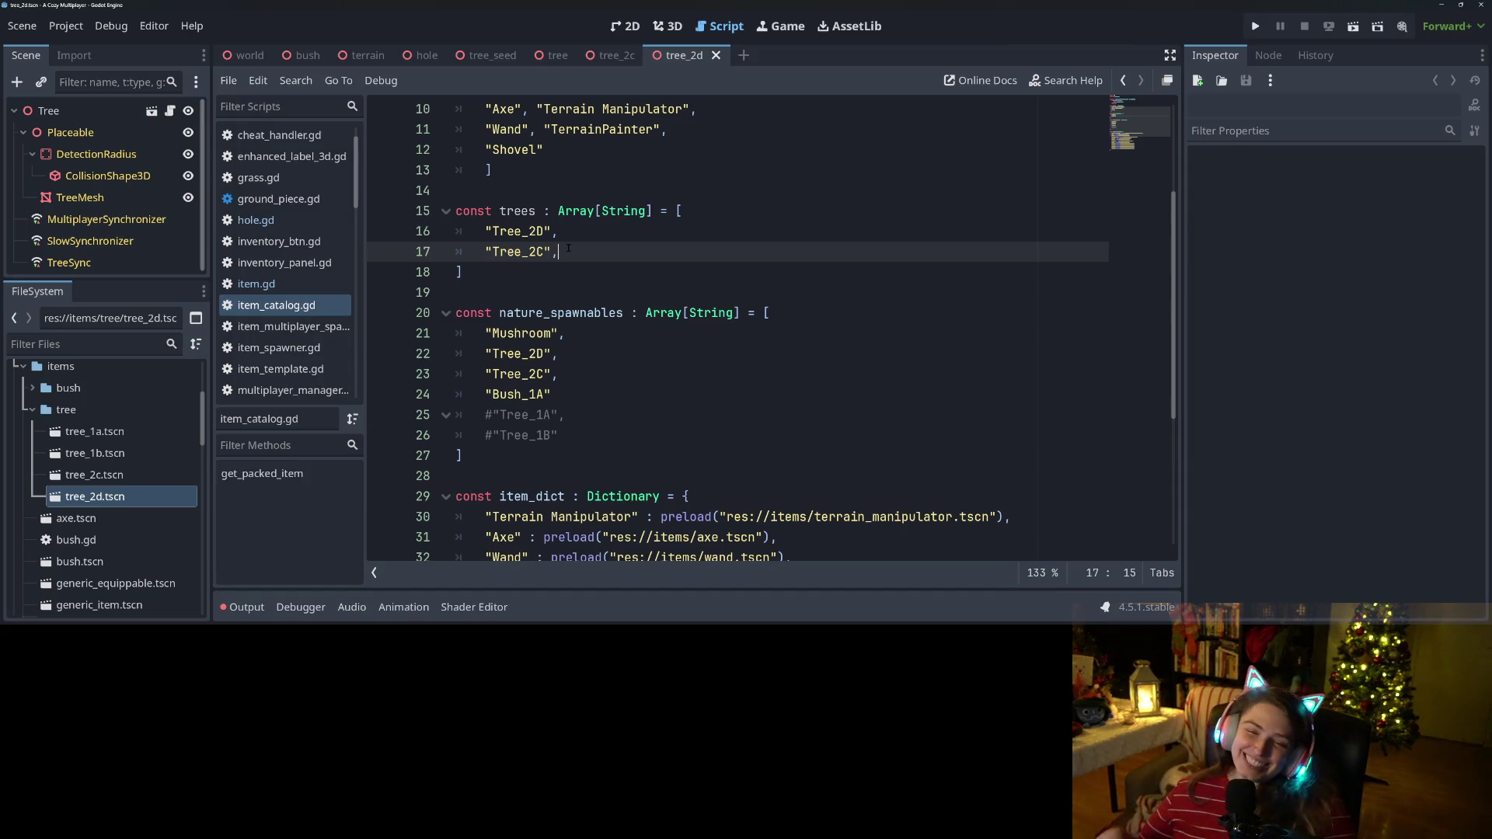
pyautogui.click(610, 333)
# Type a draft 'static fun' line above the trees constant, then delete it again.
pyautogui.scroll(-2, 662, 448)
pyautogui.scroll(4, 527, 336)
pyautogui.doubleClick(527, 336)
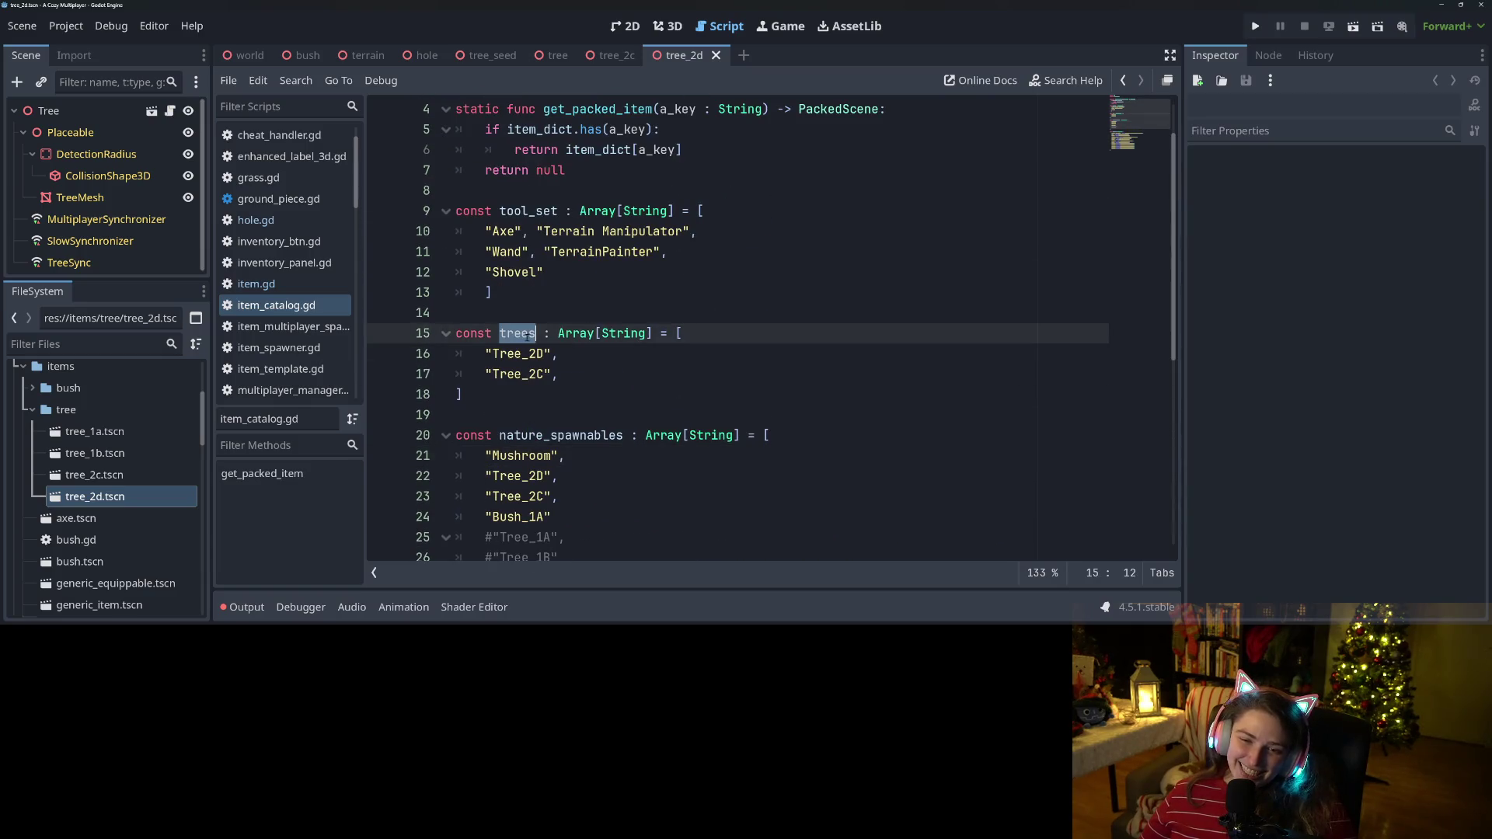
pyautogui.scroll(1, 527, 336)
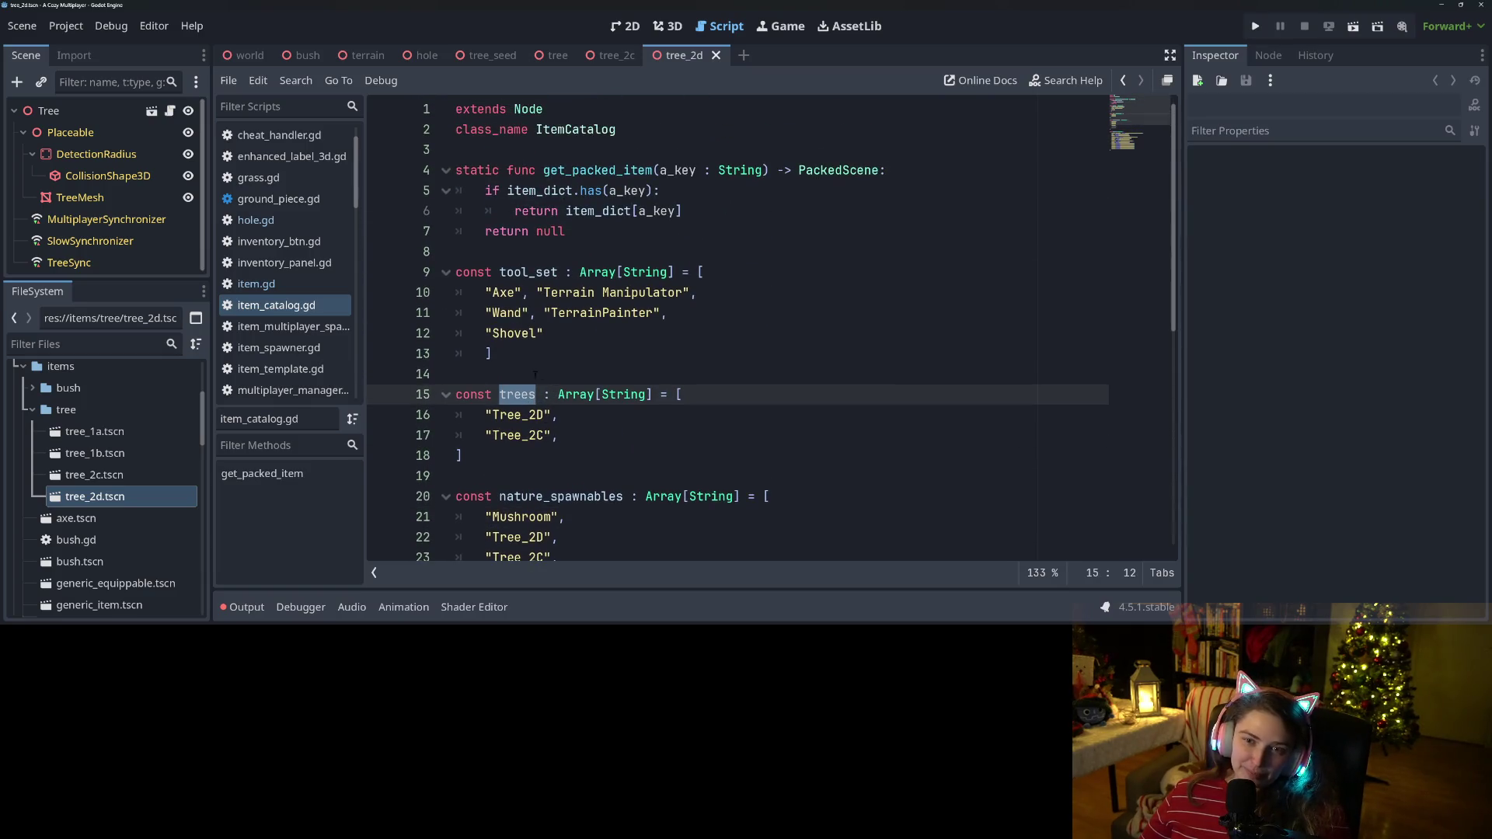
pyautogui.click(598, 374)
pyautogui.press('Return')
pyautogui.press('Return')
pyautogui.press('Up')
pyautogui.write('fu')
pyautogui.press('BackSpace')
pyautogui.press('BackSpace')
pyautogui.write('st')
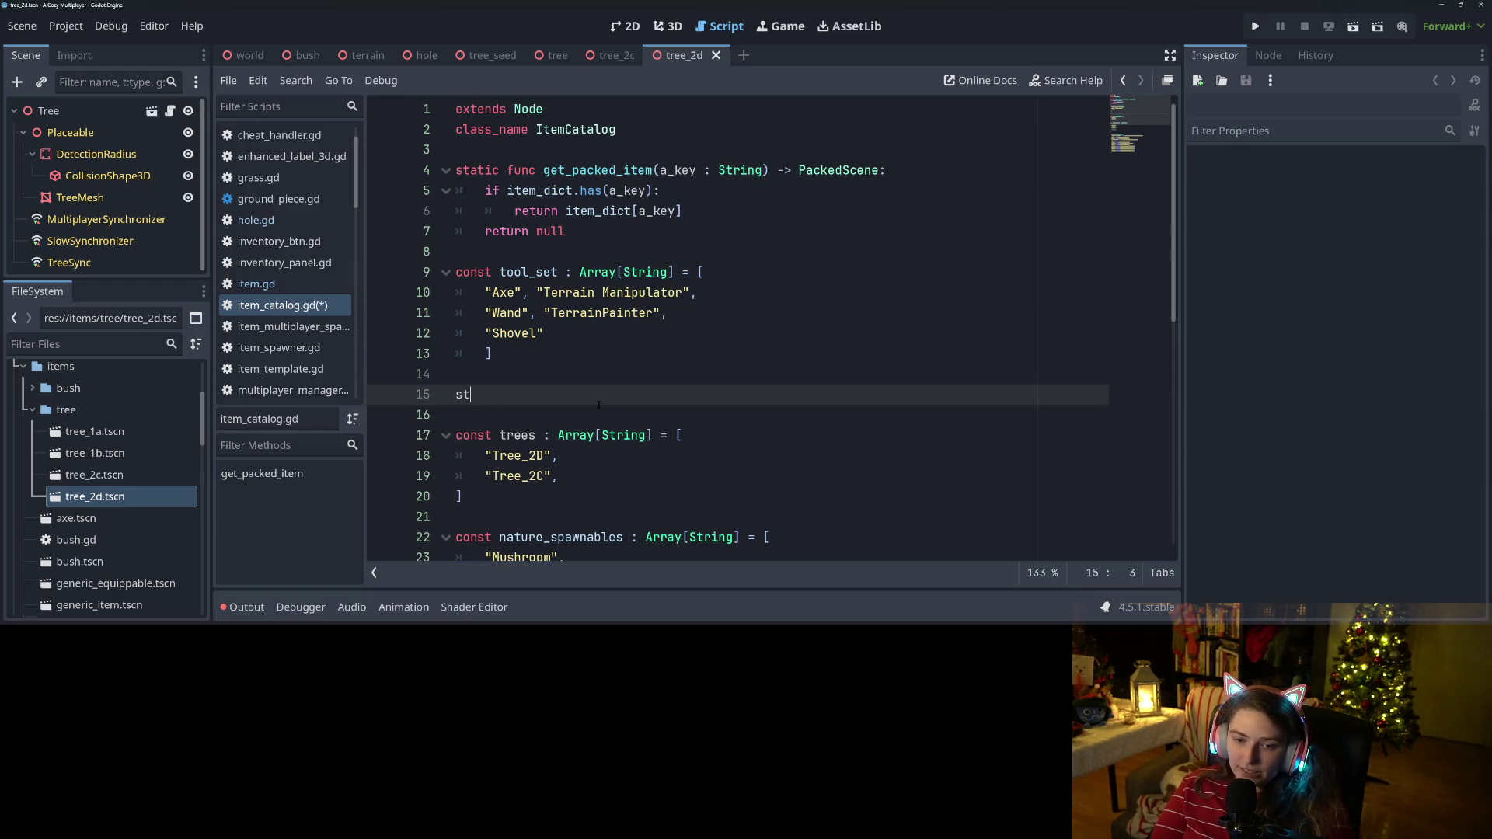
pyautogui.write('atic fun')
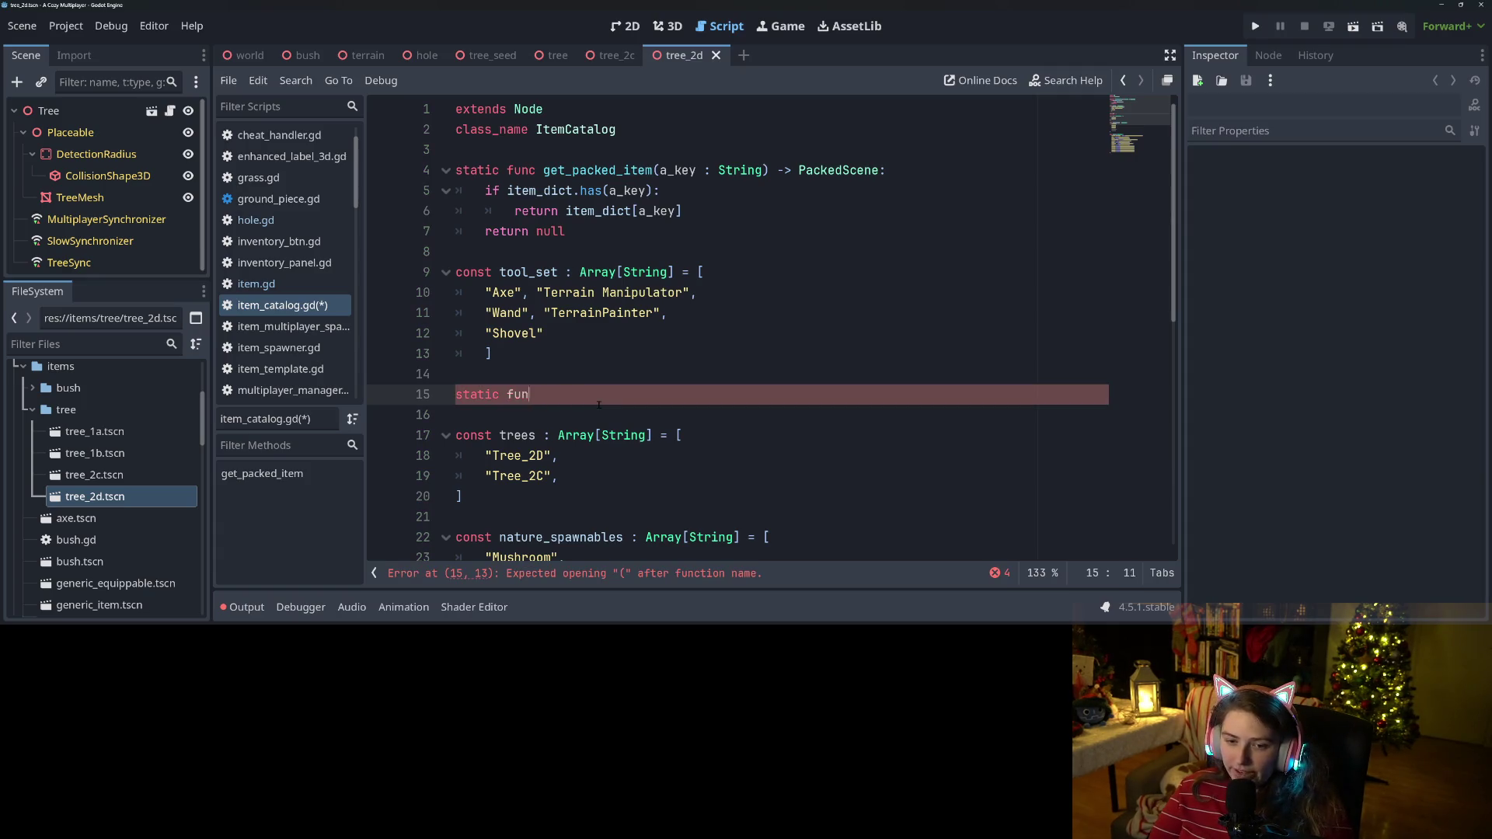
pyautogui.press('BackSpace')
pyautogui.press('BackSpace')
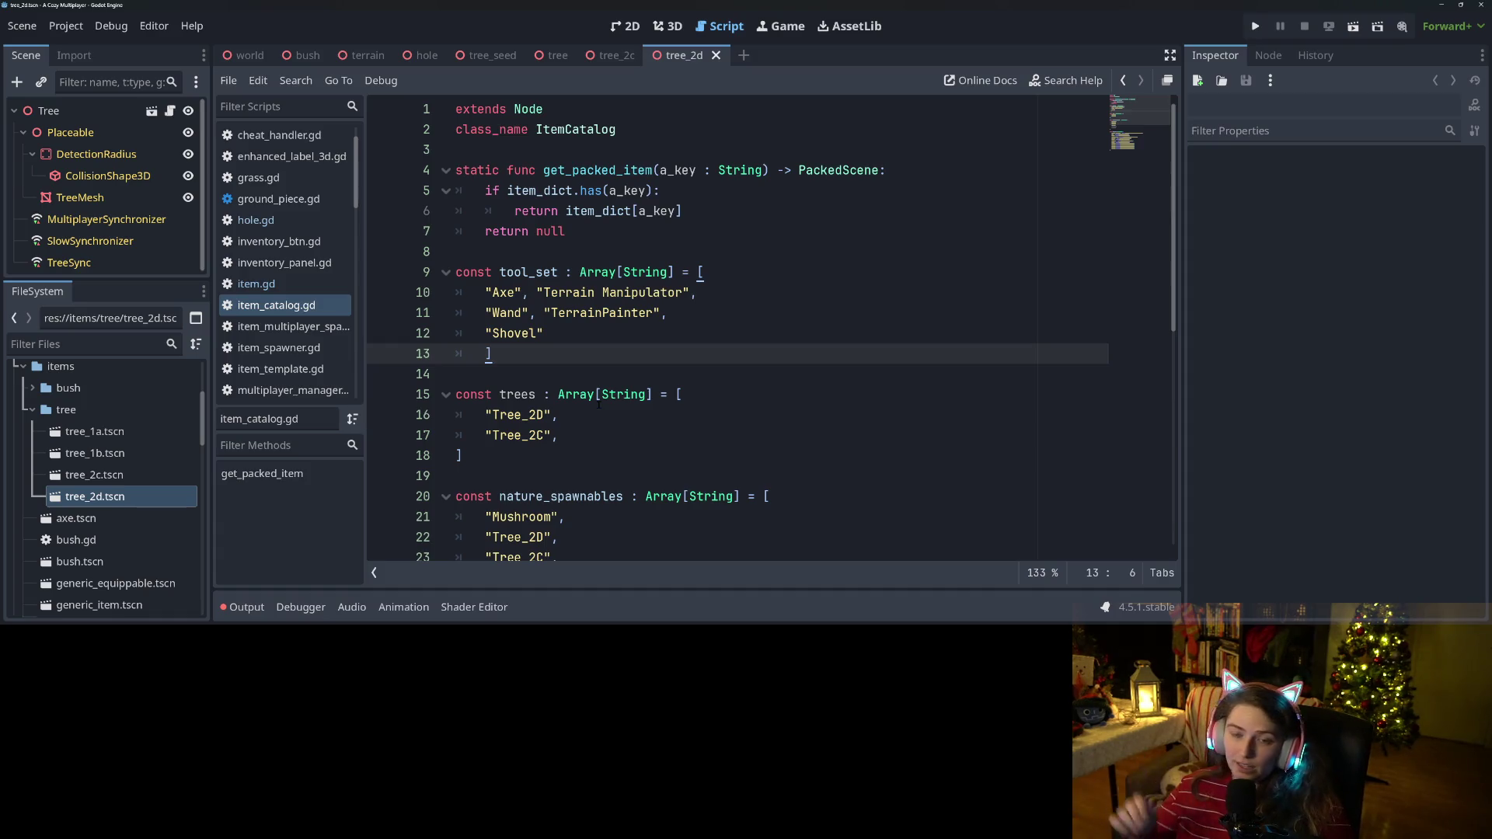
# Check the end of the trees array after Tree_2C, then switch to the tree_seed scene.
pyautogui.click(598, 404)
pyautogui.press('Up')
pyautogui.press('Up')
pyautogui.click(532, 376)
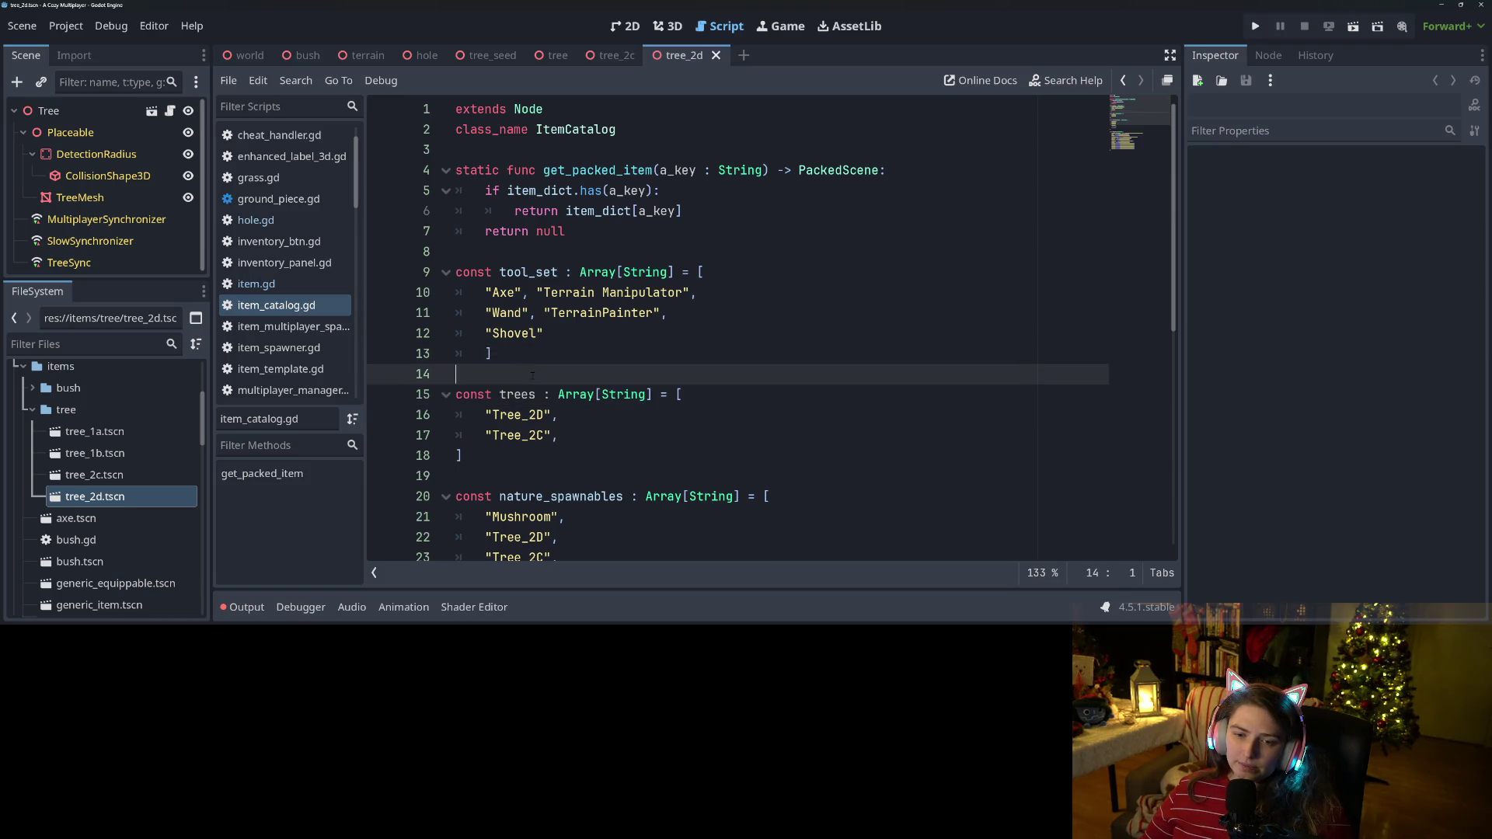
pyautogui.click(625, 443)
pyautogui.click(601, 455)
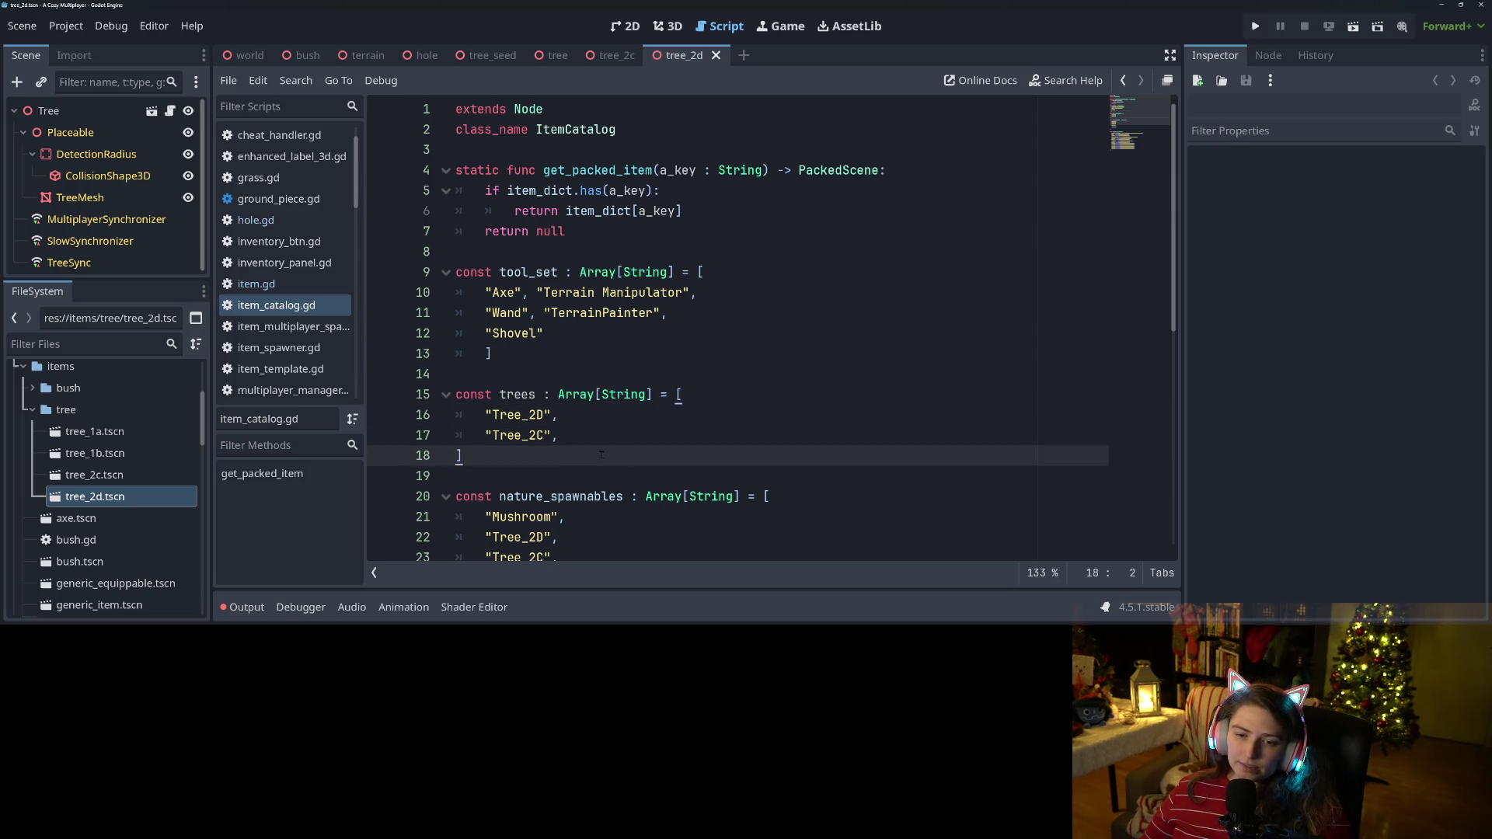
pyautogui.click(618, 435)
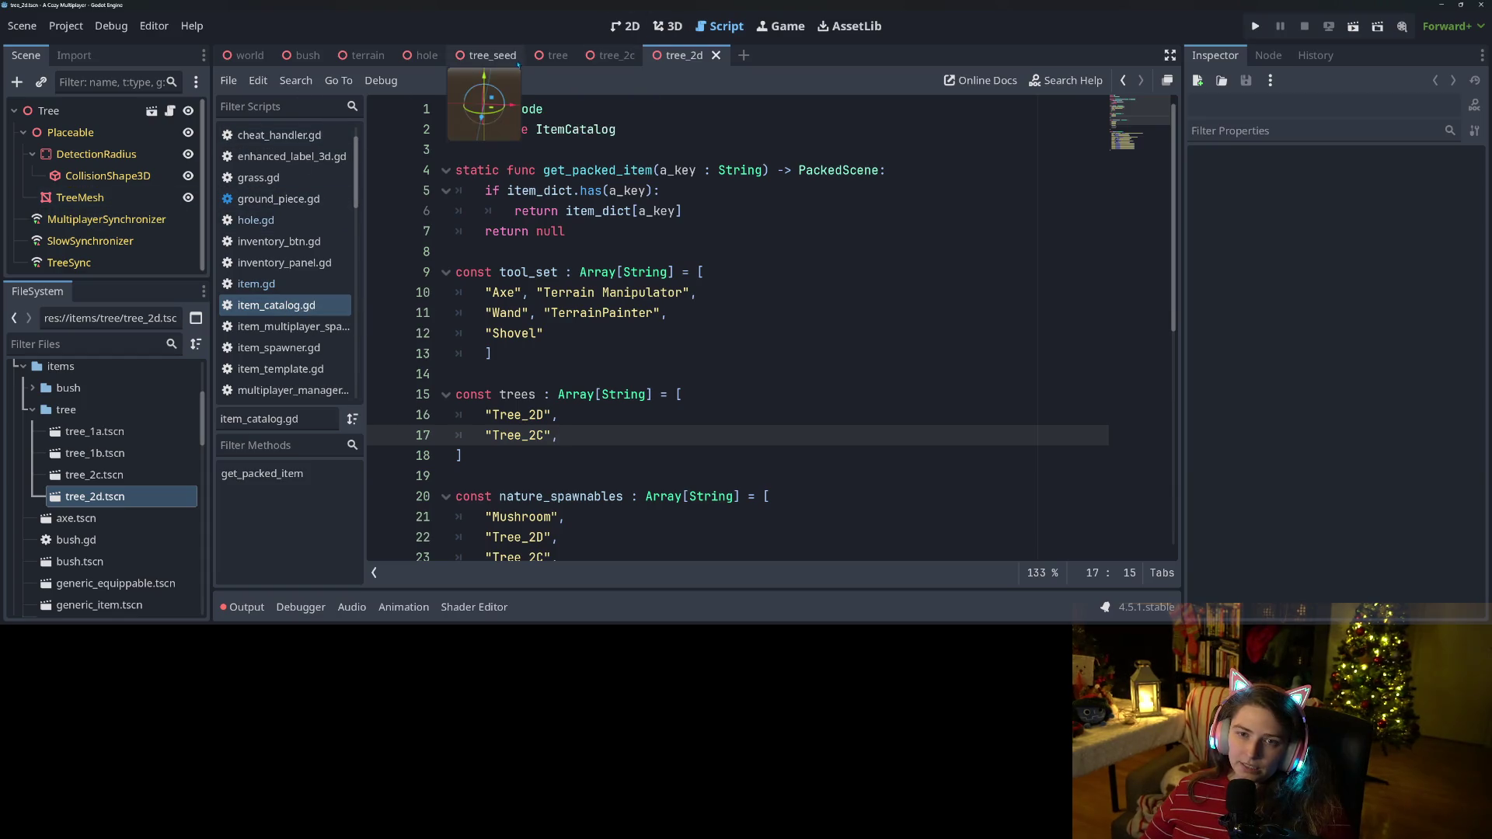
pyautogui.click(492, 56)
# Extend TreeSeed with a new script at res://items/tree_seed.gd and go to line 10's interact call.
pyautogui.rightClick(101, 111)
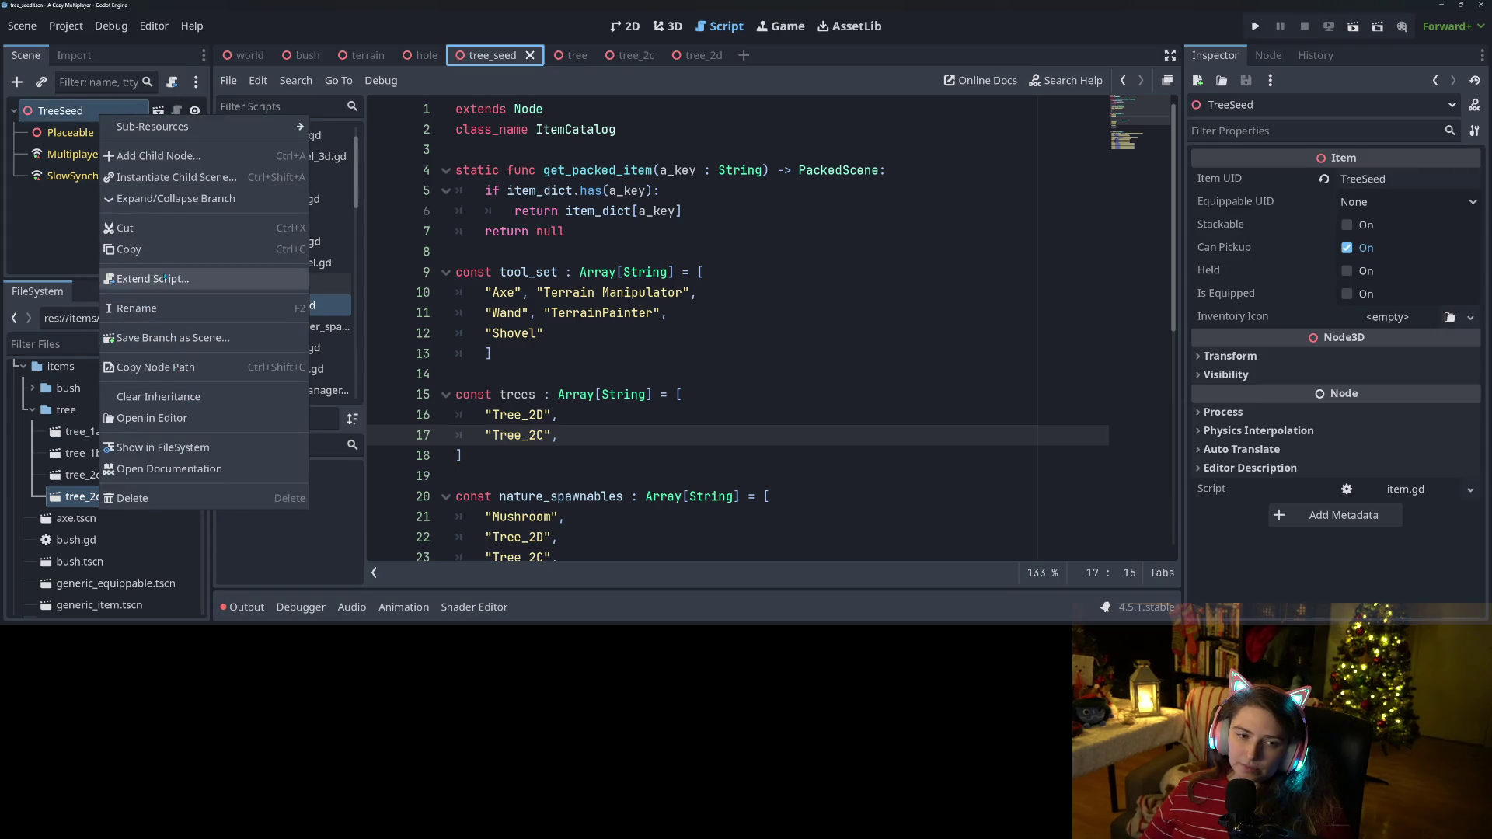
pyautogui.click(153, 278)
pyautogui.click(906, 284)
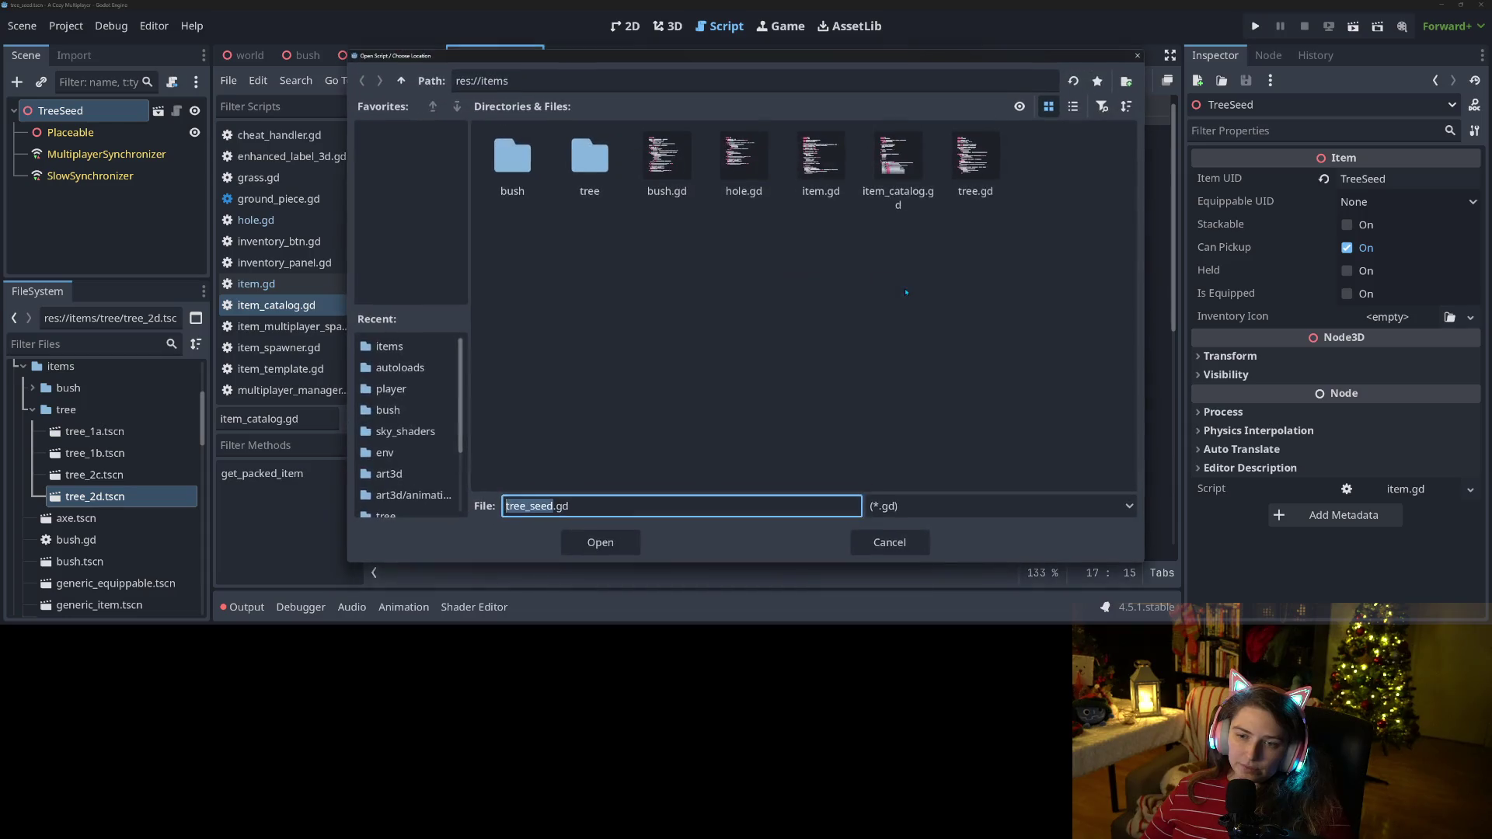
pyautogui.click(890, 543)
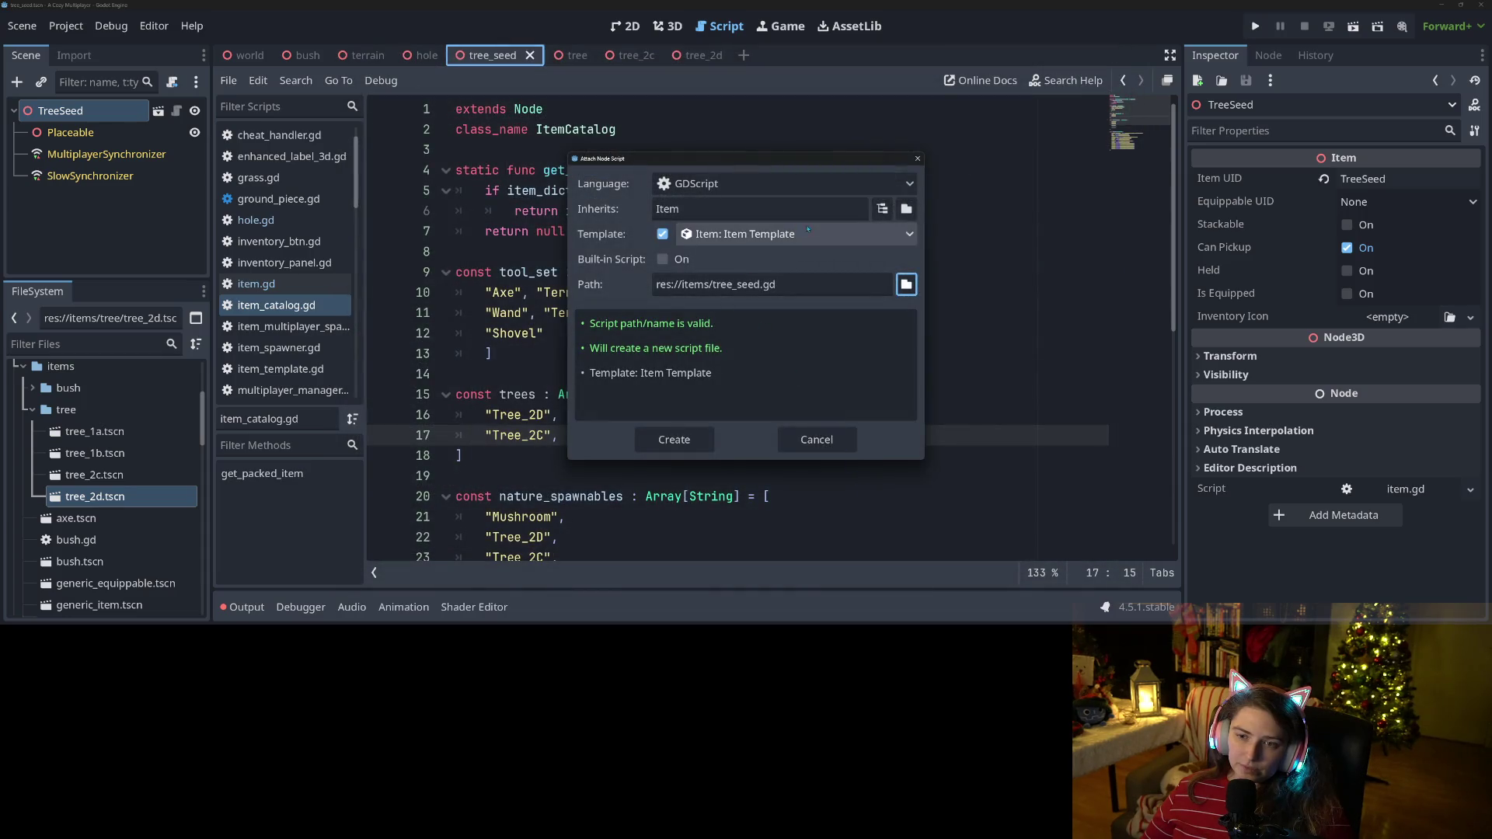
pyautogui.click(693, 441)
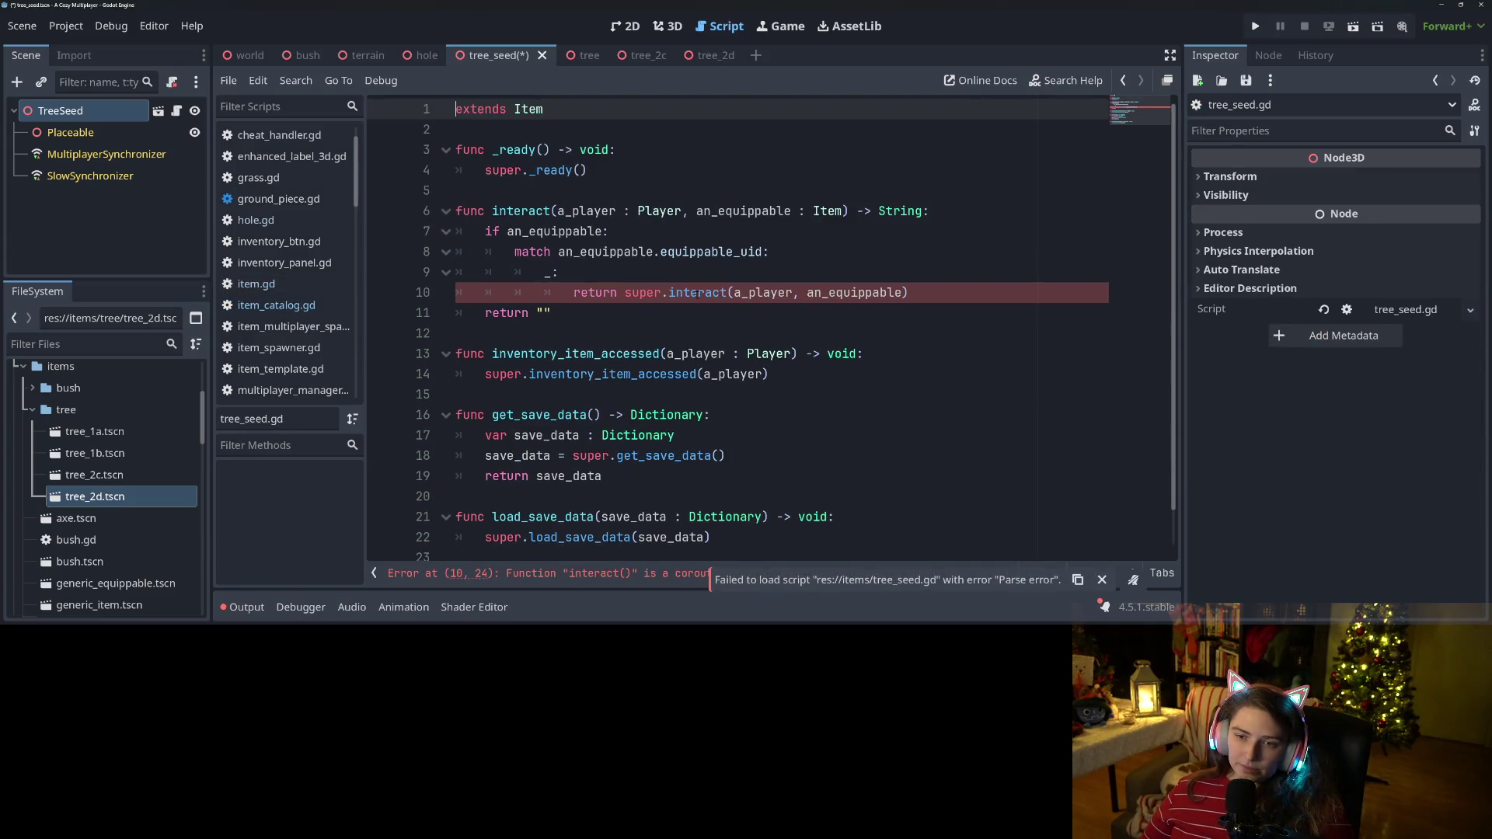
pyautogui.click(700, 298)
pyautogui.doubleClick(693, 294)
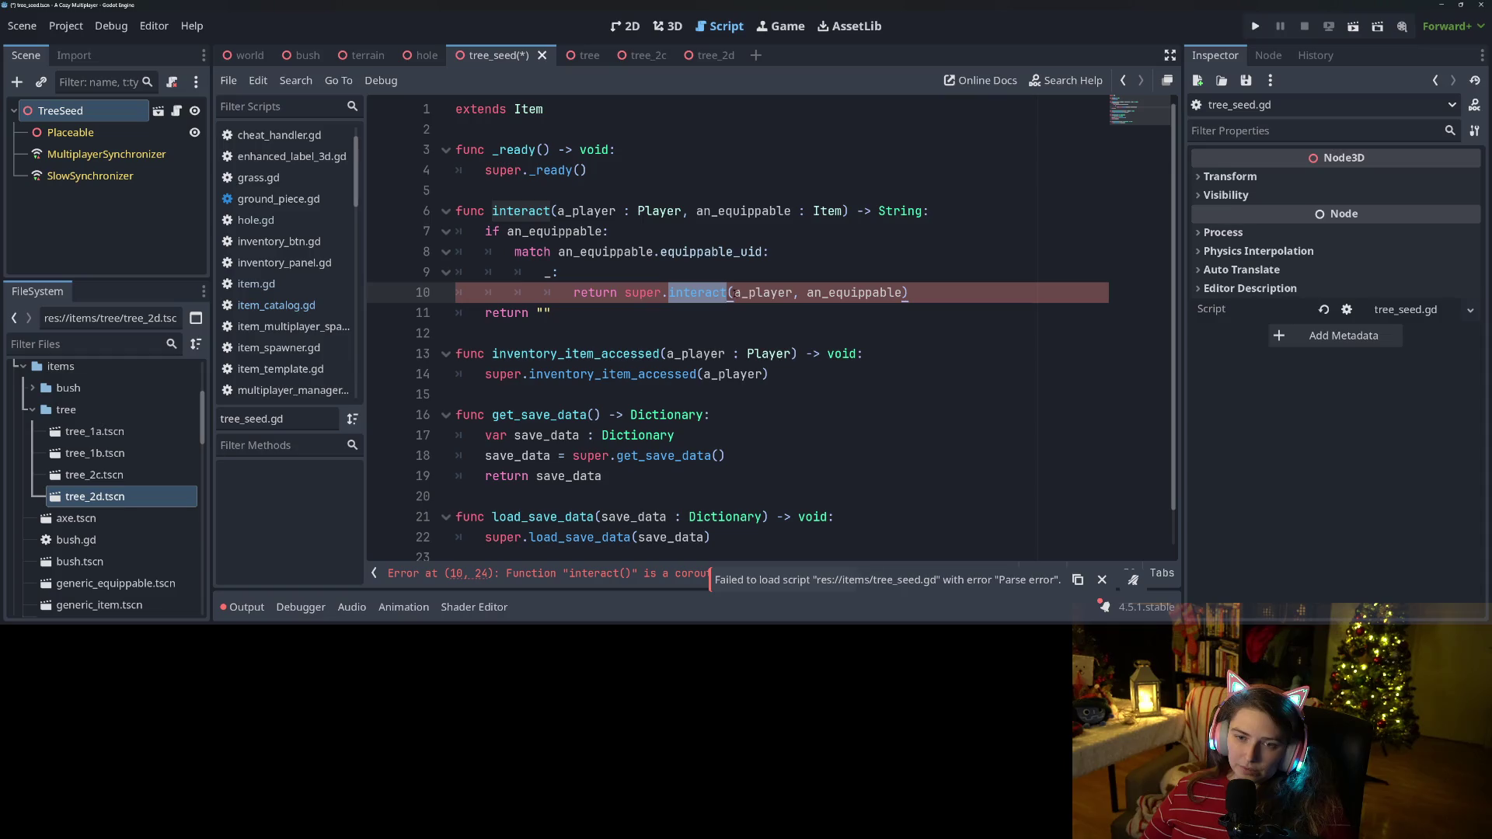
pyautogui.click(932, 303)
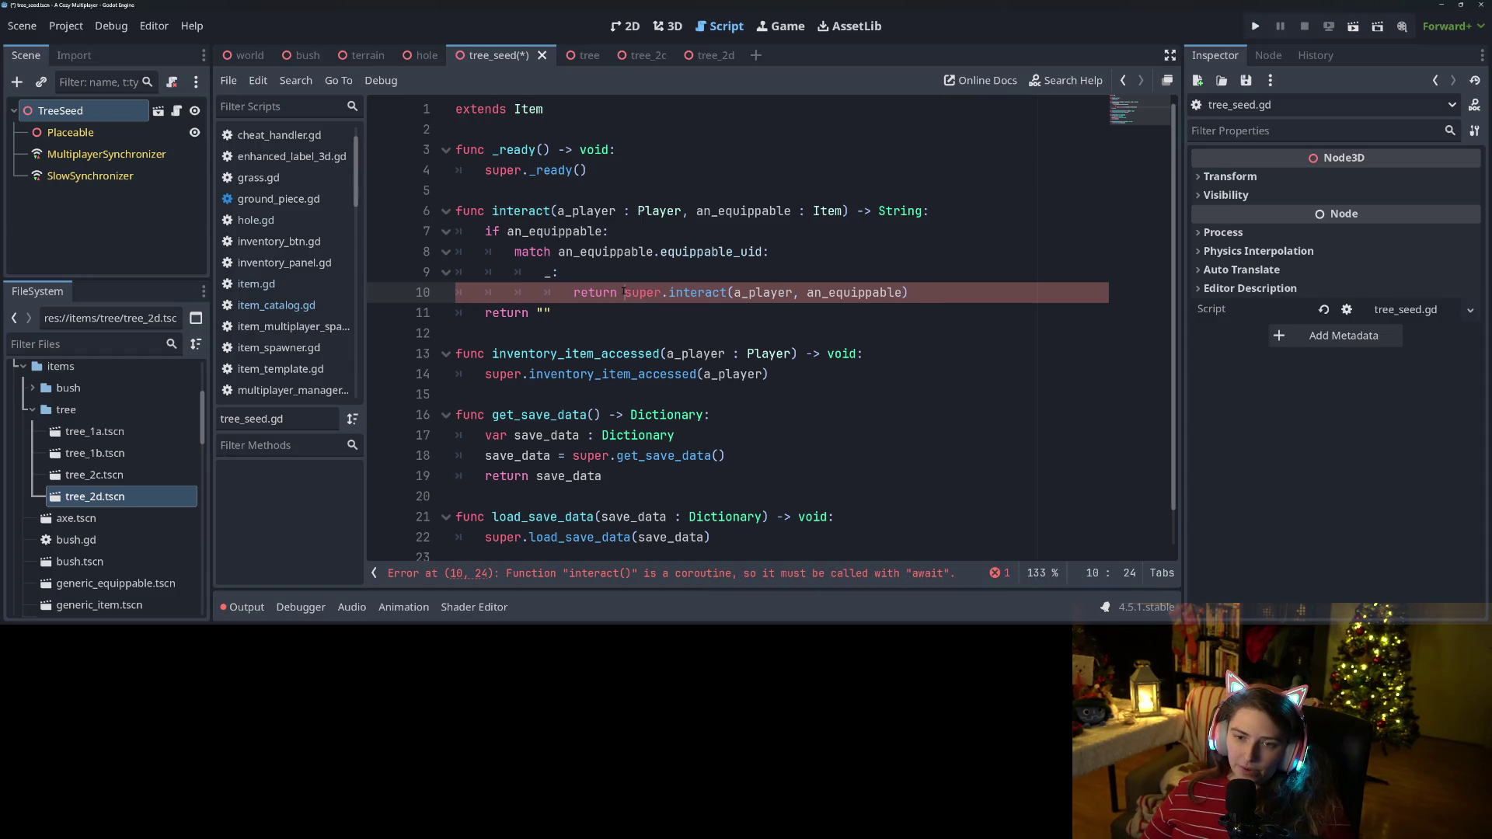
# Add await before super.interact on line 10 of tree_seed.gd and save it.
pyautogui.write('await')
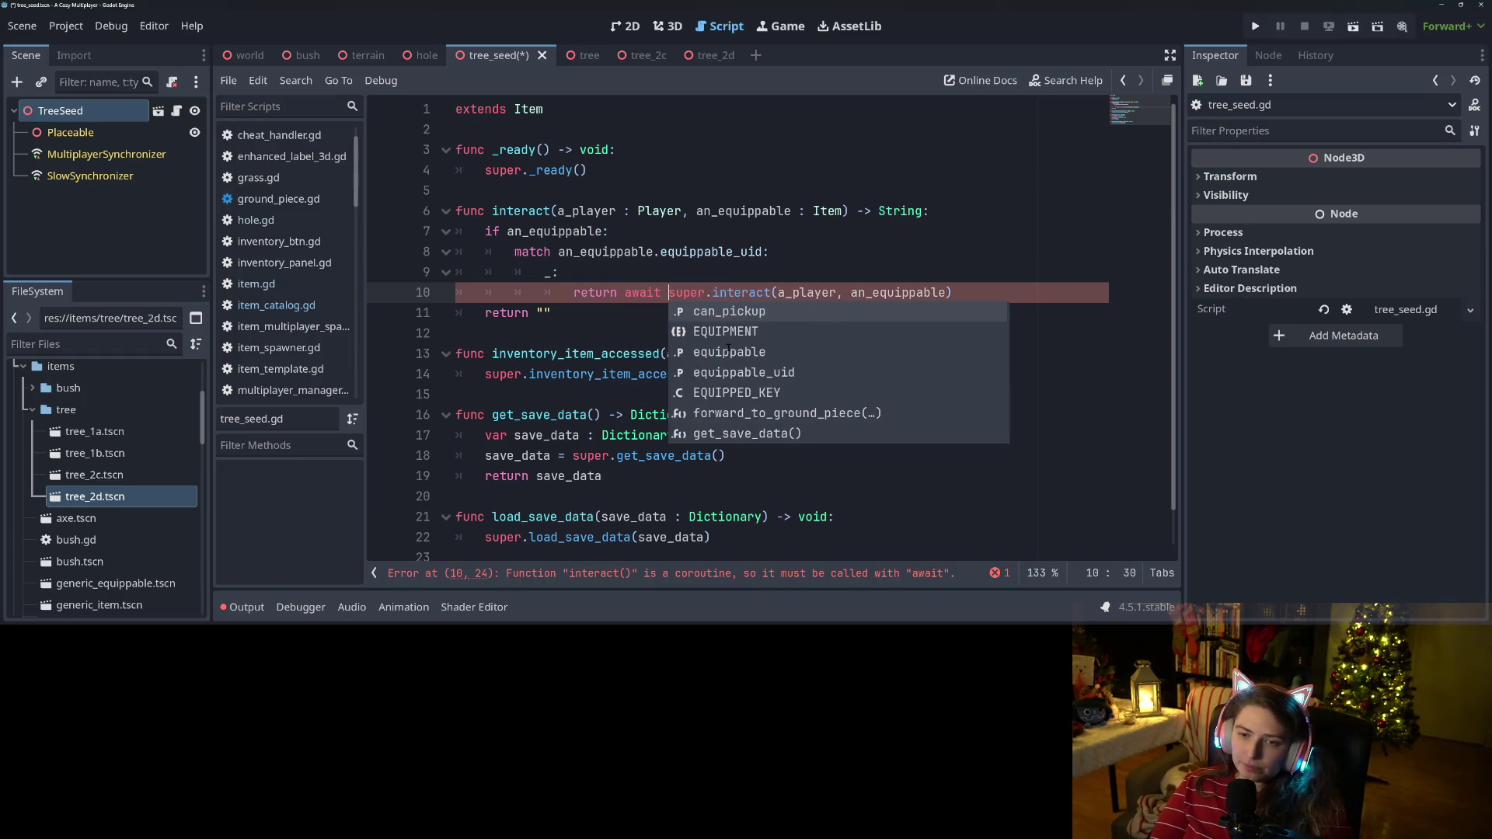
pyautogui.hotkey('ctrl', 's')
pyautogui.click(603, 293)
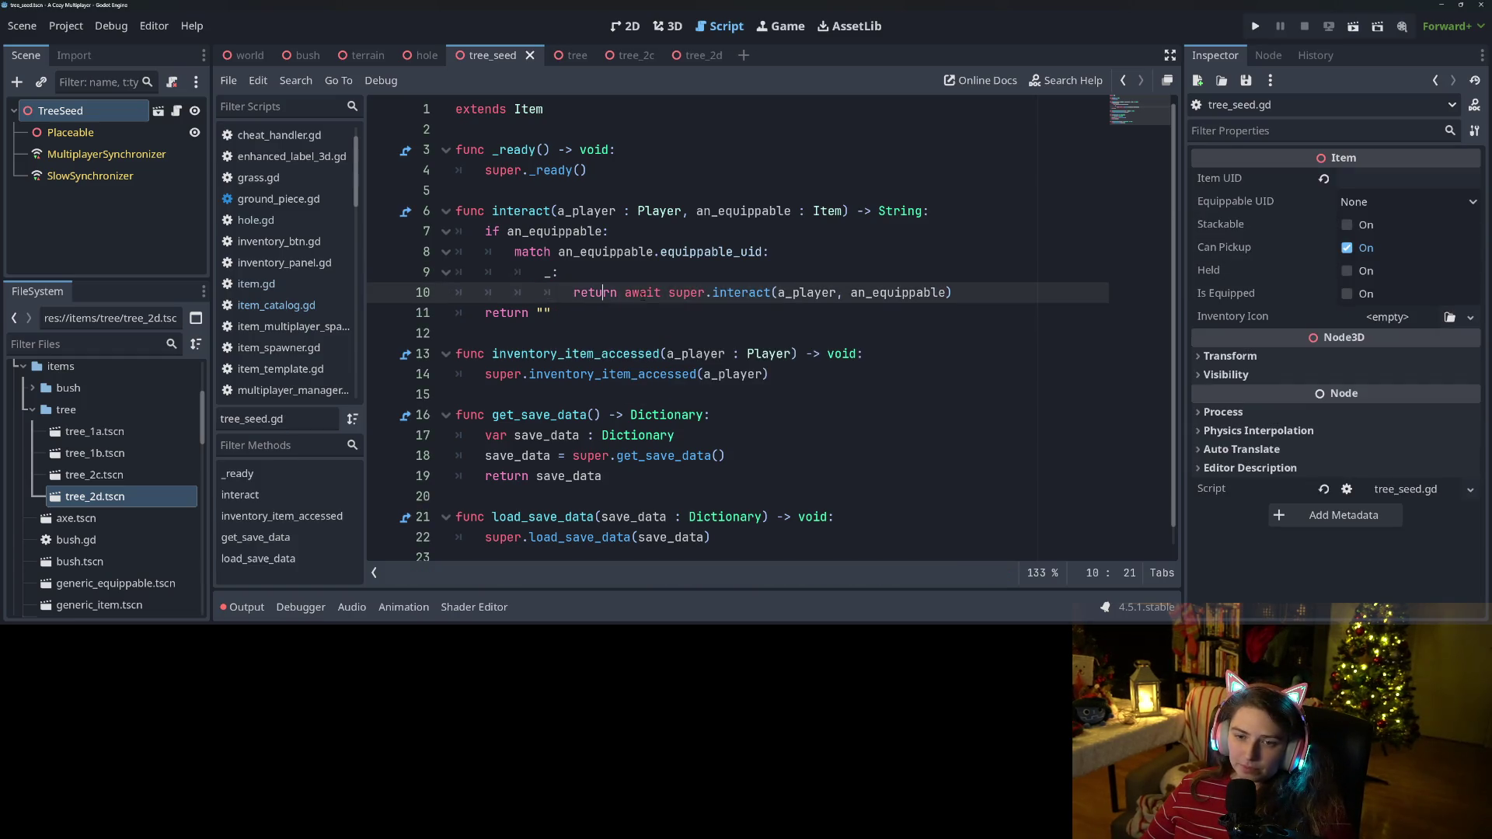
pyautogui.scroll(-8, 129, 579)
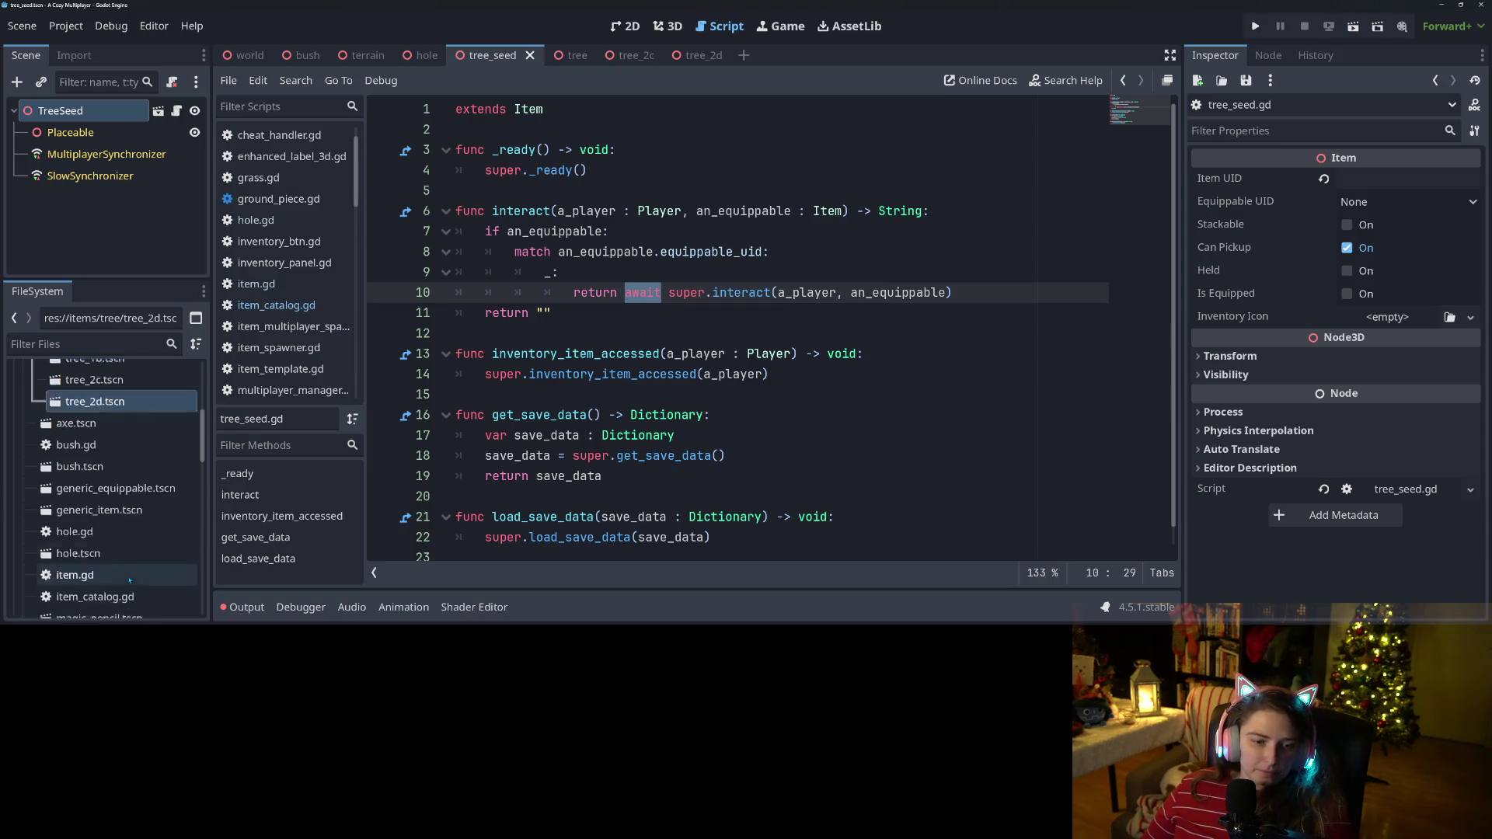
pyautogui.scroll(-3, 128, 579)
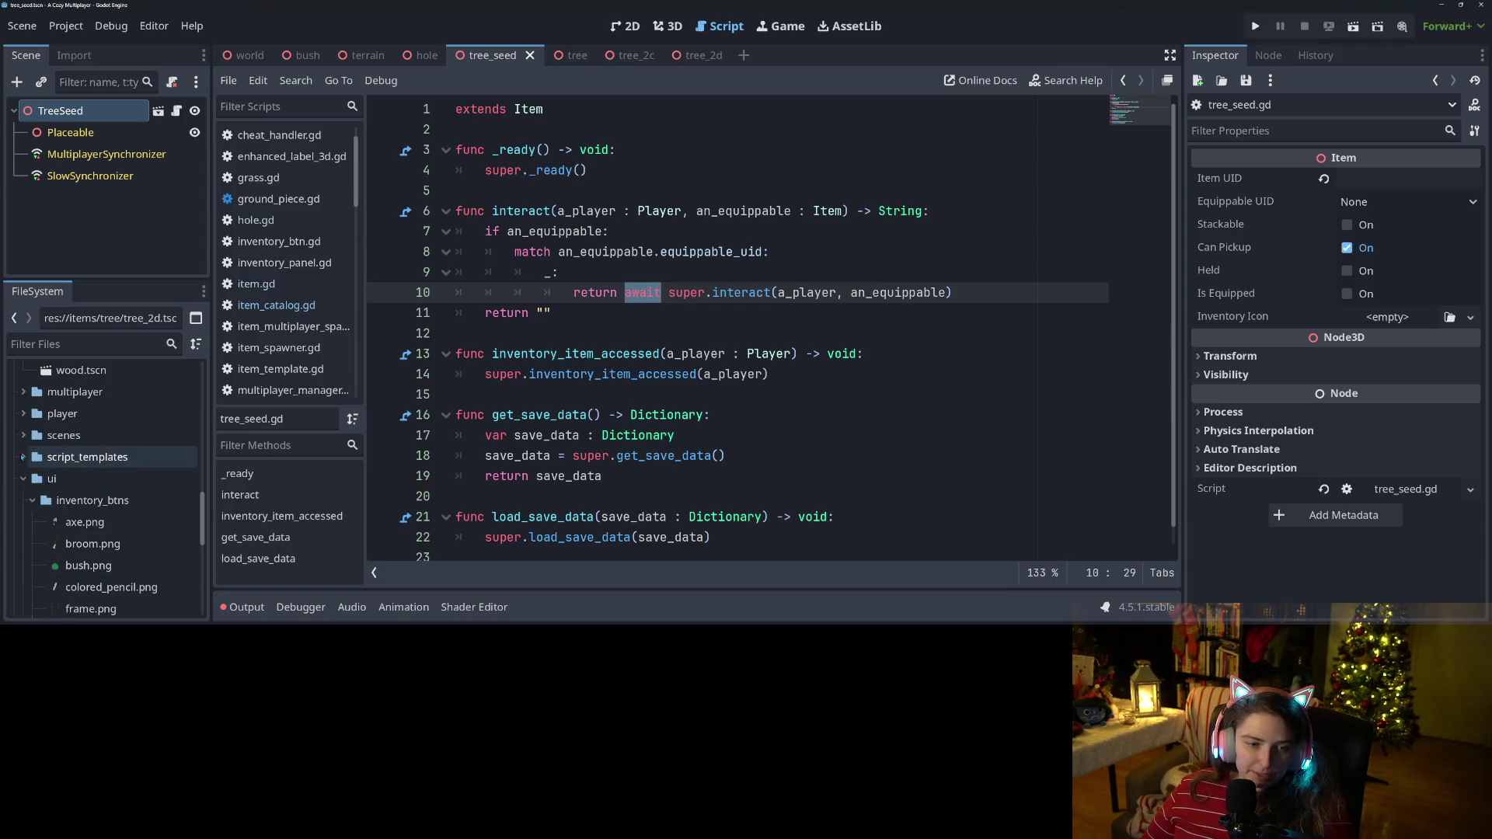
# Add await before super.interact in script_templates item_template.gd and save the template.
pyautogui.click(70, 504)
pyautogui.doubleClick(108, 544)
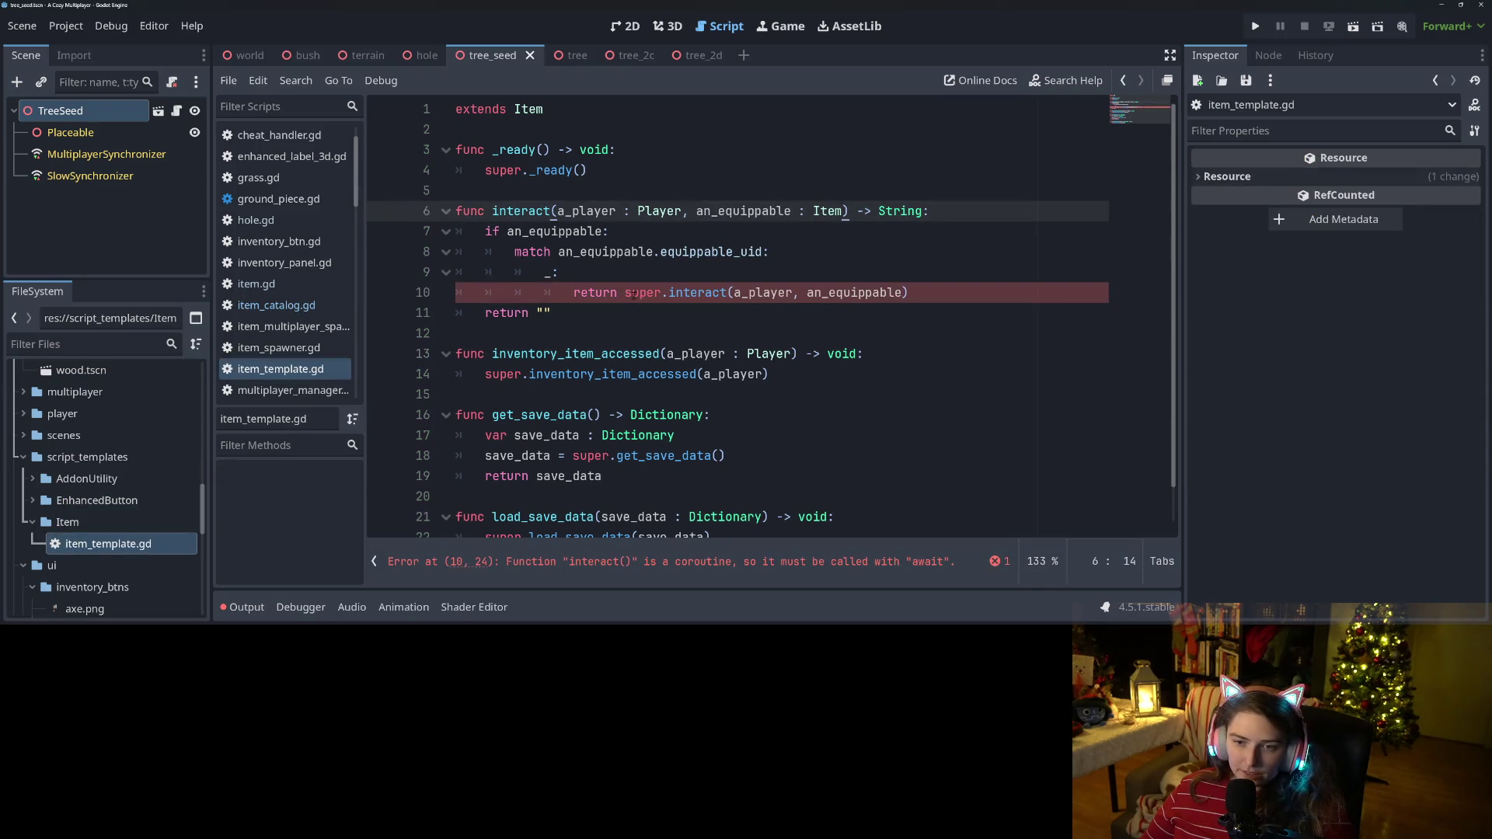
pyautogui.write('await s')
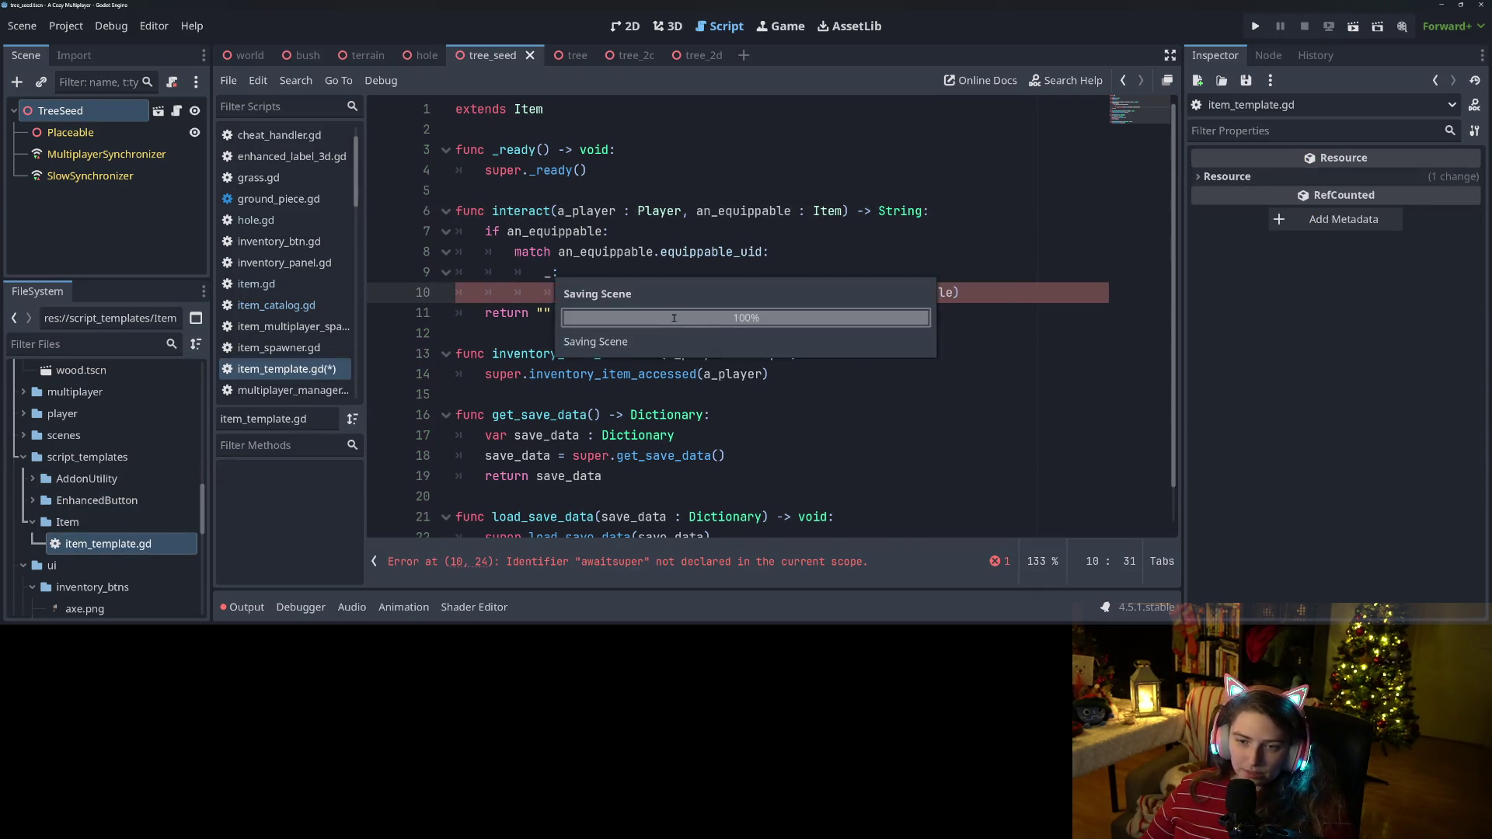
pyautogui.press('BackSpace')
pyautogui.hotkey('ctrl', 's')
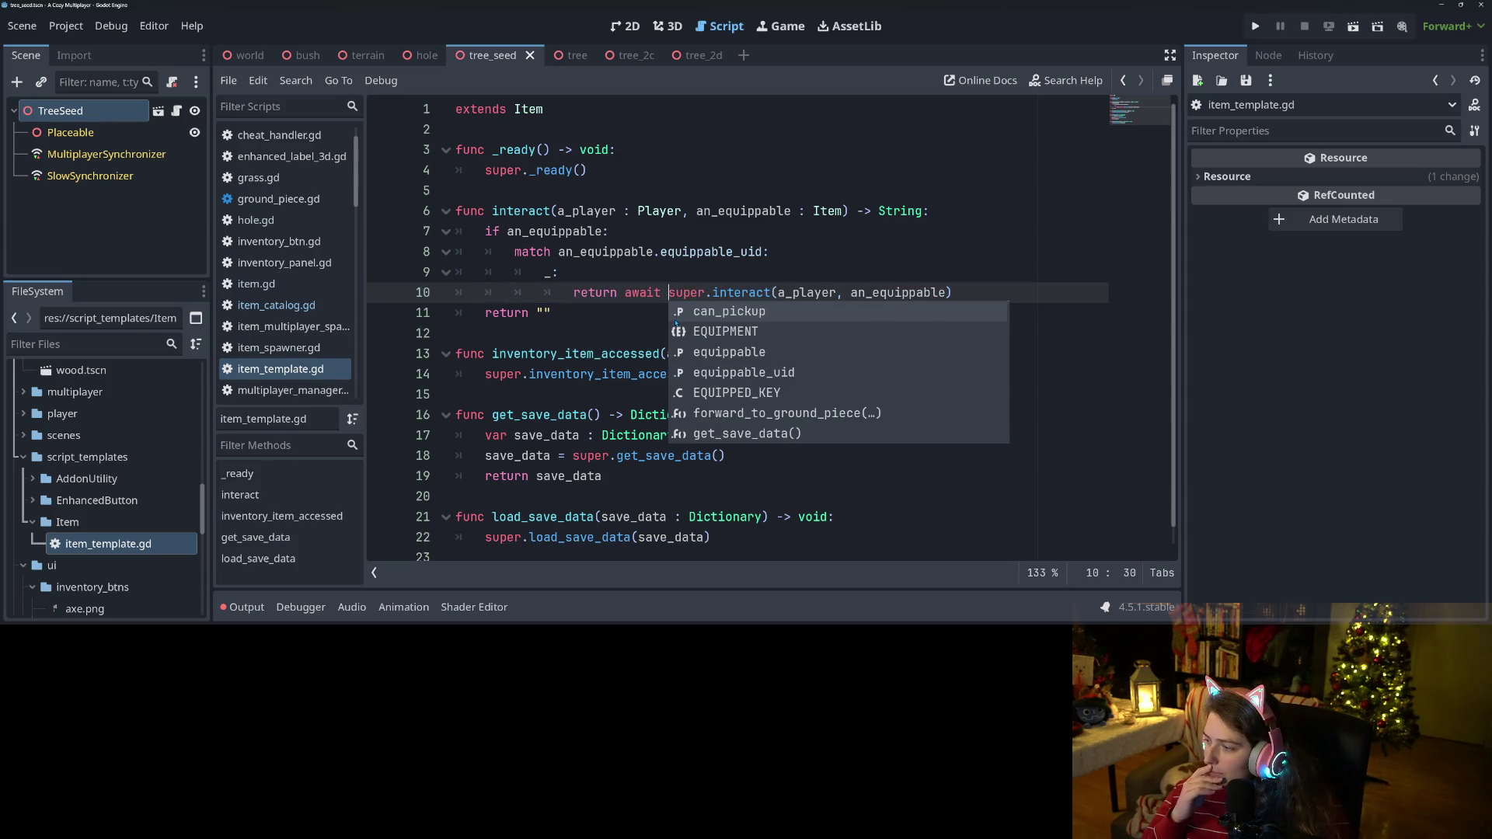
pyautogui.click(639, 252)
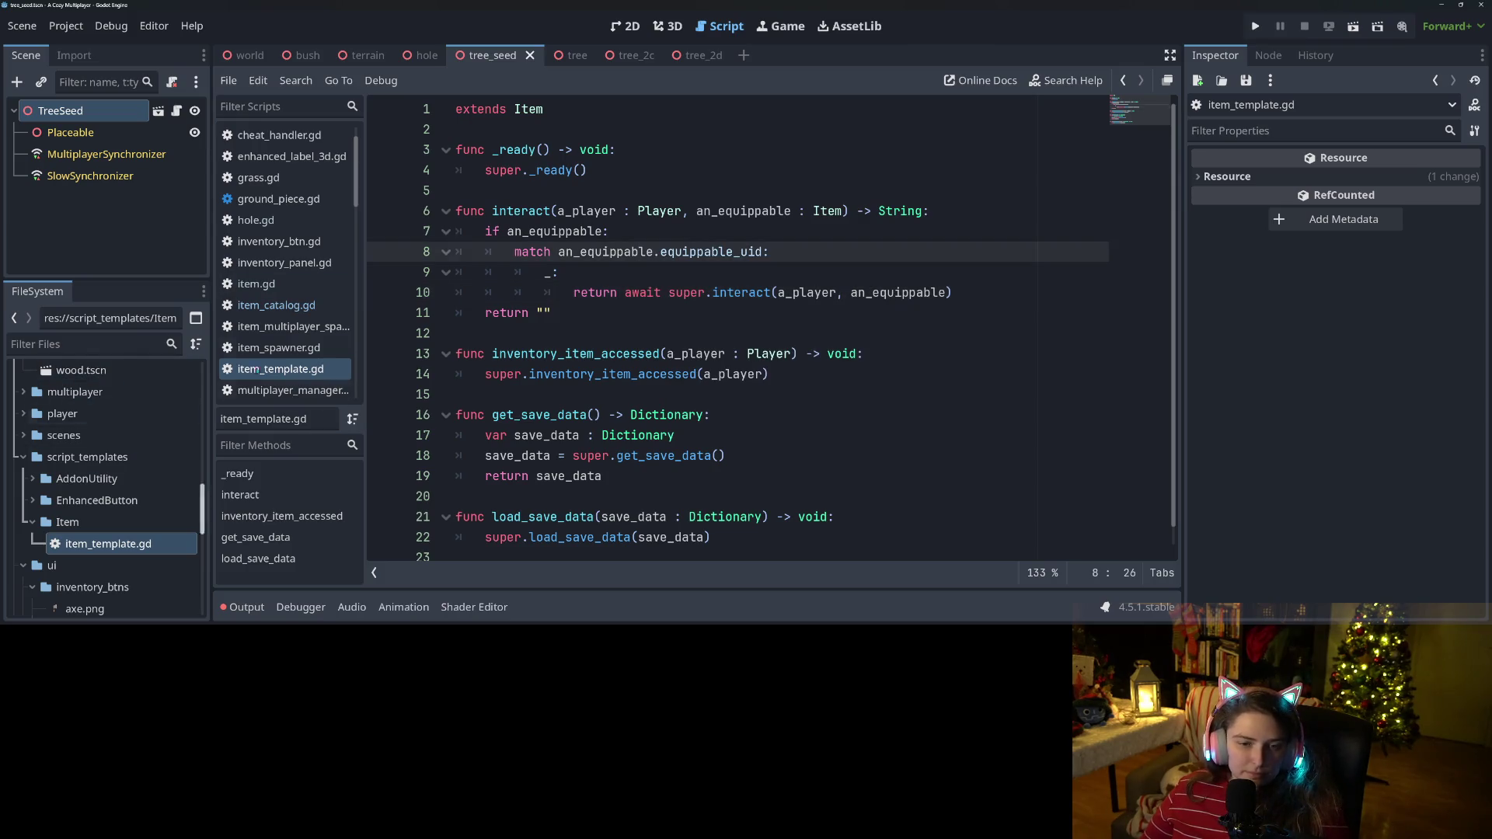
pyautogui.scroll(2, 280, 327)
# Prefix super.interact on line 14 of hole.gd with 'return await' and save.
pyautogui.click(257, 255)
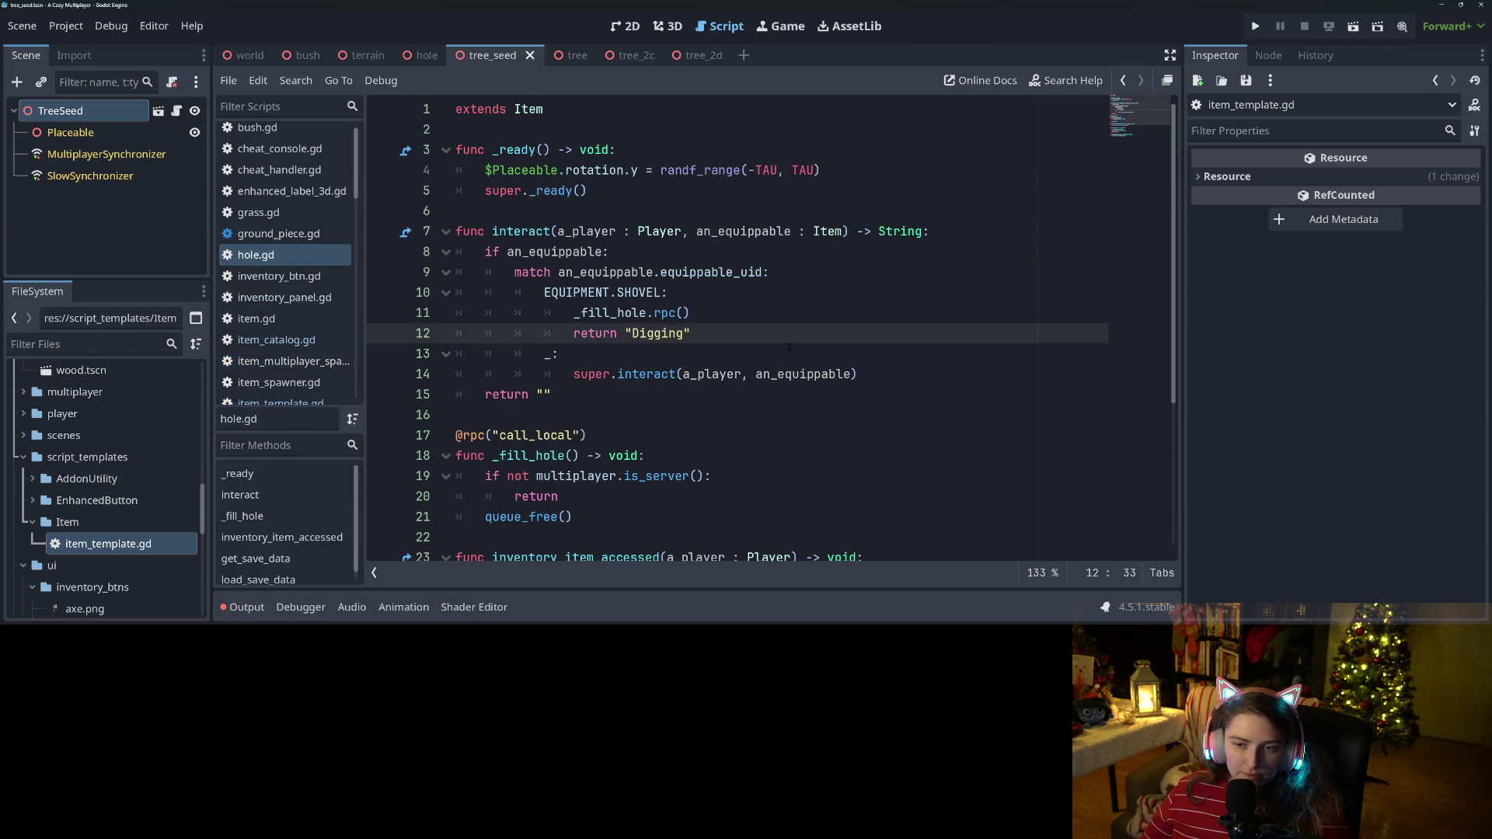
pyautogui.click(574, 374)
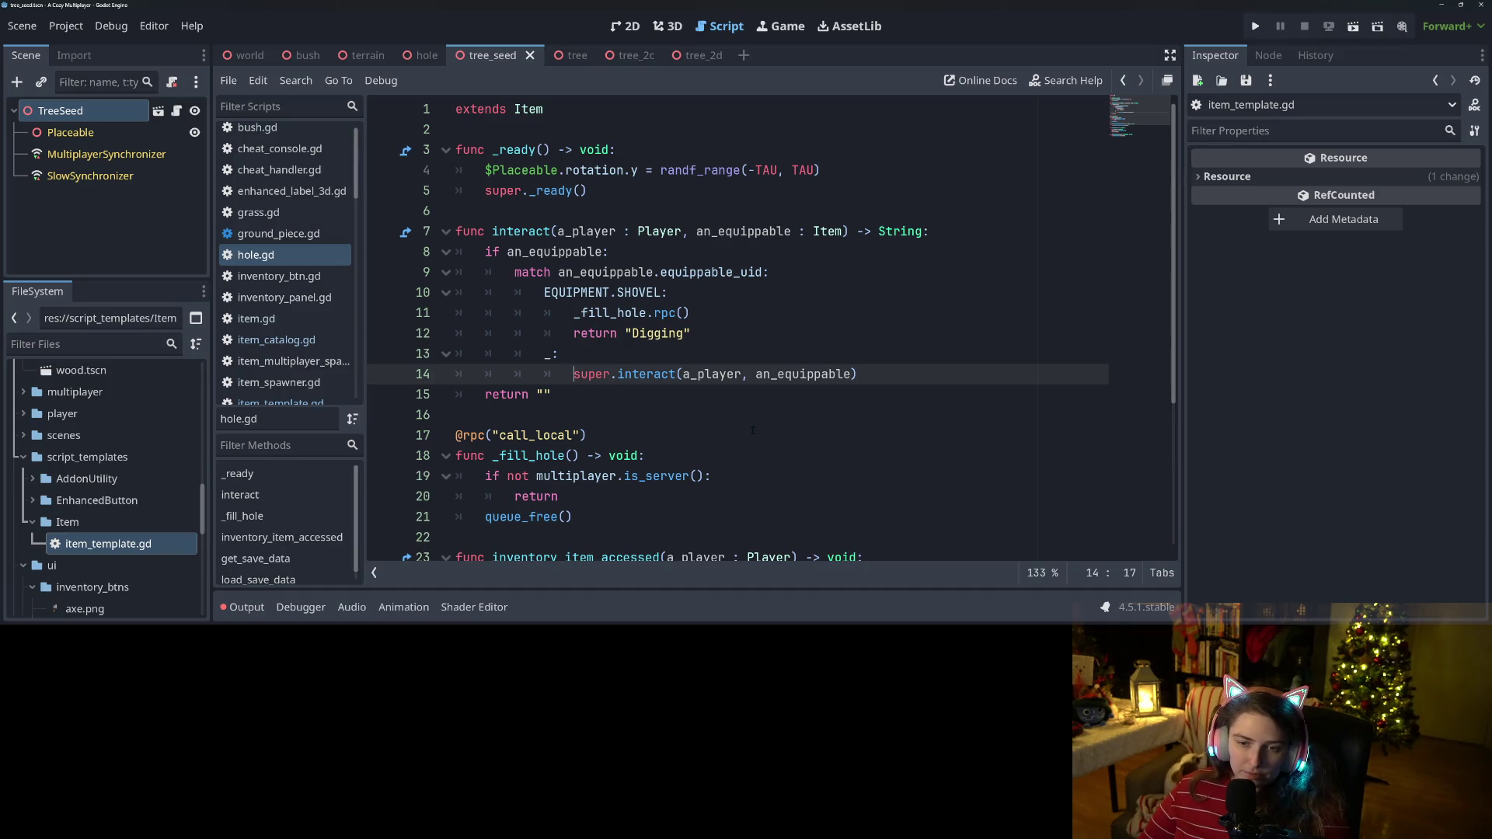
pyautogui.write('return awai')
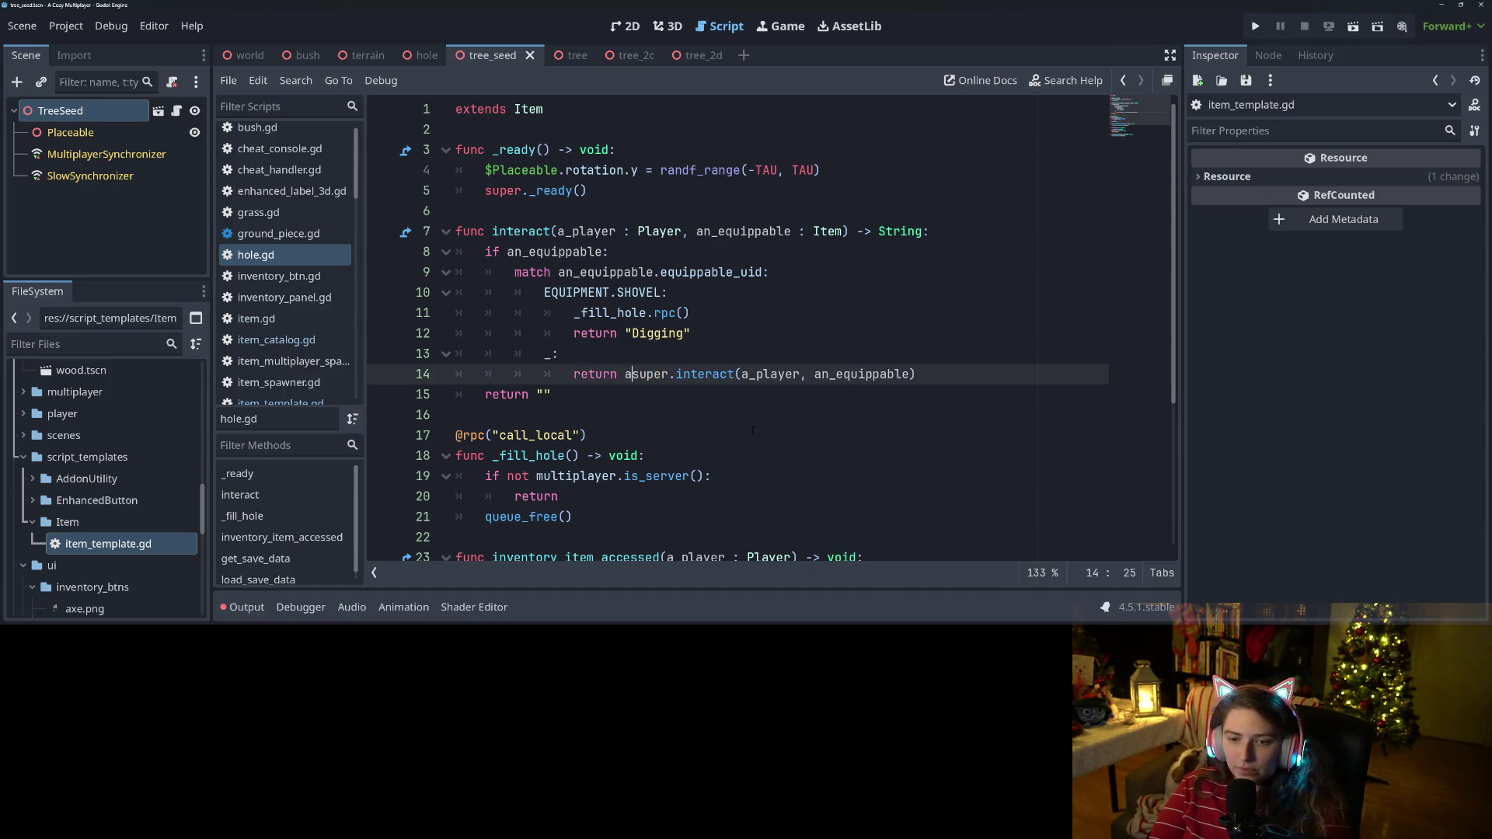
pyautogui.write('t')
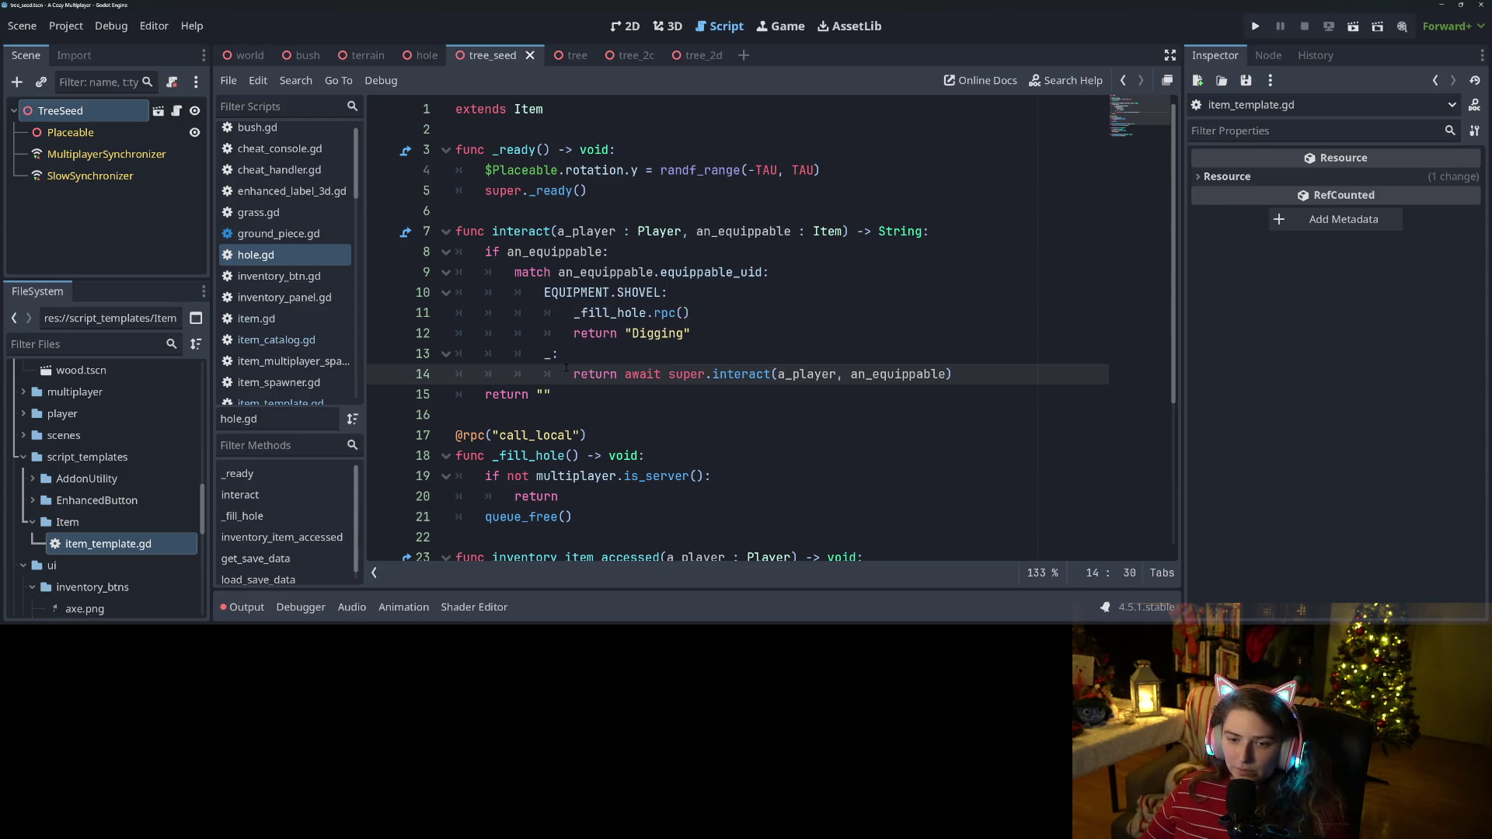
pyautogui.moveTo(572, 374); pyautogui.dragTo(640, 374)
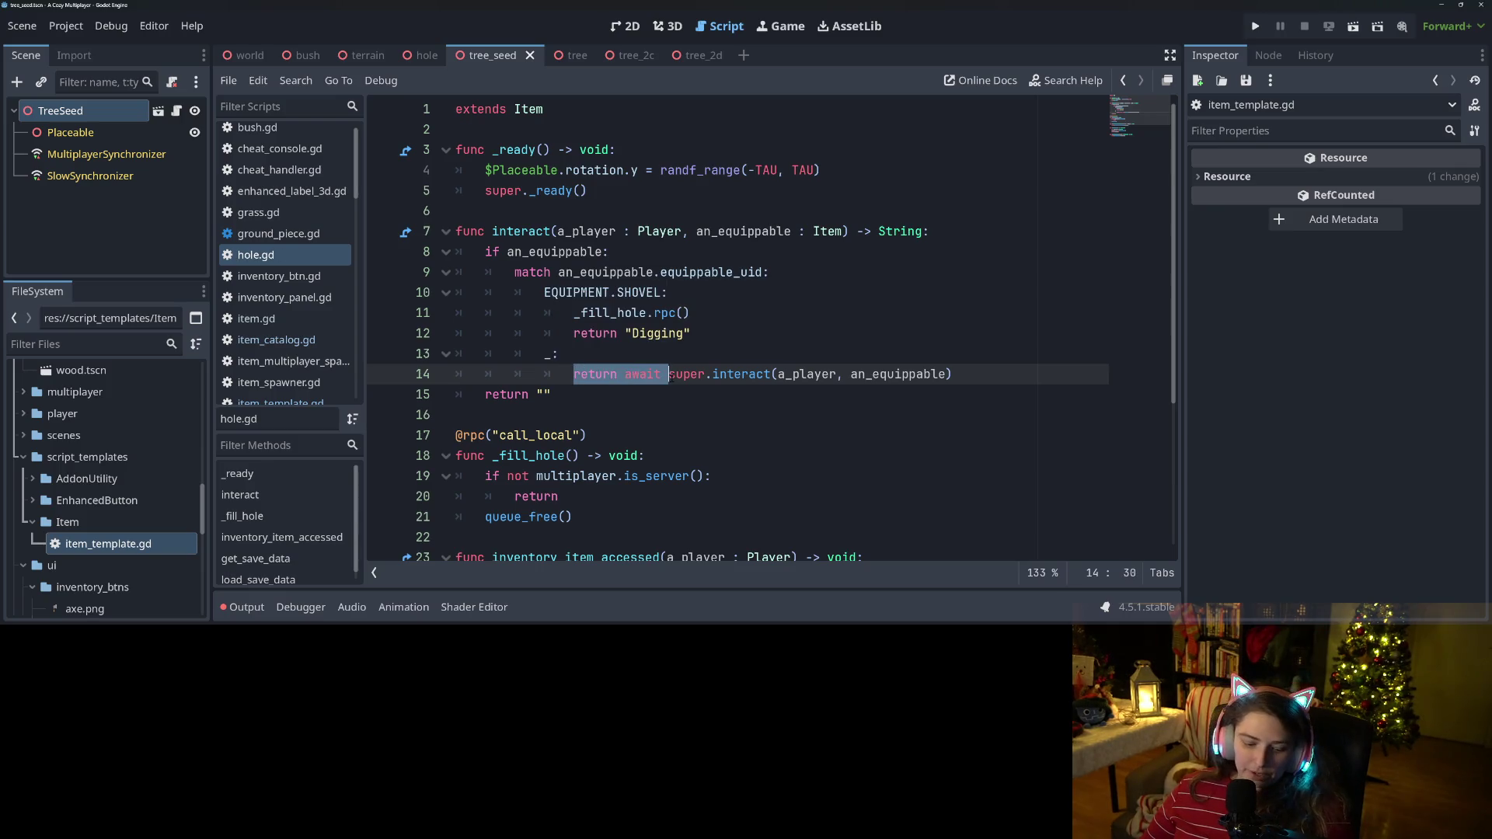
pyautogui.press('Up')
pyautogui.hotkey('ctrl', 's')
pyautogui.scroll(-4, 282, 157)
pyautogui.scroll(4, 282, 157)
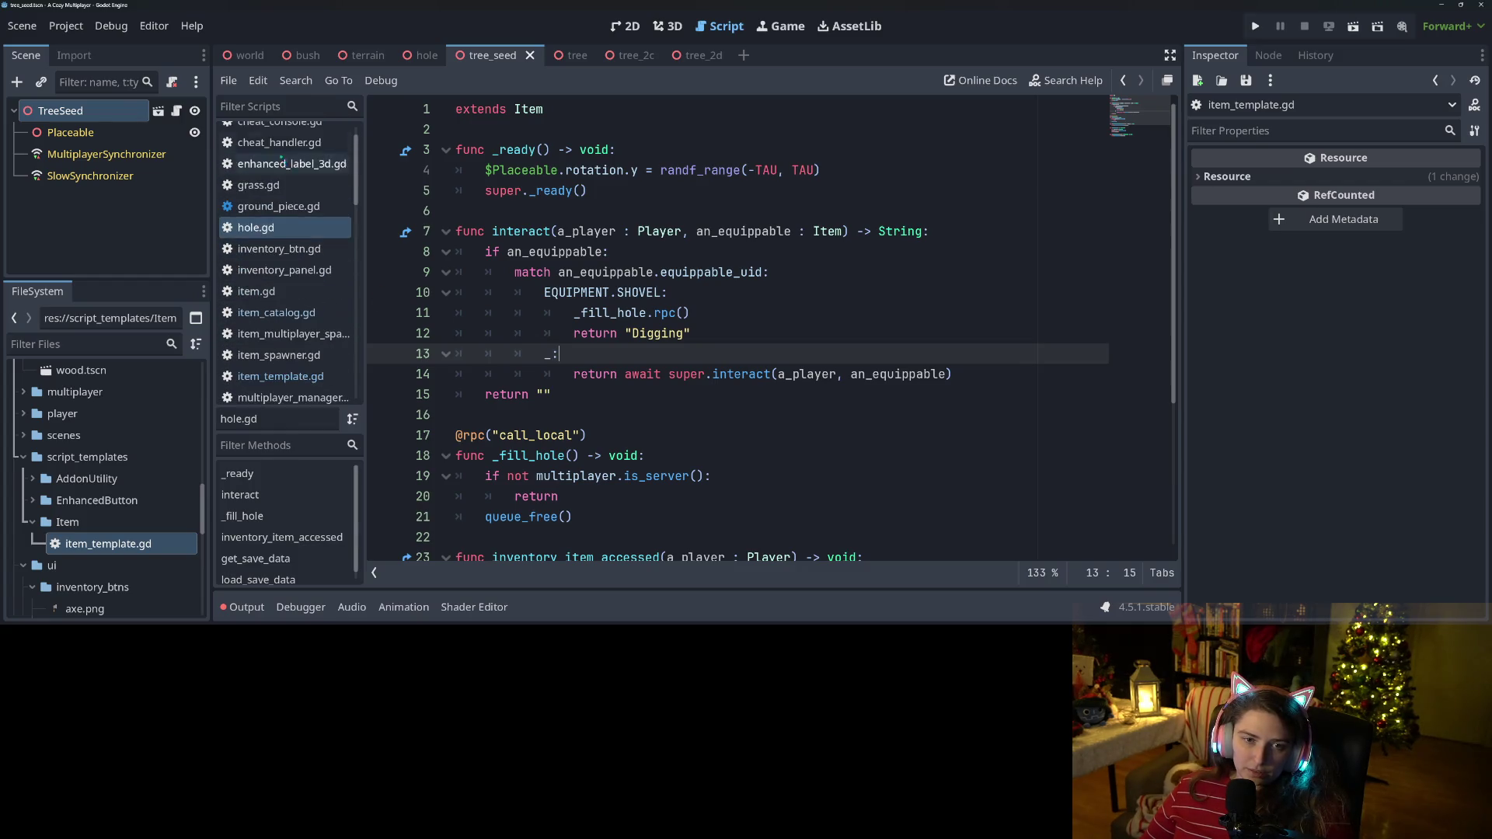
# Prefix super.interact on line 28 of bush.gd with 'return await' and save.
pyautogui.click(256, 135)
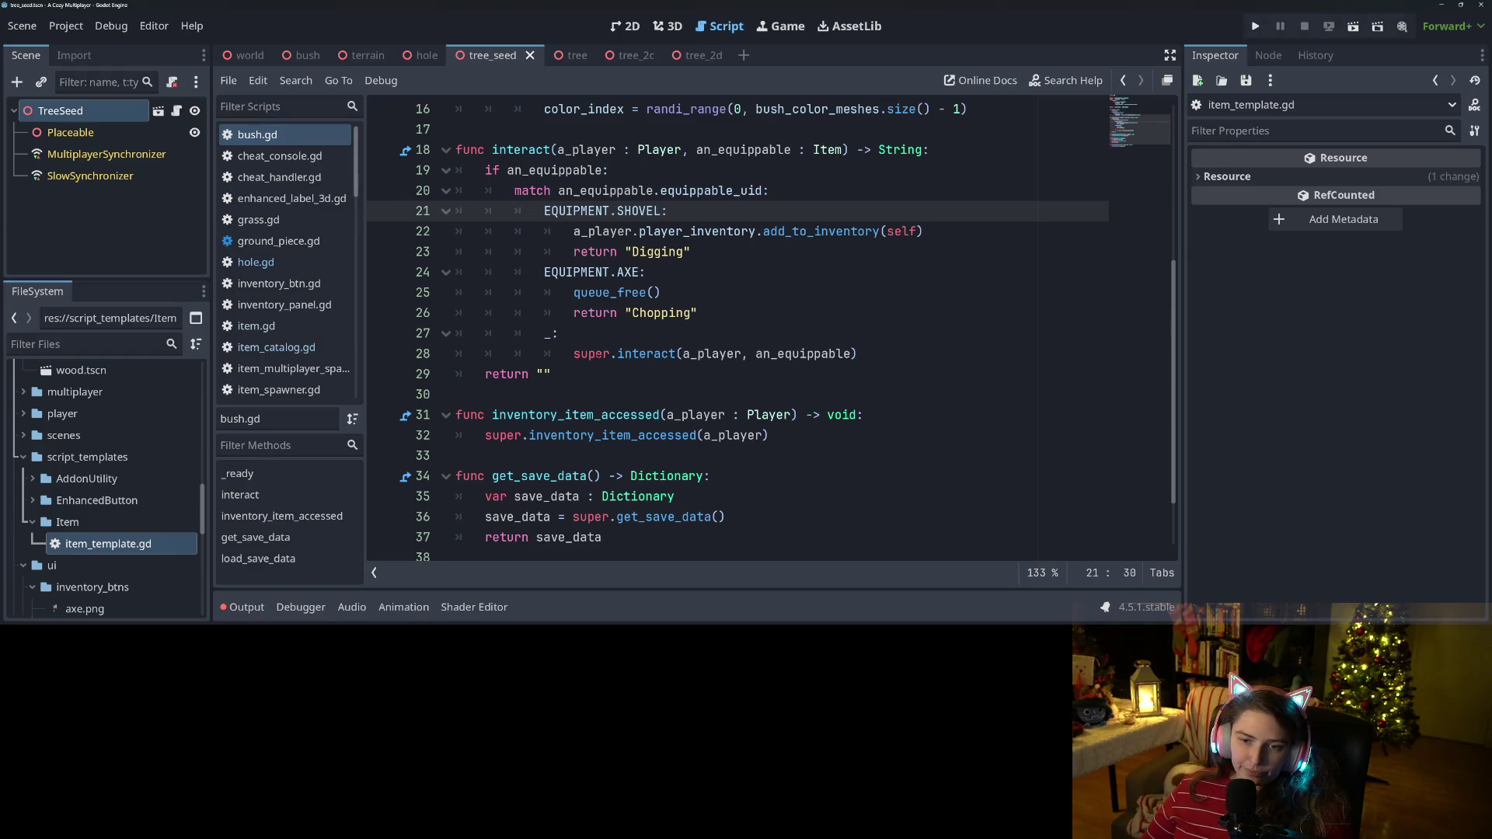
pyautogui.click(573, 354)
pyautogui.write('return await')
pyautogui.hotkey('ctrl', 's')
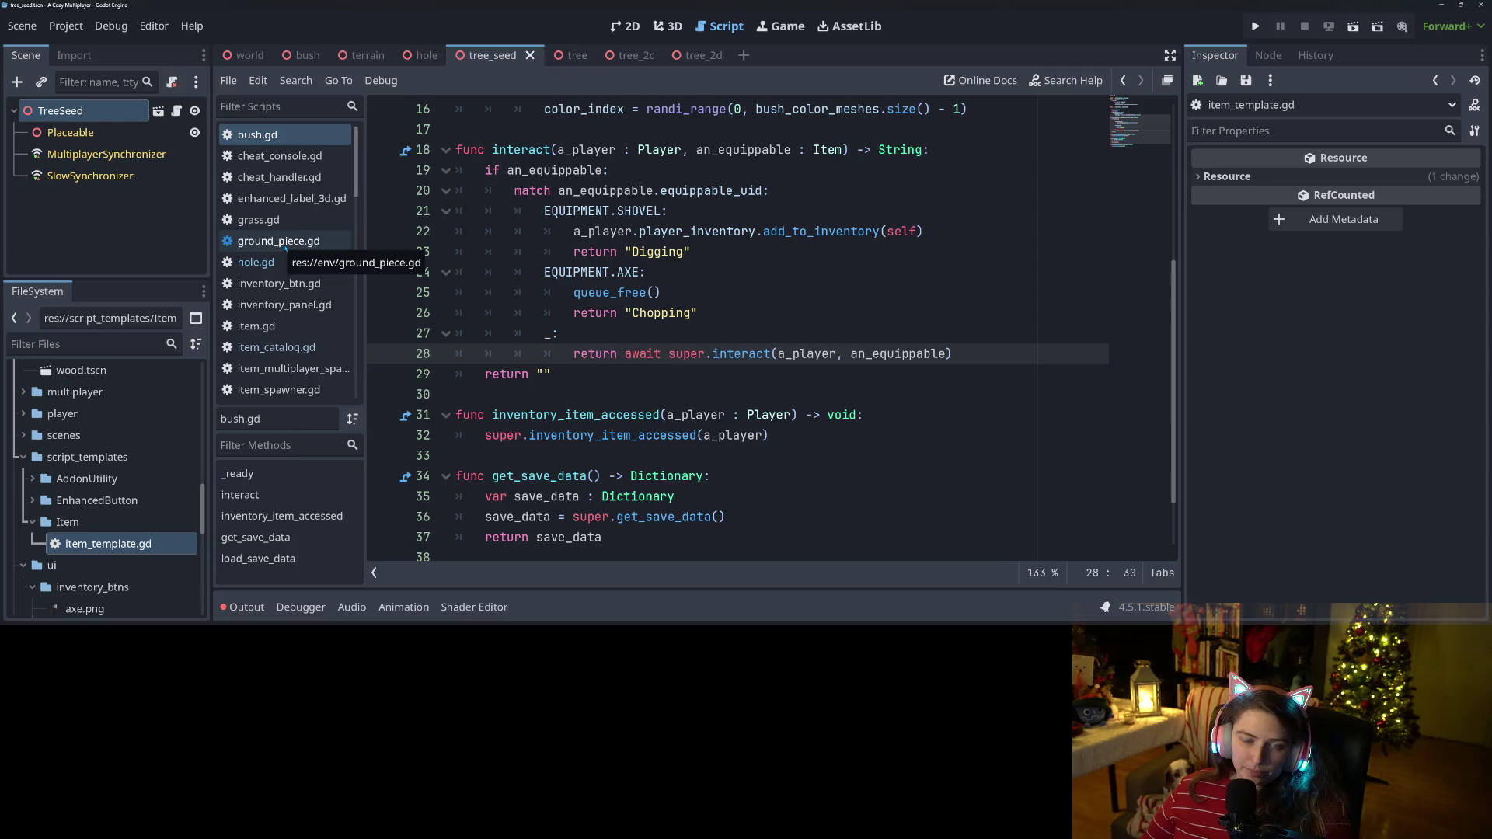
# Paste 'return await' before super.interact on line 177 of ground_piece.gd and save.
pyautogui.click(286, 247)
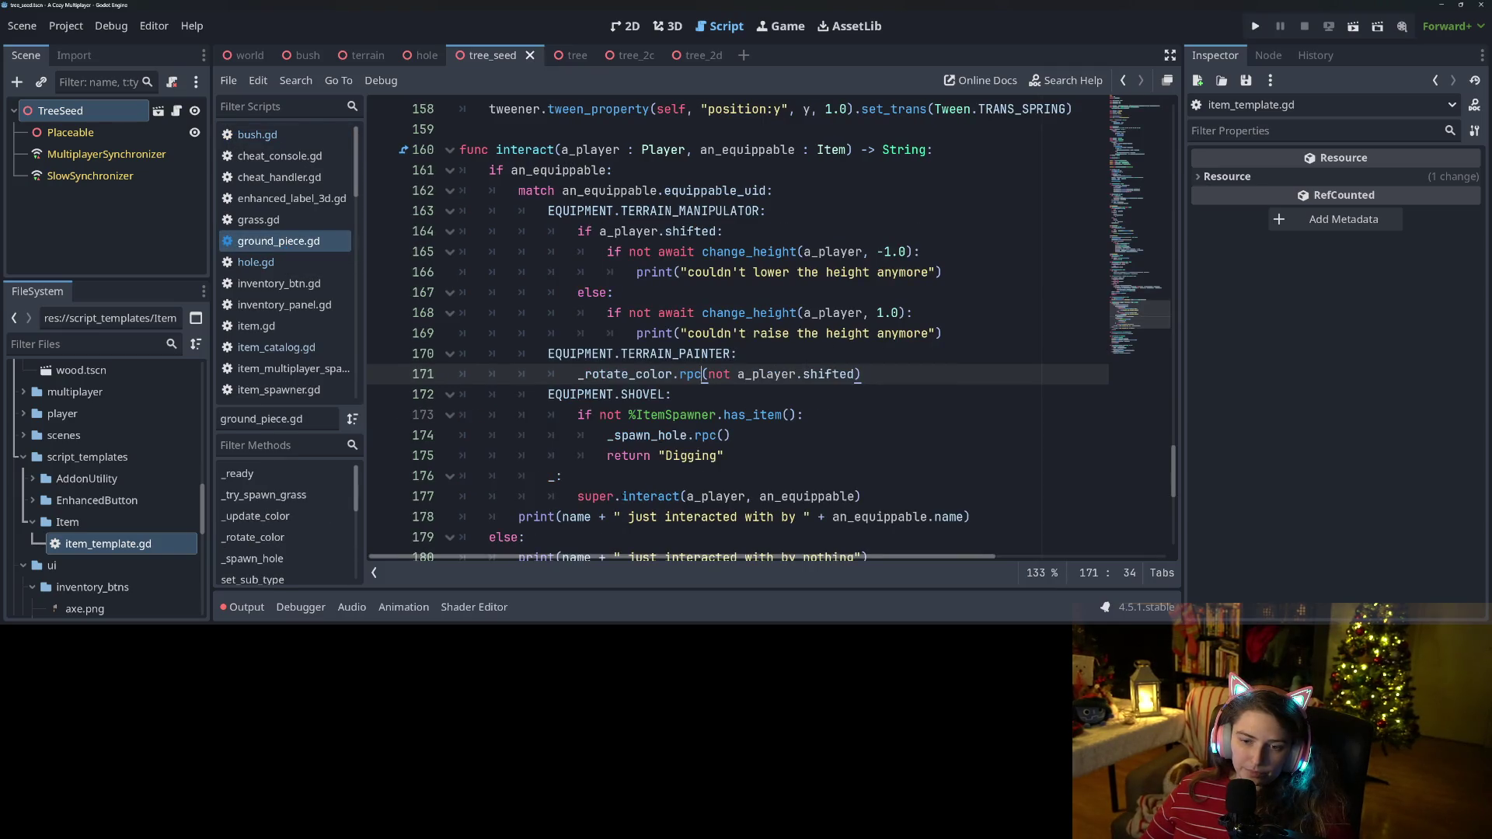
pyautogui.click(578, 496)
pyautogui.write('return await')
pyautogui.hotkey('ctrl', 's')
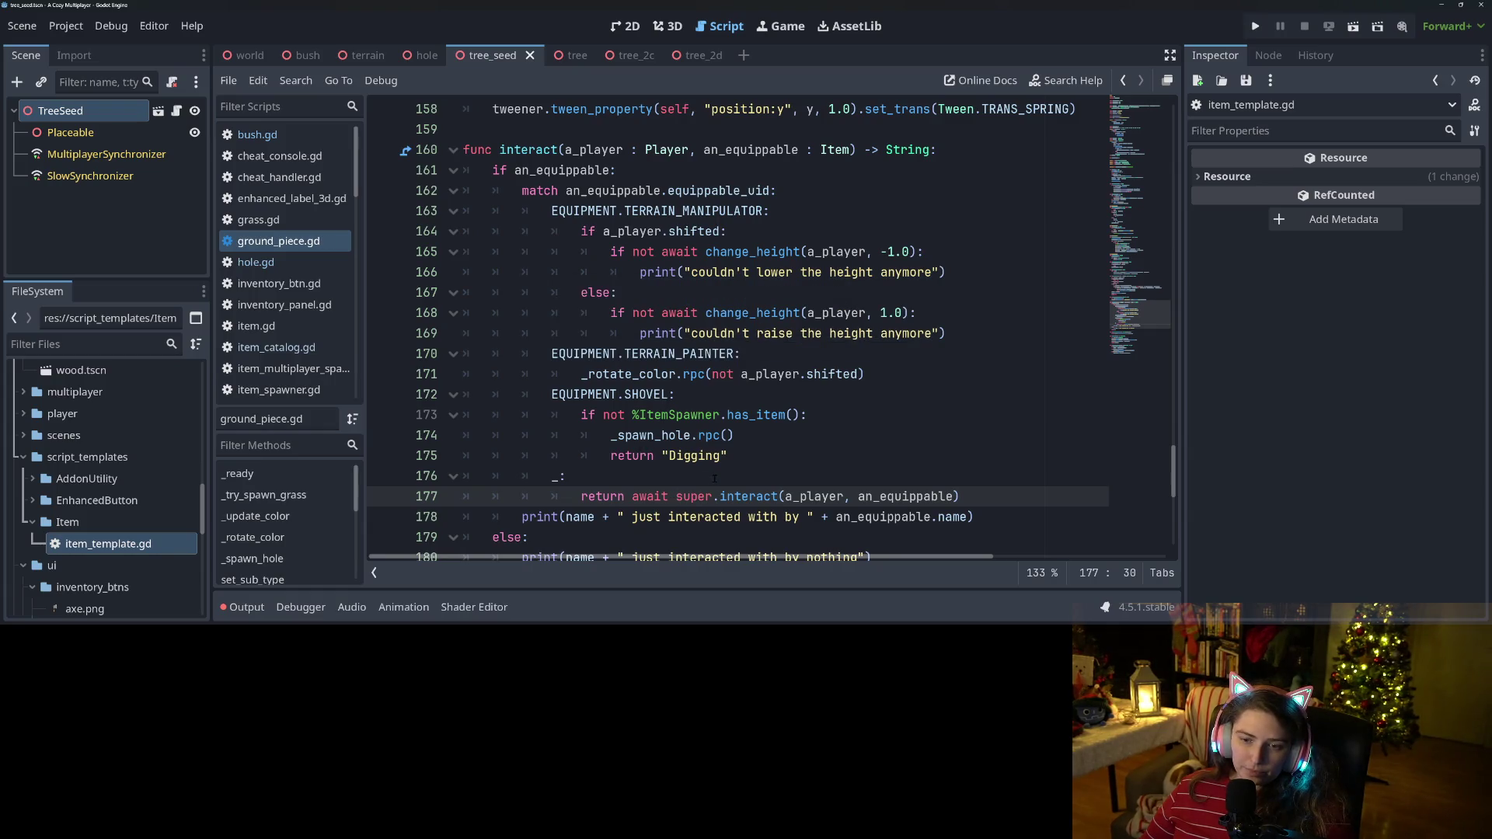
pyautogui.scroll(-1, 742, 461)
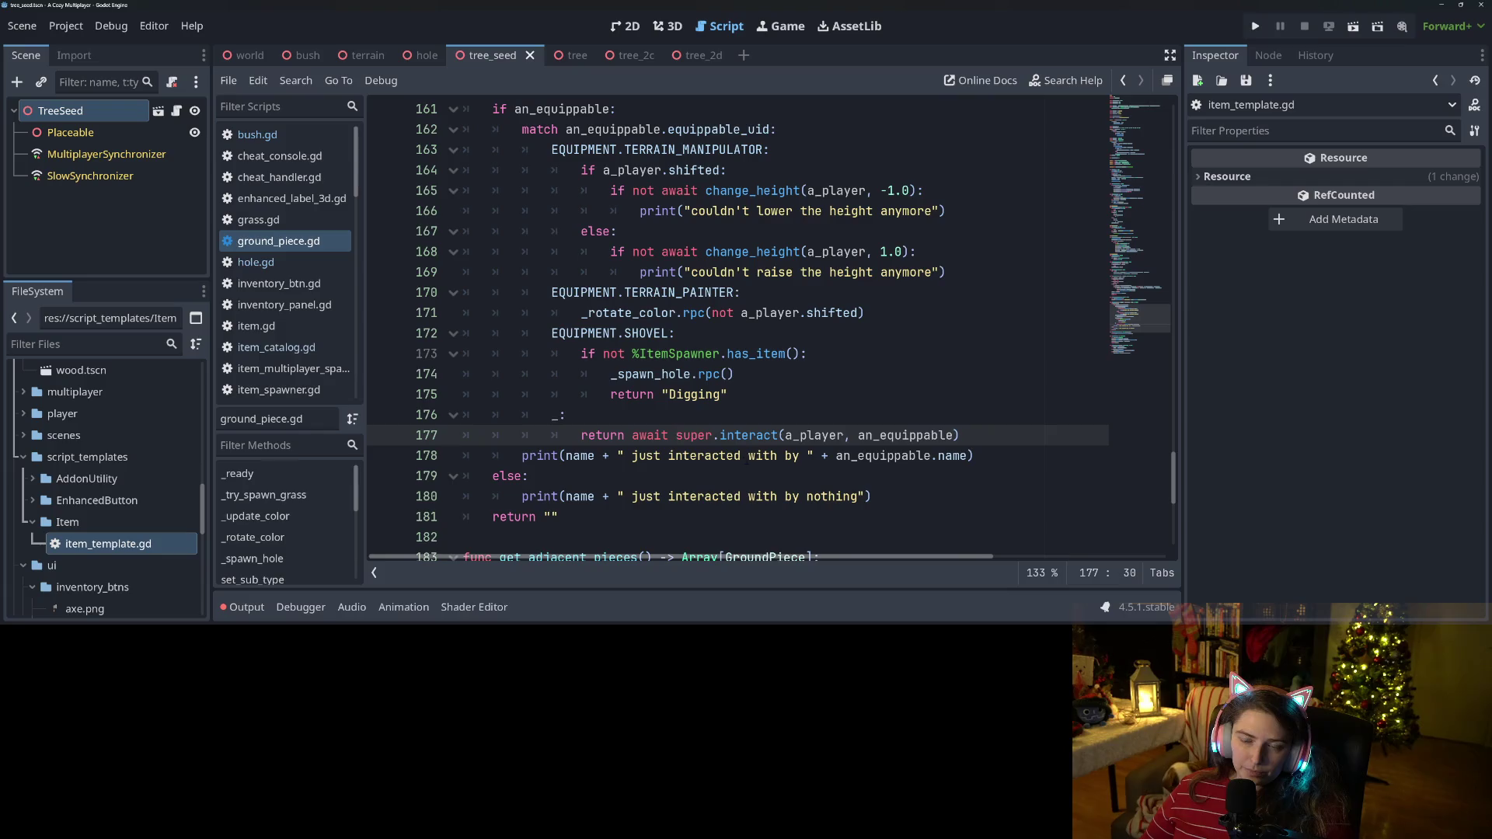
pyautogui.scroll(-5, 311, 311)
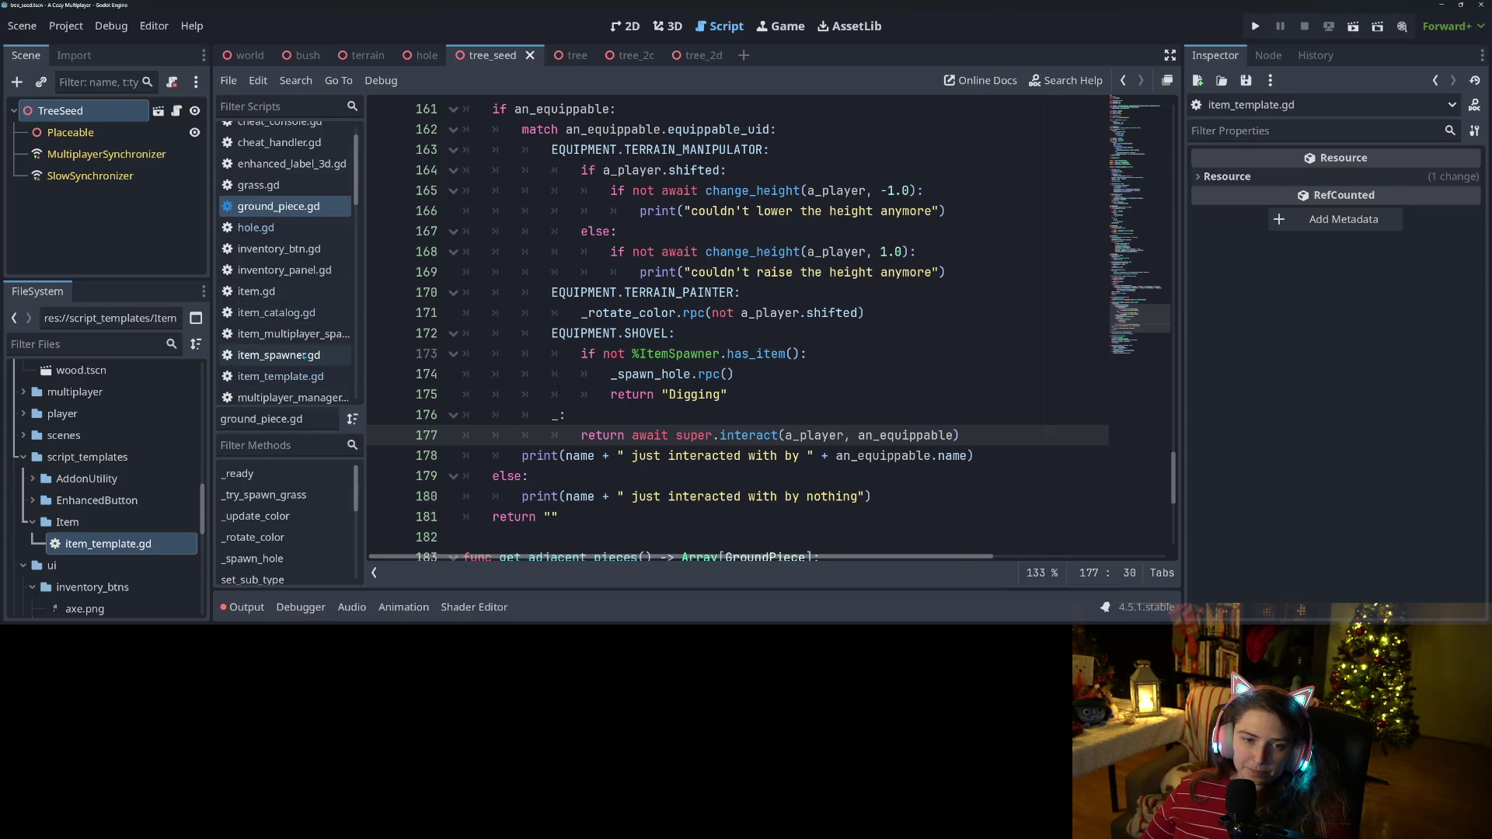
pyautogui.scroll(-4, 292, 363)
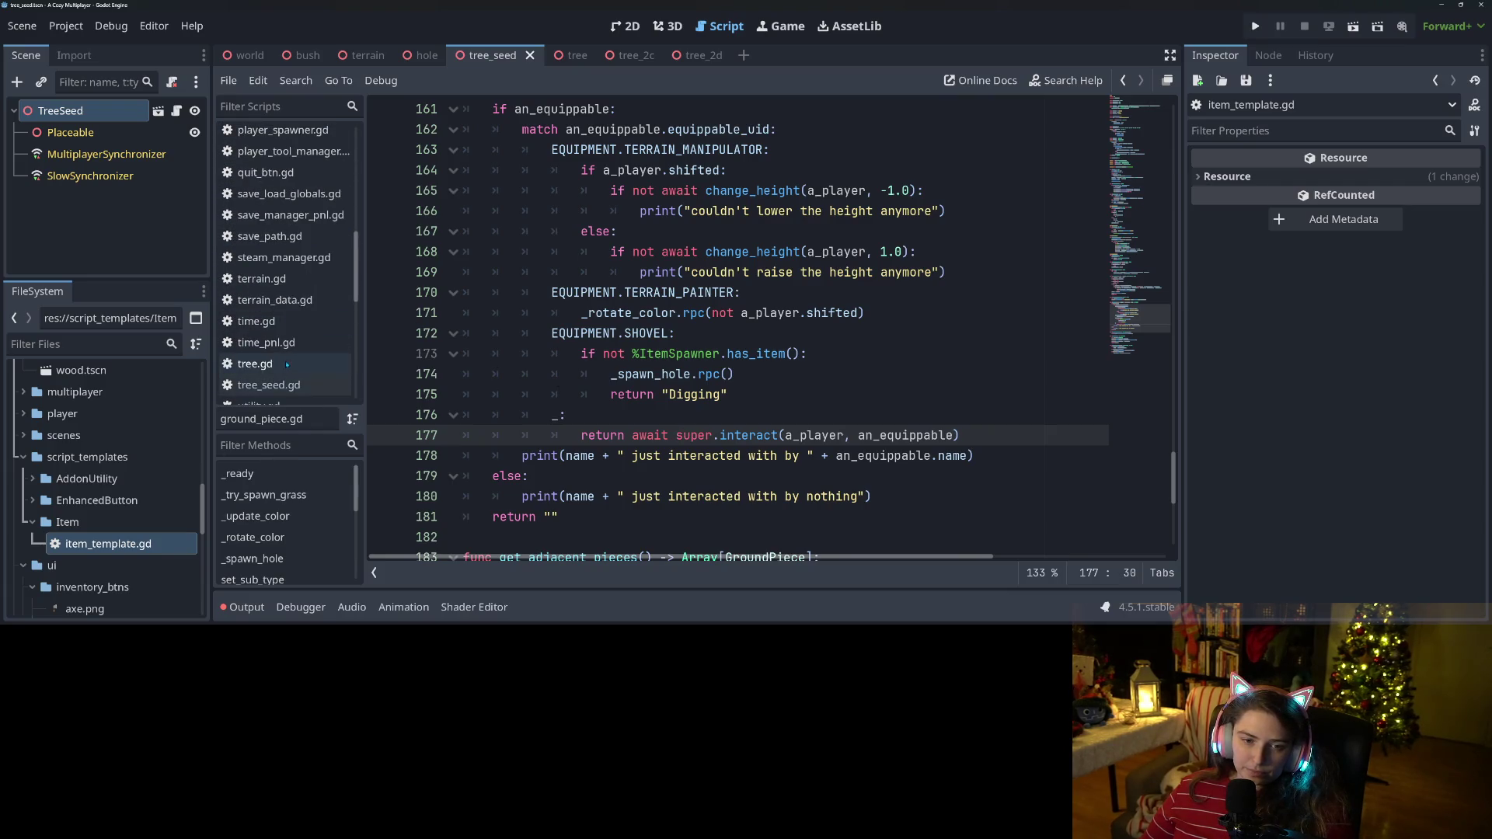
# In tree.gd, prefix super.interact on line 43 with 'return await'.
pyautogui.click(270, 372)
pyautogui.click(544, 394)
pyautogui.scroll(5, 536, 401)
pyautogui.scroll(-11, 536, 401)
pyautogui.click(579, 293)
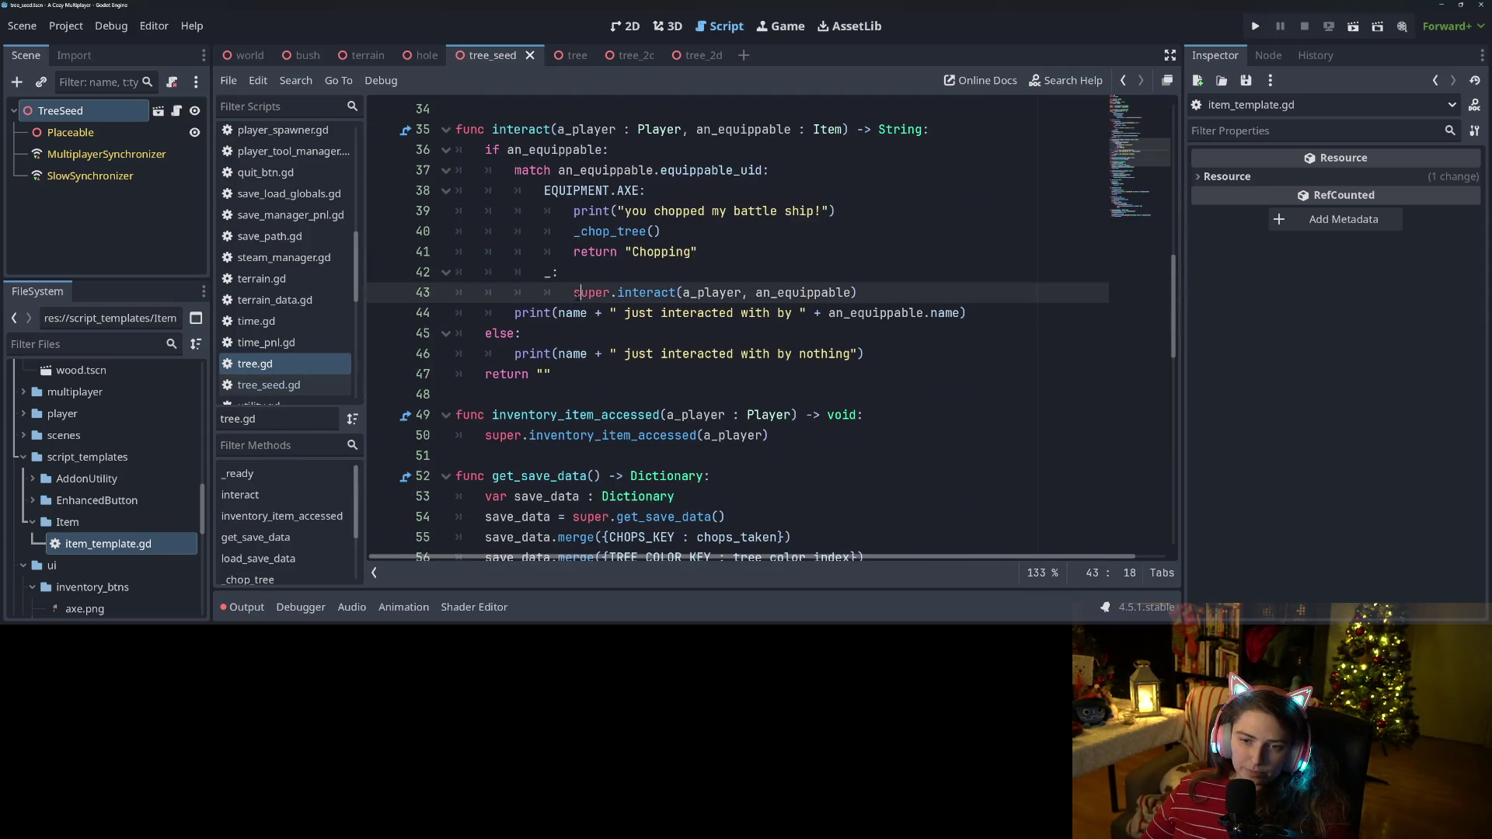
pyautogui.write('return await')
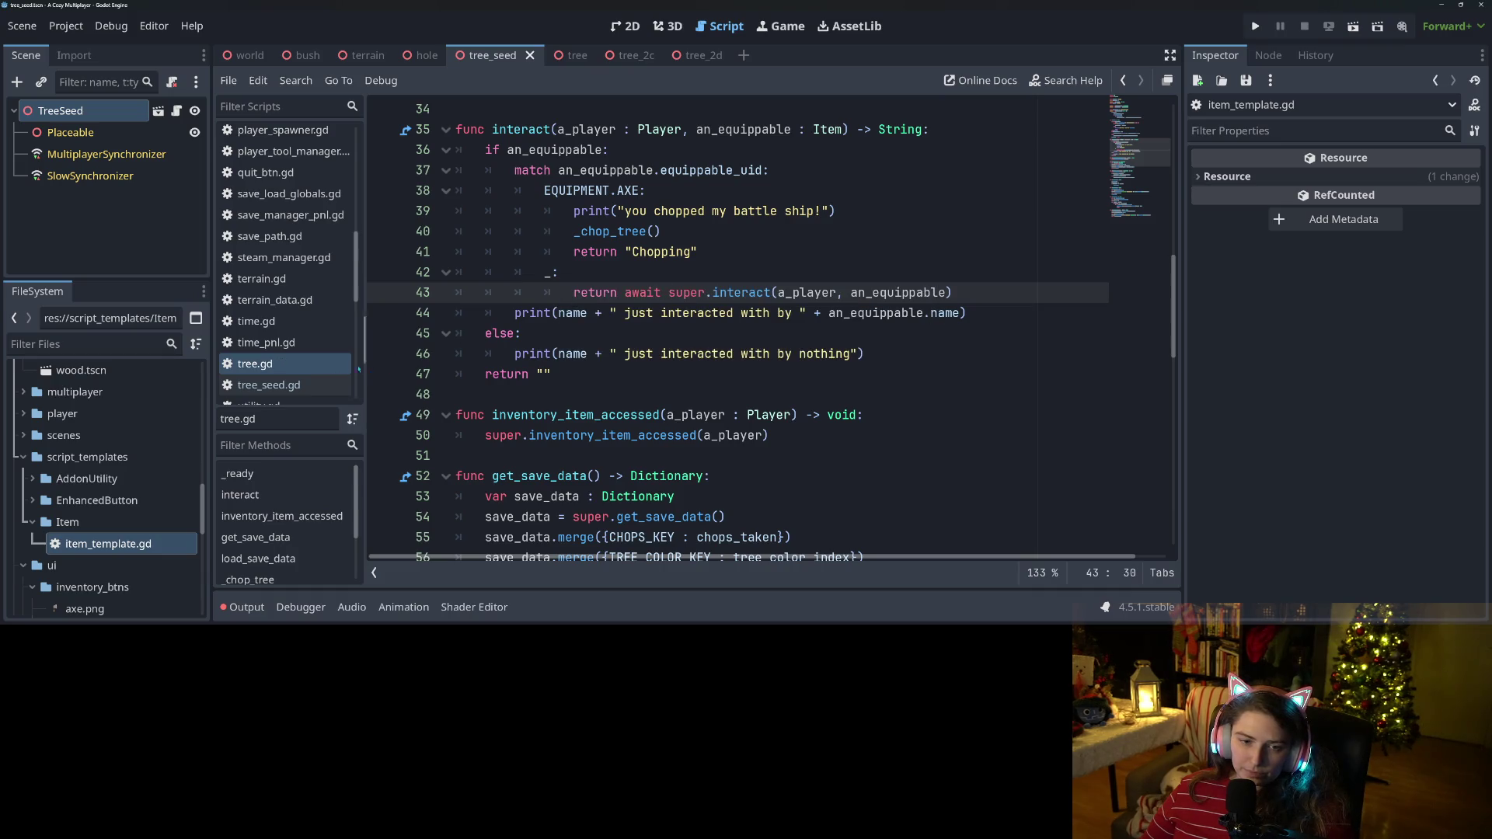
pyautogui.scroll(-3, 268, 280)
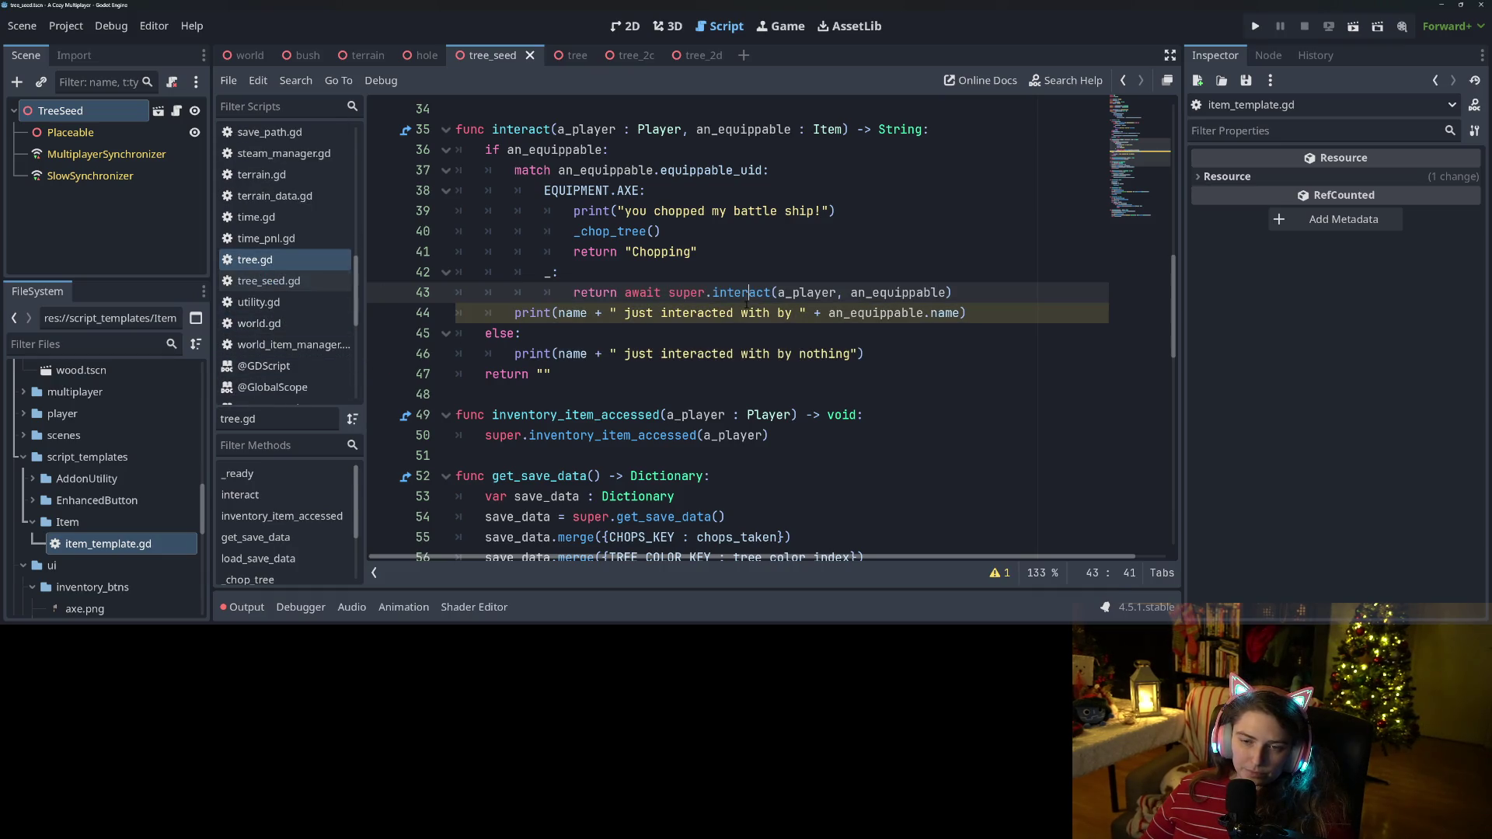
pyautogui.scroll(1, 747, 297)
# Examine the print statements on lines 44–46 below the match block.
pyautogui.click(573, 374)
pyautogui.click(533, 374)
pyautogui.click(587, 414)
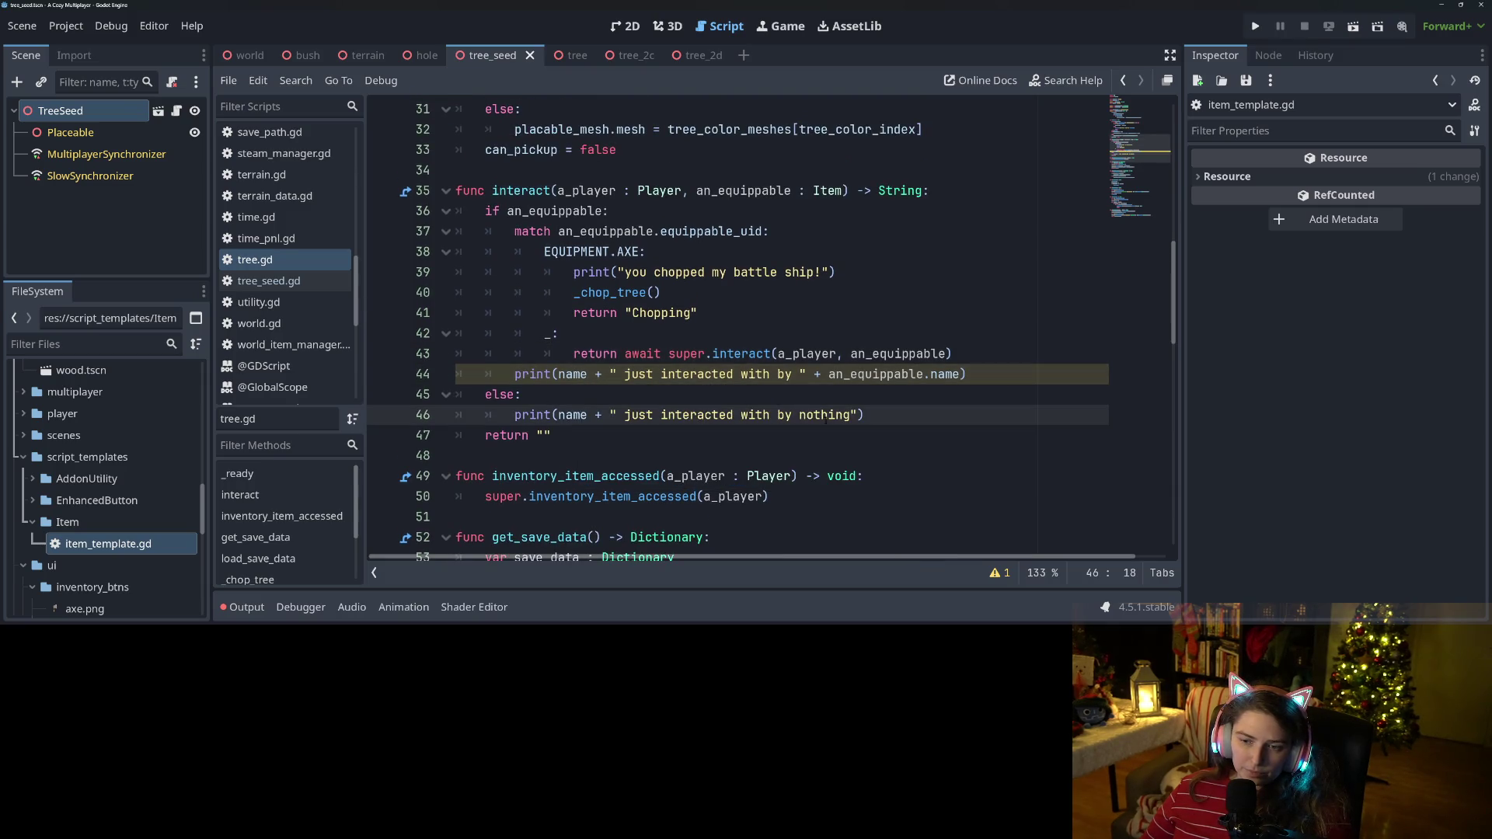
pyautogui.moveTo(895, 422); pyautogui.dragTo(343, 378)
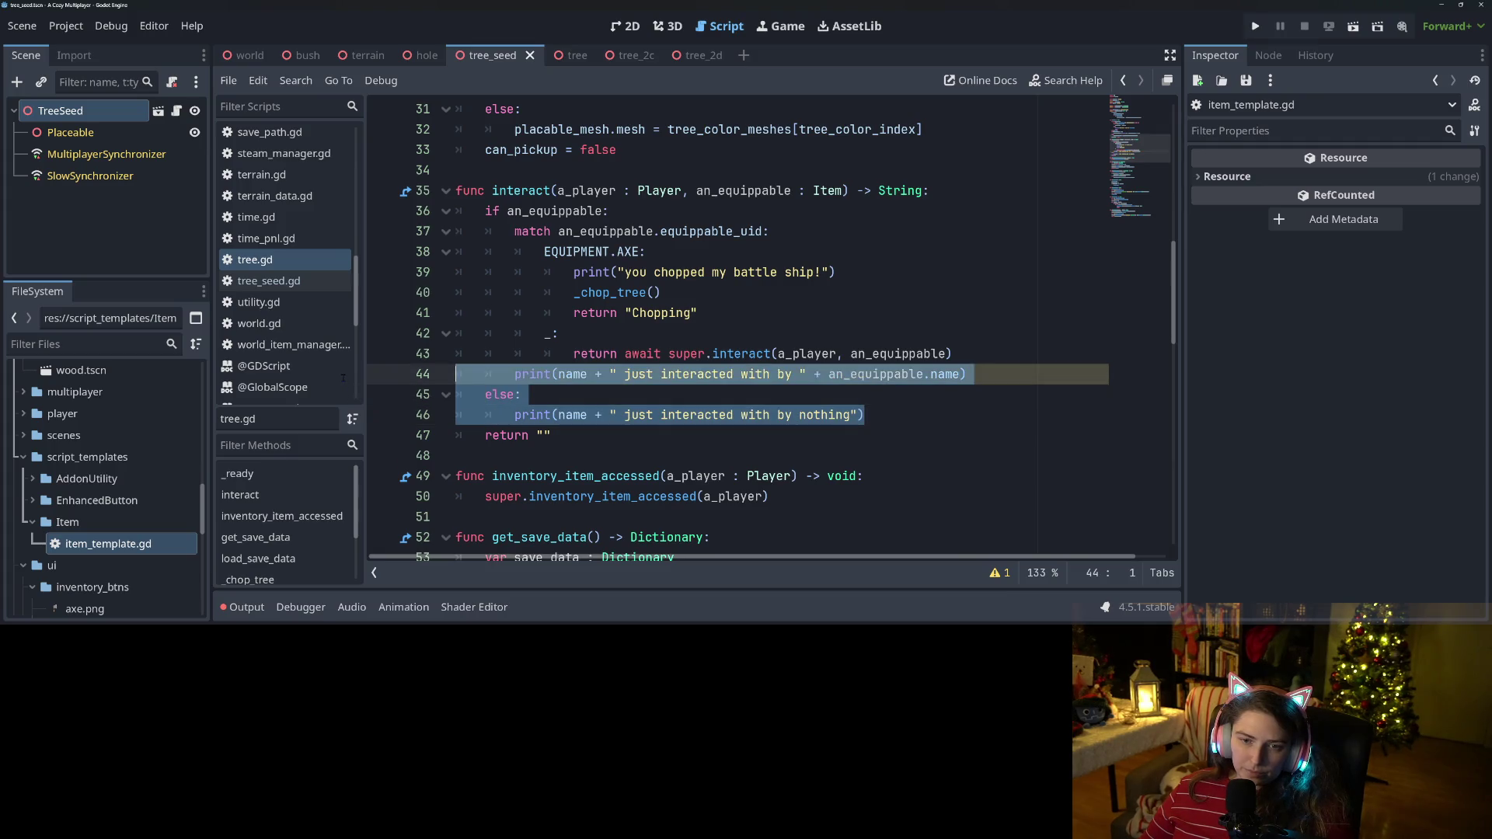
pyautogui.click(628, 400)
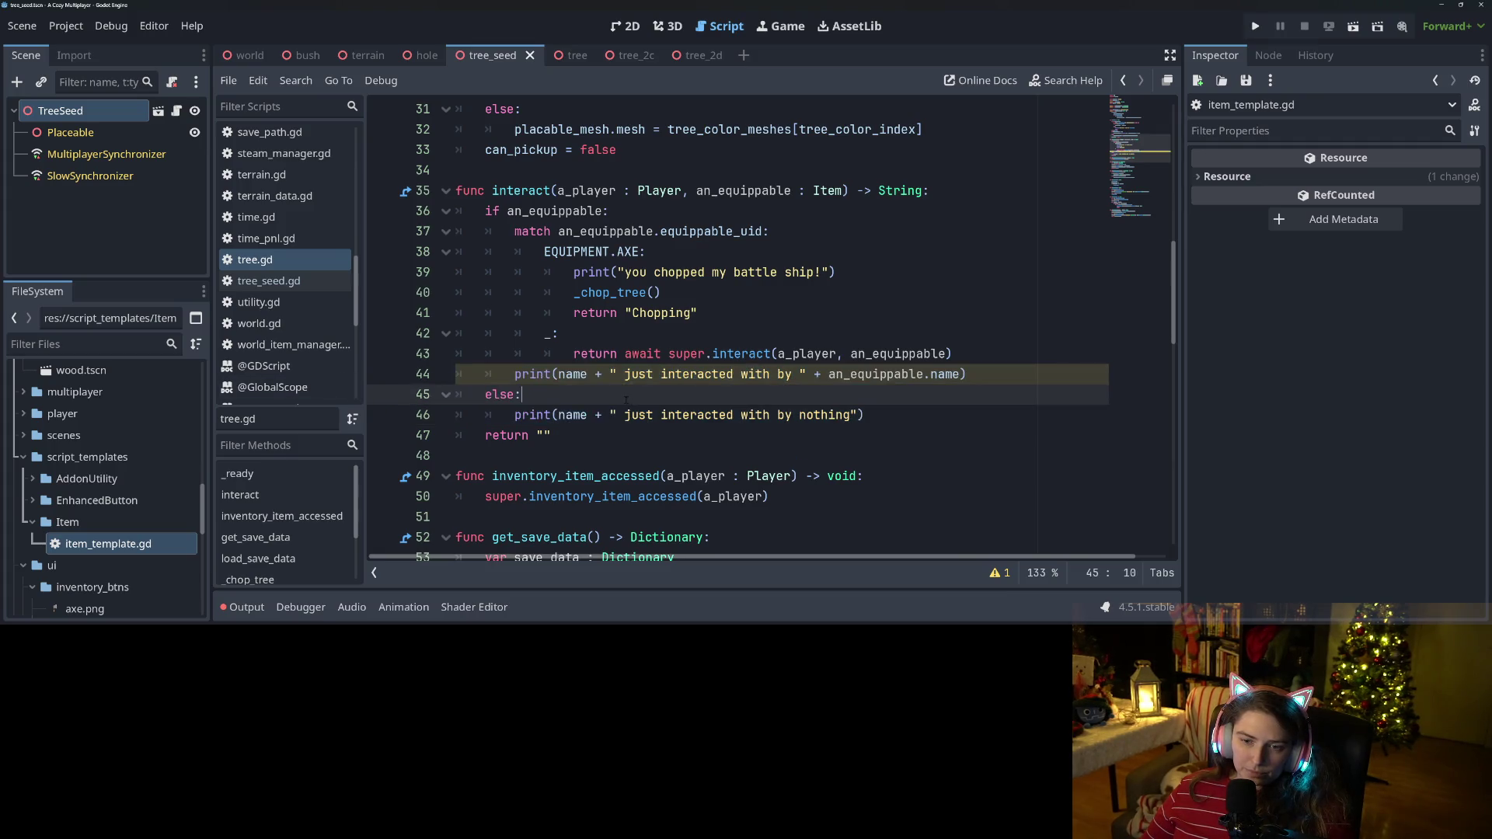
pyautogui.click(514, 355)
pyautogui.click(515, 231)
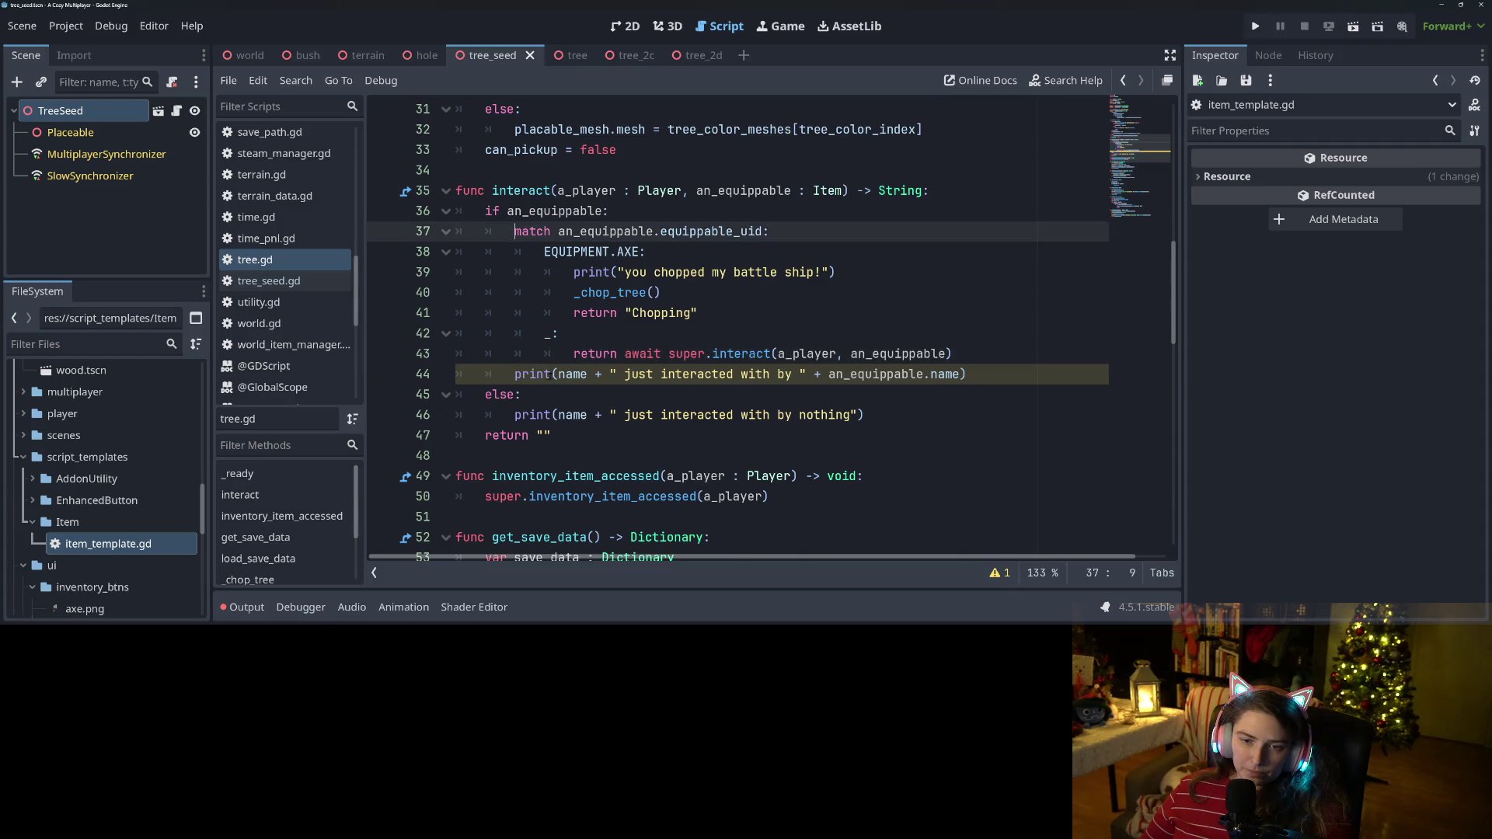
# Move the line 44 print statement above the match and delete the leftover empty line.
pyautogui.moveTo(514, 374); pyautogui.dragTo(962, 375)
pyautogui.hotkey('ctrl', 'x')
pyautogui.click(651, 211)
pyautogui.press('Return')
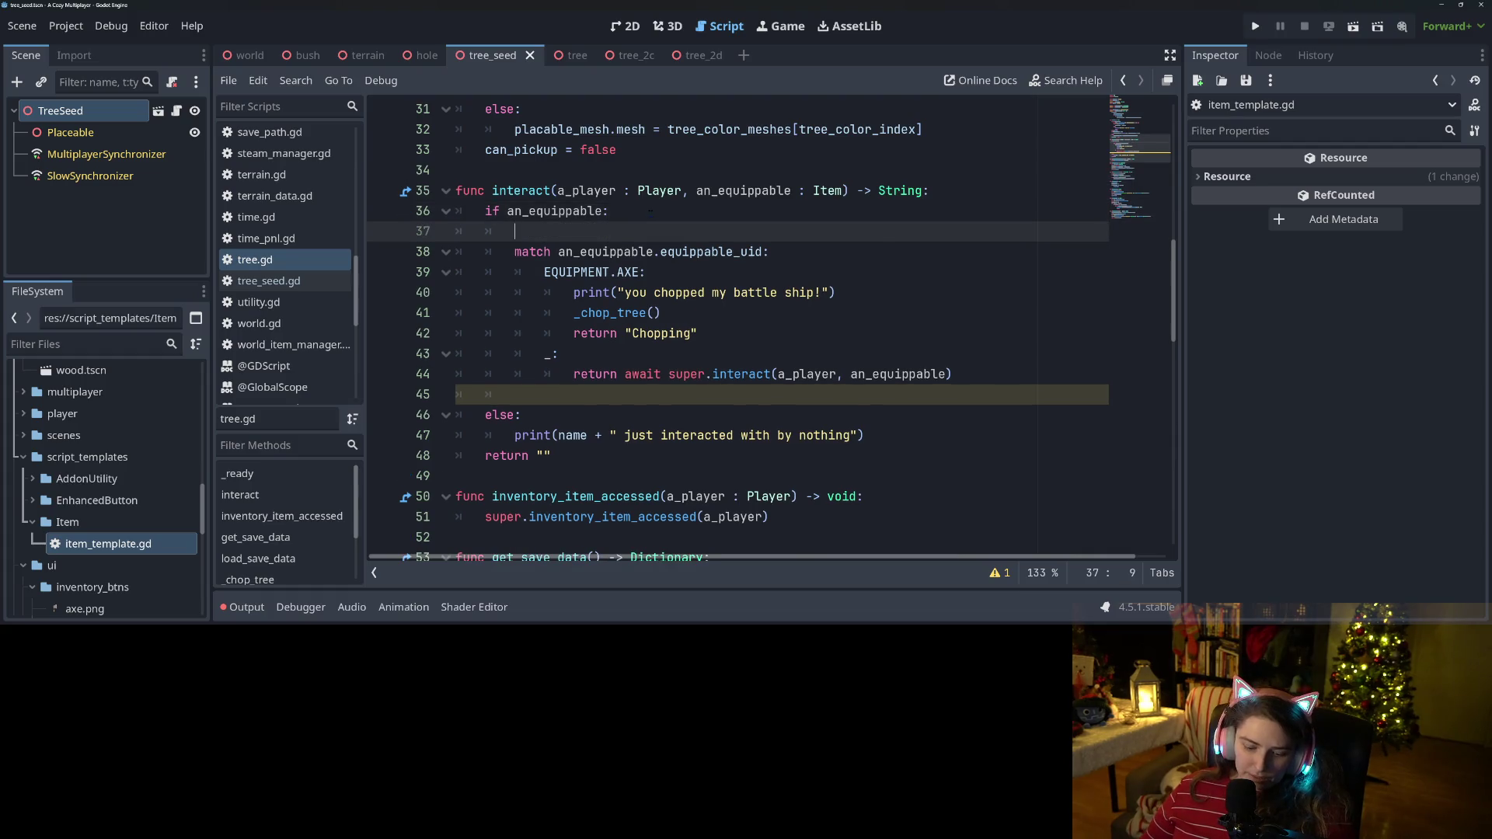
pyautogui.hotkey('ctrl', 'v')
pyautogui.click(556, 394)
pyautogui.press('BackSpace')
pyautogui.press('BackSpace')
pyautogui.press('BackSpace')
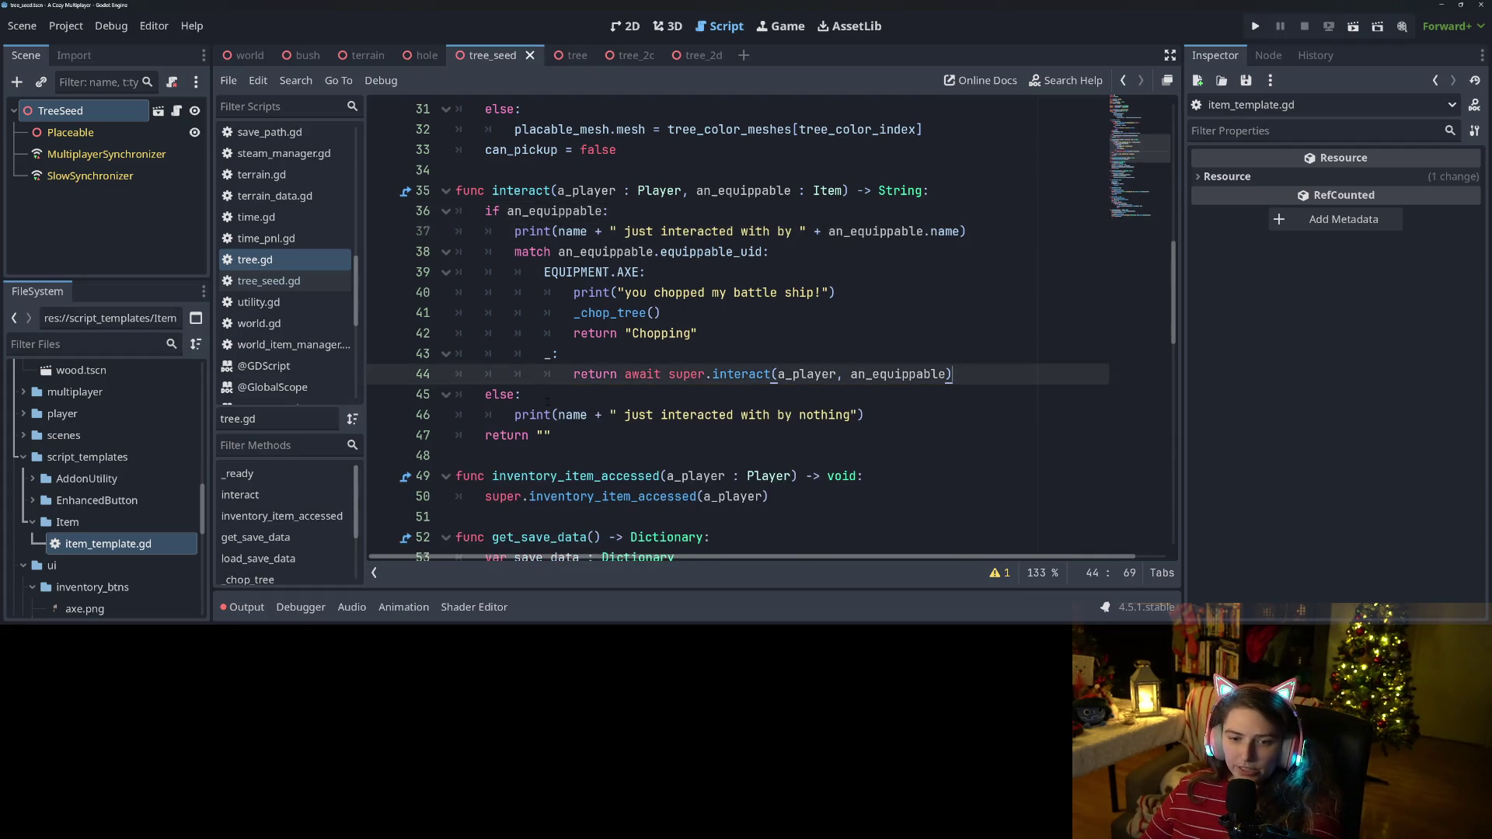
pyautogui.click(584, 429)
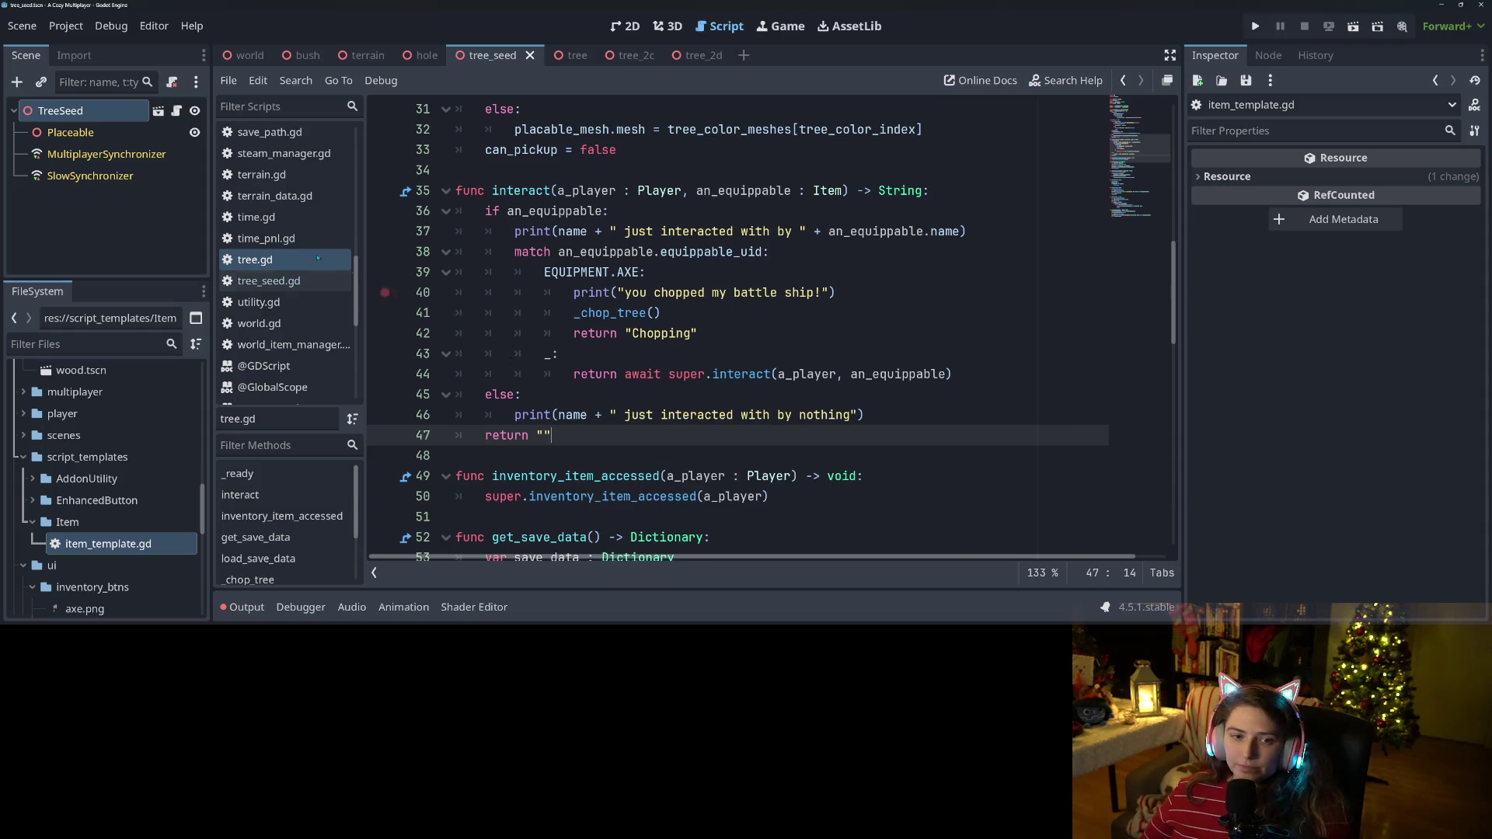
pyautogui.scroll(-2, 288, 311)
pyautogui.scroll(2, 287, 311)
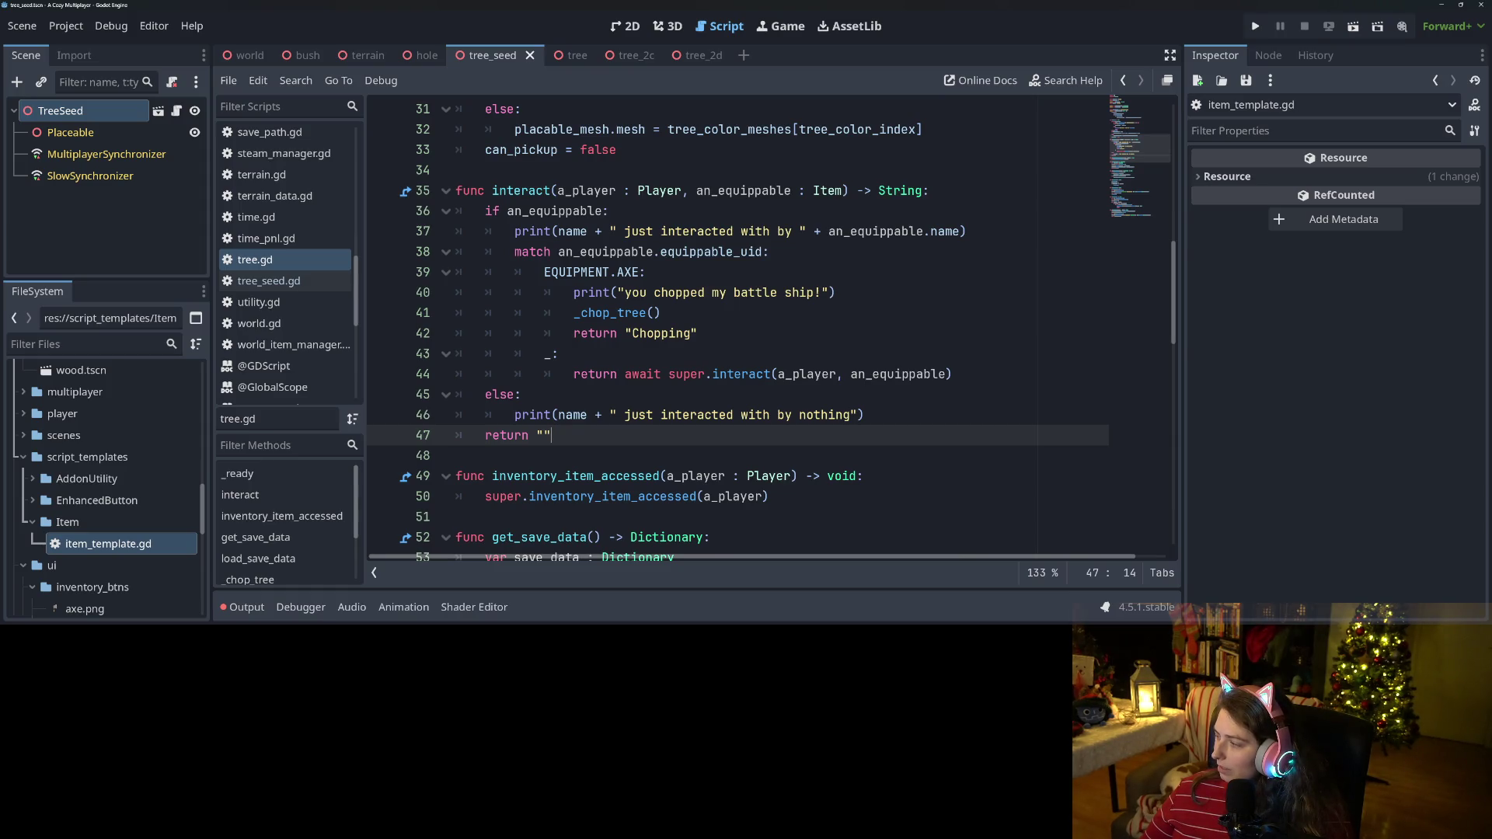
# Play all Eternal Destiny tracks from rpgpianomusicbundle_volume4_wav and minimise Explorer.
pyautogui.hotkey('alt', 'Tab')
pyautogui.hotkey('ctrl', 'a')
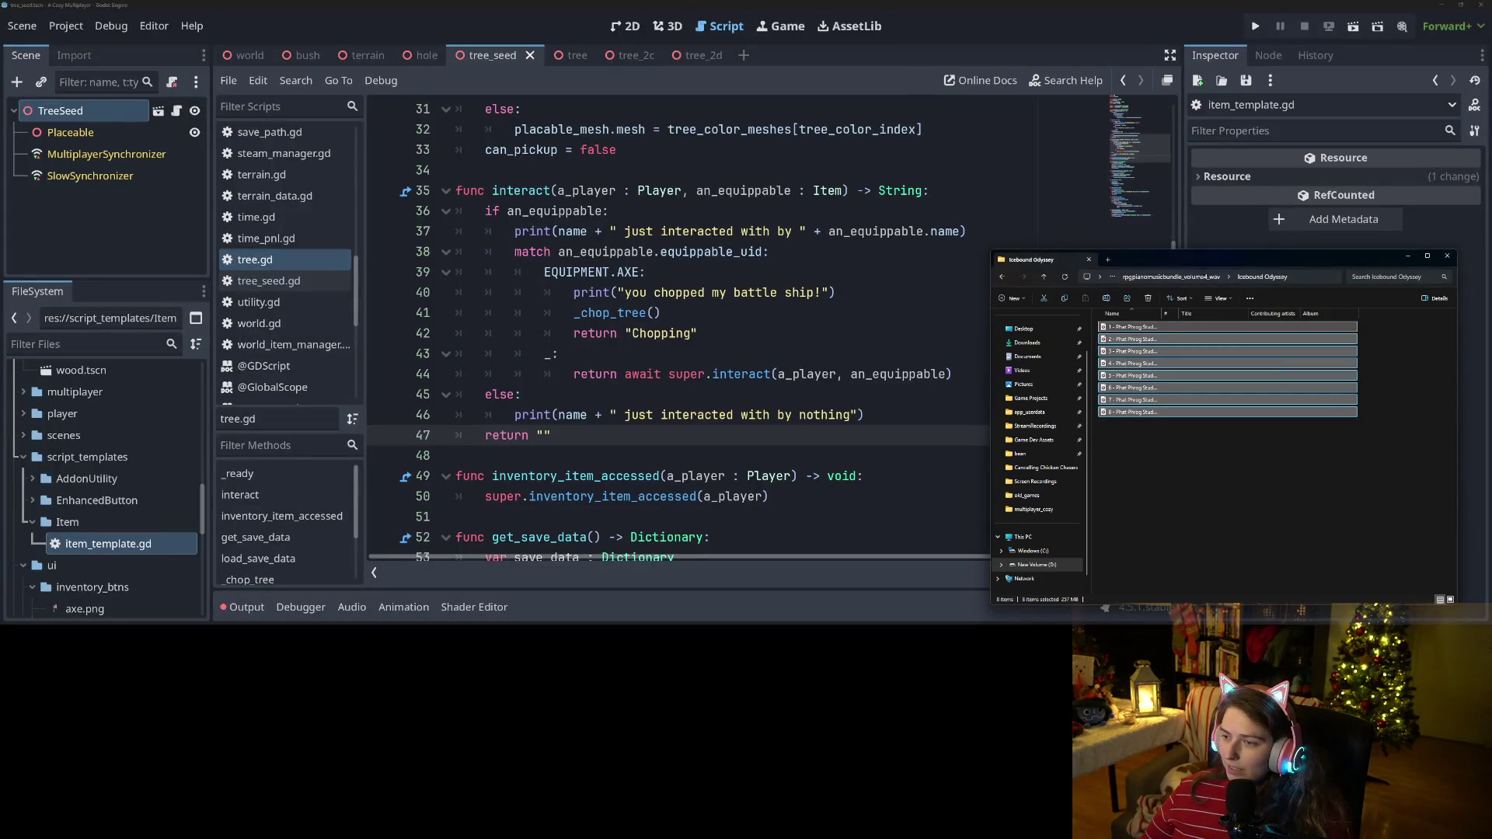
pyautogui.click(1206, 276)
pyautogui.doubleClick(1157, 405)
pyautogui.hotkey('ctrl', 'a')
pyautogui.press('Return')
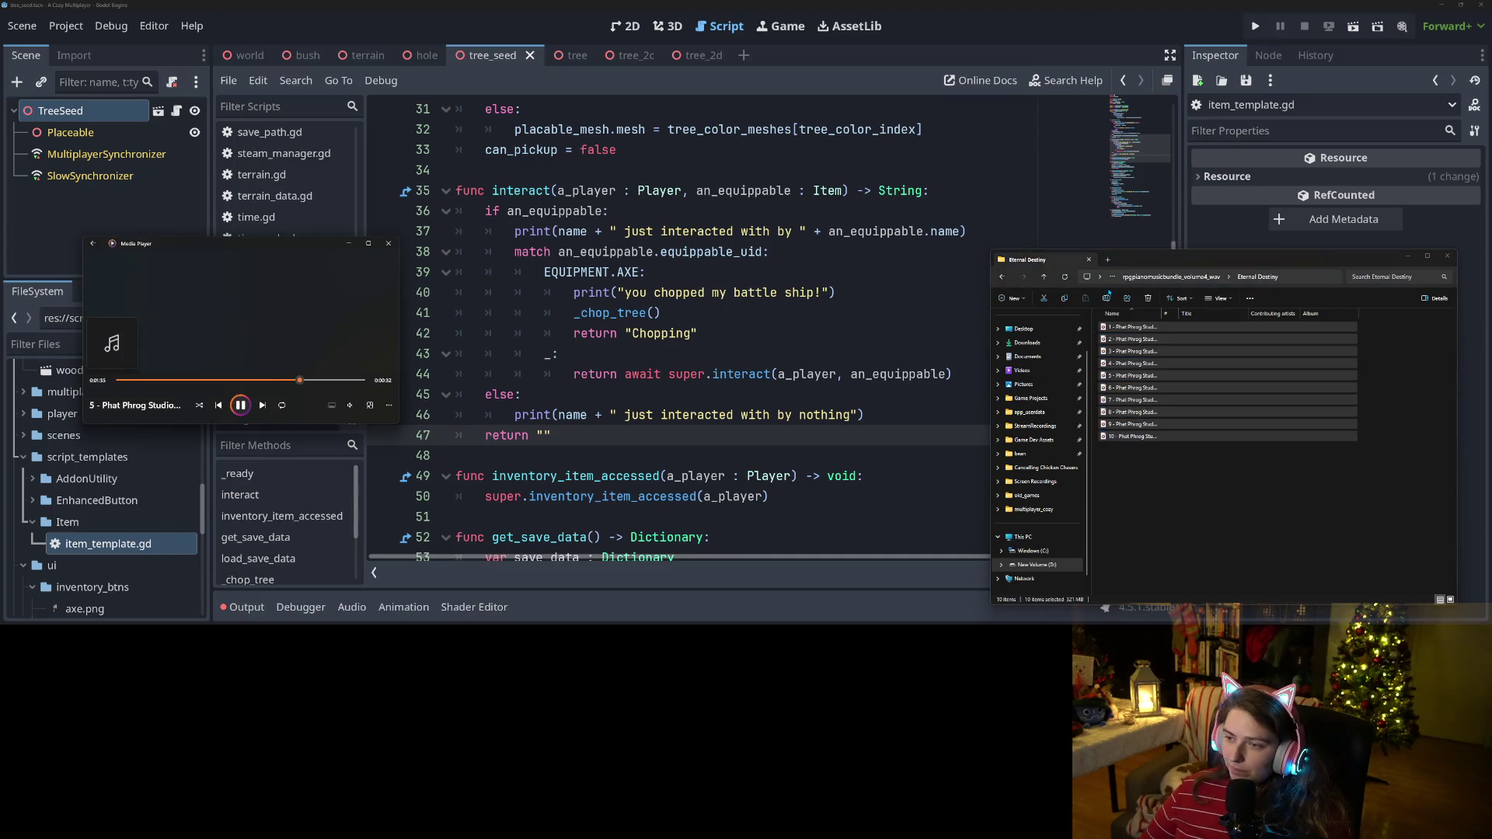
pyautogui.click(1408, 256)
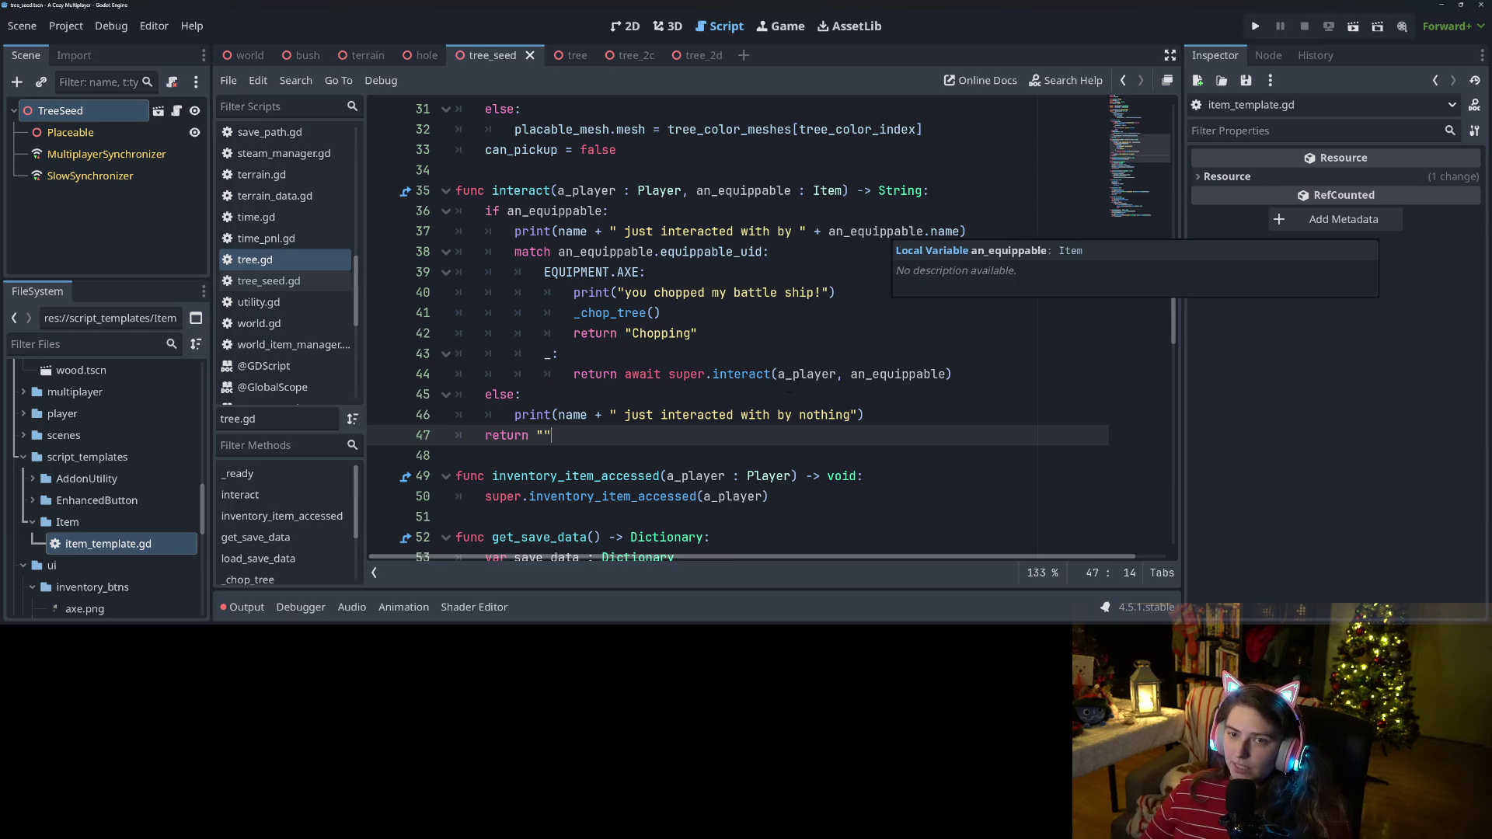
# Switch from tree.gd to the tree_seed.gd script in the Script editor.
pyautogui.click(559, 395)
pyautogui.scroll(-3, 290, 353)
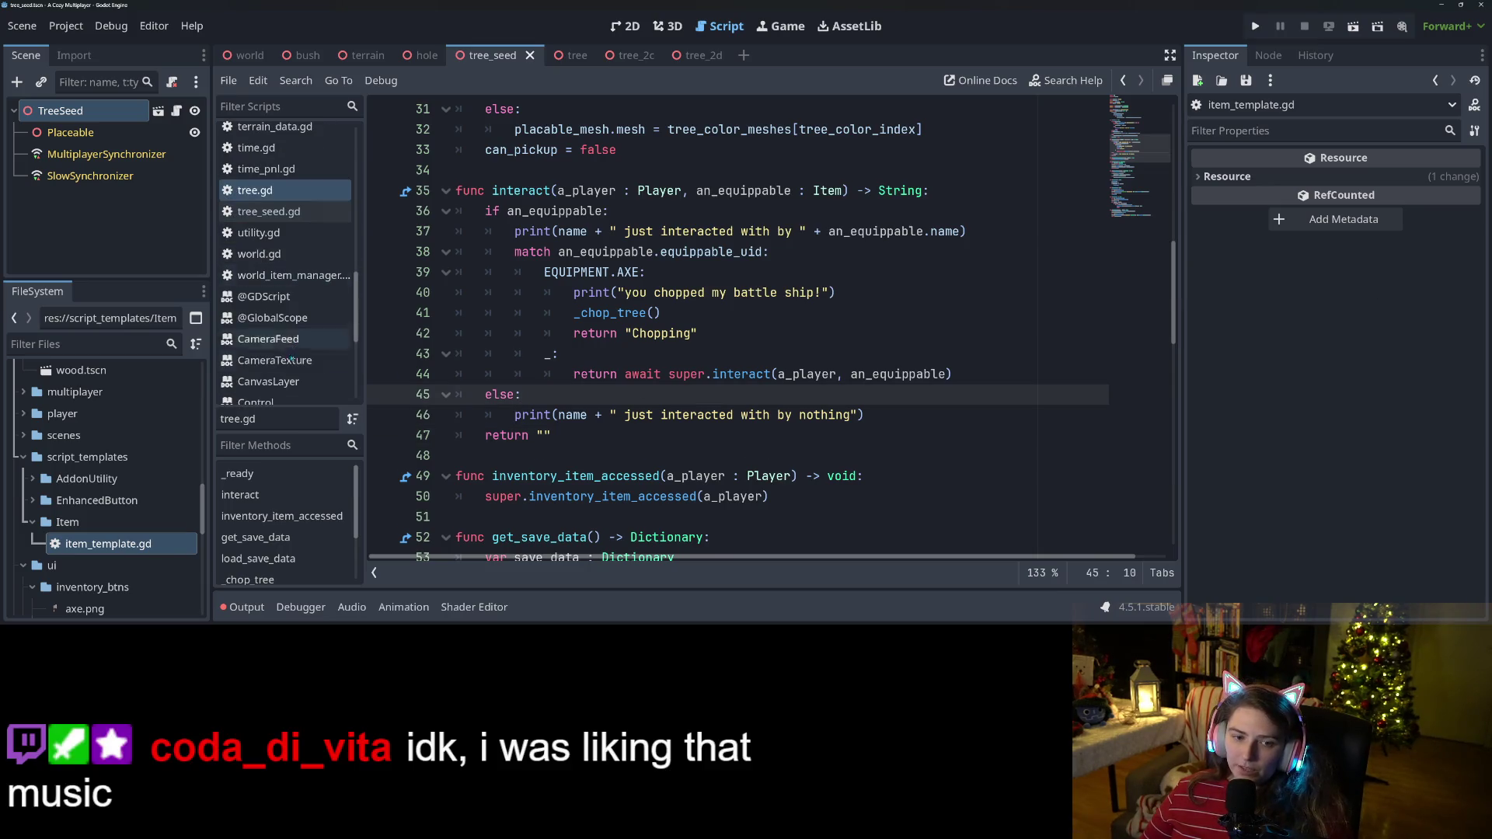
pyautogui.scroll(8, 291, 355)
pyautogui.scroll(7, 294, 358)
pyautogui.scroll(7, 294, 357)
pyautogui.scroll(8, 294, 358)
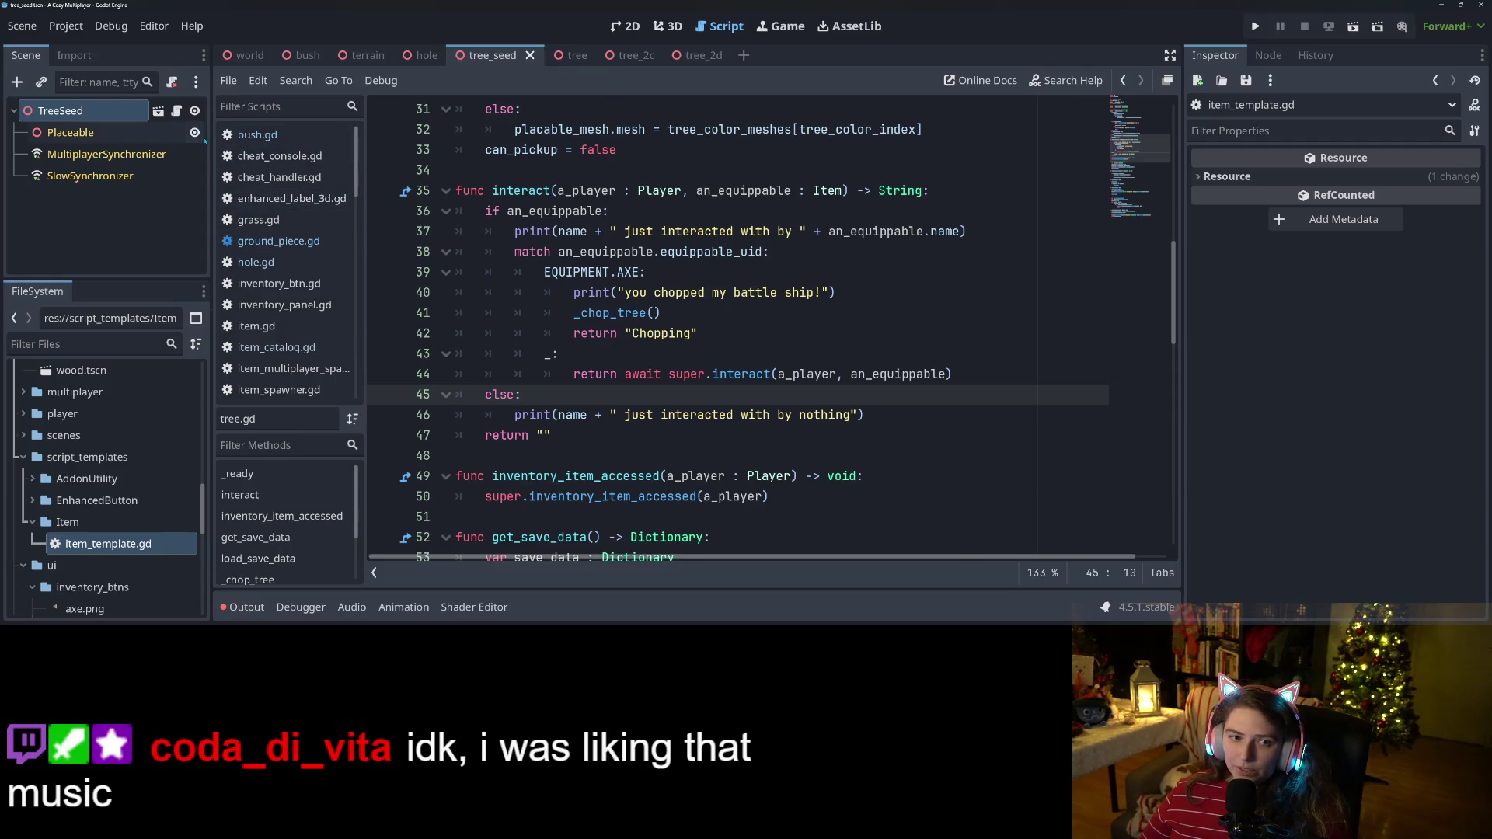
pyautogui.click(176, 110)
pyautogui.click(761, 315)
pyautogui.scroll(-1, 761, 314)
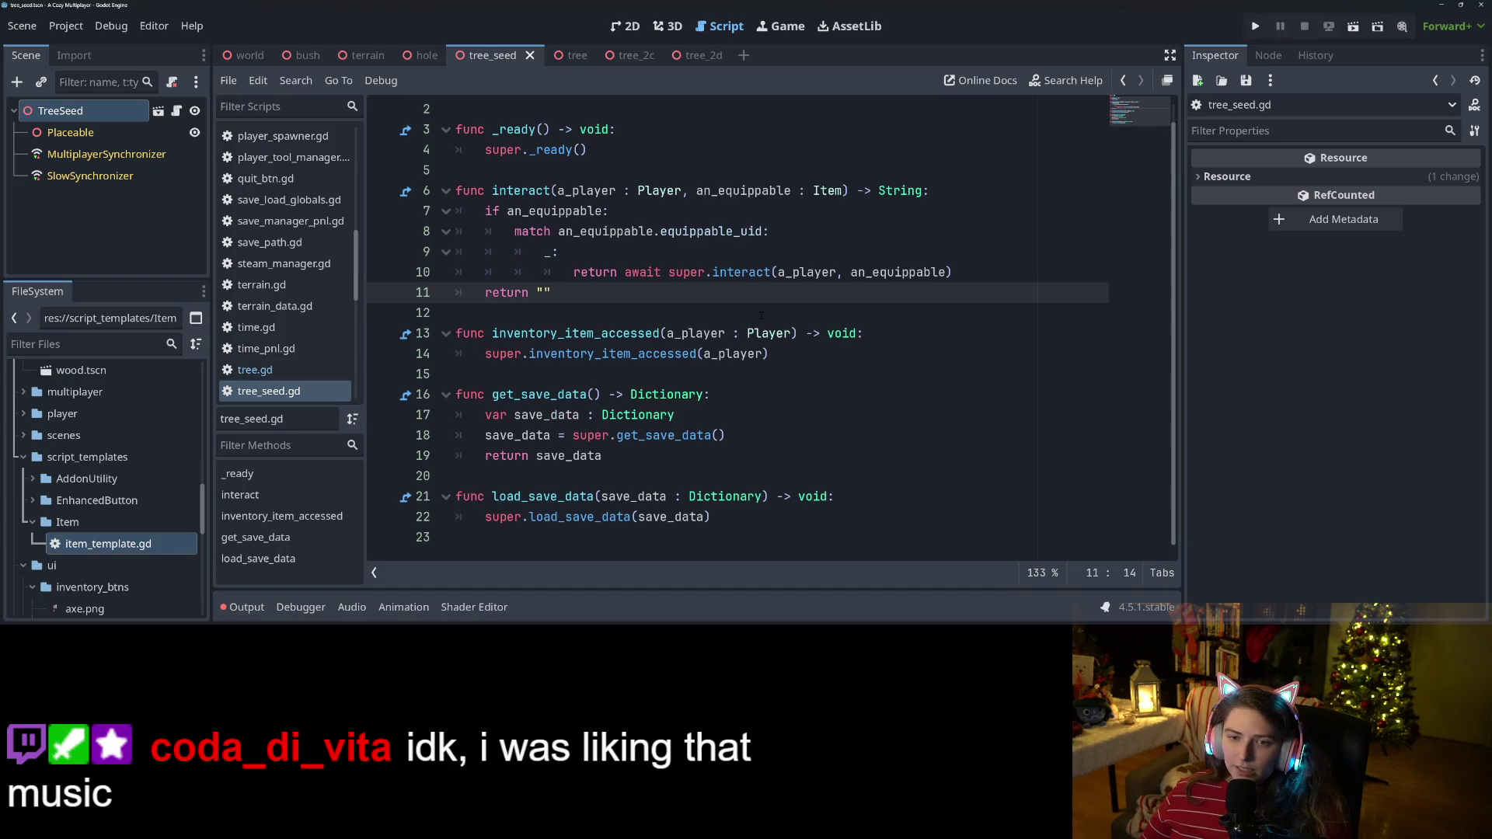
# Review tree_seed.gd's _ready and where an_equippable is used.
pyautogui.click(621, 312)
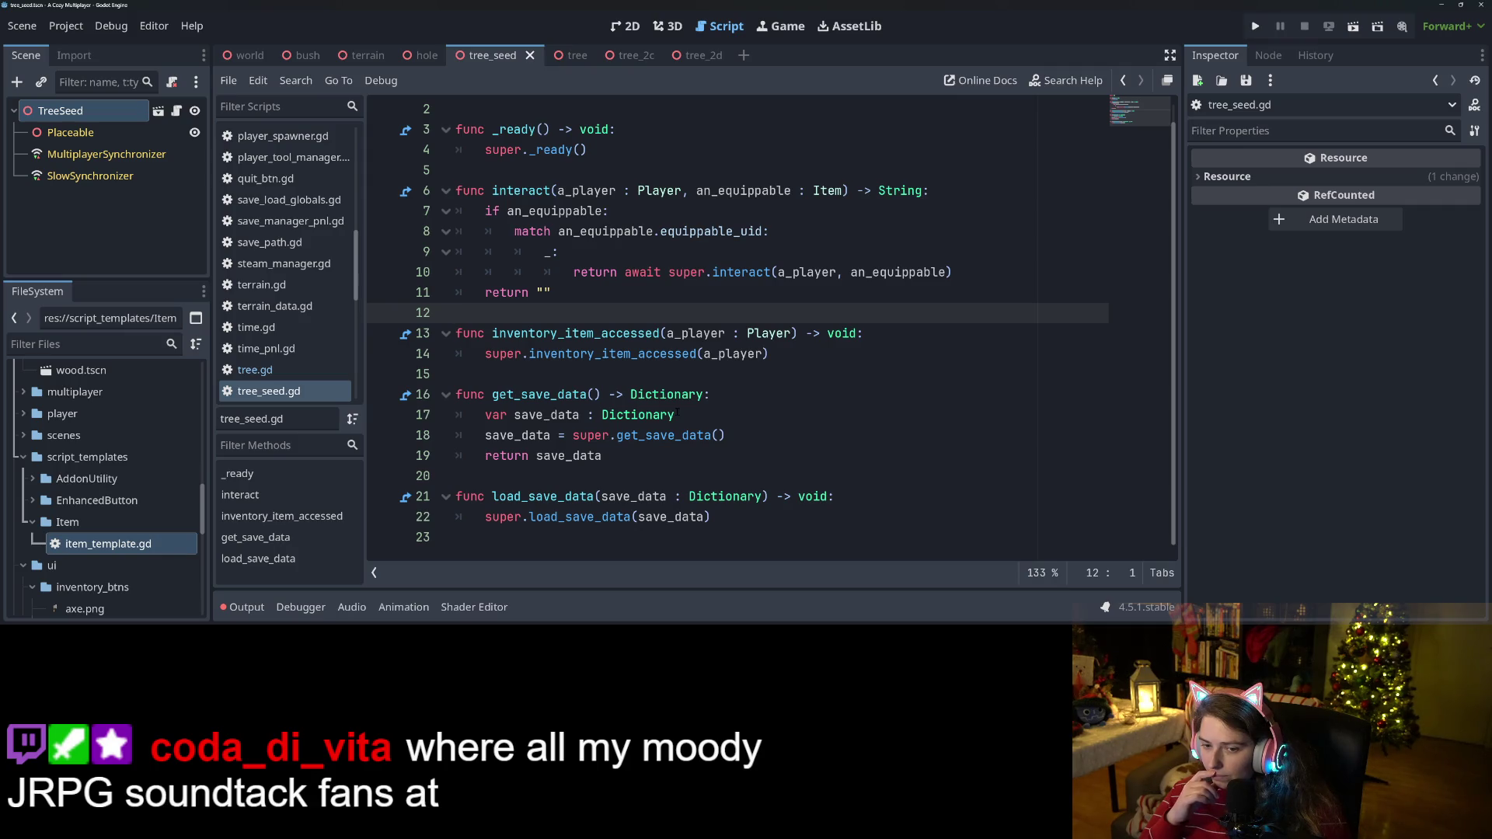
pyautogui.scroll(1, 678, 414)
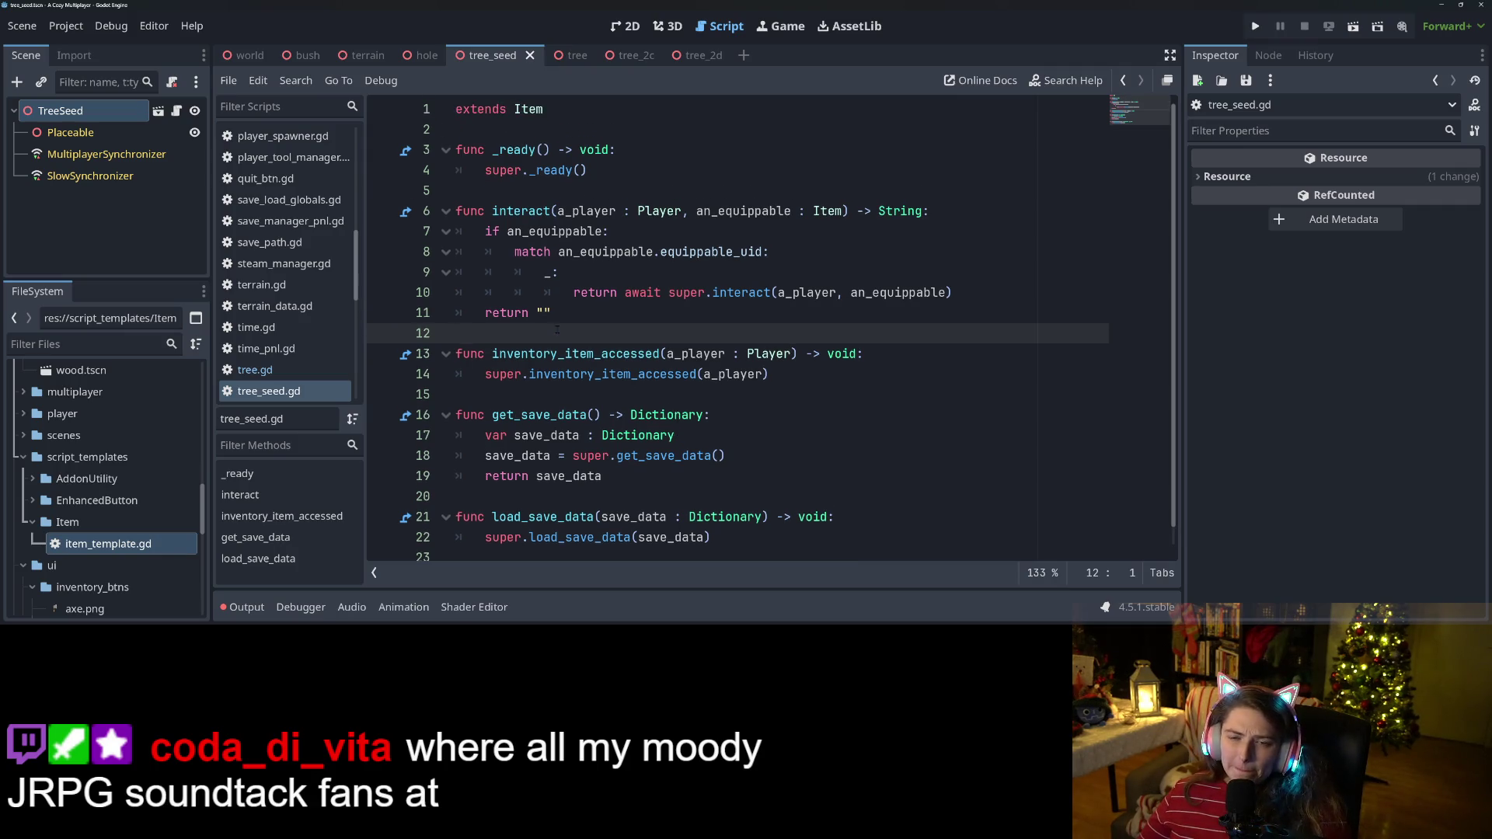
pyautogui.click(617, 169)
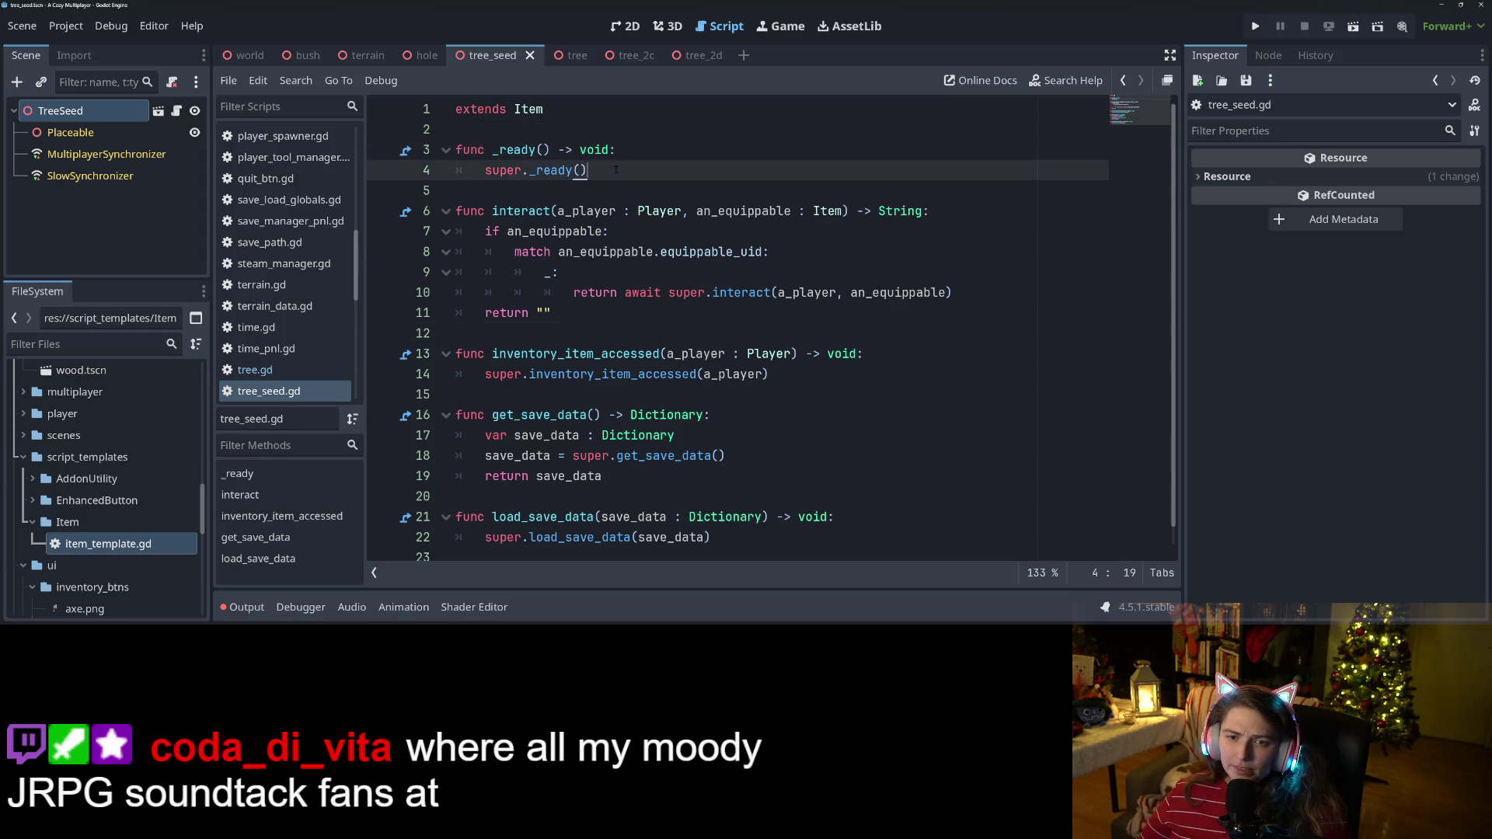
pyautogui.click(560, 231)
pyautogui.doubleClick(560, 231)
pyautogui.doubleClick(634, 251)
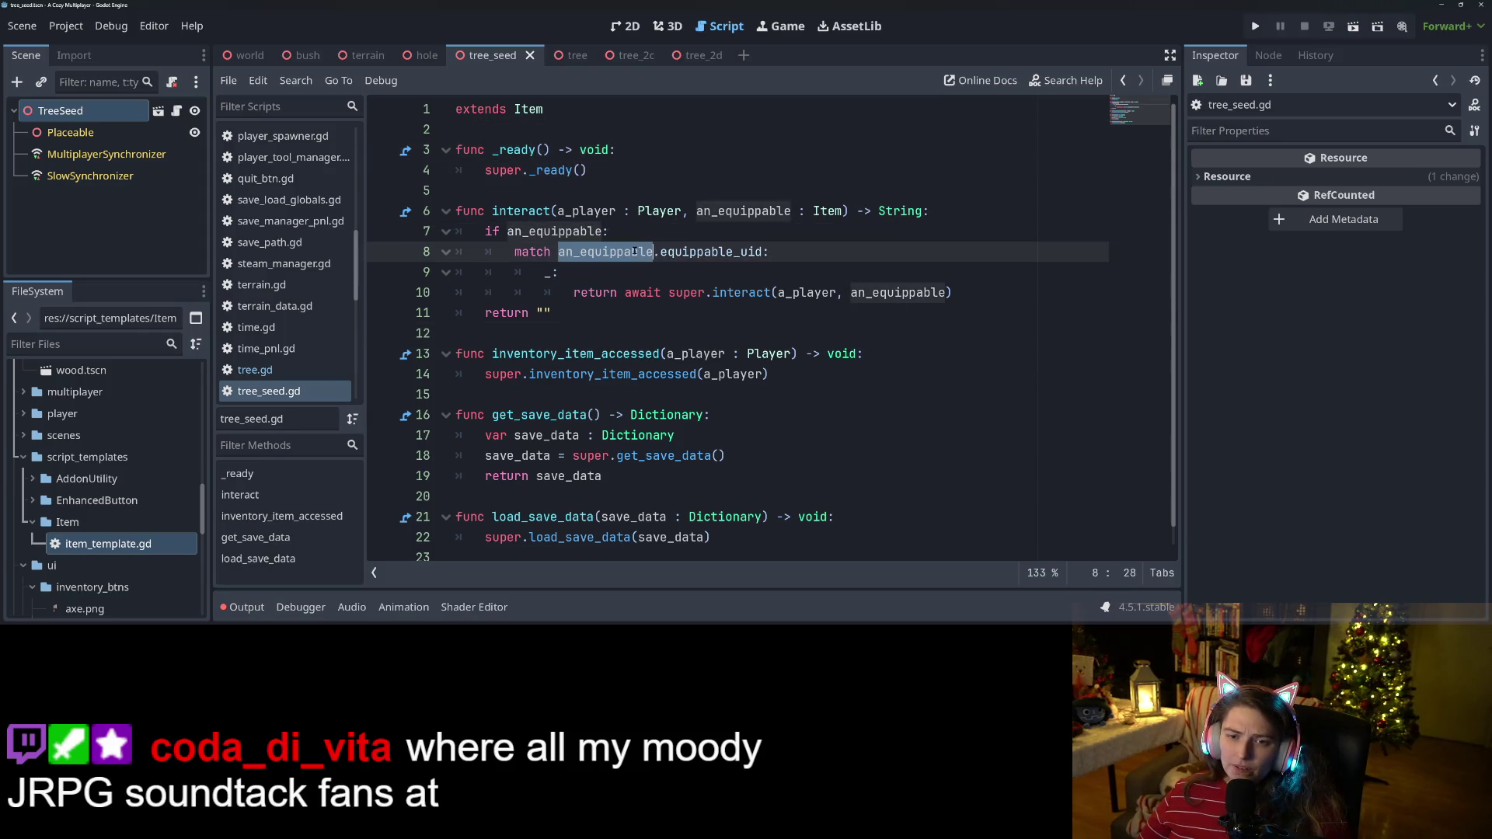
pyautogui.doubleClick(625, 354)
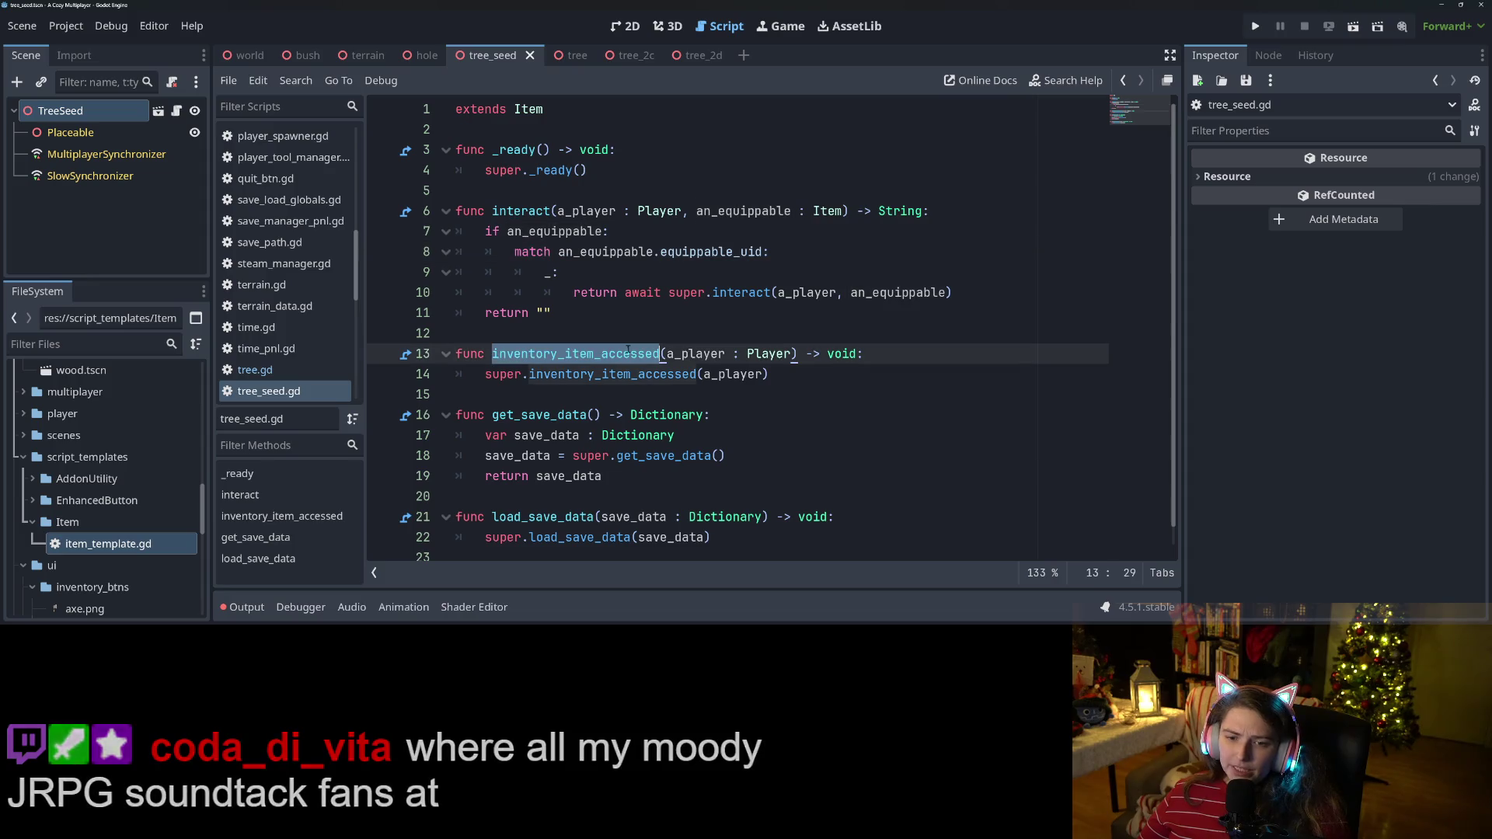
# Inspect inventory_item_accessed(a_player) and start a fresh line below it.
pyautogui.click(787, 353)
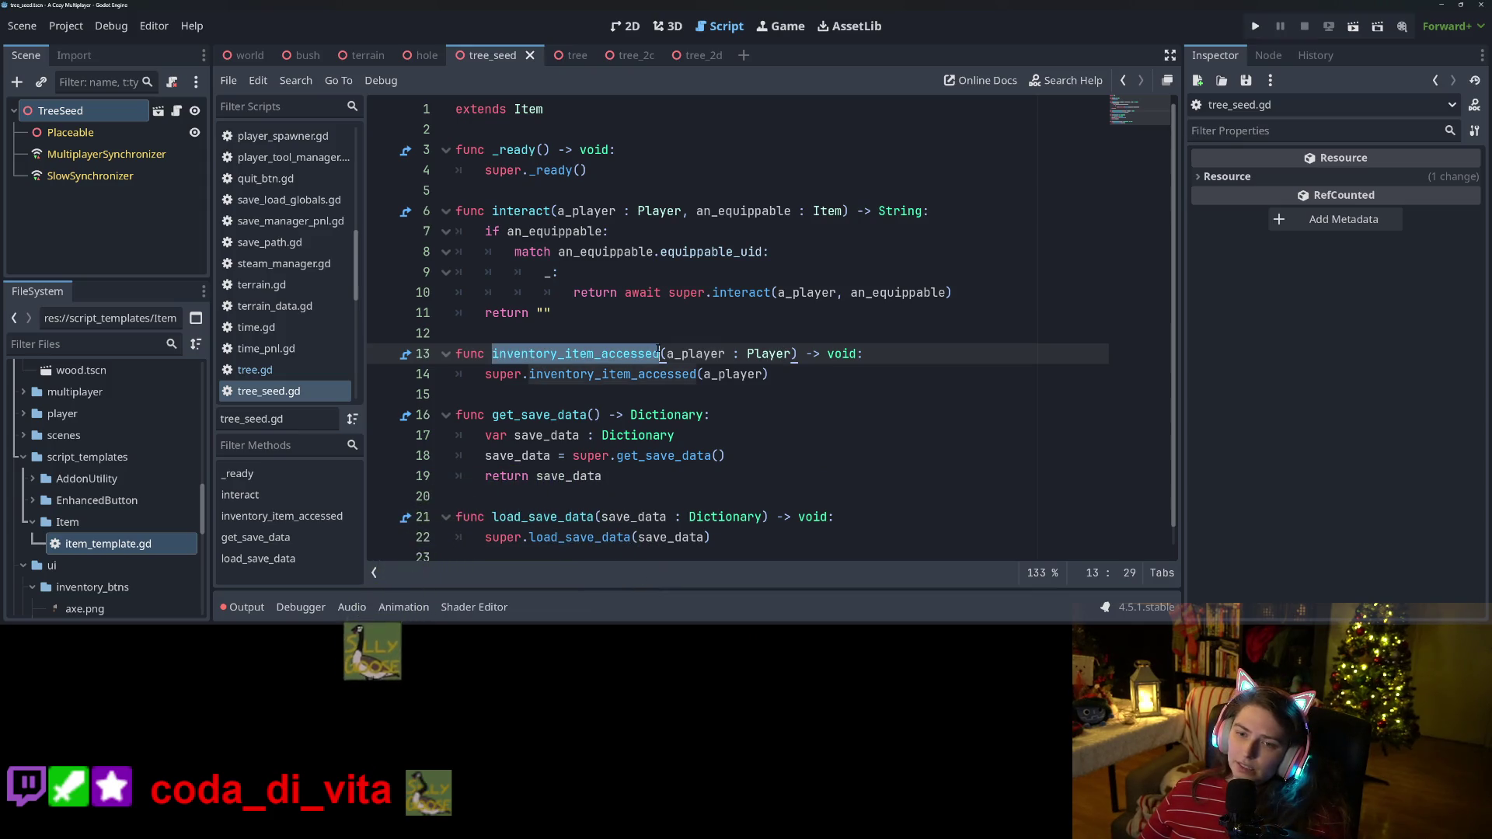
pyautogui.doubleClick(684, 354)
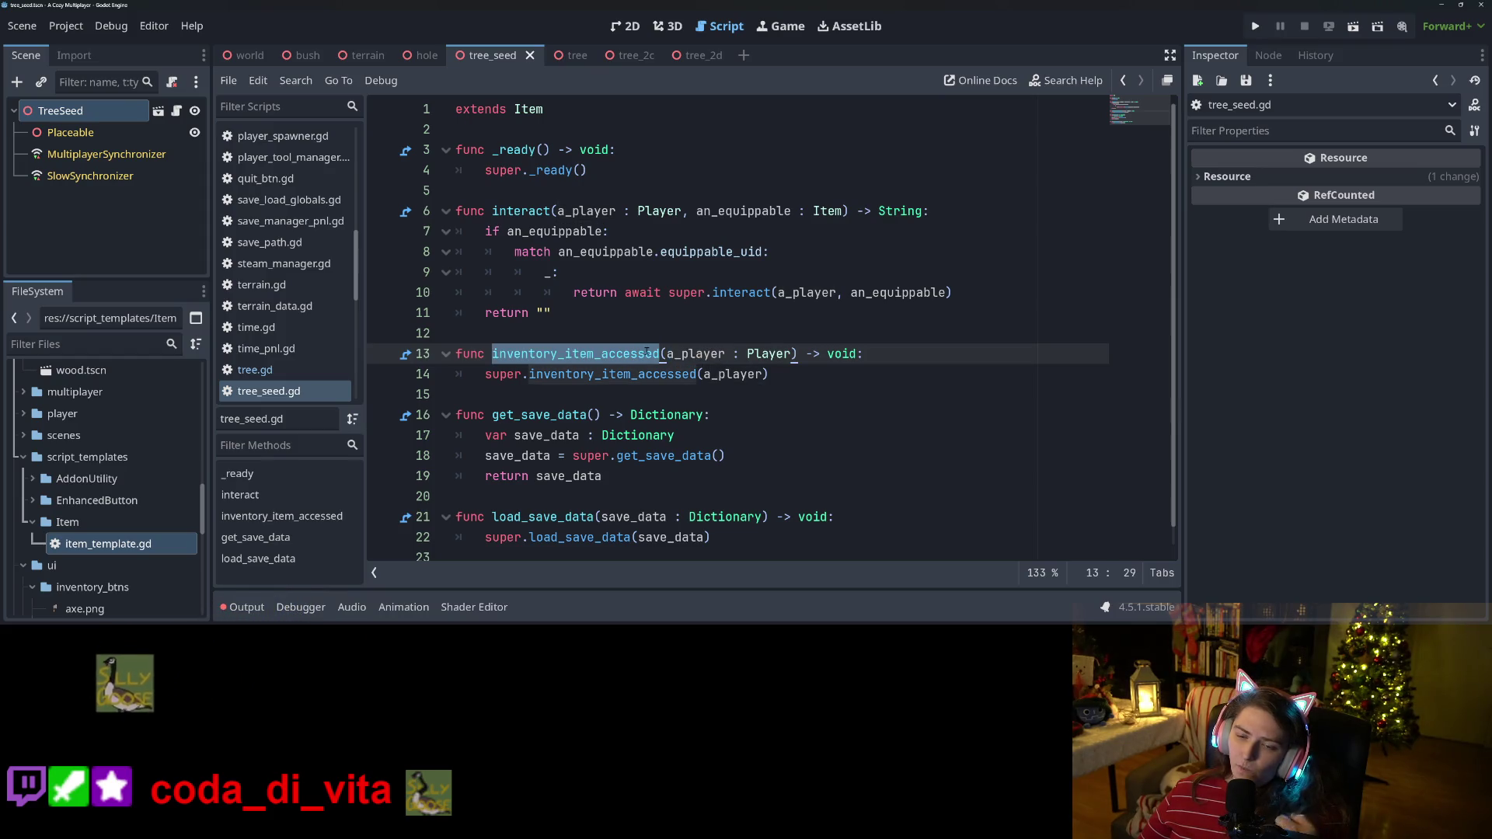
pyautogui.click(521, 393)
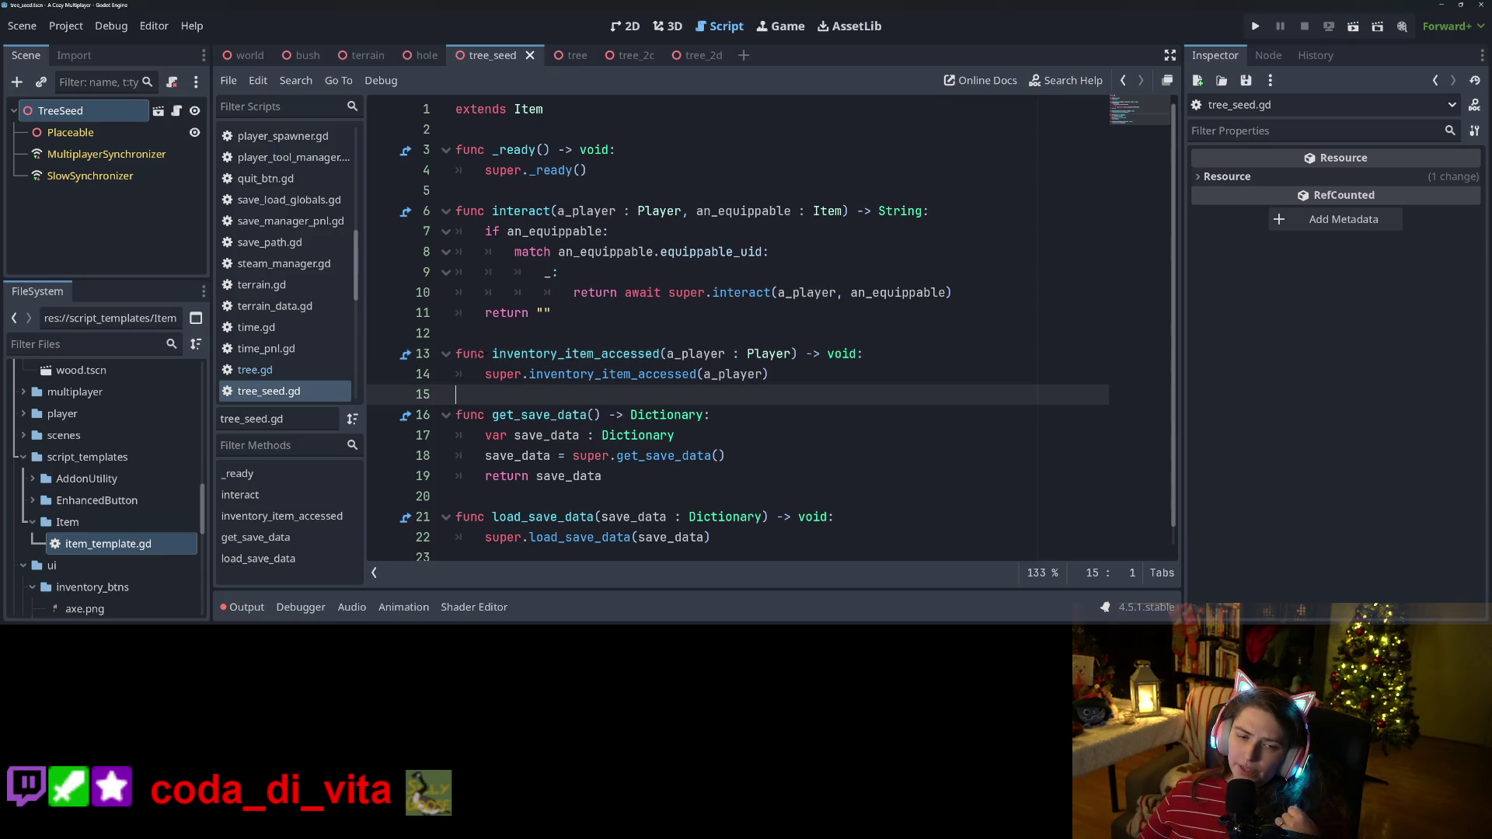
pyautogui.click(519, 374)
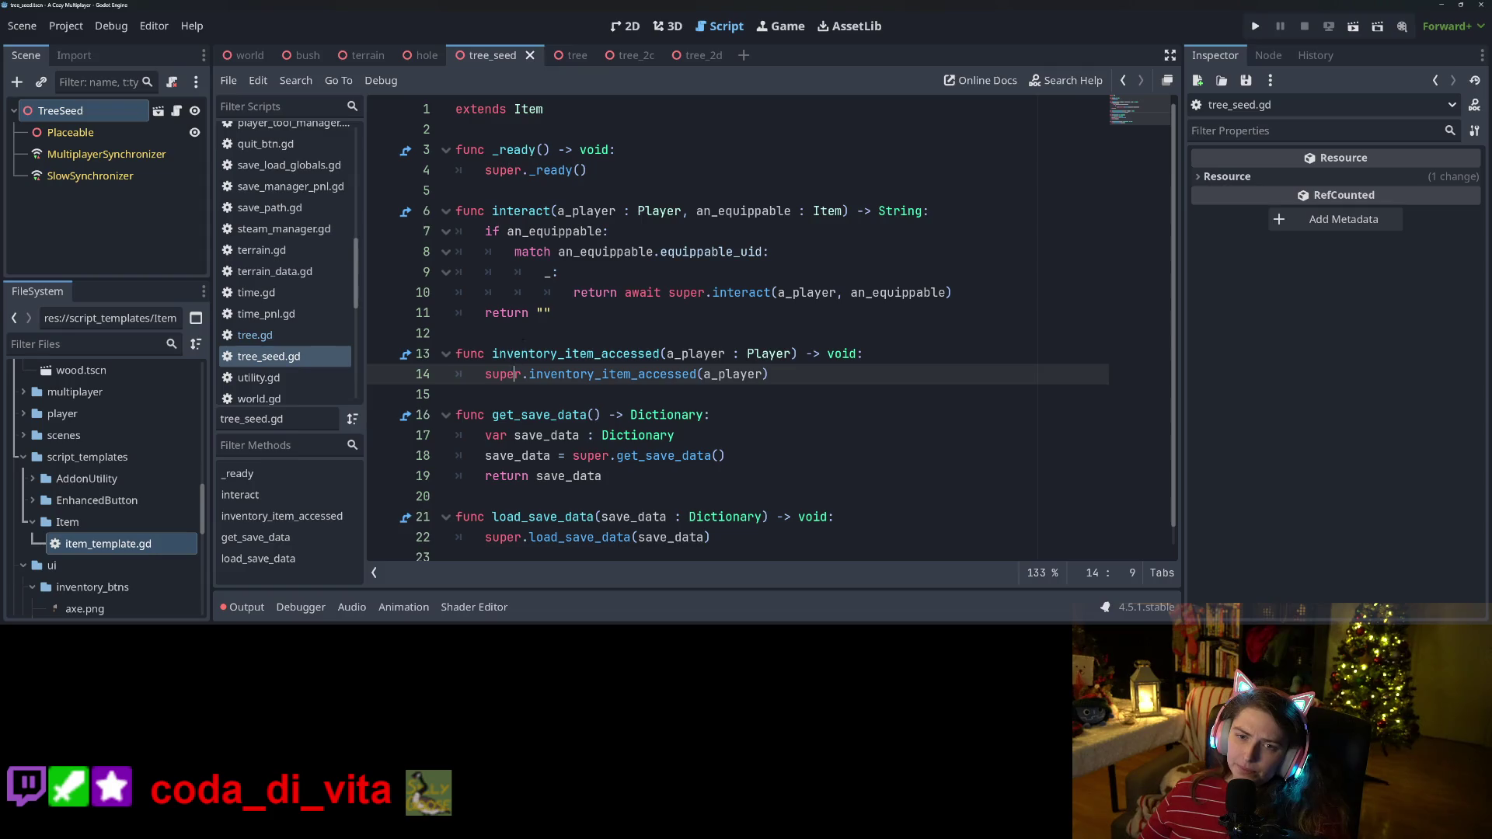
pyautogui.click(516, 353)
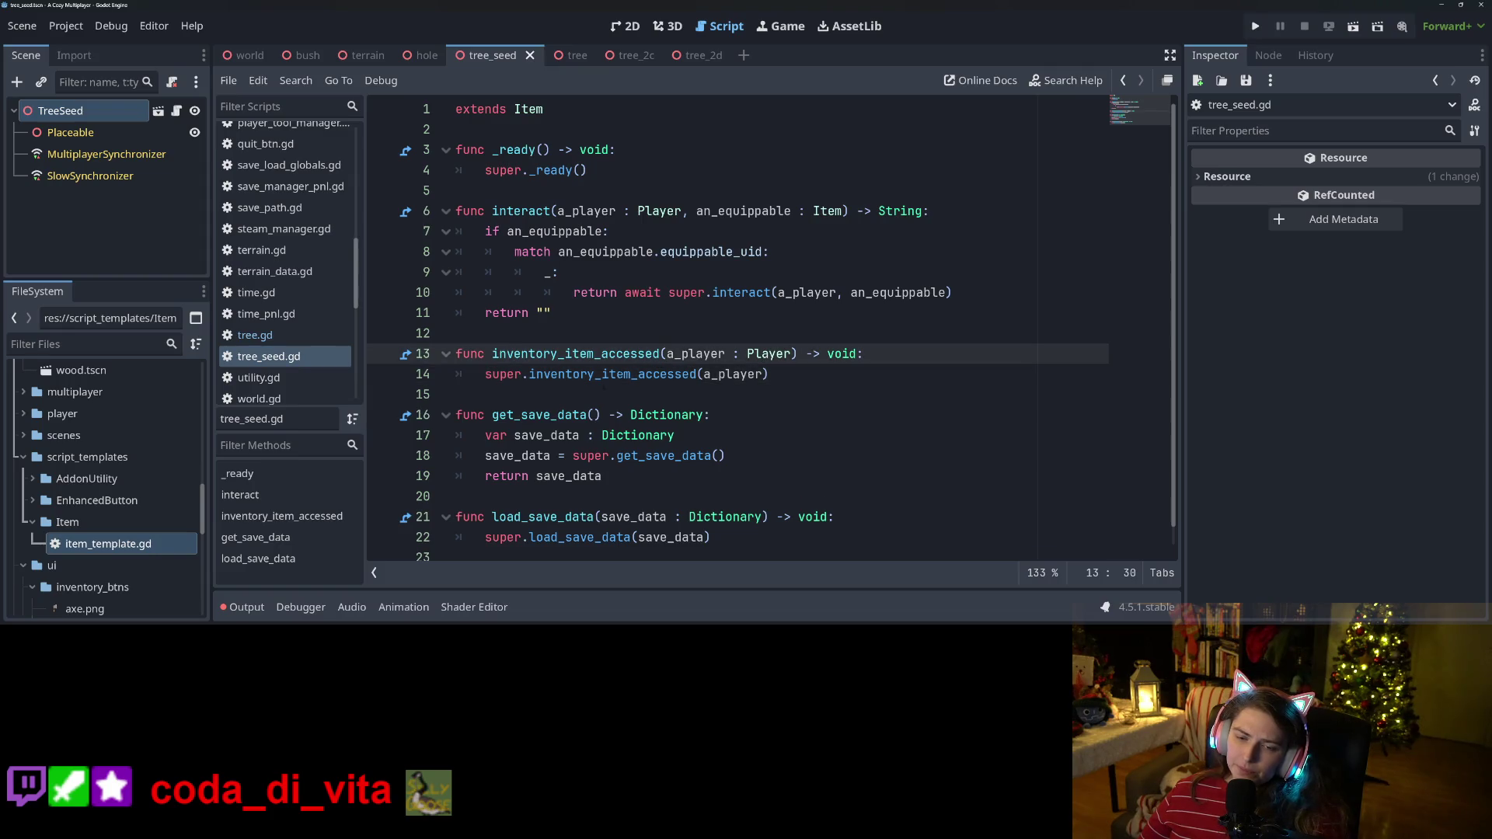
pyautogui.click(526, 394)
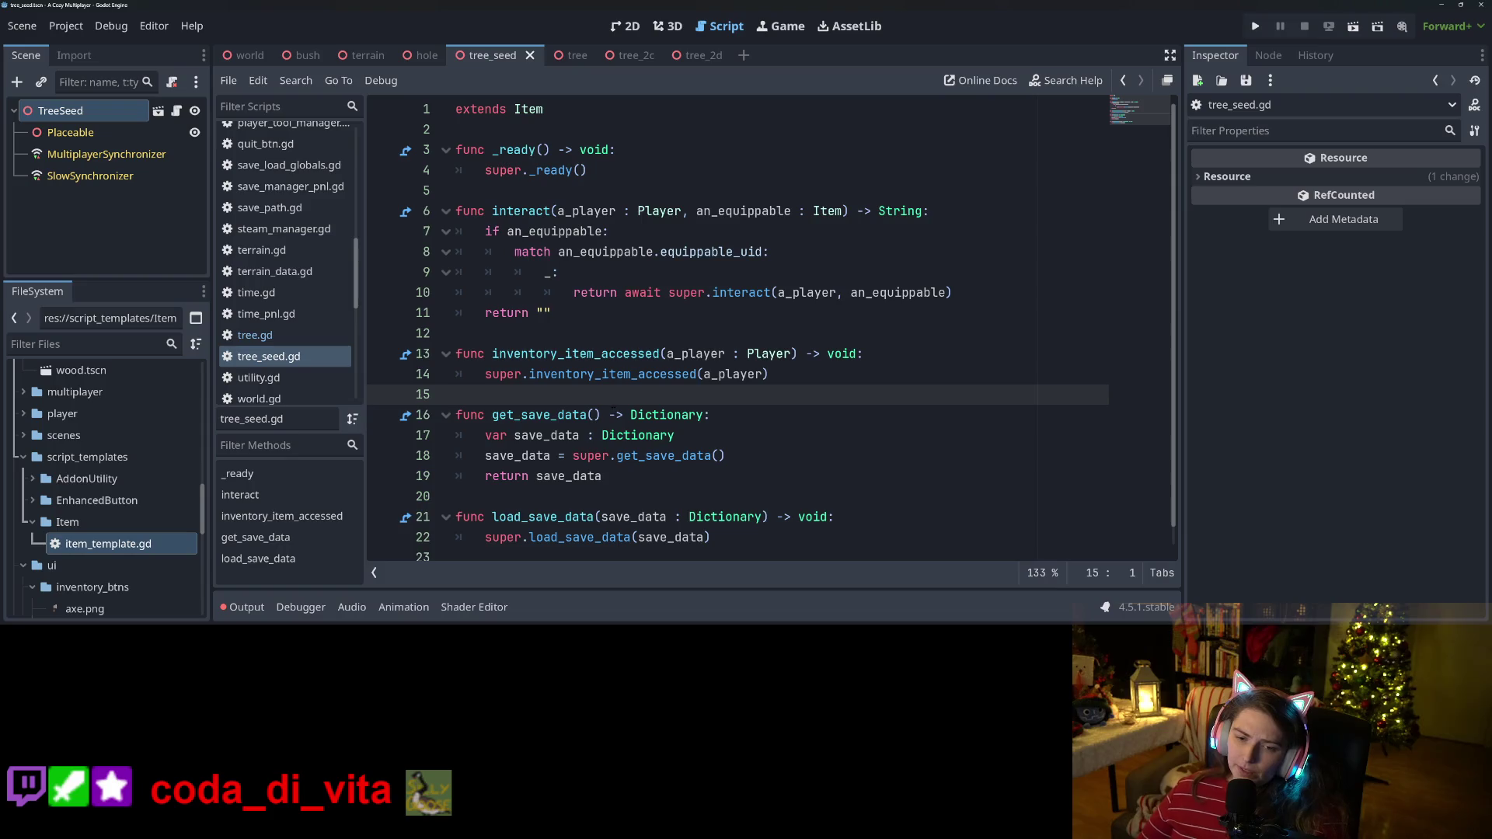
pyautogui.press('Return')
pyautogui.write('func pla')
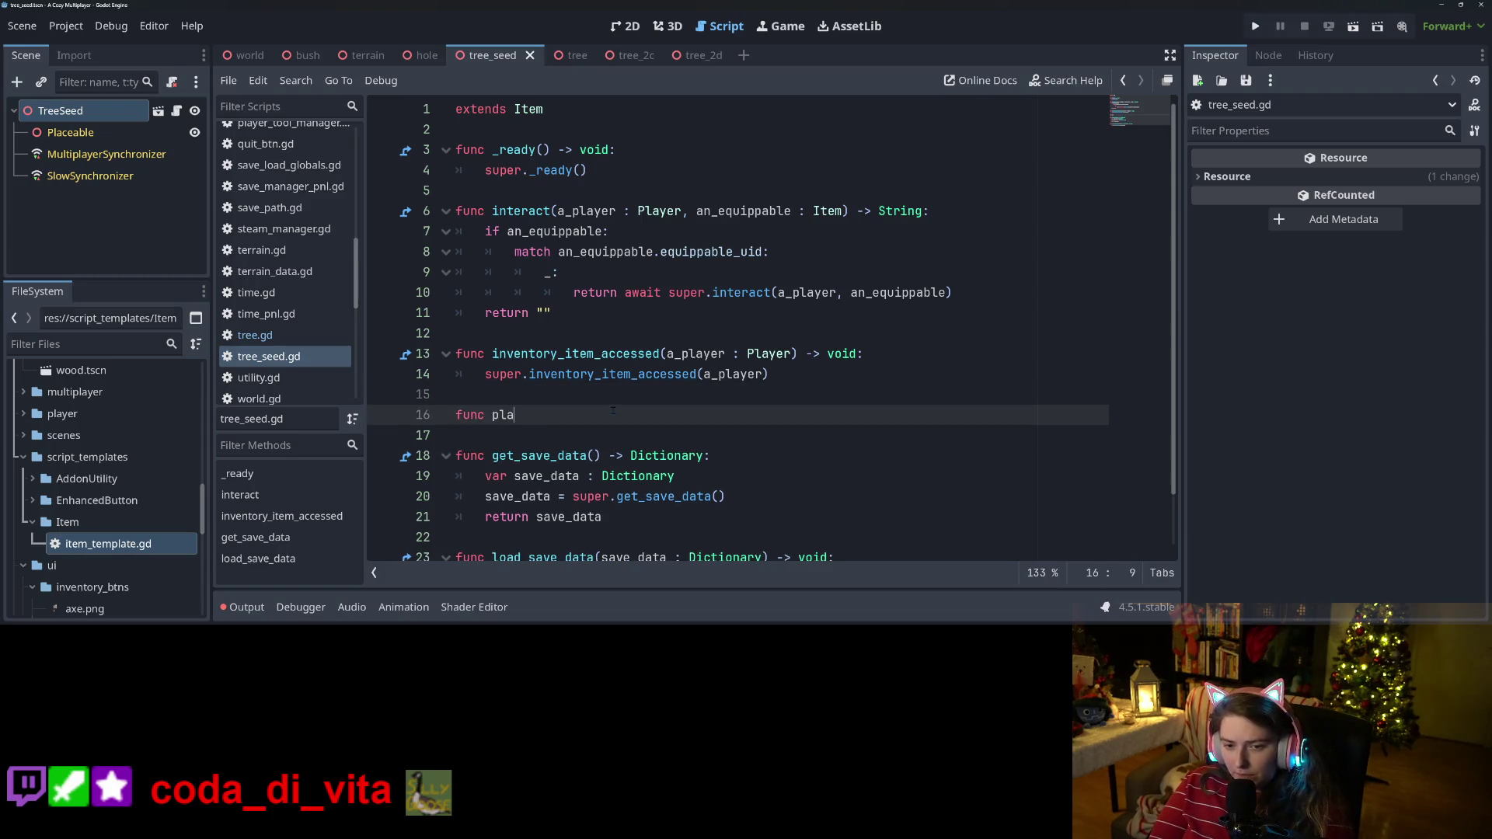
# Write a _plant_seed function stub, then delete it and save tree_seed.gd.
pyautogui.write('nt')
pyautogui.press('BackSpace')
pyautogui.press('BackSpace')
pyautogui.write('_pla')
pyautogui.write('nt')
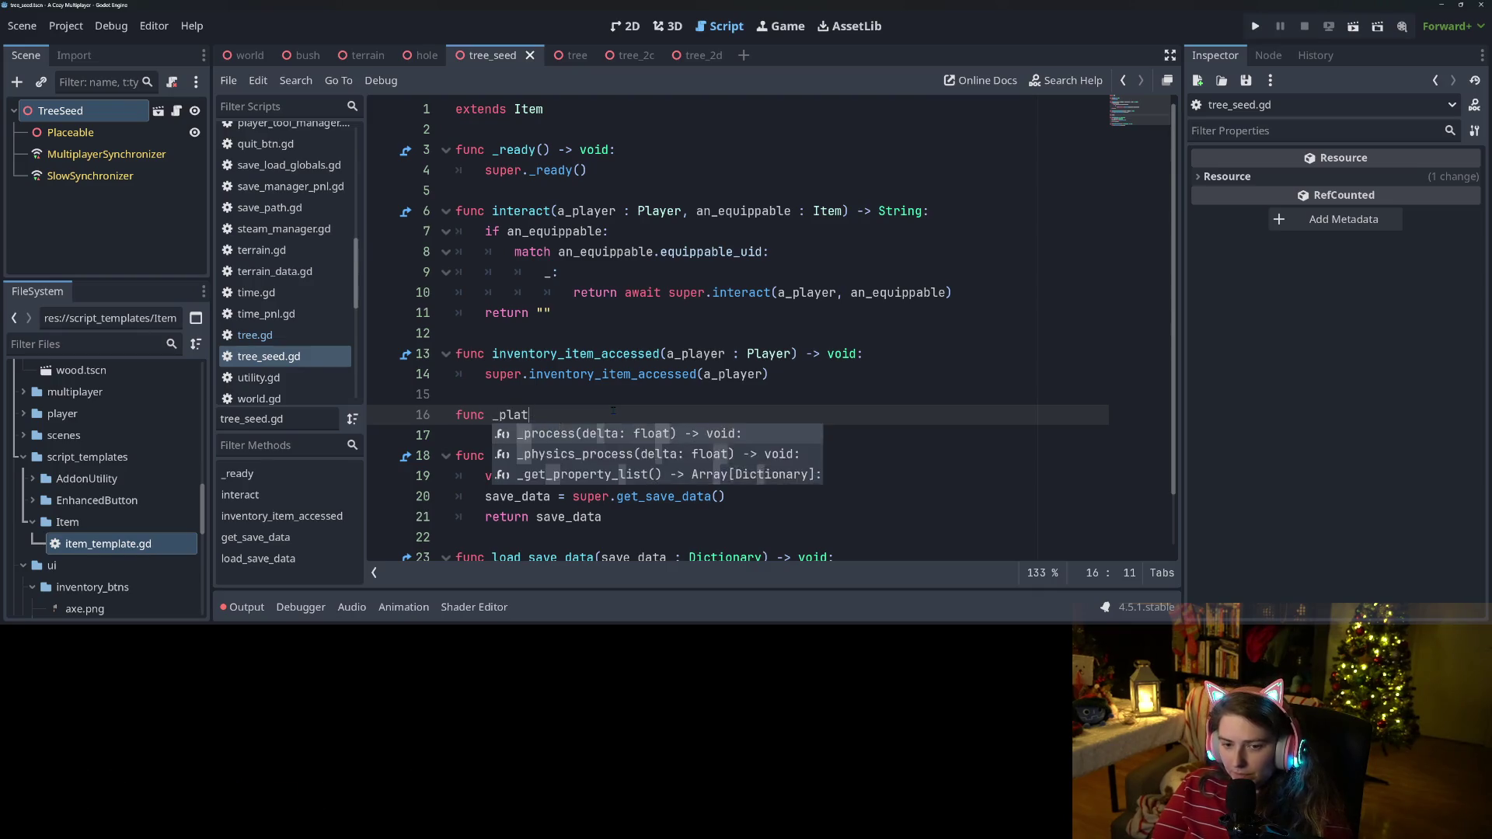
pyautogui.write('_seed')
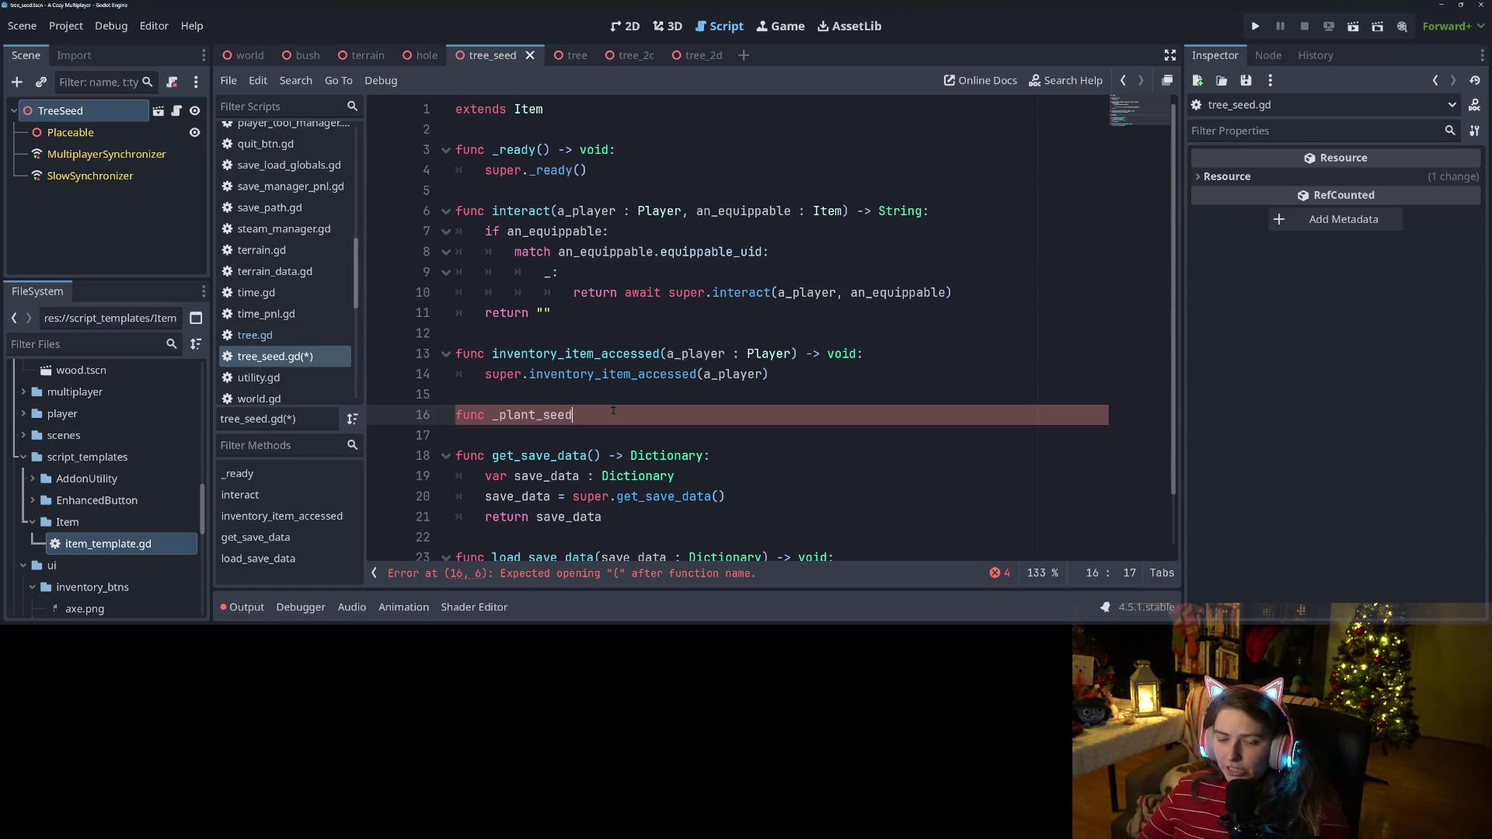
pyautogui.moveTo(613, 410); pyautogui.dragTo(451, 397)
pyautogui.press('BackSpace')
pyautogui.press('BackSpace')
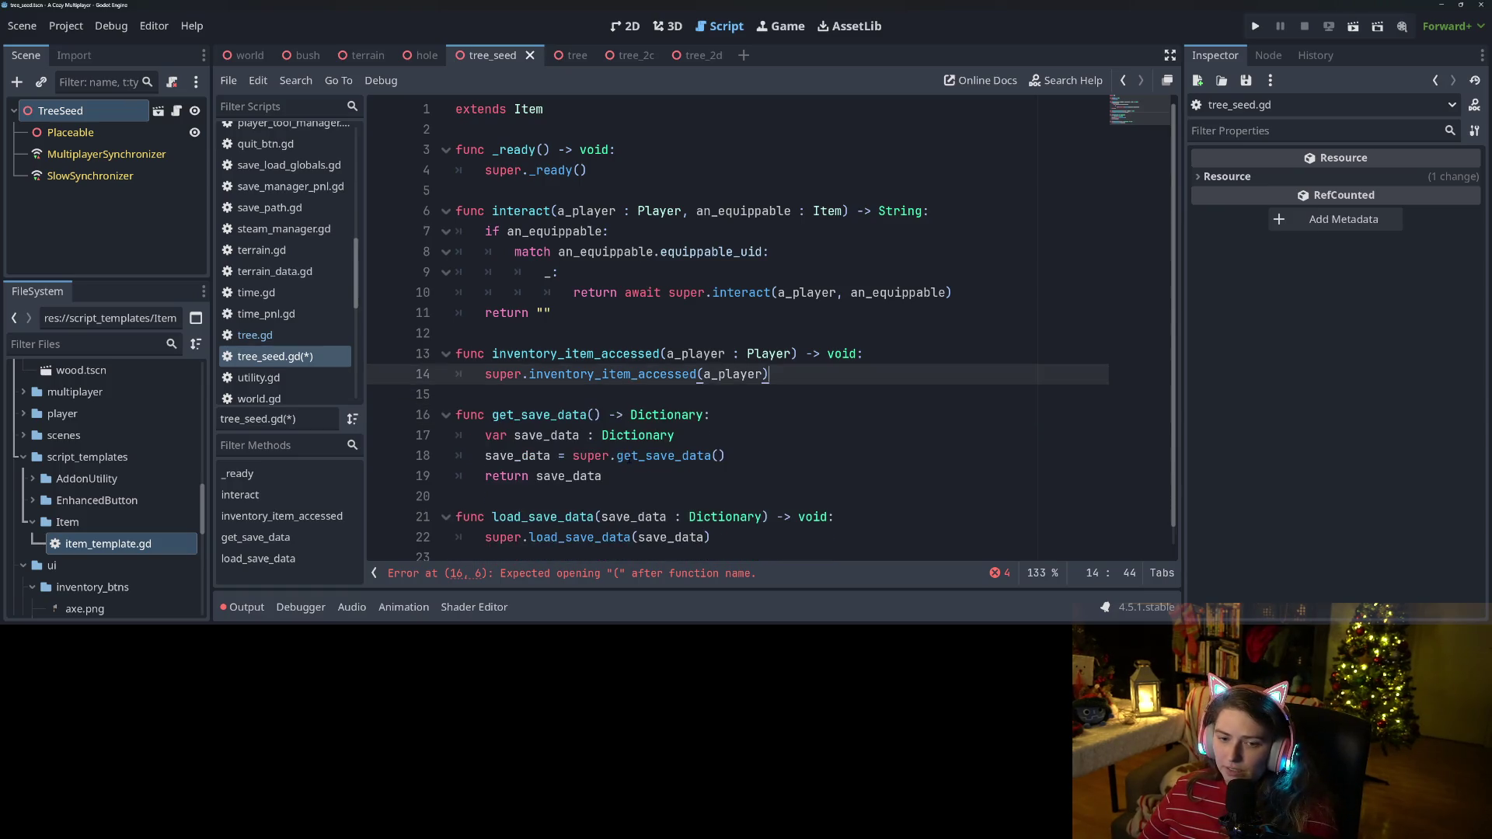
pyautogui.hotkey('ctrl', 's')
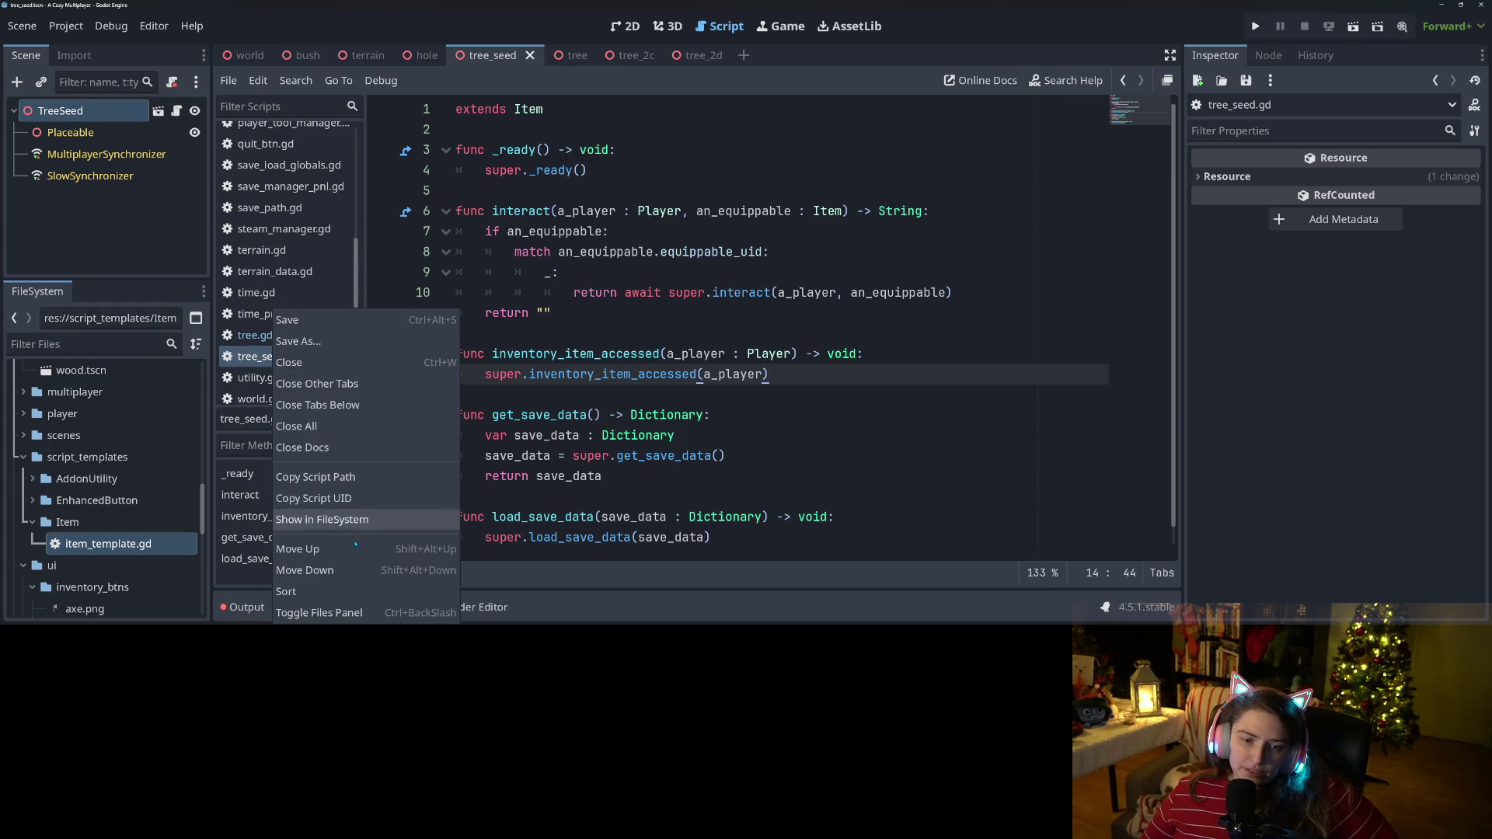
# Rename tree_seed.gd to seed.gd in the FileSystem.
pyautogui.click(356, 520)
pyautogui.rightClick(96, 373)
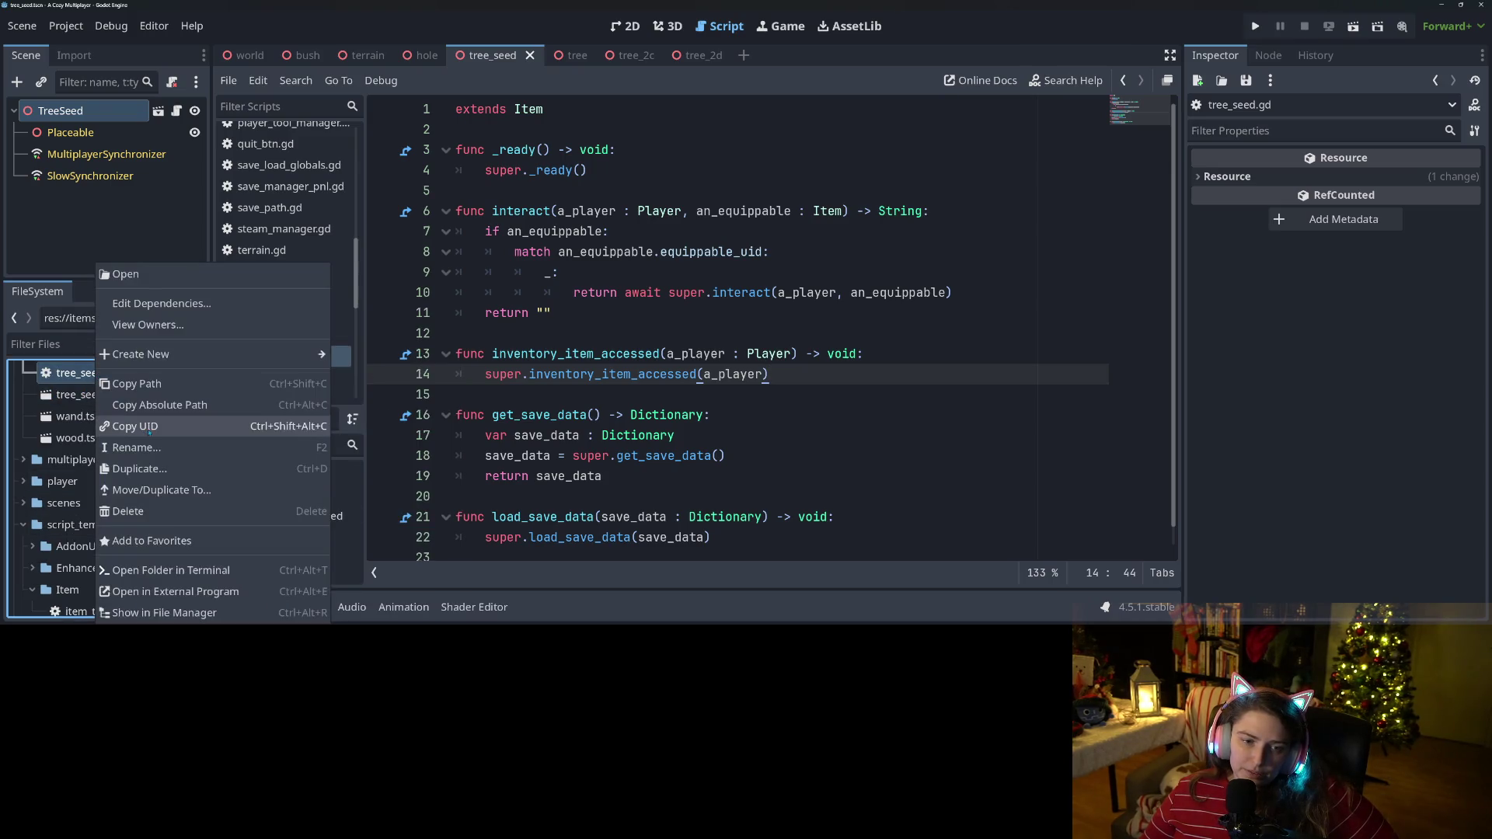
pyautogui.click(145, 451)
pyautogui.press('Home')
pyautogui.press('Delete')
pyautogui.press('Delete')
pyautogui.press('Delete')
pyautogui.press('Delete')
pyautogui.press('Delete')
pyautogui.press('Return')
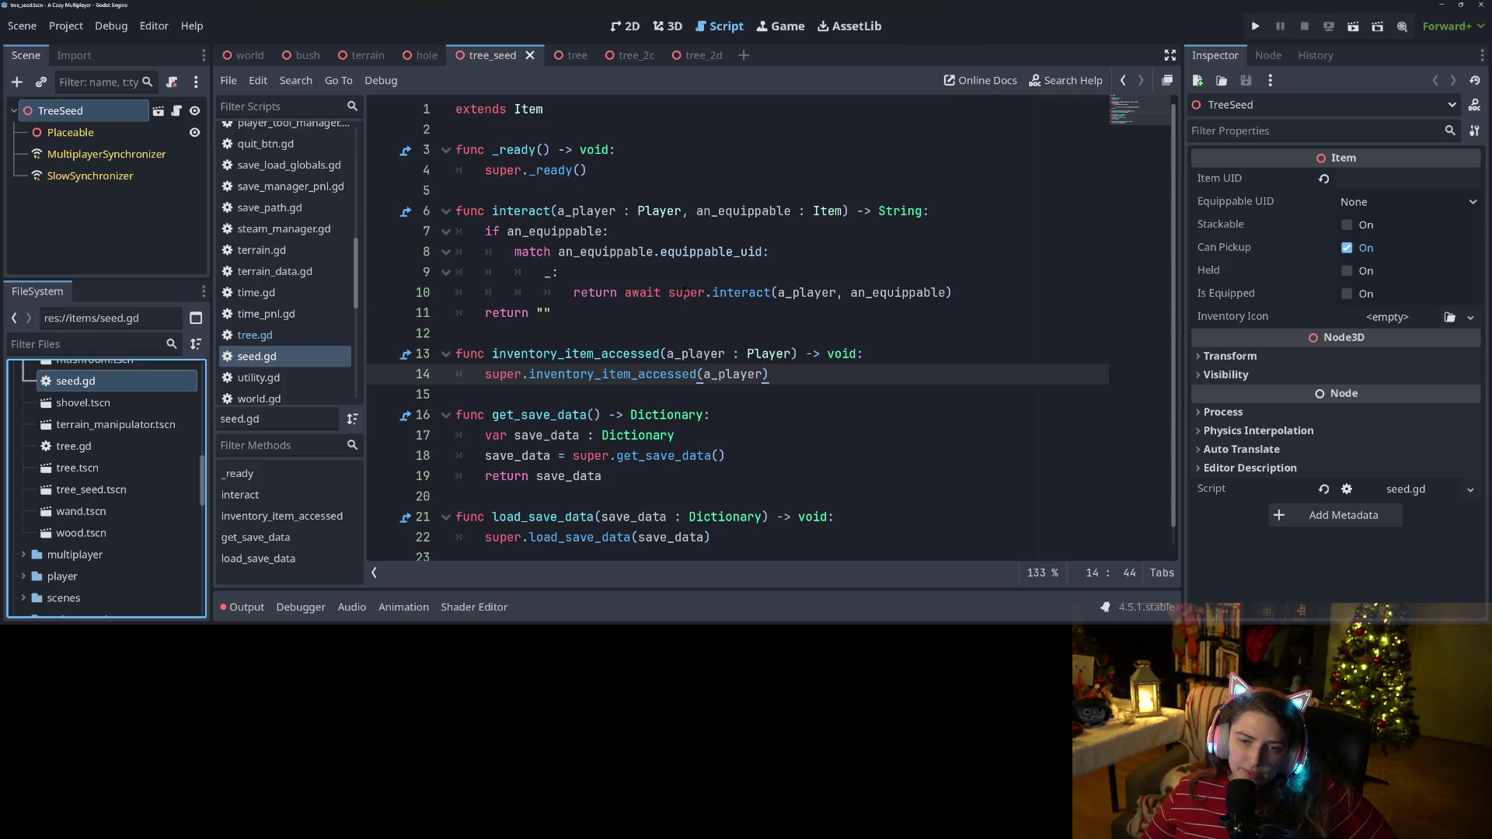
# Add class_name Seed on the line below extends Item.
pyautogui.click(684, 292)
pyautogui.click(594, 113)
pyautogui.press('Return')
pyautogui.write('cl')
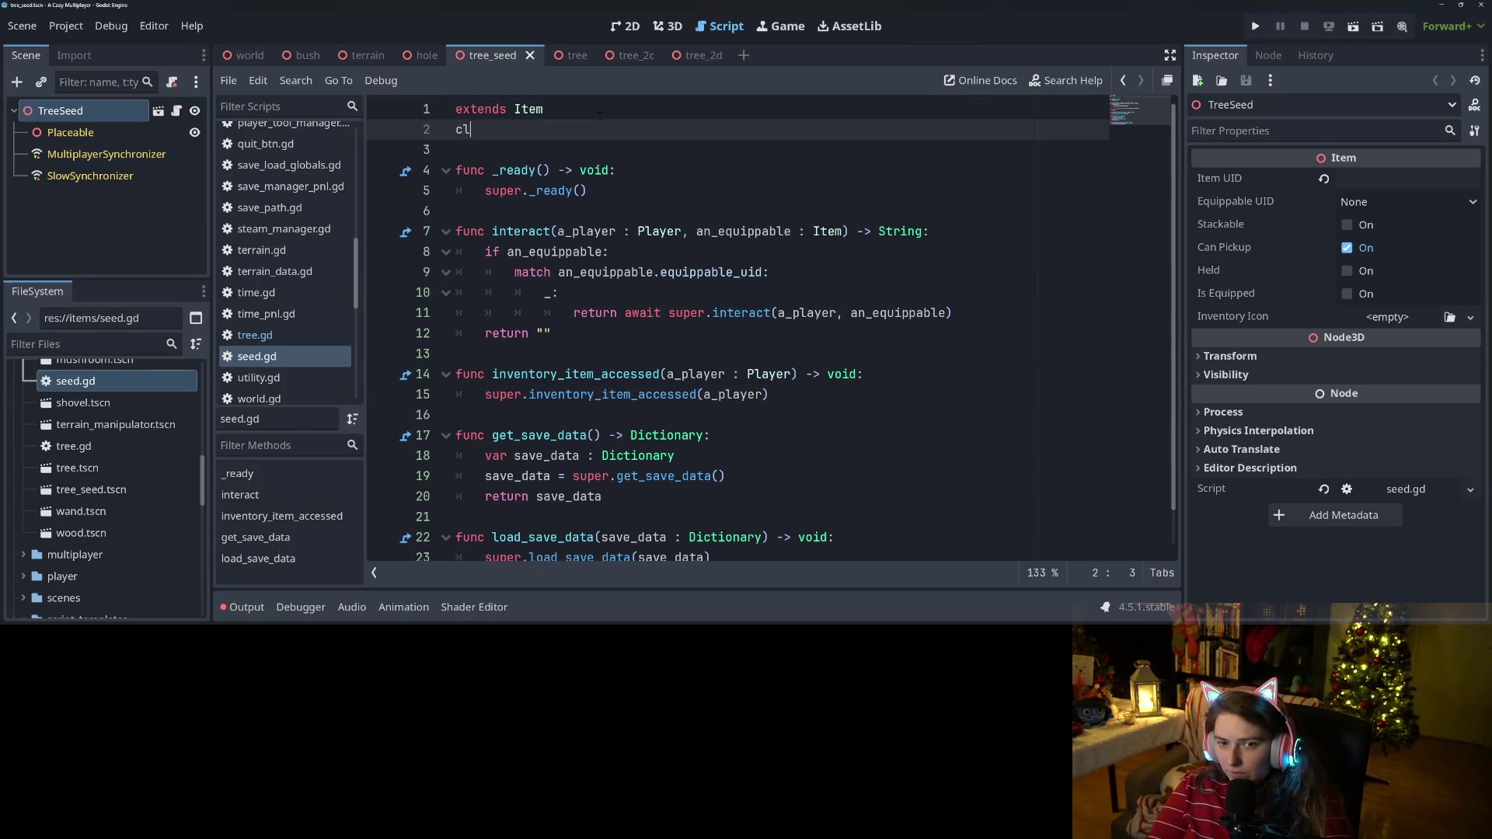
pyautogui.write('ass_')
pyautogui.press('Return')
pyautogui.write('Seed')
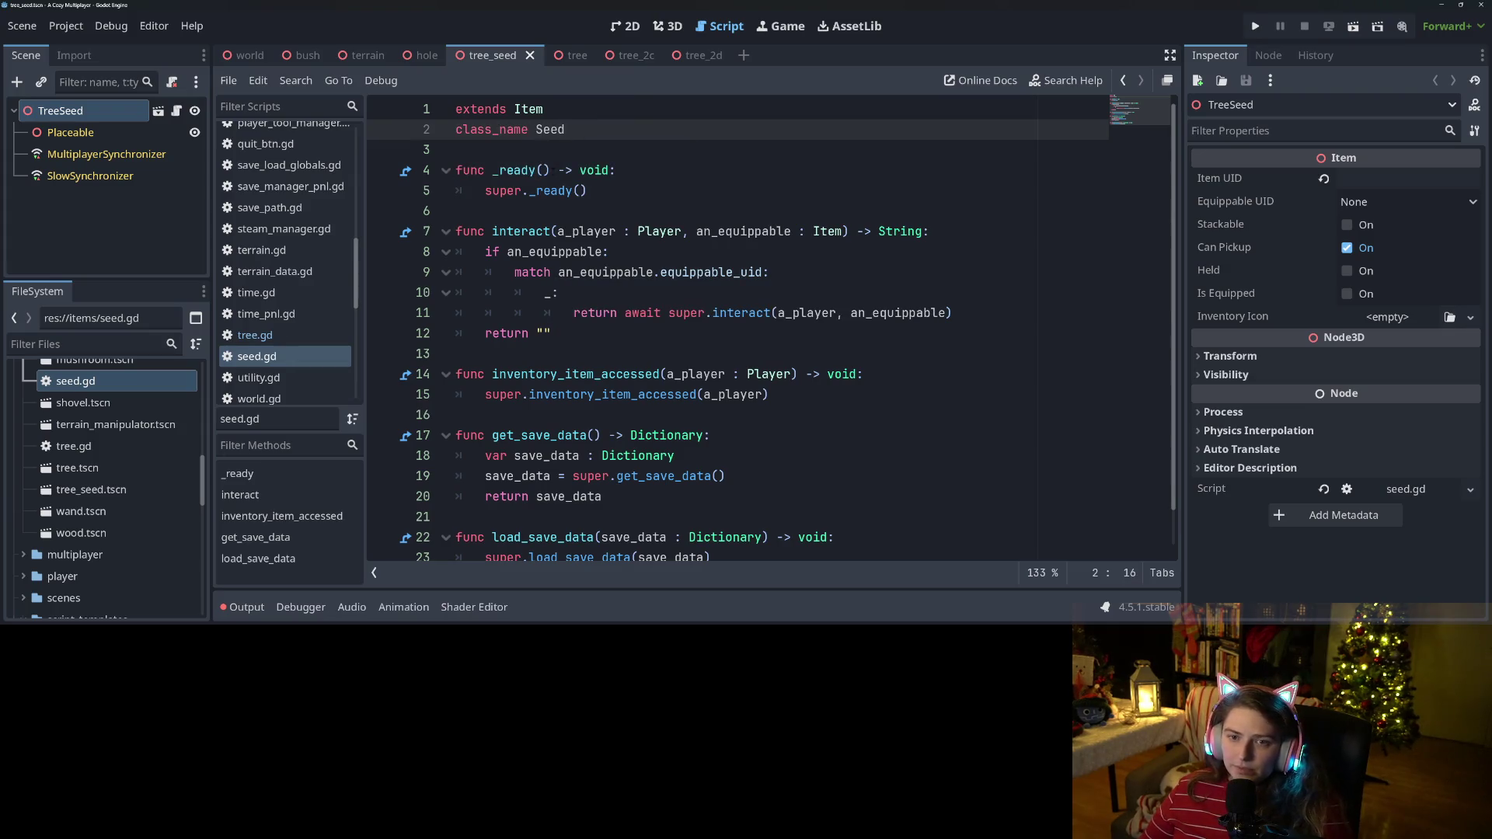
pyautogui.click(550, 171)
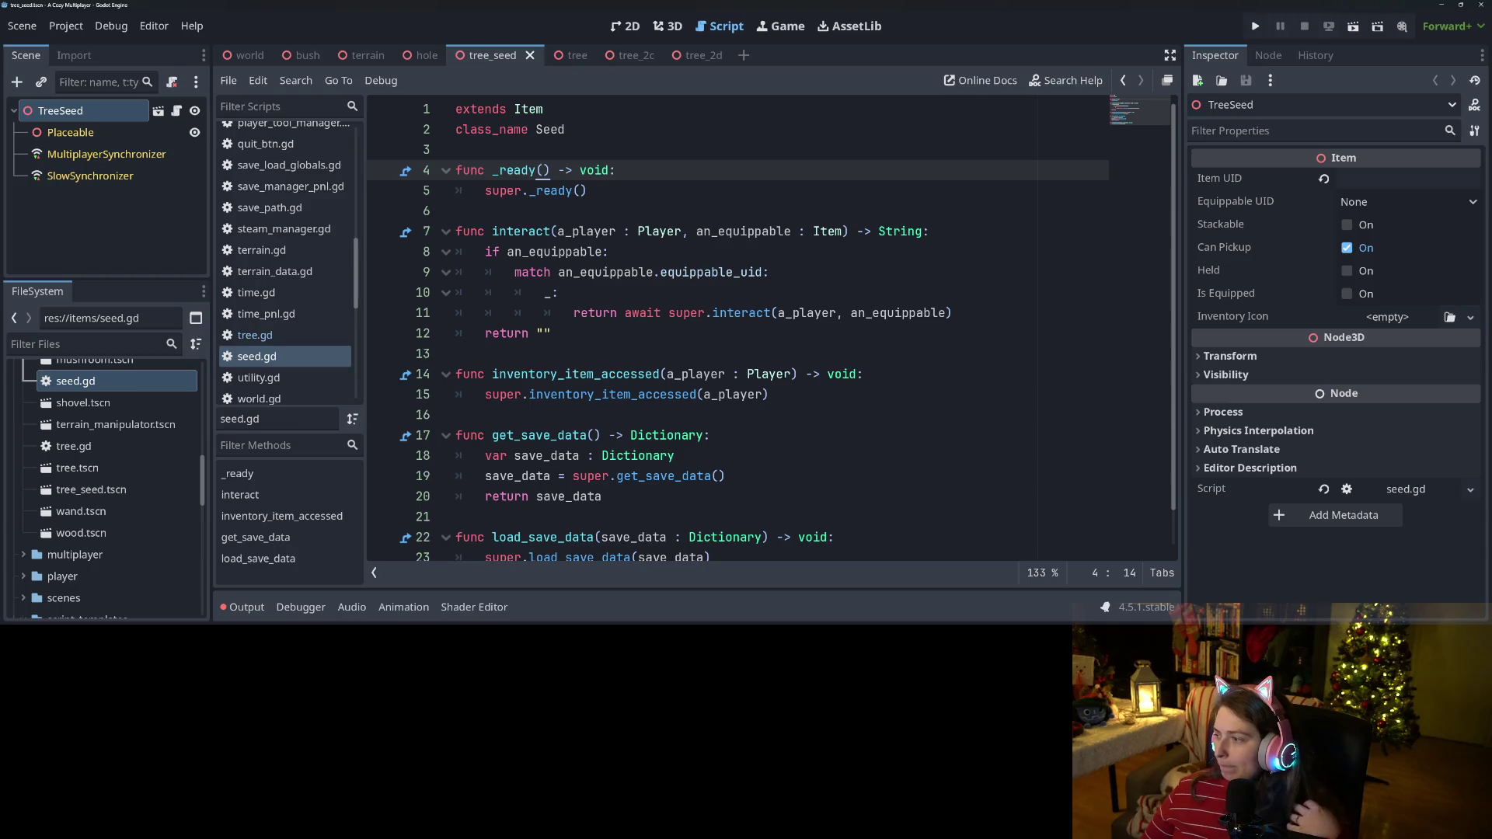
# Insert a blank line above the super call in inventory_item_accessed and save.
pyautogui.click(781, 392)
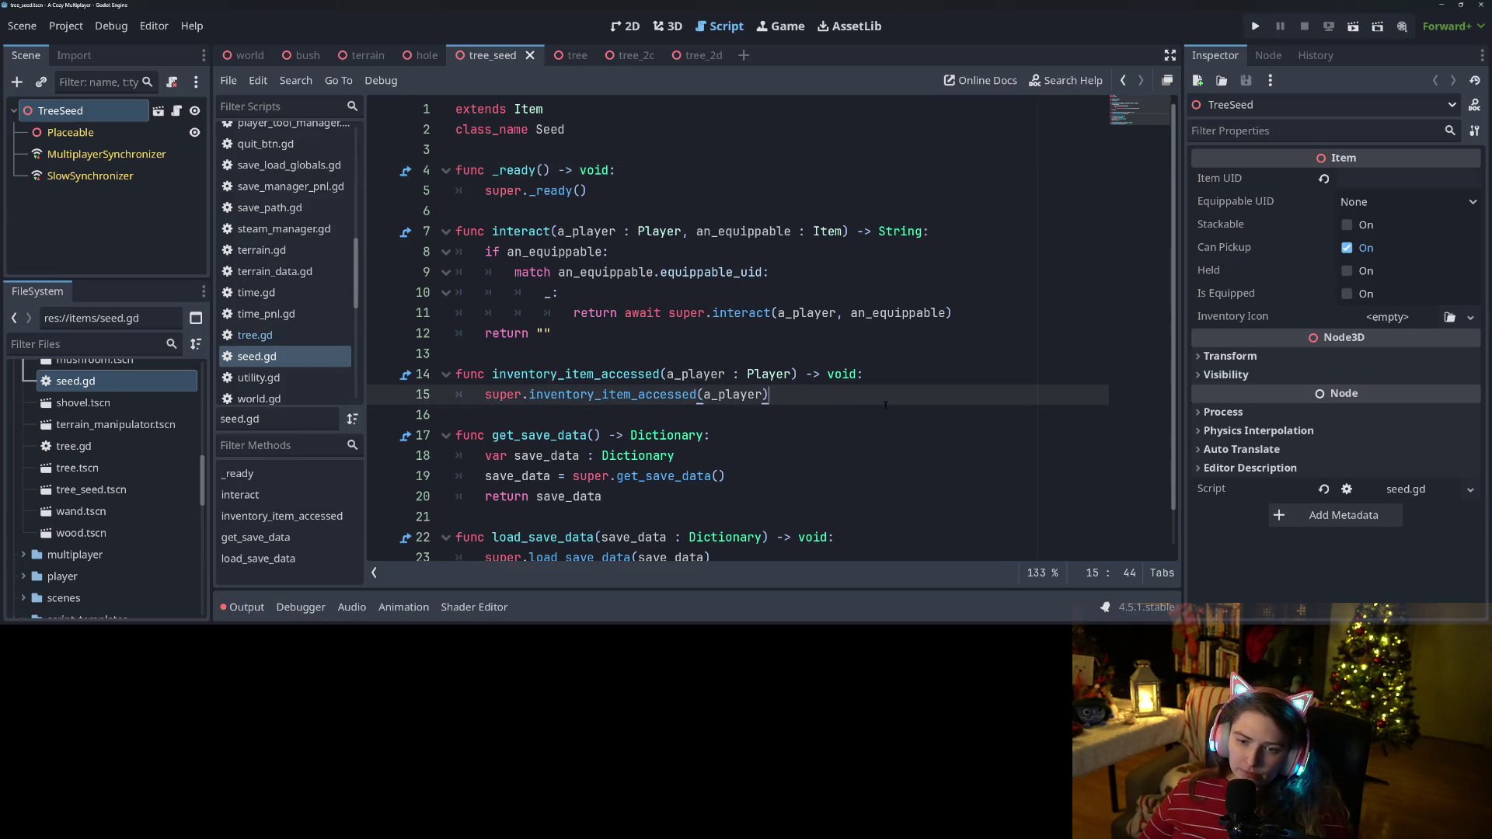
pyautogui.press('Home')
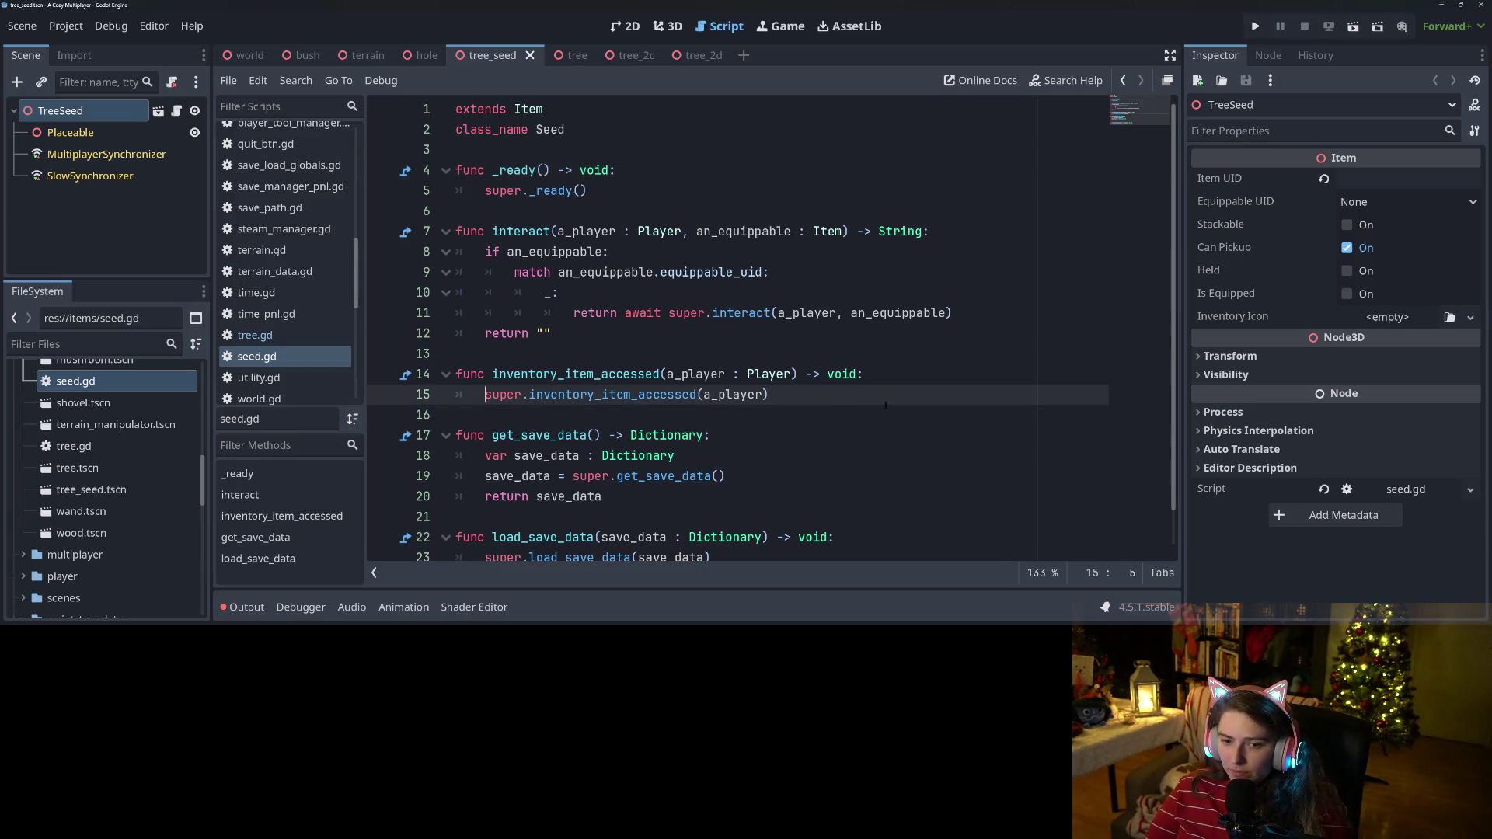
pyautogui.press('Return')
pyautogui.press('Up')
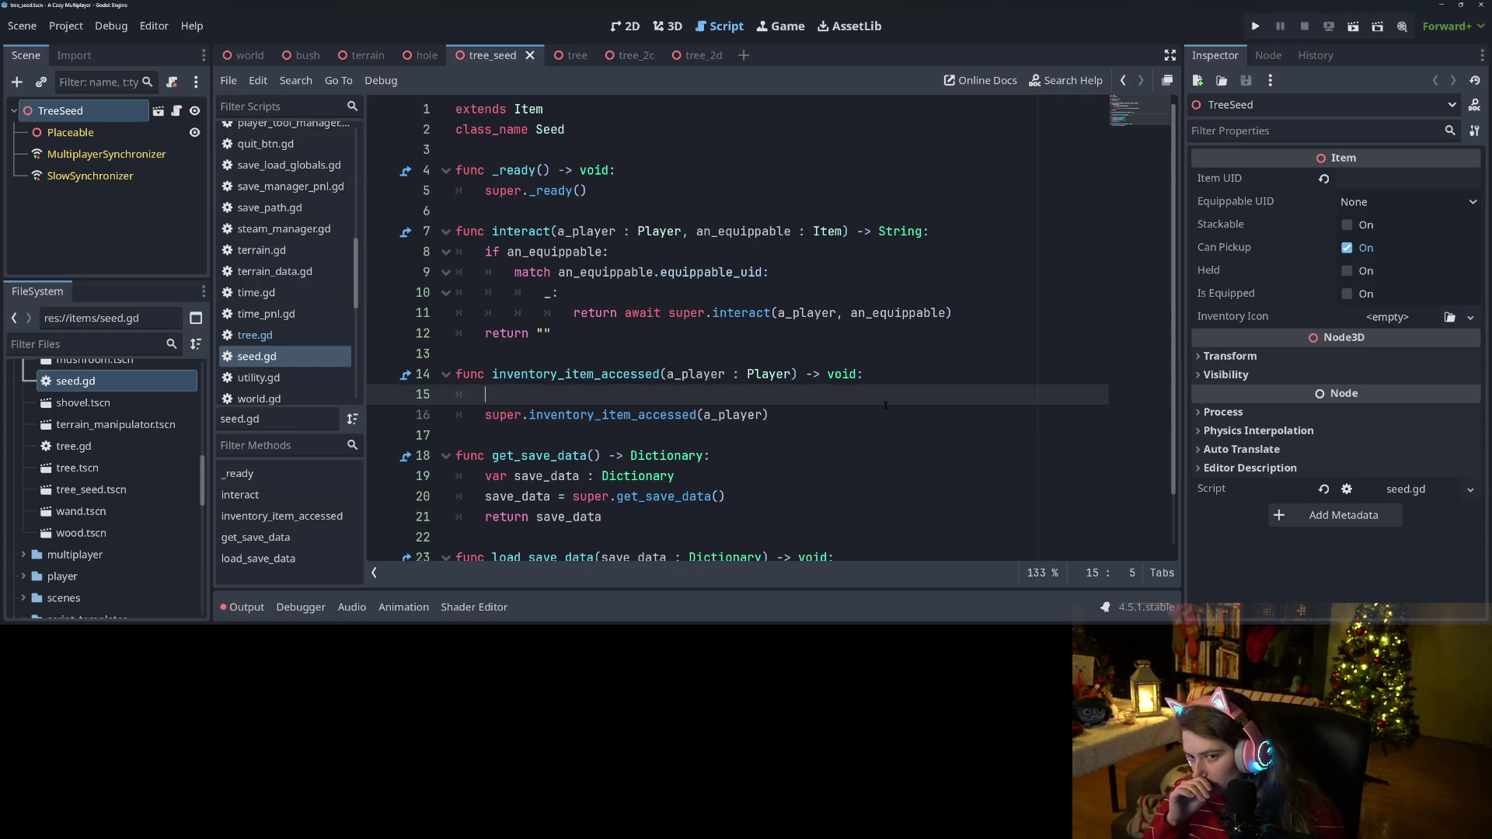
pyautogui.hotkey('ctrl', 's')
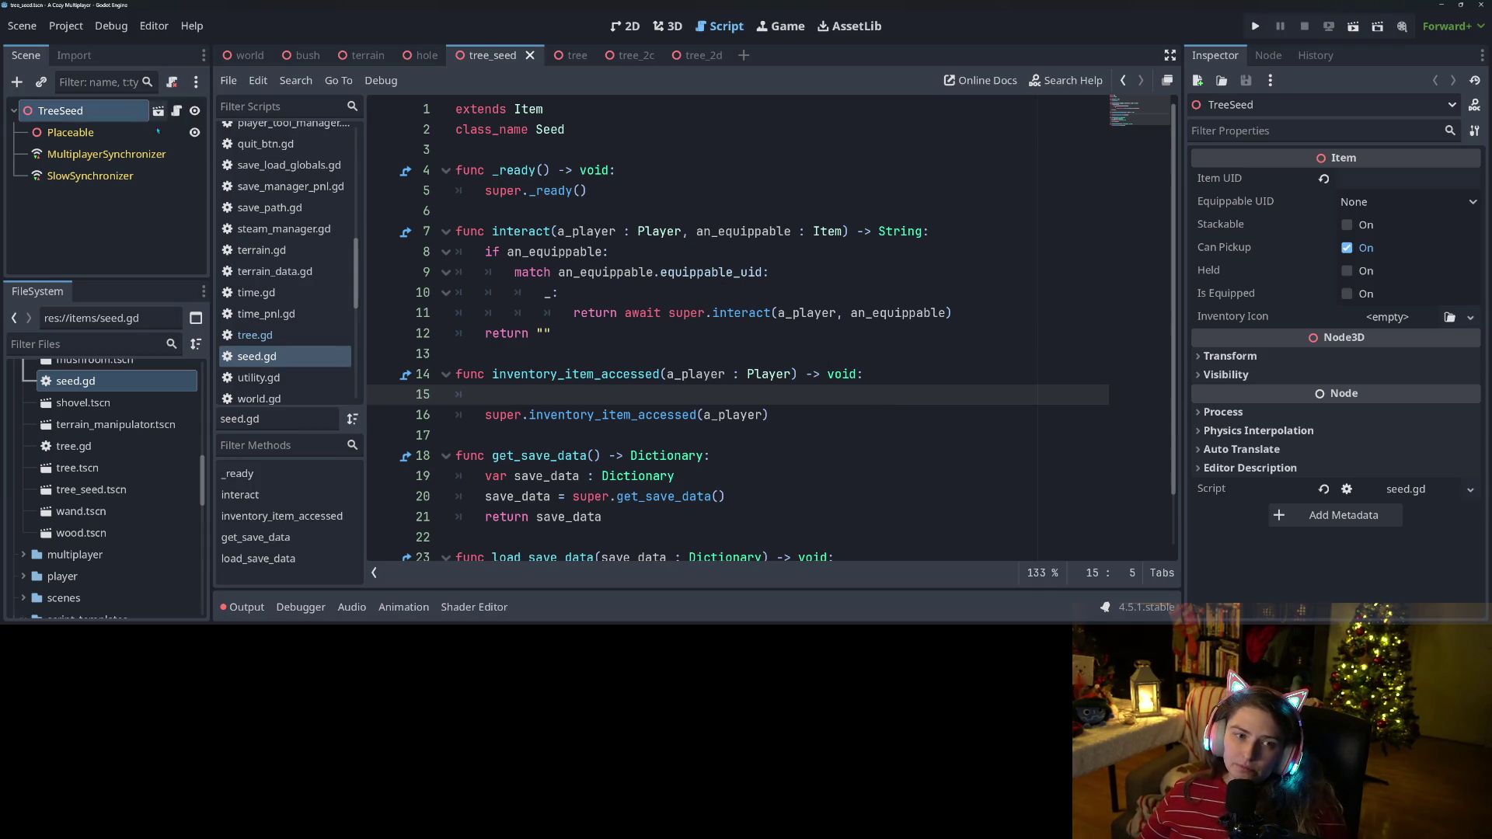
# Close the tree_seed scene tab.
pyautogui.click(109, 225)
pyautogui.click(78, 111)
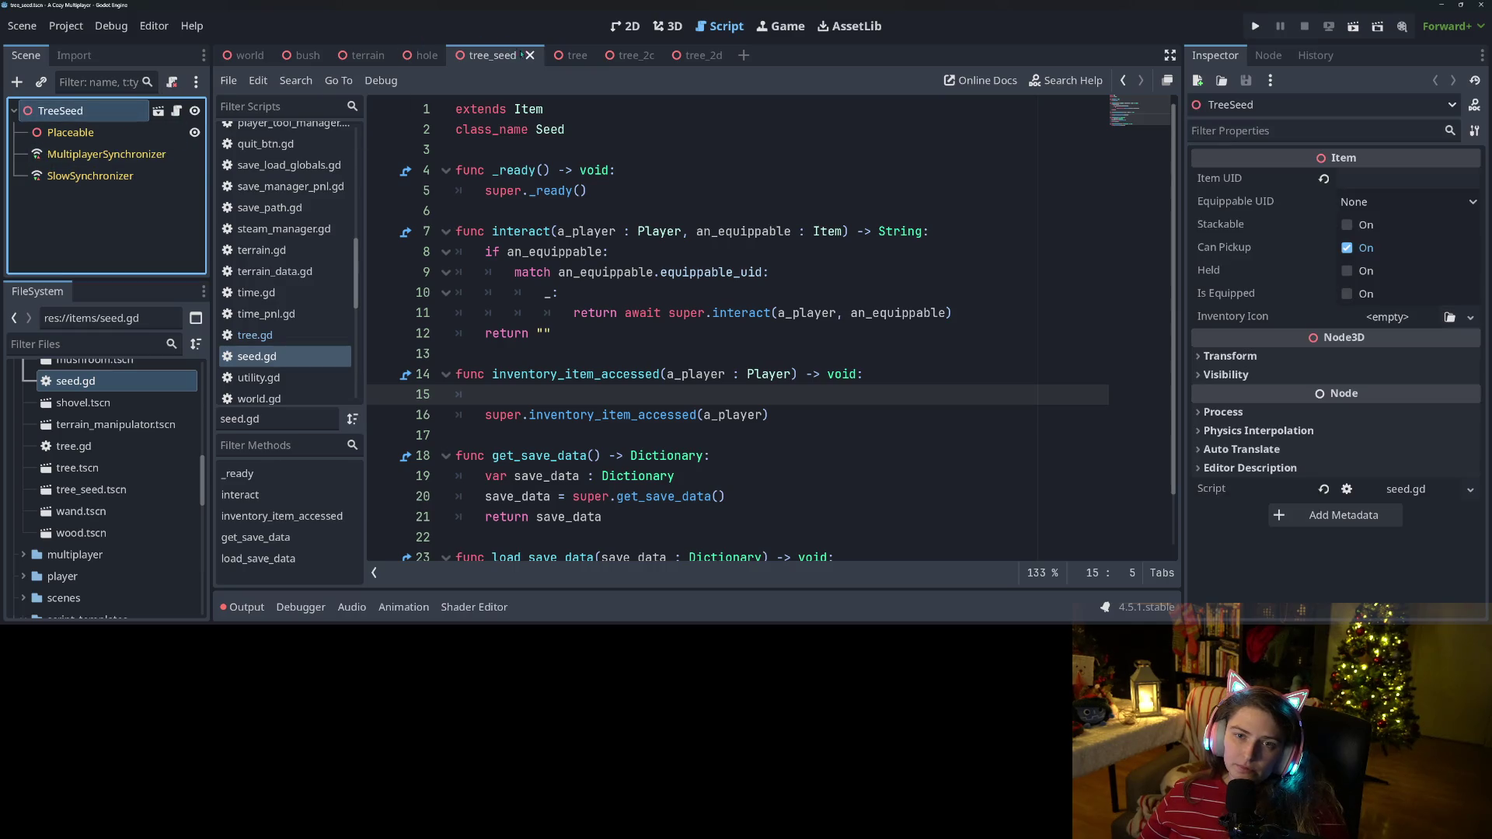
pyautogui.click(83, 403)
pyautogui.click(75, 381)
pyautogui.click(84, 403)
pyautogui.scroll(2, 117, 482)
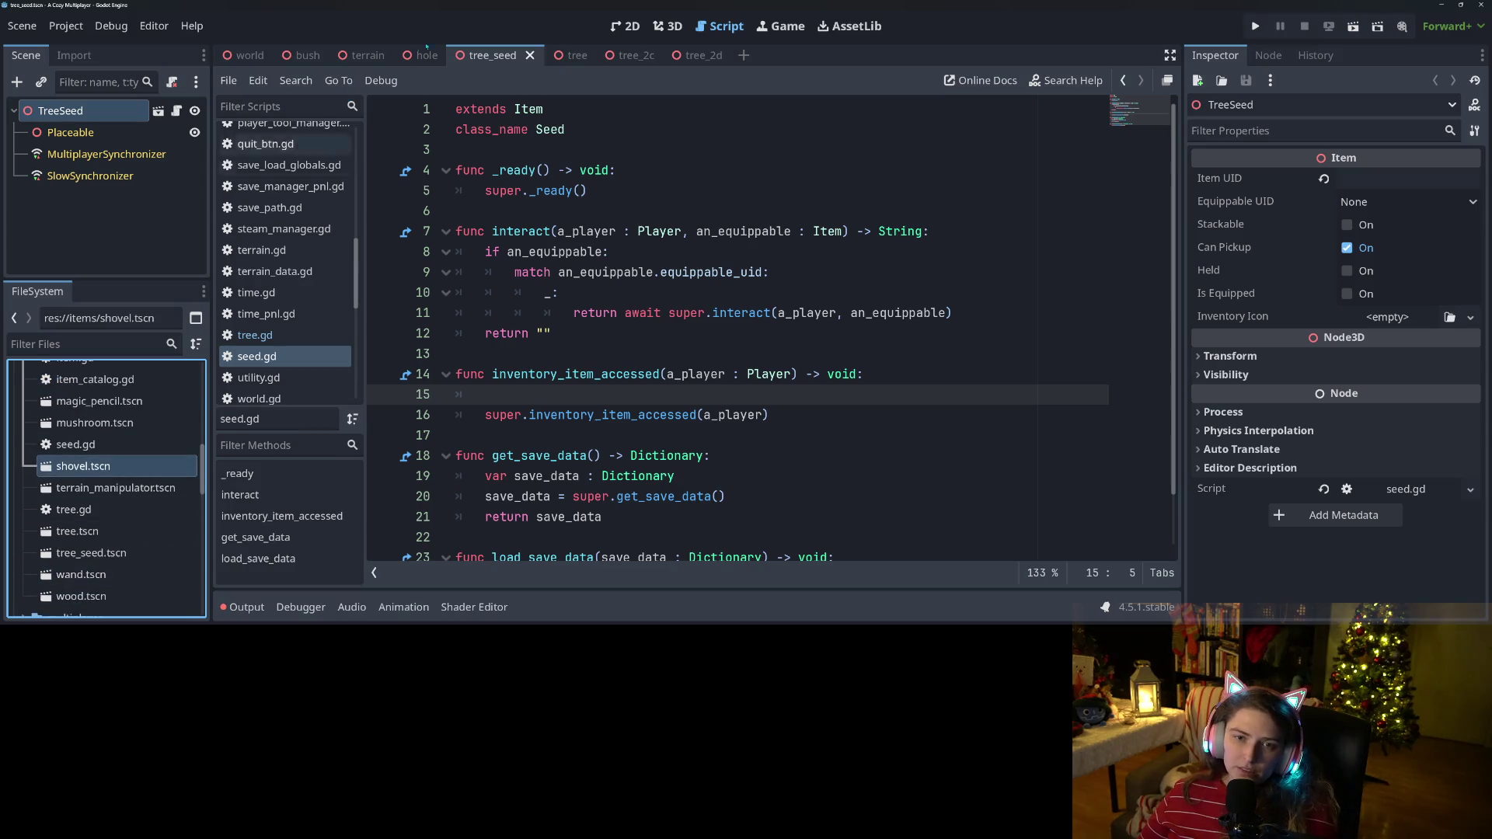
pyautogui.hotkey('ctrl', 'shift', 'w')
# Delete tree_seed.tscn from the items folder and save the current scene.
pyautogui.click(78, 530)
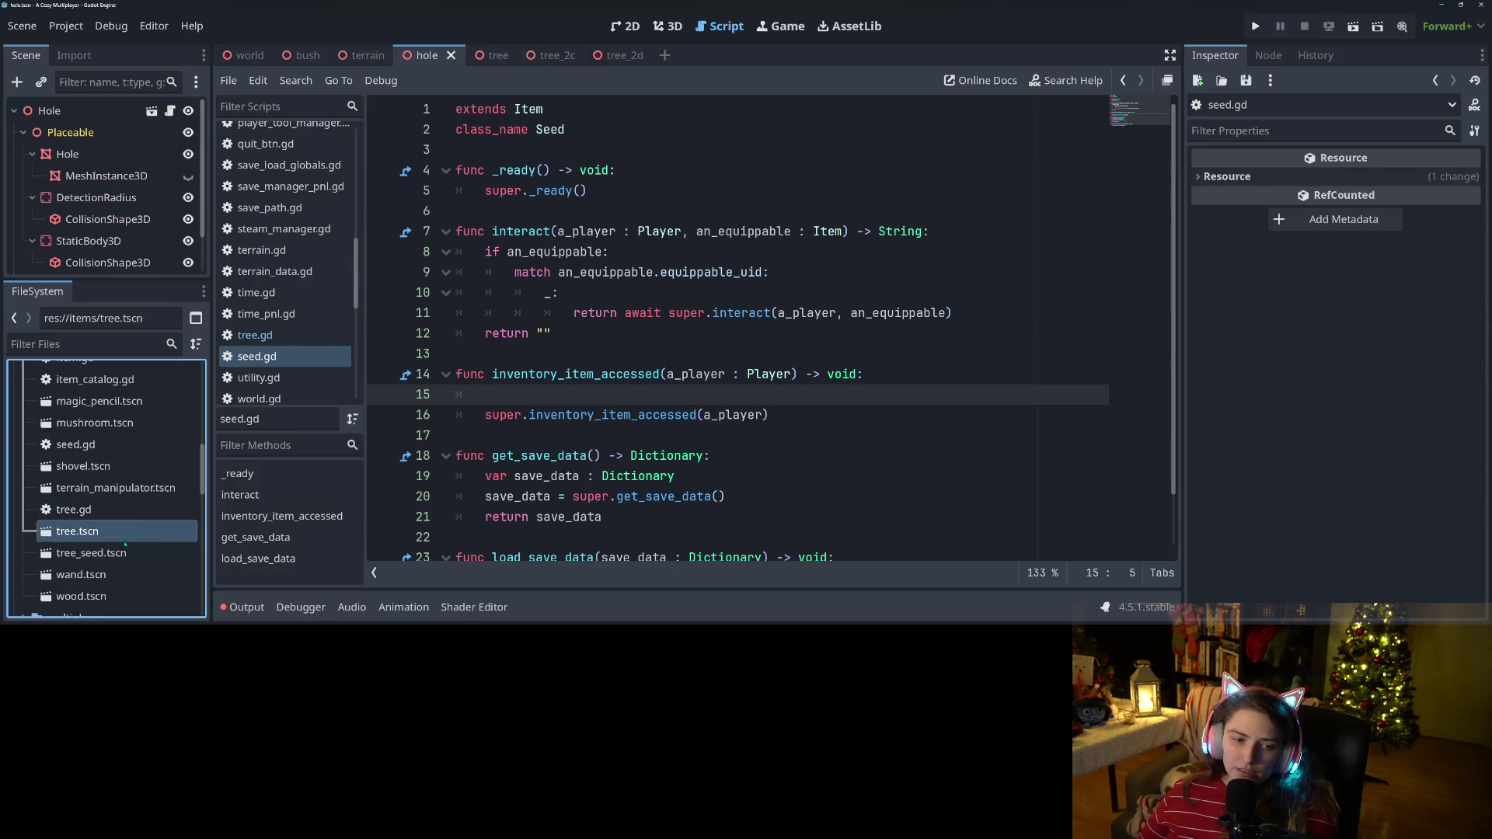
pyautogui.click(91, 553)
pyautogui.press('Delete')
pyautogui.press('Return')
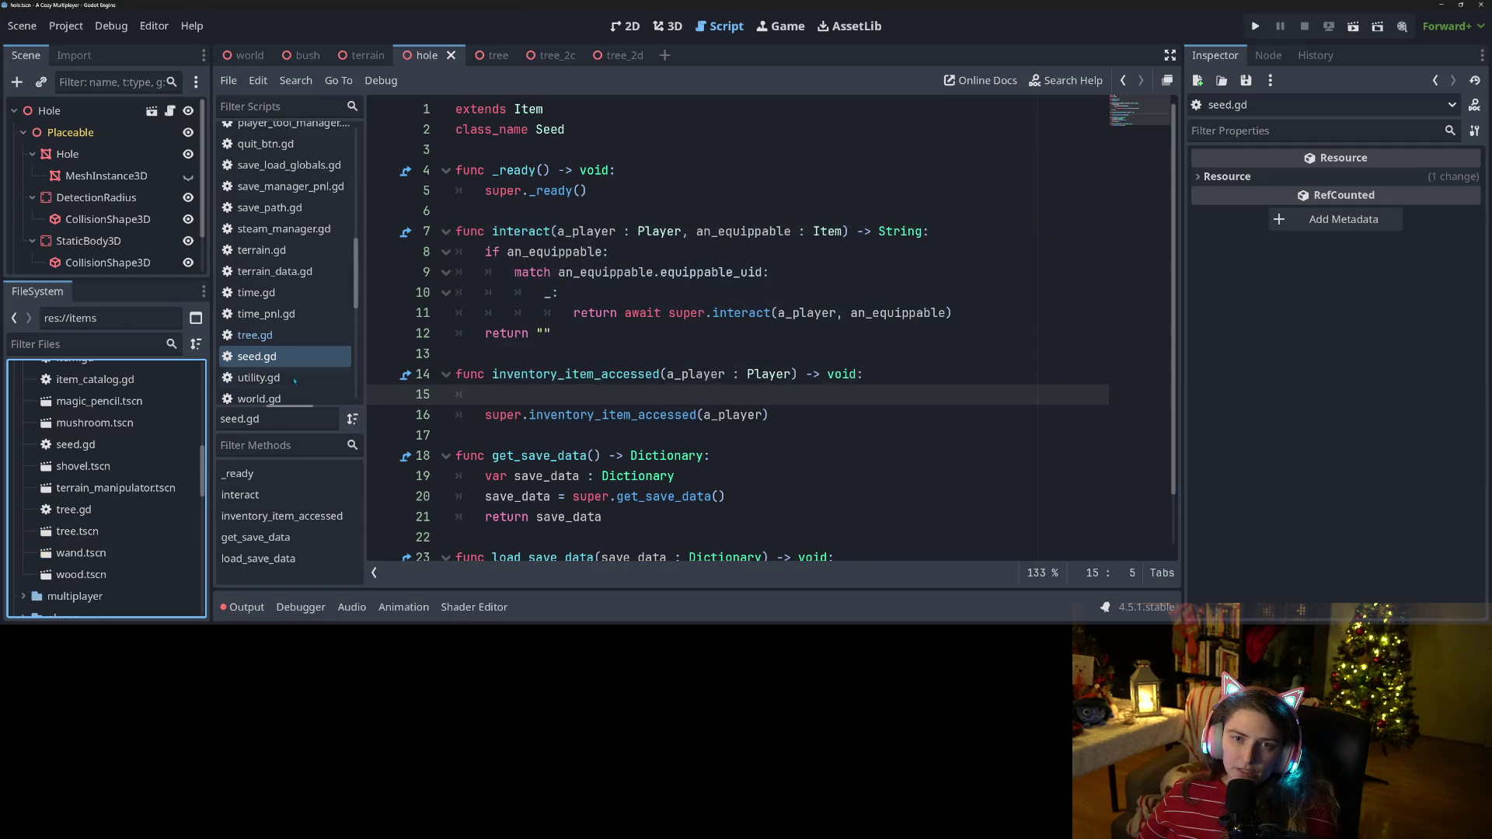
pyautogui.hotkey('ctrl', 's')
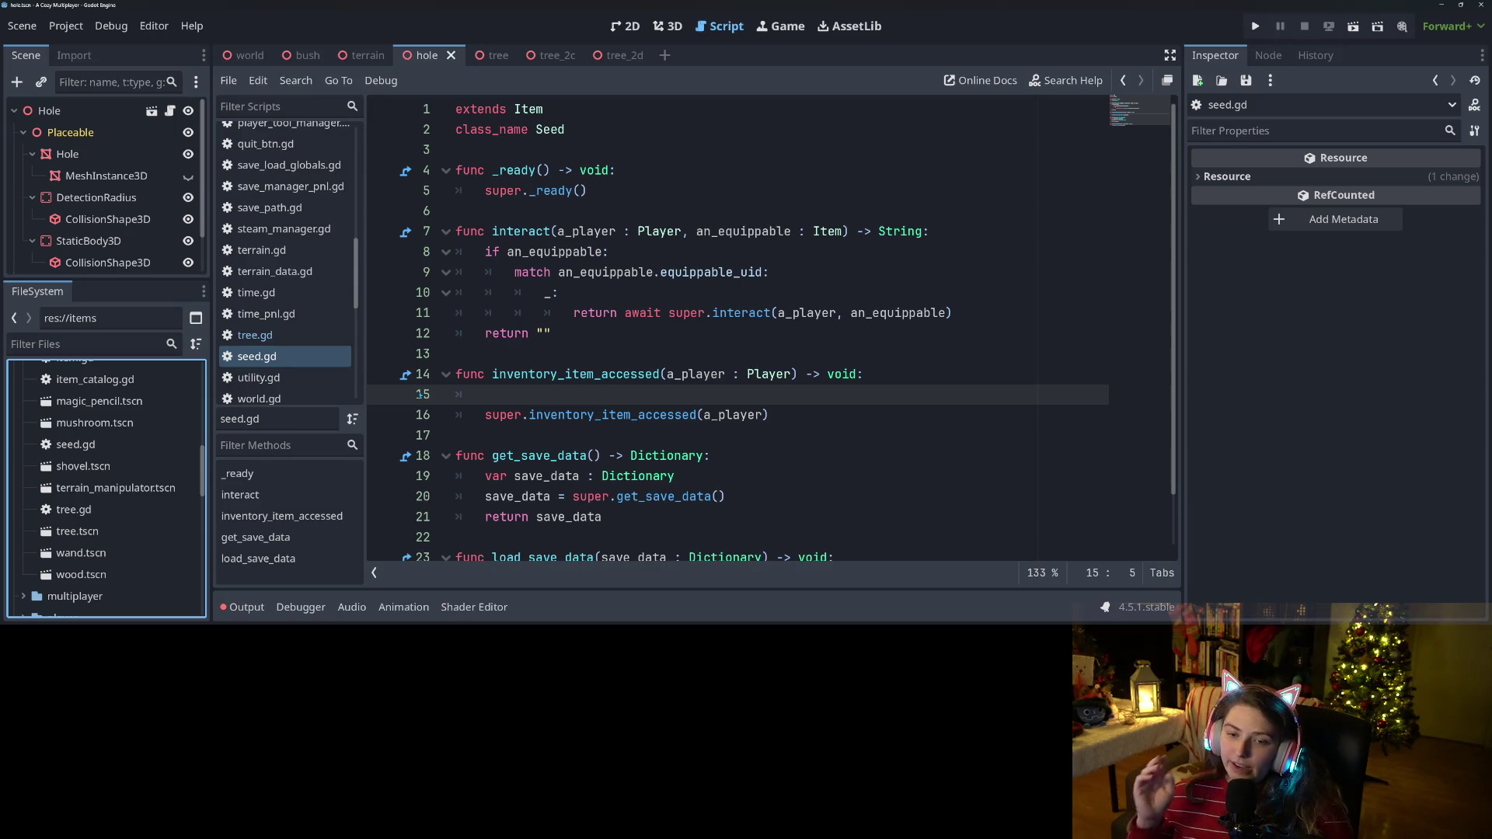
# Return to the empty indented line 15 in seed.gd's inventory_item_accessed.
pyautogui.click(587, 396)
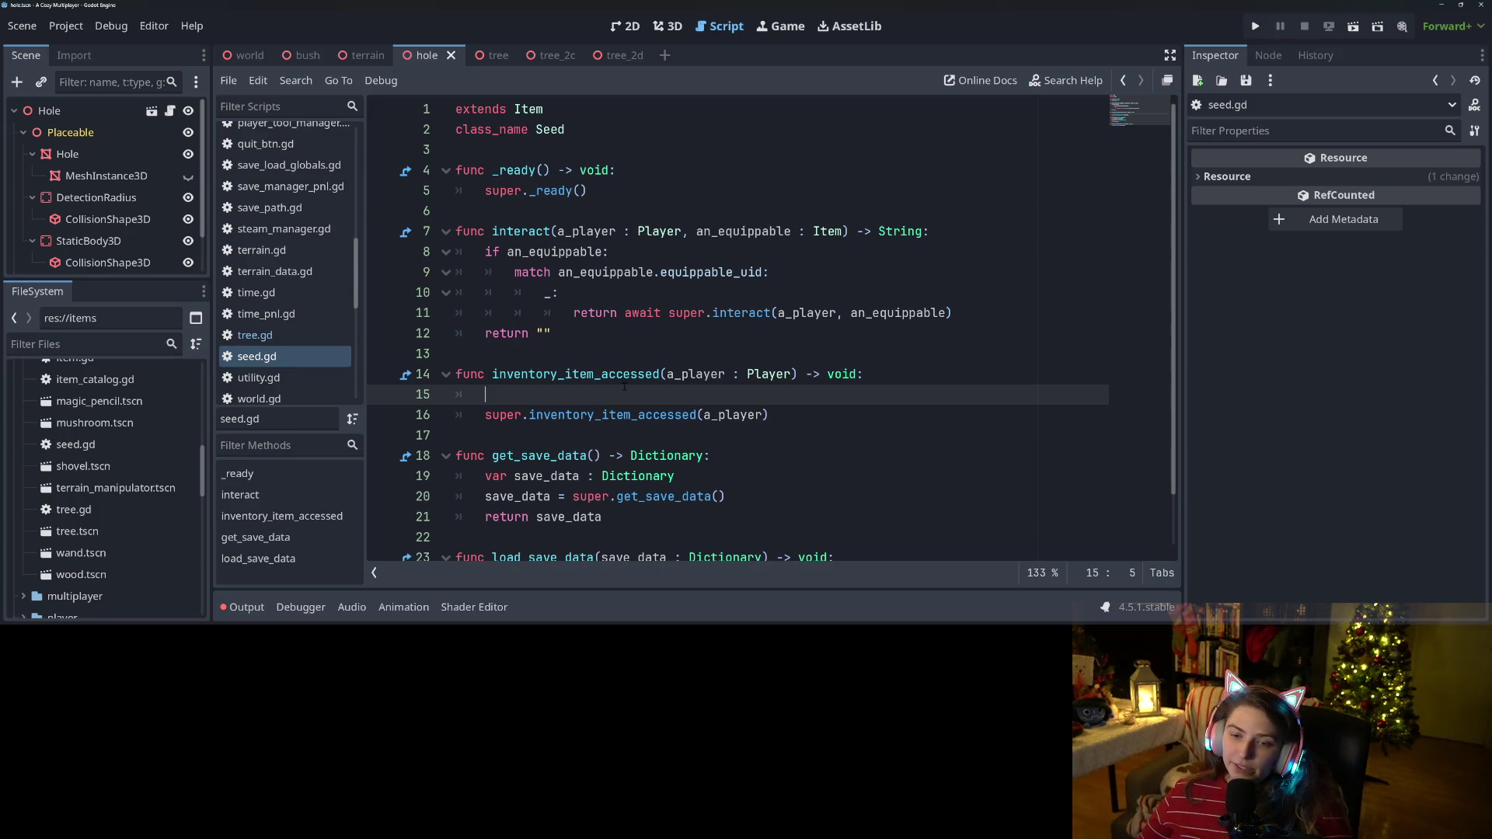
pyautogui.moveTo(657, 382)
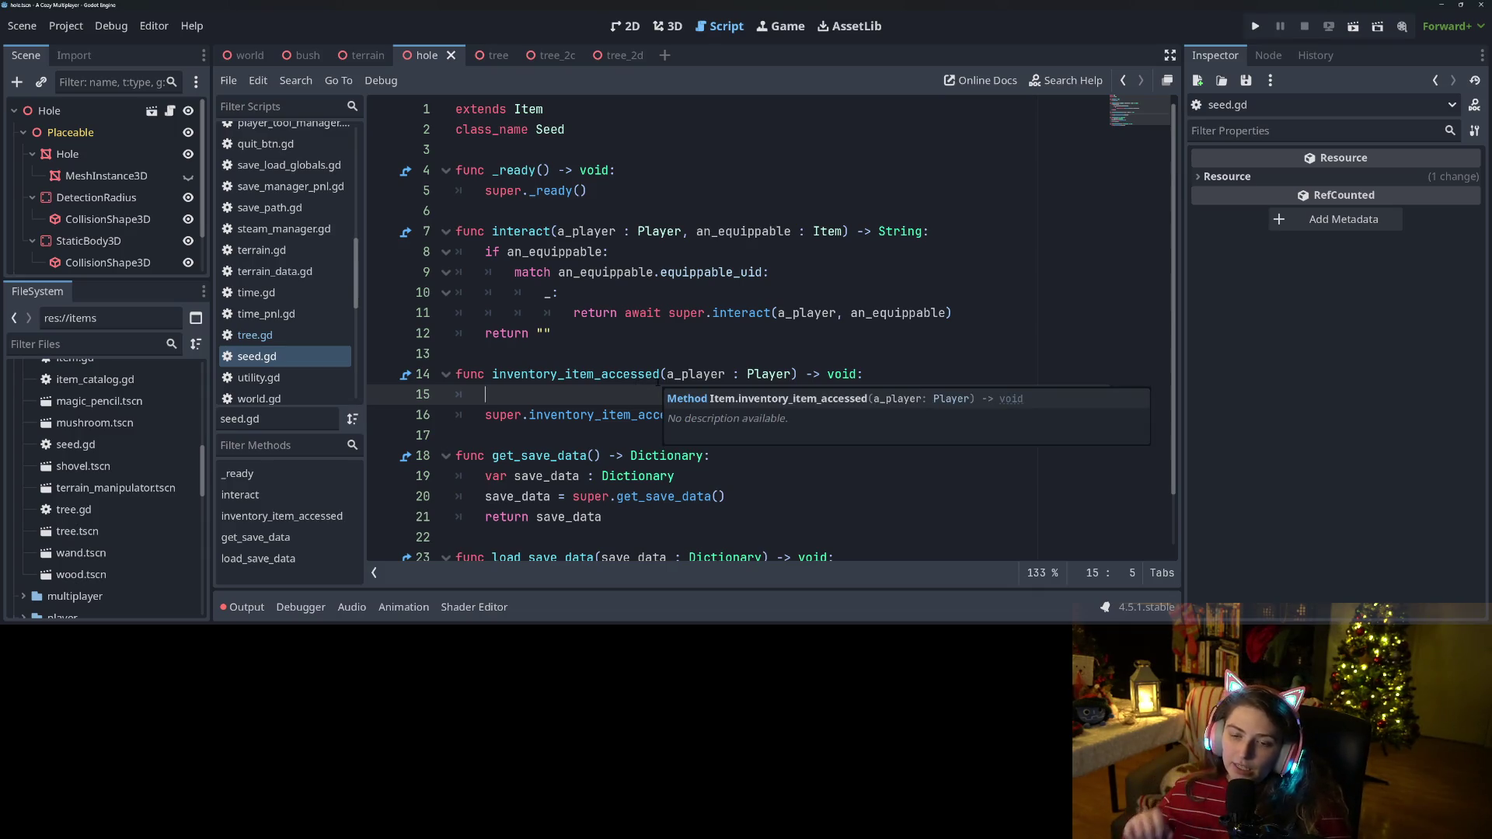
pyautogui.press('Up')
pyautogui.press('Up')
pyautogui.press('Down')
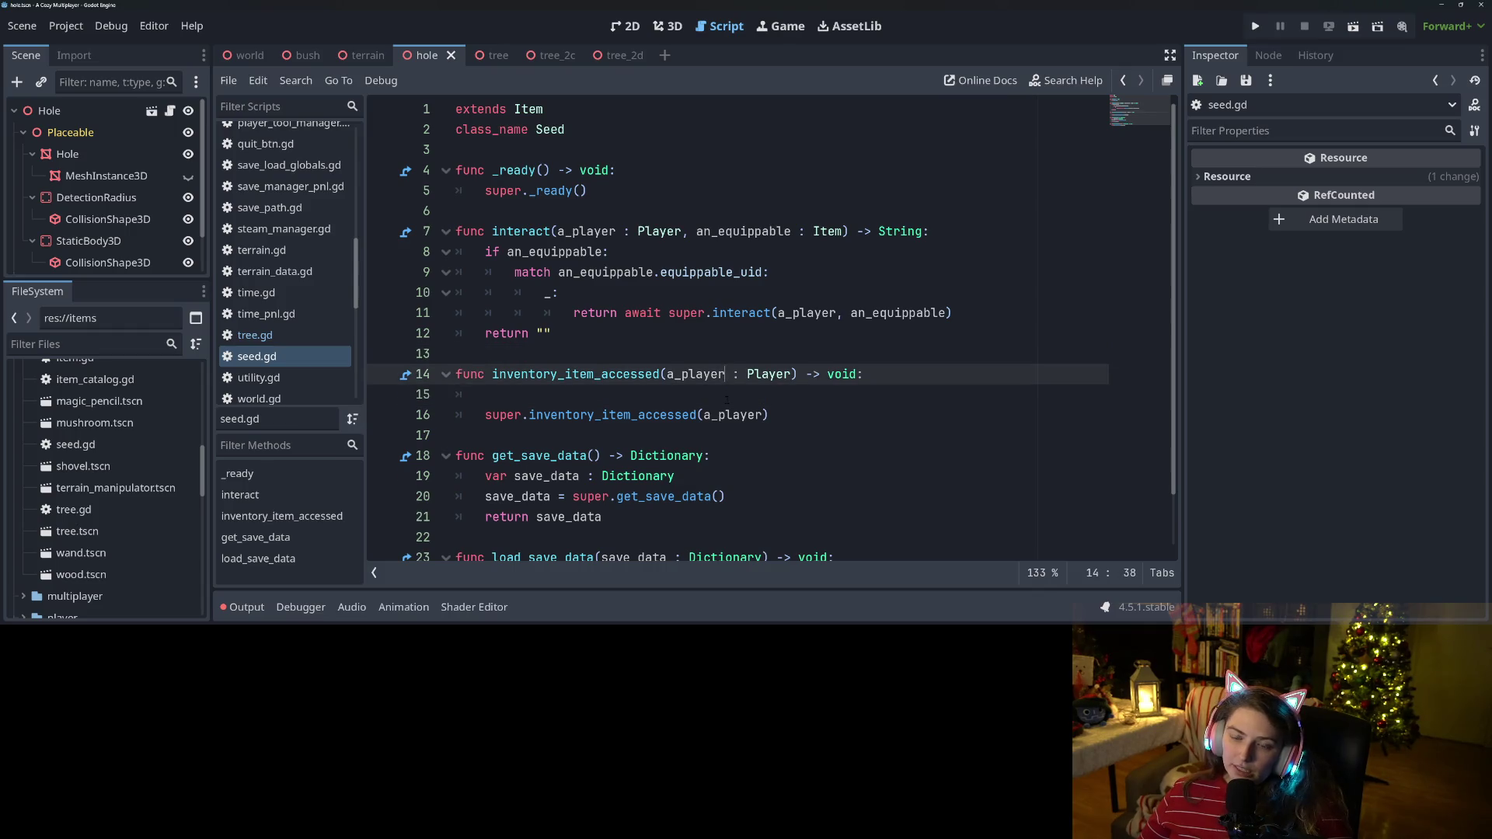
pyautogui.press('Down')
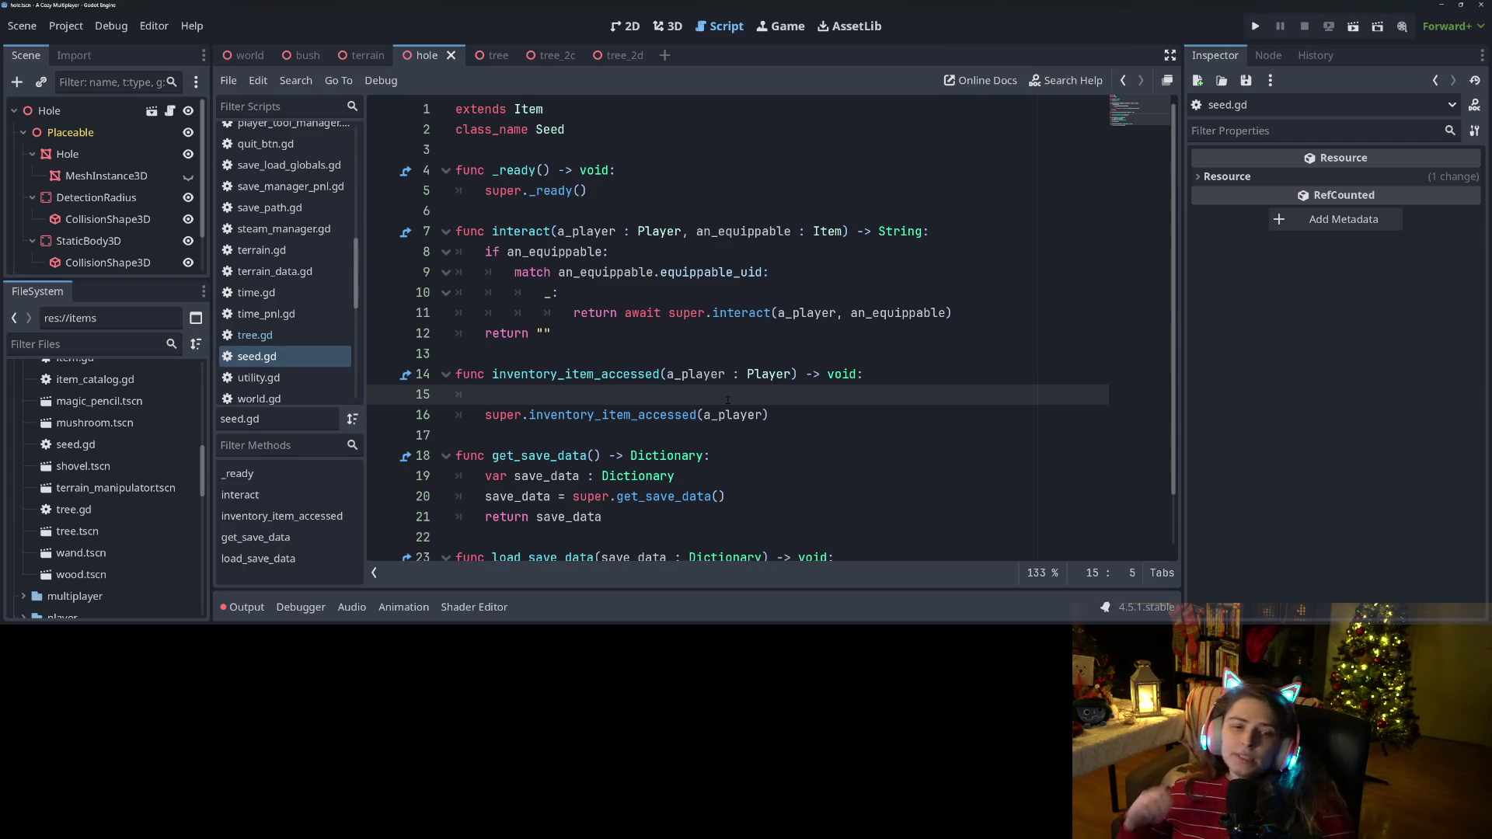
pyautogui.scroll(2, 284, 265)
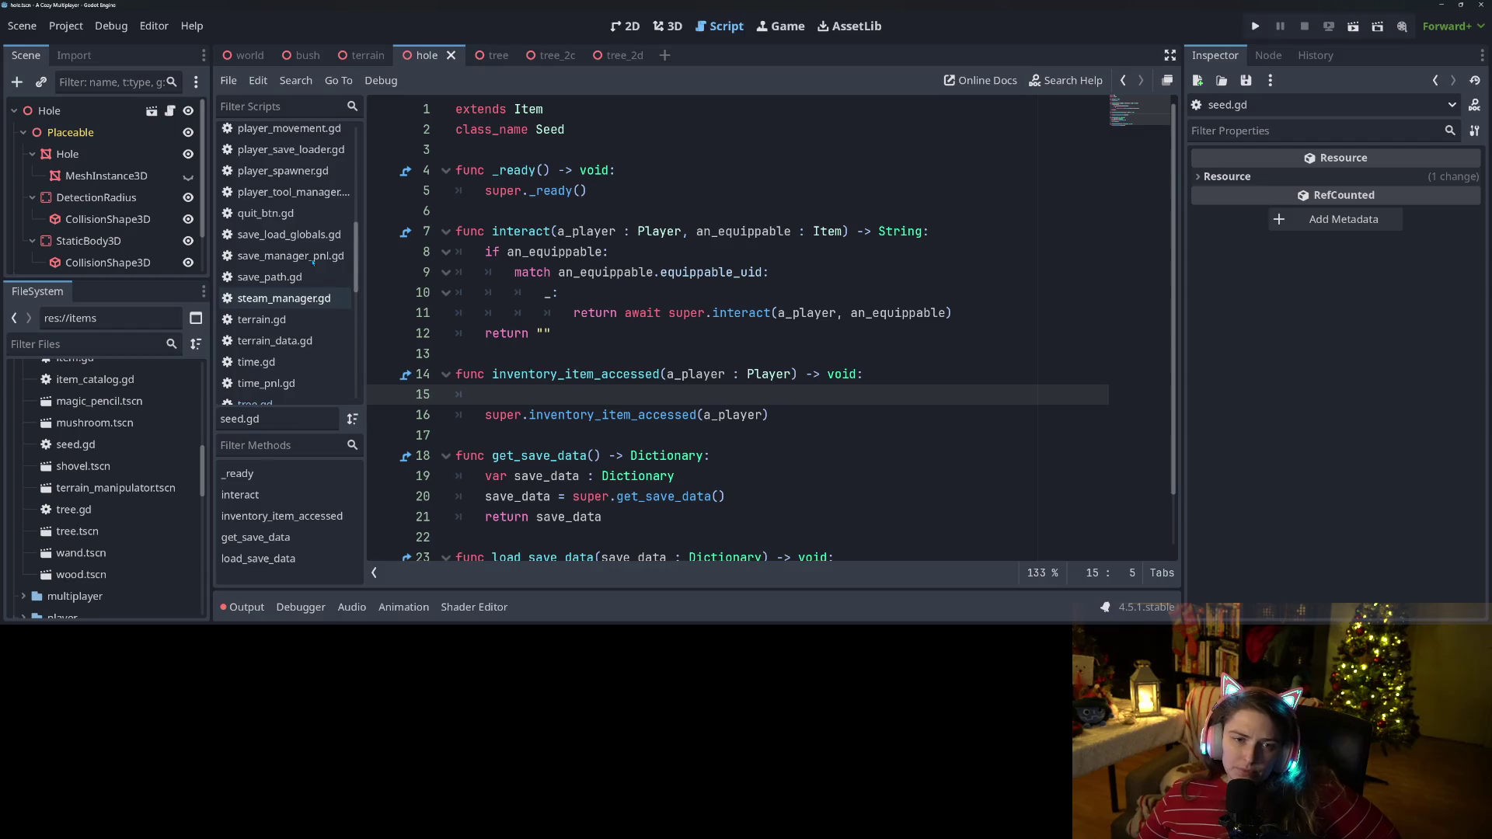
# Review rotate_tool in player_tool_manager.gd, including its get_next_equippable and equip_tool calls.
pyautogui.click(285, 192)
pyautogui.scroll(3, 576, 371)
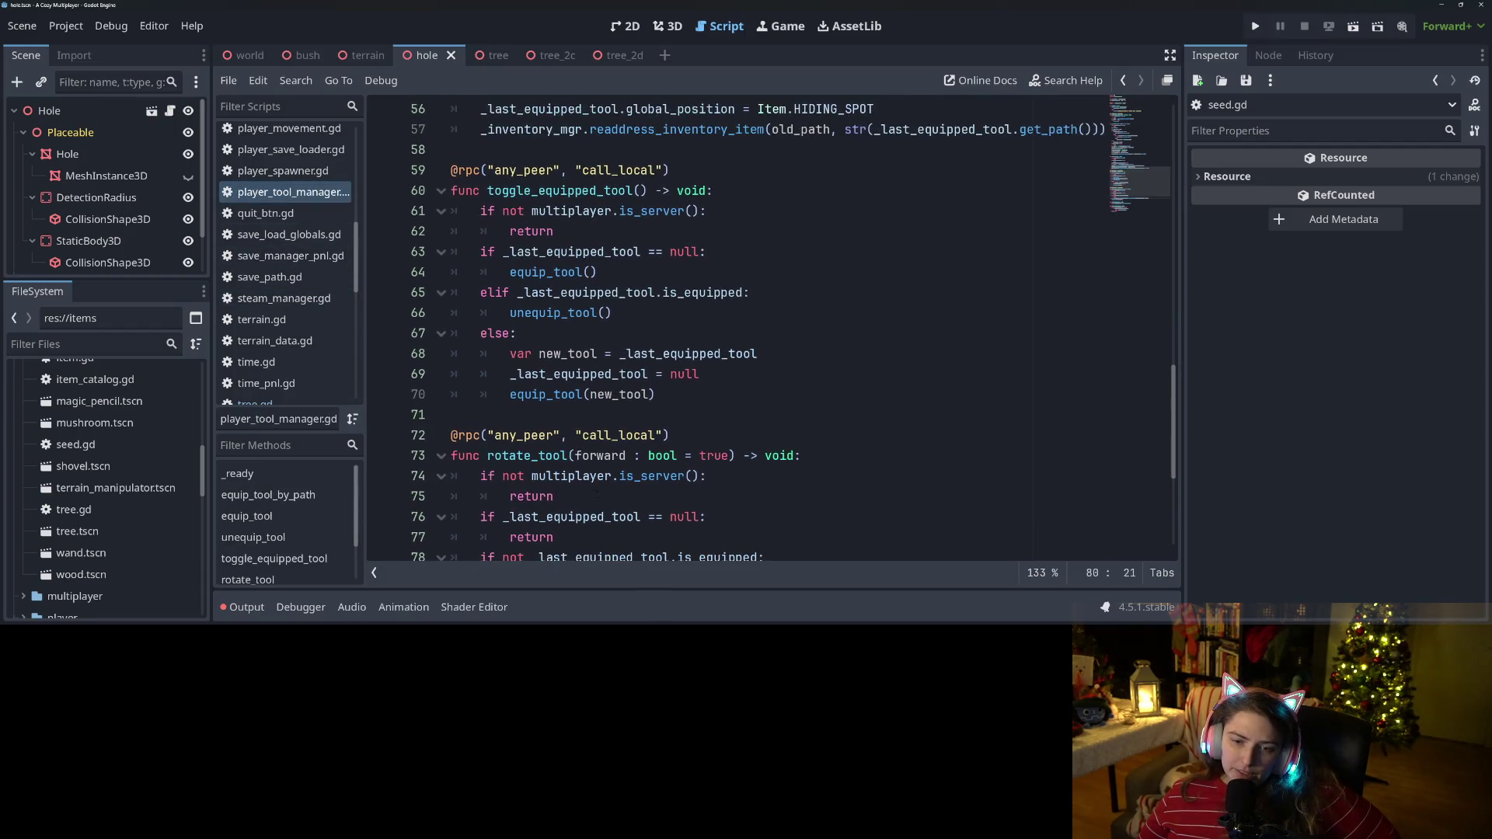
pyautogui.scroll(-4, 576, 371)
pyautogui.doubleClick(544, 371)
pyautogui.scroll(-1, 666, 453)
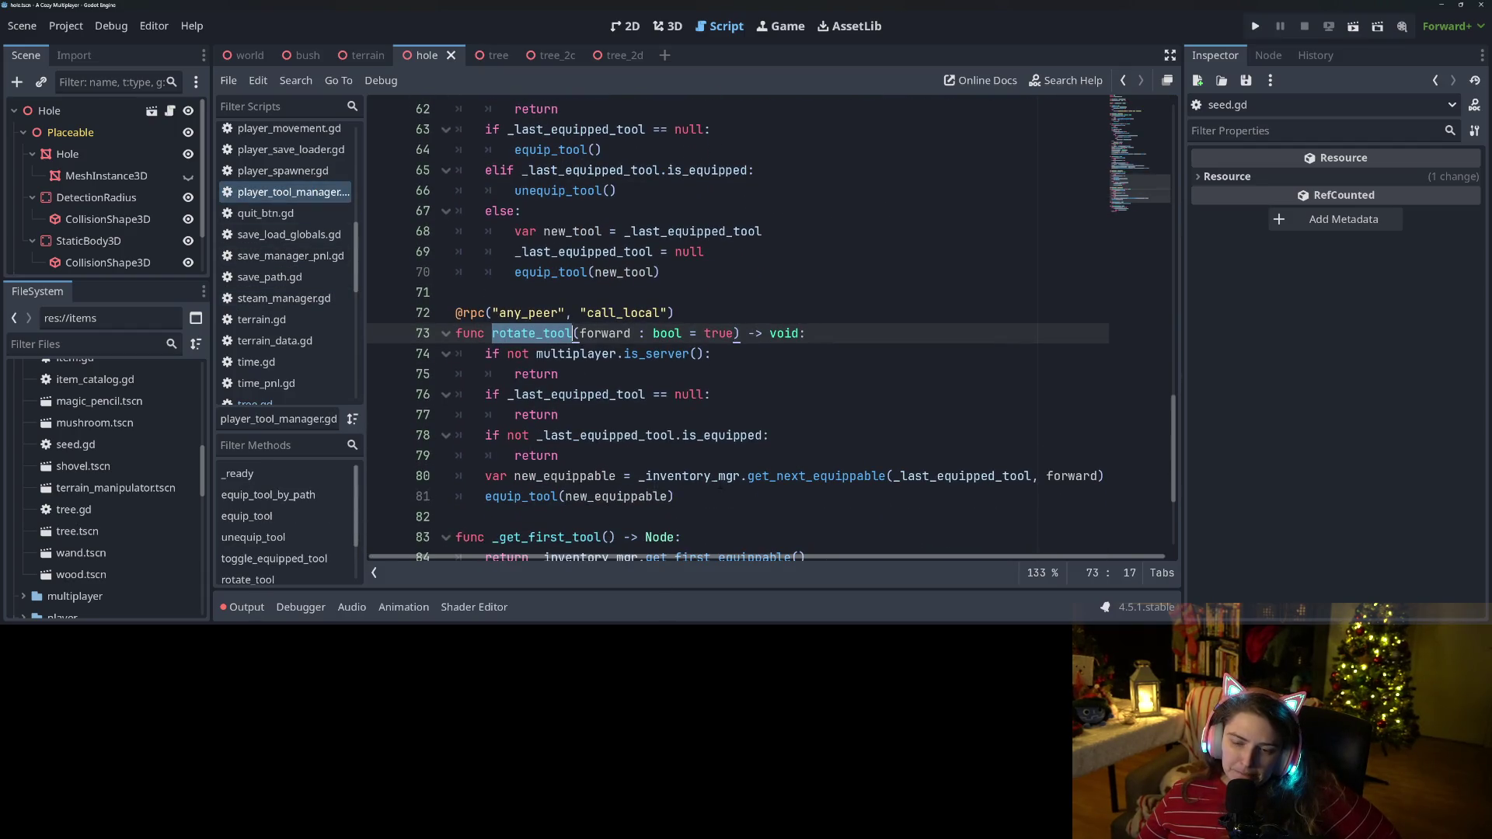
pyautogui.doubleClick(779, 480)
pyautogui.scroll(-2, 771, 327)
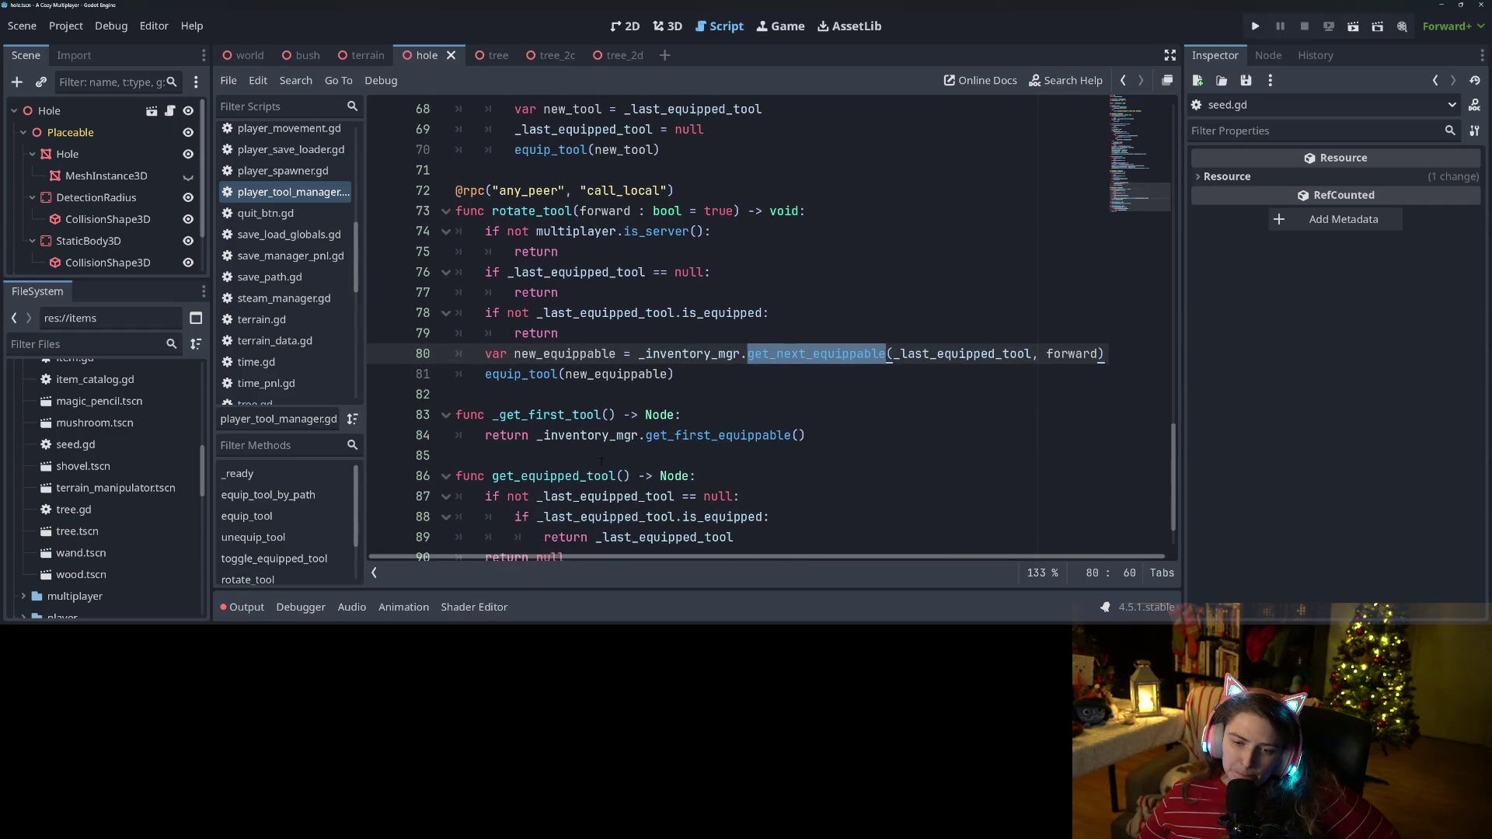
pyautogui.click(549, 374)
pyautogui.scroll(-1, 549, 374)
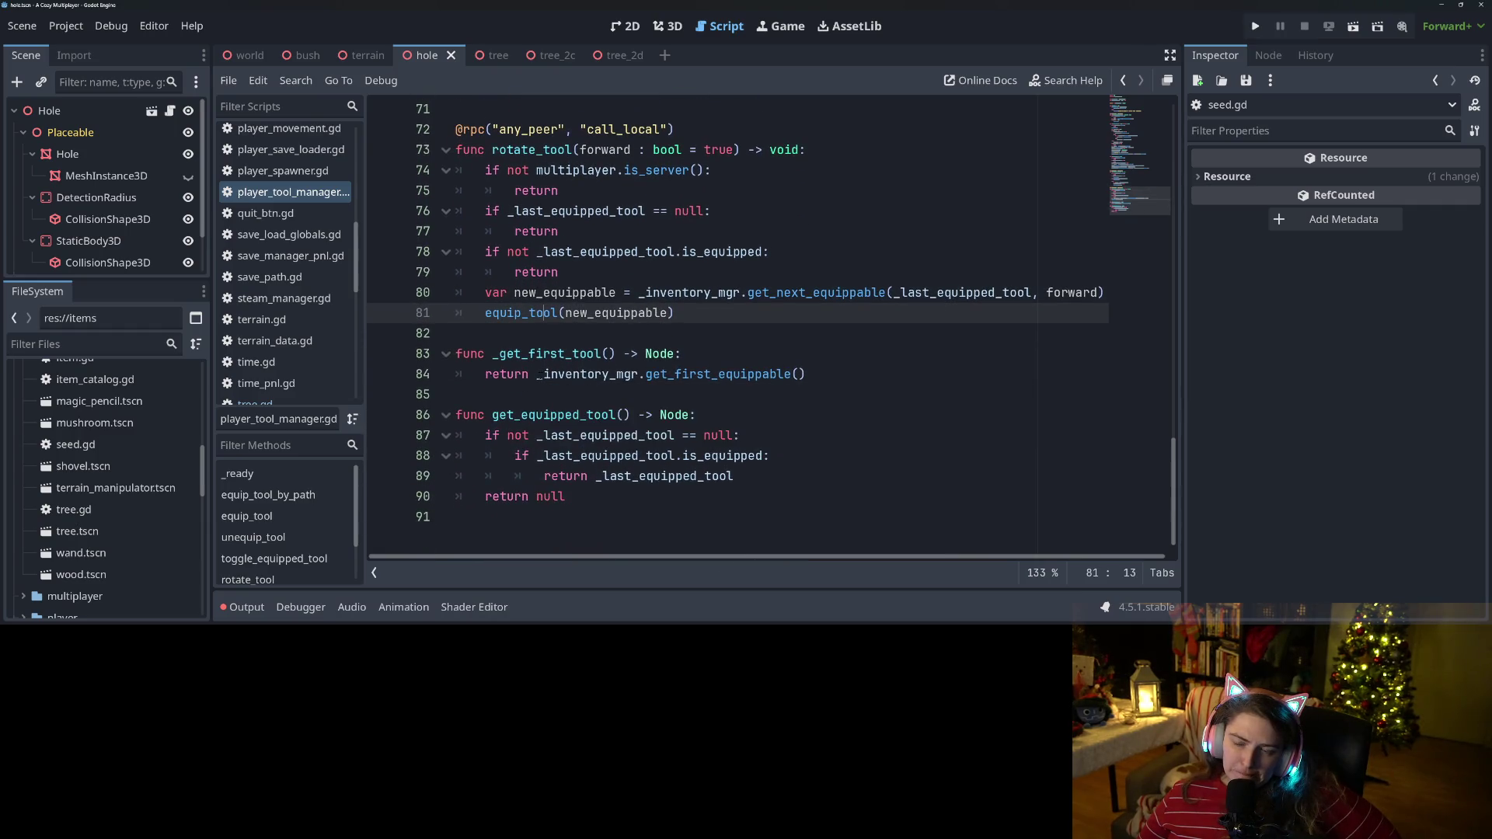
pyautogui.doubleClick(835, 295)
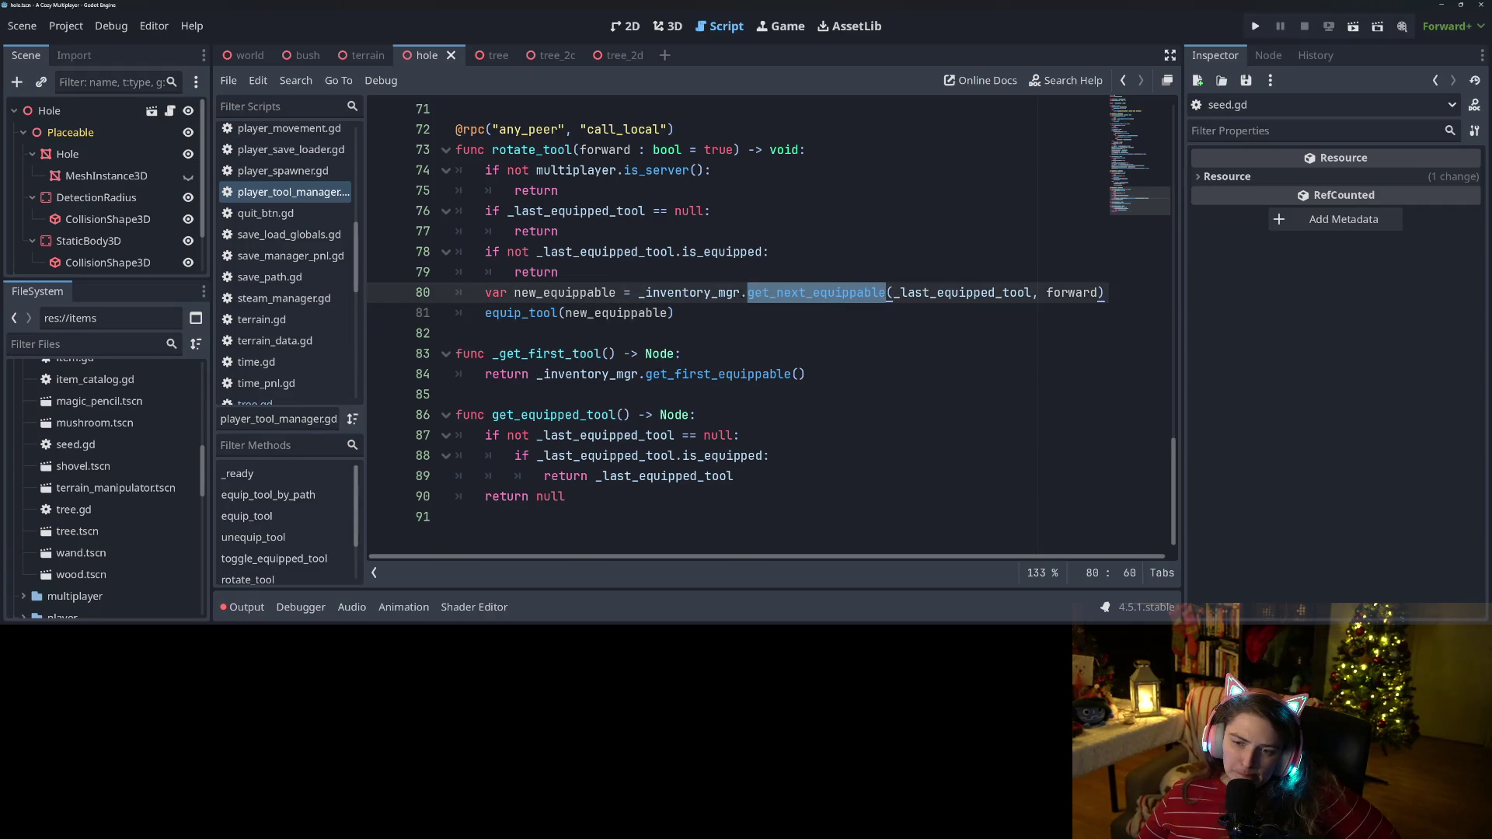
# Follow _inventory_mgr to player_inventory.gd and examine get_first_equippable.
pyautogui.keyDown('ctrl'); pyautogui.click(711, 294); pyautogui.keyUp('ctrl')
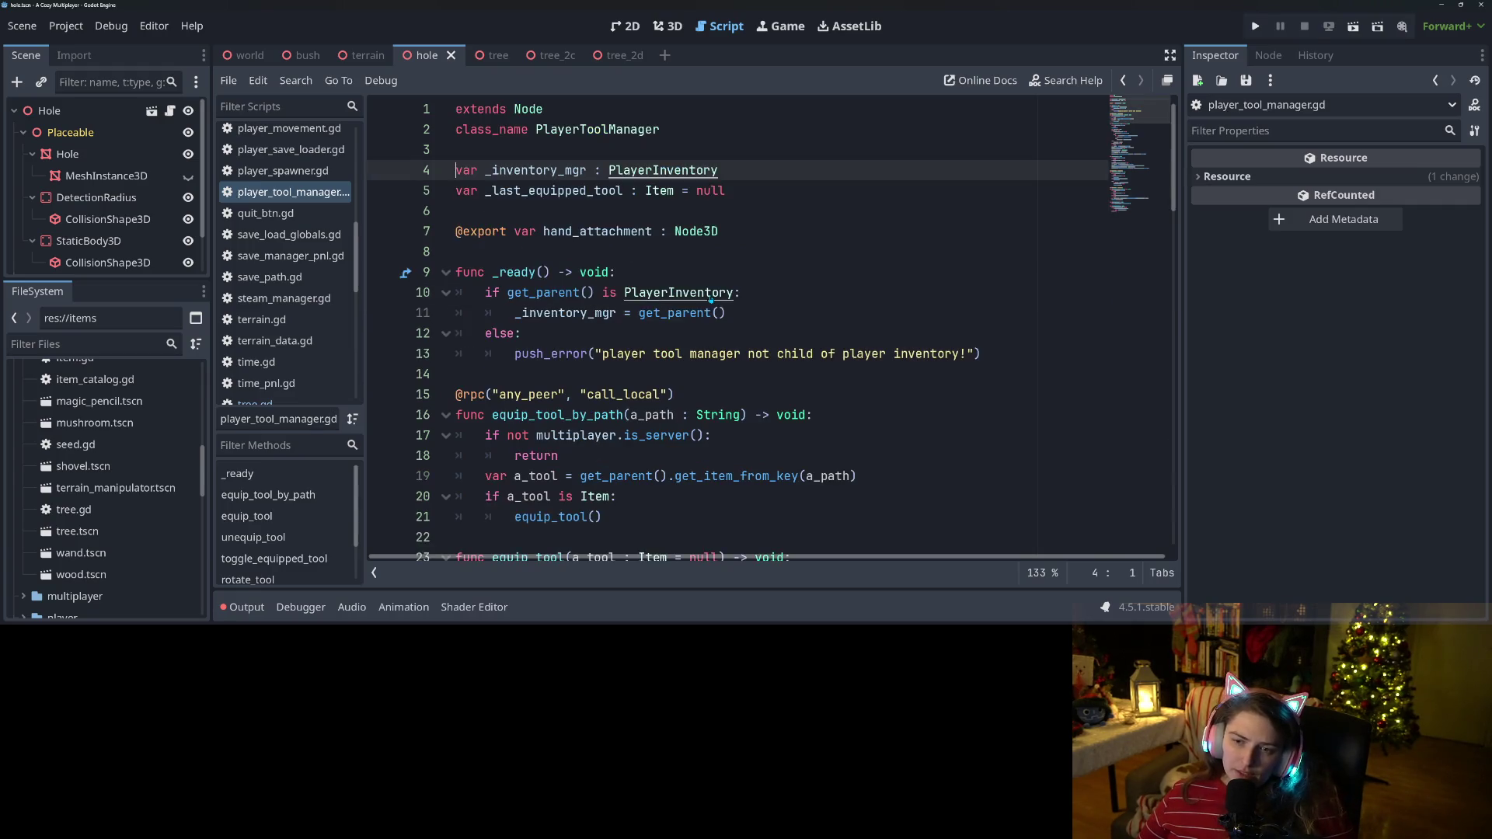
pyautogui.keyDown('ctrl'); pyautogui.click(711, 295); pyautogui.keyUp('ctrl')
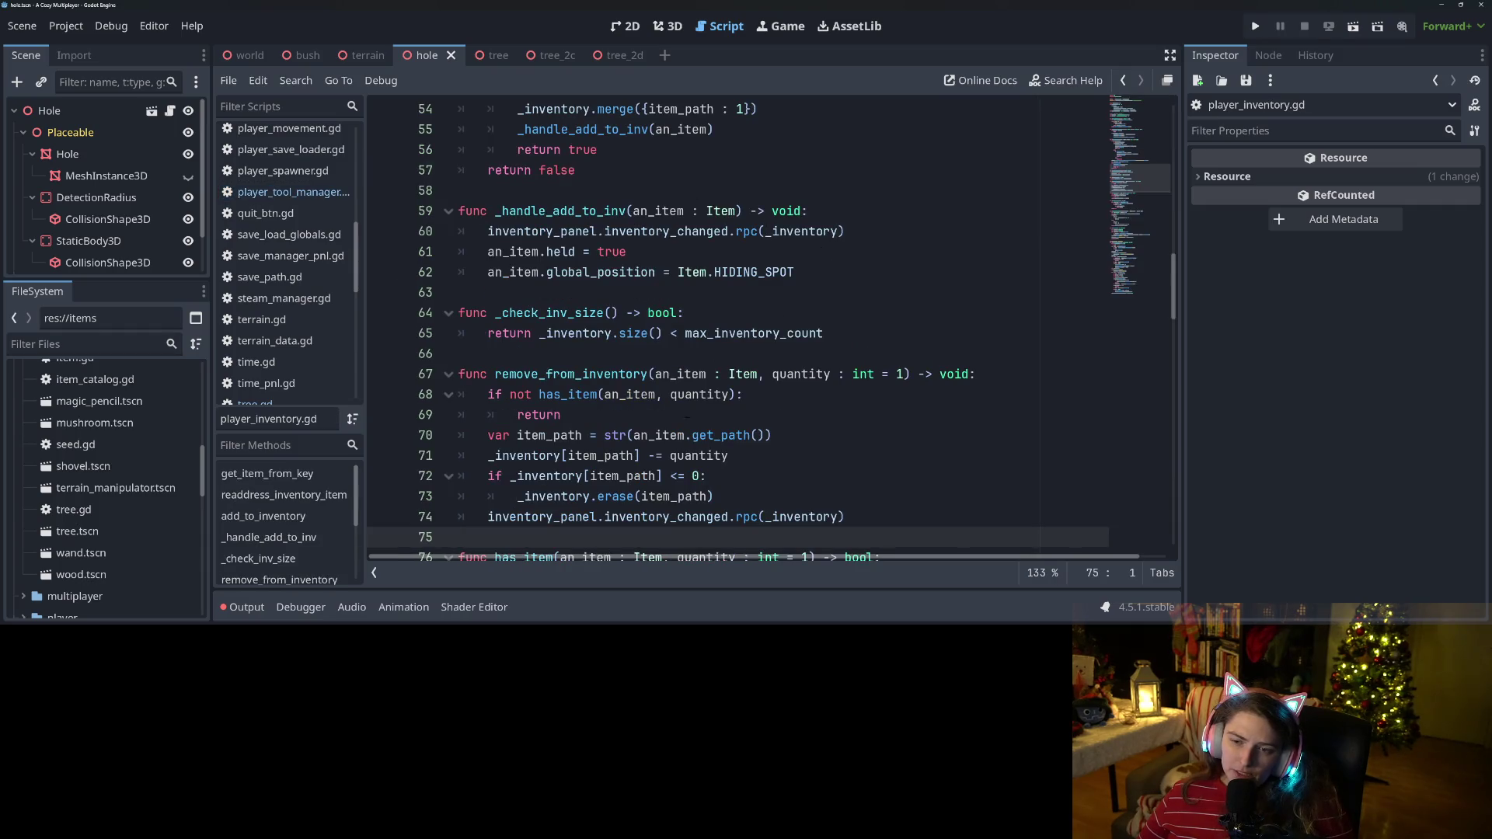
pyautogui.scroll(-7, 770, 326)
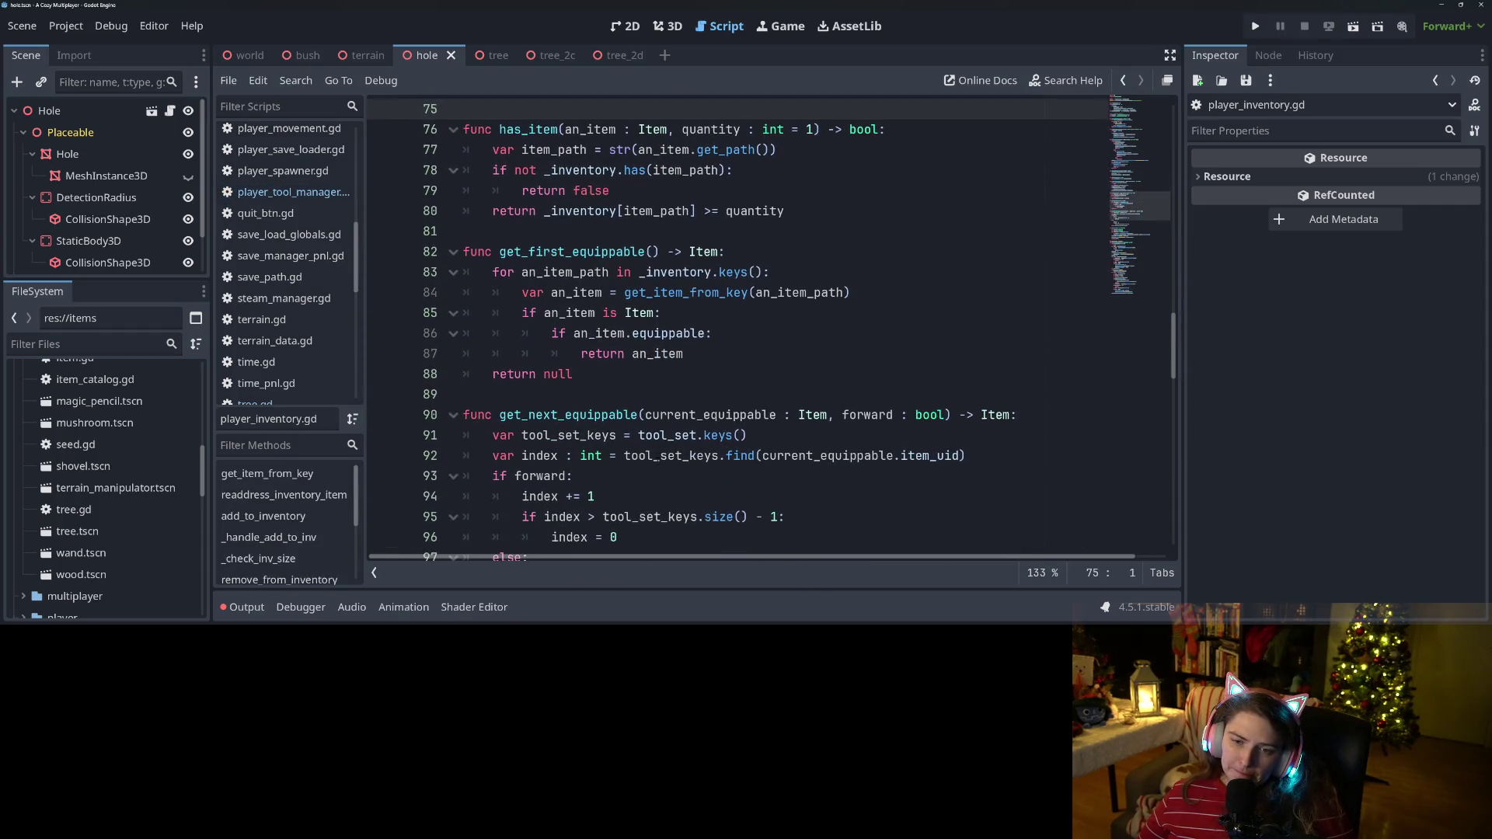
pyautogui.doubleClick(605, 252)
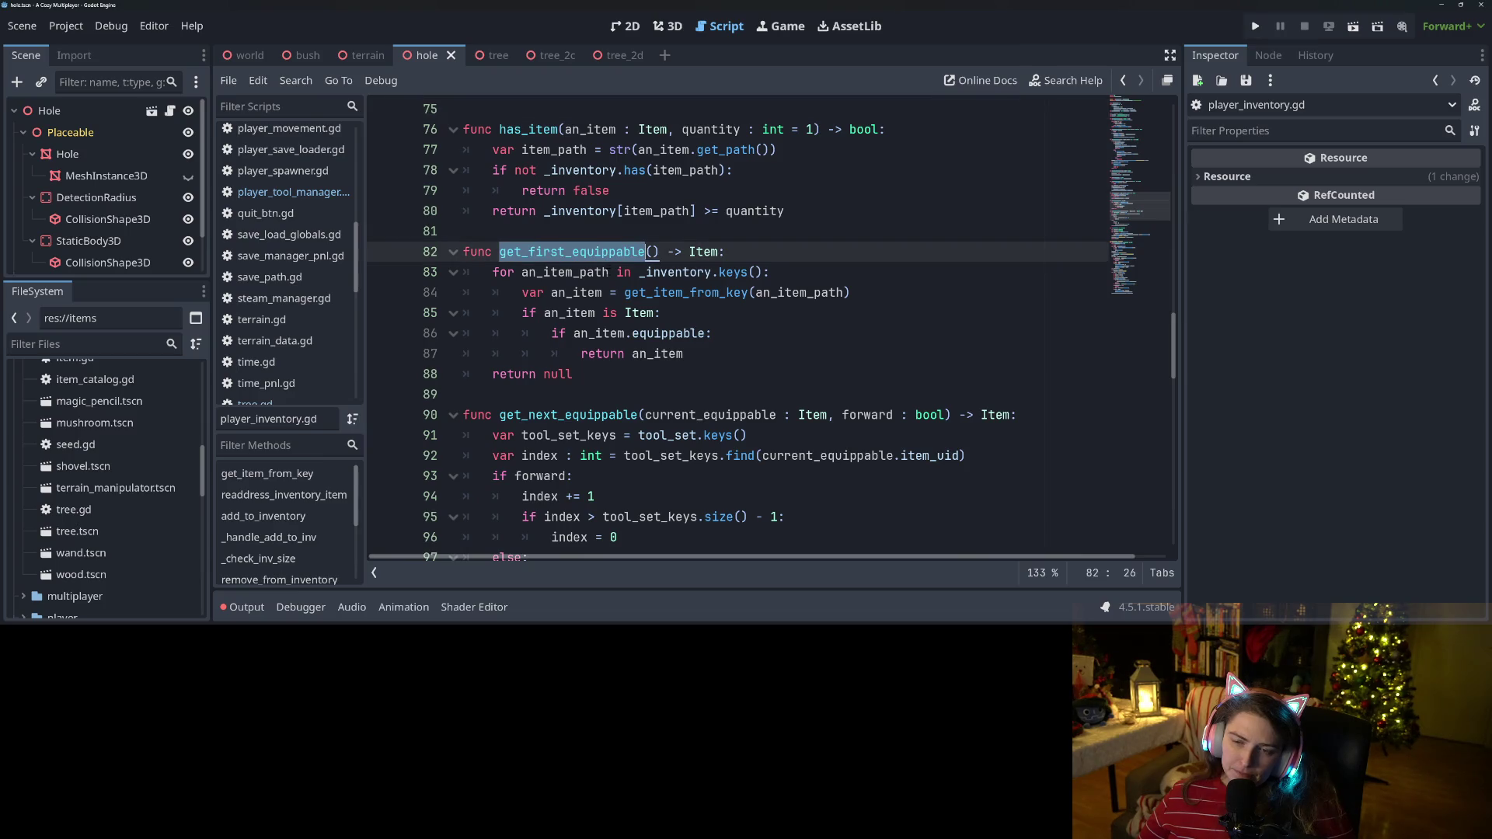
pyautogui.doubleClick(576, 292)
pyautogui.doubleClick(816, 292)
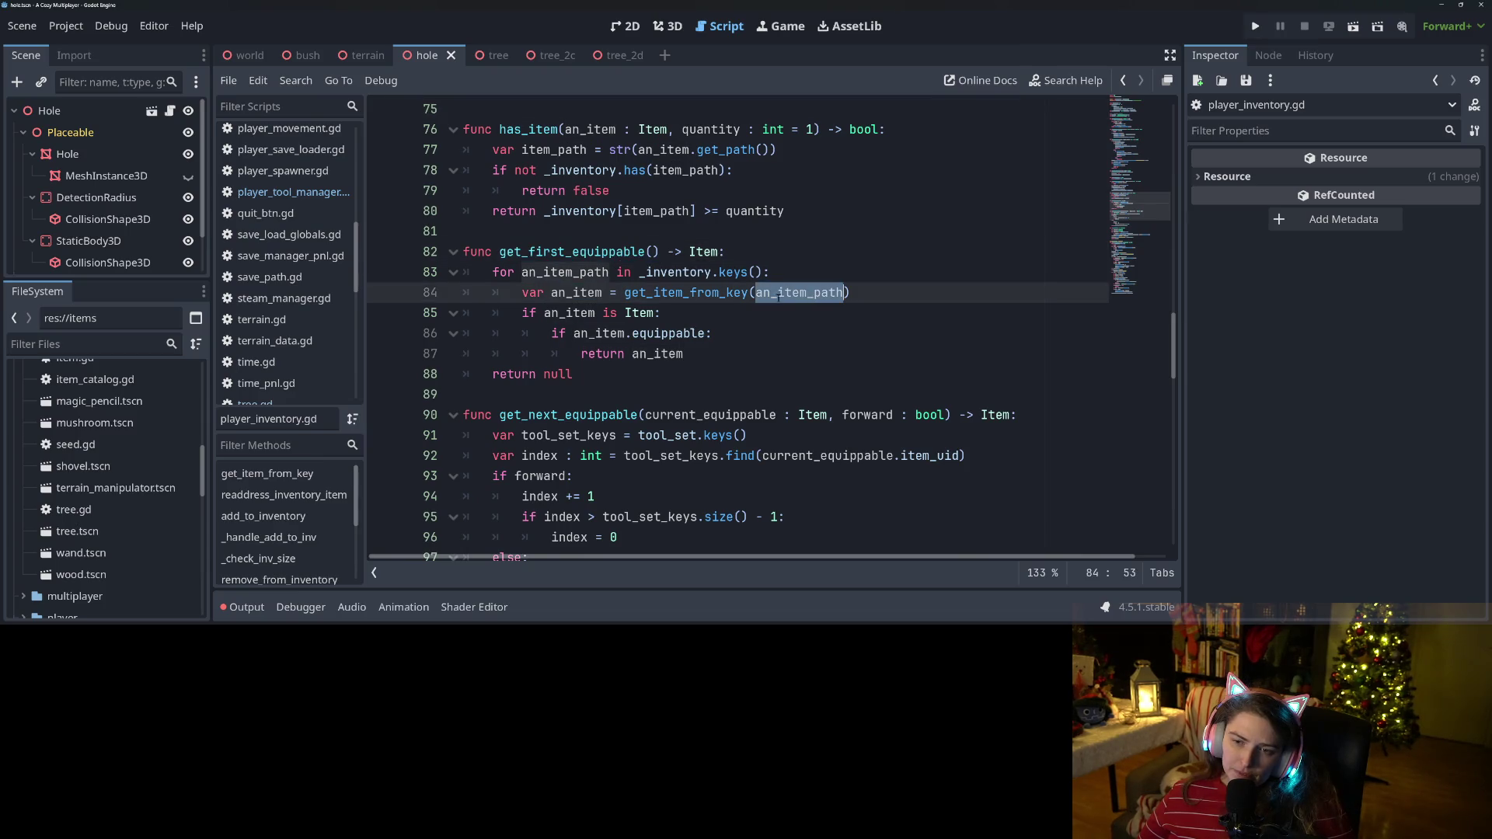
pyautogui.doubleClick(706, 292)
pyautogui.doubleClick(700, 272)
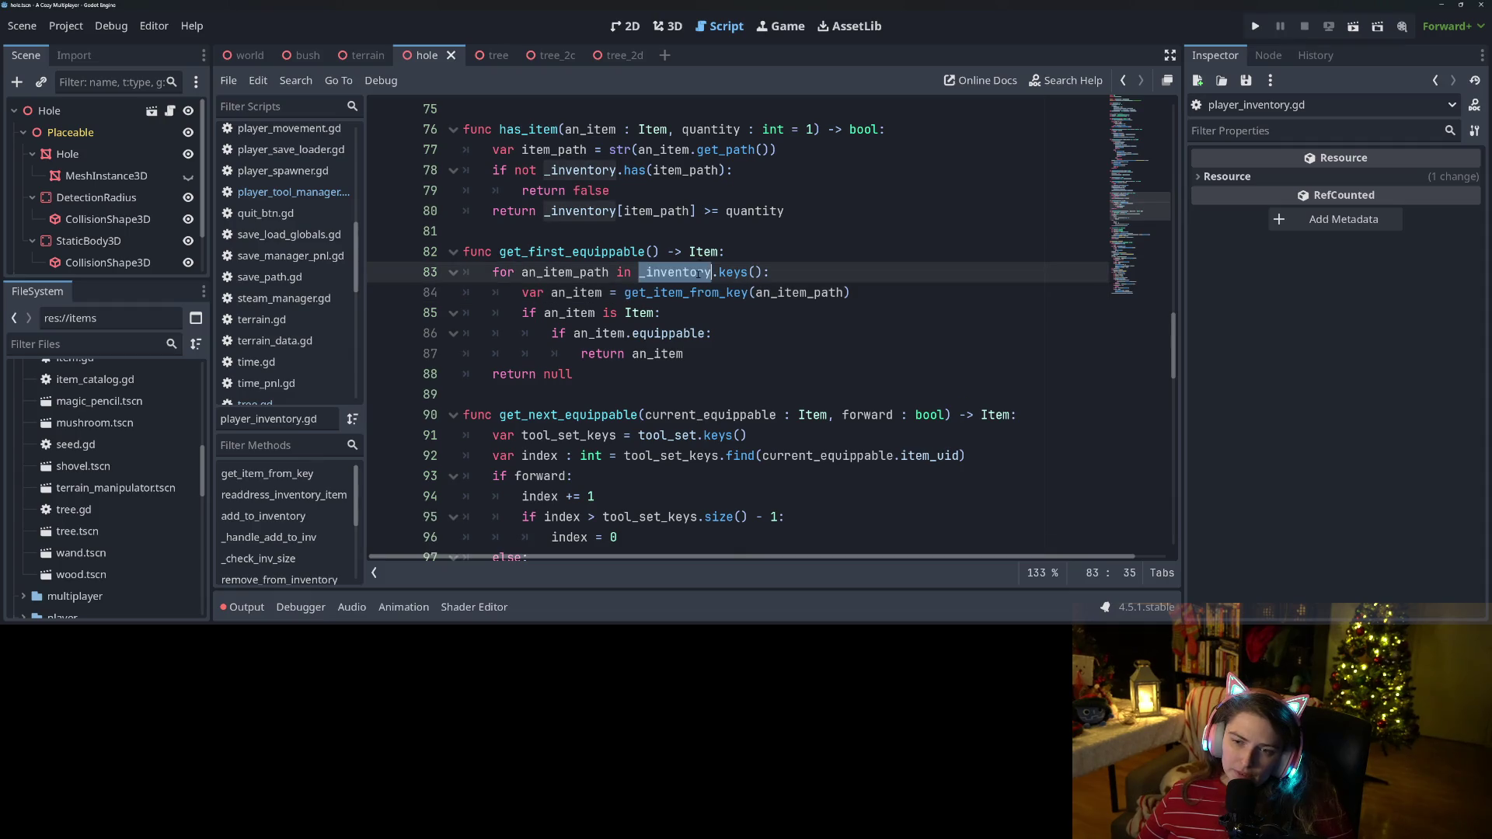
pyautogui.click(626, 313)
pyautogui.press('Down')
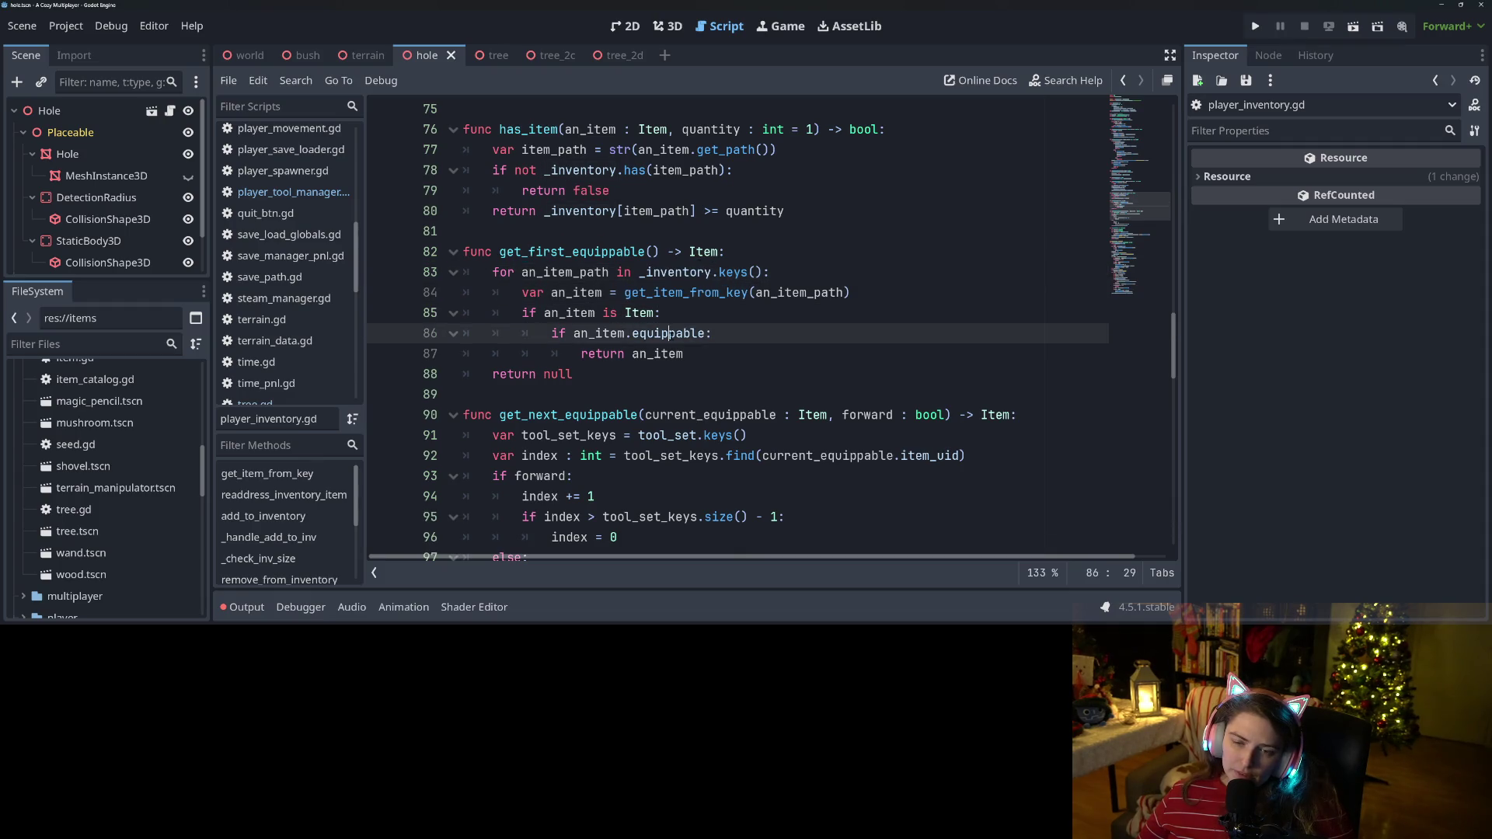
pyautogui.click(603, 353)
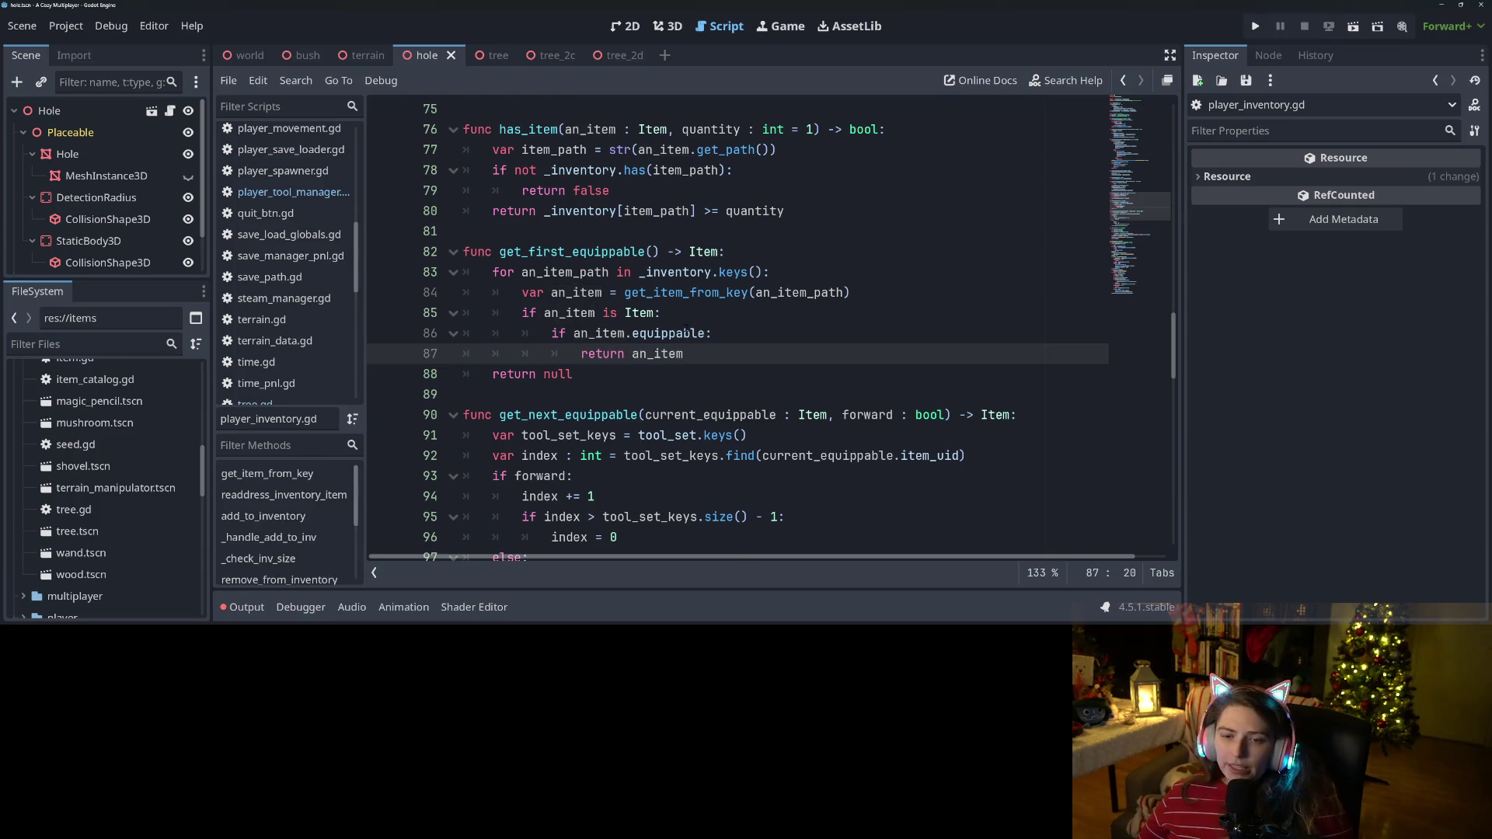
# Examine get_item_from_key and how get_next_equippable cycles tool_set_keys from current_equippable.
pyautogui.doubleClick(658, 334)
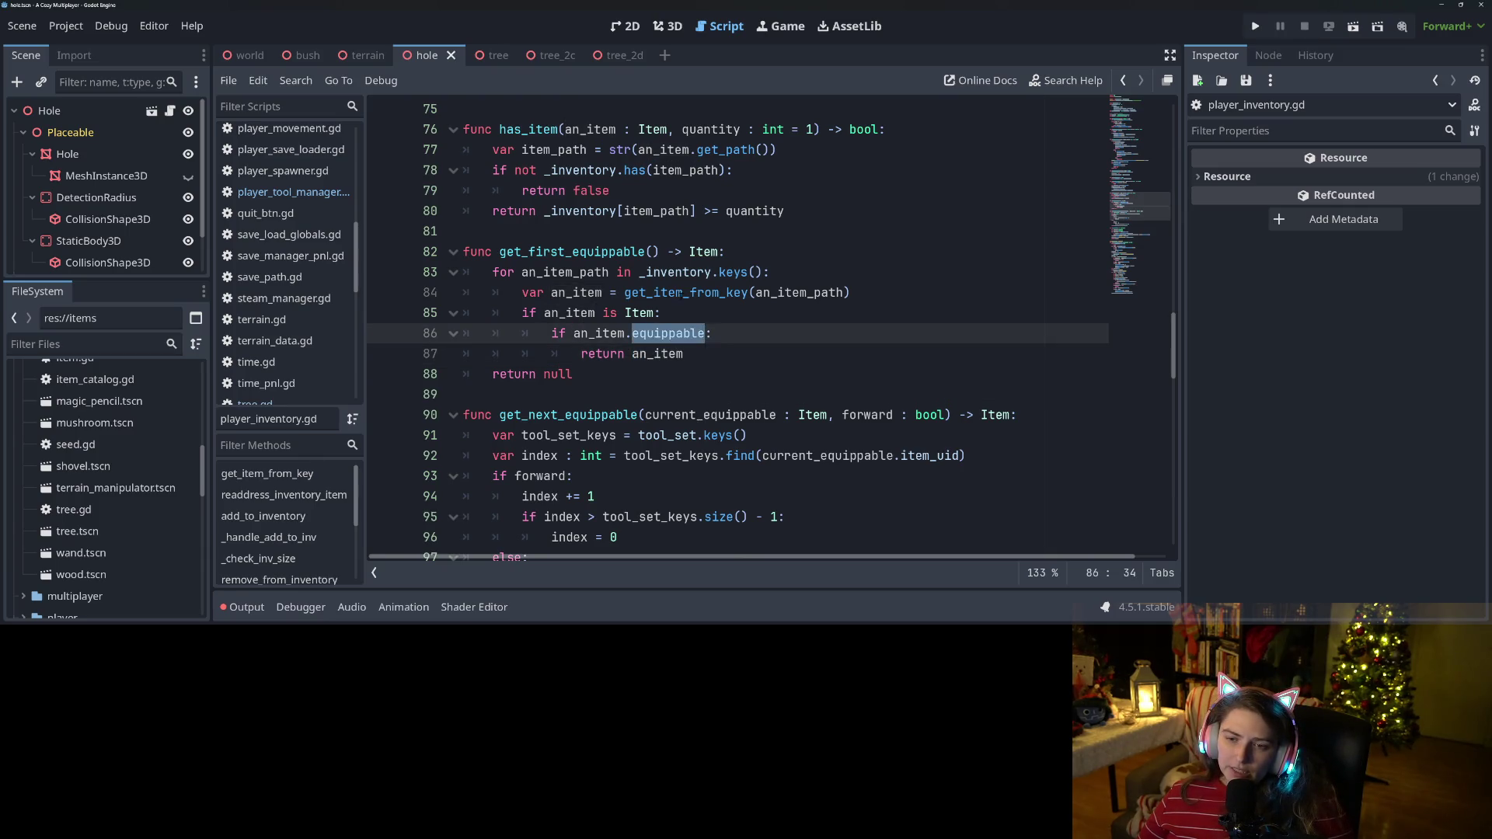
pyautogui.doubleClick(682, 294)
pyautogui.click(695, 292)
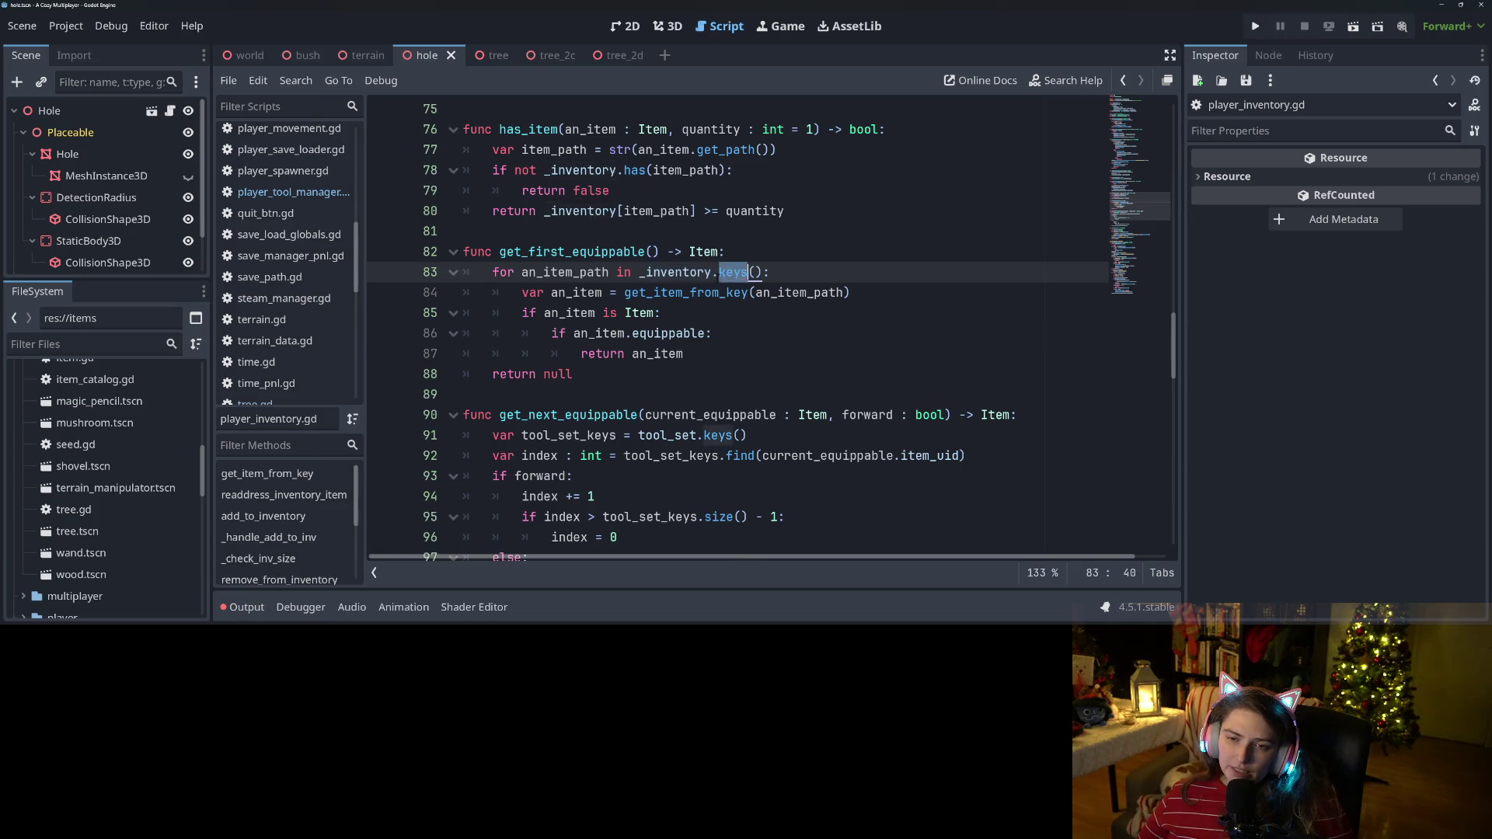
pyautogui.doubleClick(679, 294)
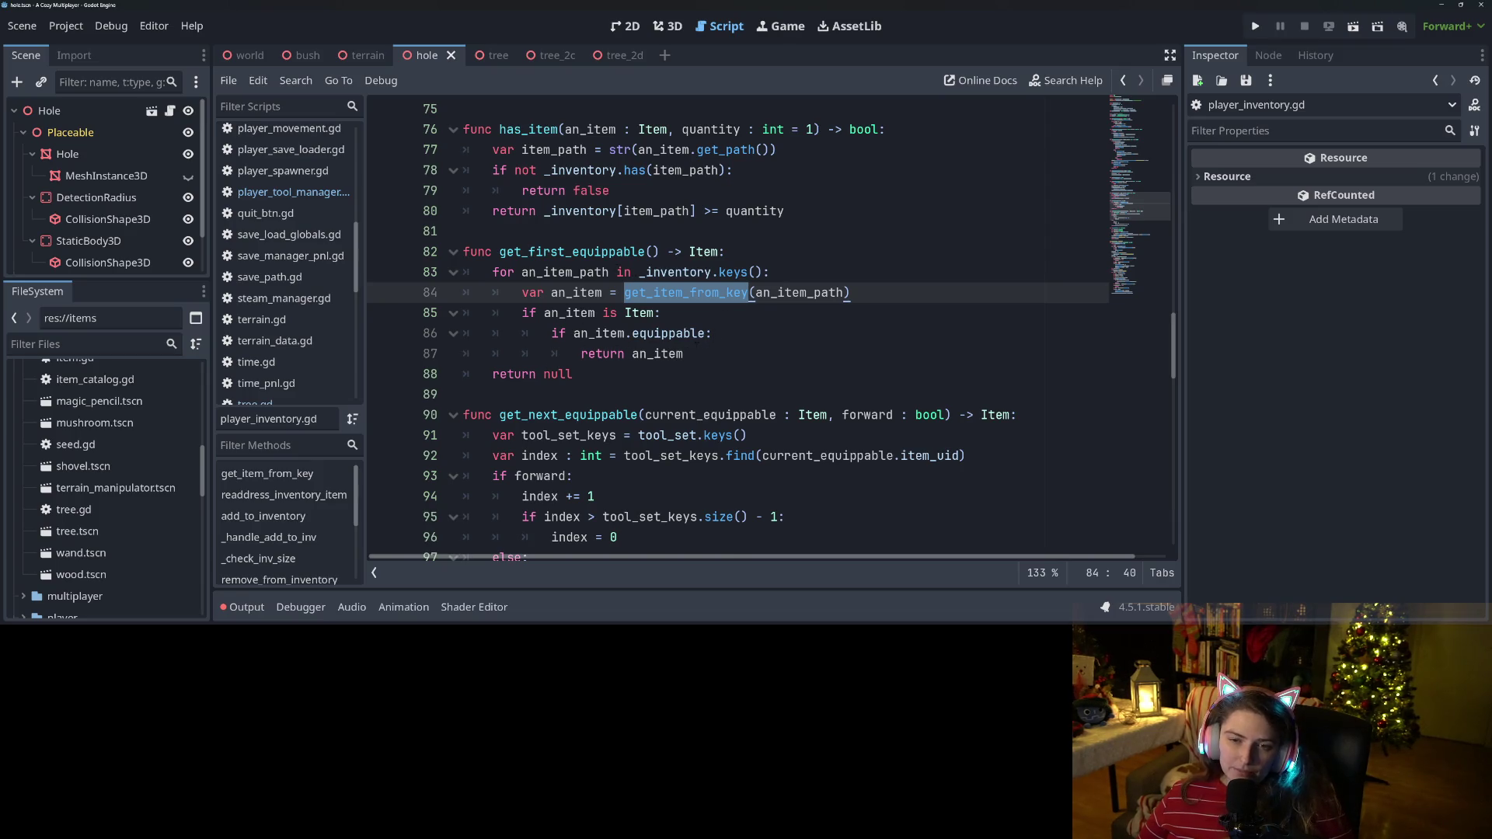
pyautogui.scroll(1, 769, 327)
pyautogui.scroll(-3, 770, 327)
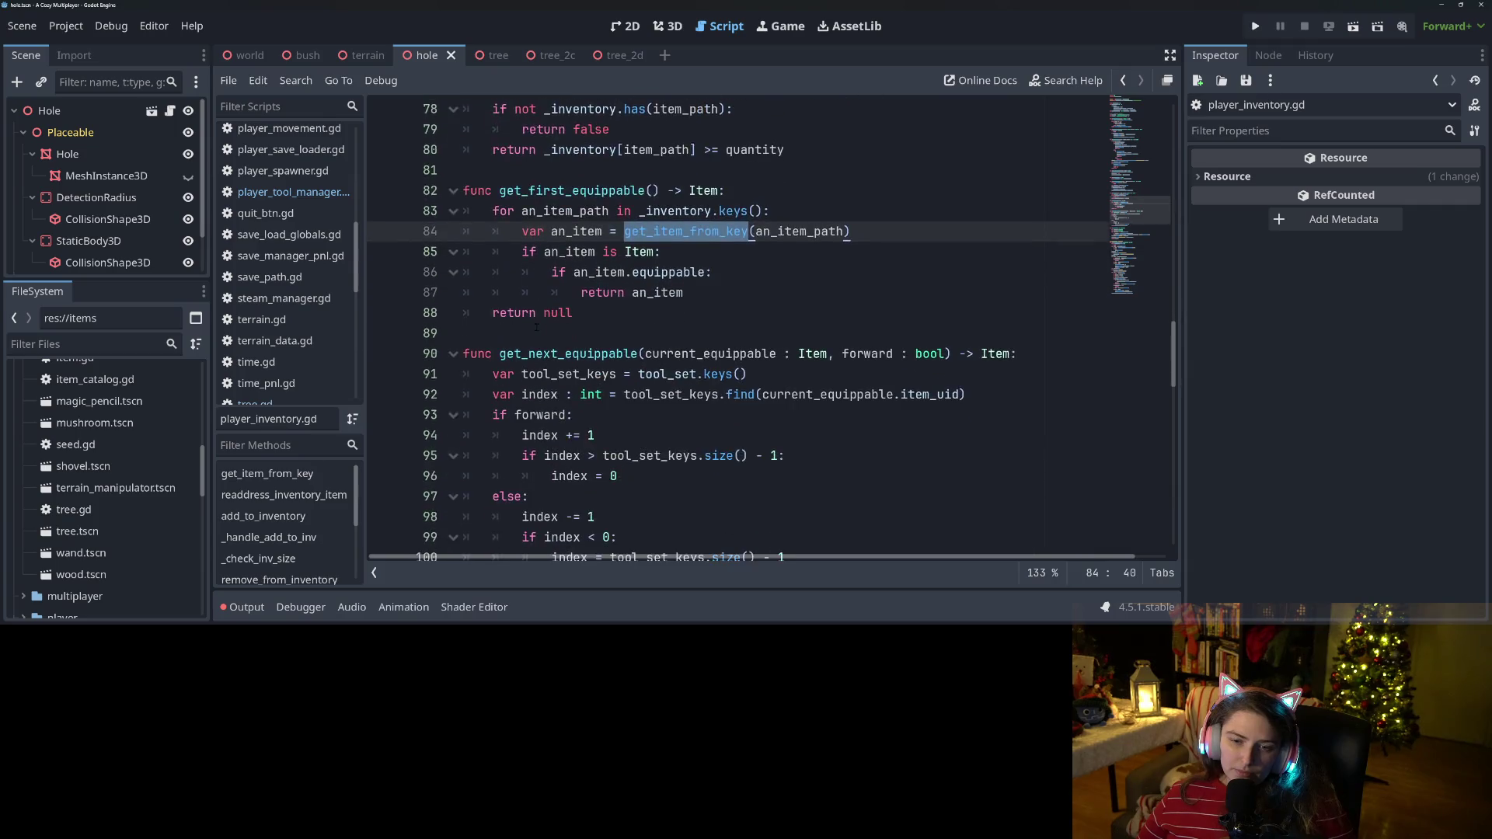
pyautogui.doubleClick(667, 334)
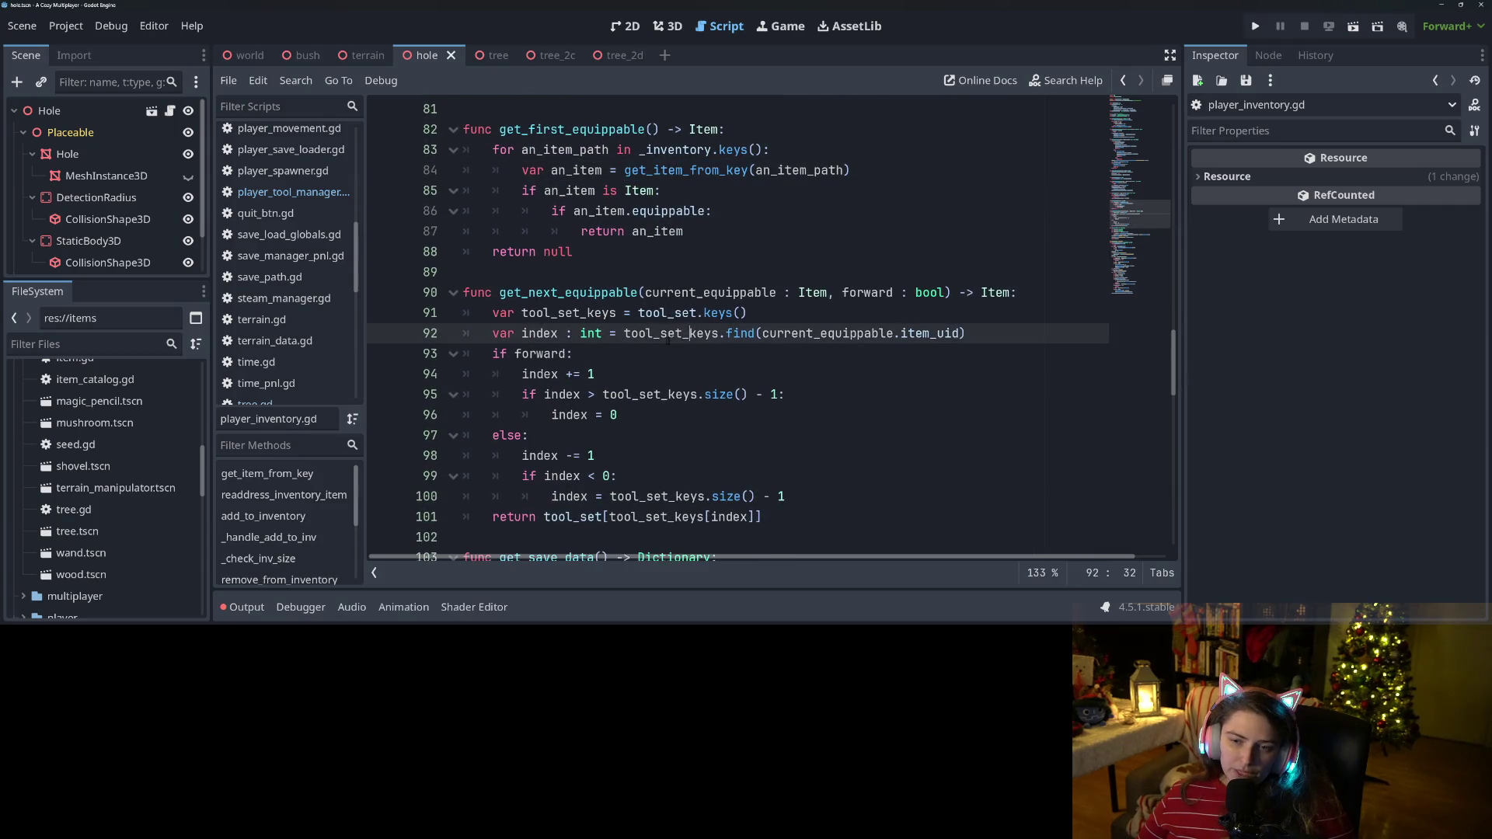
pyautogui.doubleClick(818, 334)
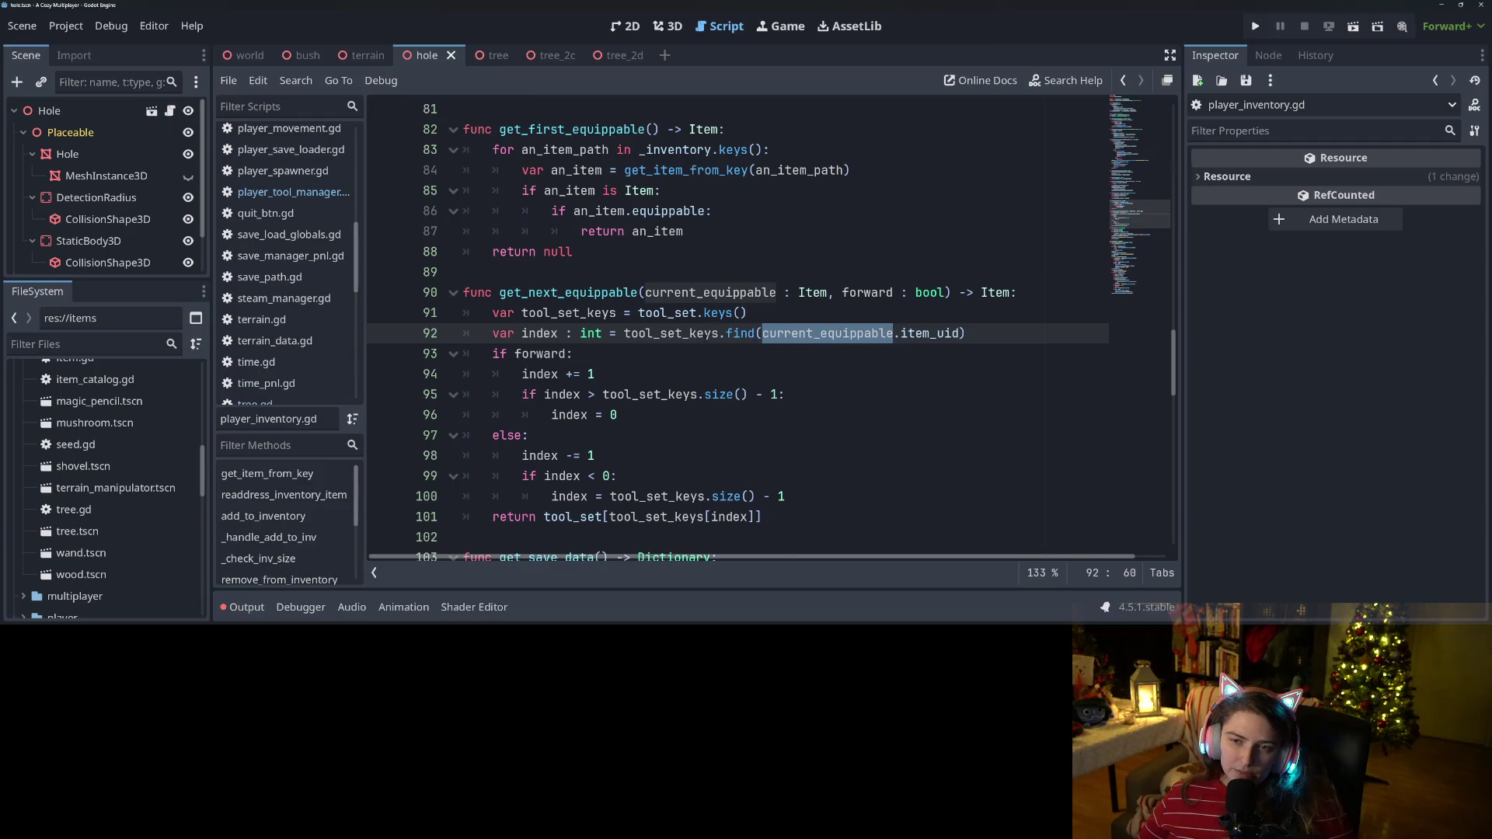
pyautogui.scroll(1, 668, 396)
pyautogui.click(668, 395)
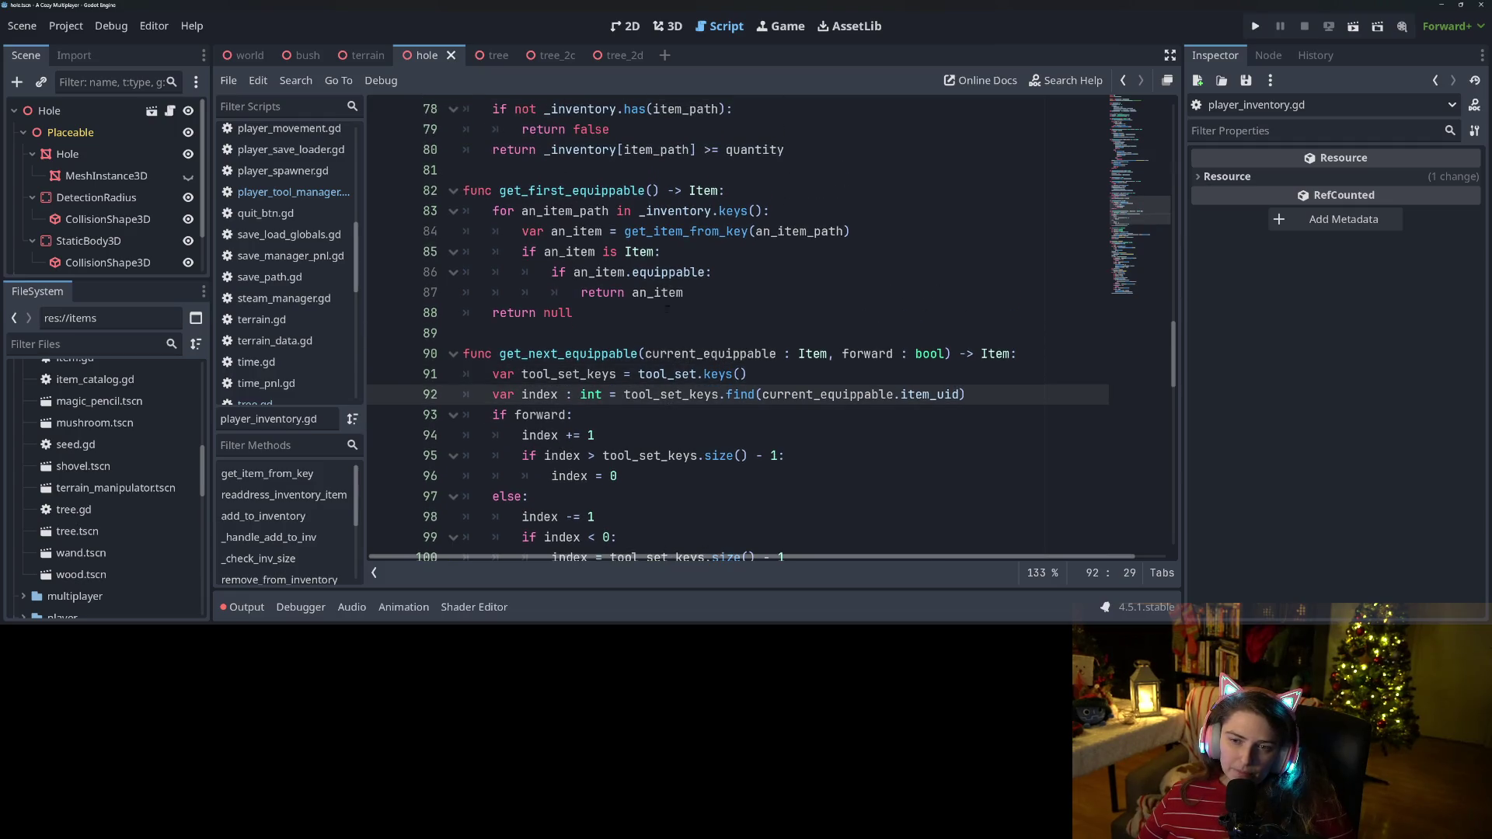
pyautogui.moveTo(662, 243)
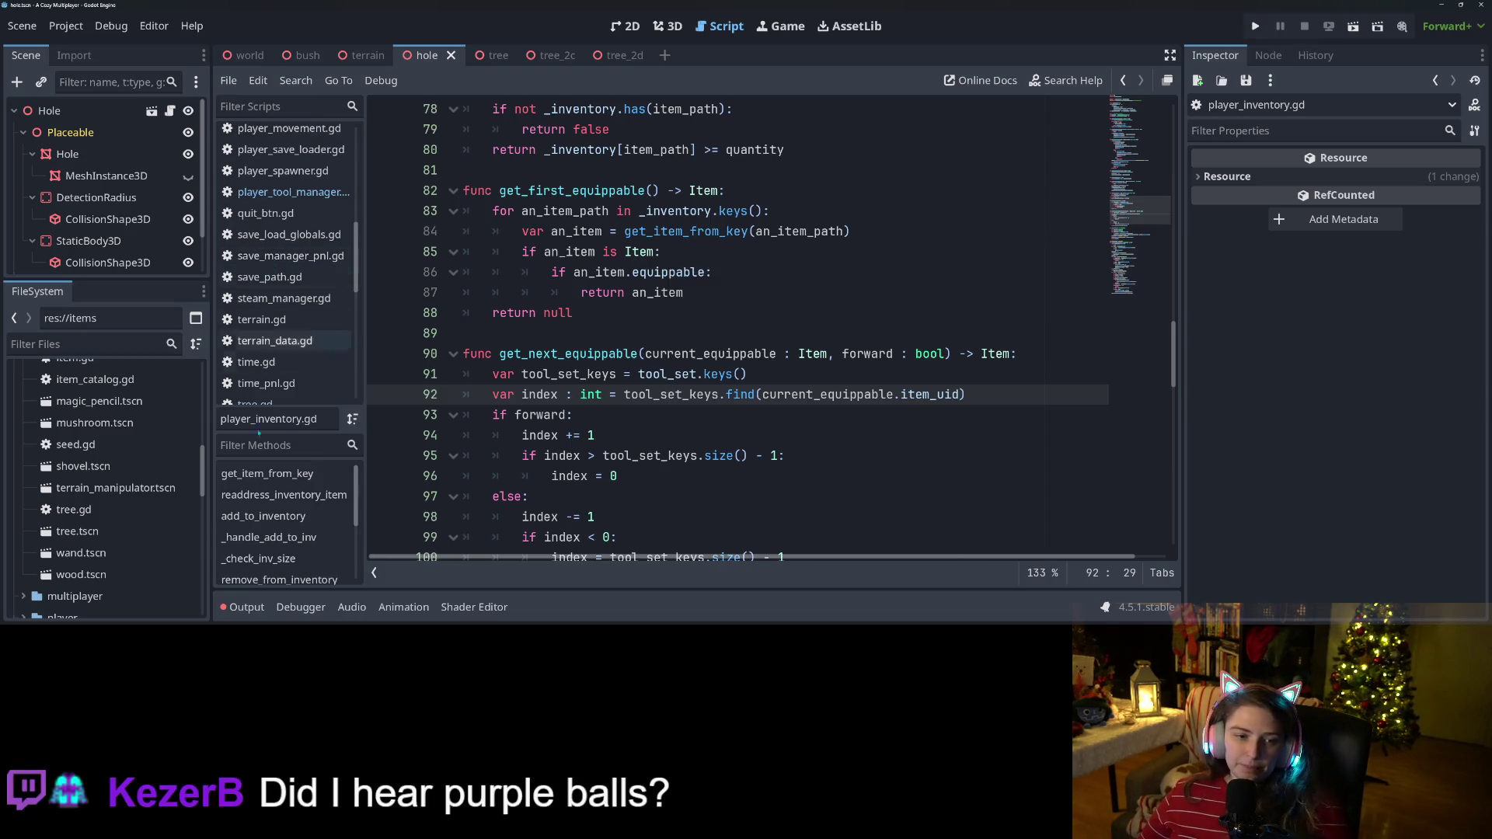
pyautogui.scroll(8, 74, 513)
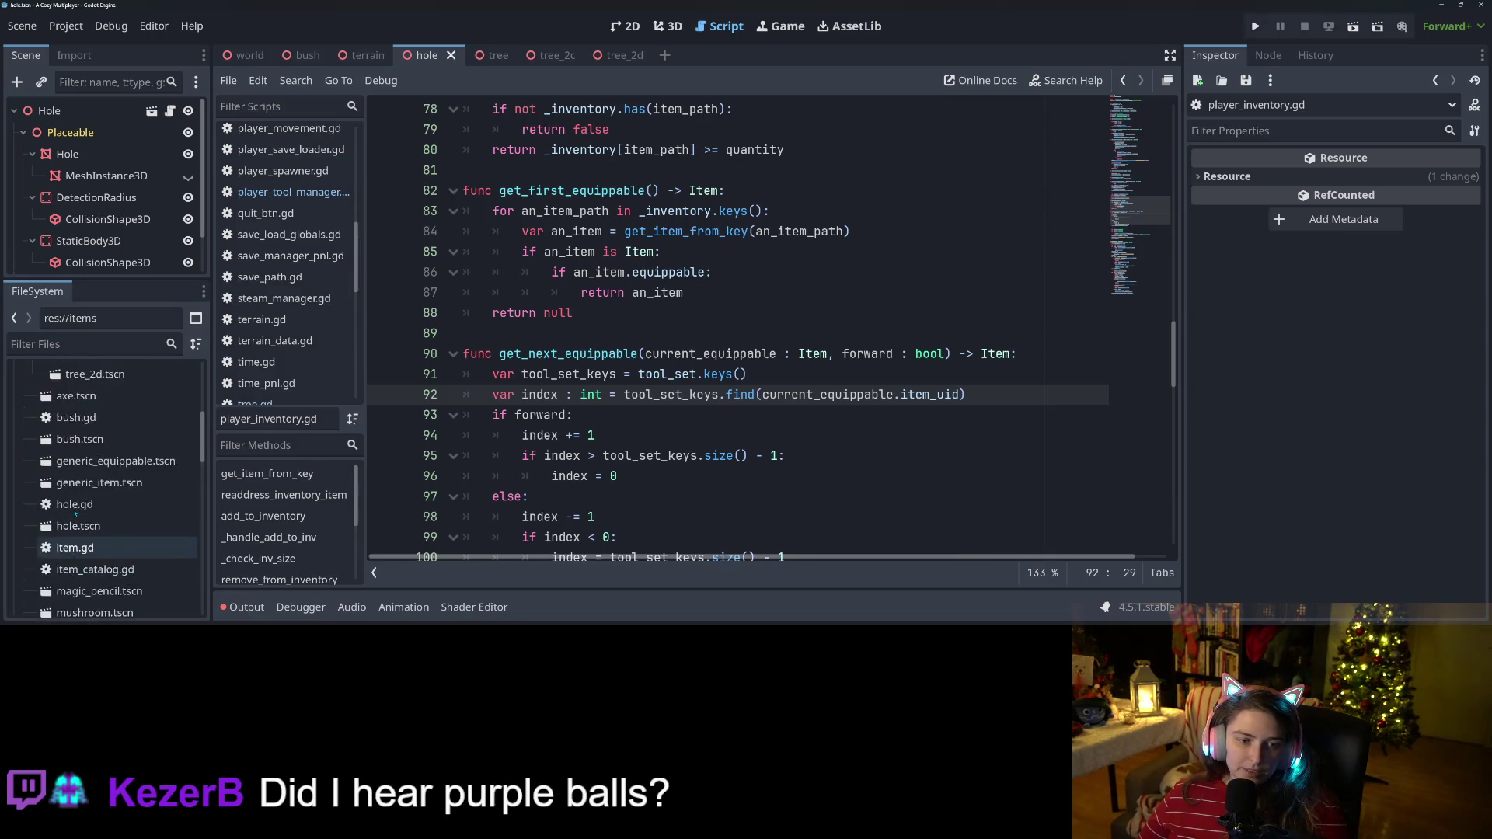
pyautogui.scroll(-3, 76, 512)
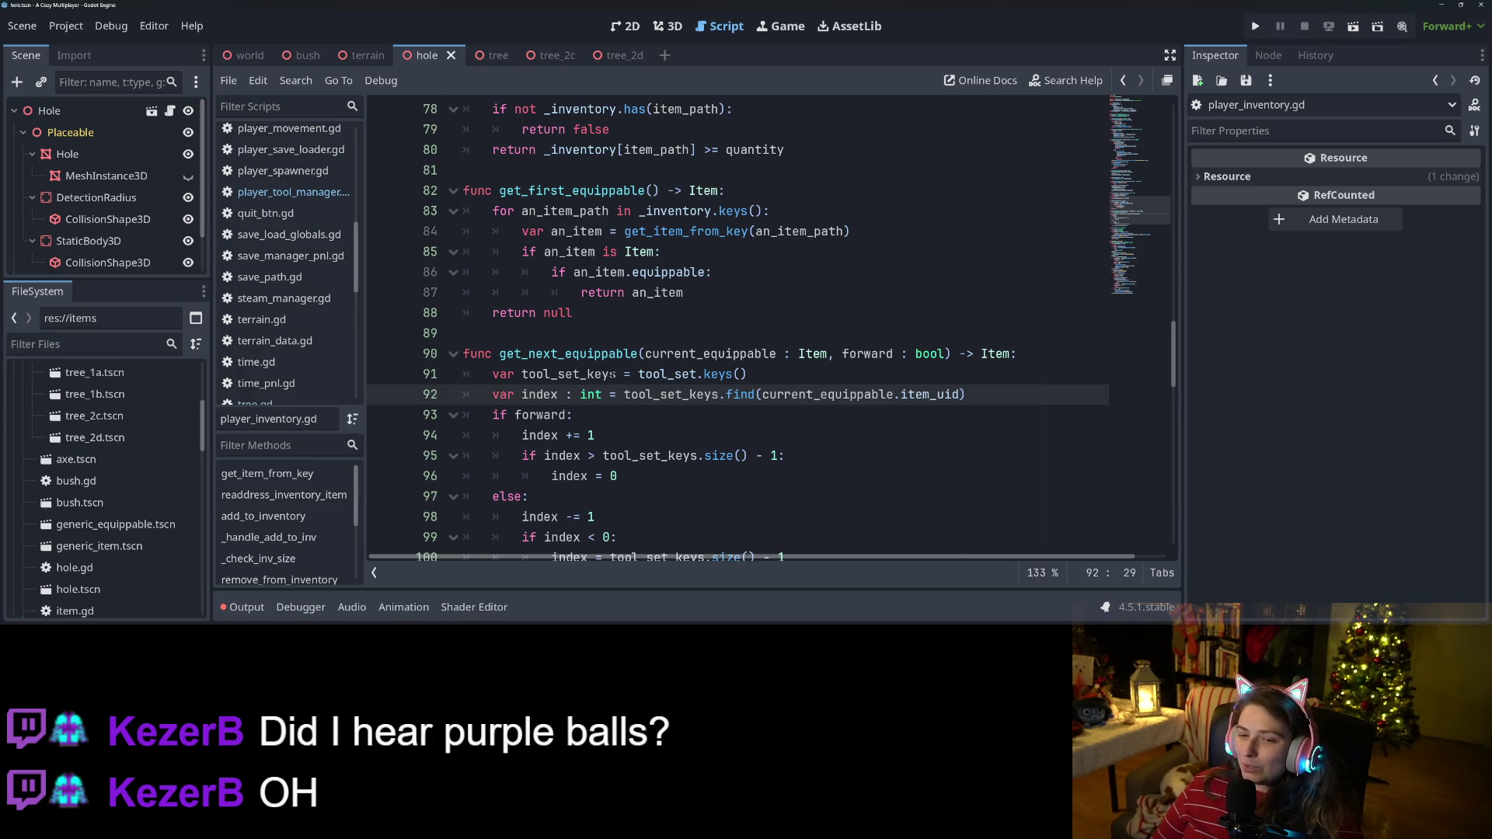
# Find all uses of get_next_equippable and rename its definition to get_next_tool.
pyautogui.doubleClick(602, 358)
pyautogui.hotkey('ctrl', 'shift', 'f')
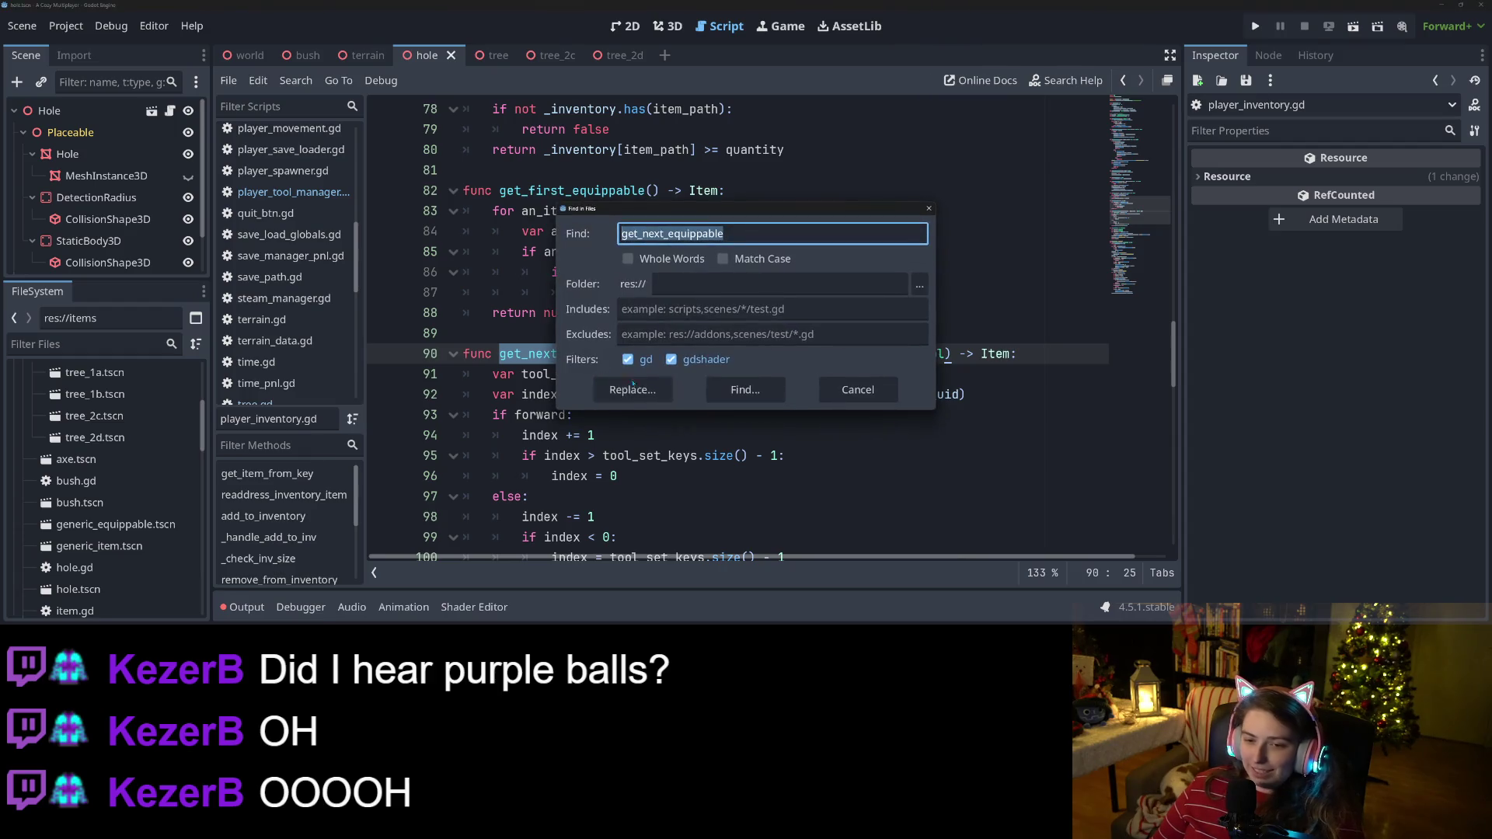
pyautogui.click(745, 389)
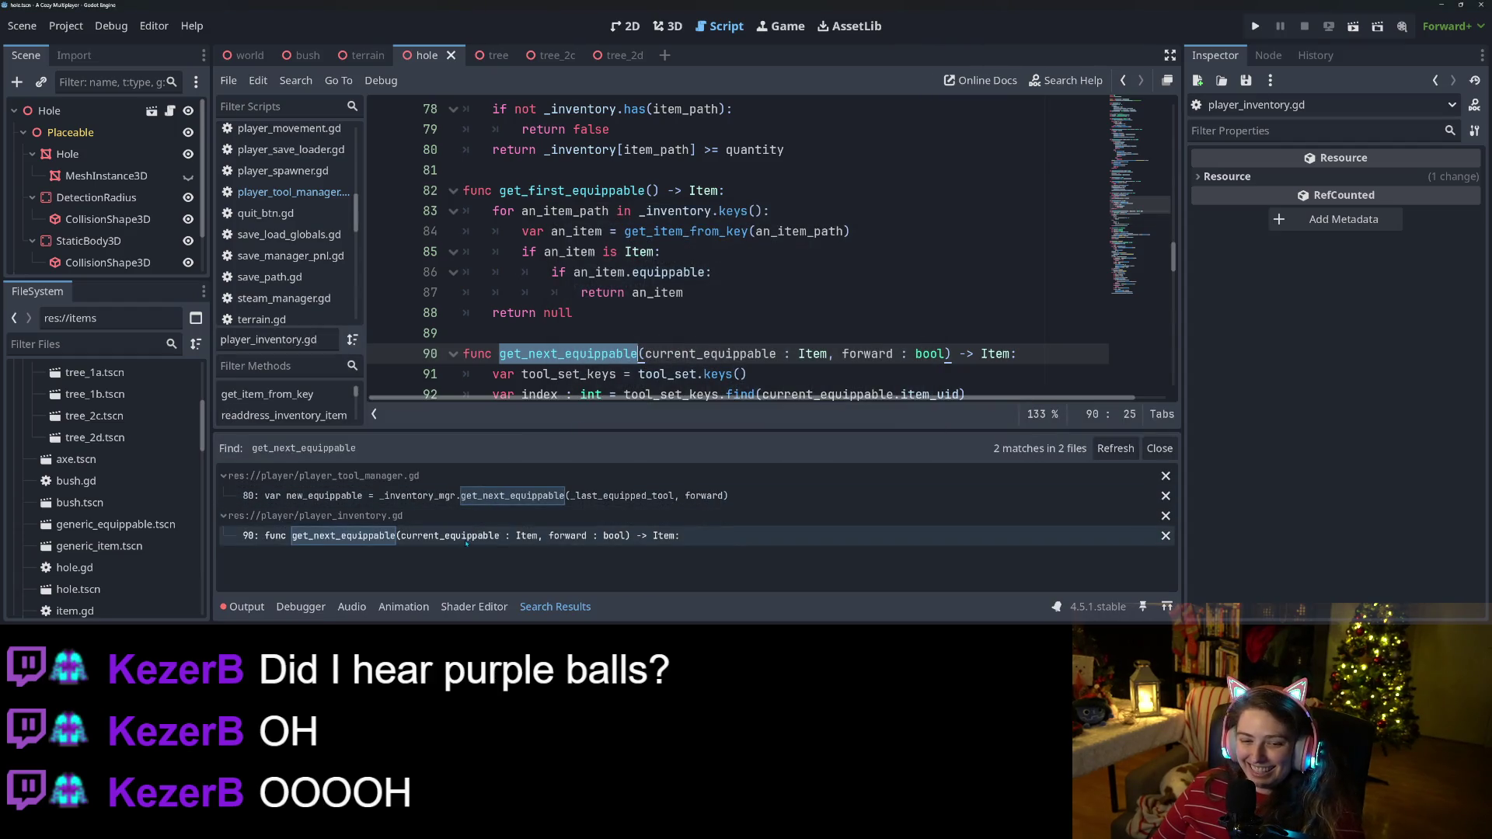
pyautogui.click(579, 354)
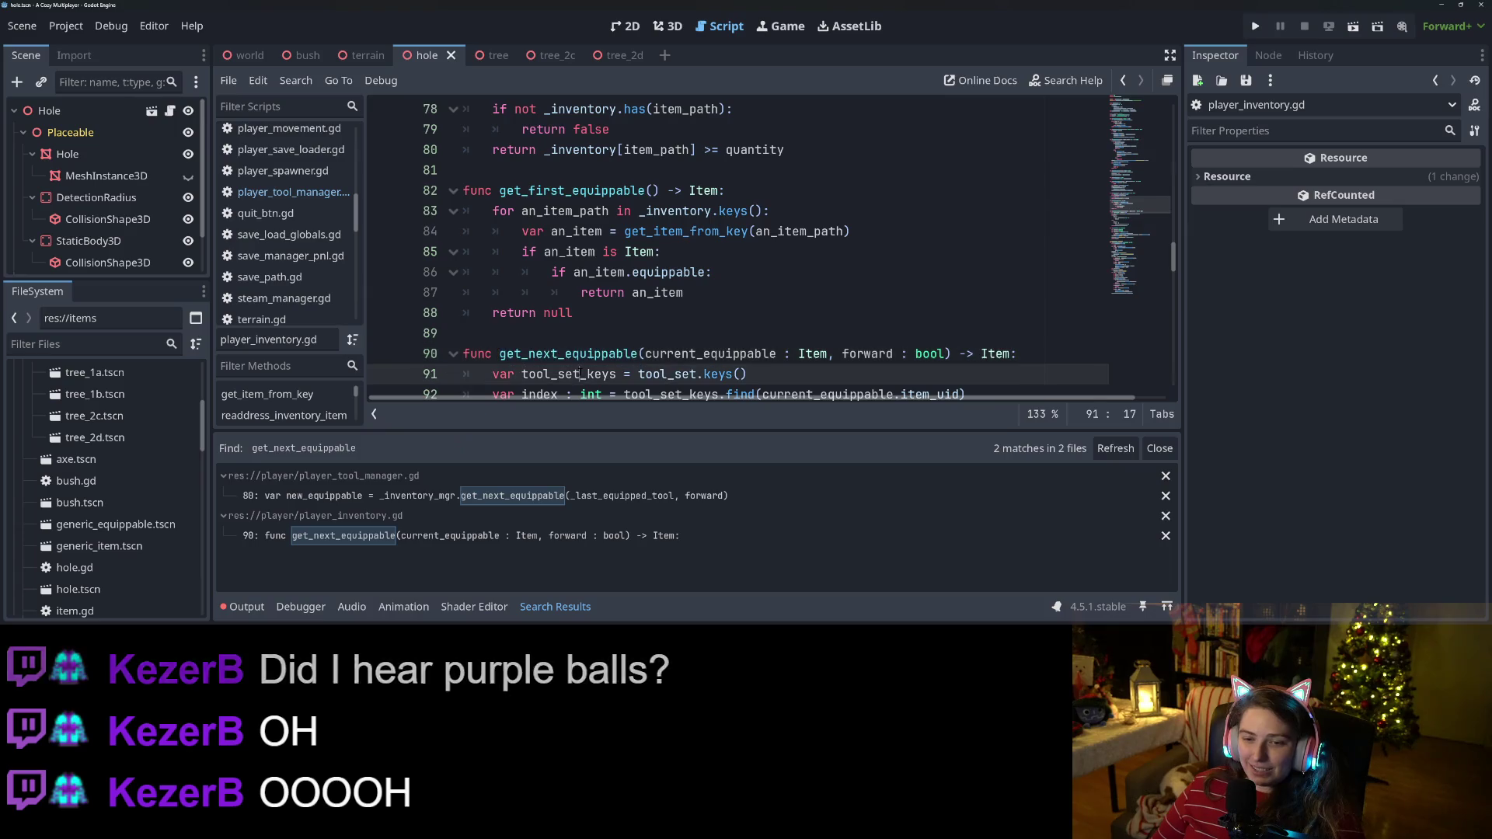
pyautogui.moveTo(565, 354); pyautogui.dragTo(639, 354)
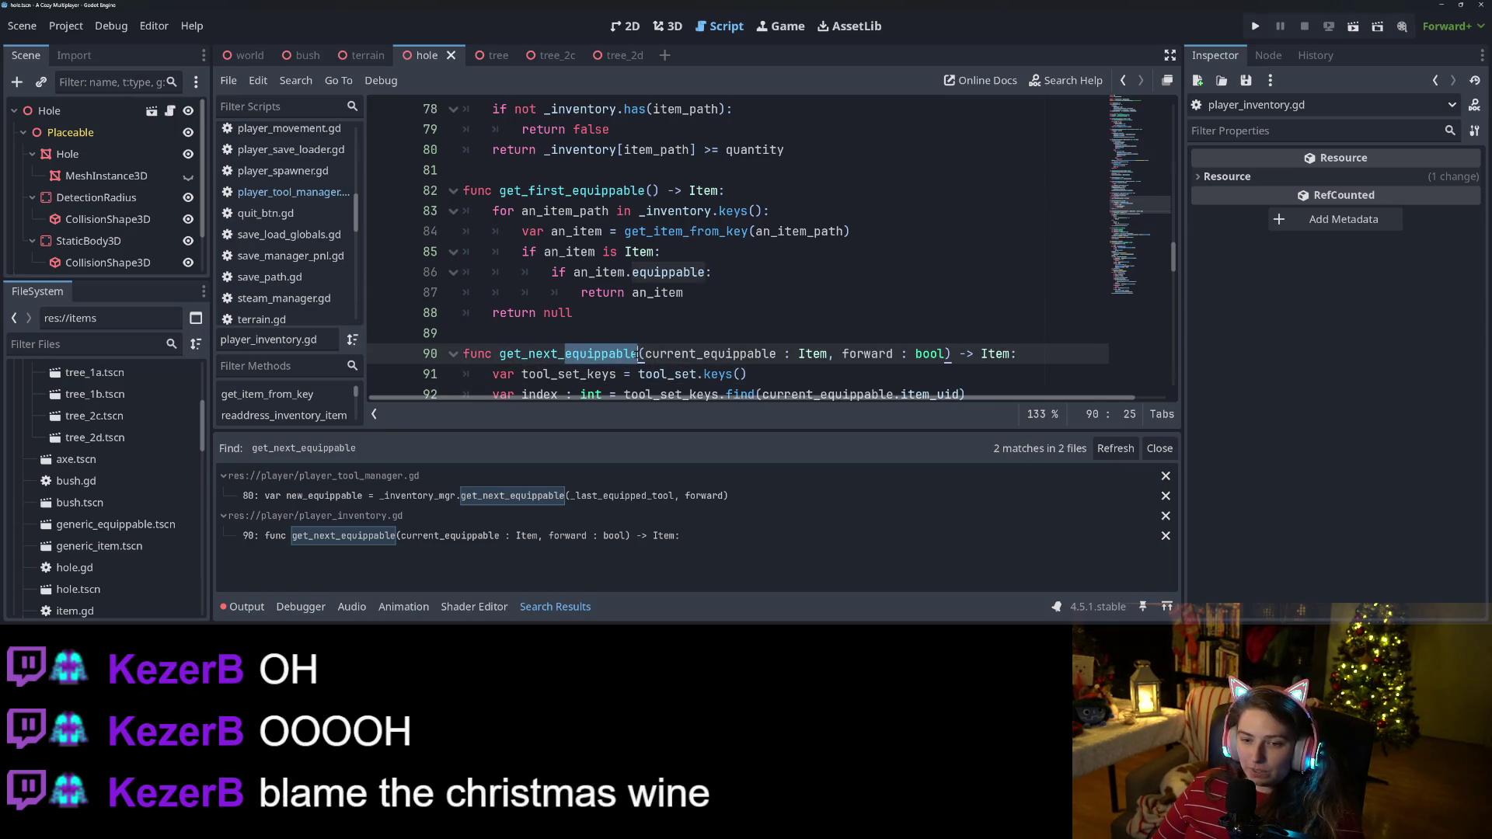
pyautogui.write('tool')
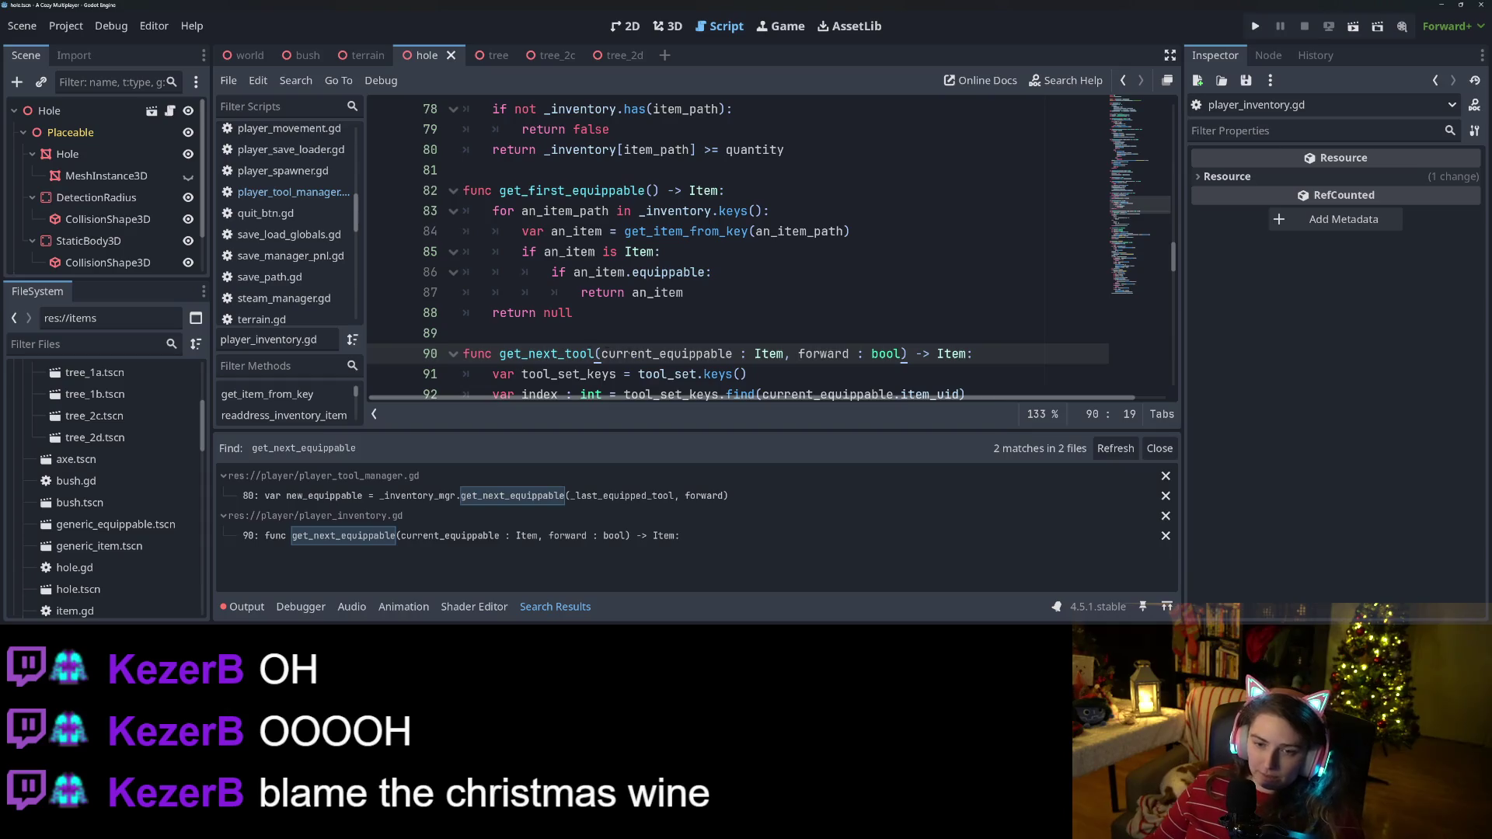
pyautogui.doubleClick(570, 354)
pyautogui.hotkey('ctrl', 'c')
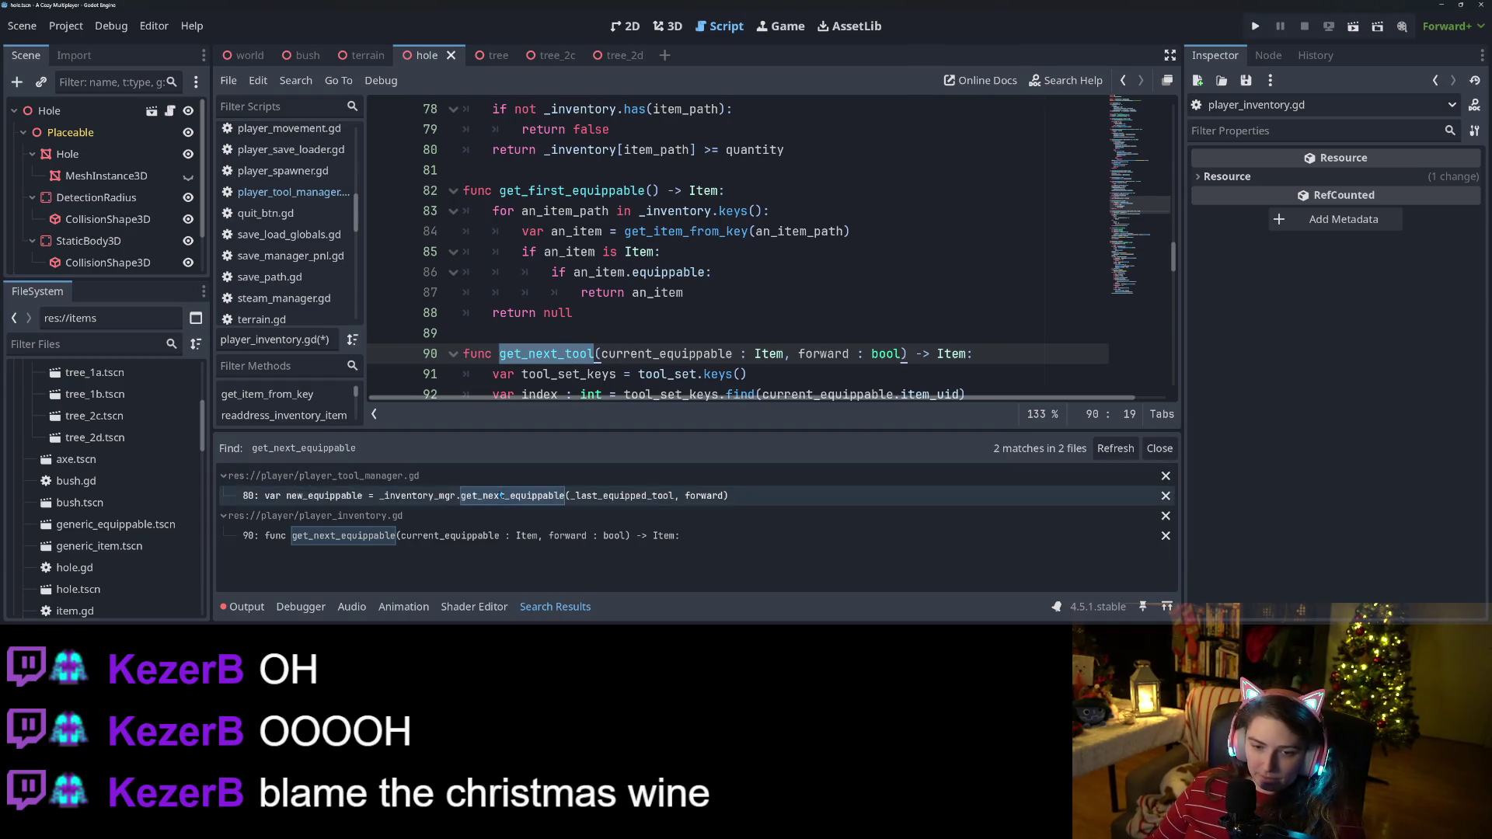
# Change the line 80 call in player_tool_manager.gd to get_next_tool.
pyautogui.click(526, 496)
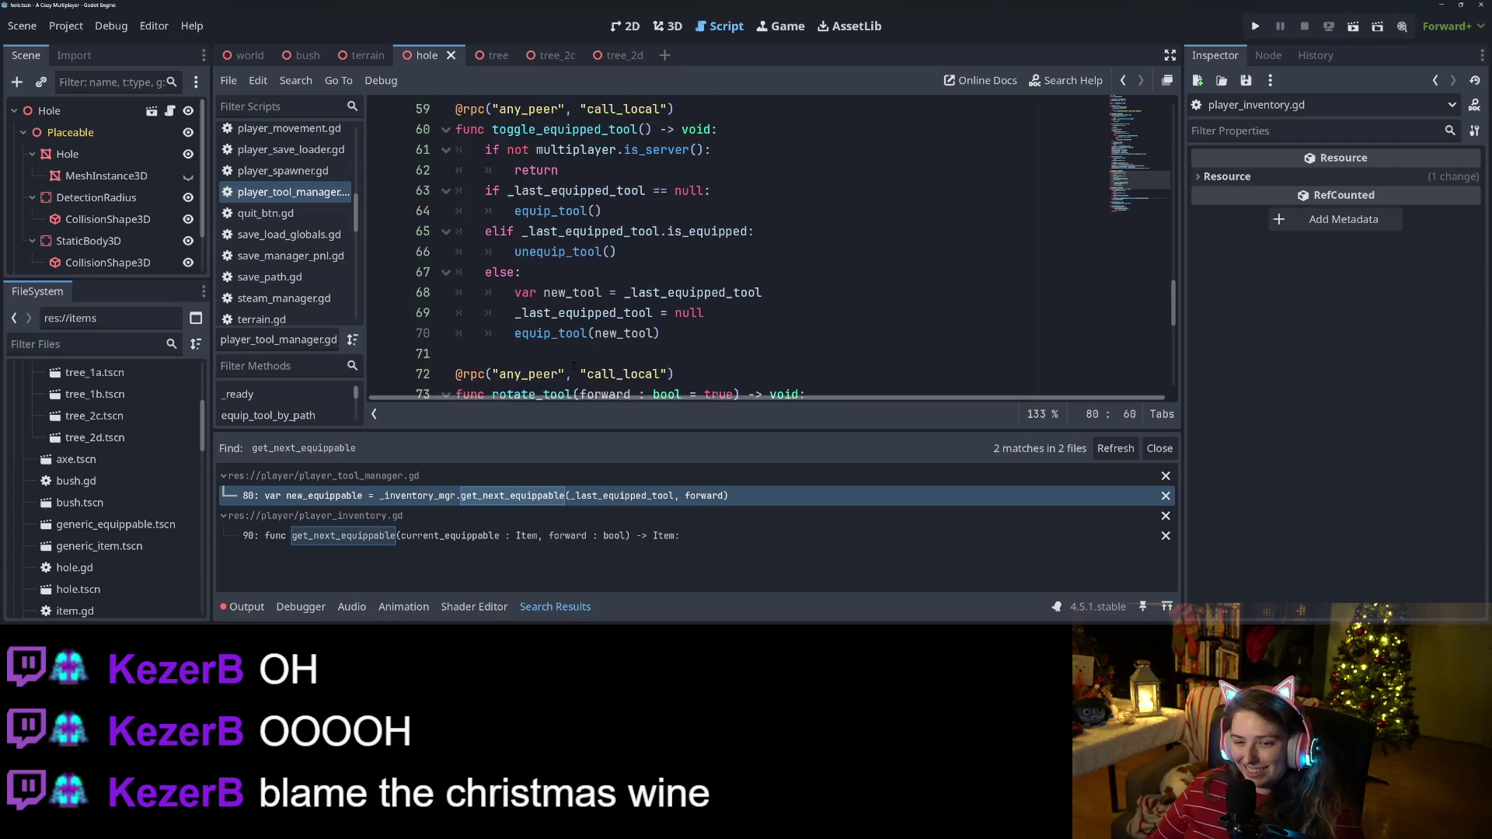
pyautogui.scroll(-2, 573, 365)
pyautogui.click(540, 495)
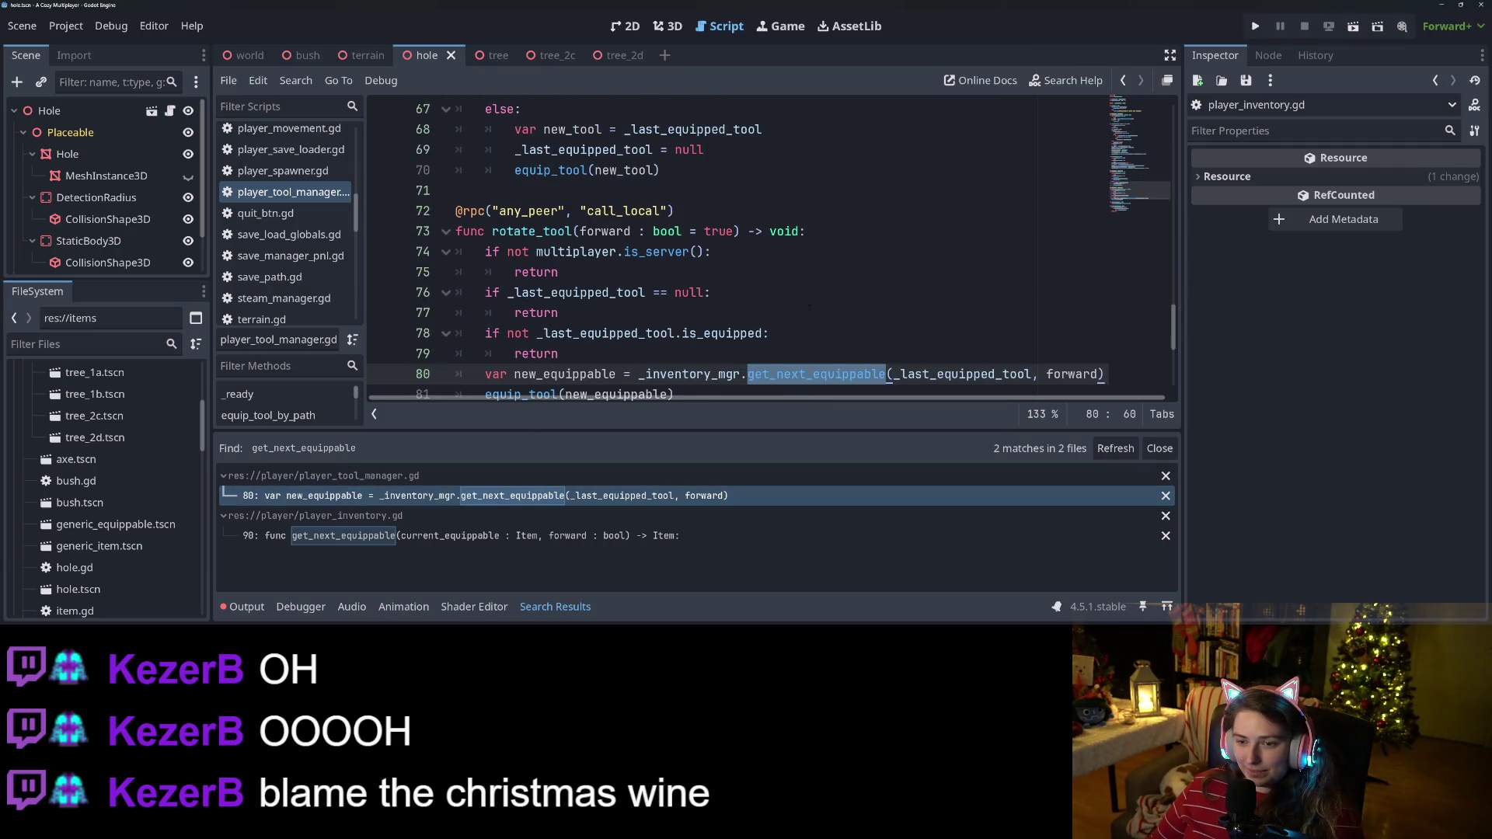
pyautogui.hotkey('ctrl', 'v')
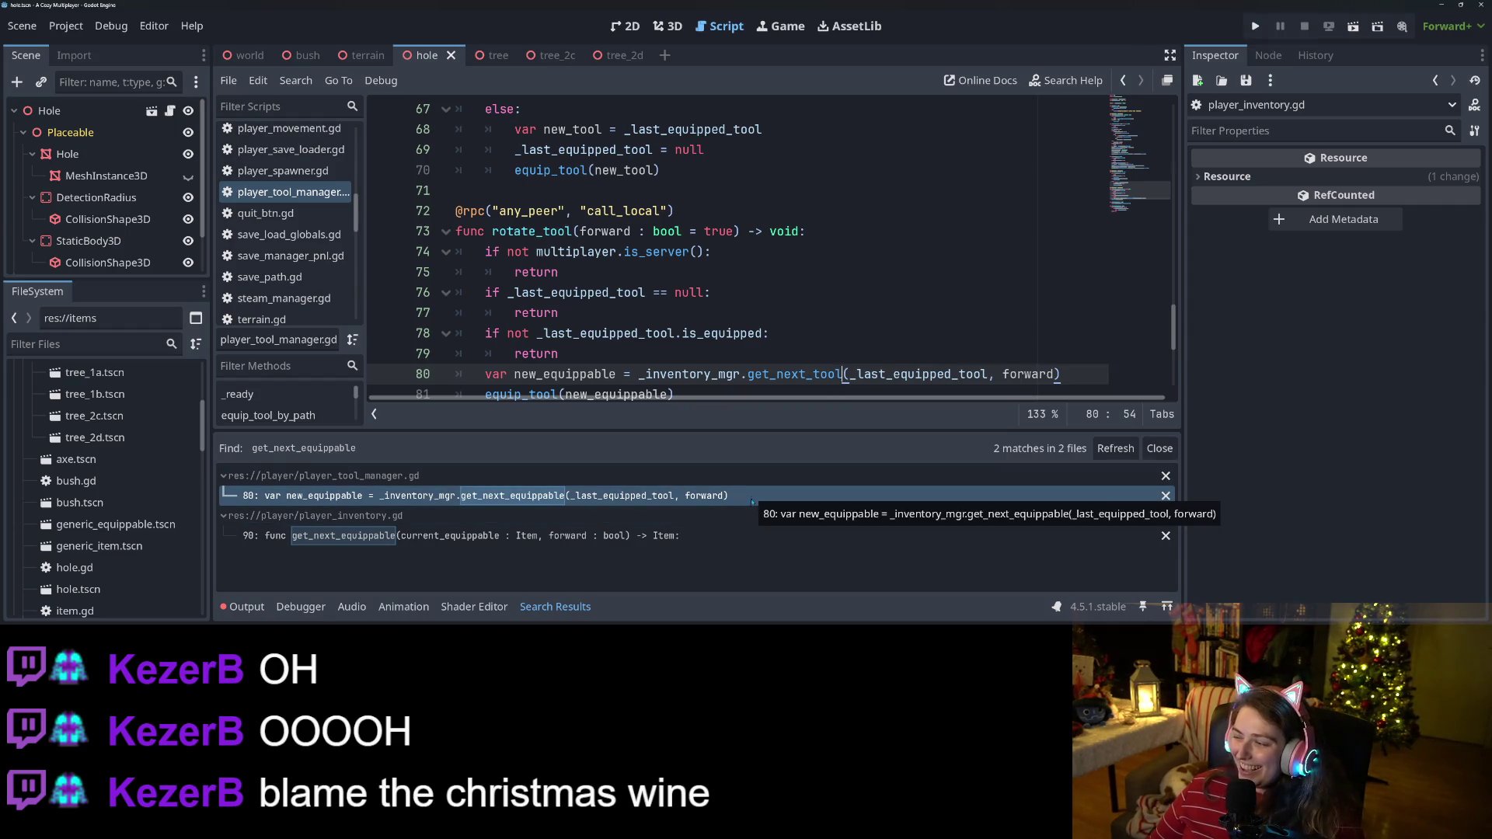
pyautogui.click(615, 535)
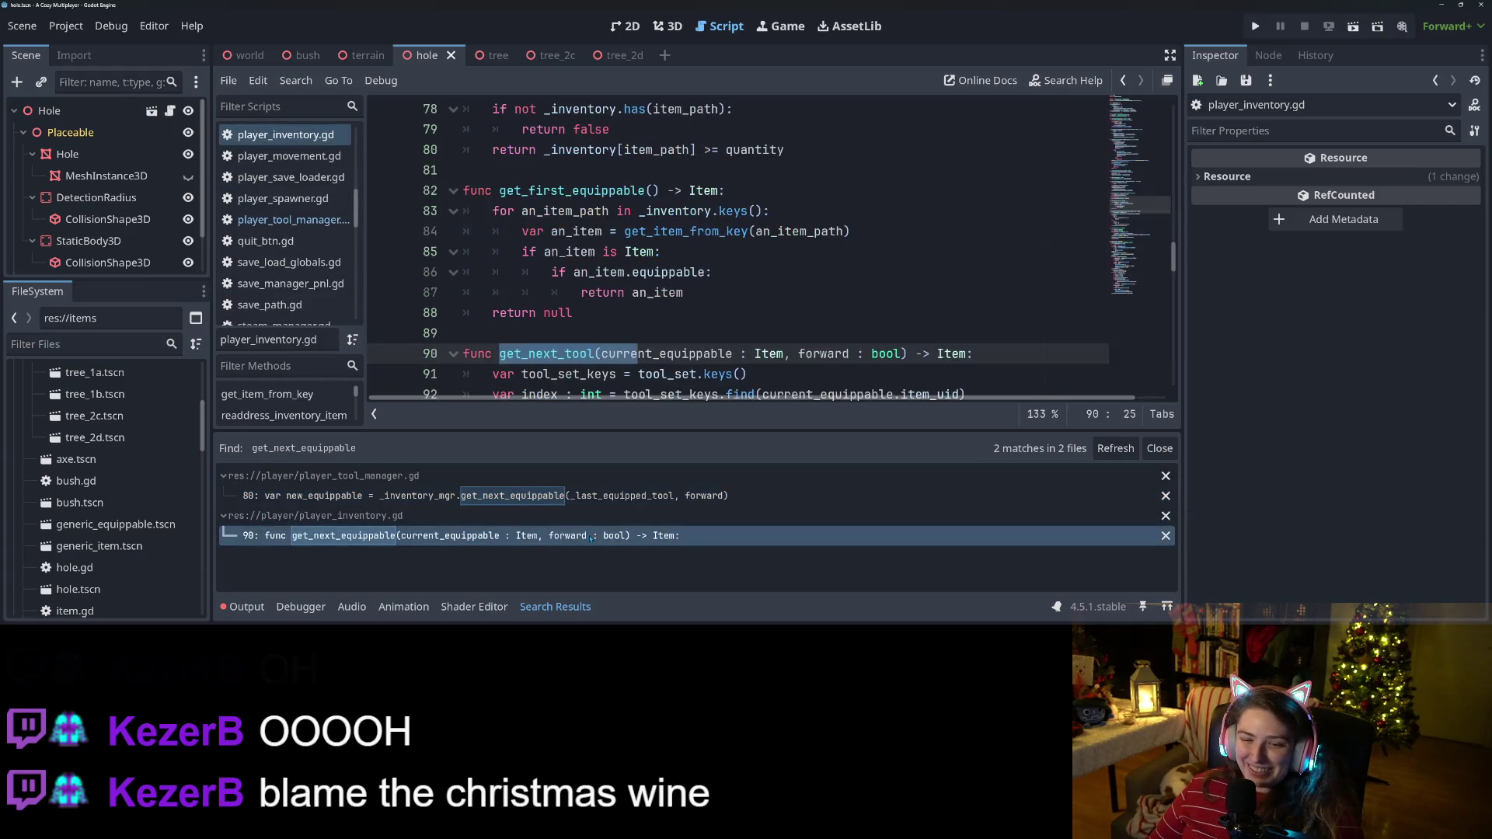
# Find all uses of get_first_equippable, rename its definition to get_first_tool, and save.
pyautogui.click(551, 190)
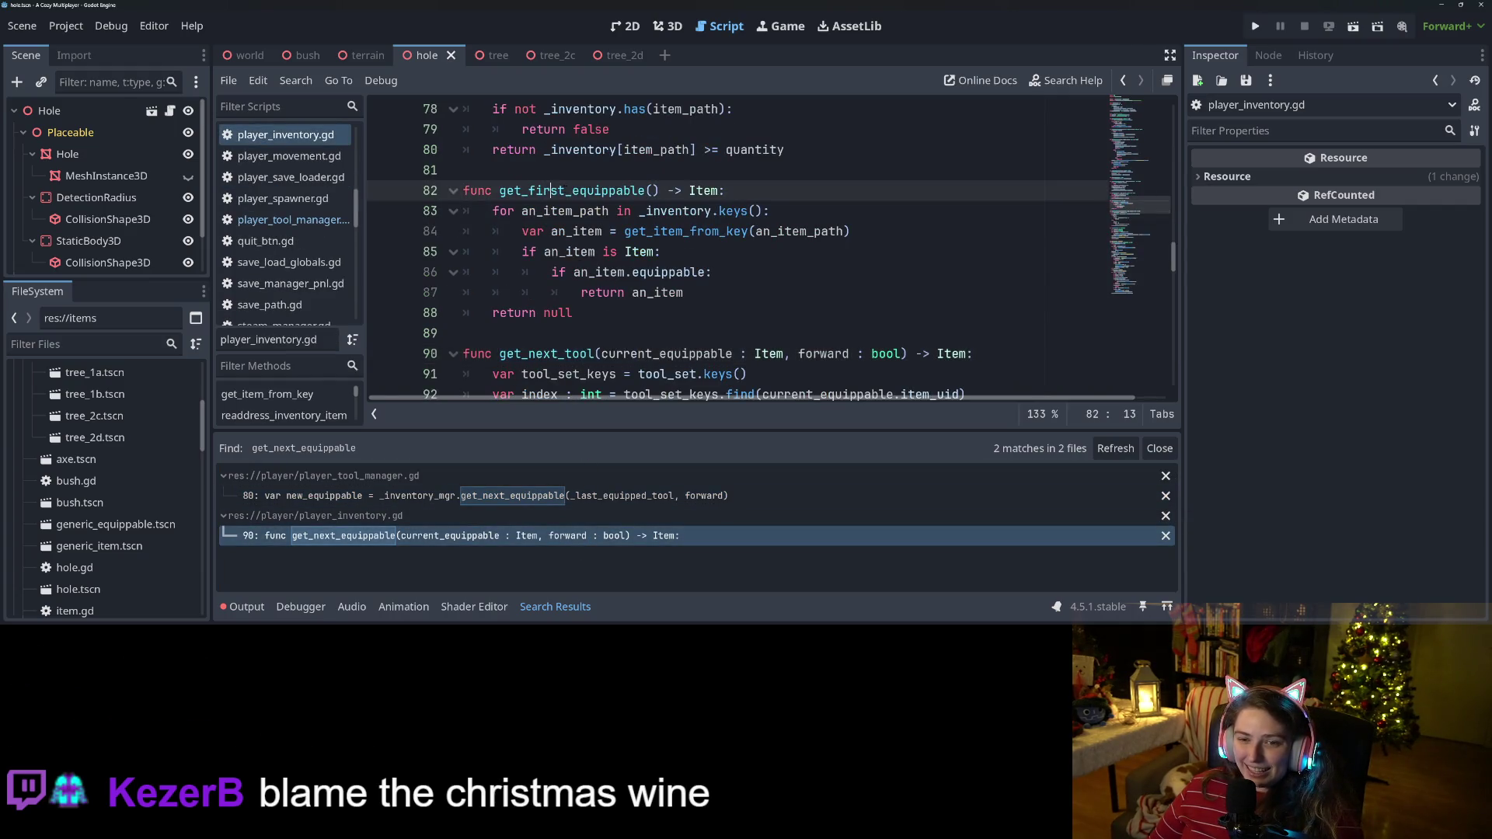
pyautogui.doubleClick(619, 191)
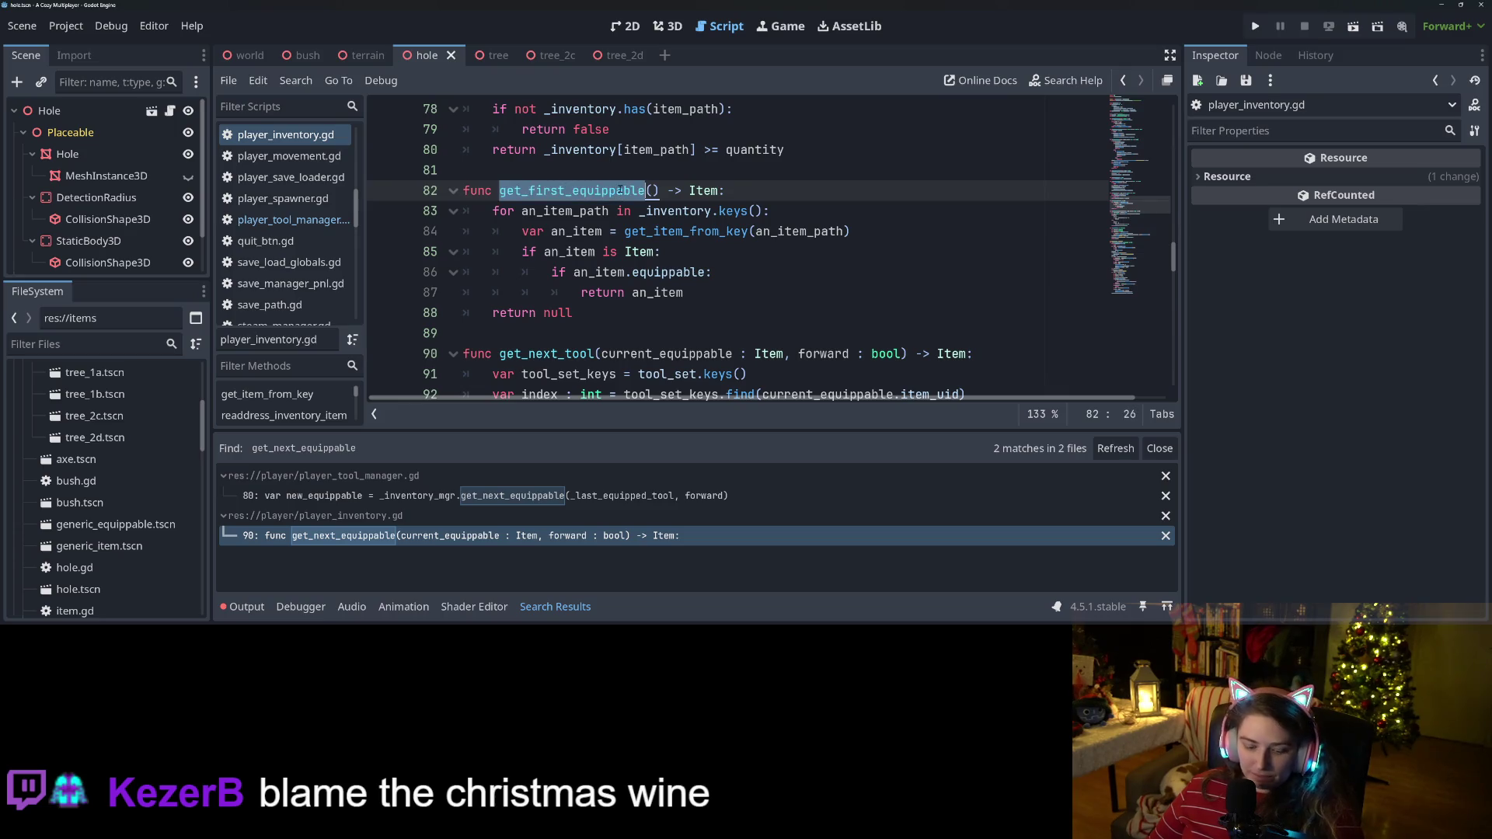
pyautogui.hotkey('ctrl', 'shift', 'f')
pyautogui.click(745, 388)
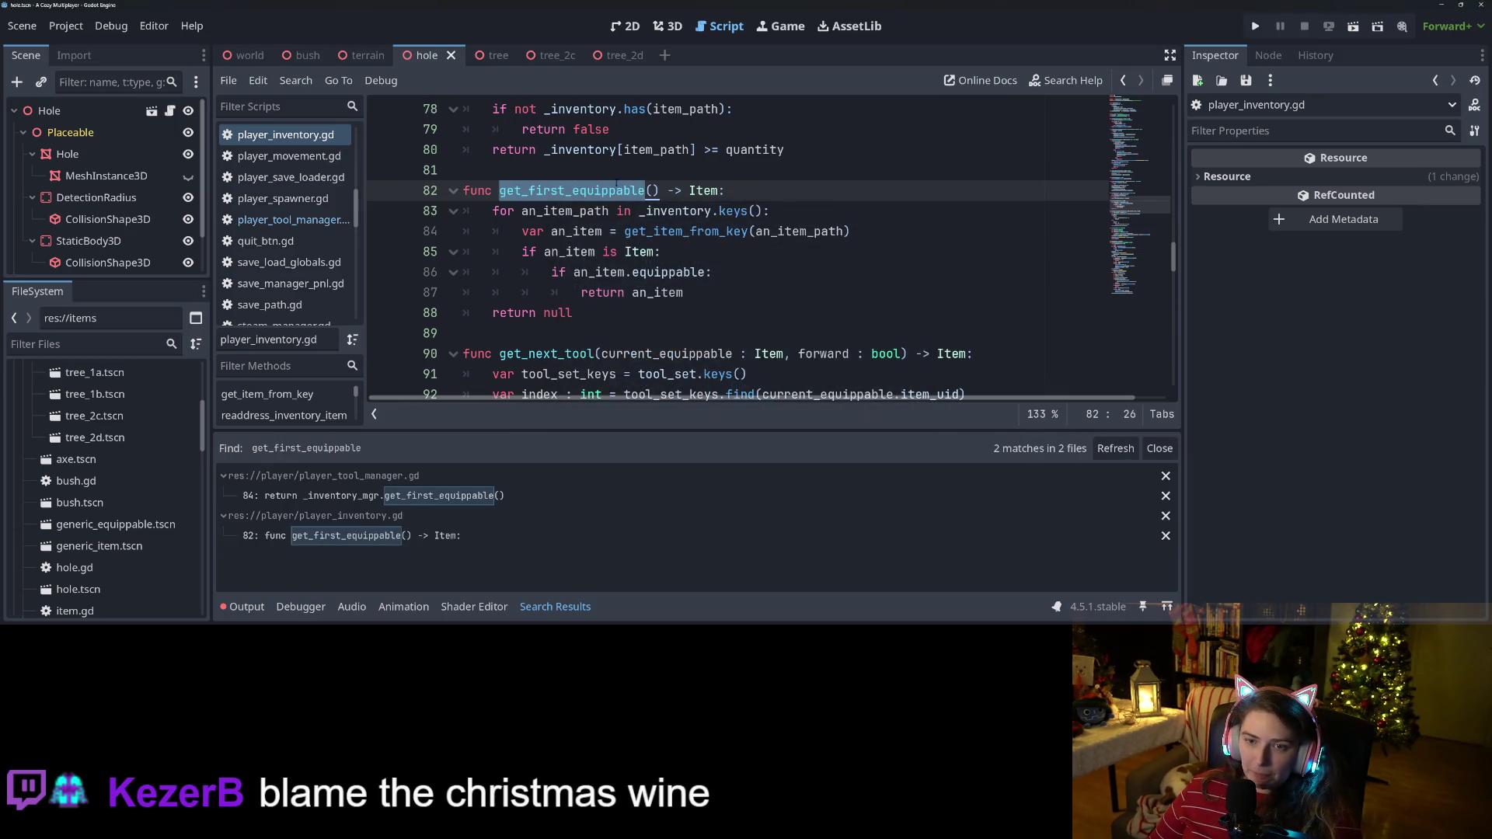
pyautogui.click(602, 191)
pyautogui.moveTo(573, 191); pyautogui.dragTo(646, 190)
pyautogui.write('tool')
pyautogui.write('l')
pyautogui.hotkey('ctrl', 's')
# Update the call in player_tool_manager.gd to get_first_tool.
pyautogui.doubleClick(540, 191)
pyautogui.hotkey('ctrl', 'c')
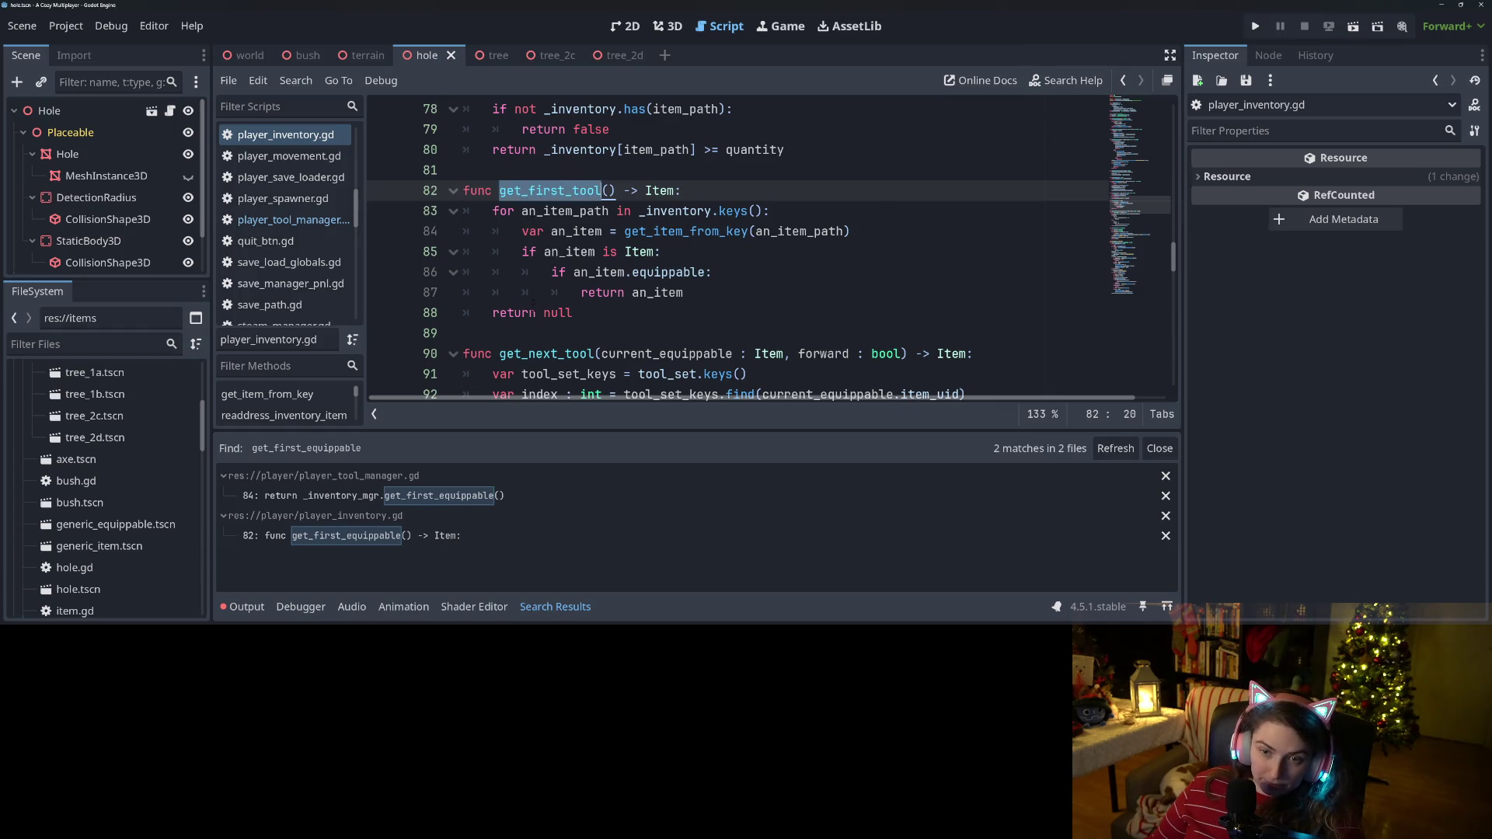
pyautogui.click(462, 495)
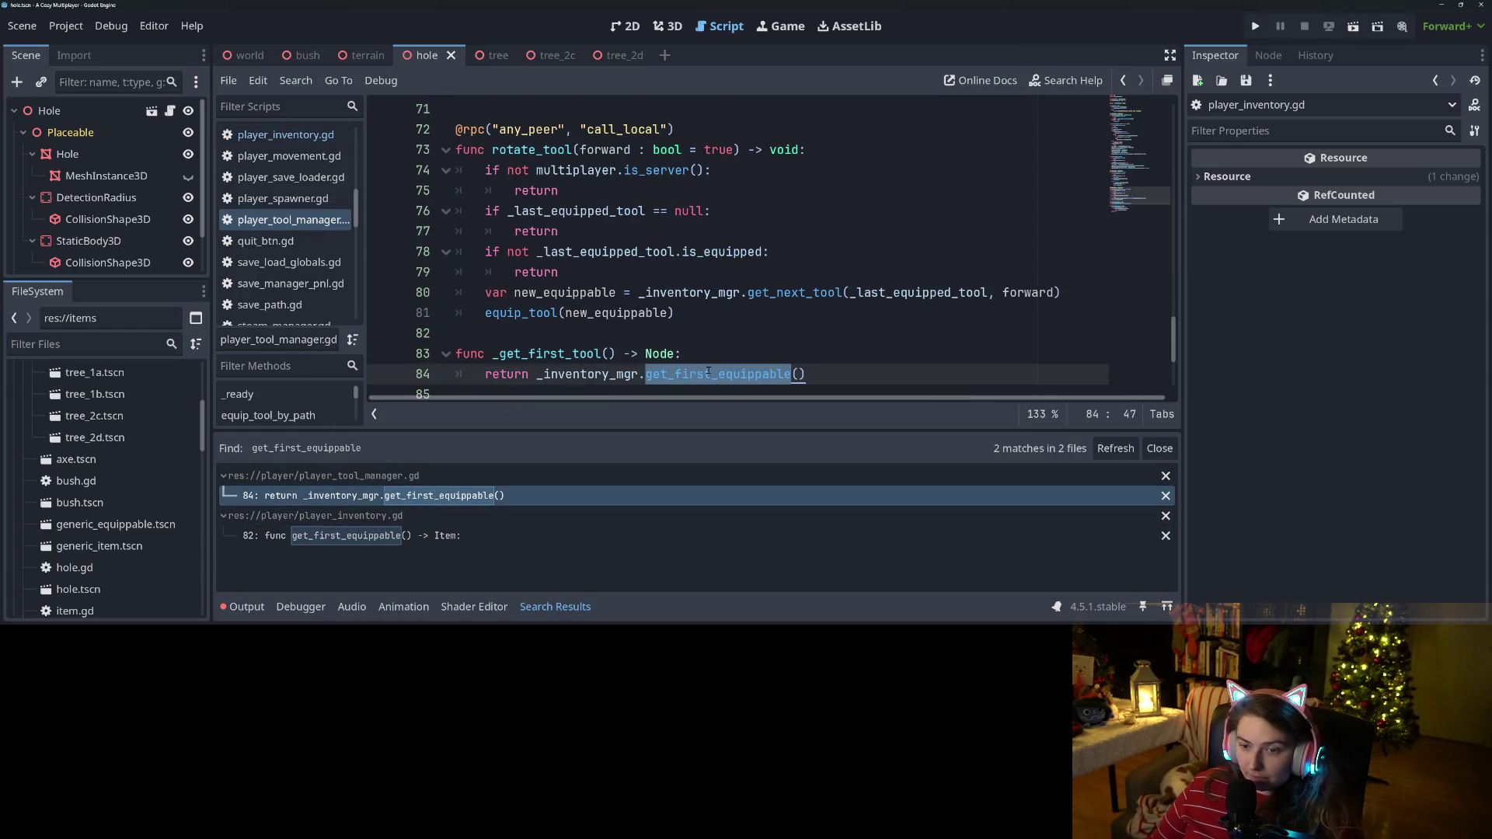
pyautogui.hotkey('ctrl', 'v')
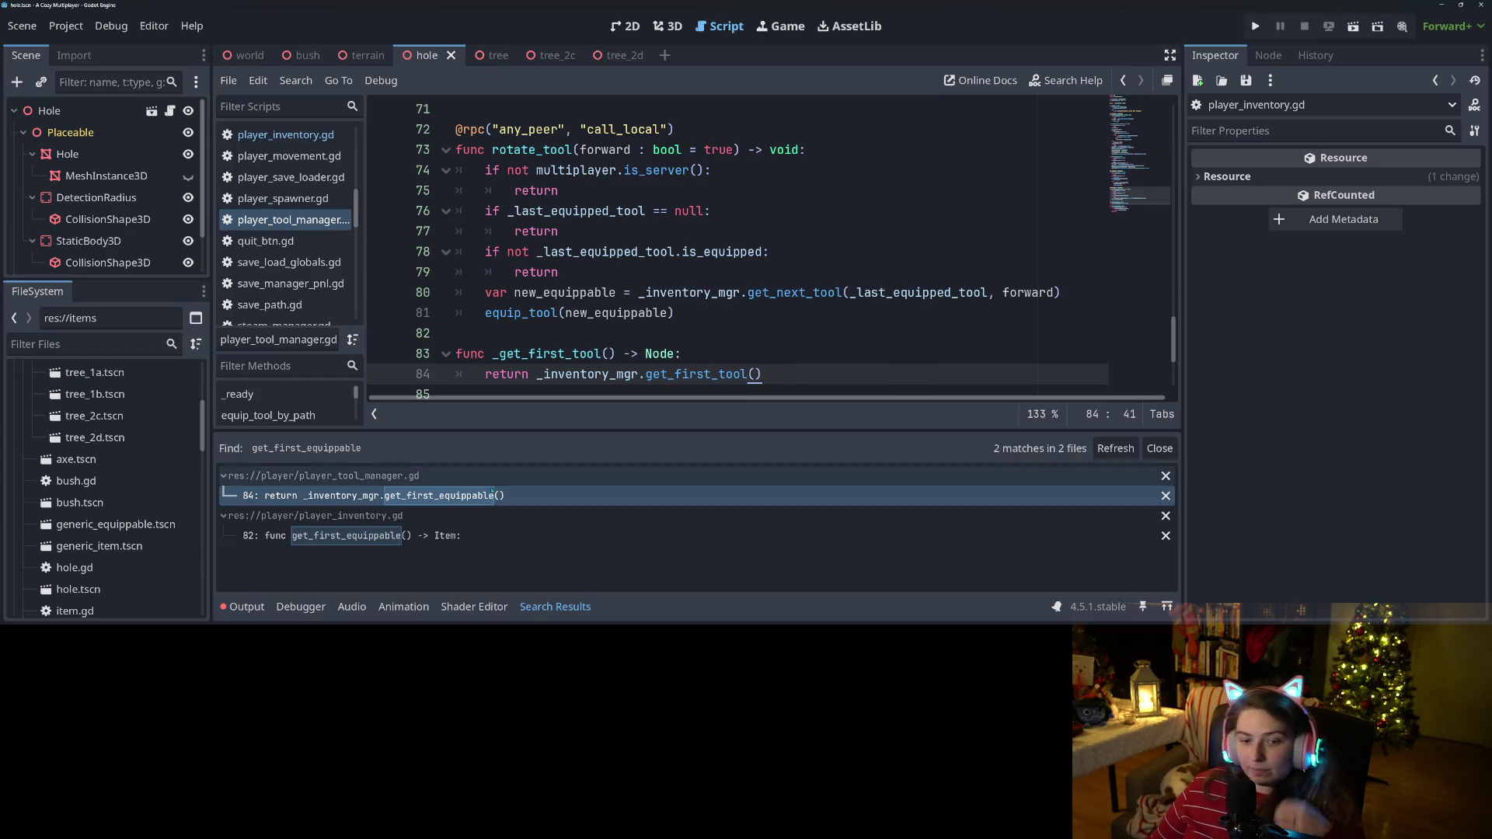
pyautogui.click(439, 535)
# Close the Search Results panel and scroll player_inventory.gd to find get_first_tool.
pyautogui.scroll(5, 536, 292)
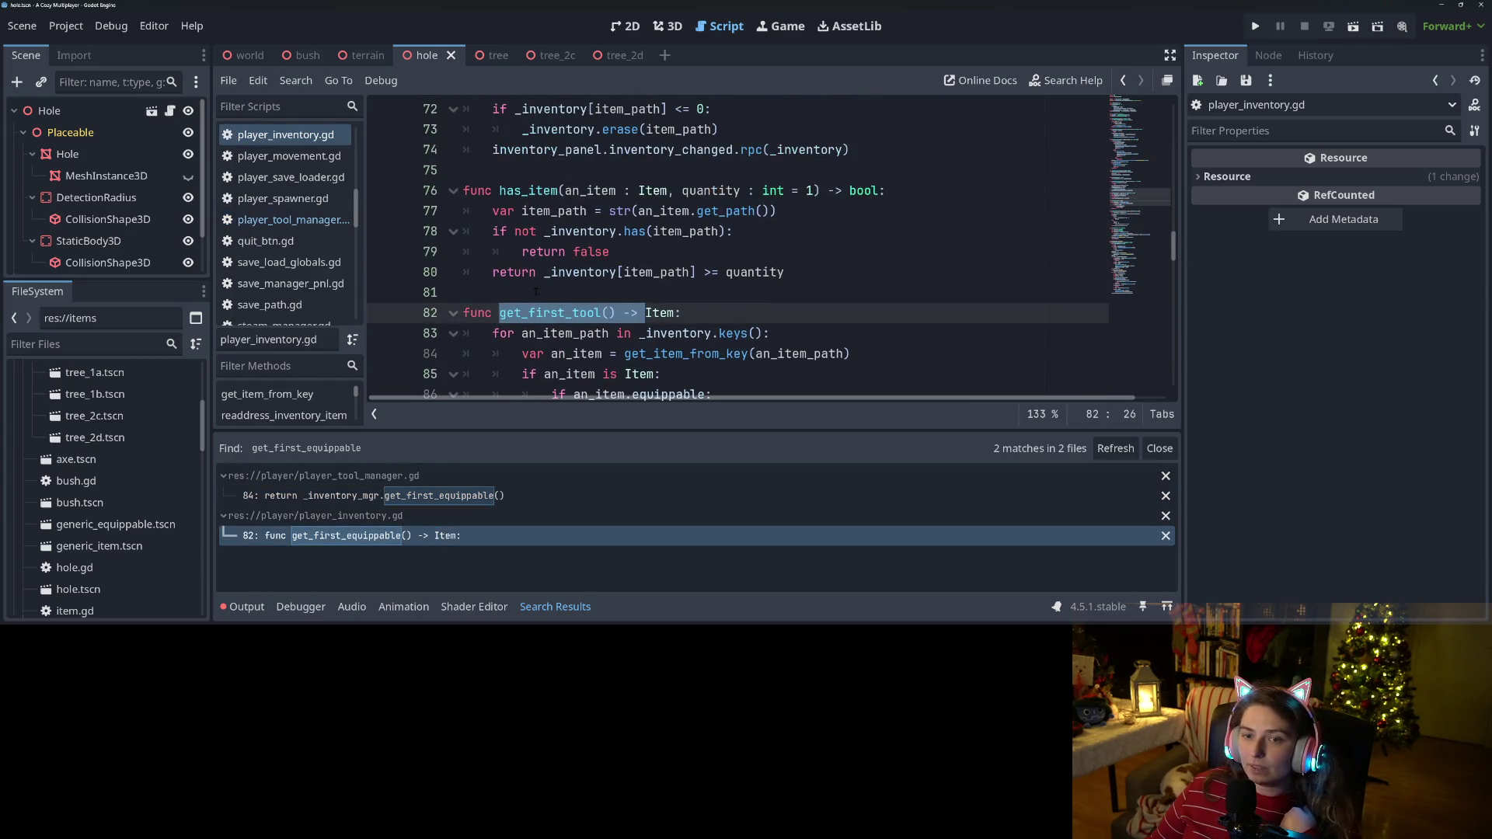
pyautogui.scroll(-10, 536, 292)
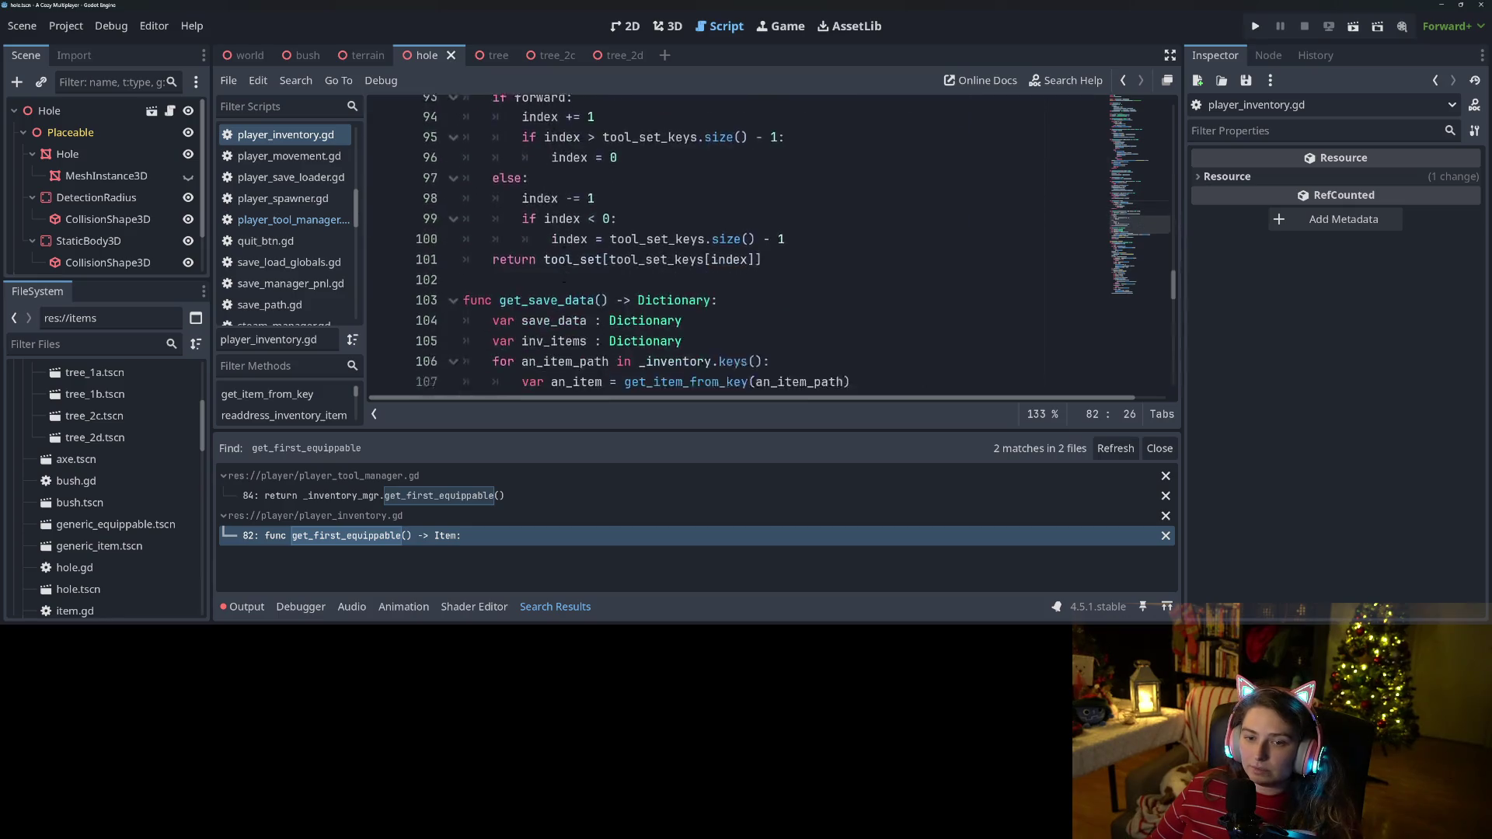
pyautogui.scroll(-4, 739, 245)
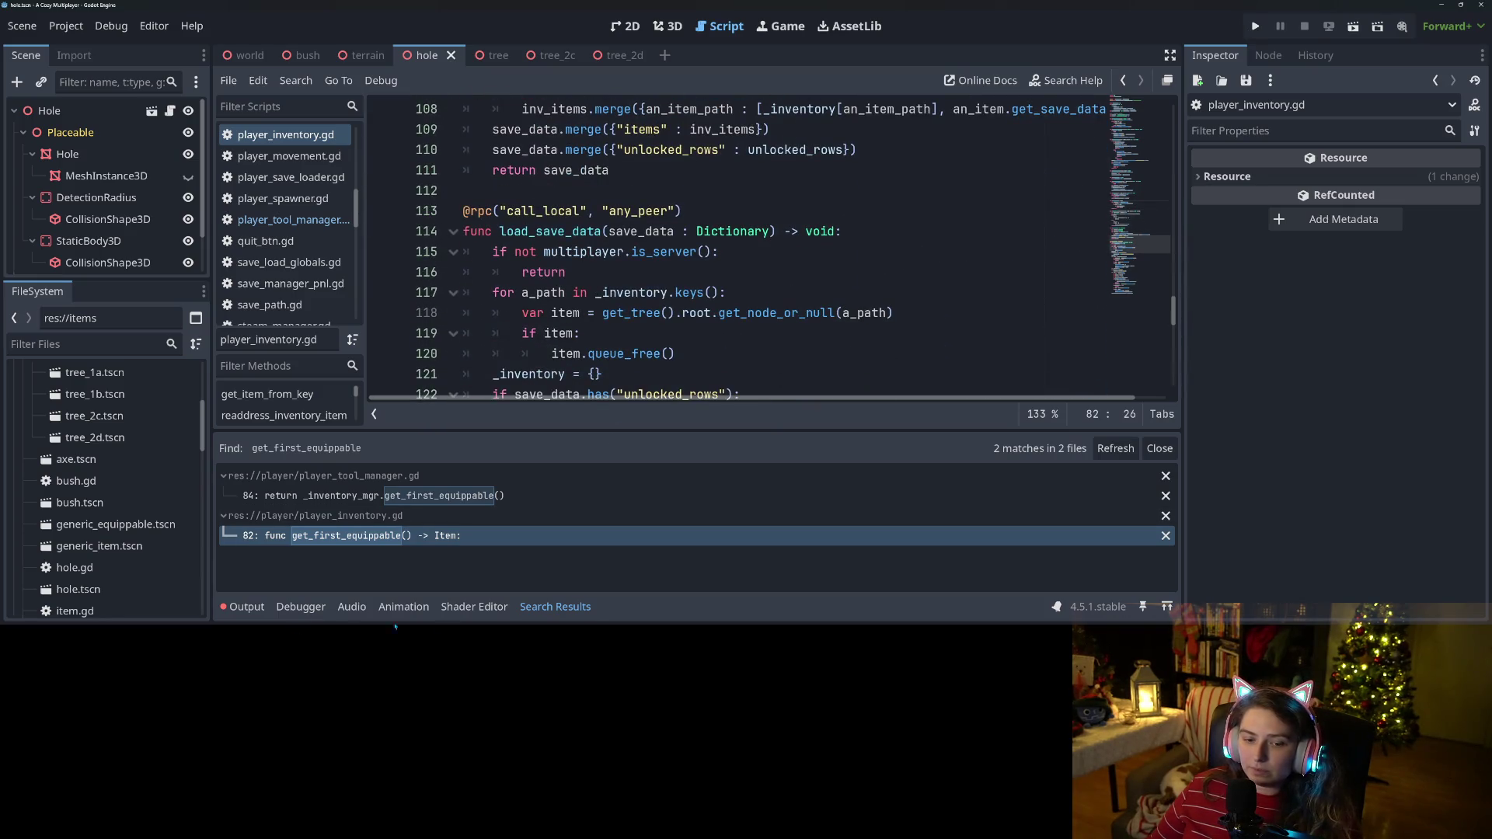
pyautogui.click(555, 607)
pyautogui.scroll(-2, 694, 402)
pyautogui.scroll(-7, 695, 402)
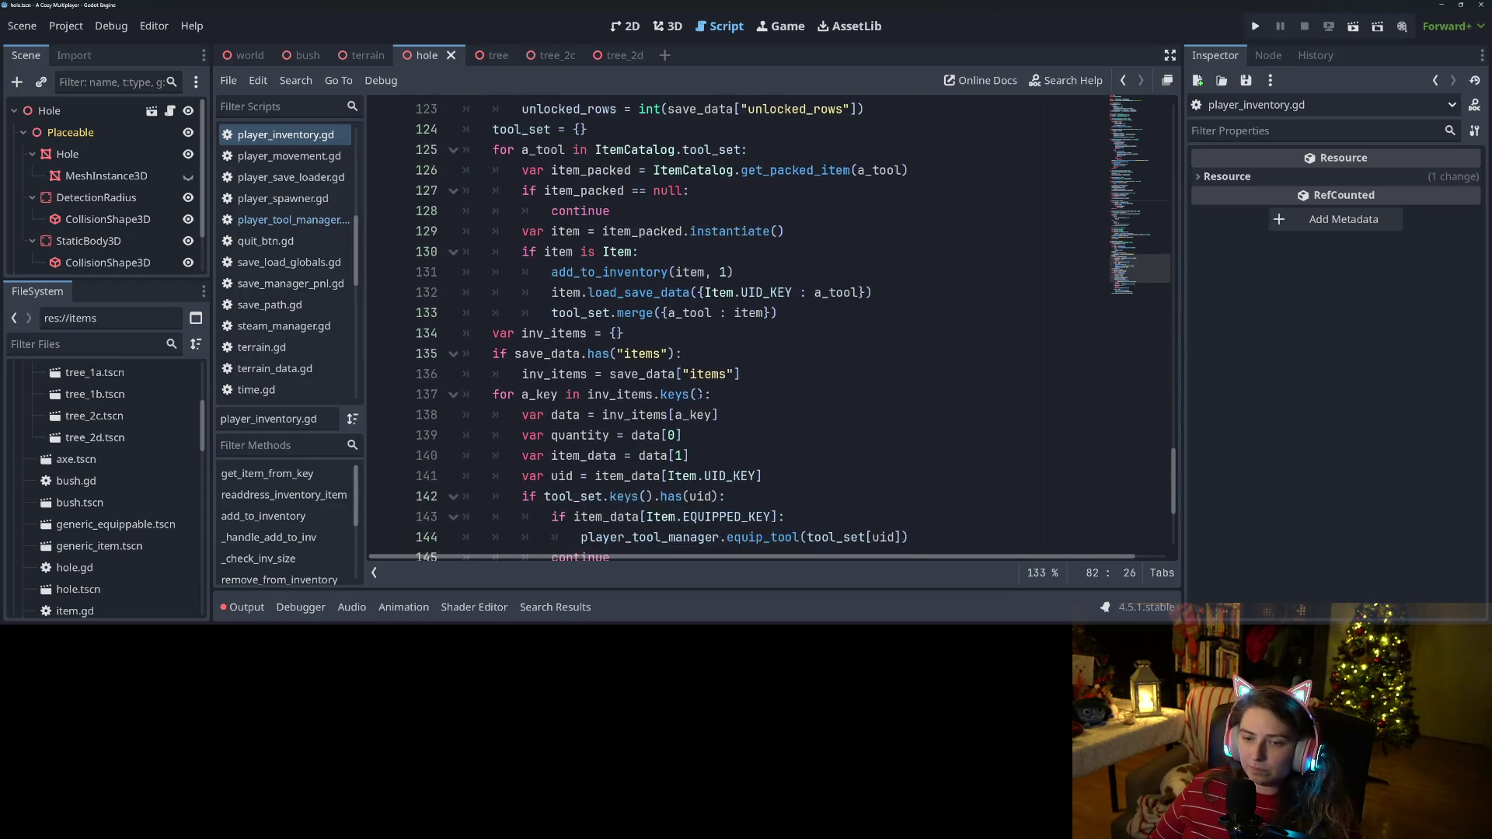
pyautogui.scroll(4, 699, 393)
pyautogui.scroll(15, 700, 392)
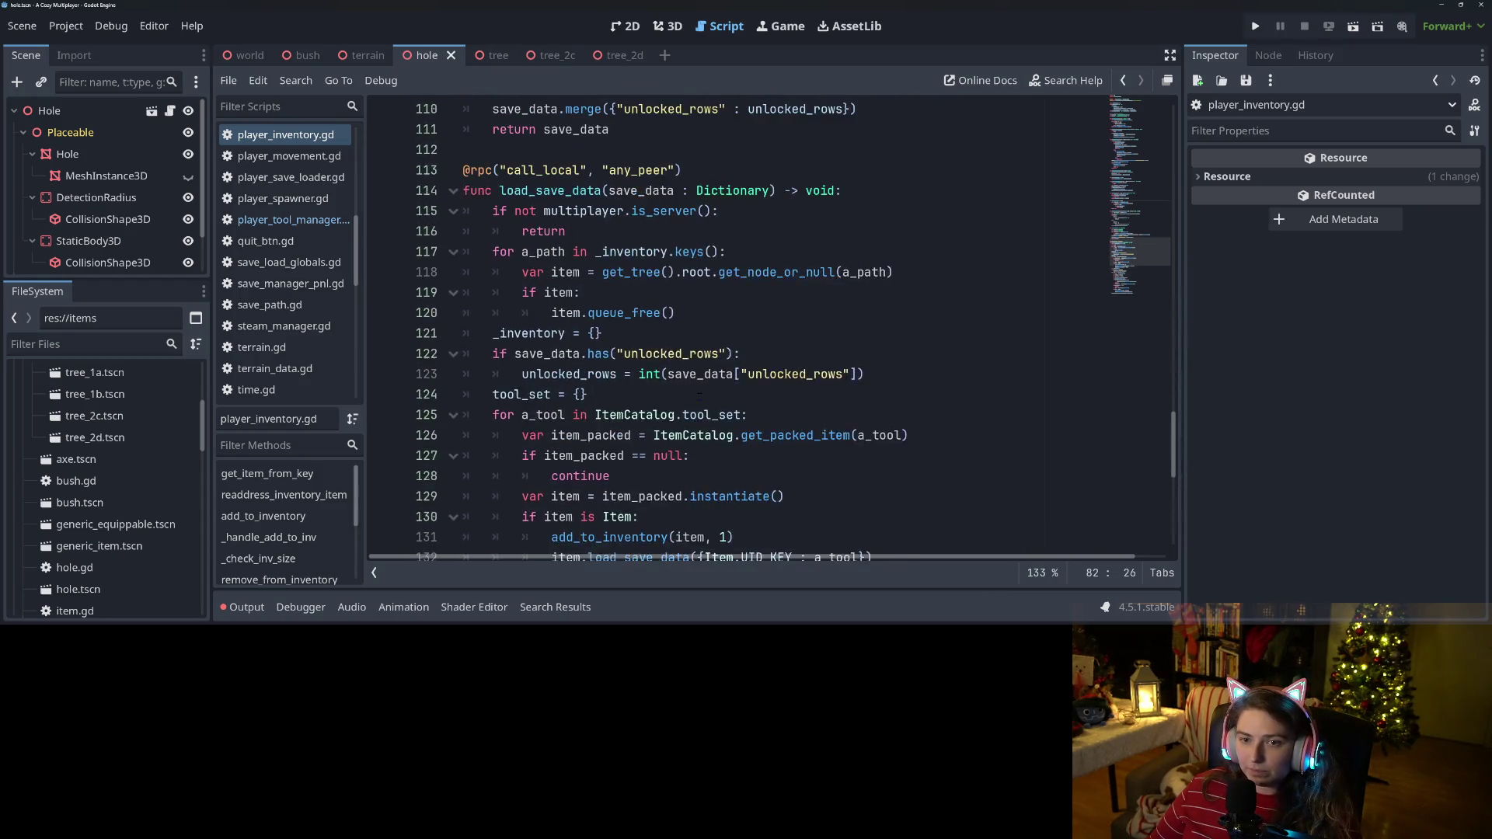
pyautogui.scroll(7, 699, 392)
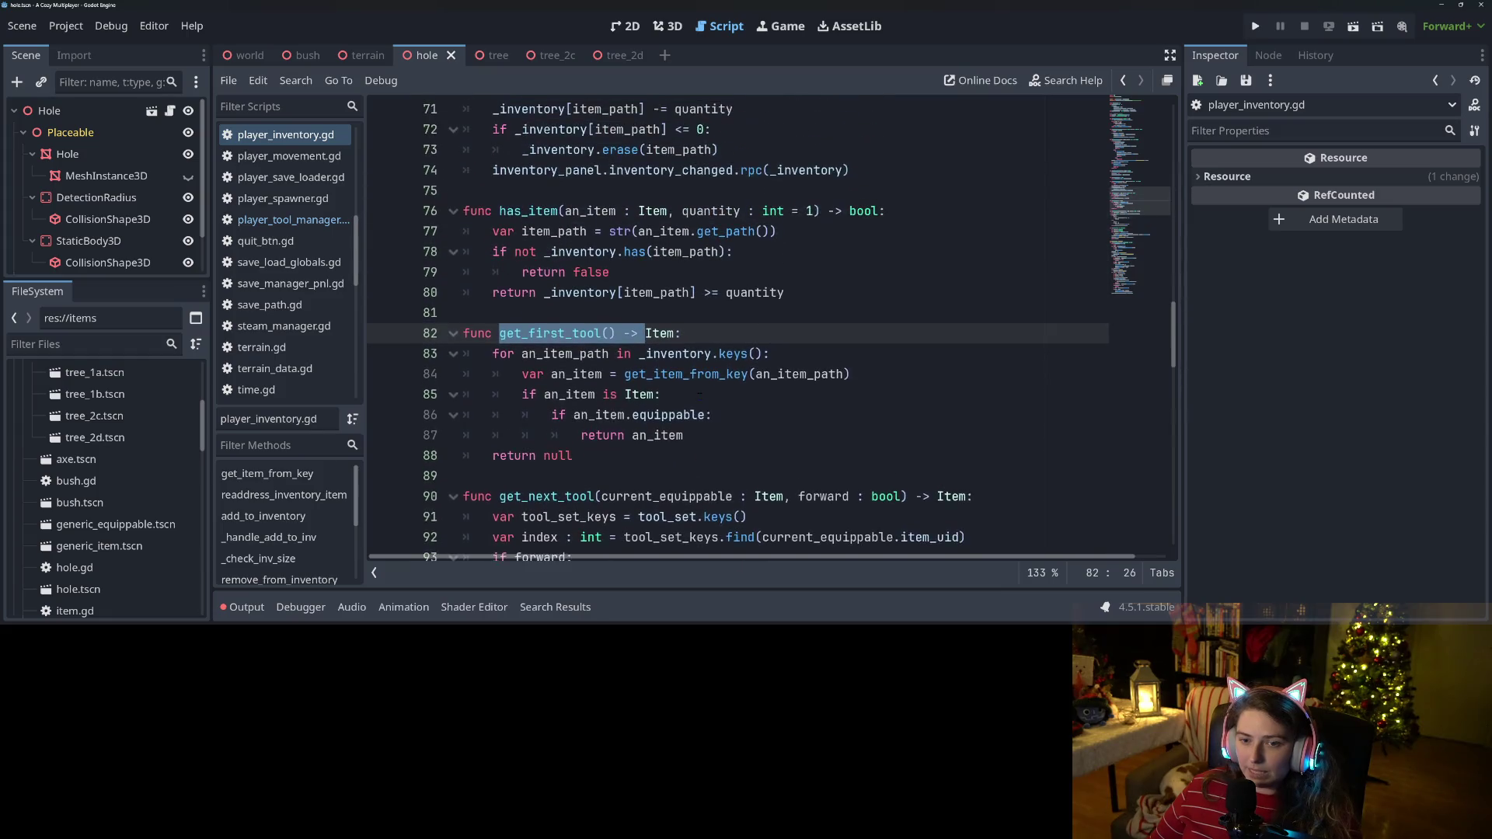
pyautogui.scroll(8, 769, 327)
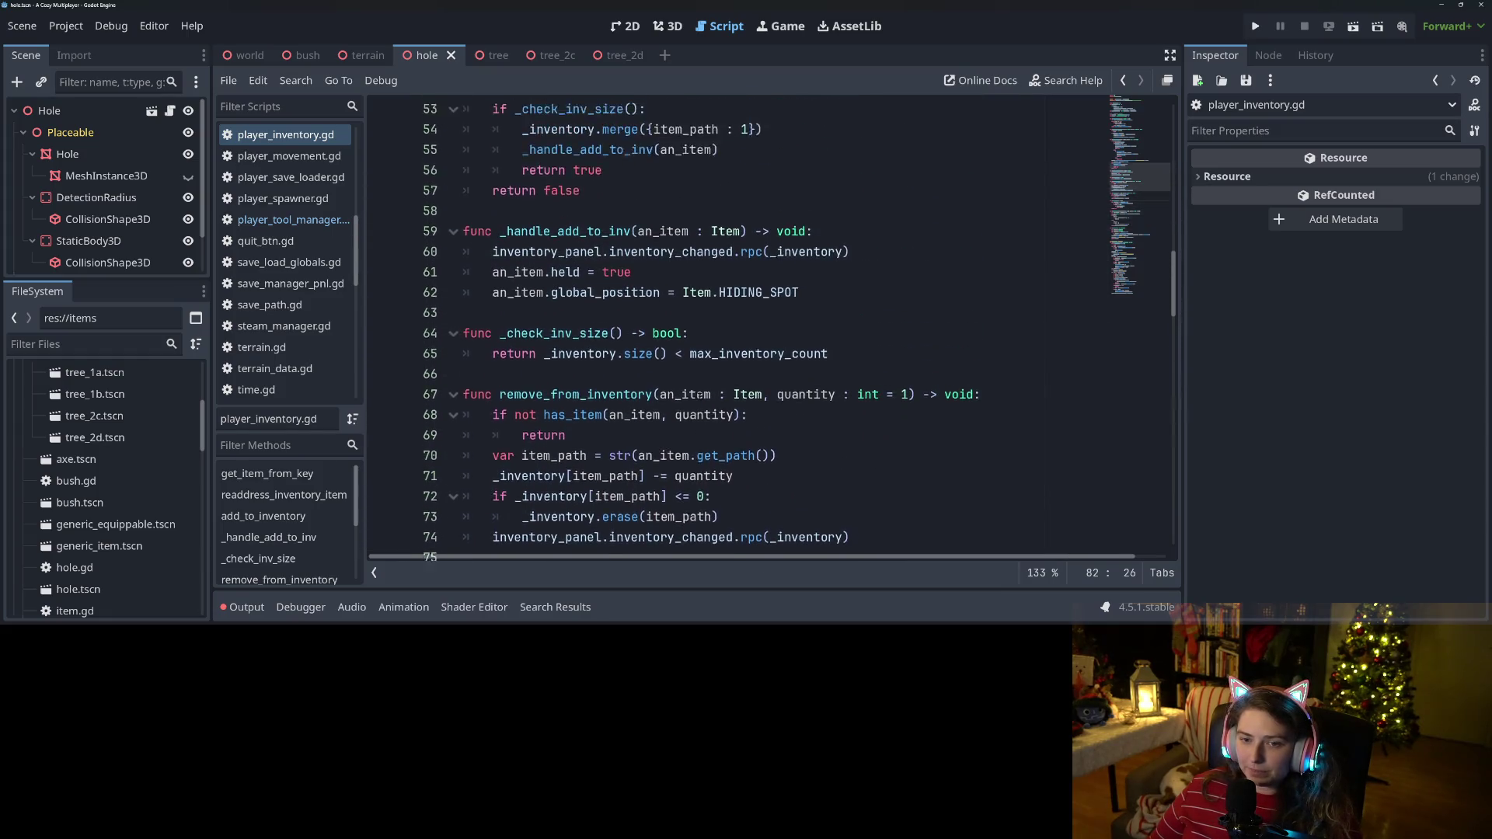
pyautogui.scroll(9, 699, 395)
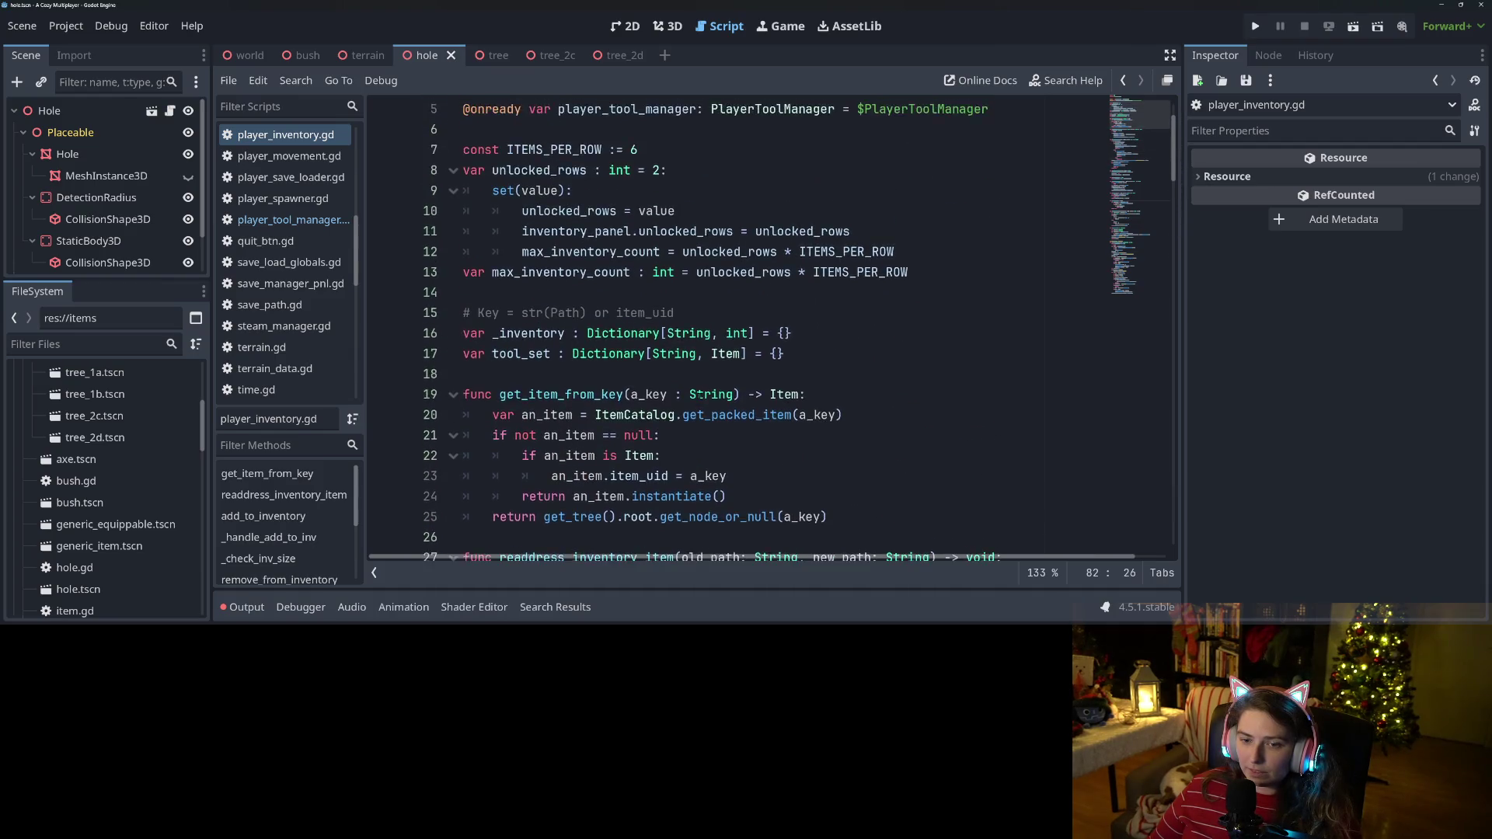
pyautogui.scroll(1, 700, 395)
pyautogui.scroll(1, 700, 395)
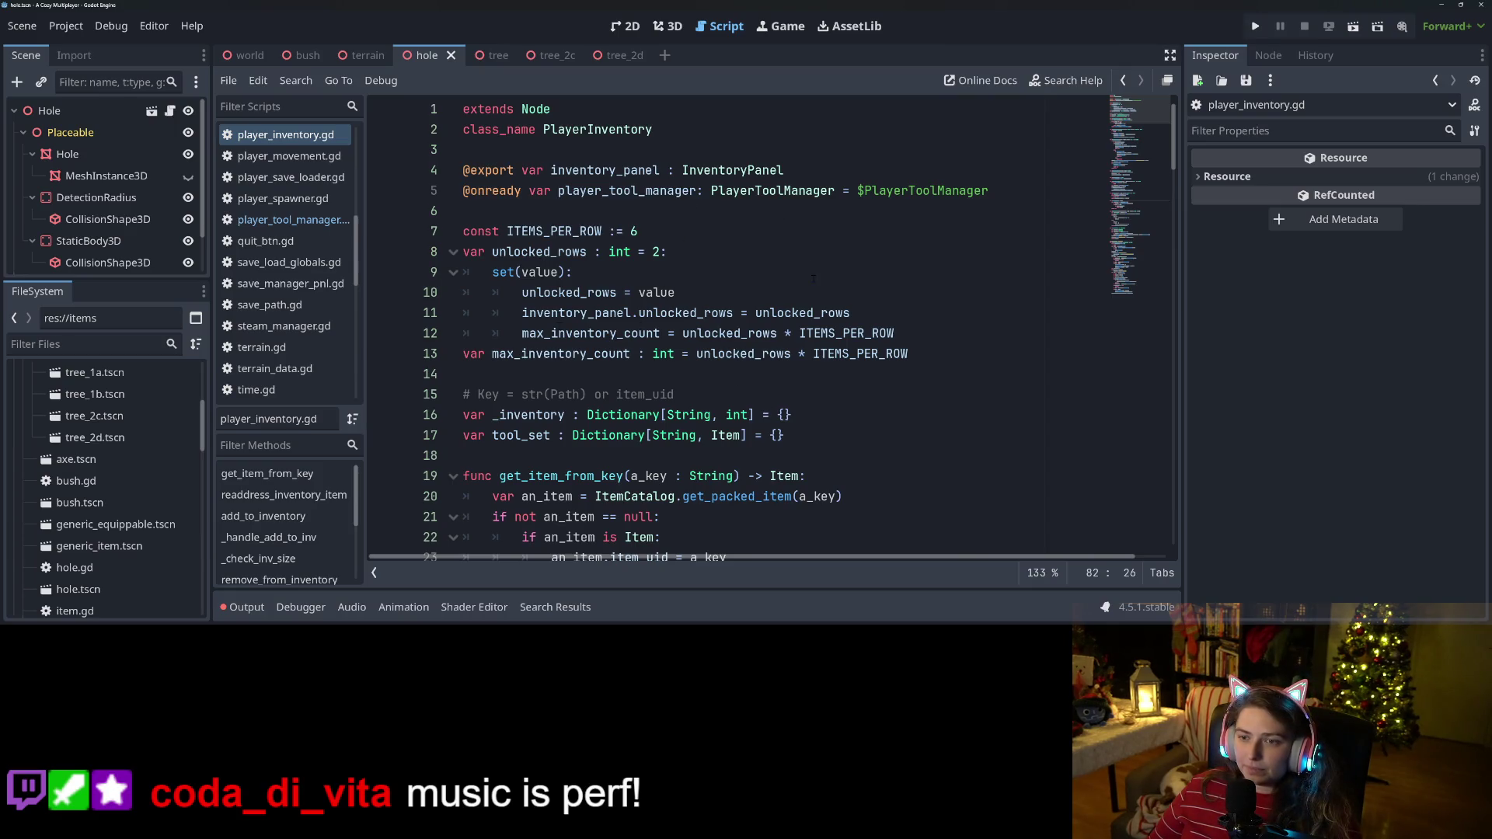
pyautogui.scroll(-5, 546, 372)
pyautogui.scroll(4, 546, 372)
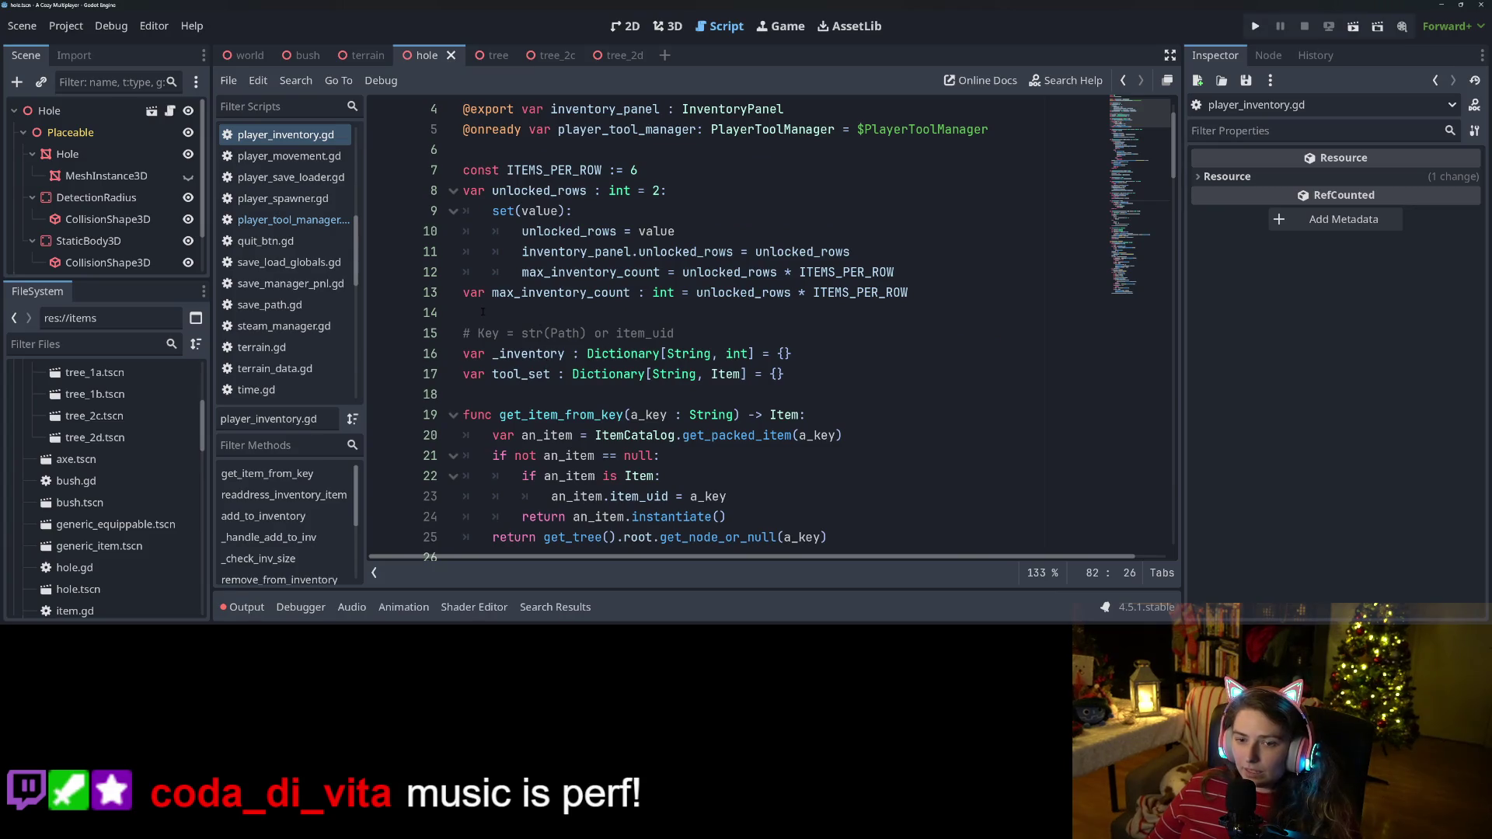
# Inspect the tool_set variable, get_first_tool's _inventory loop and get_next_tool's tool_set keys.
pyautogui.click(506, 335)
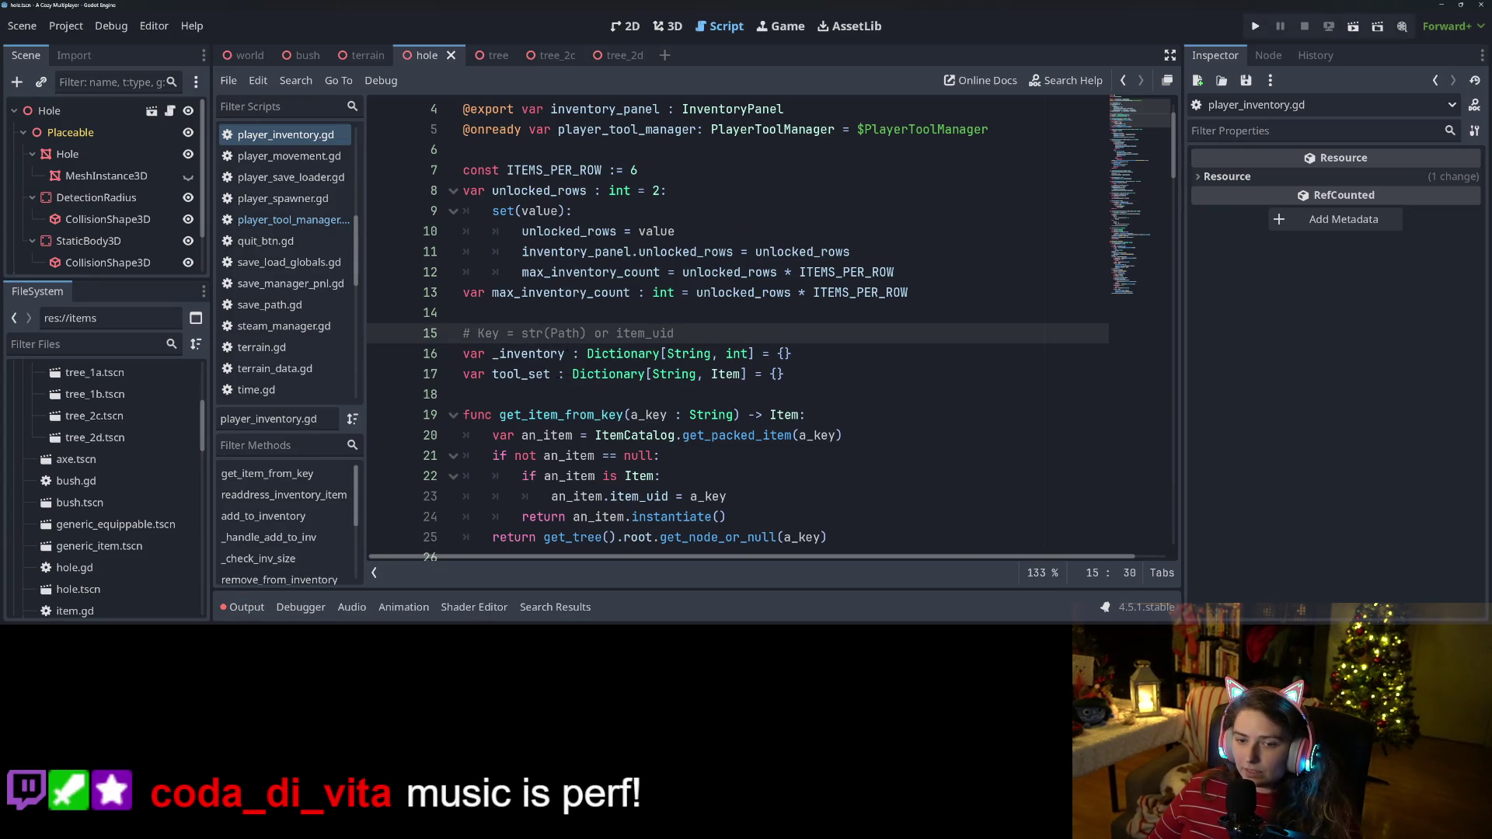
pyautogui.doubleClick(517, 374)
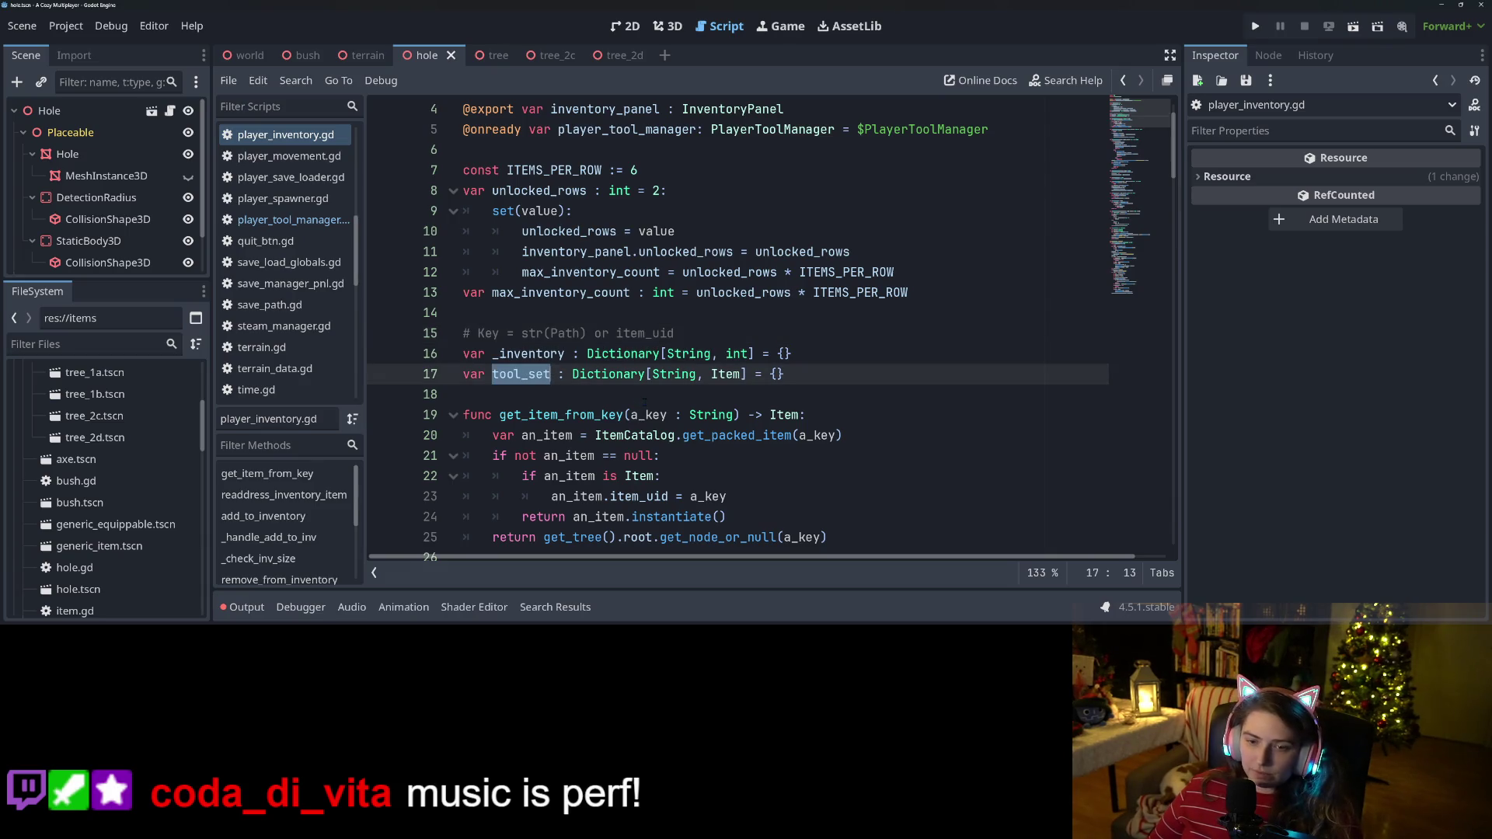
pyautogui.scroll(-20, 647, 402)
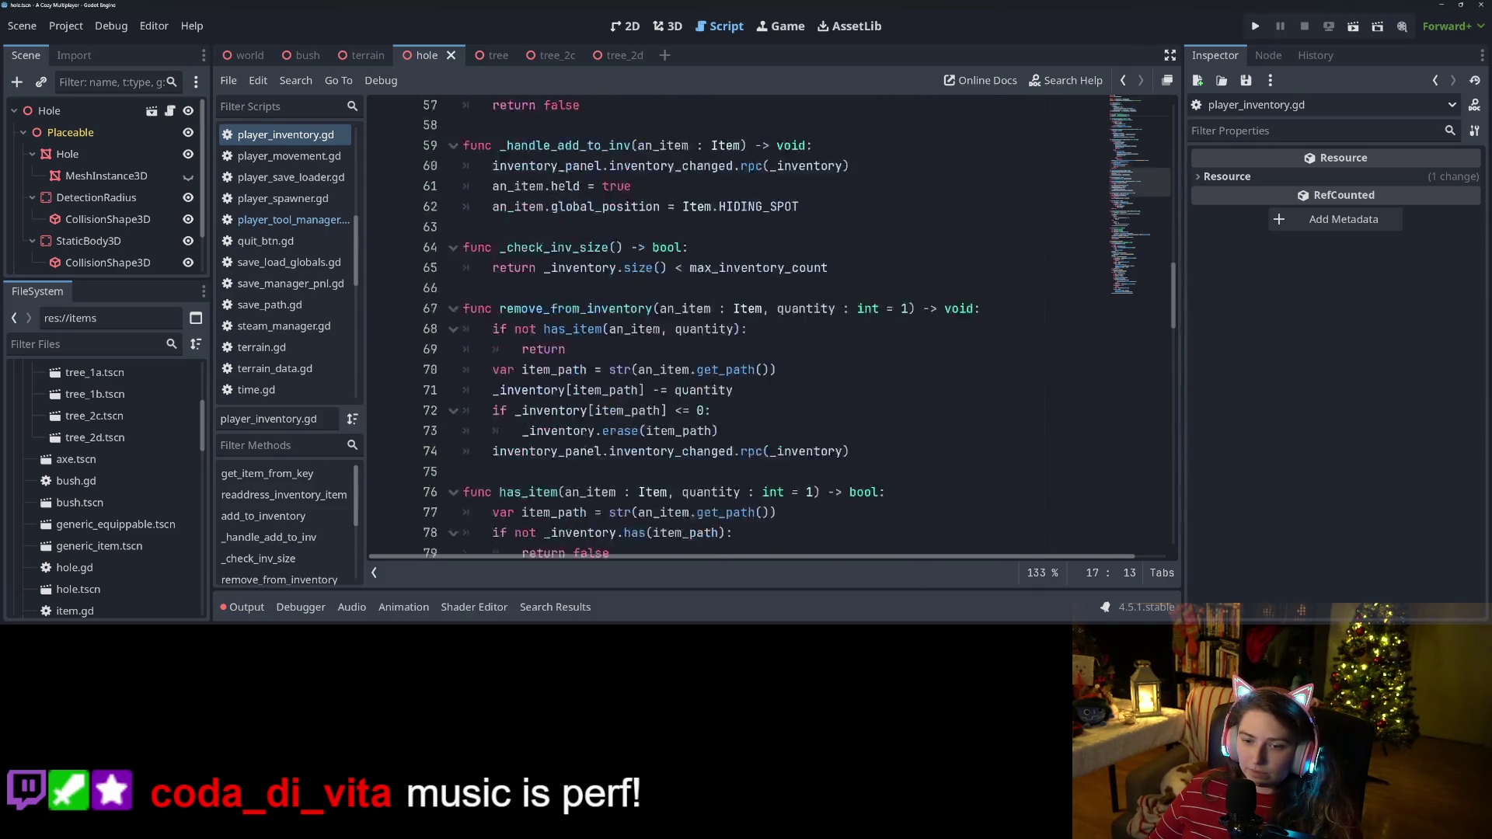
pyautogui.scroll(-4, 657, 404)
pyautogui.scroll(4, 656, 405)
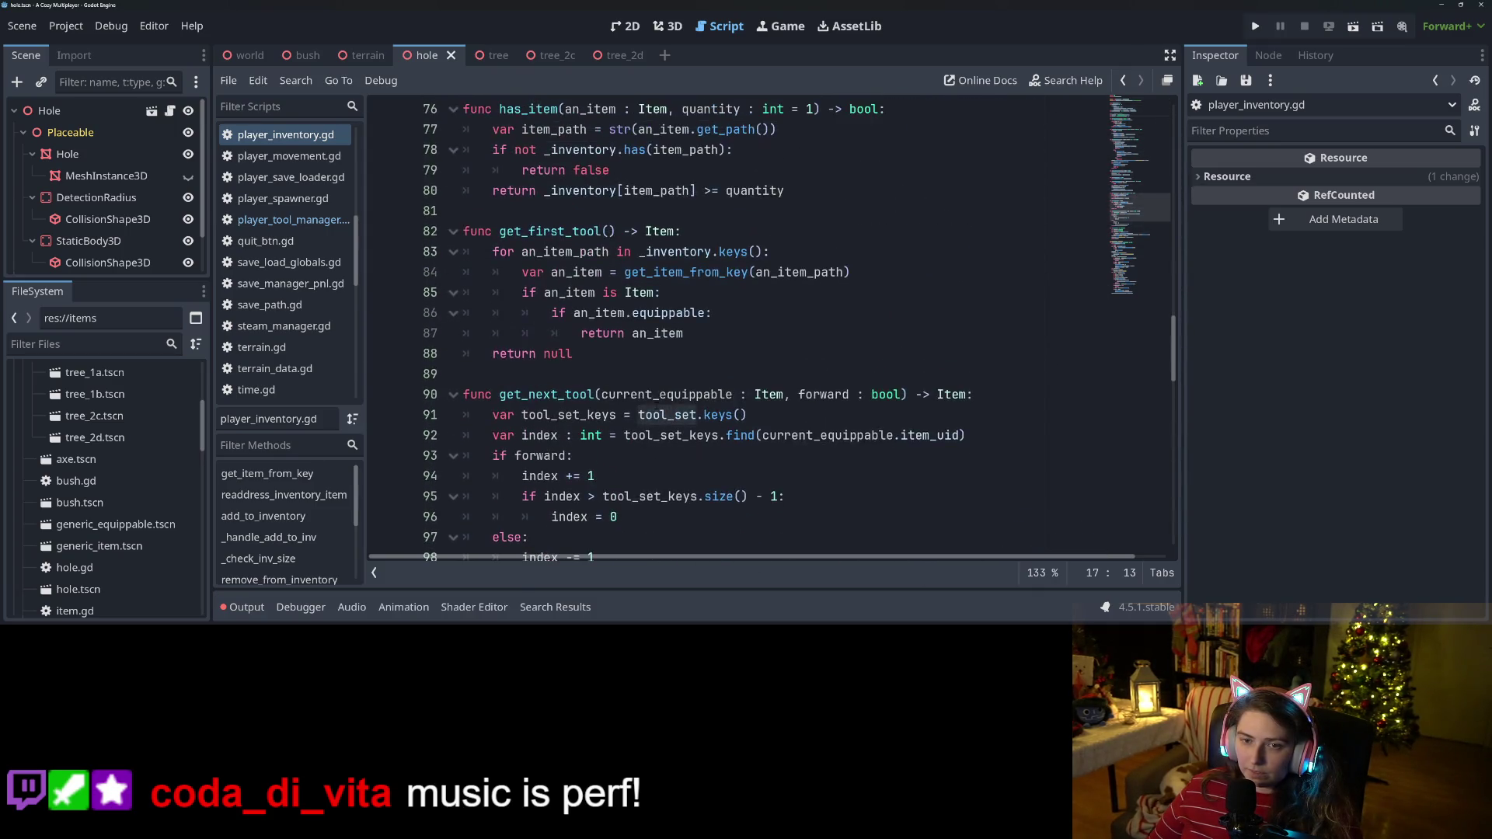
pyautogui.click(614, 374)
pyautogui.click(559, 312)
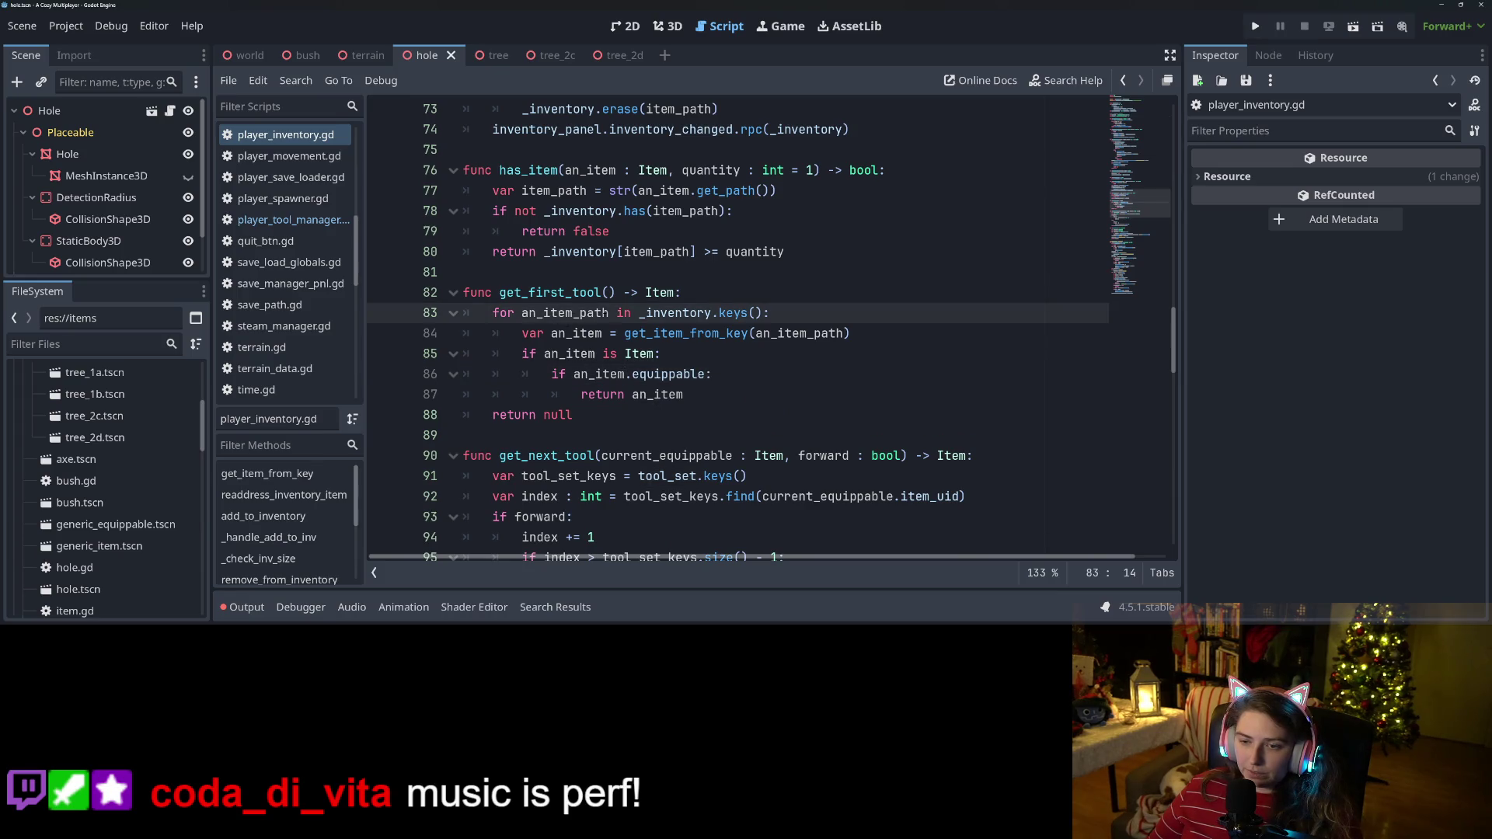
pyautogui.doubleClick(648, 314)
pyautogui.click(684, 314)
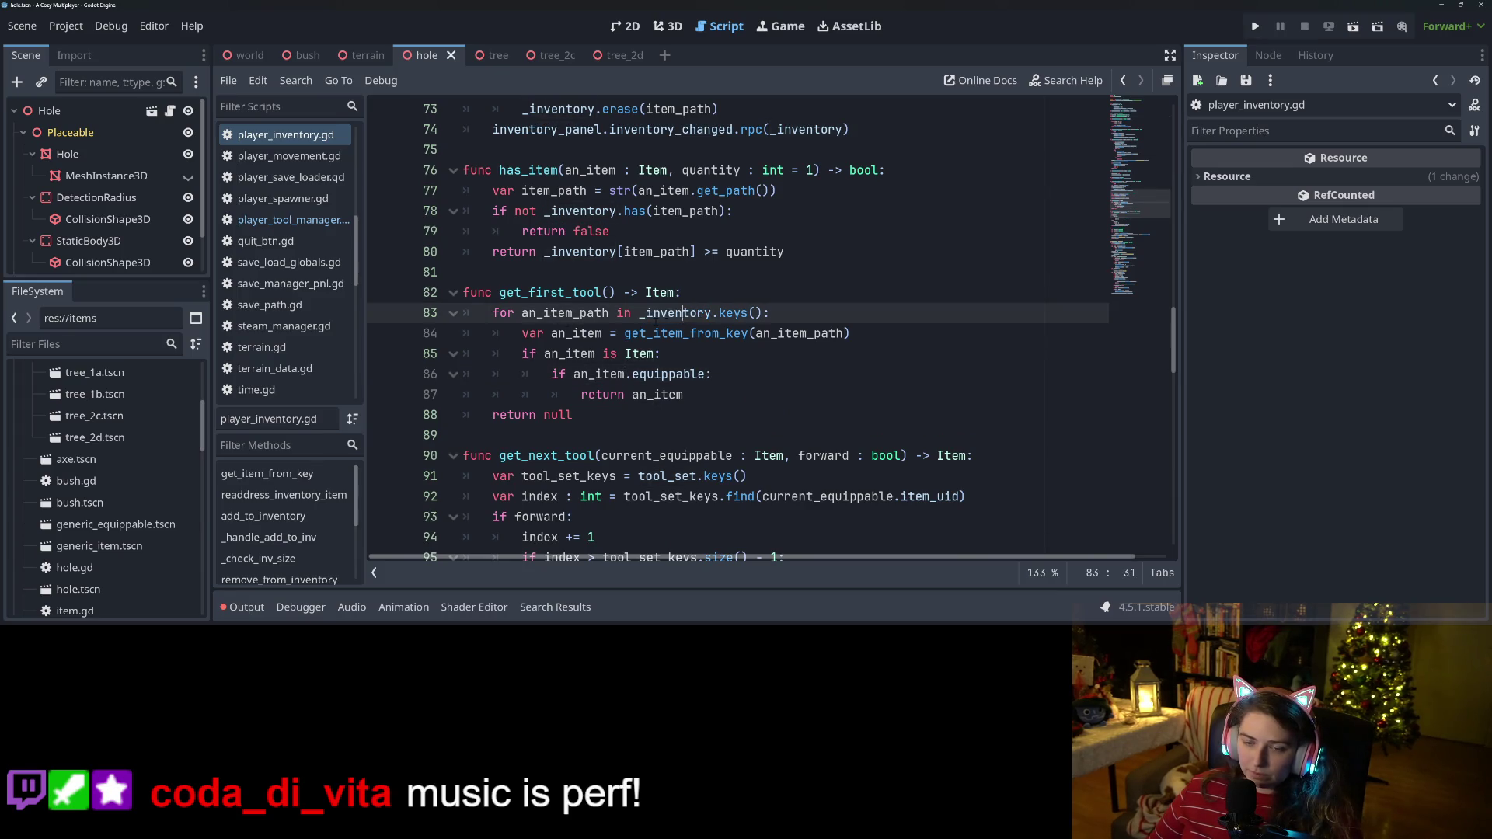
pyautogui.scroll(-2, 651, 407)
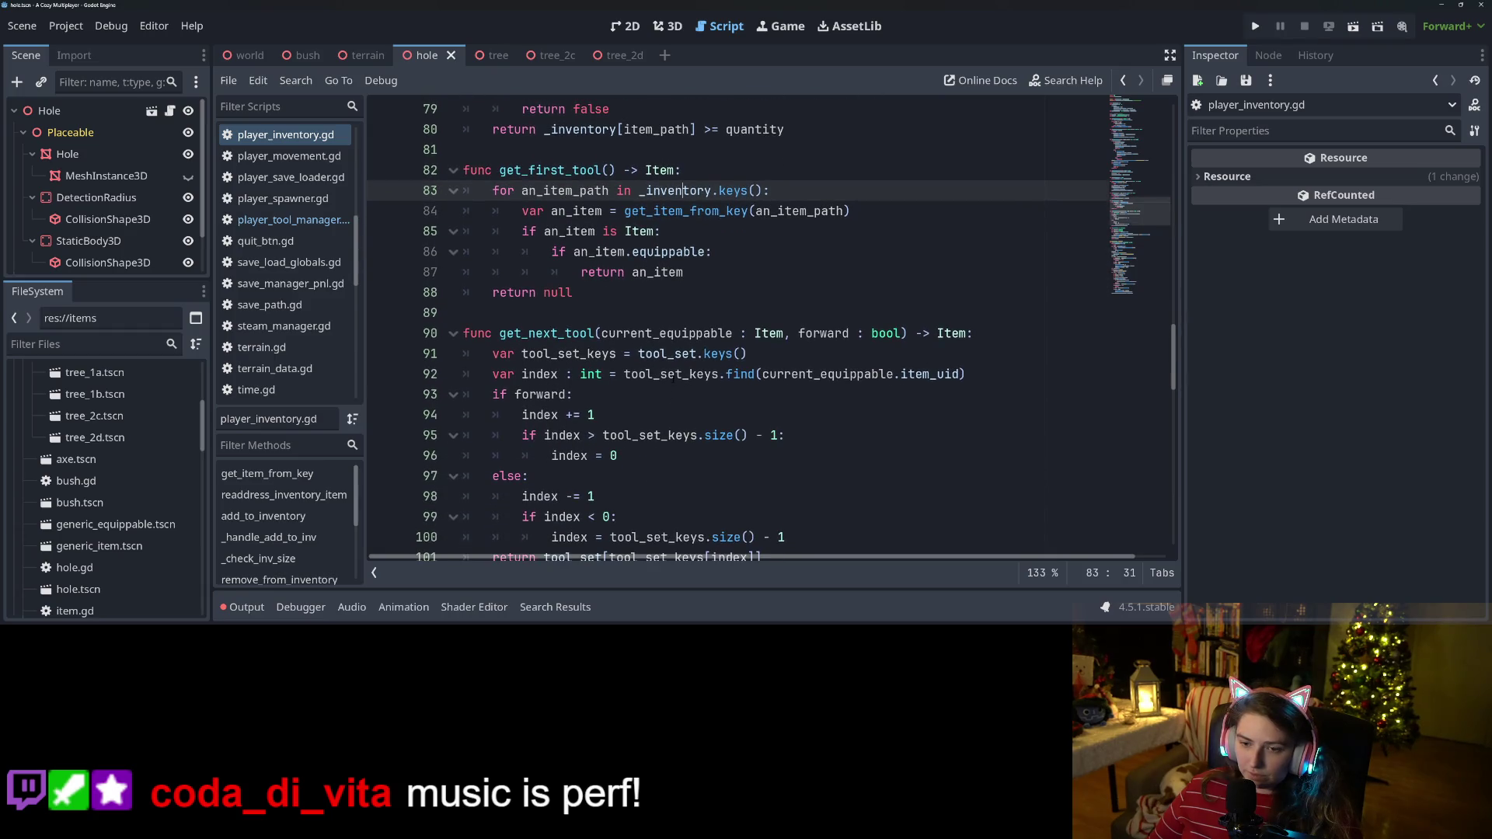
pyautogui.doubleClick(667, 374)
pyautogui.doubleClick(667, 354)
# Review has_item's return line, ending at the end of get_first_tool's declaration.
pyautogui.scroll(3, 669, 353)
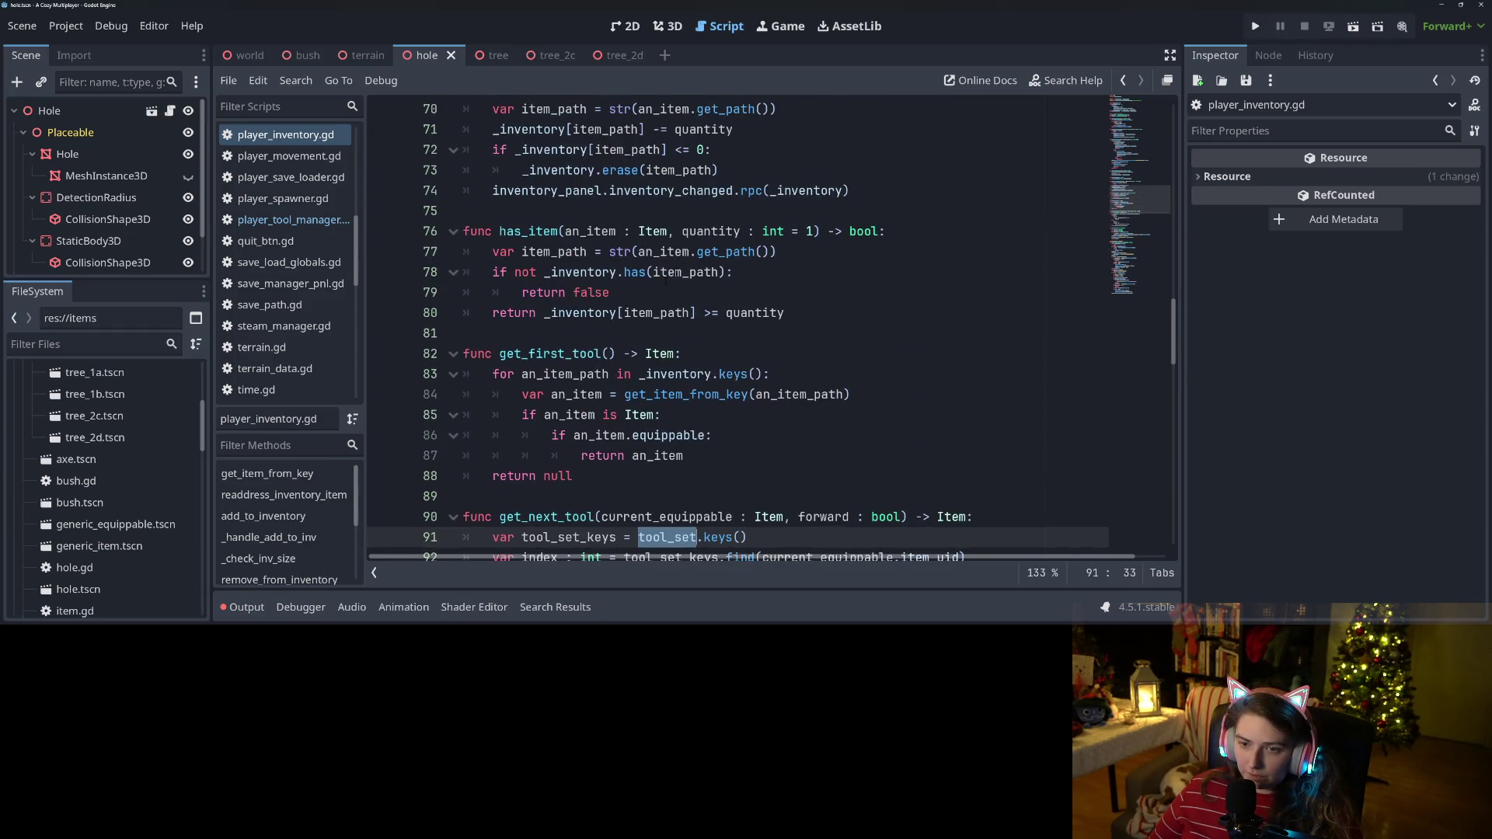
pyautogui.click(608, 313)
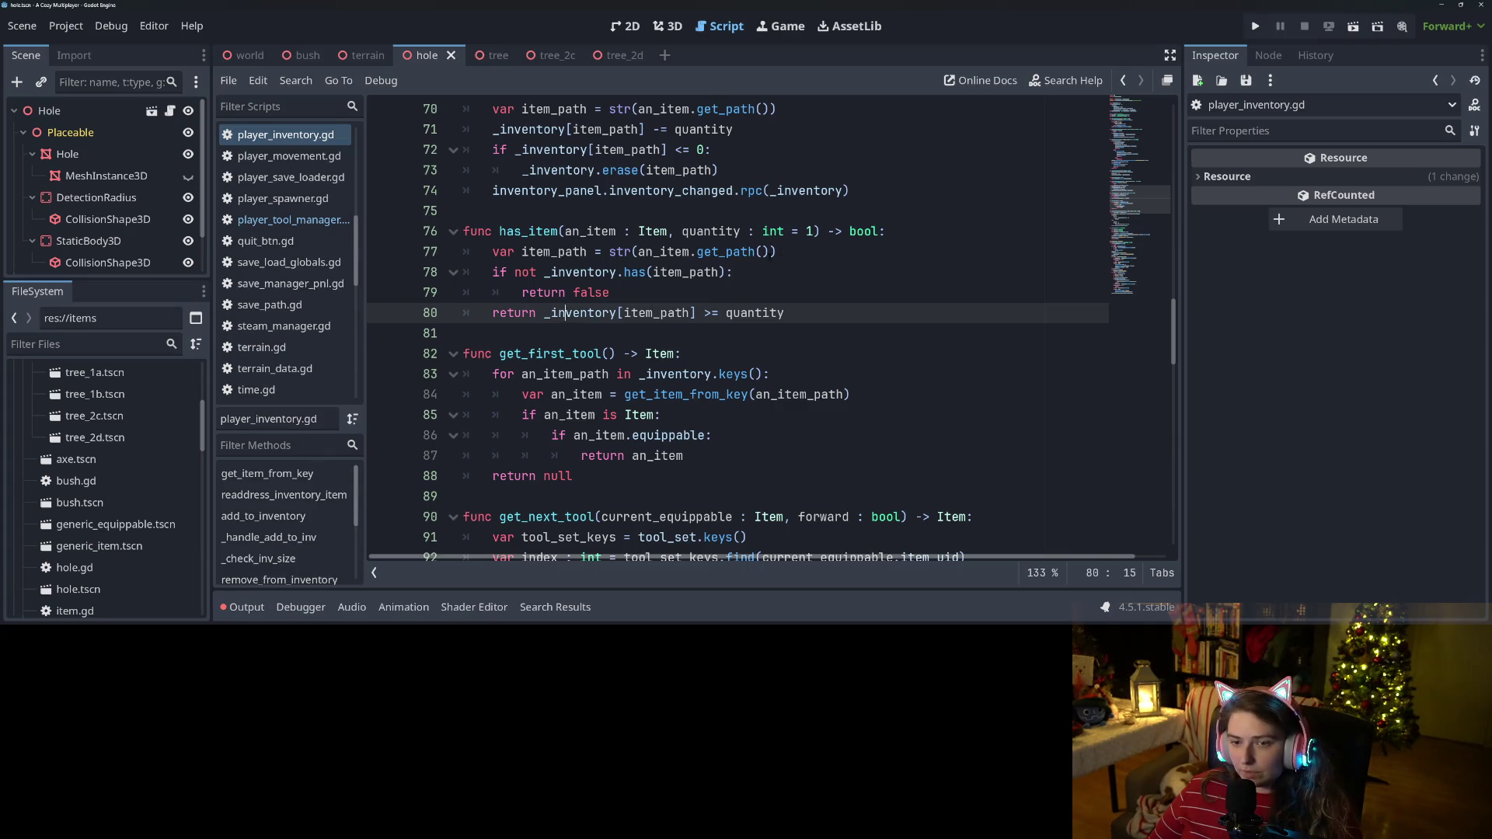
pyautogui.click(573, 293)
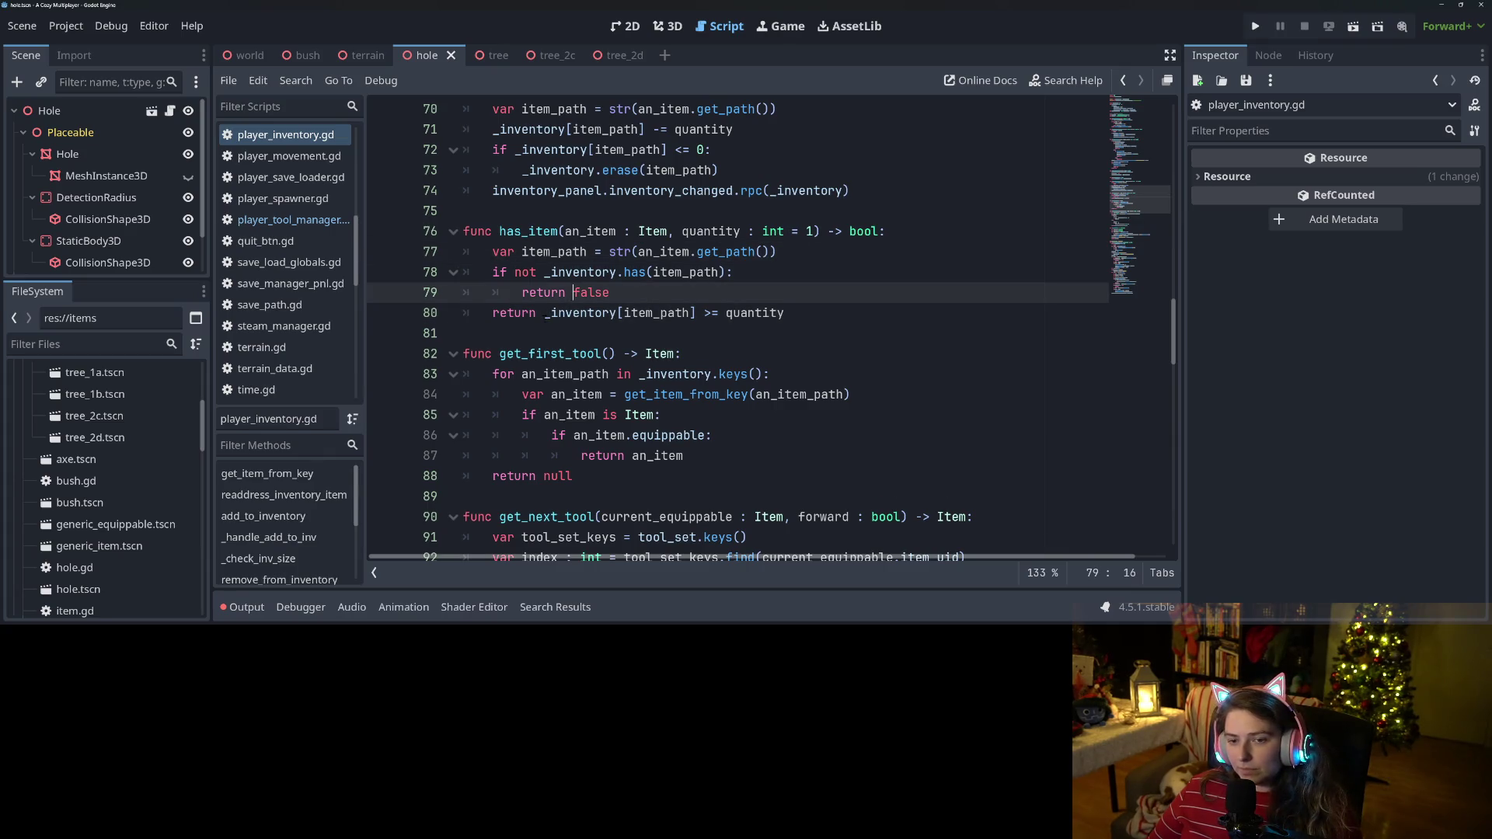
pyautogui.click(543, 312)
pyautogui.click(587, 293)
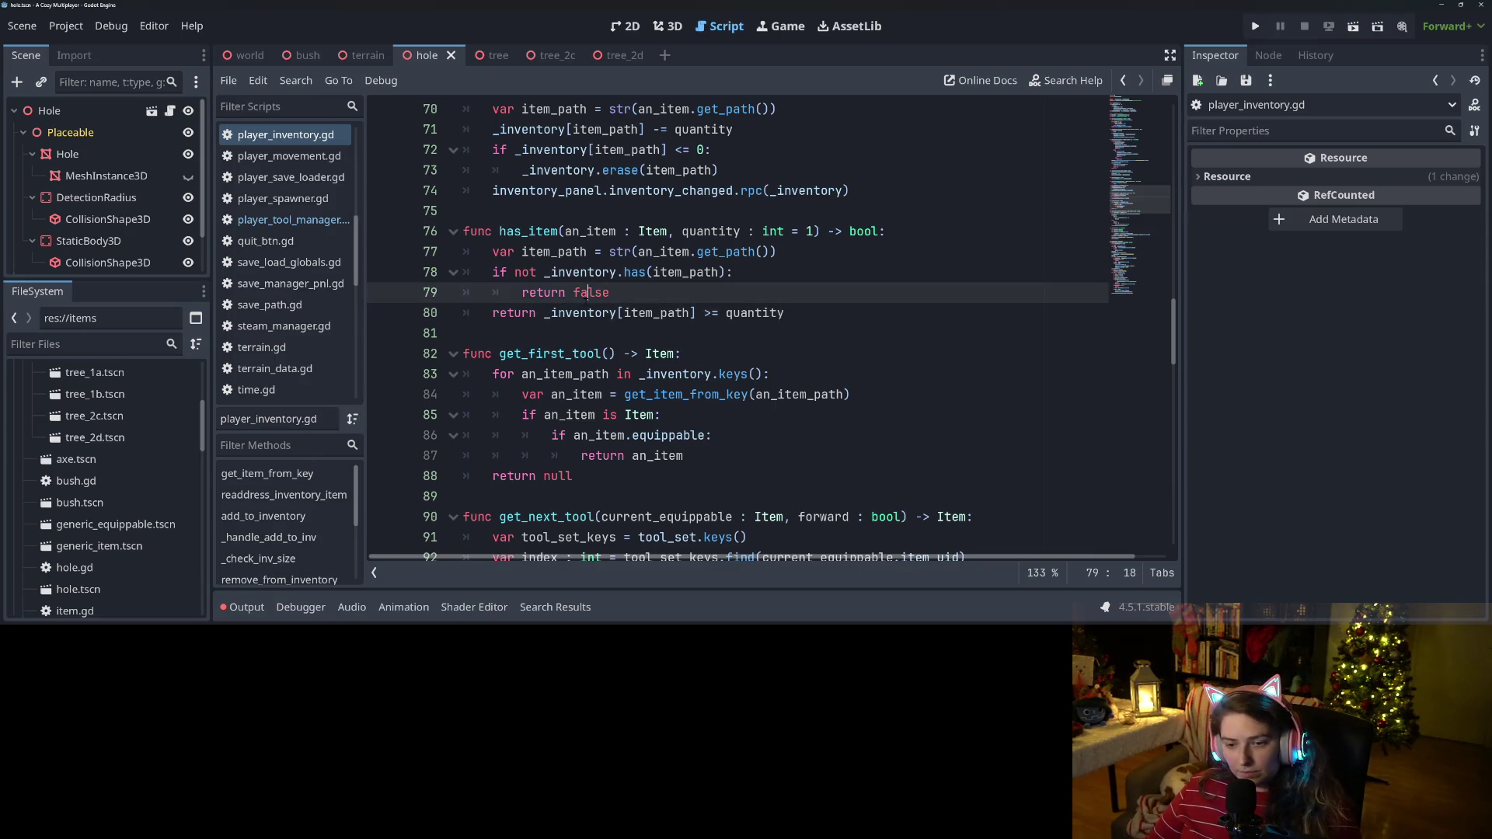
pyautogui.scroll(-1, 586, 298)
pyautogui.click(591, 394)
pyautogui.click(559, 354)
pyautogui.click(730, 293)
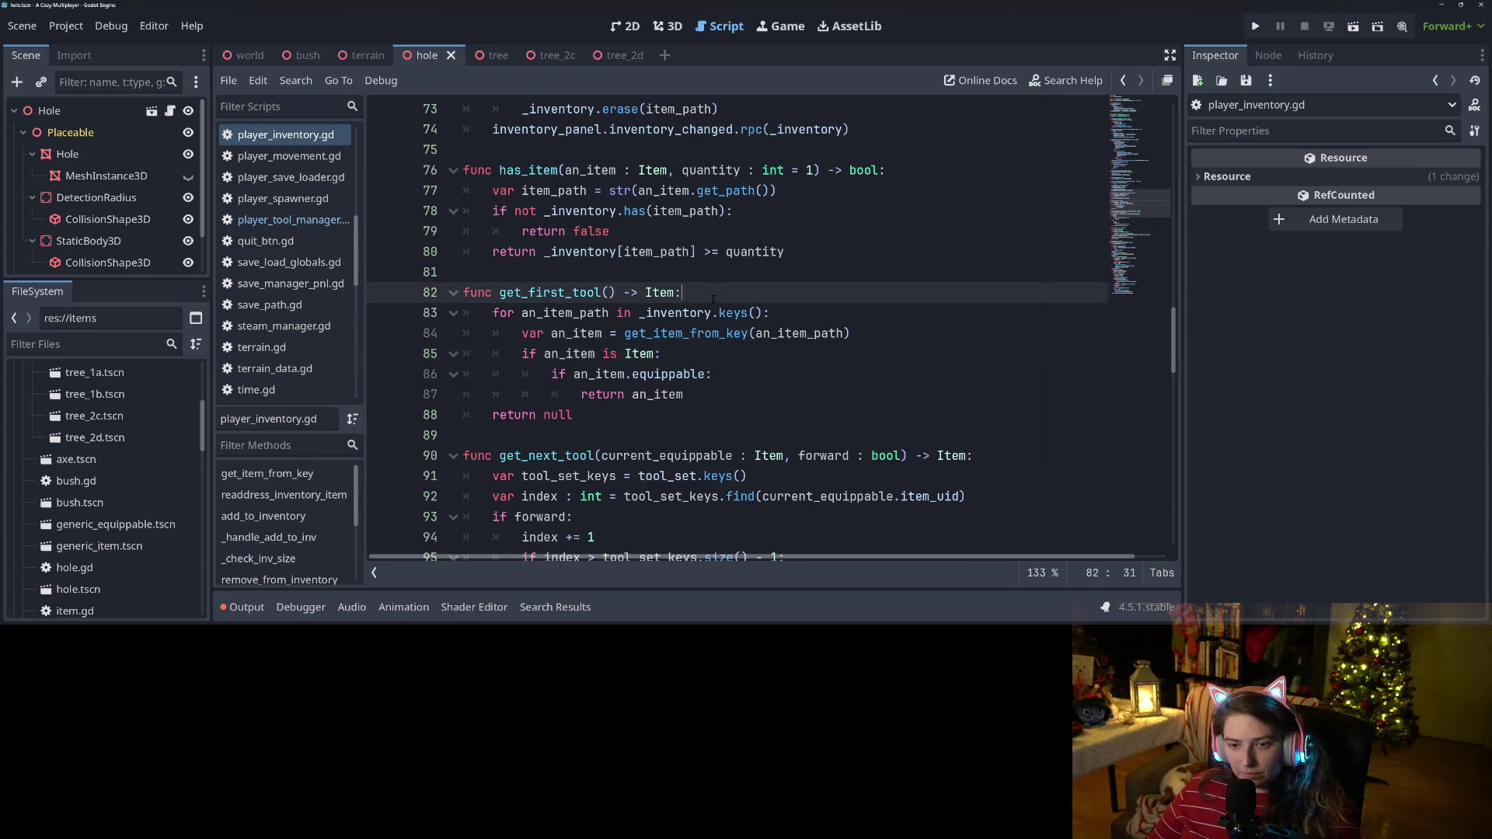
# Make get_first_tool return tool_set[tool_set.keys()[0]].
pyautogui.press('Return')
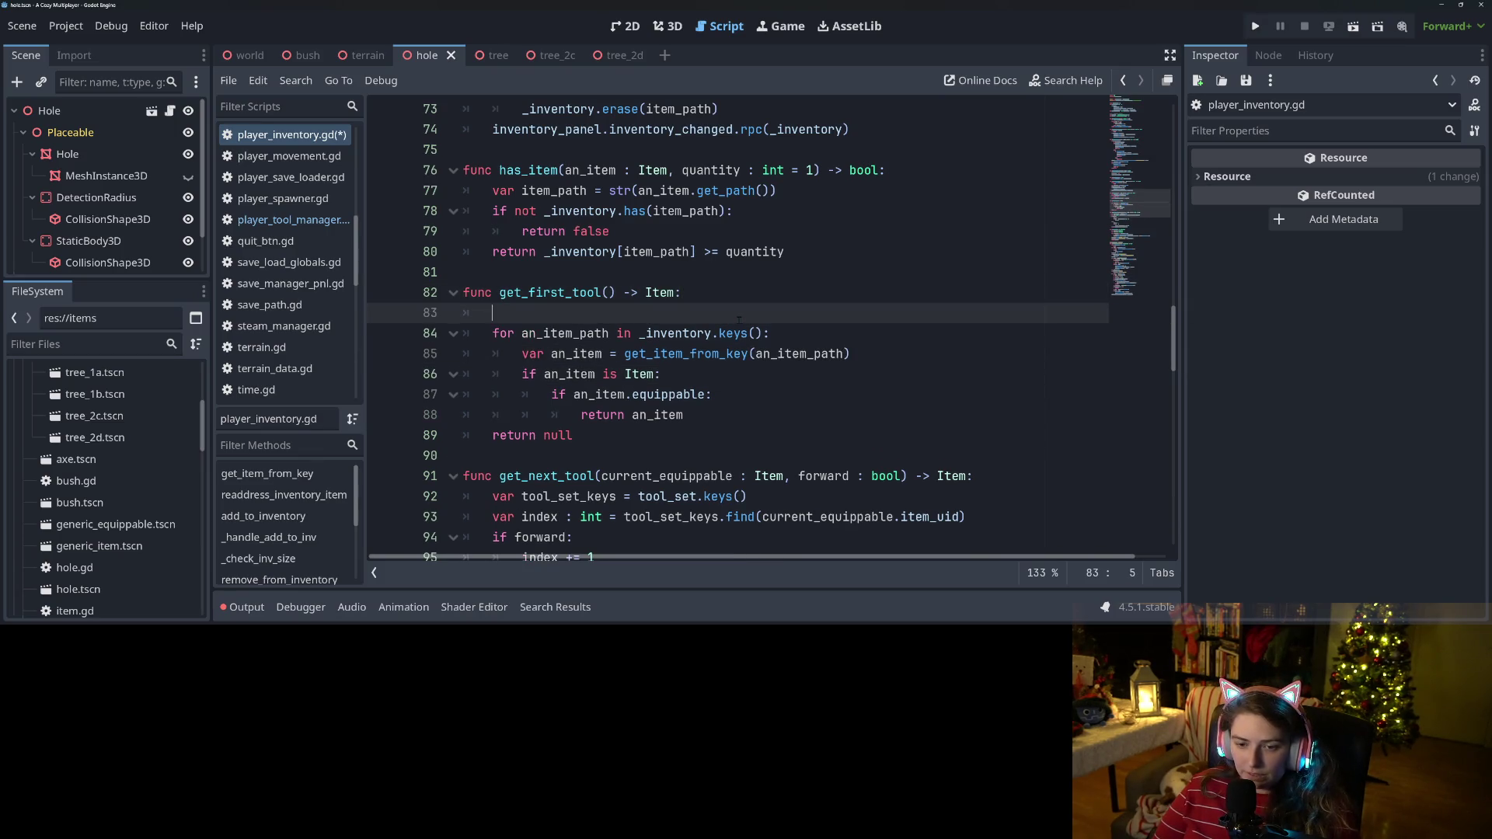
pyautogui.write('retur')
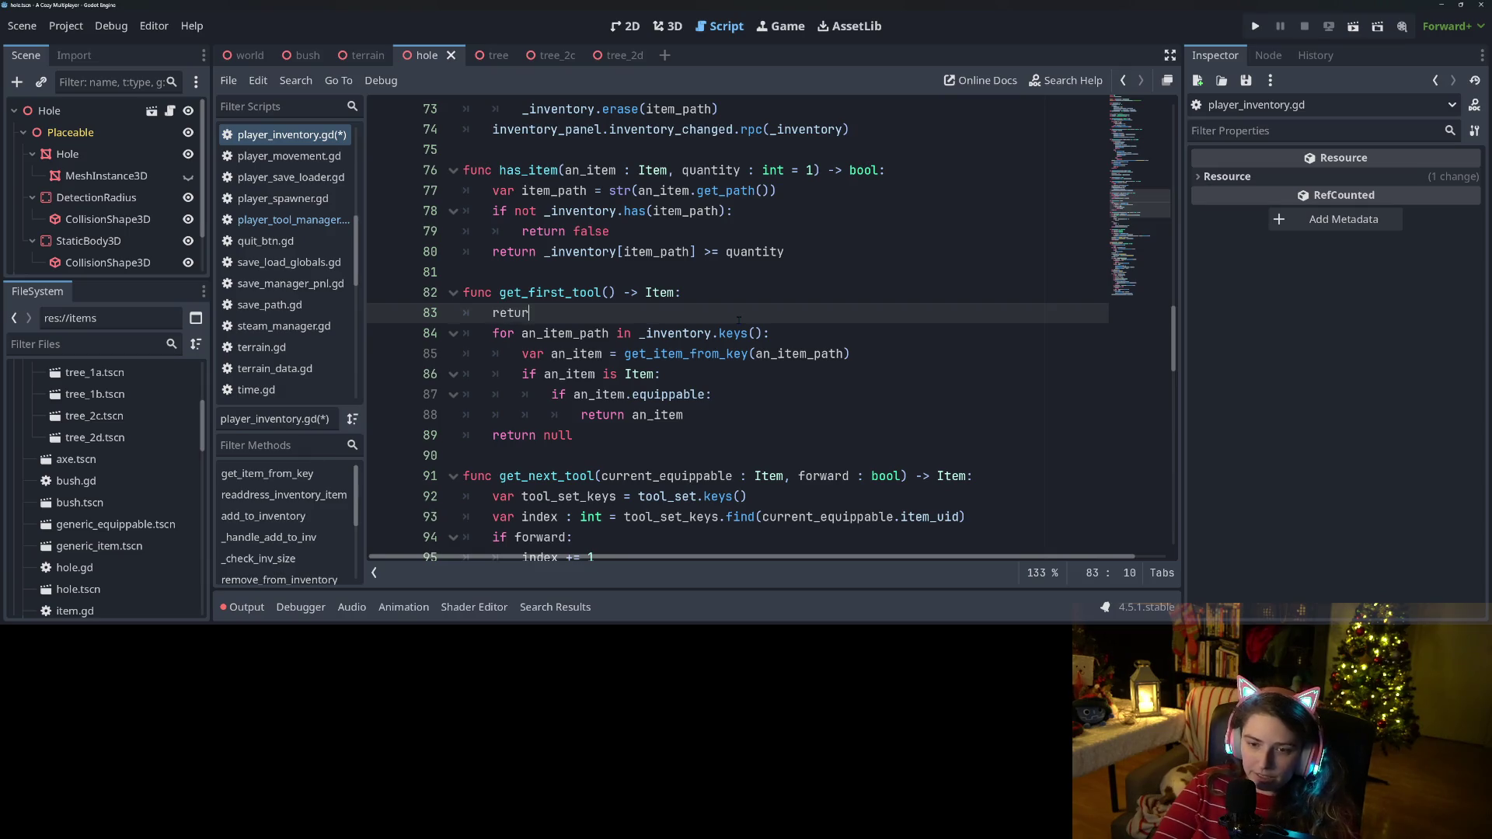
pyautogui.write('n tool_set')
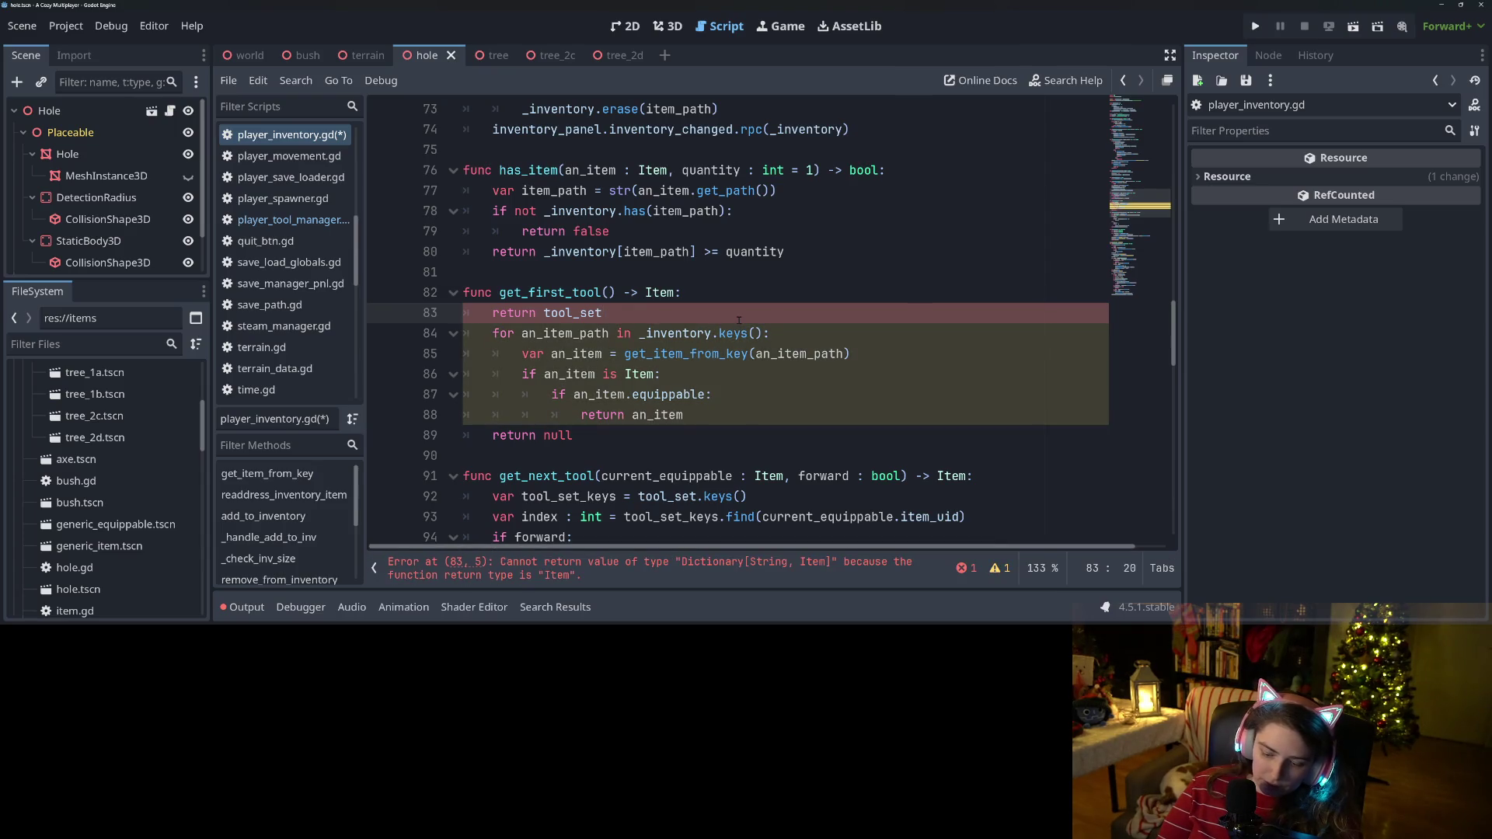
pyautogui.write('[tool_set.ke')
pyautogui.press('Return')
pyautogui.write('[')
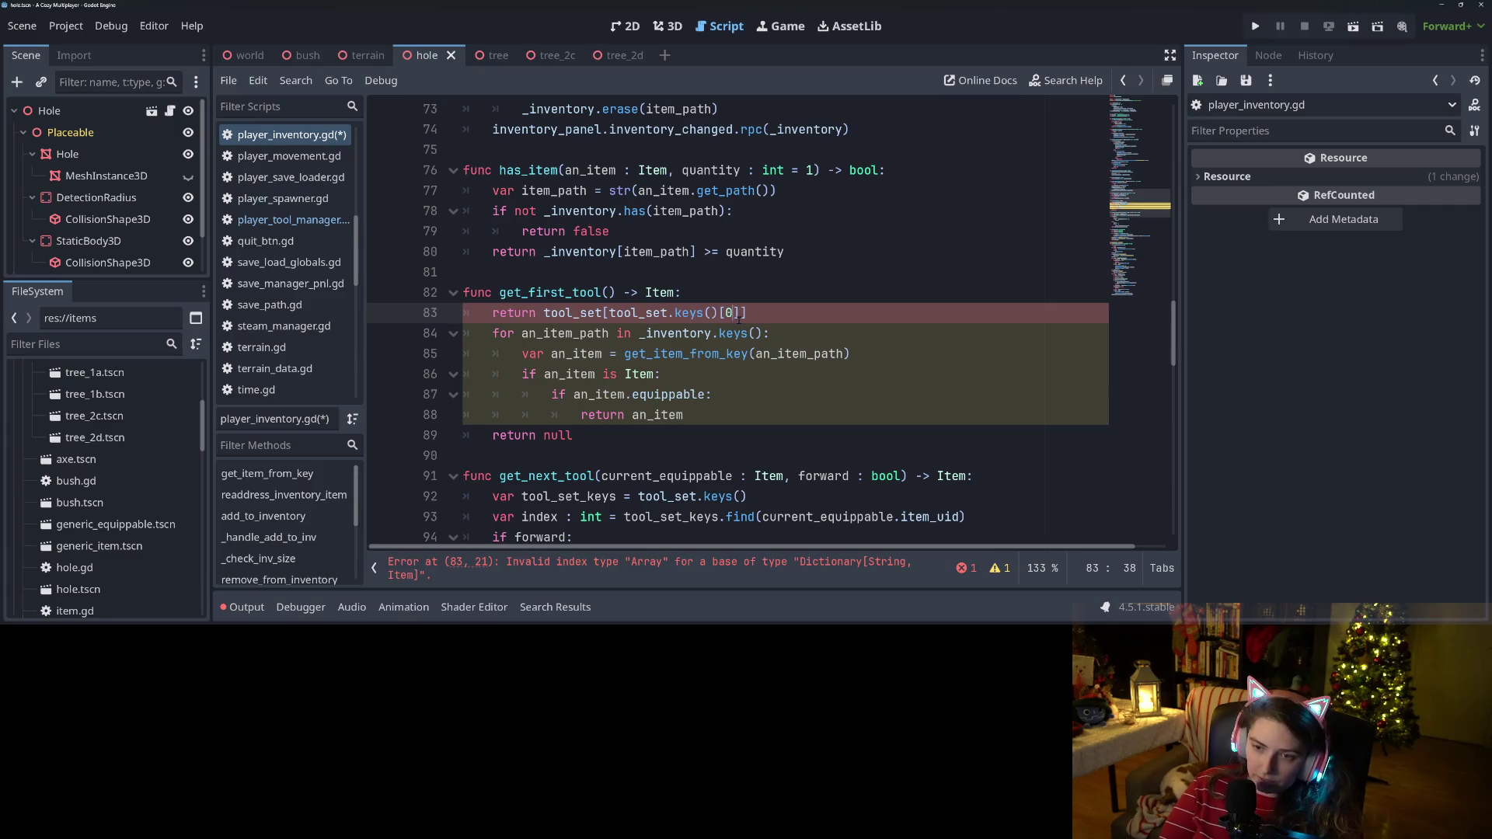
# Delete the old inventory loop and return null, save the script, and run the game.
pyautogui.moveTo(642, 433); pyautogui.dragTo(465, 333)
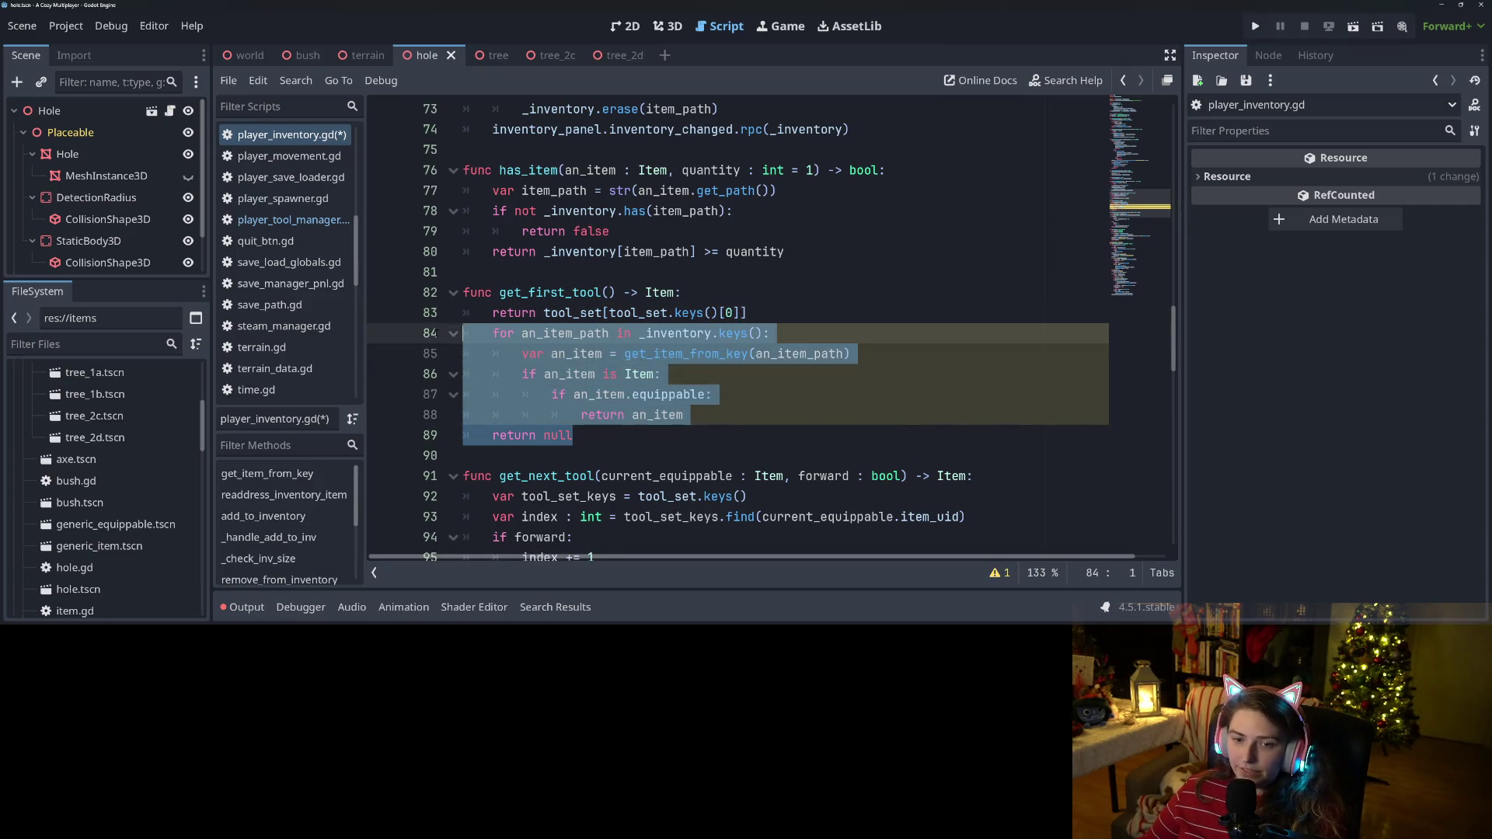
pyautogui.press('BackSpace')
pyautogui.press('BackSpace')
pyautogui.hotkey('ctrl', 's')
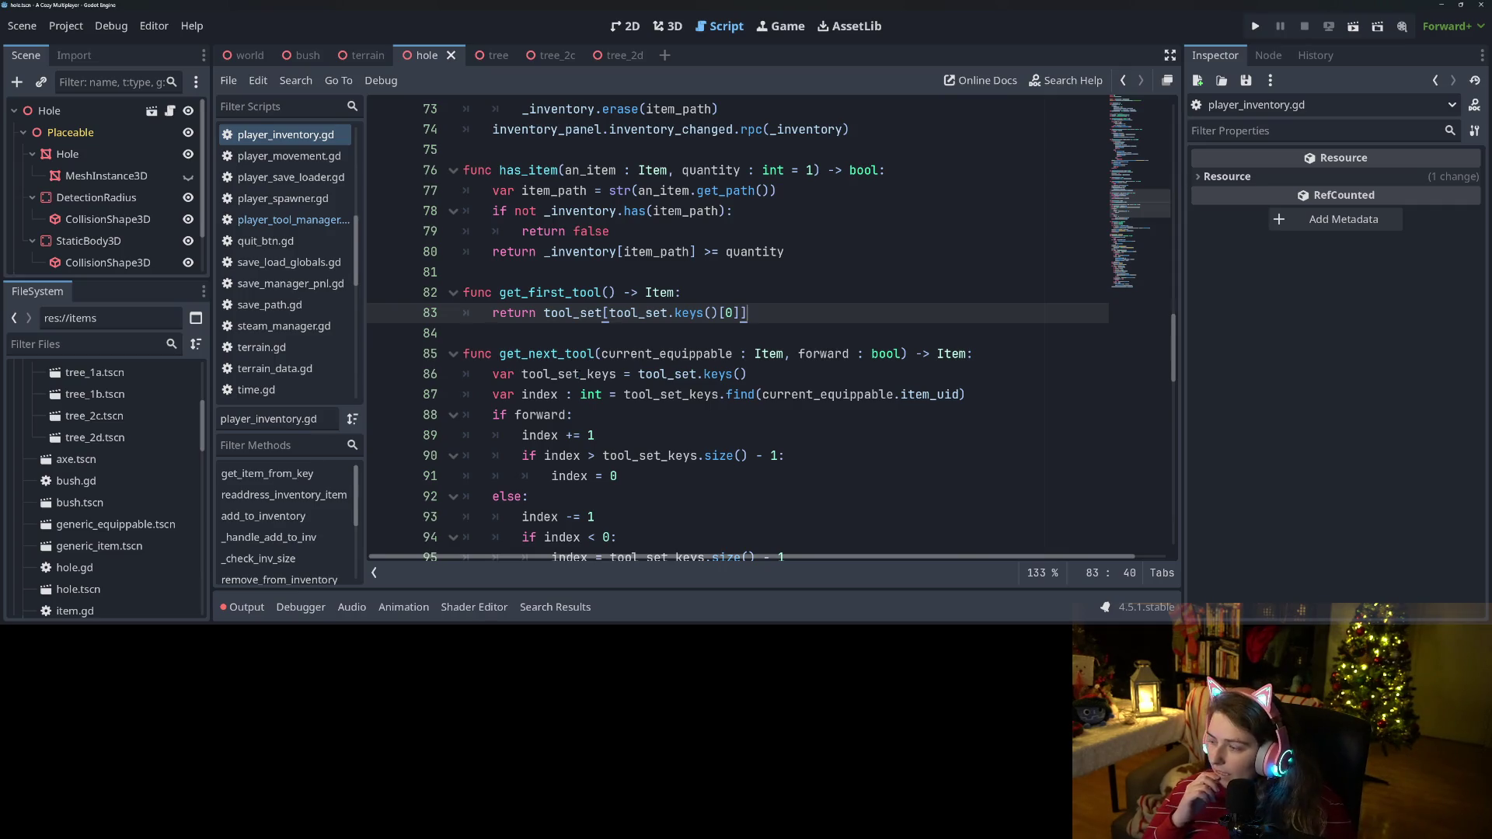
pyautogui.press('F5')
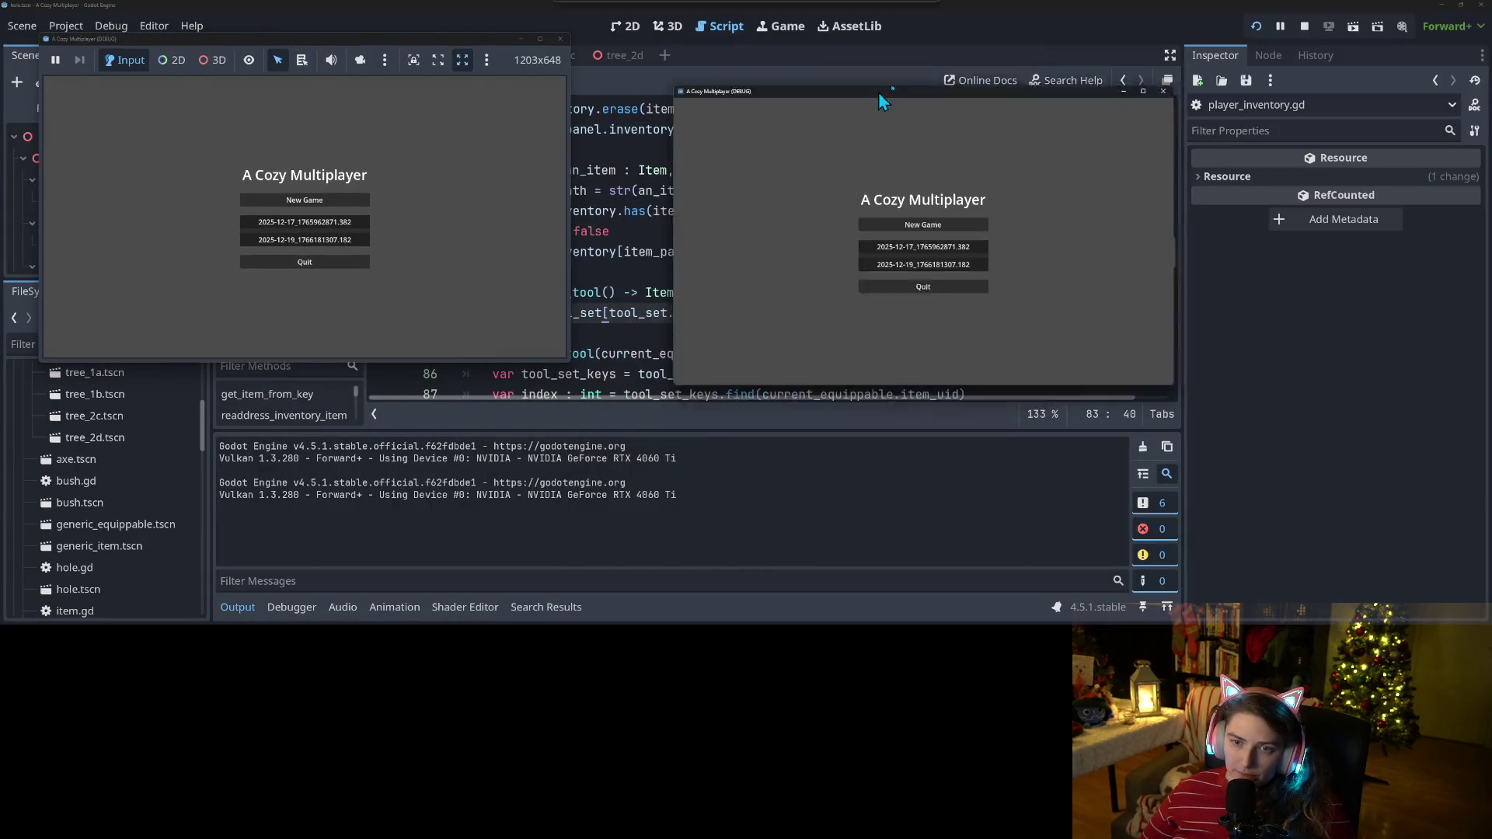
# Load the first saved game in the left window and join it from the second window.
pyautogui.click(318, 224)
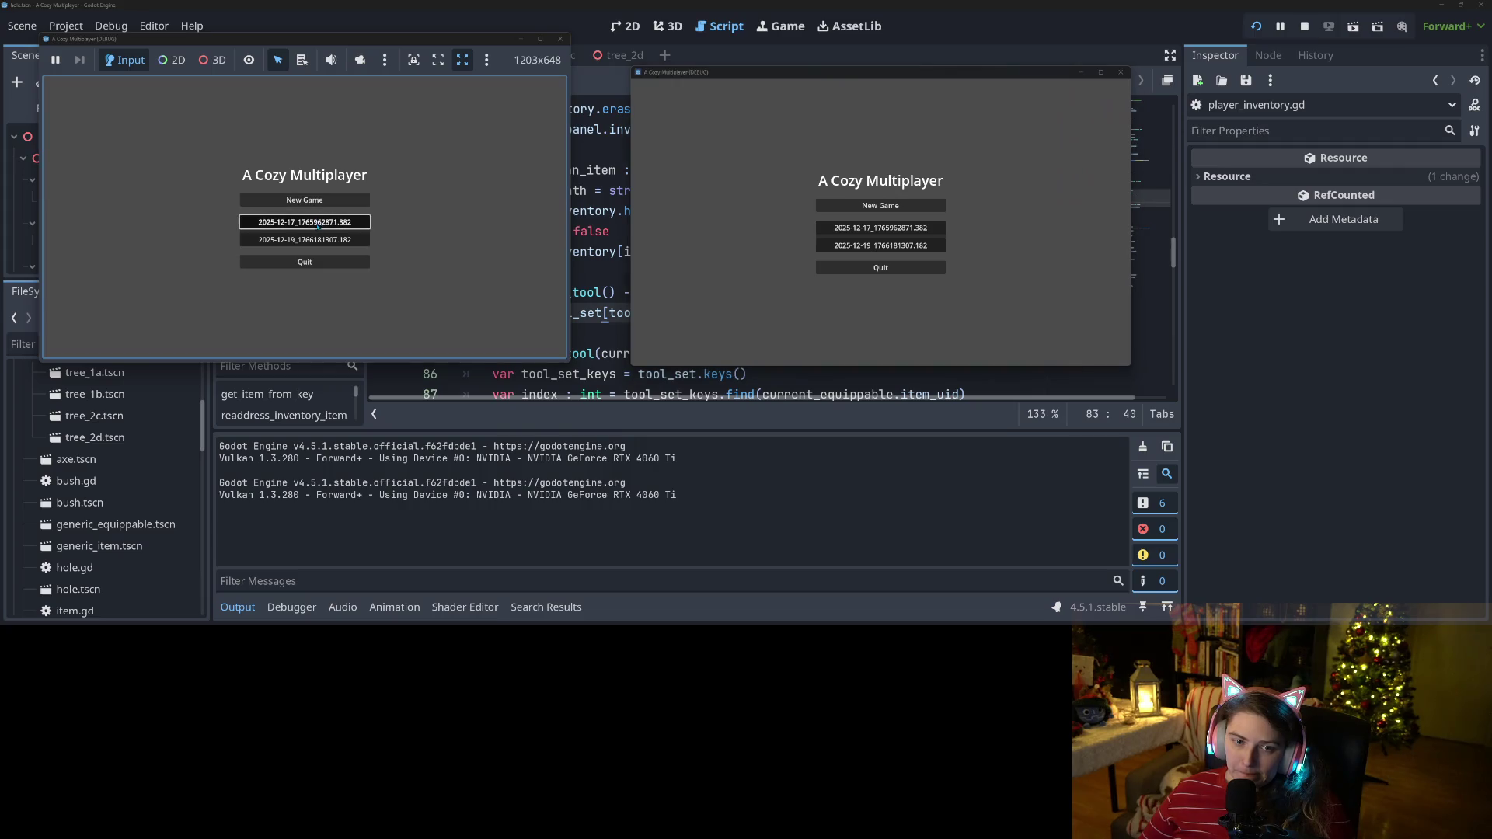
pyautogui.click(895, 243)
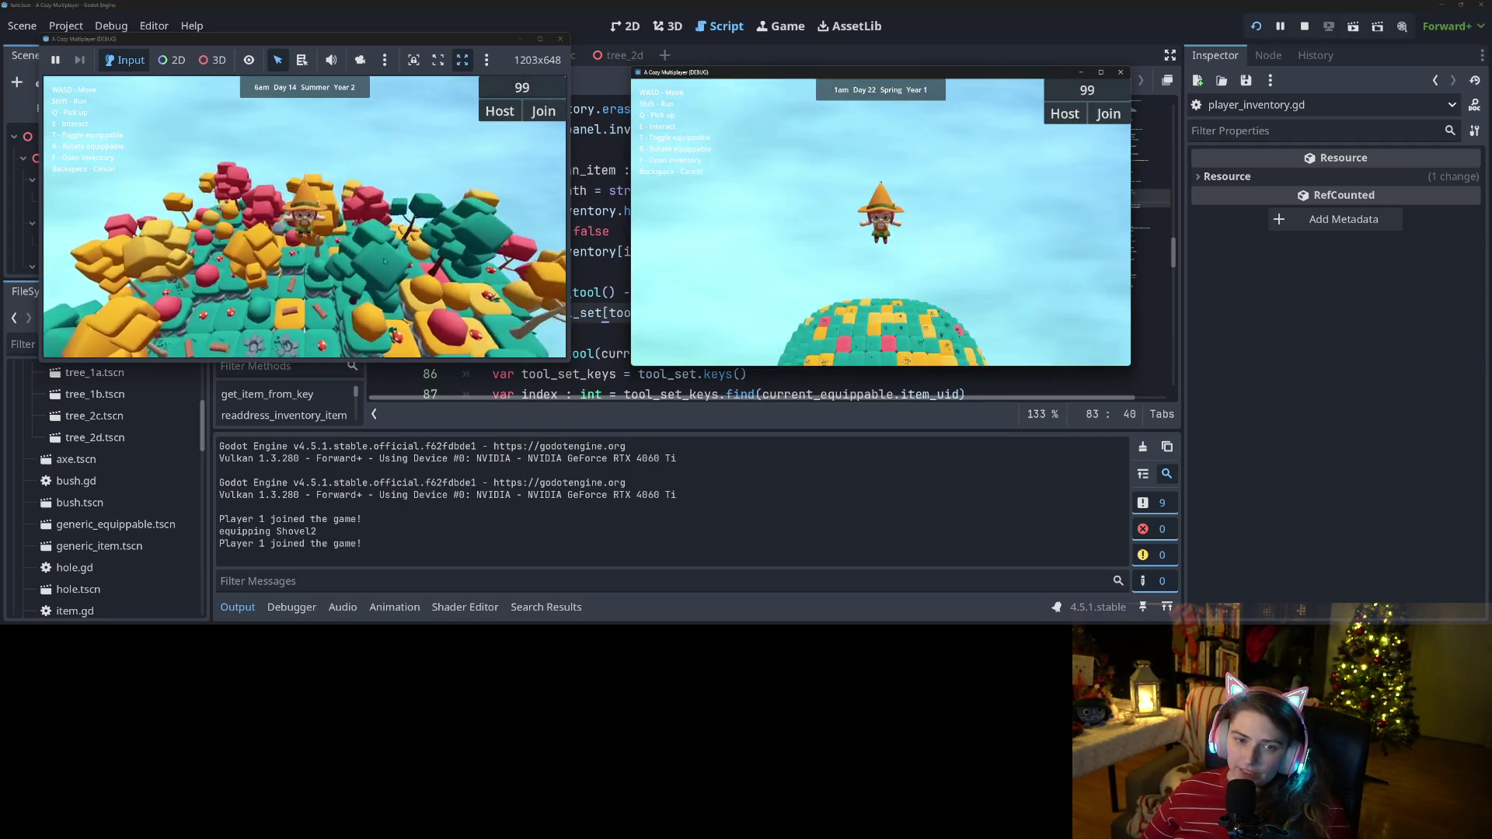
pyautogui.click(1065, 115)
pyautogui.click(546, 111)
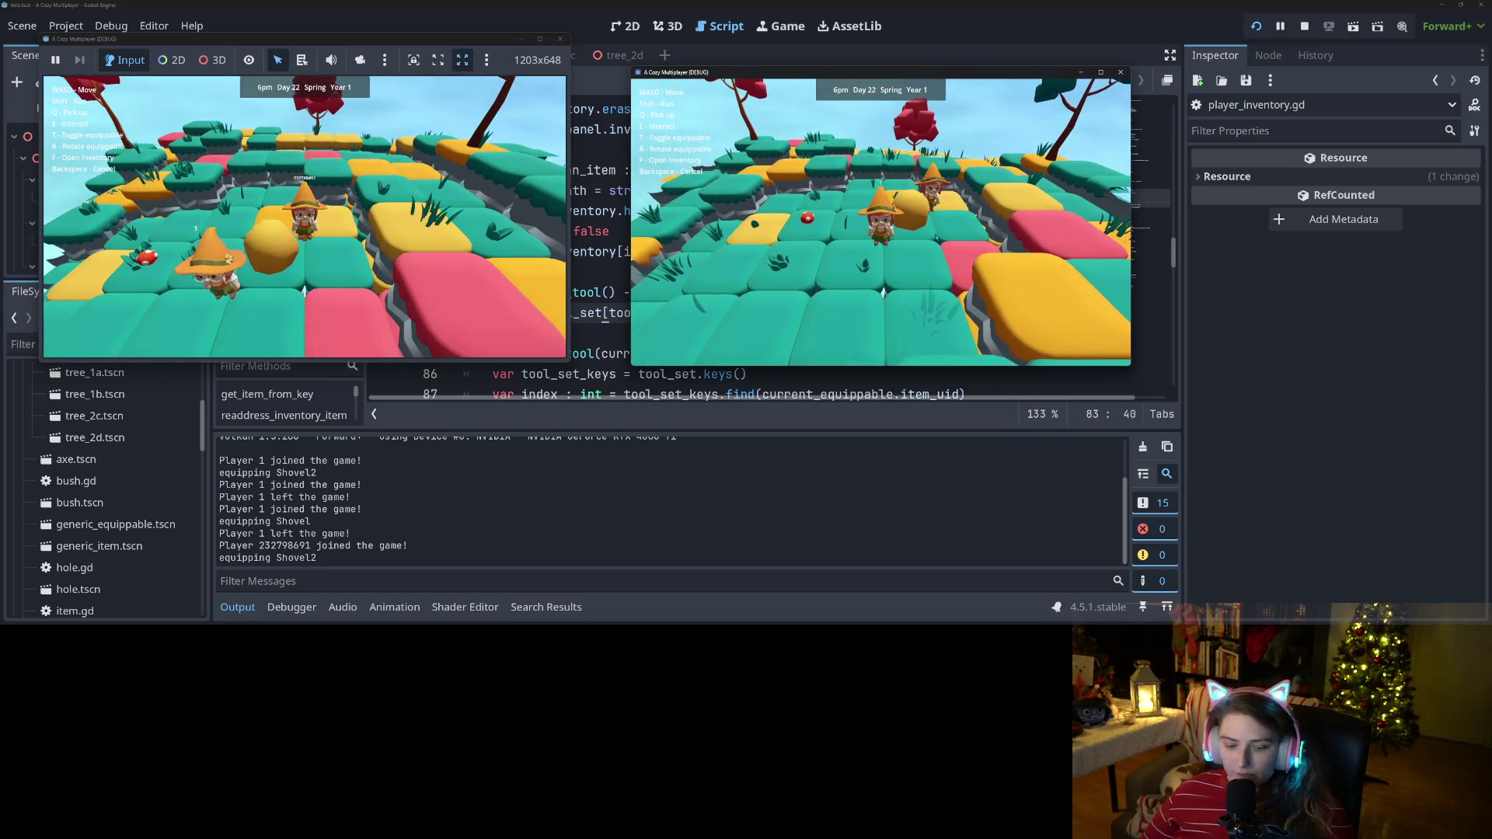
# Cycle tools with T through Axe, TerrainManipulator, Axe2, TerrainManipulator2, then stop the game.
pyautogui.press('t')
pyautogui.press('t')
pyautogui.press('t')
pyautogui.press('t')
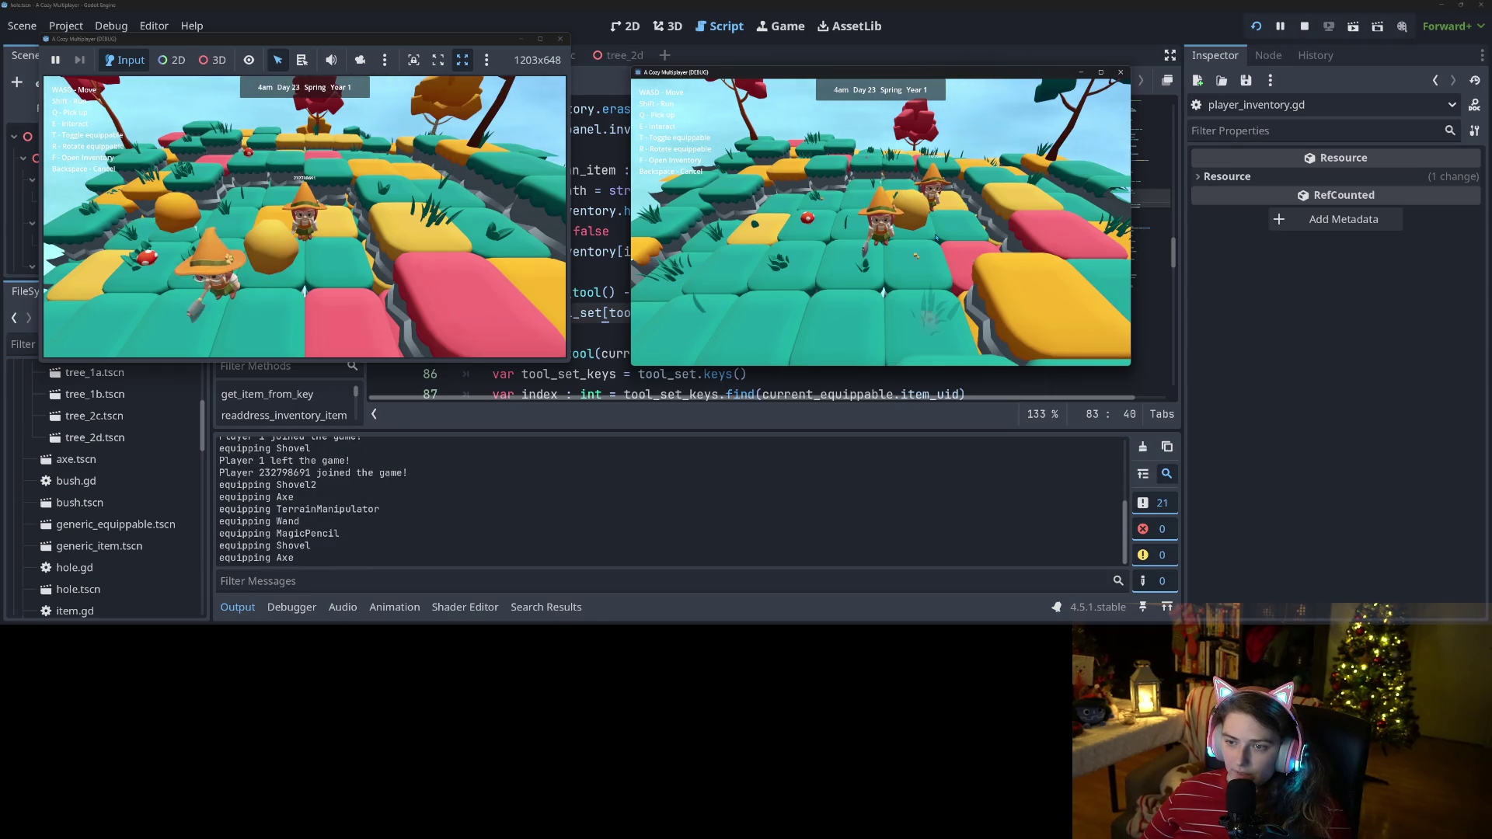
pyautogui.press('t')
pyautogui.click(352, 235)
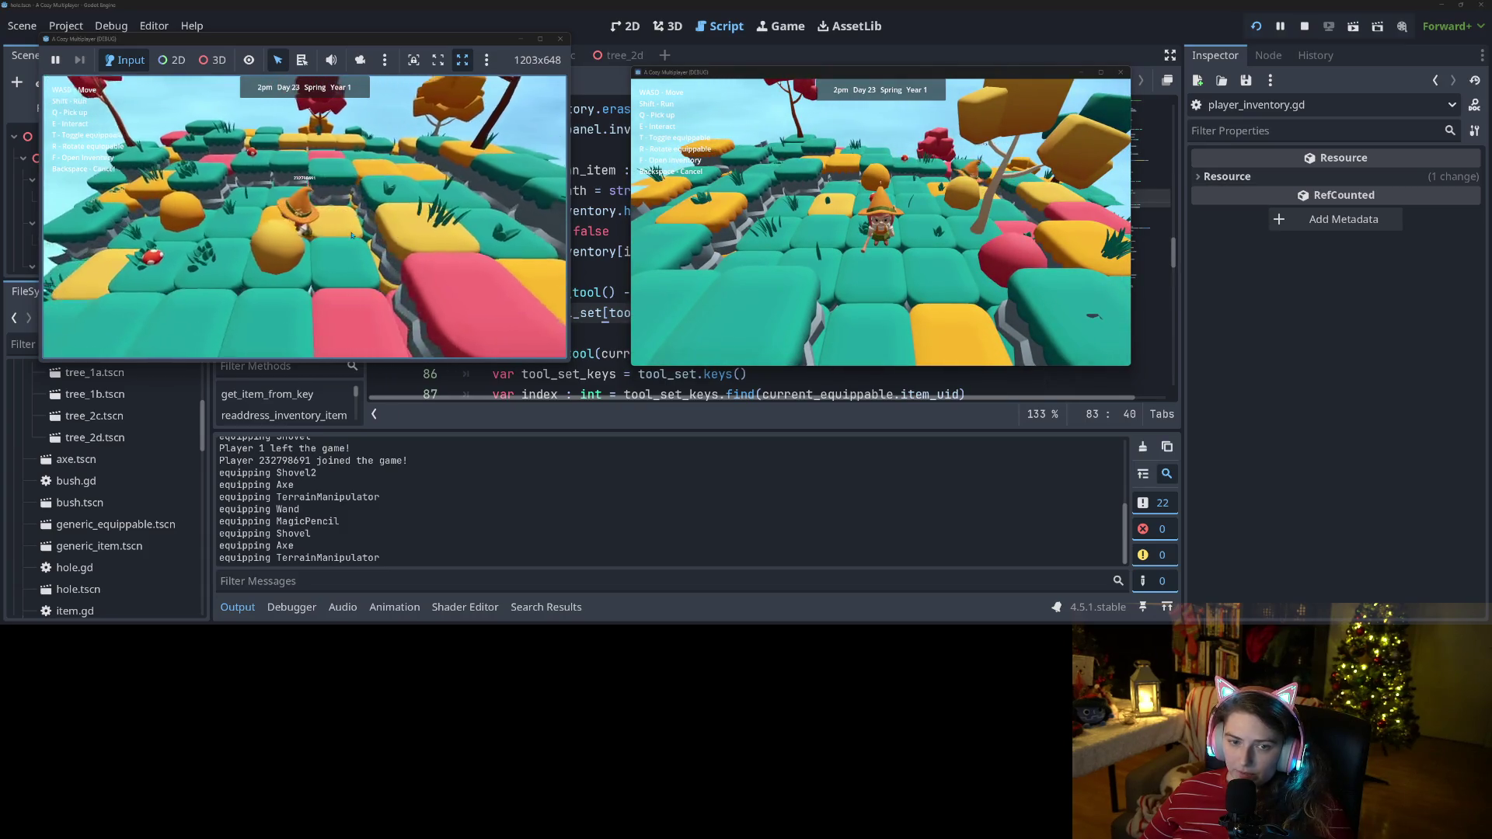
pyautogui.press('t')
pyautogui.scroll(-5, 352, 236)
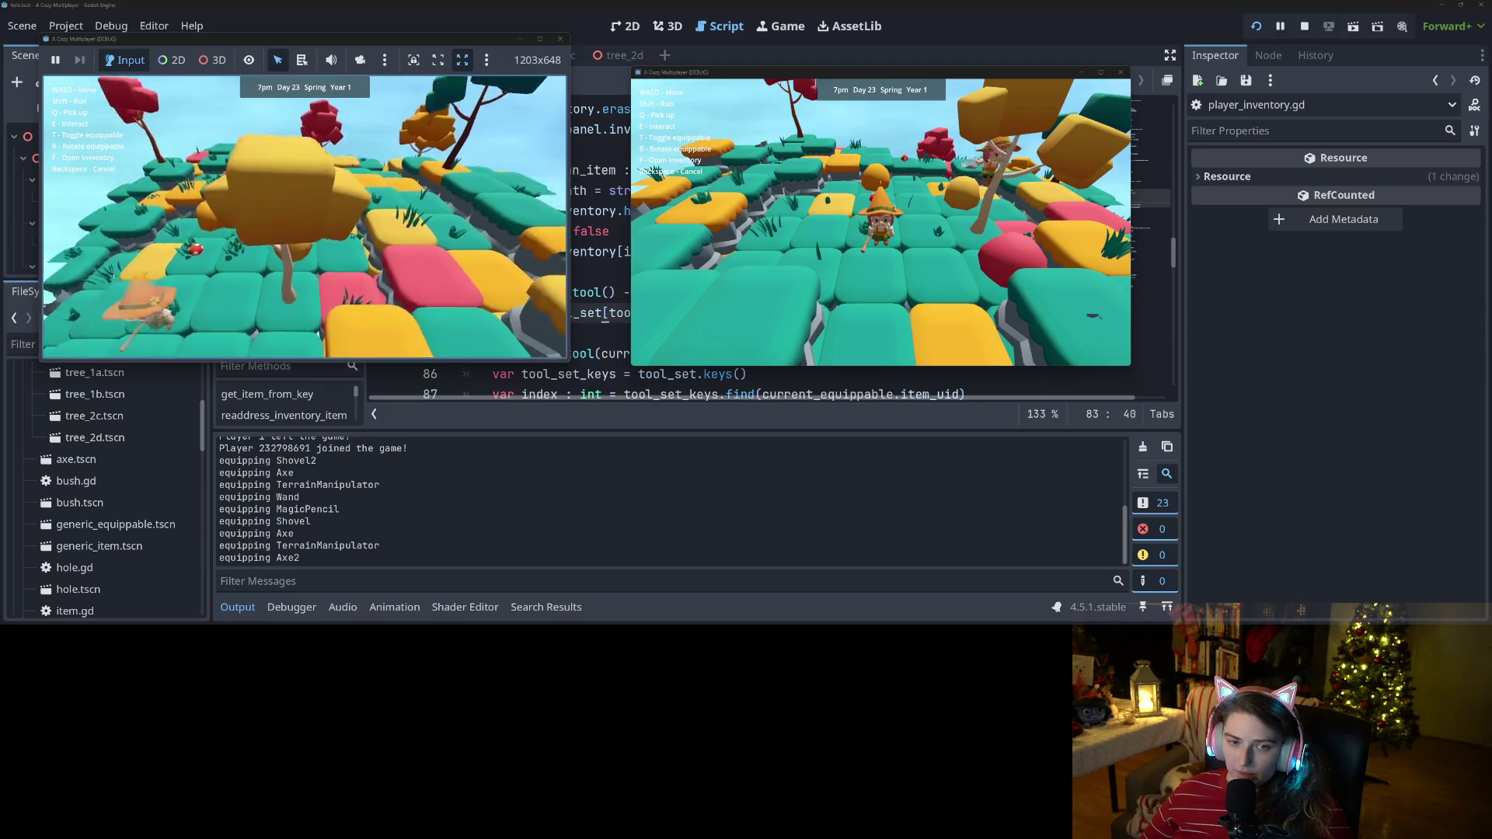
pyautogui.press('t')
pyautogui.scroll(3, 352, 236)
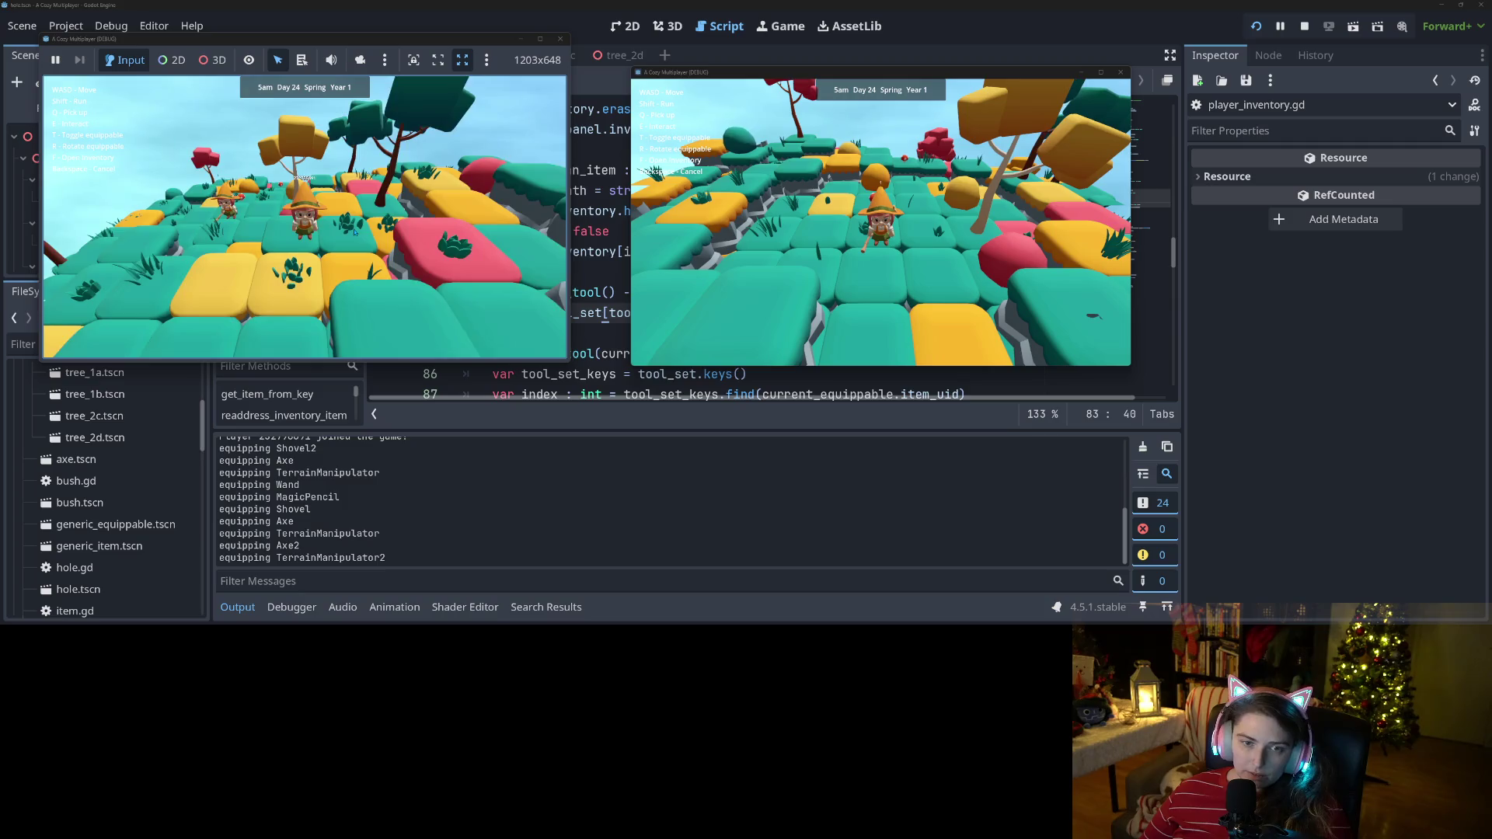
pyautogui.scroll(-4, 353, 231)
pyautogui.scroll(-2, 353, 231)
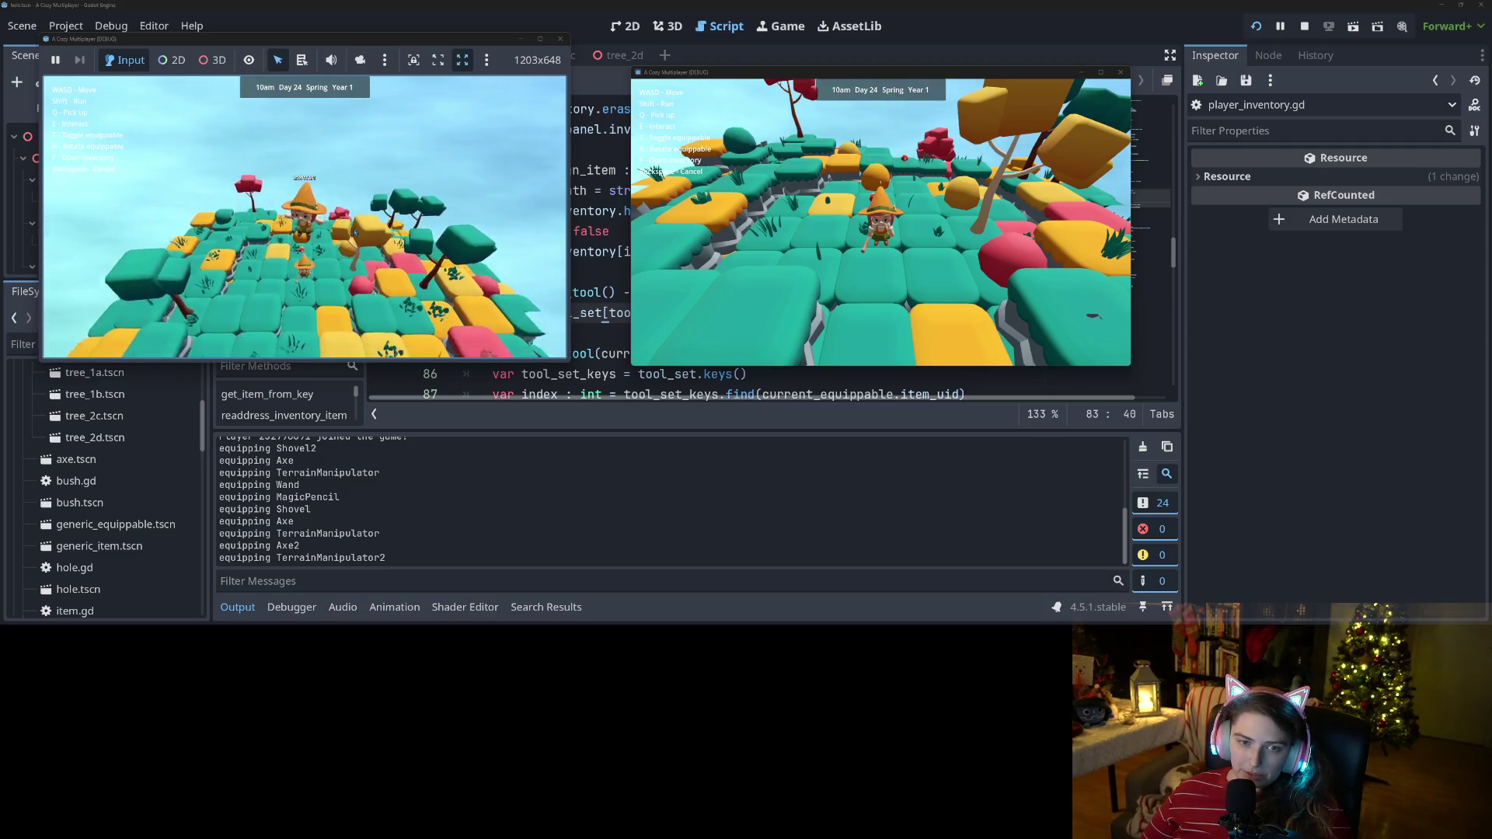
pyautogui.scroll(4, 353, 231)
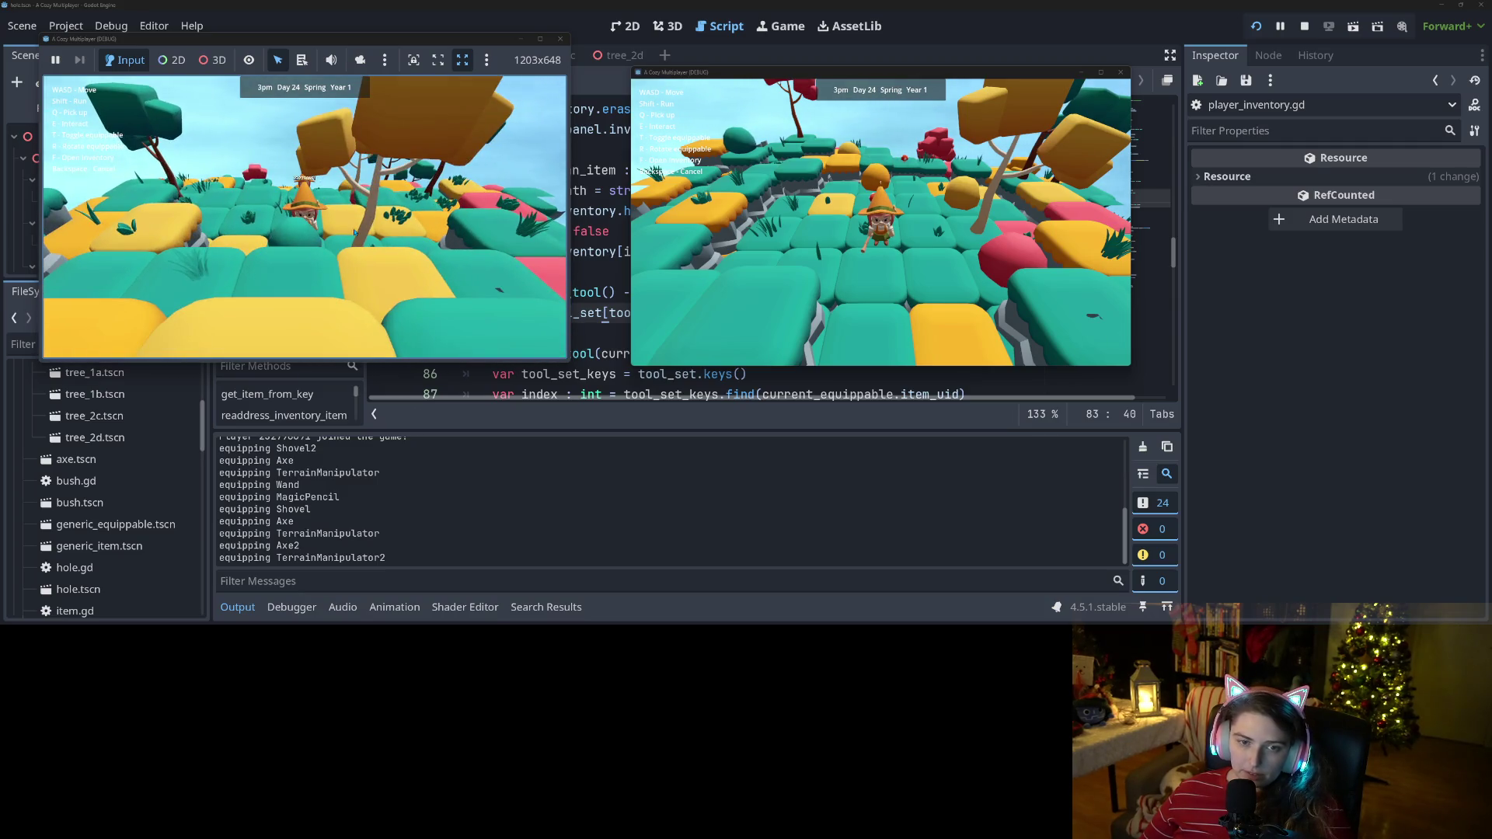
pyautogui.scroll(-4, 354, 231)
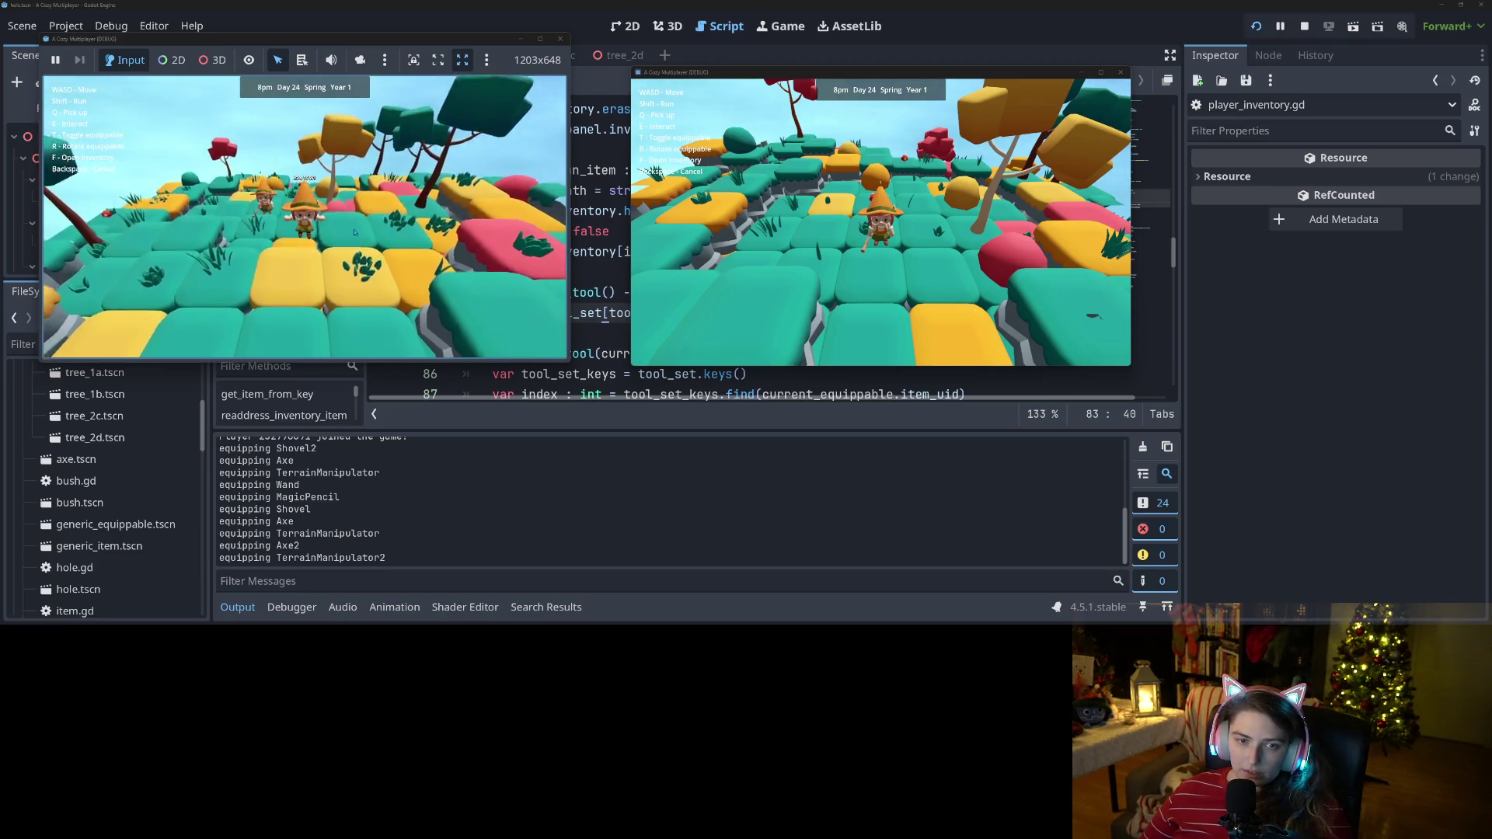
pyautogui.scroll(-3, 354, 231)
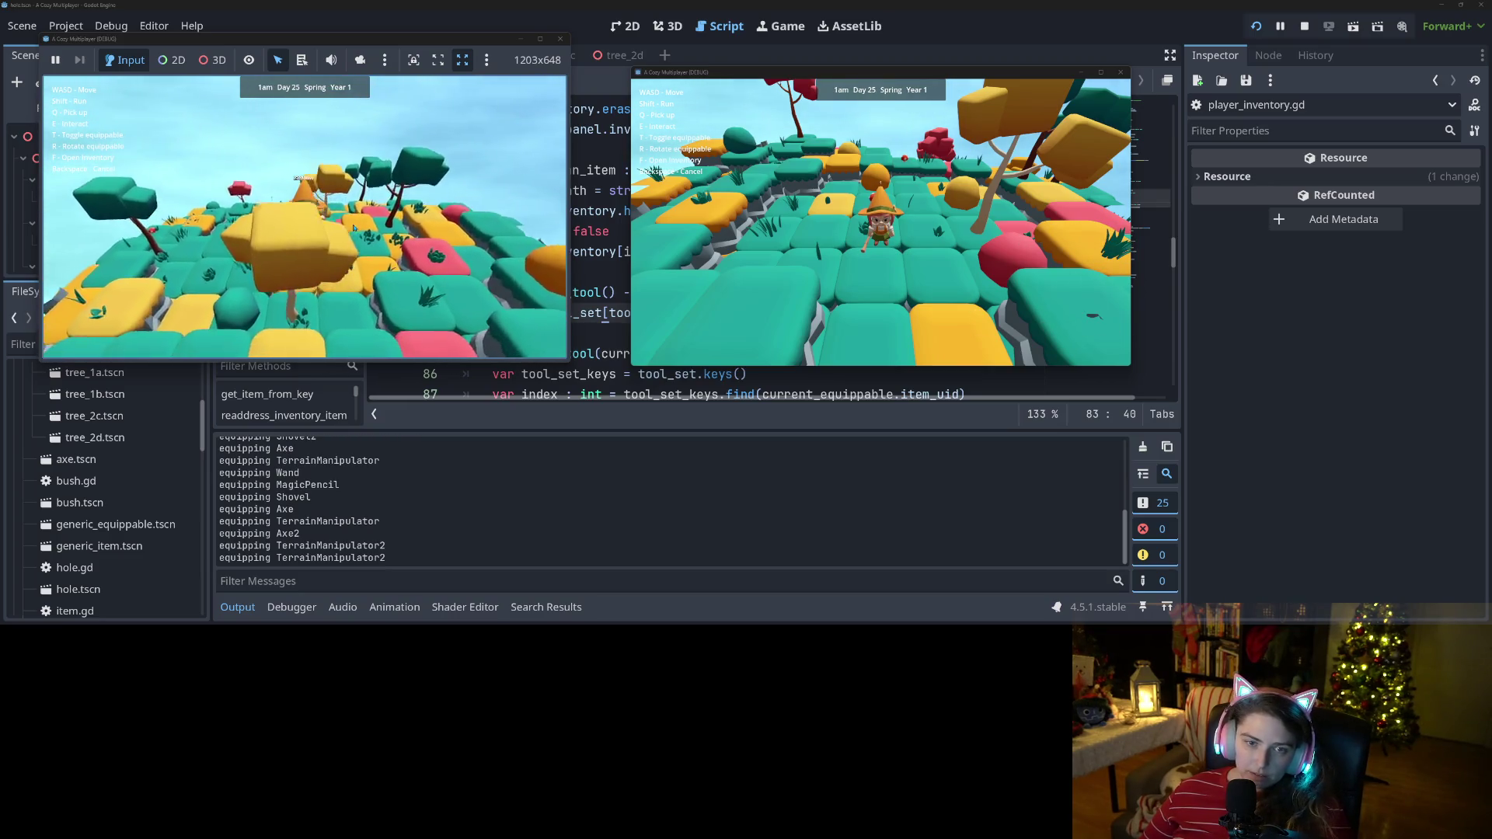
pyautogui.scroll(3, 353, 227)
pyautogui.scroll(-3, 353, 227)
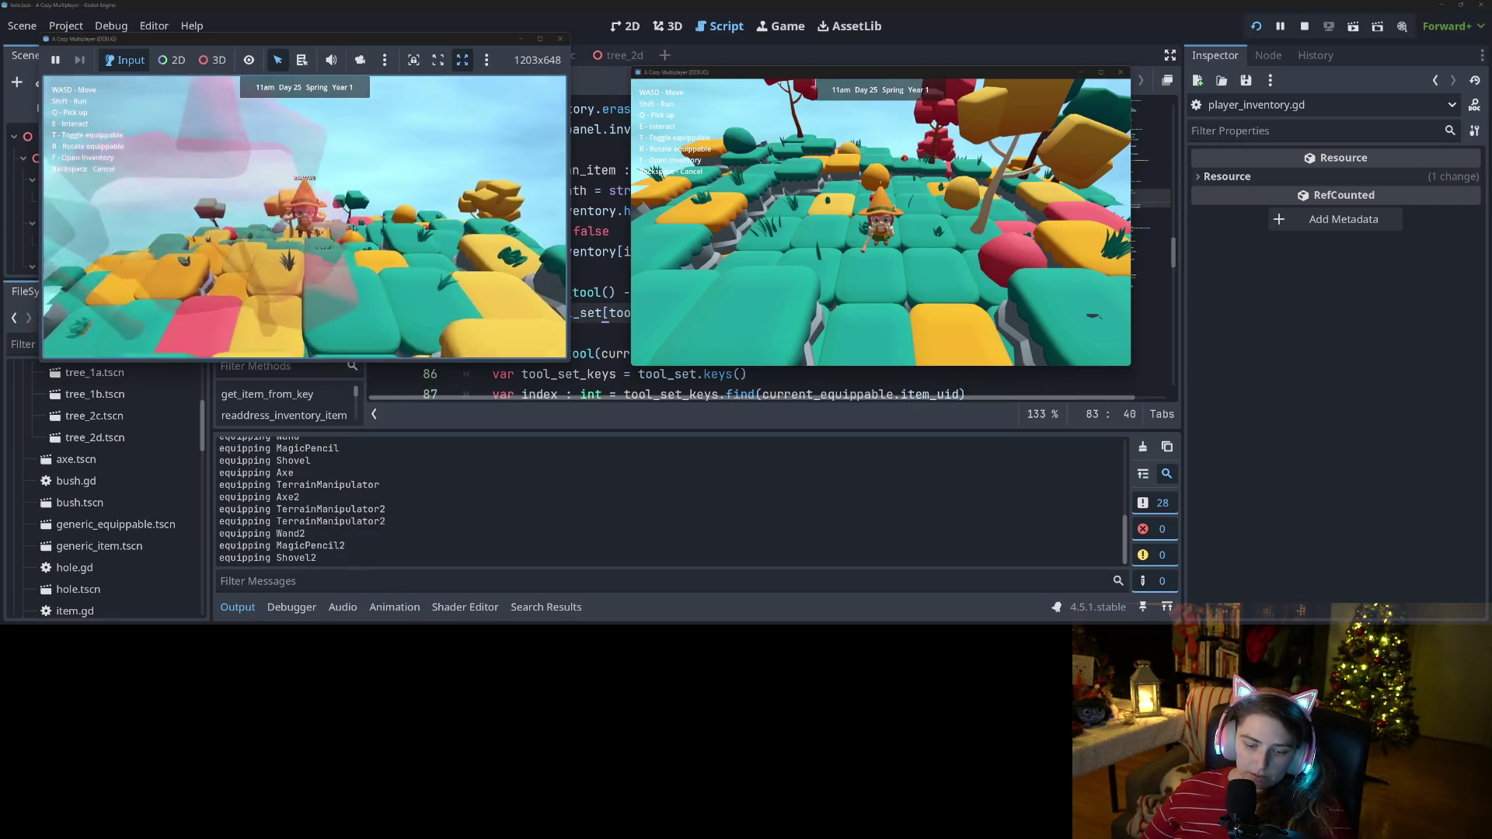
pyautogui.scroll(2, 355, 225)
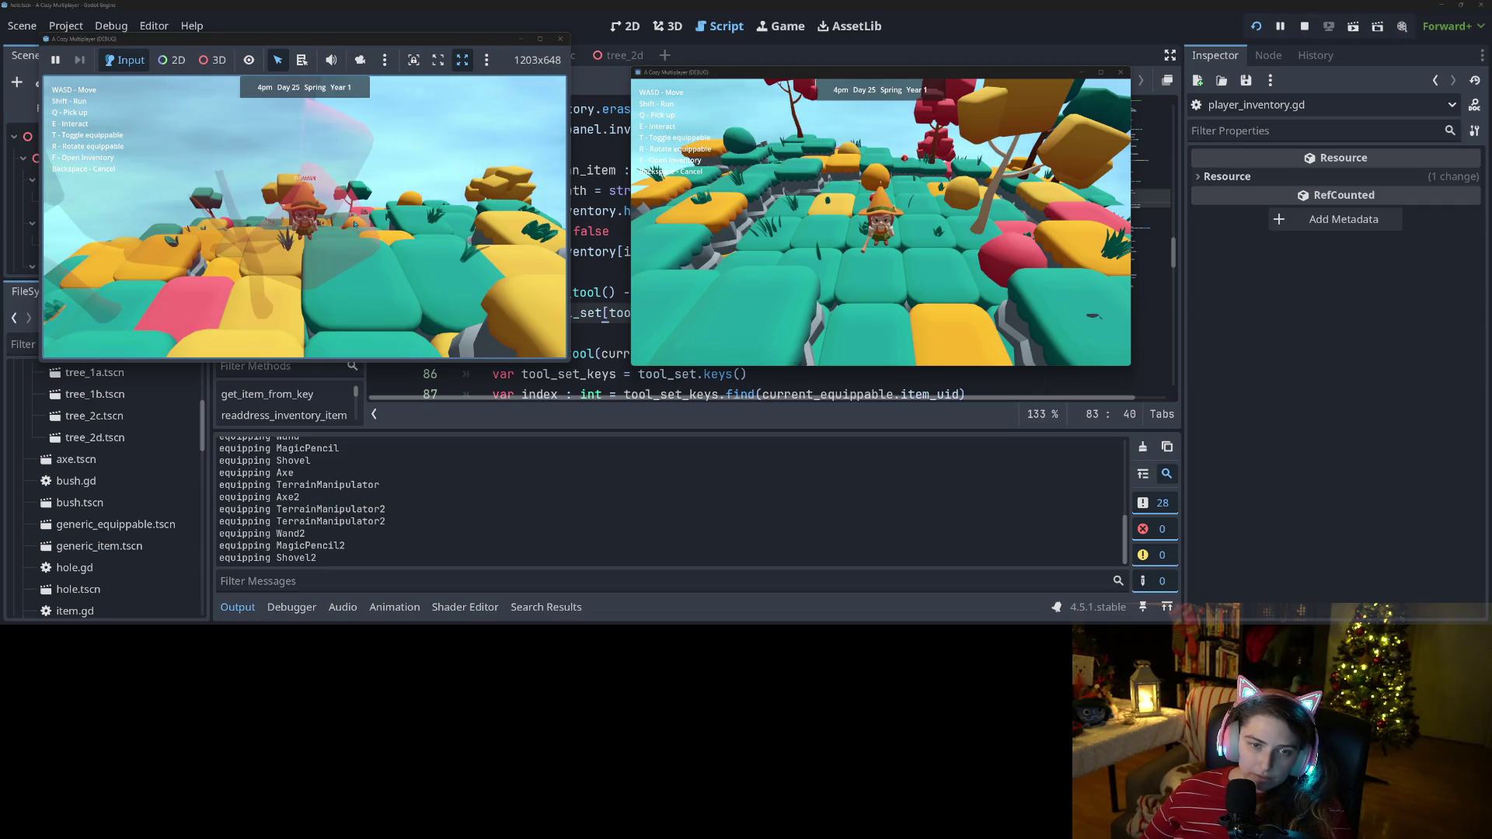
pyautogui.scroll(3, 354, 225)
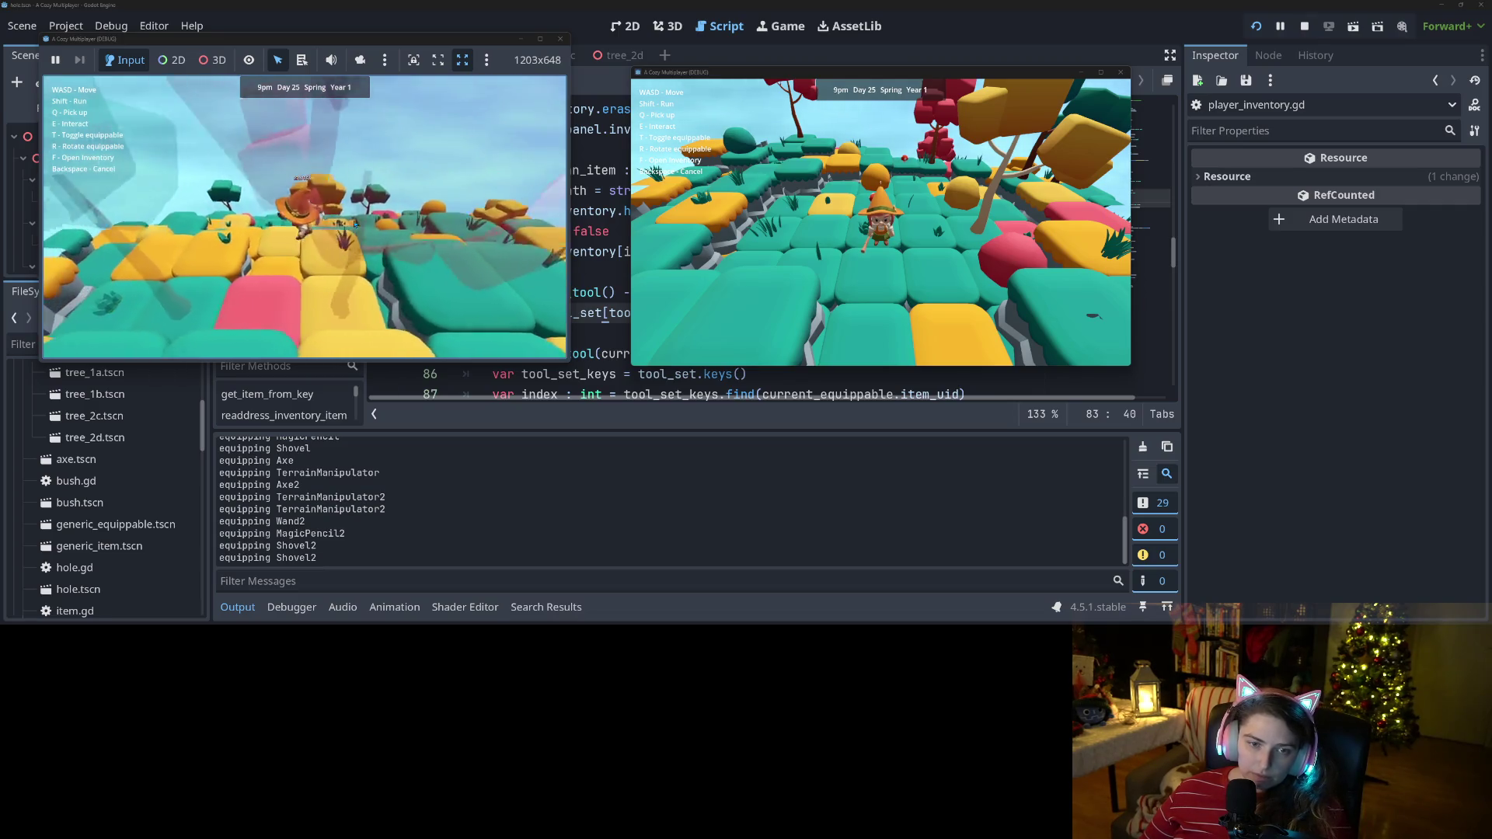
pyautogui.scroll(-3, 355, 225)
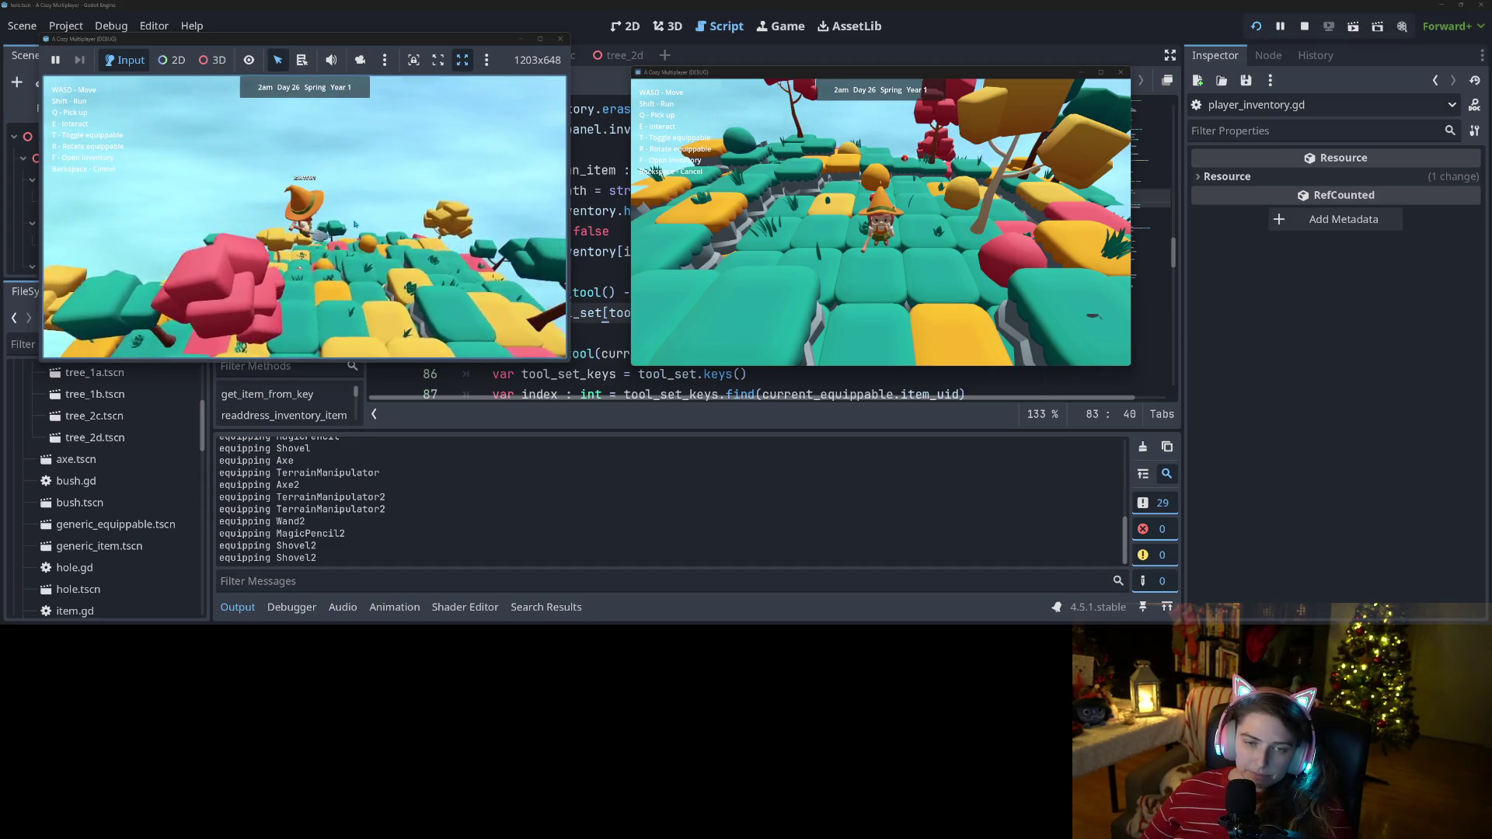
pyautogui.click(1305, 26)
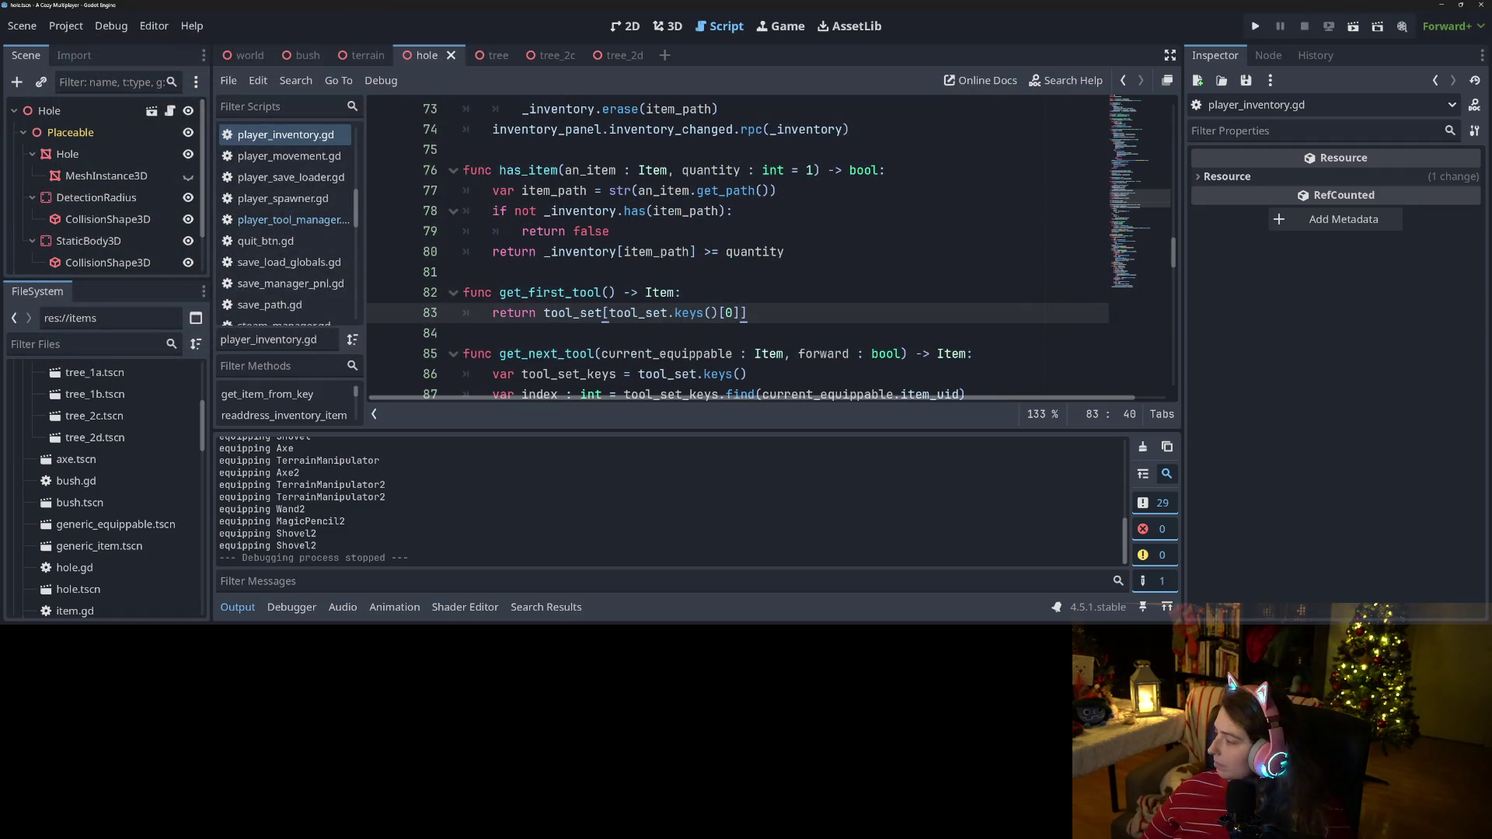
pyautogui.hotkey('alt', 'Tab')
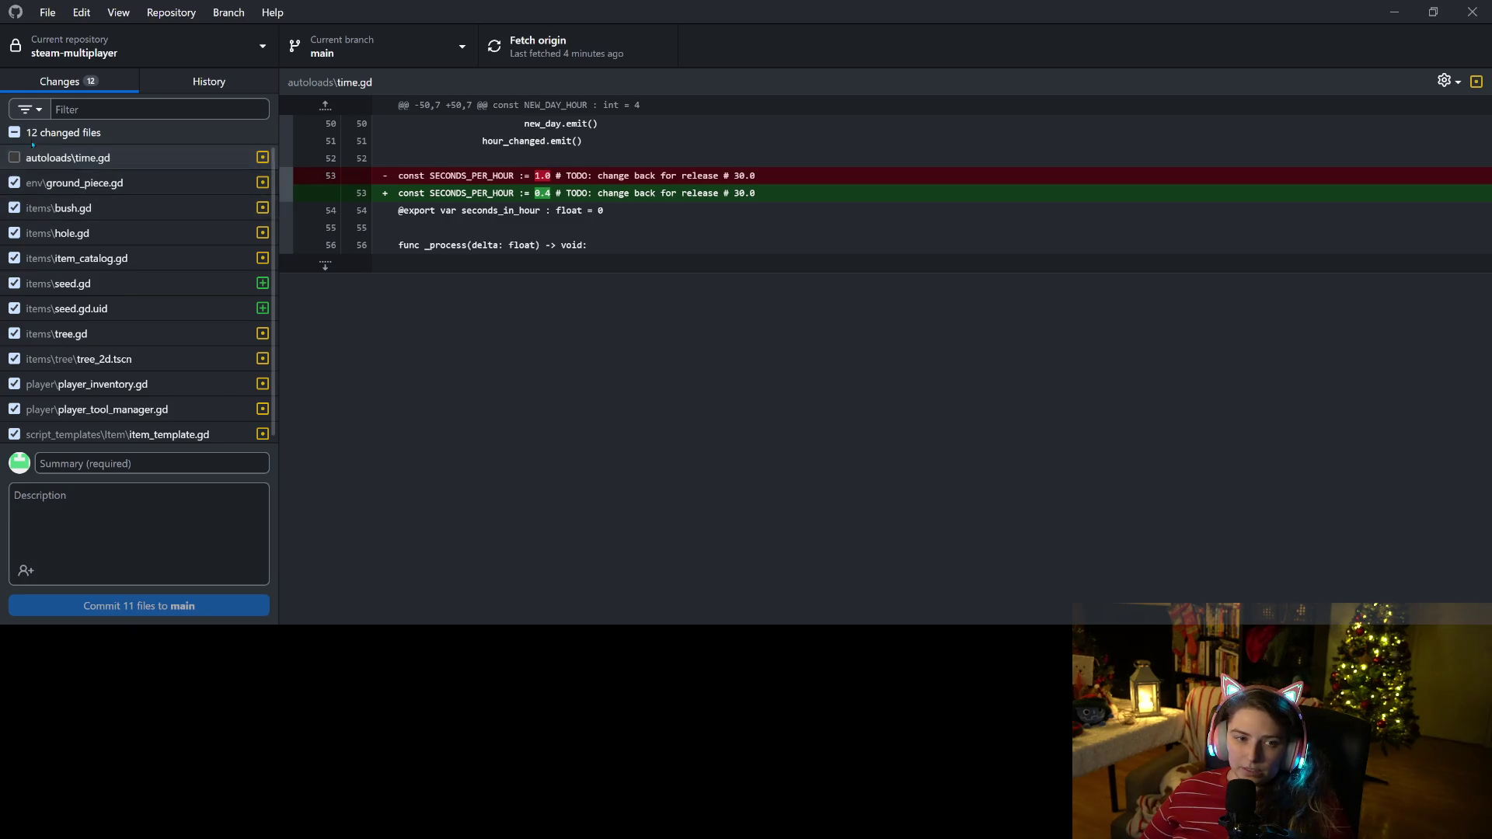
# Exclude all 12 changed files, then include only player_inventory.gd and player_tool_manager.gd after checking diffs.
pyautogui.click(14, 132)
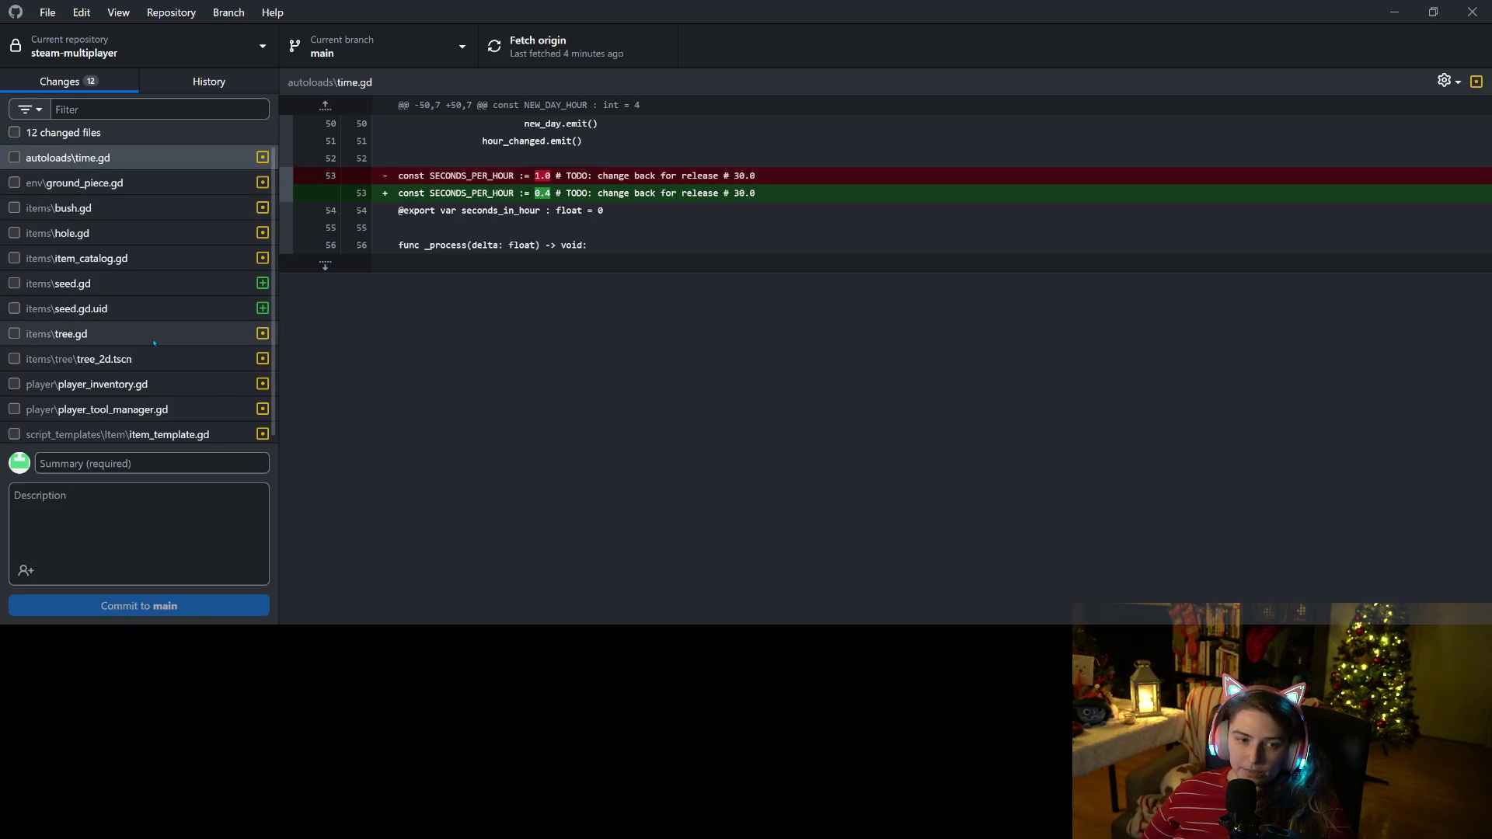
pyautogui.click(84, 410)
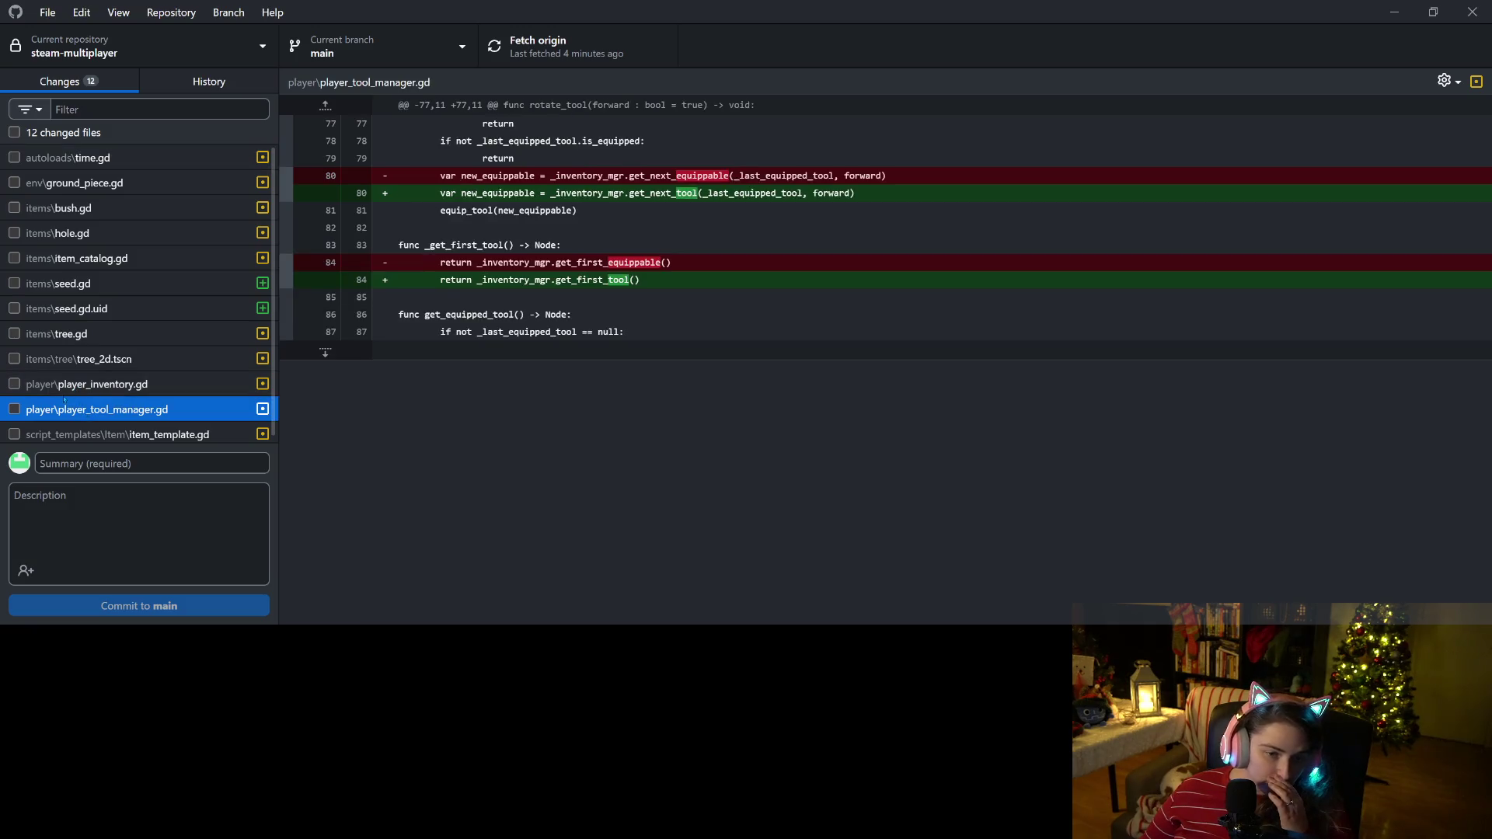
pyautogui.click(85, 384)
pyautogui.click(14, 384)
pyautogui.click(15, 410)
pyautogui.click(86, 384)
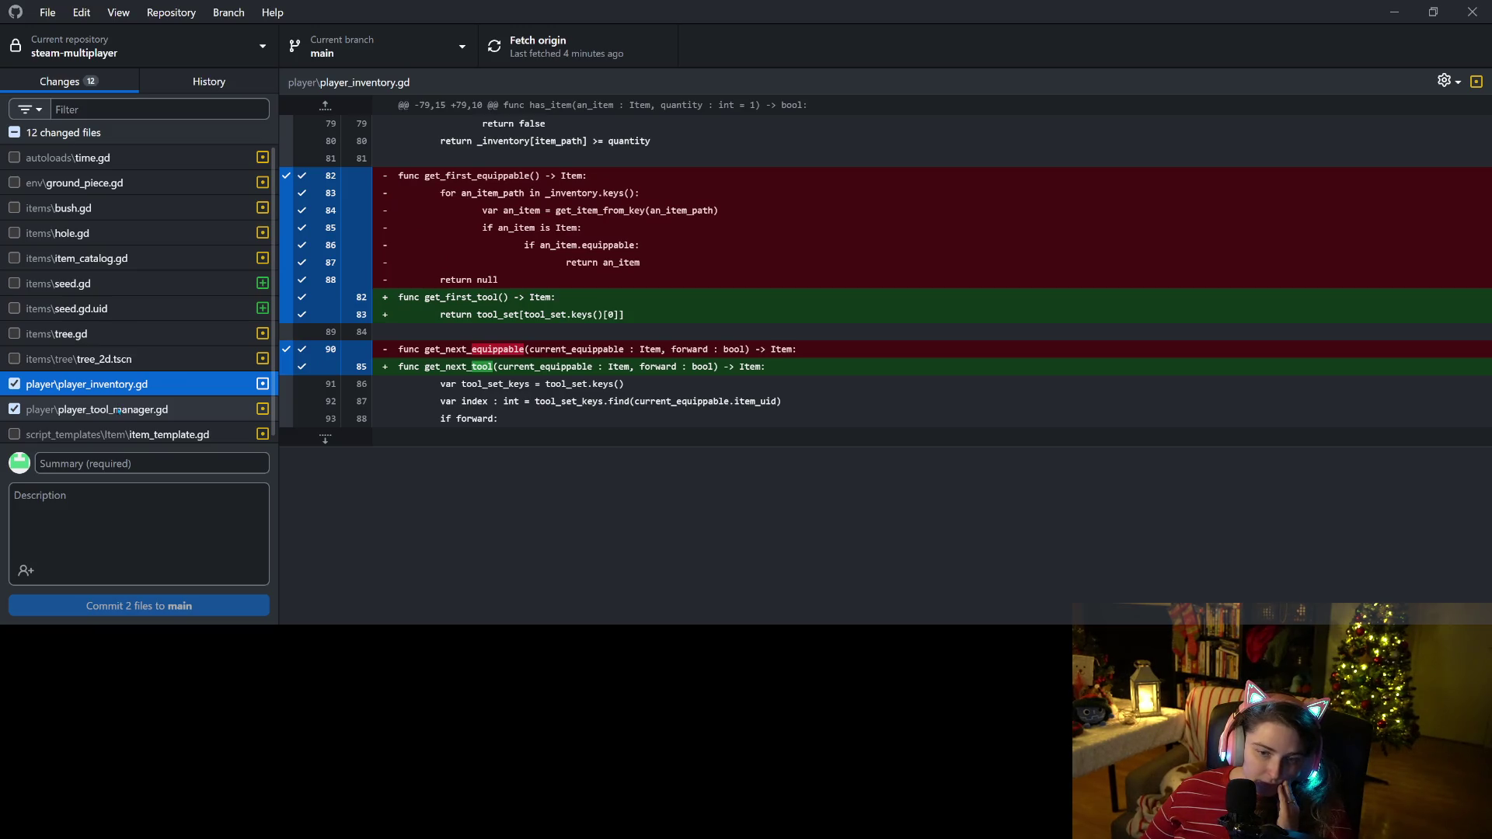
pyautogui.click(118, 410)
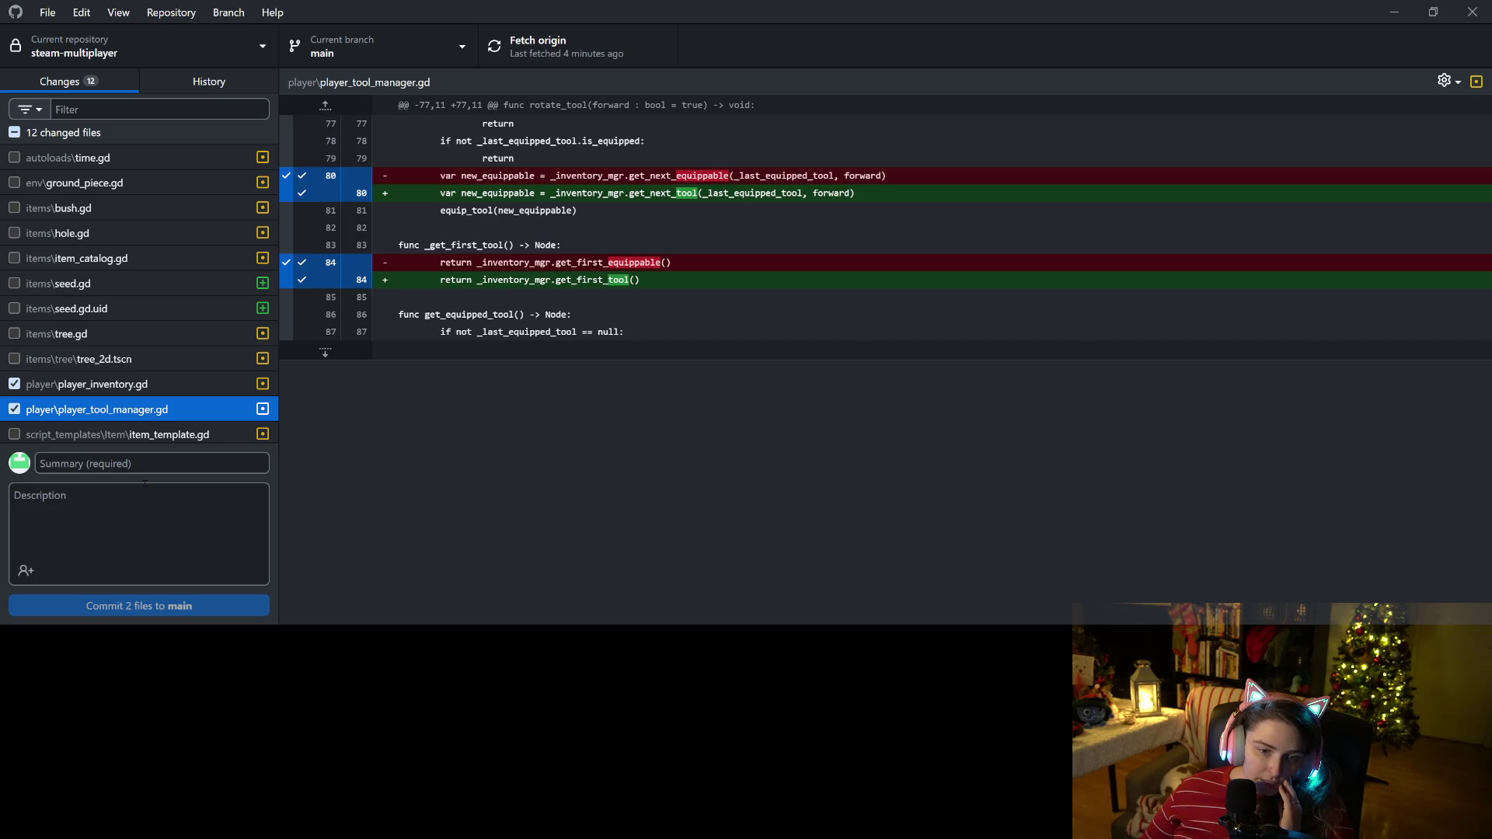
pyautogui.click(146, 464)
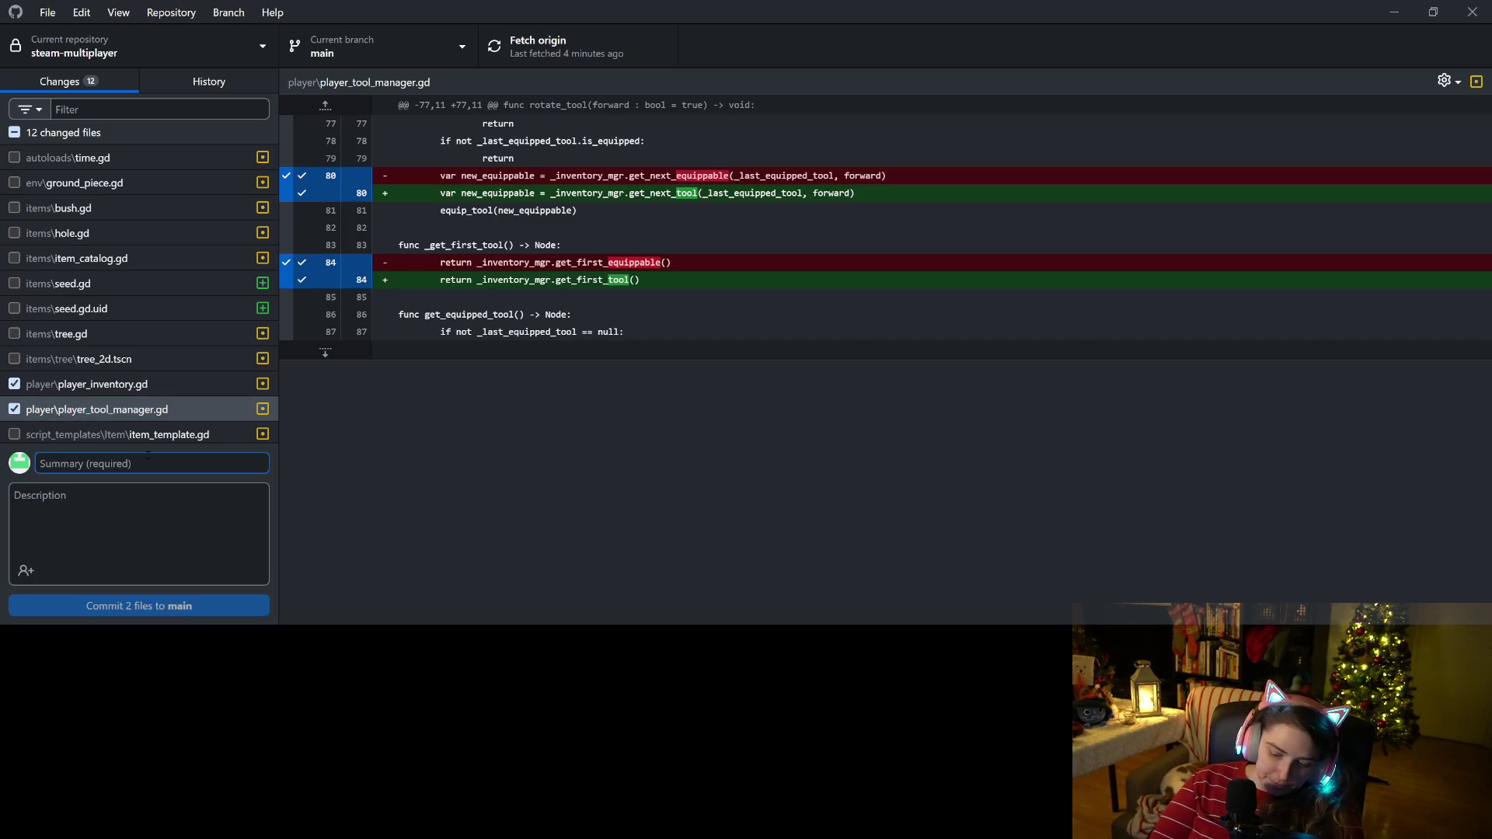
# Commit both files to main as 'updates inventory to reference first tool from toolset instead of parsing whole inventory', then push.
pyautogui.write('updates')
pyautogui.write(' p')
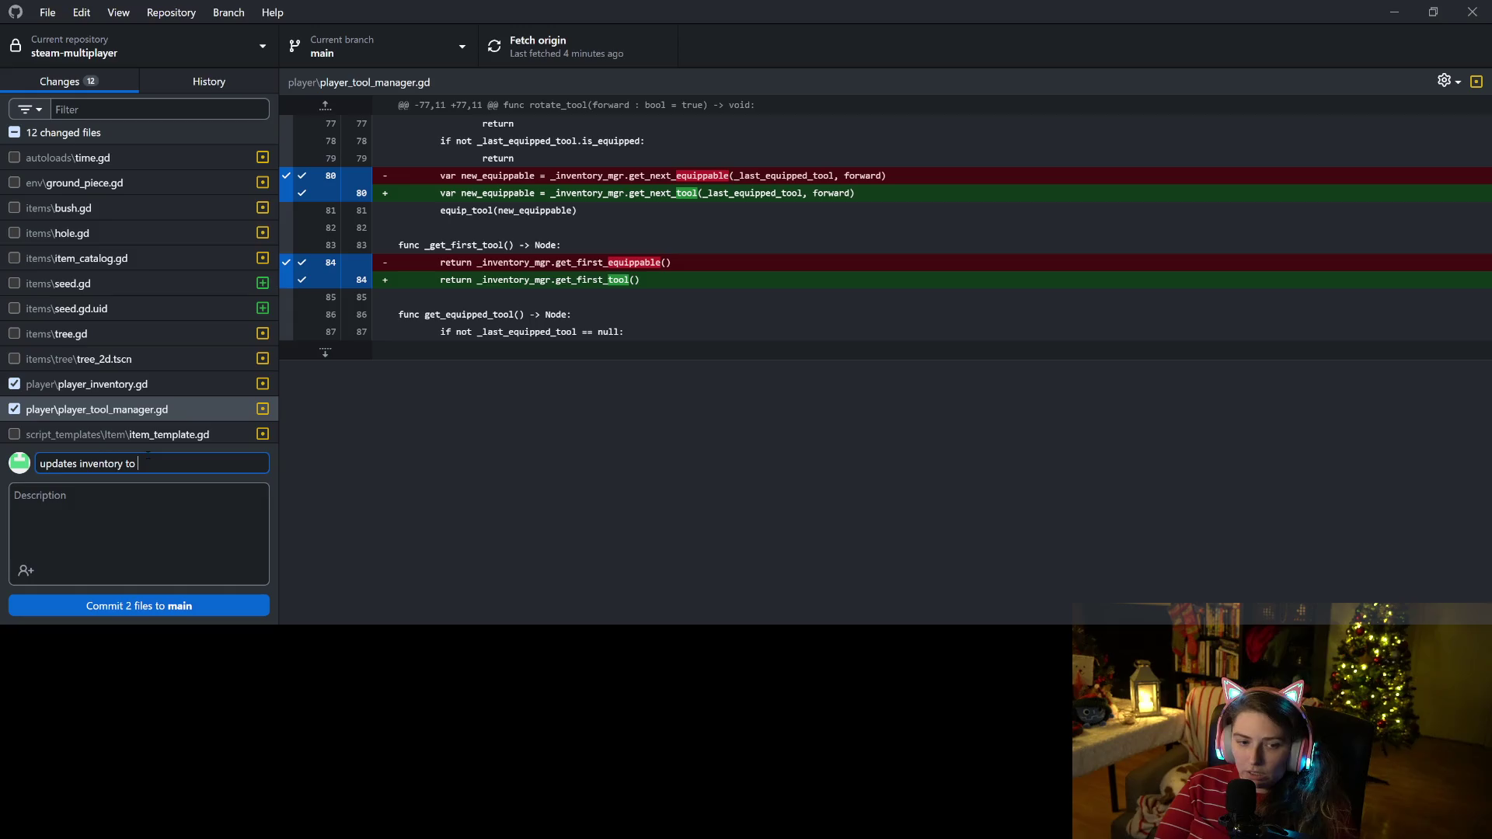
pyautogui.write('erence first tool f')
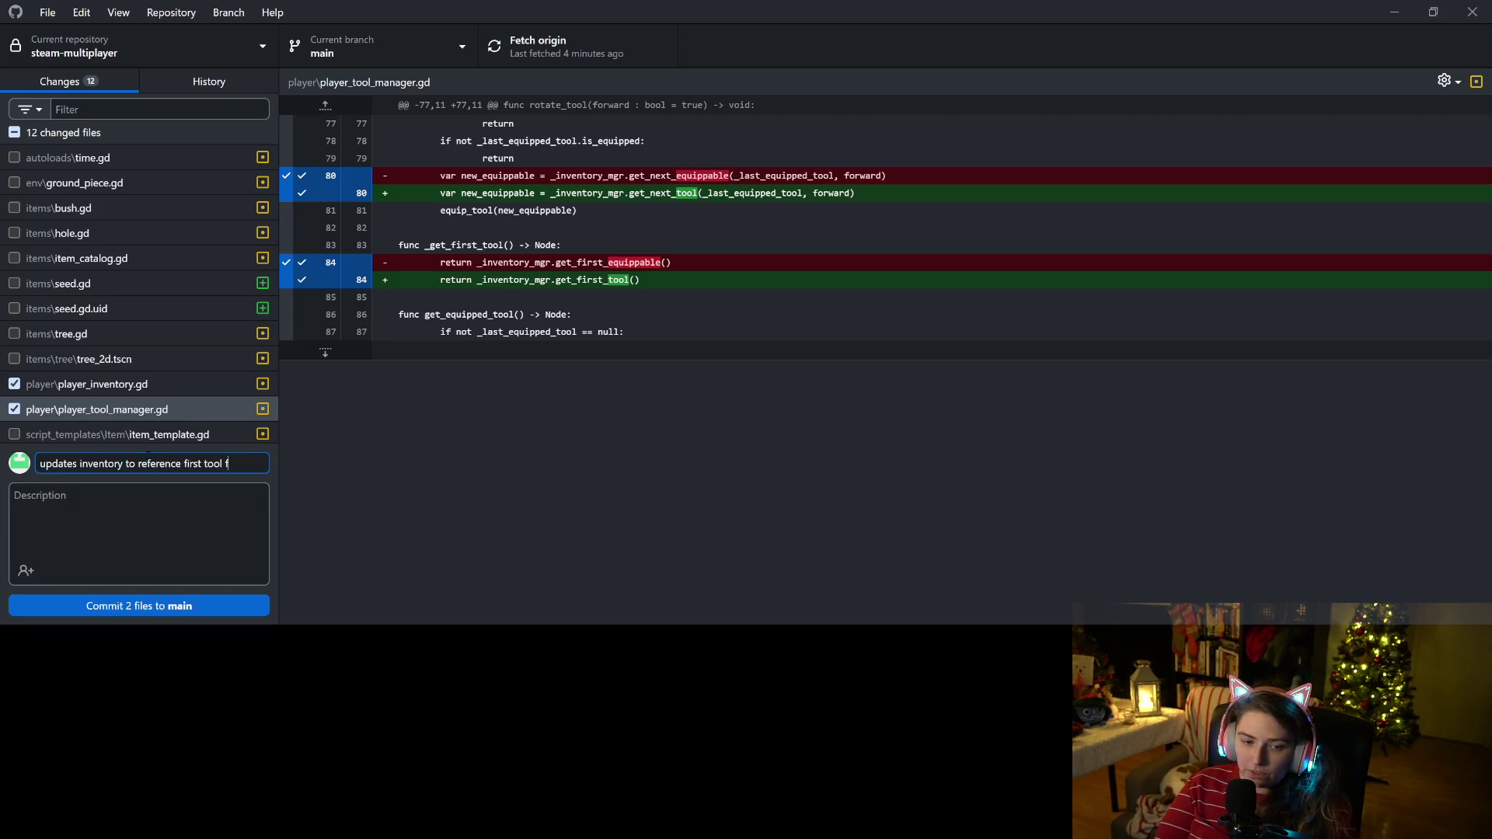
pyautogui.write('rom toolset ins')
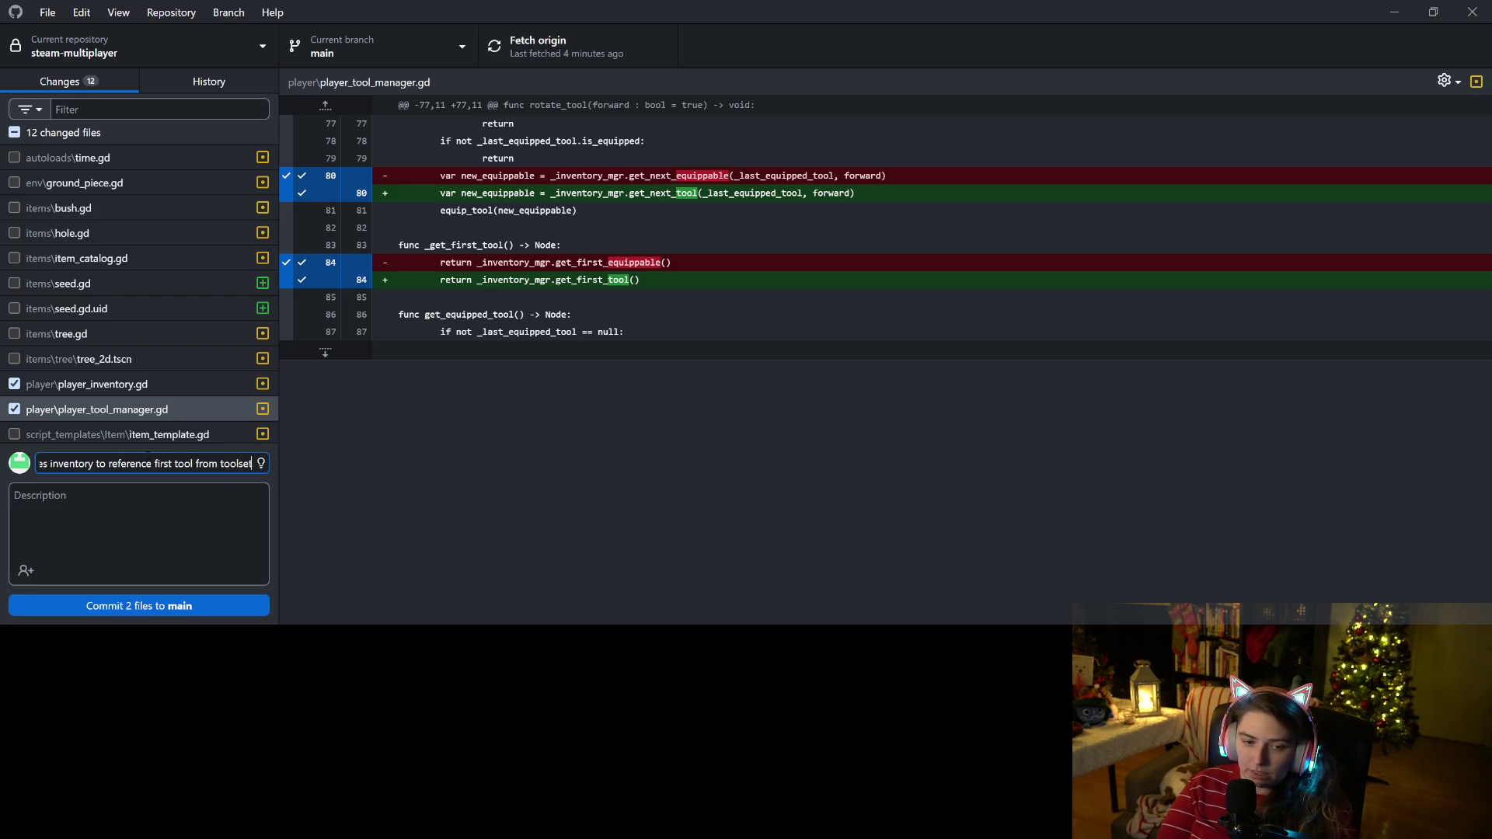
pyautogui.write('tead of parst')
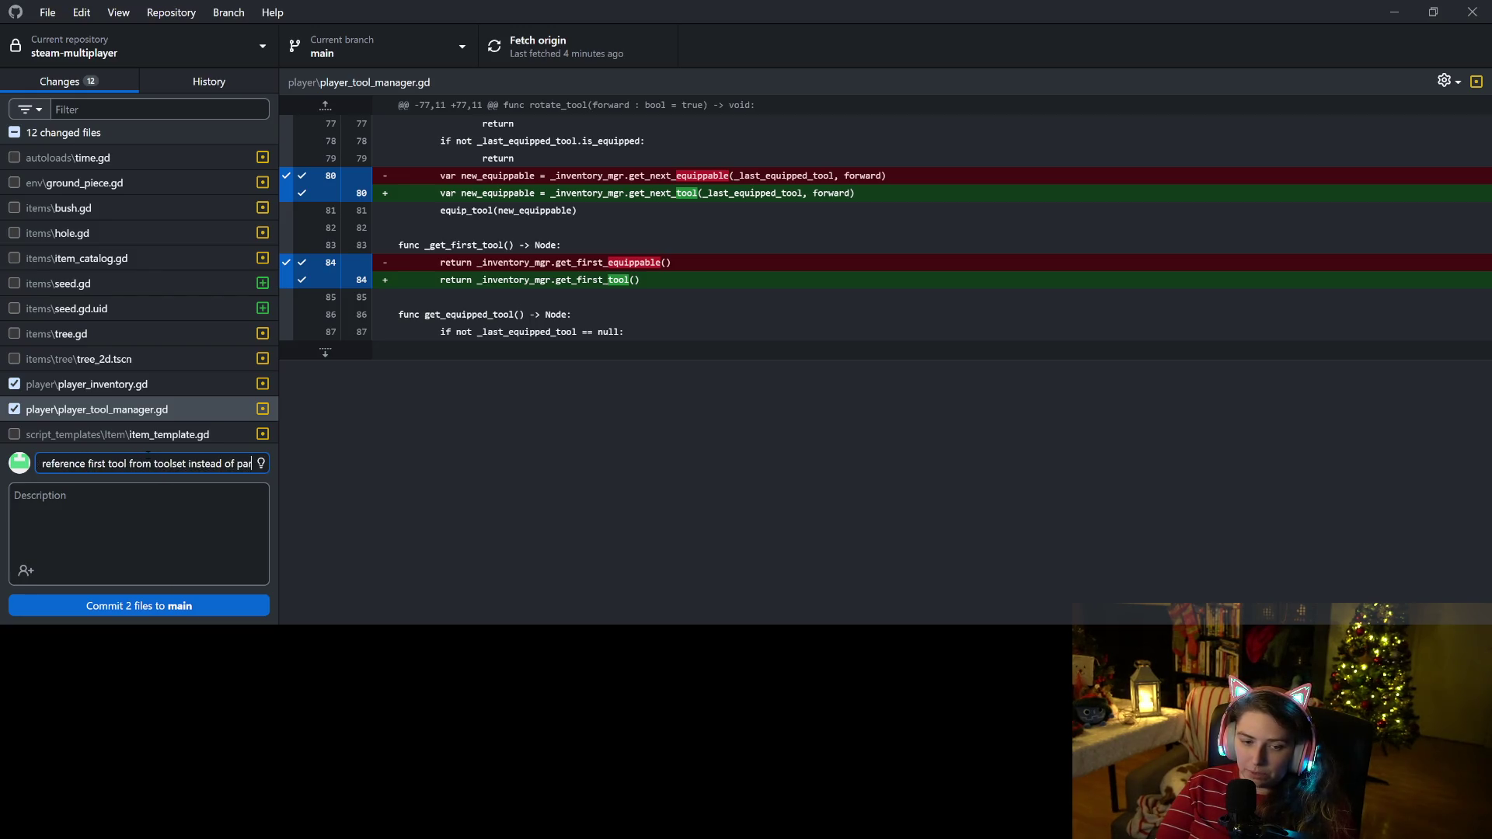
pyautogui.press('BackSpace')
pyautogui.write('ing who')
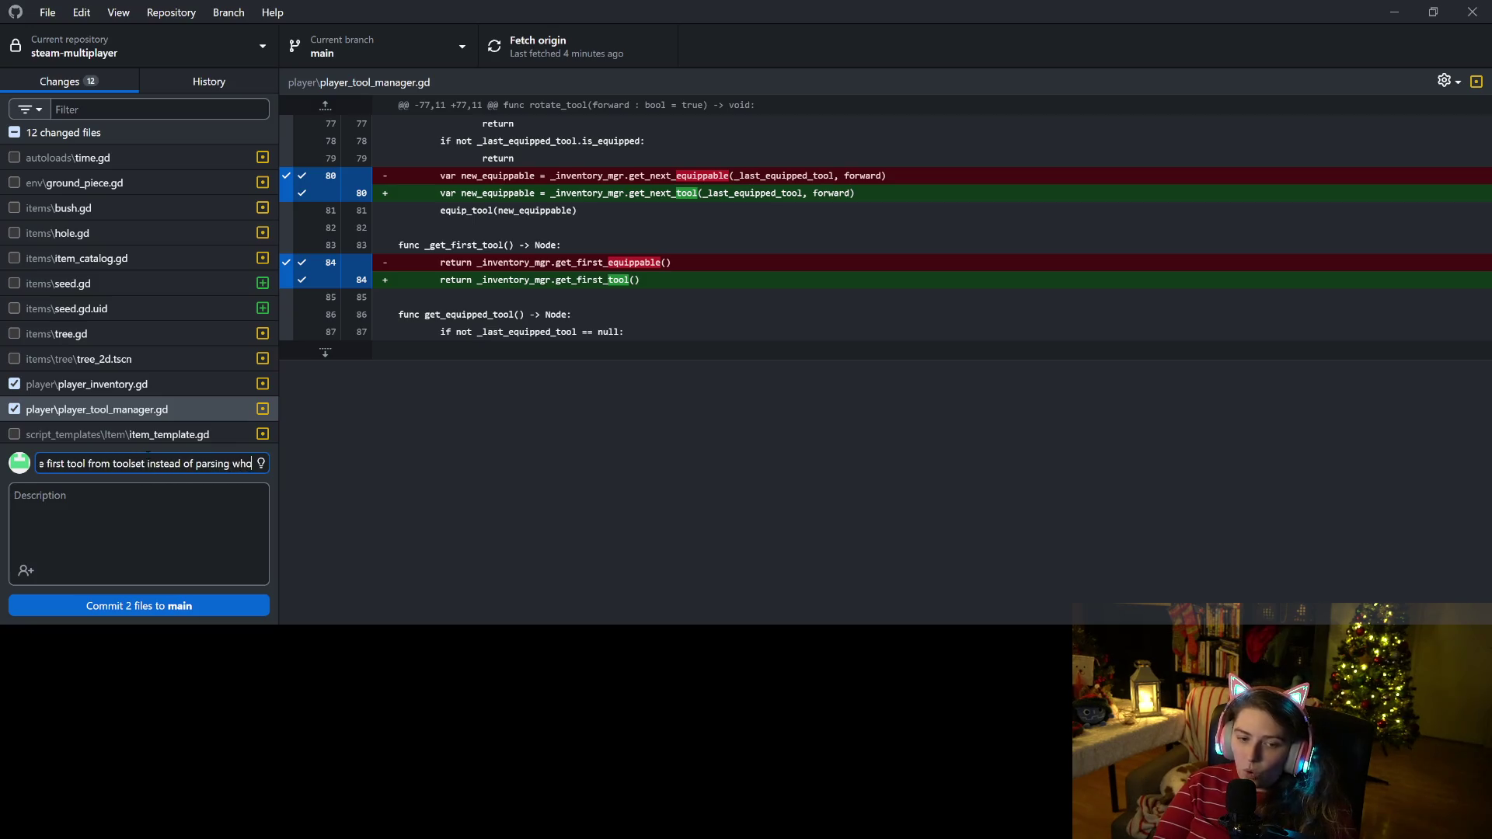
pyautogui.write('le inventory')
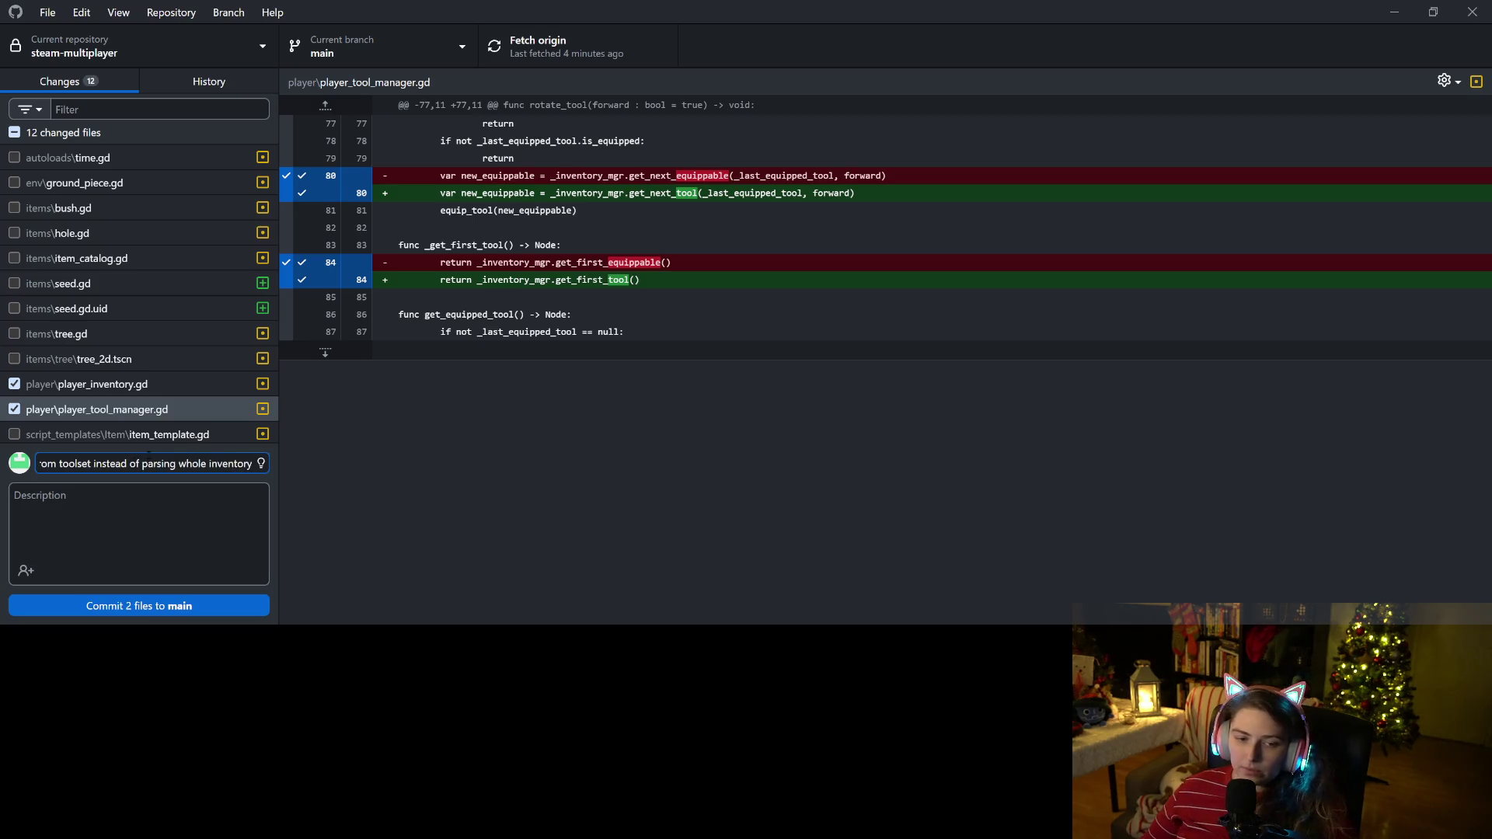
pyautogui.click(192, 600)
pyautogui.hotkey('ctrl', 'p')
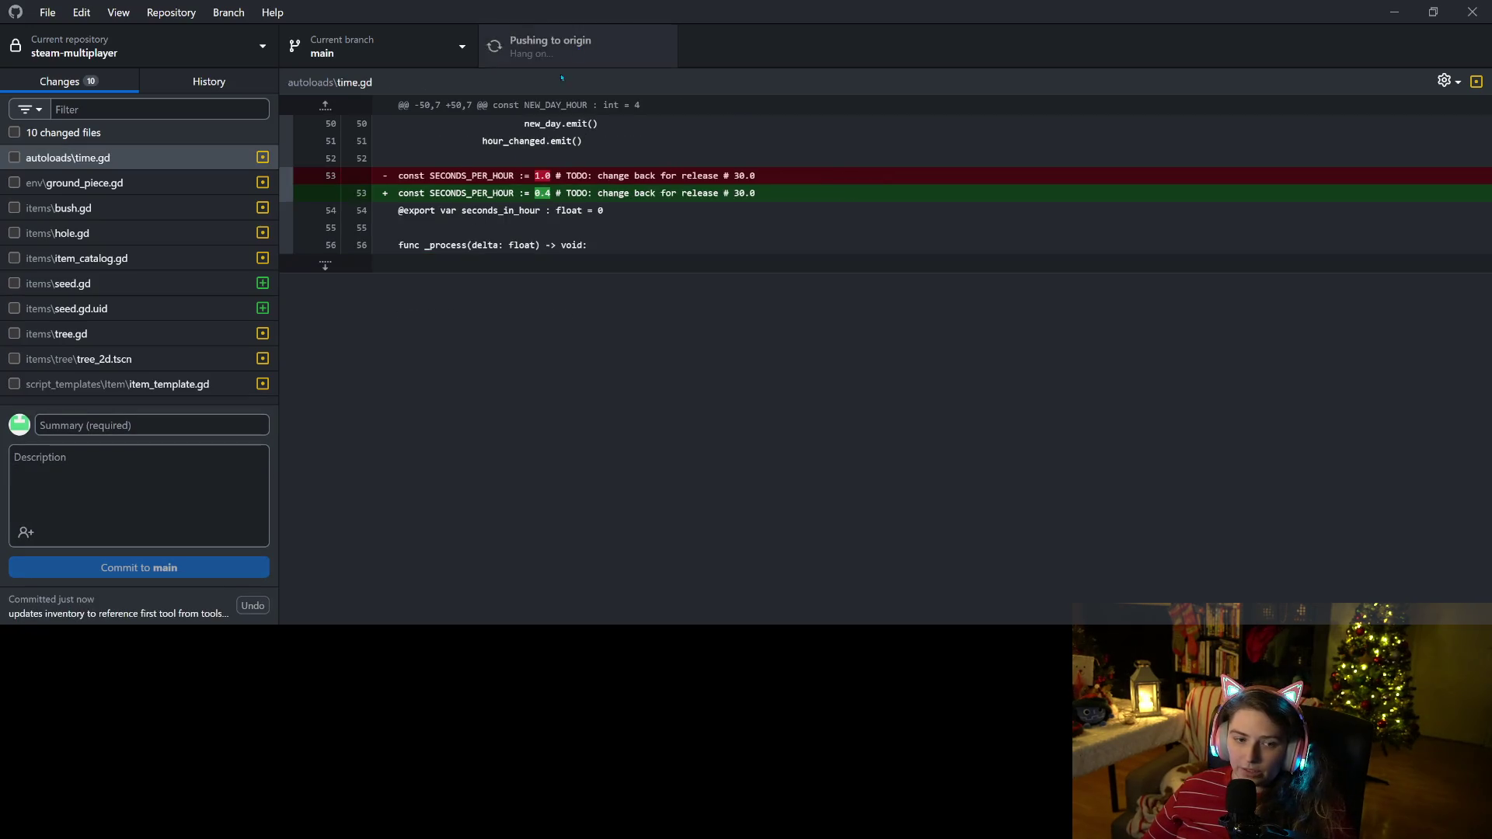
# Inspect the item_template.gd and tree_2d.tscn diffs among the remaining changes.
pyautogui.click(175, 384)
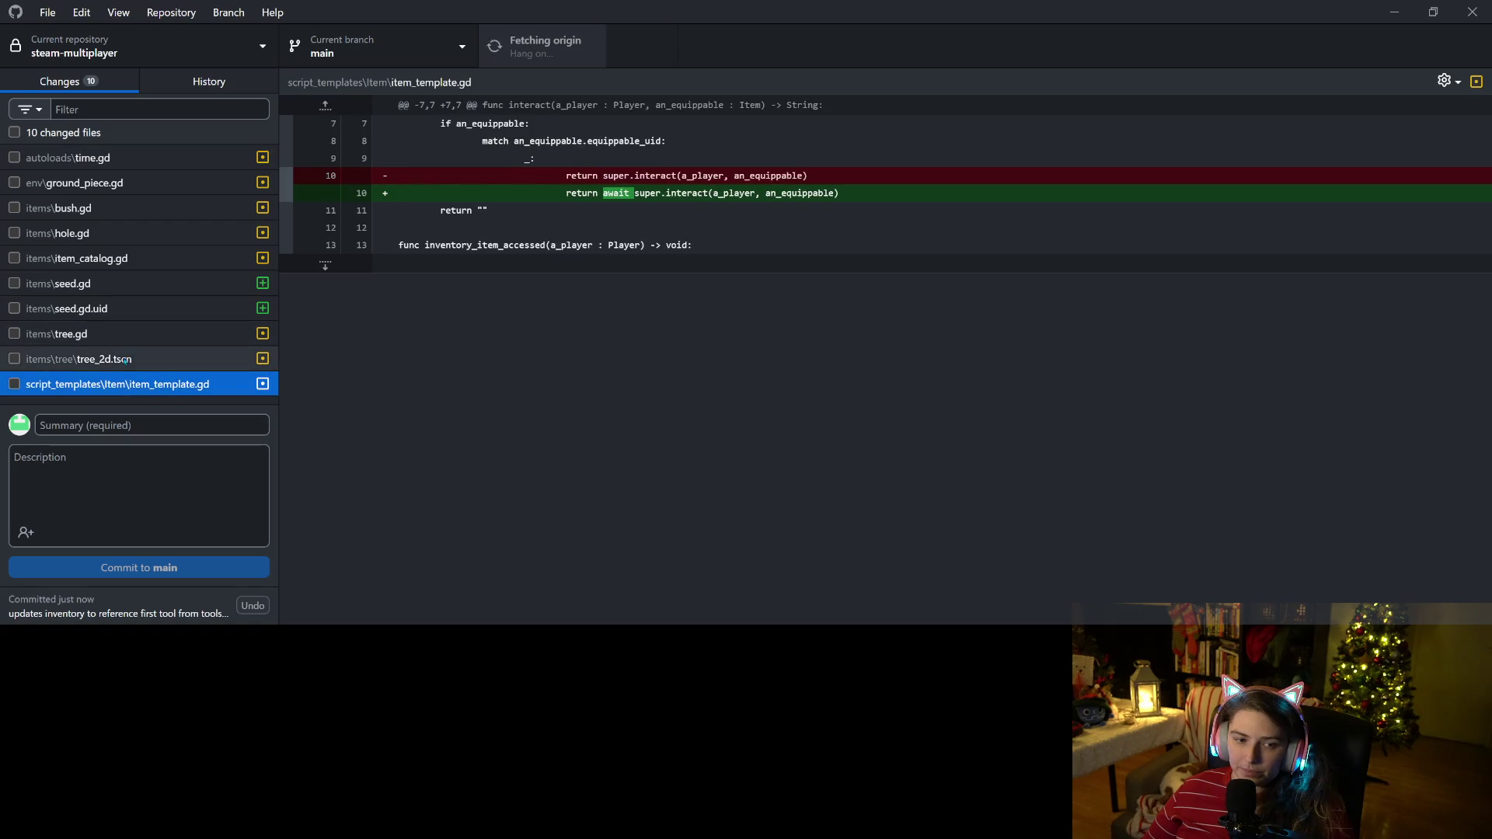
pyautogui.click(128, 359)
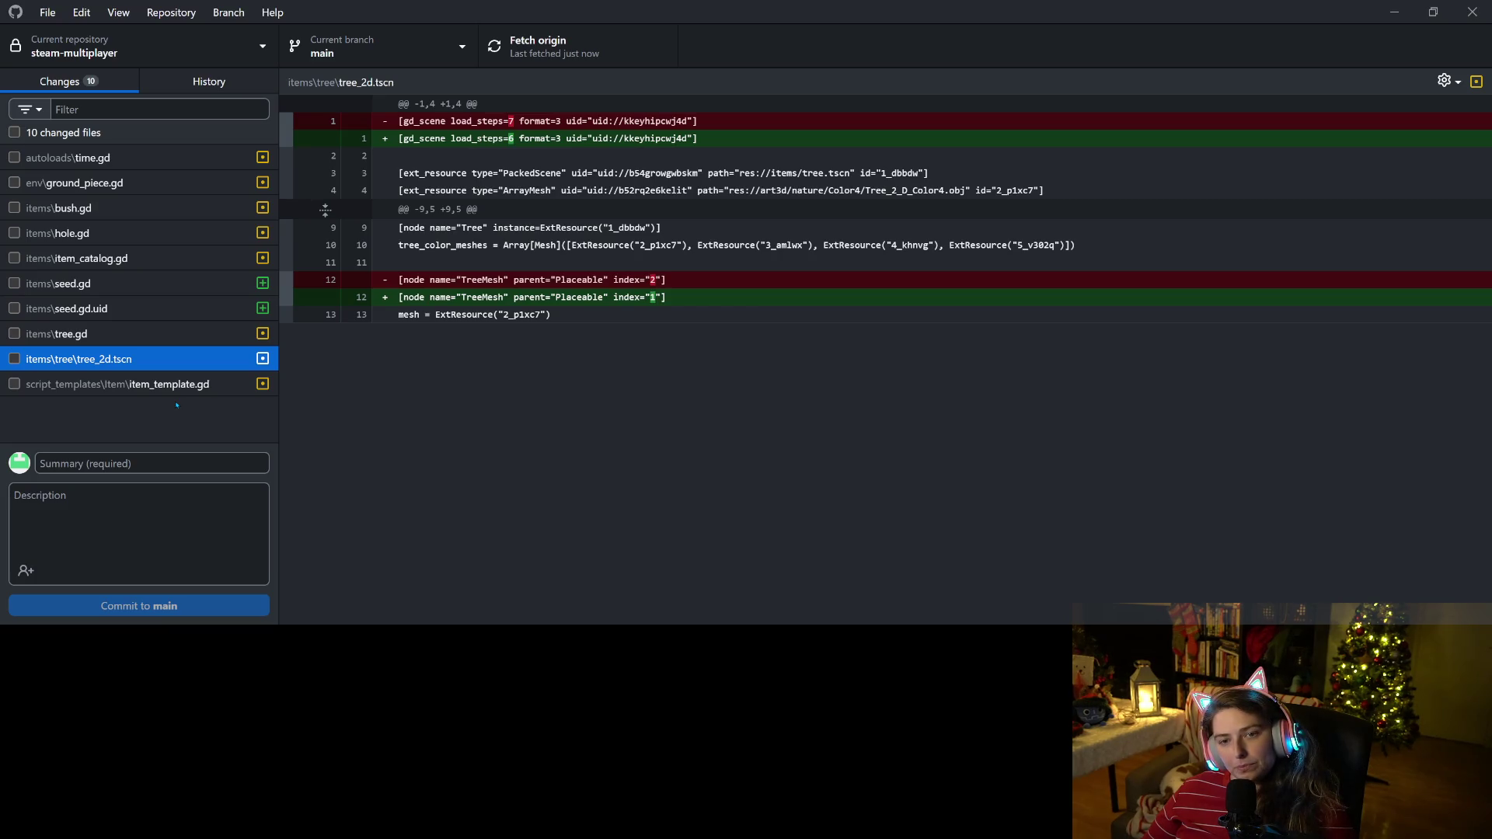
pyautogui.click(89, 386)
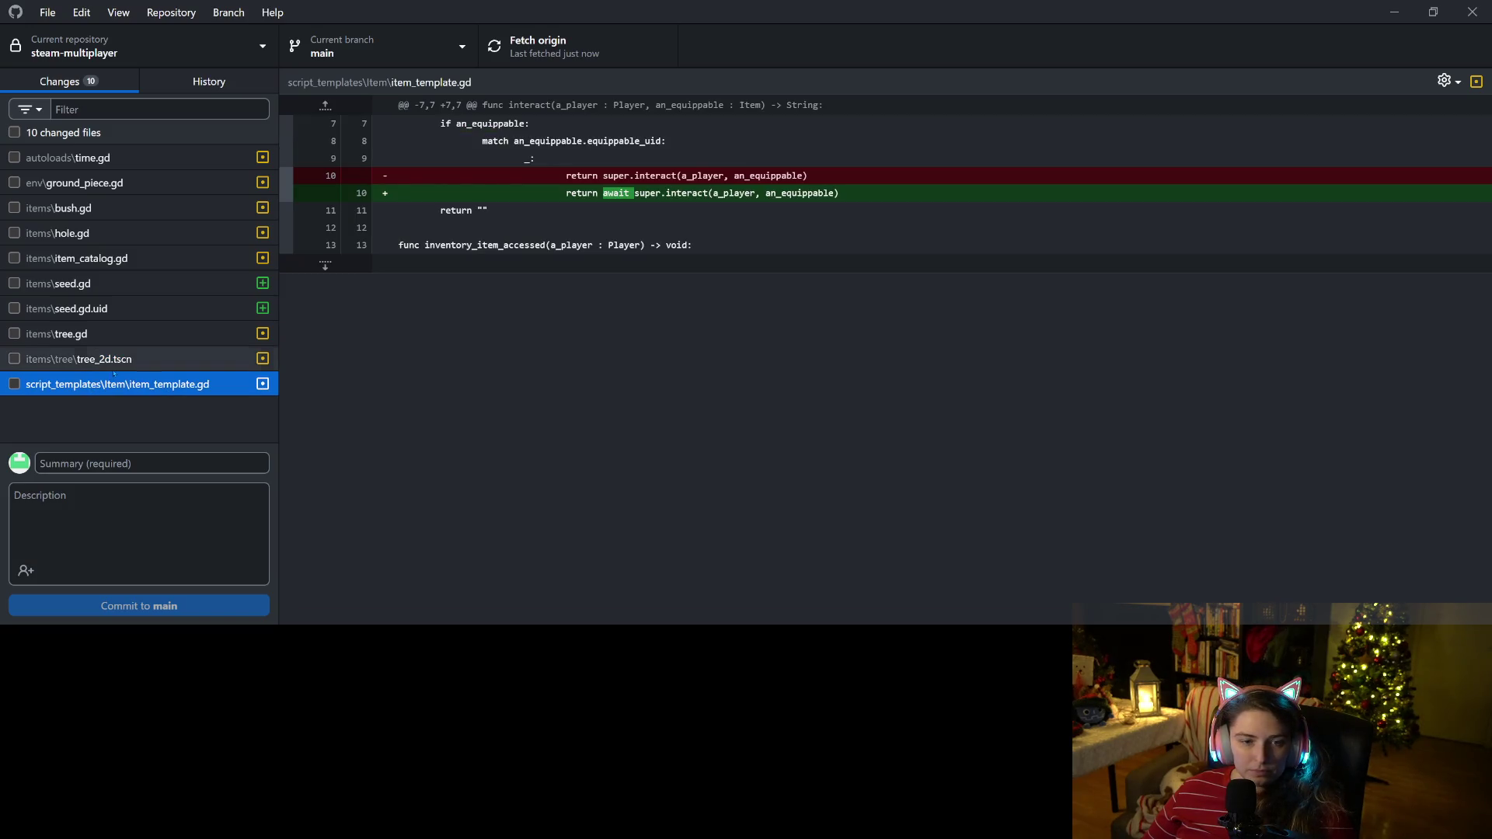
# Include item_template.gd, tree.gd, hole.gd, bush.gd and ground_piece.gd, leaving seed.gd out.
pyautogui.click(15, 384)
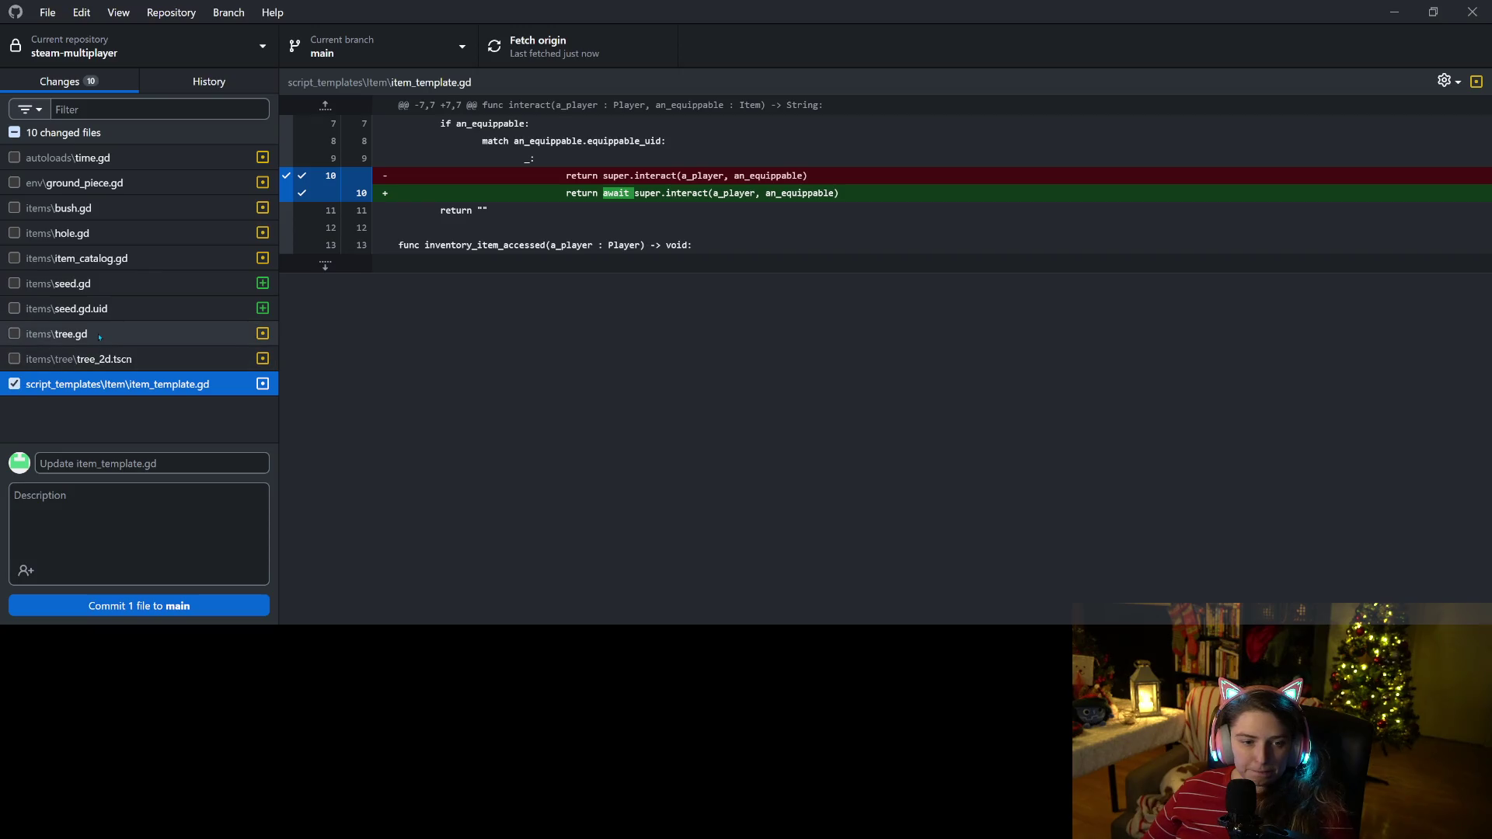
pyautogui.click(100, 336)
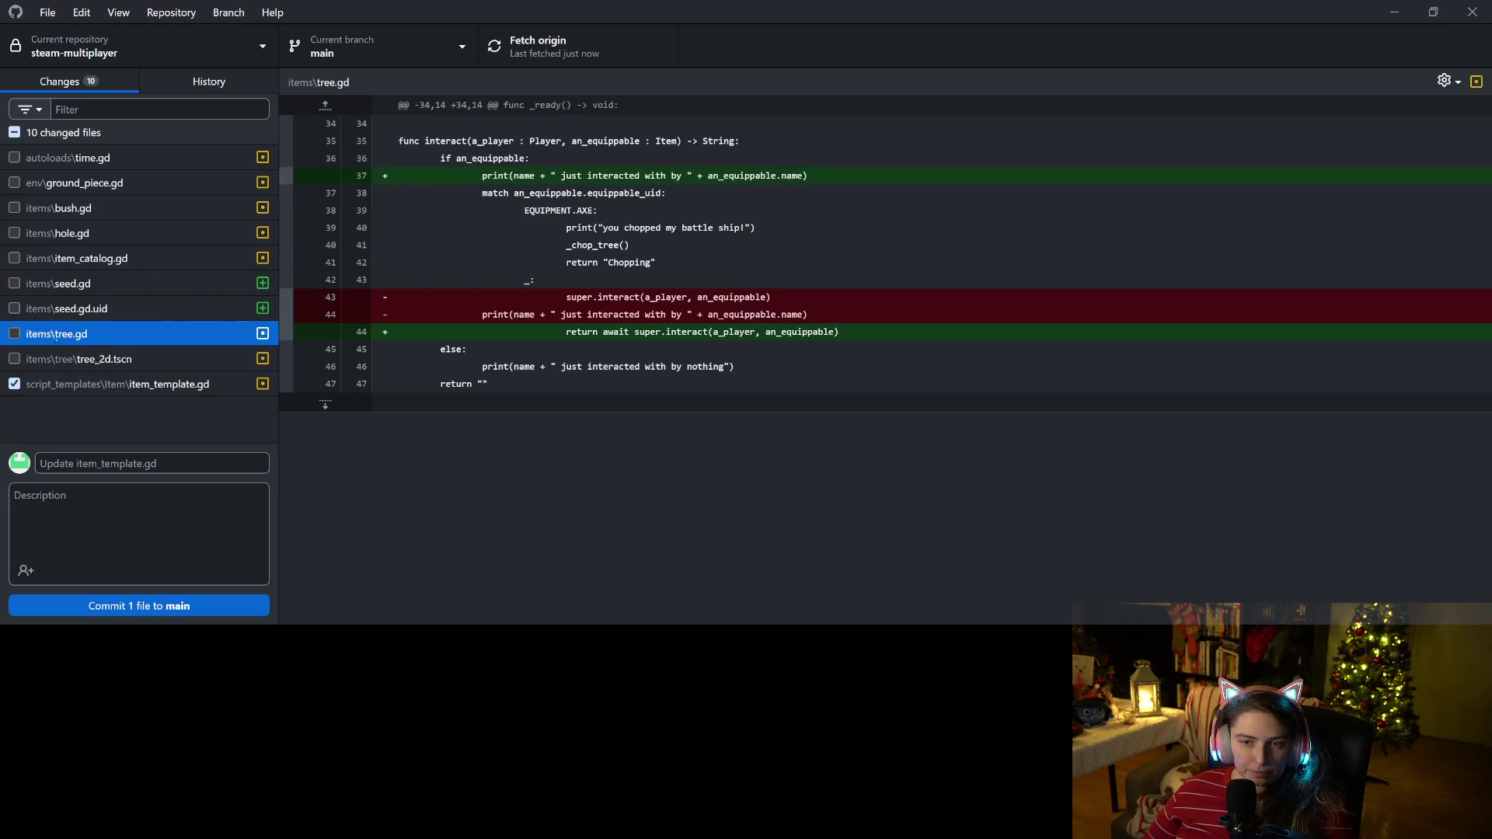
pyautogui.click(15, 334)
pyautogui.press('Down')
pyautogui.press('Up')
pyautogui.click(79, 289)
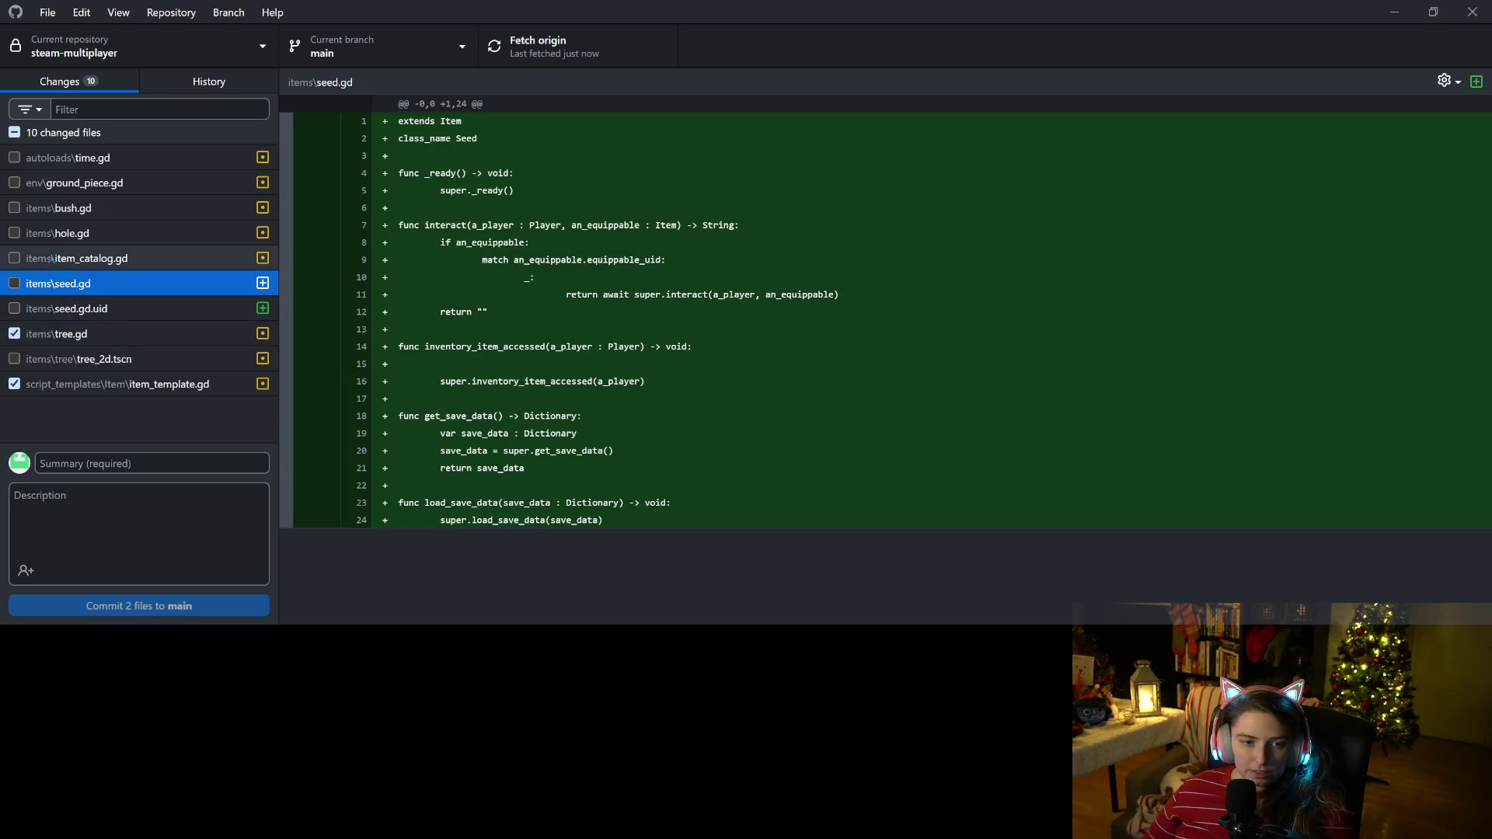
pyautogui.click(23, 233)
pyautogui.click(15, 233)
pyautogui.click(91, 212)
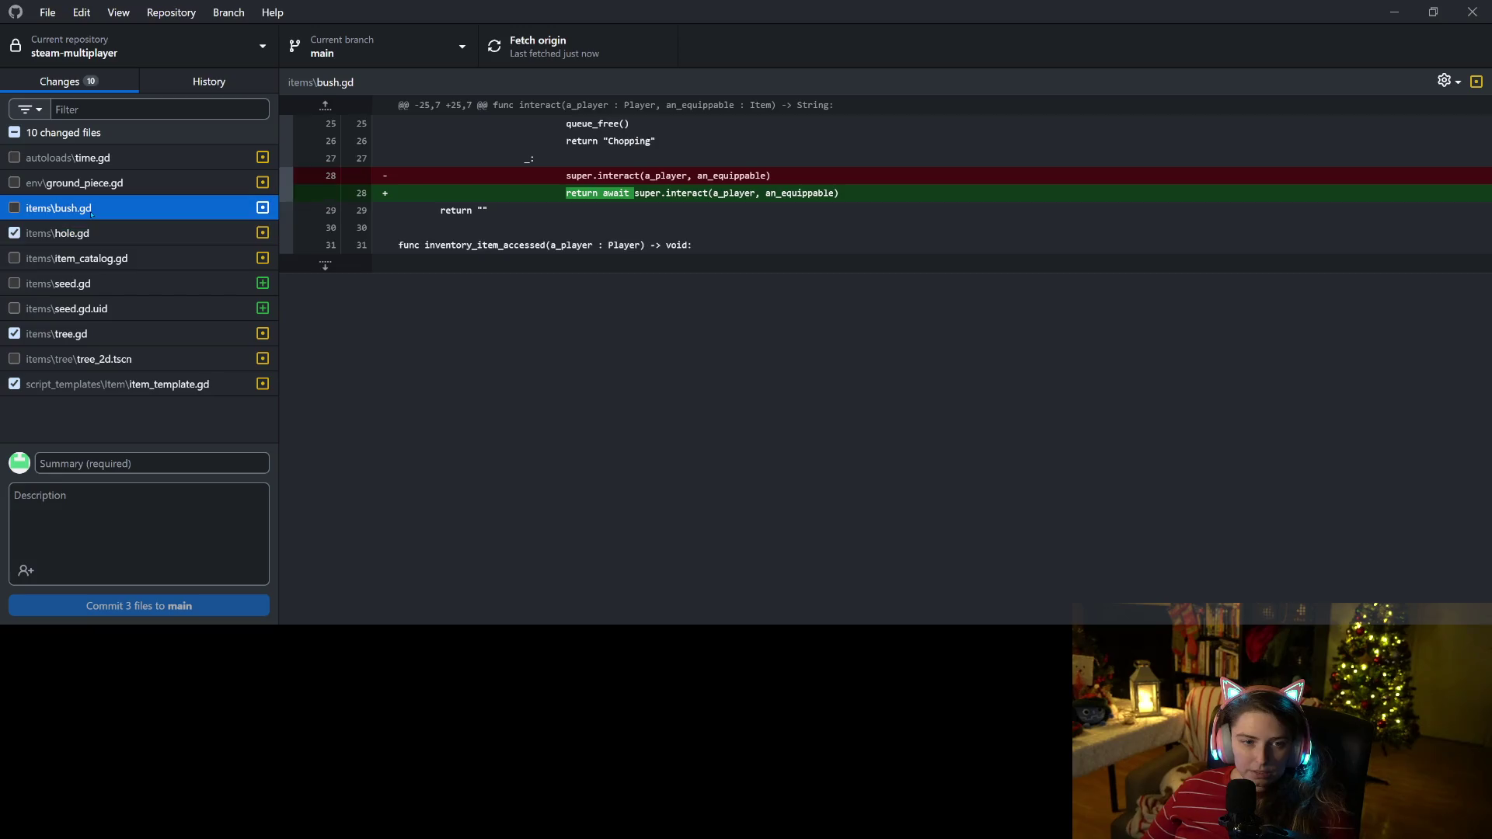
pyautogui.click(15, 208)
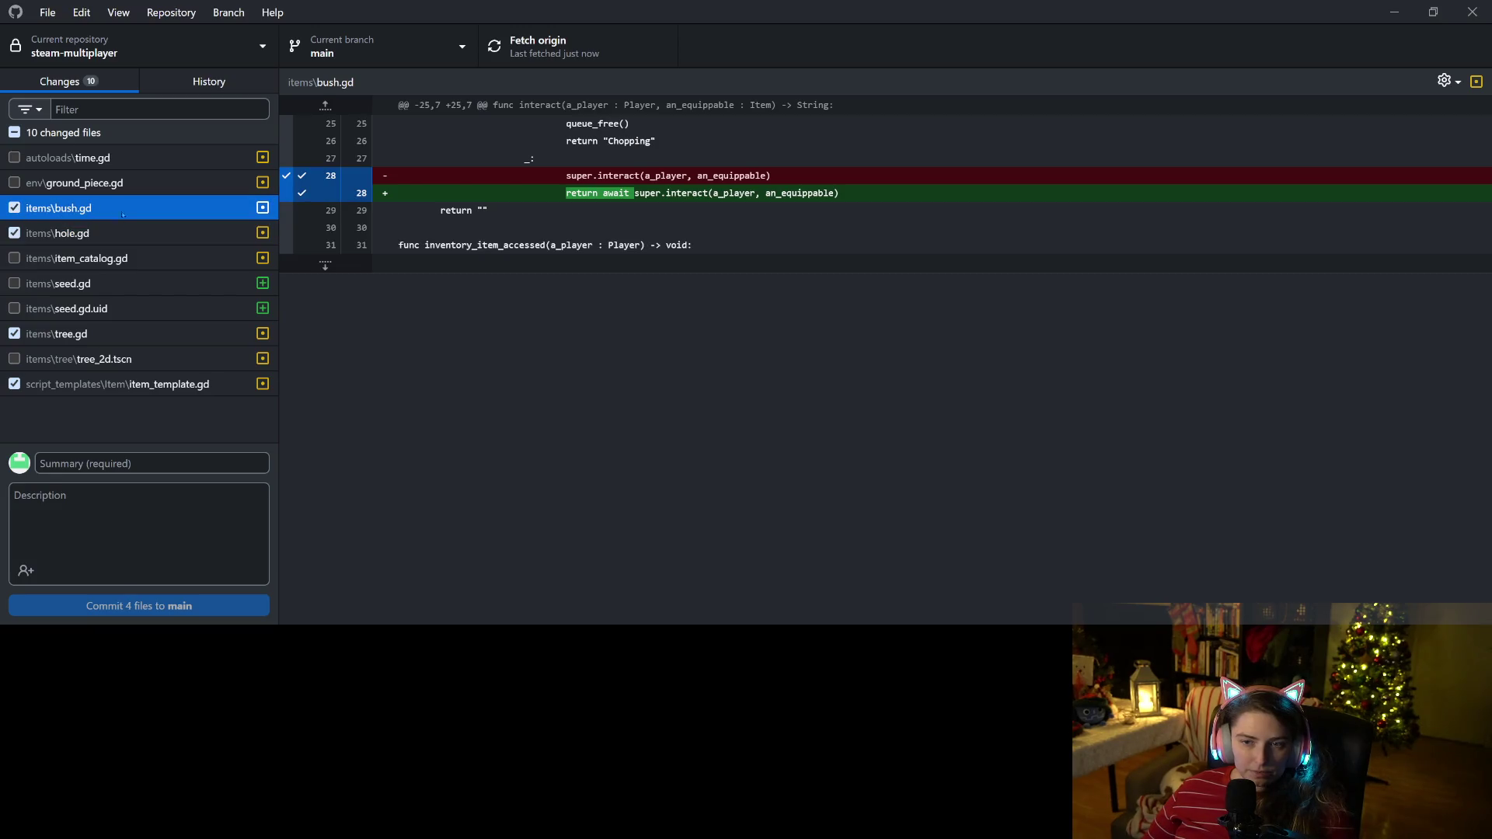
pyautogui.click(19, 190)
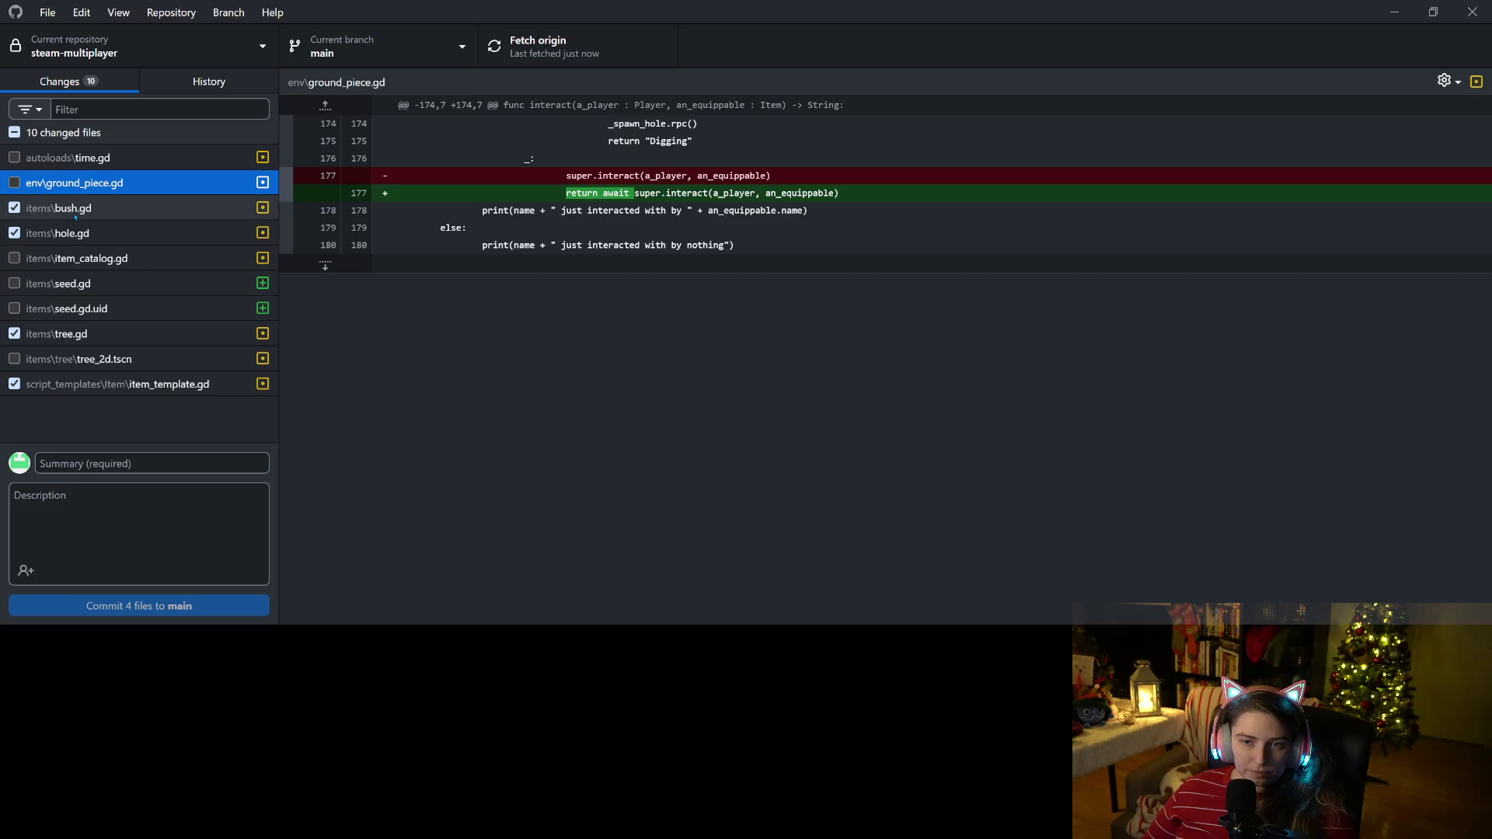
pyautogui.click(14, 182)
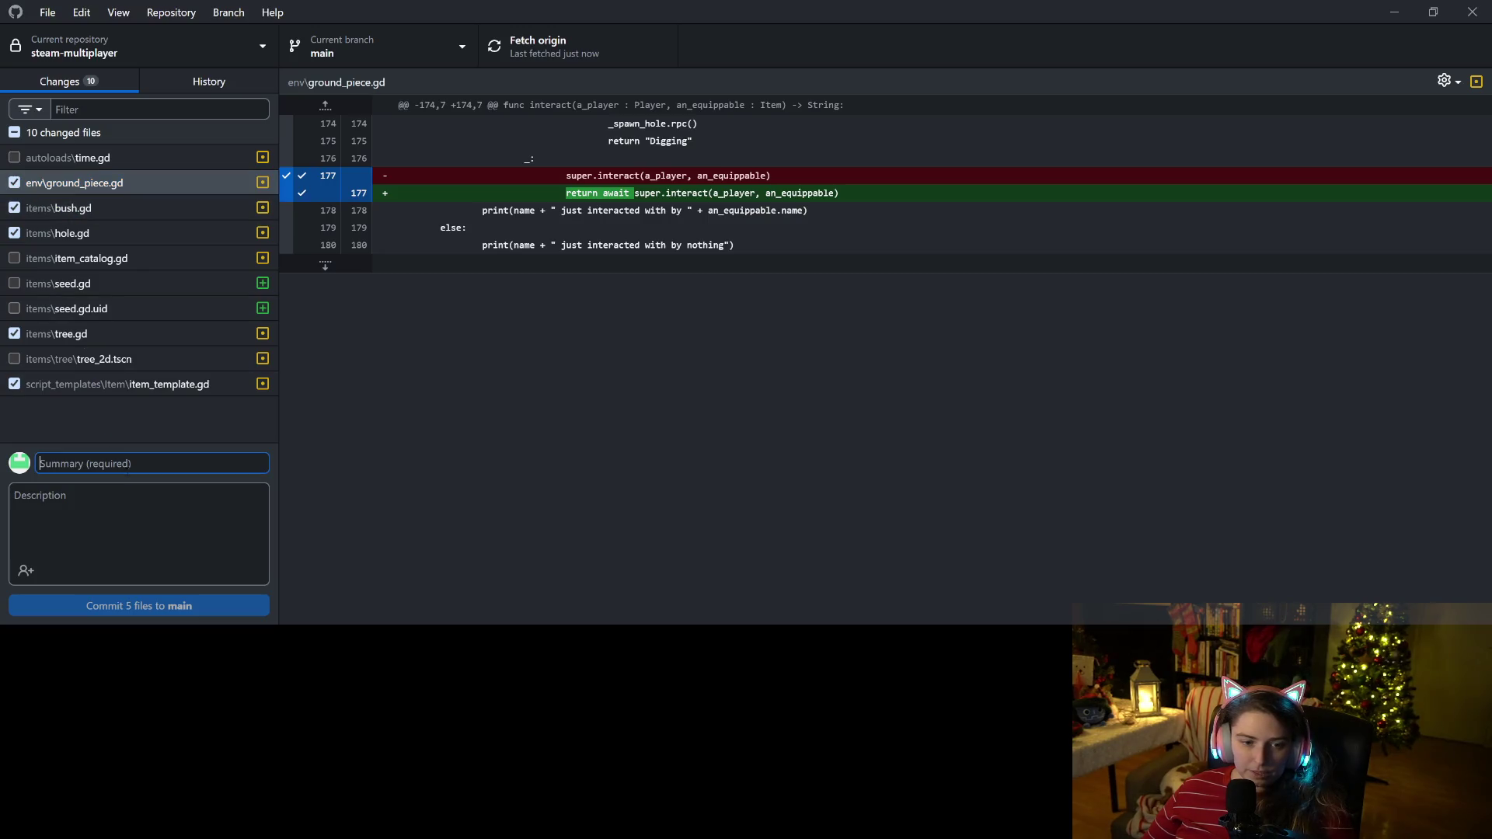
# Commit the five files to main as 'adds missing await and return in calling super'.
pyautogui.click(134, 464)
pyautogui.write('adds missing ')
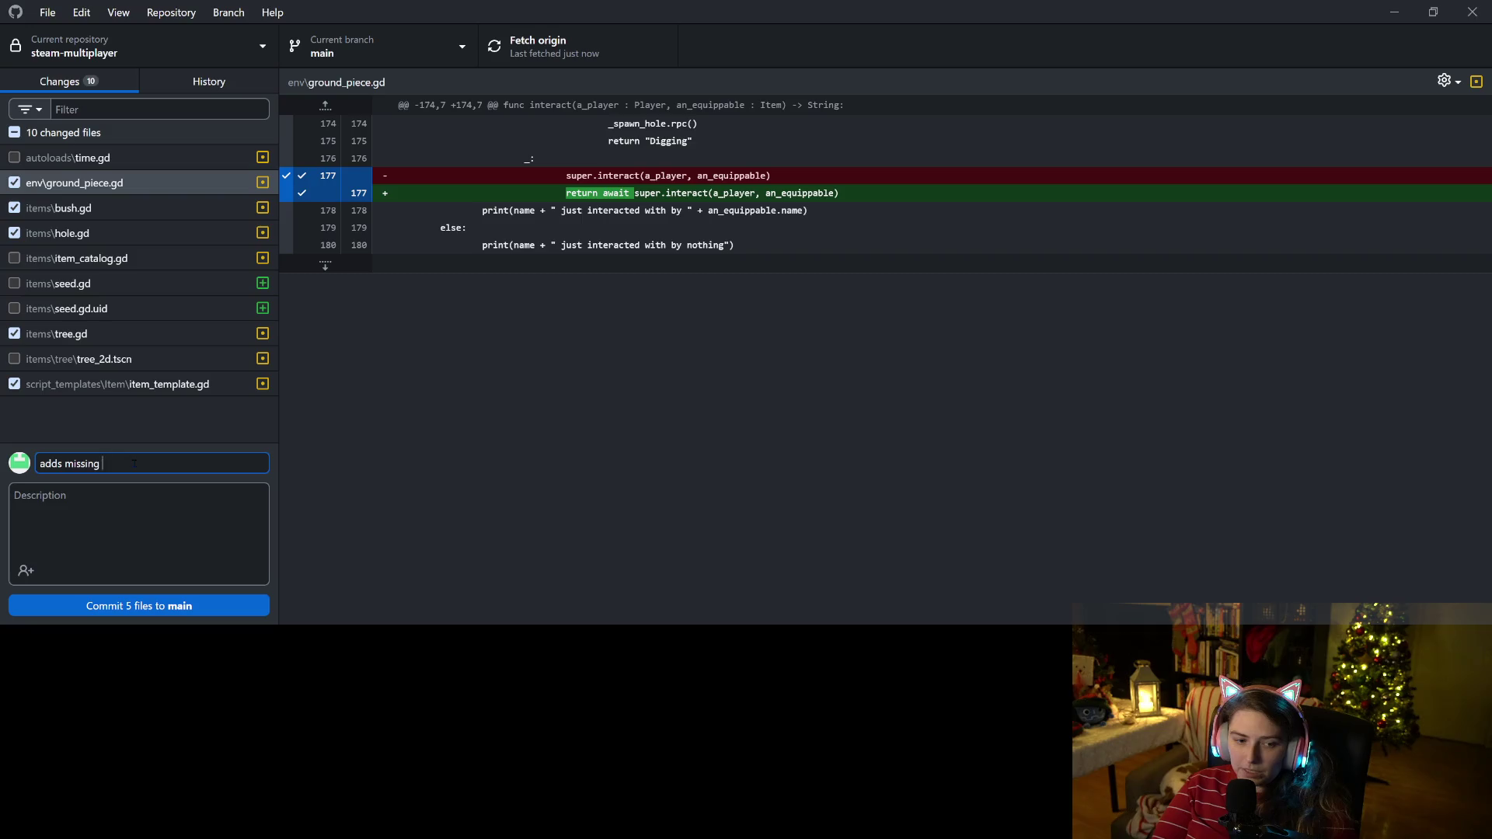
pyautogui.write('awiit')
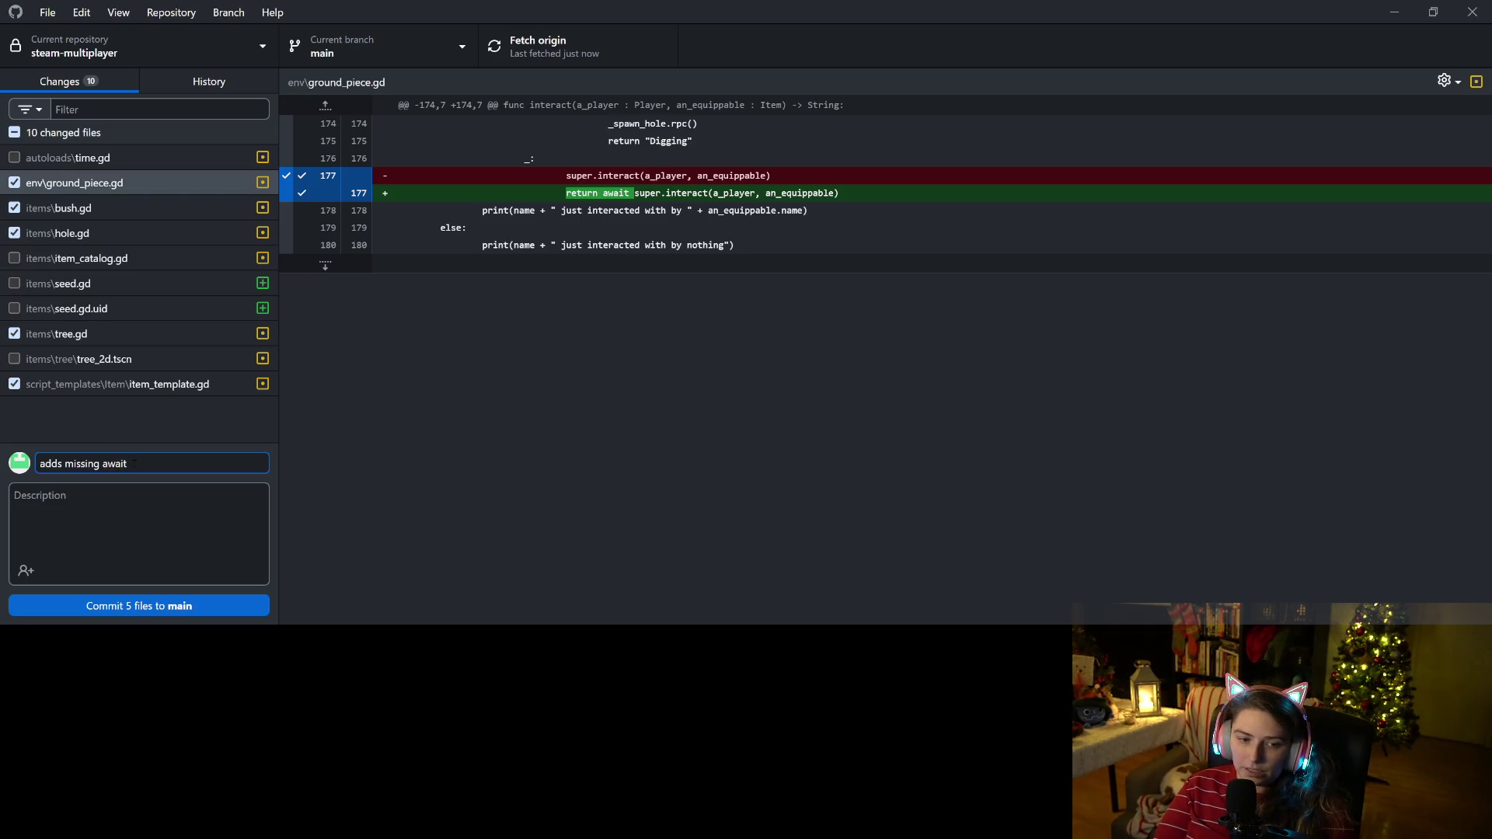
pyautogui.write(' ireturn')
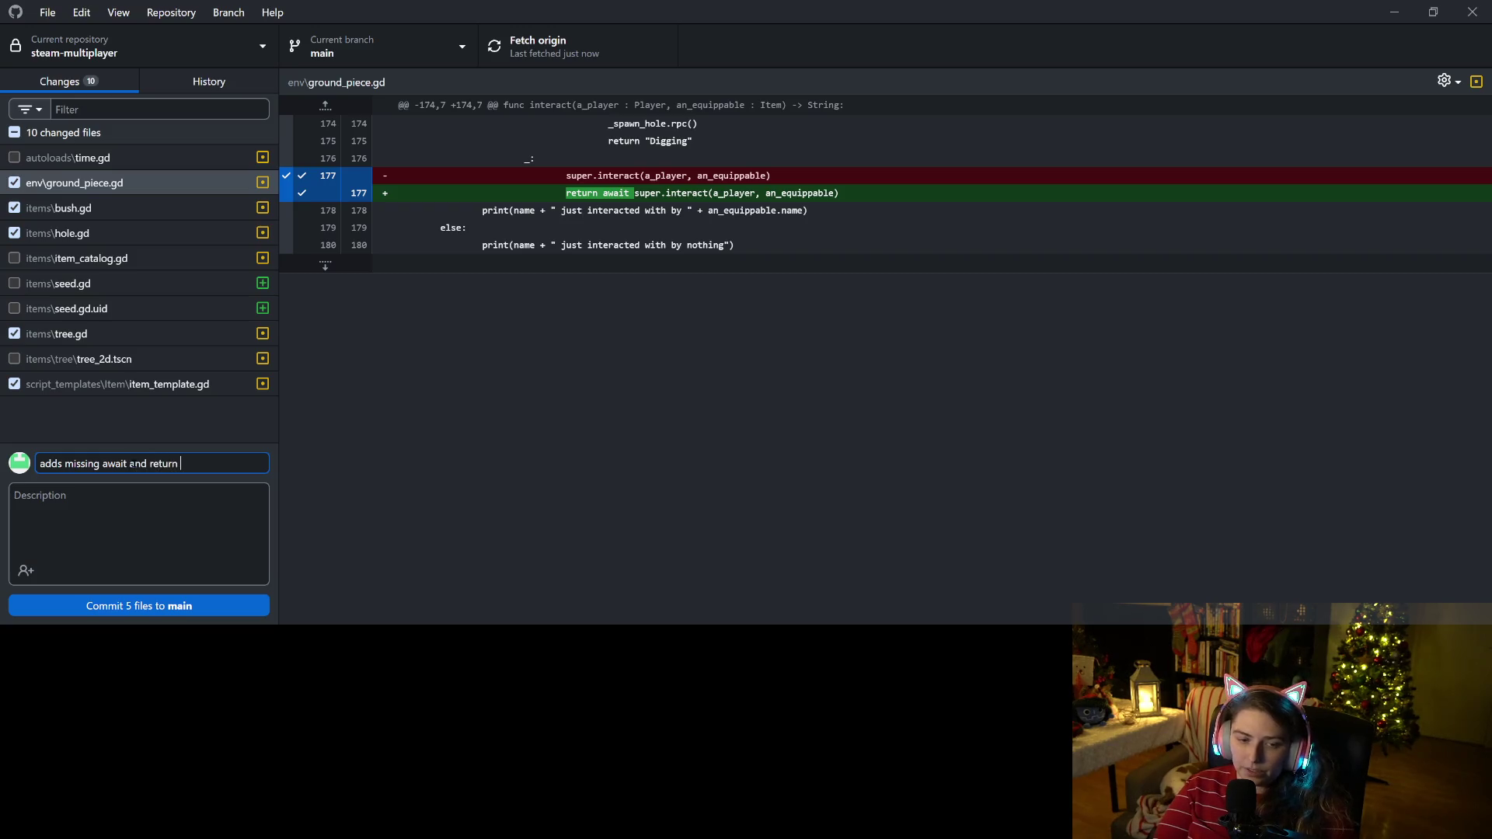
pyautogui.write('super')
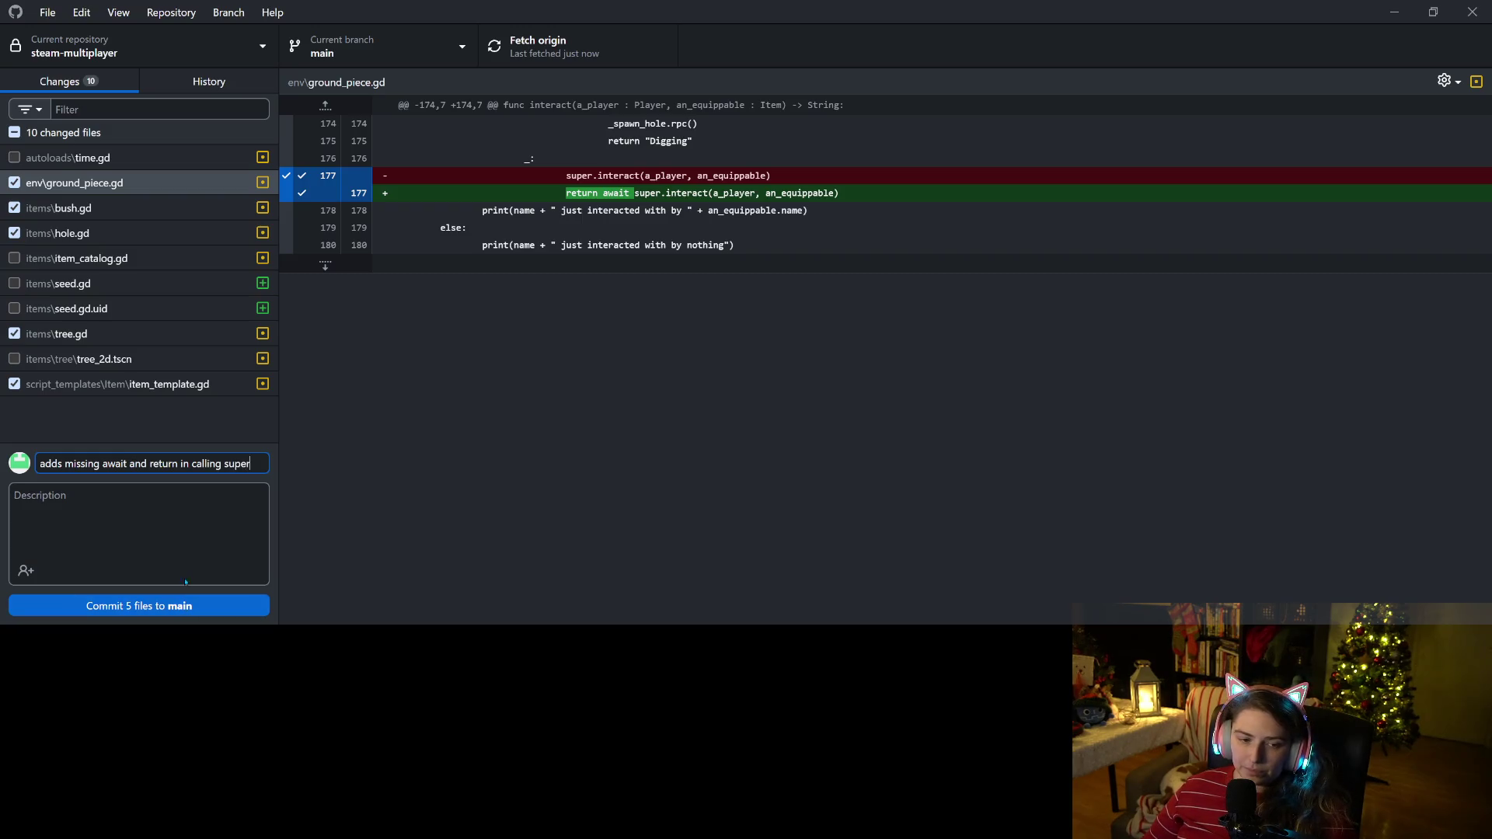
pyautogui.click(186, 605)
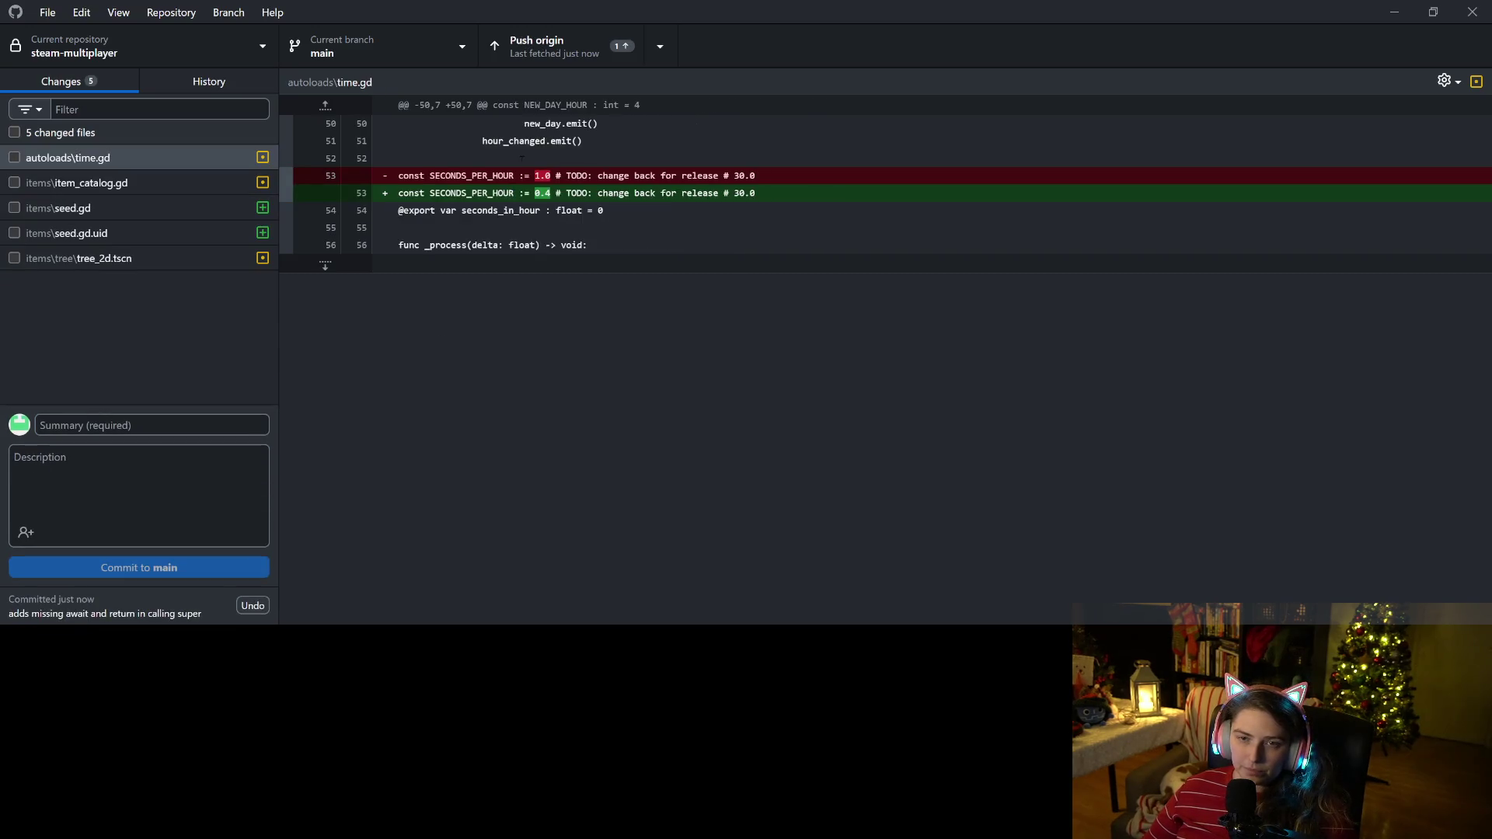
# Push the await-fix commit, then include item_catalog.gd, seed.gd and seed.gd.uid, excluding tree_2d.tscn.
pyautogui.click(544, 45)
pyautogui.click(100, 184)
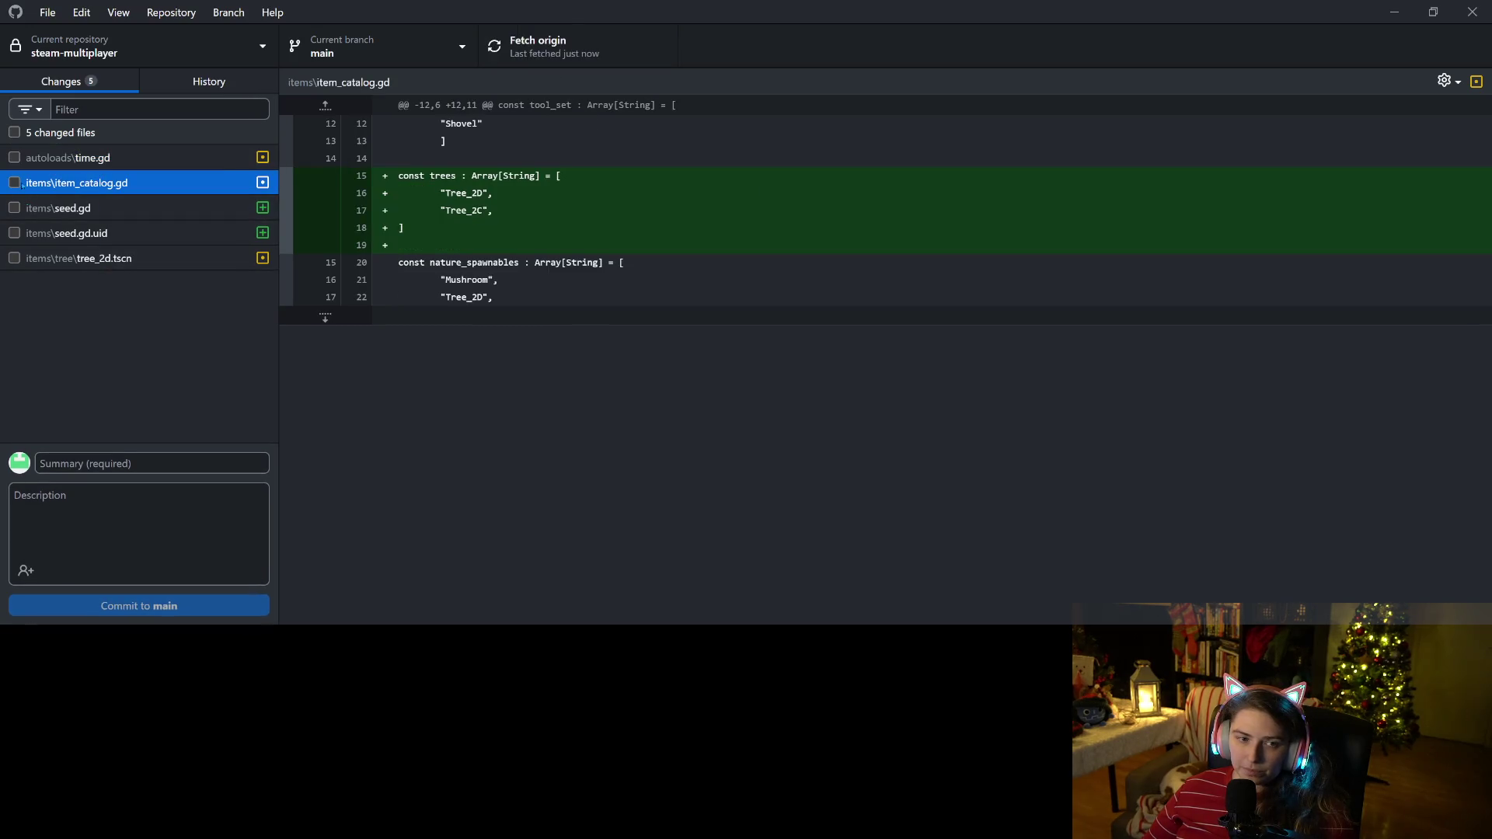
pyautogui.click(14, 183)
pyautogui.click(14, 208)
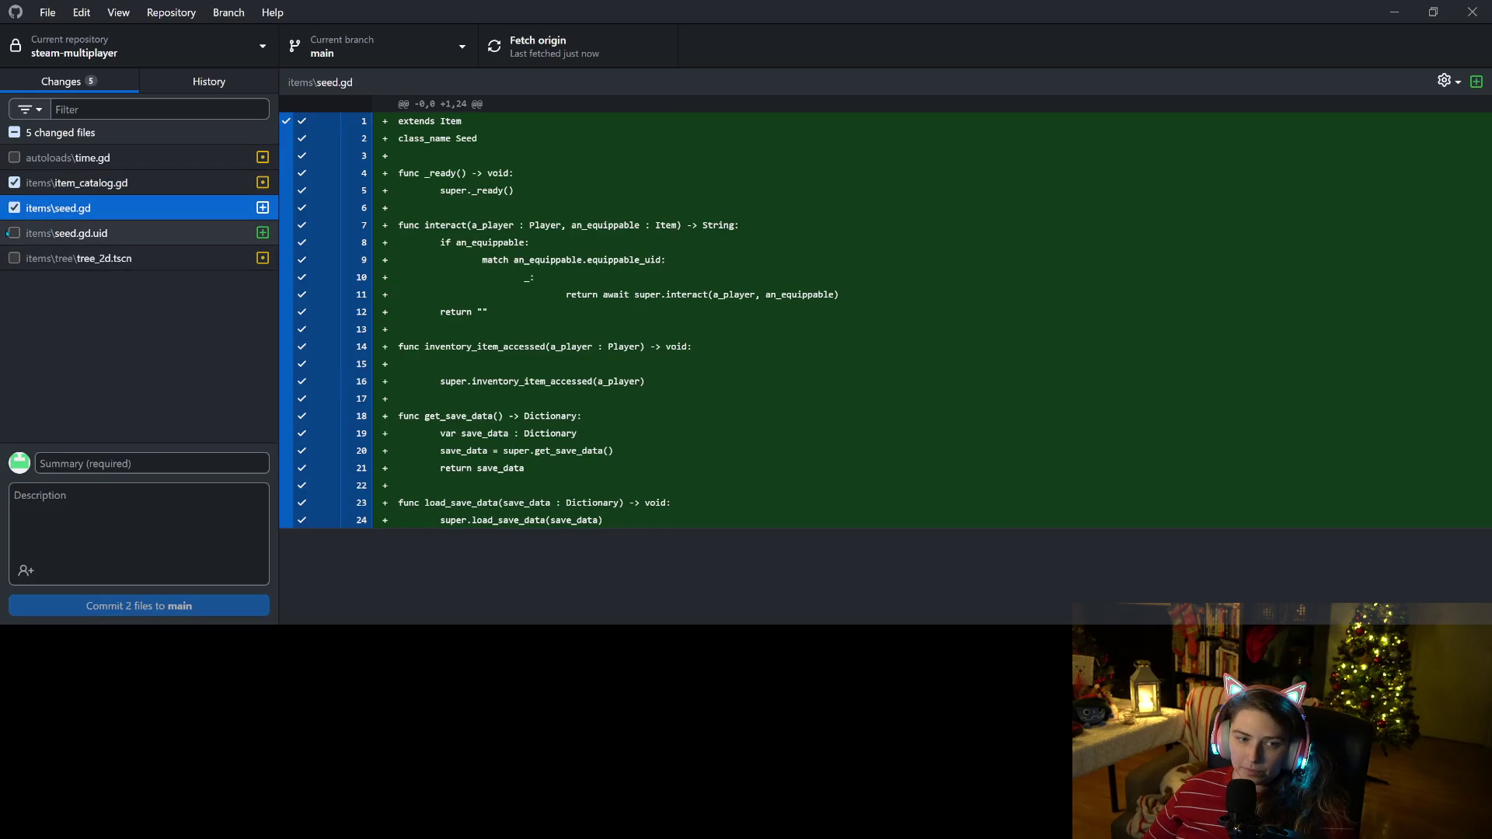
pyautogui.click(14, 234)
pyautogui.click(14, 259)
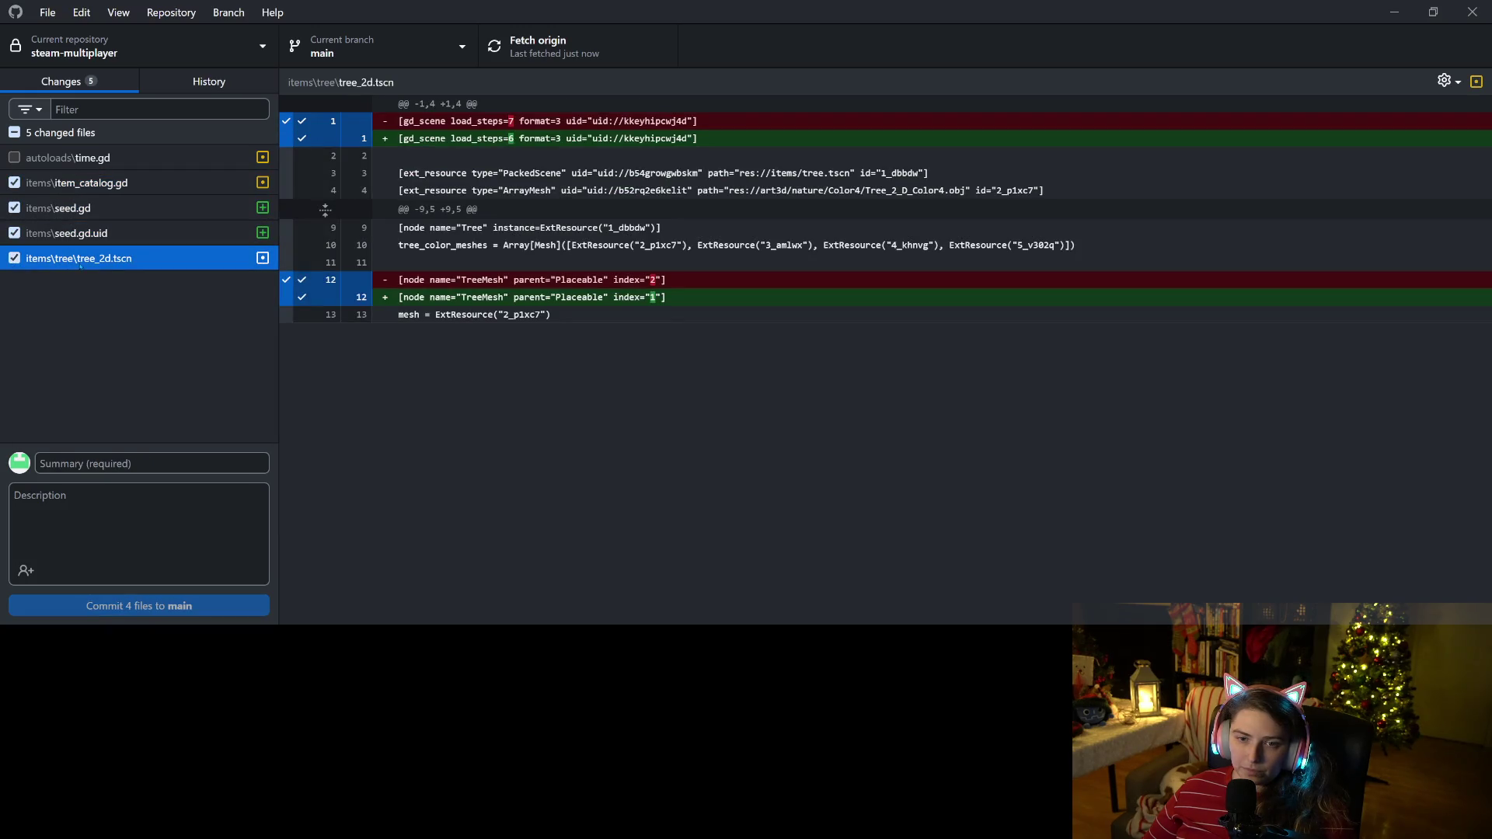
pyautogui.click(14, 258)
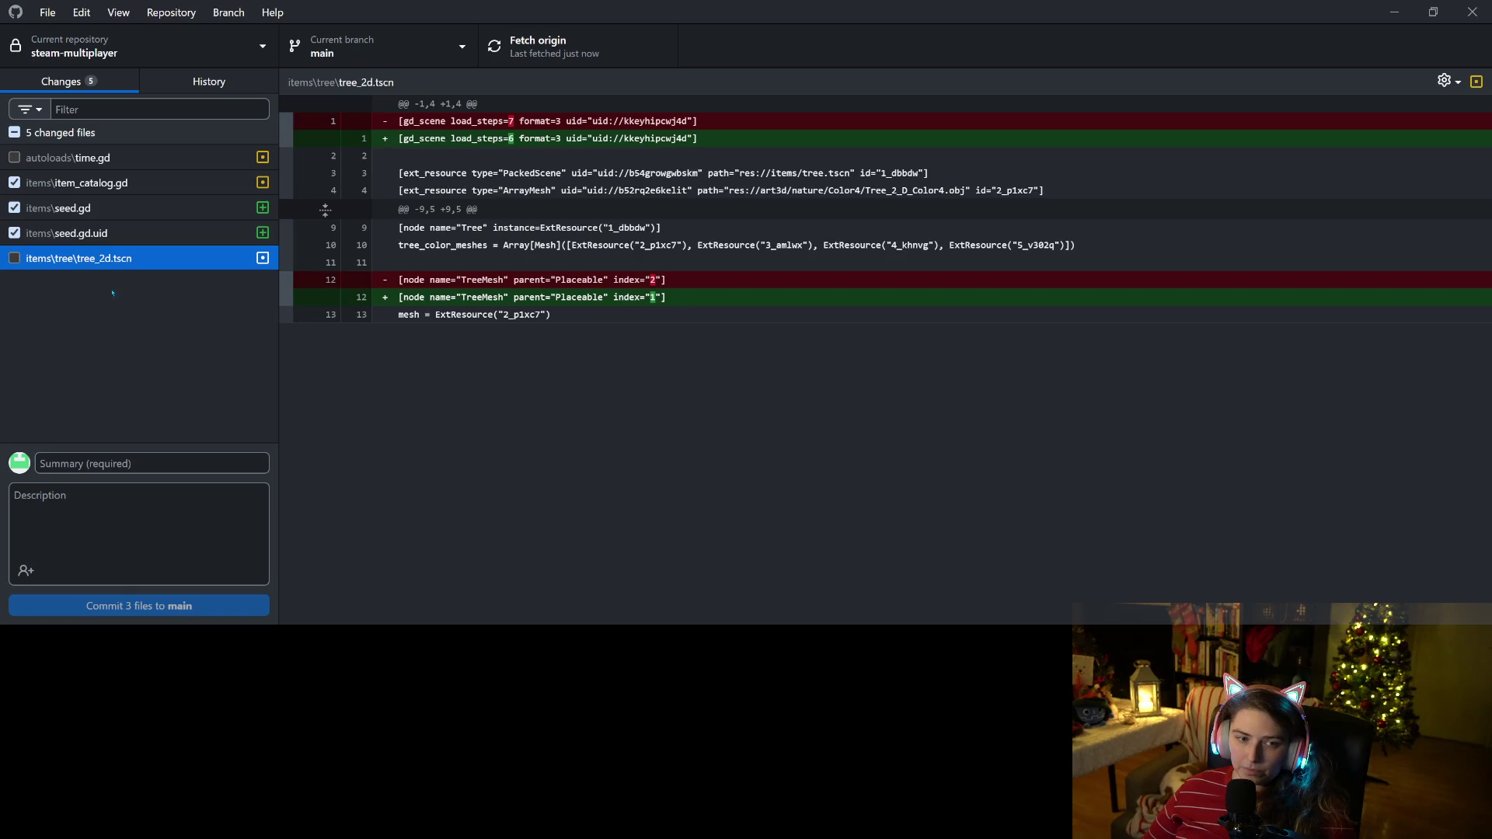
pyautogui.click(1395, 12)
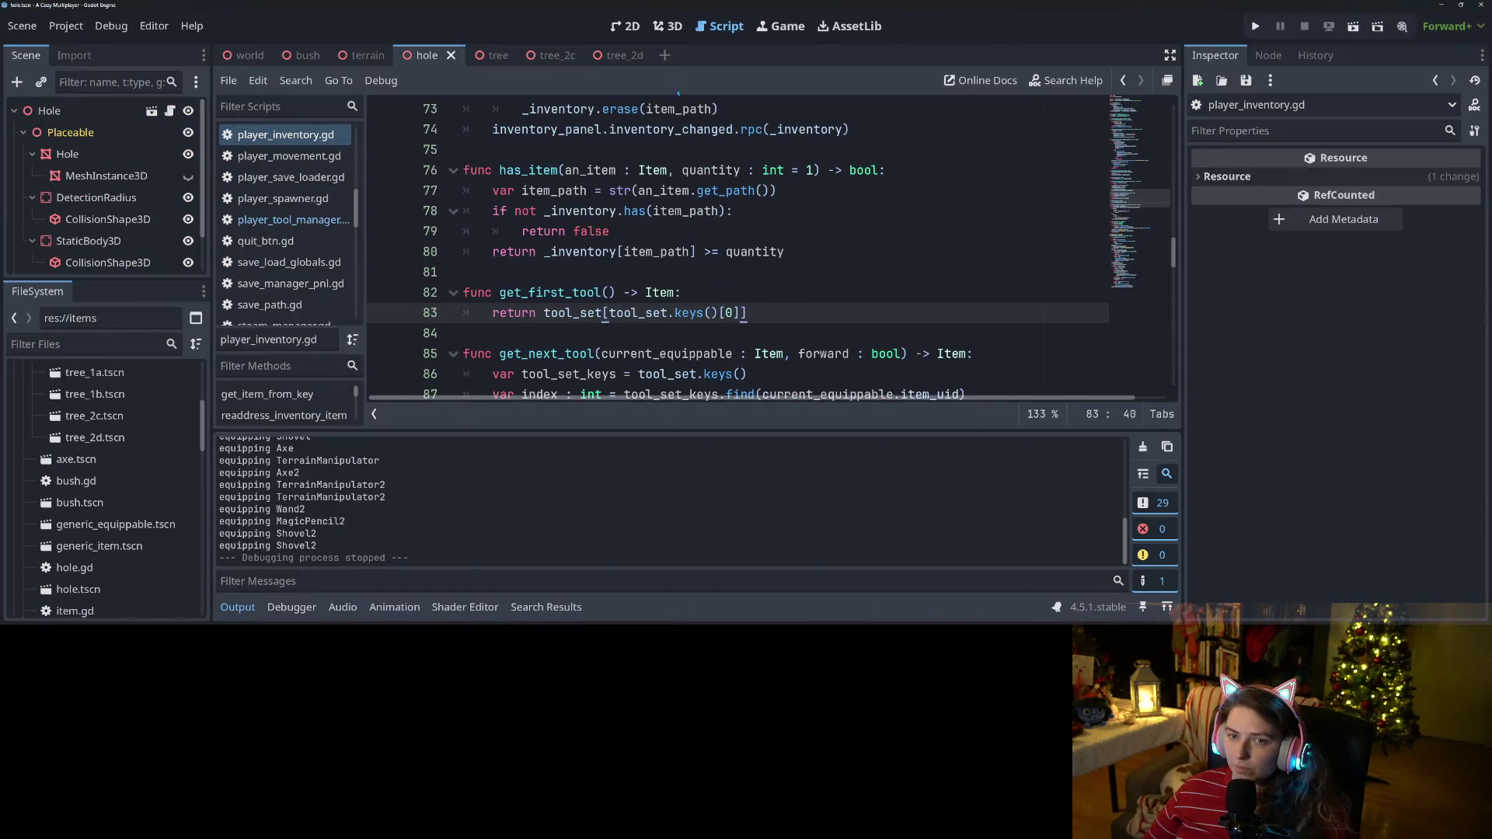
# Close the tree_2d, tree_2c and tree scene tabs and hide the output log.
pyautogui.click(600, 57)
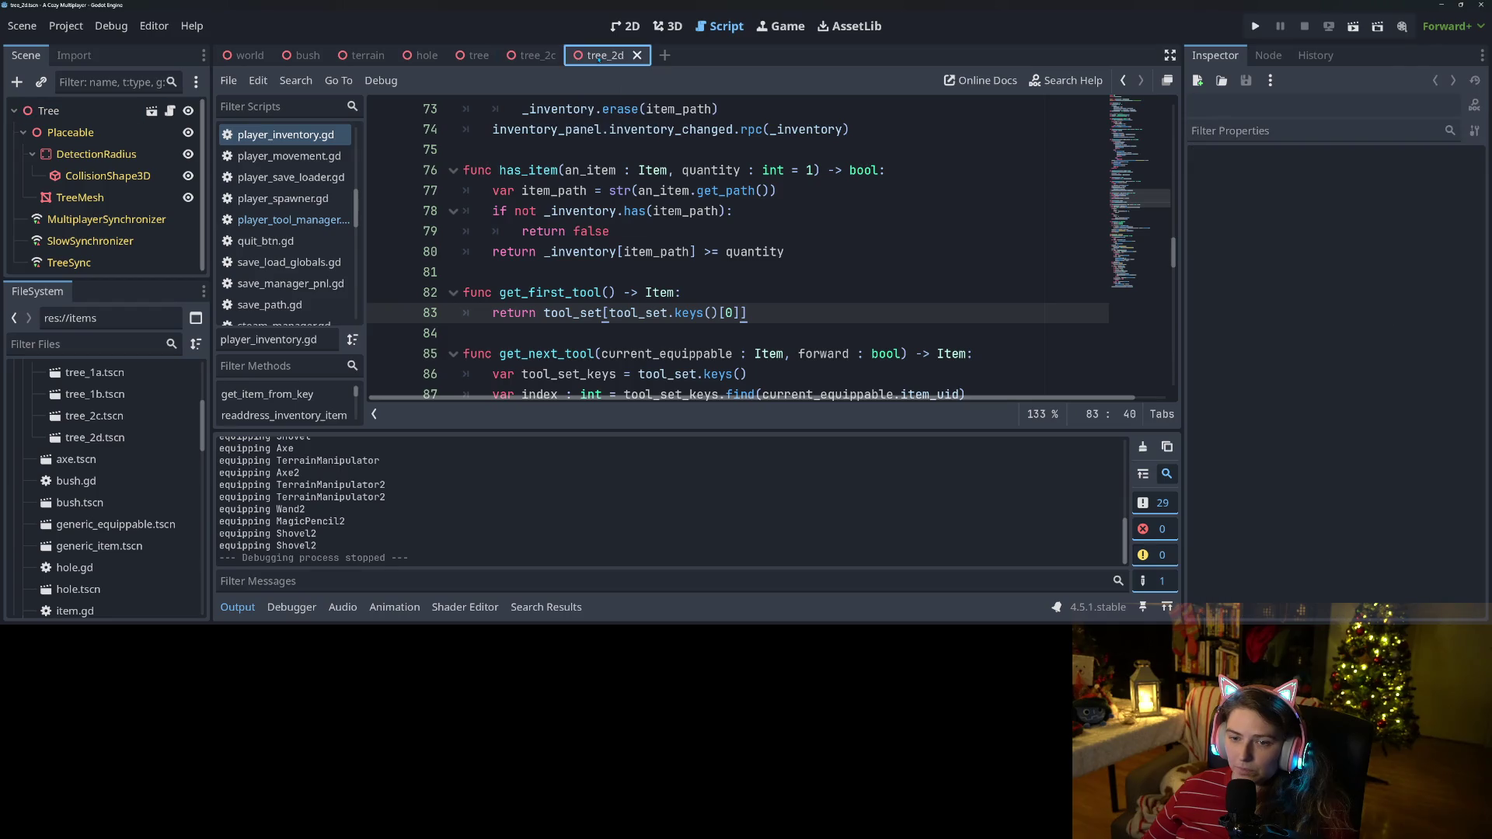
pyautogui.click(639, 56)
pyautogui.click(569, 56)
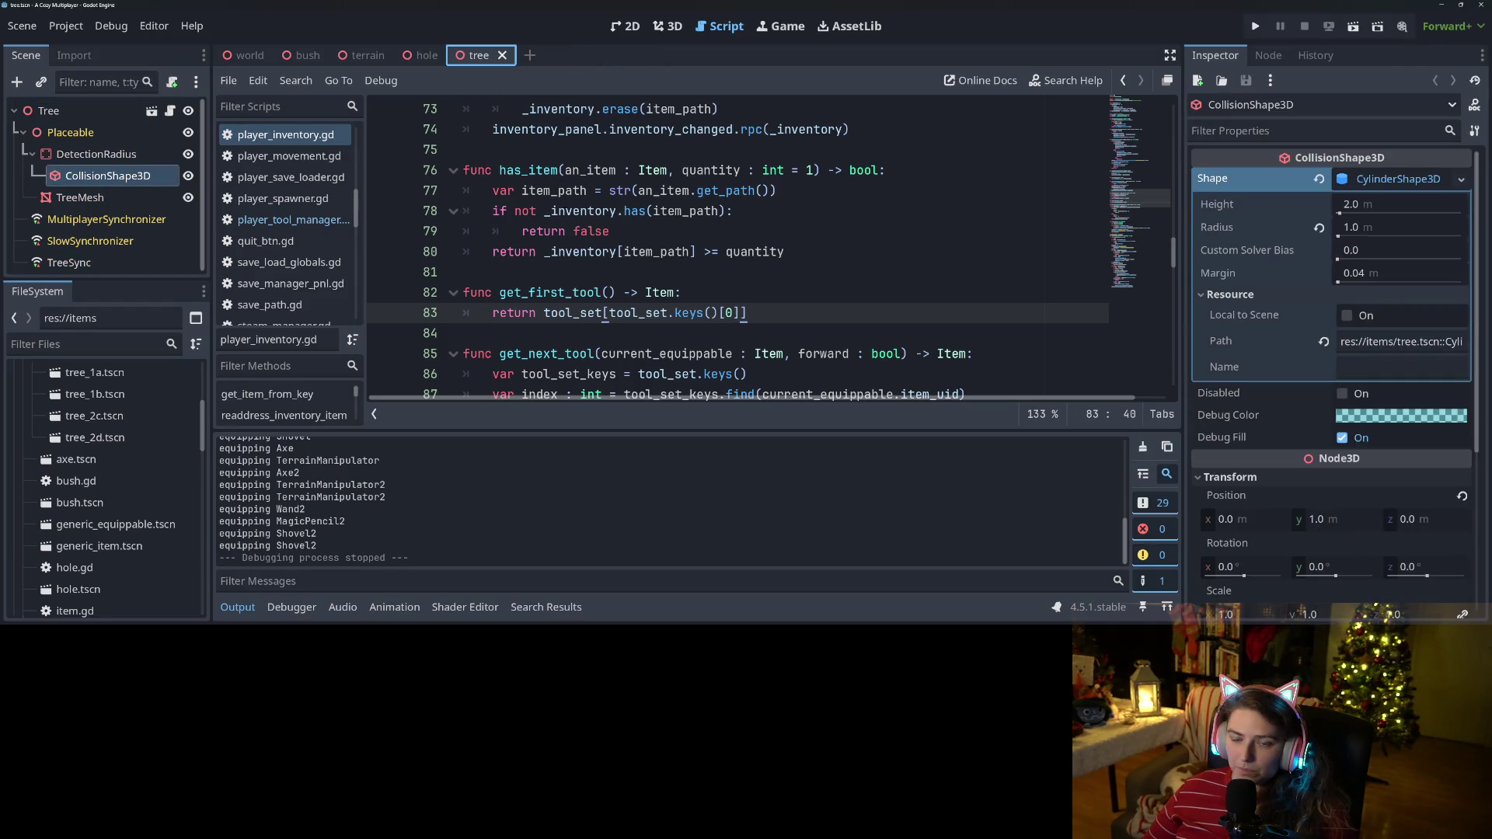
pyautogui.click(502, 55)
pyautogui.click(467, 272)
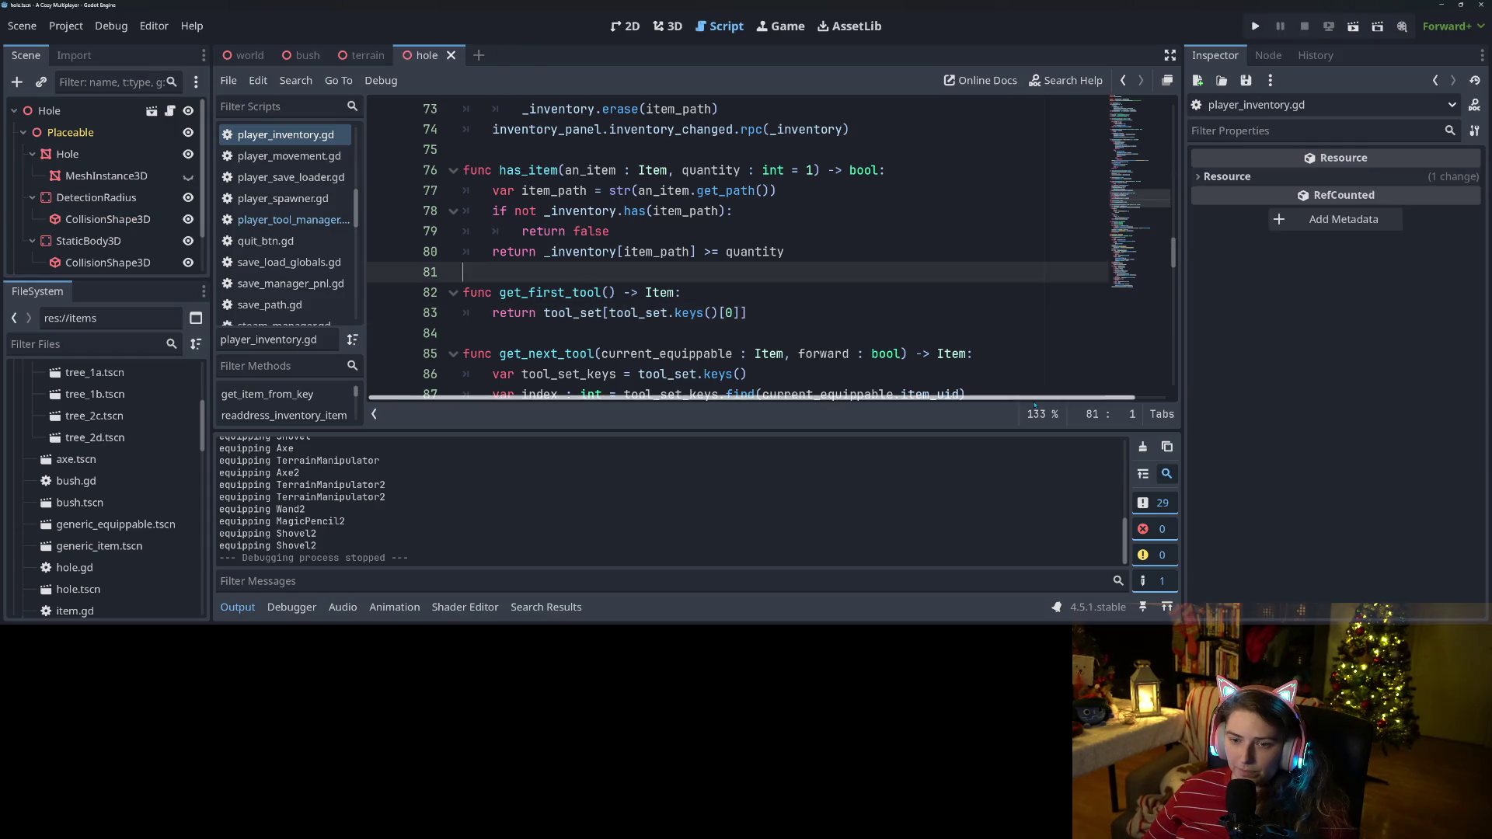
pyautogui.click(237, 607)
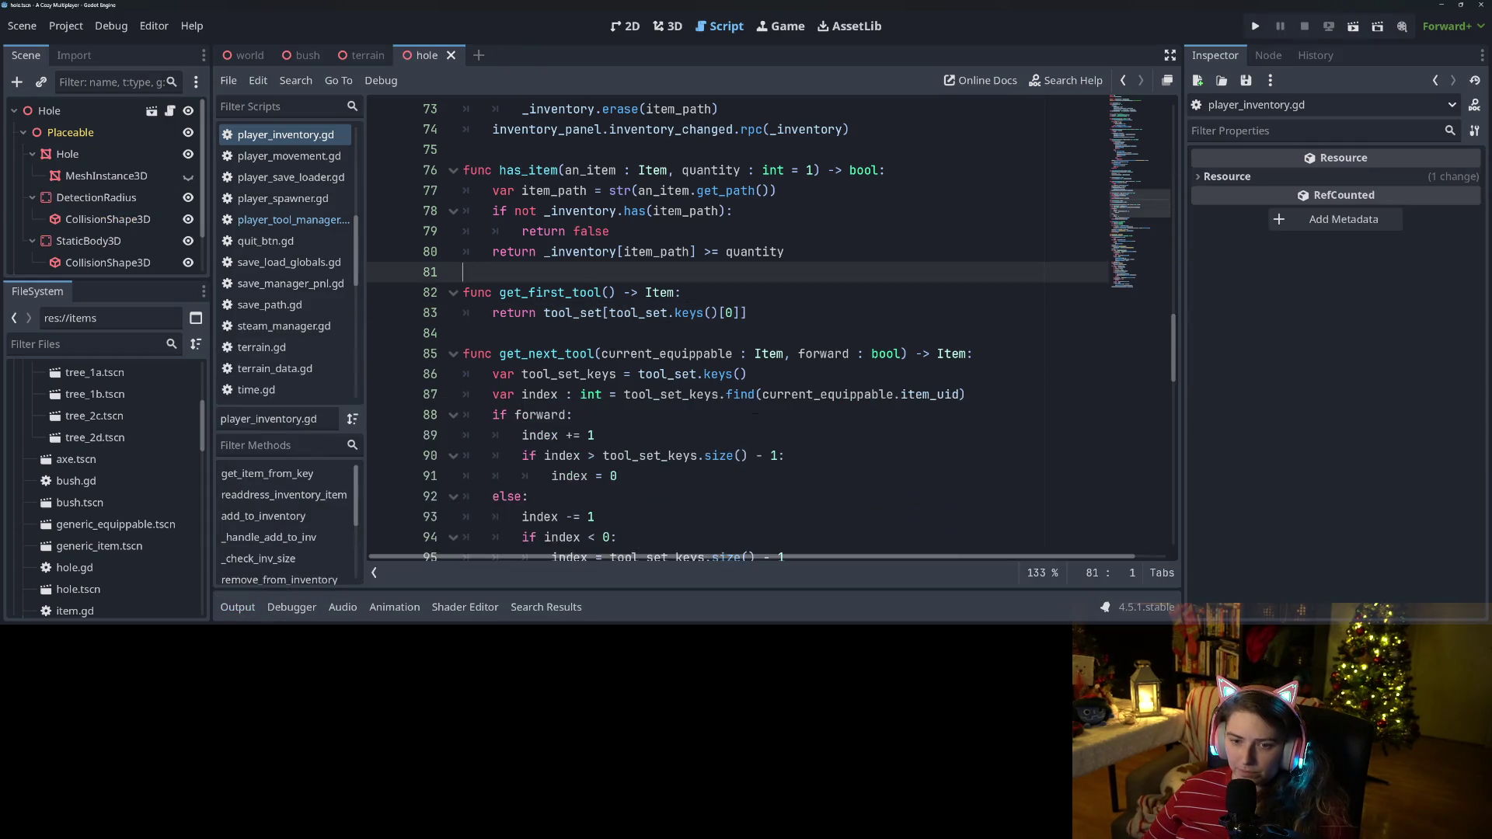
pyautogui.scroll(-2, 761, 417)
pyautogui.scroll(1, 762, 417)
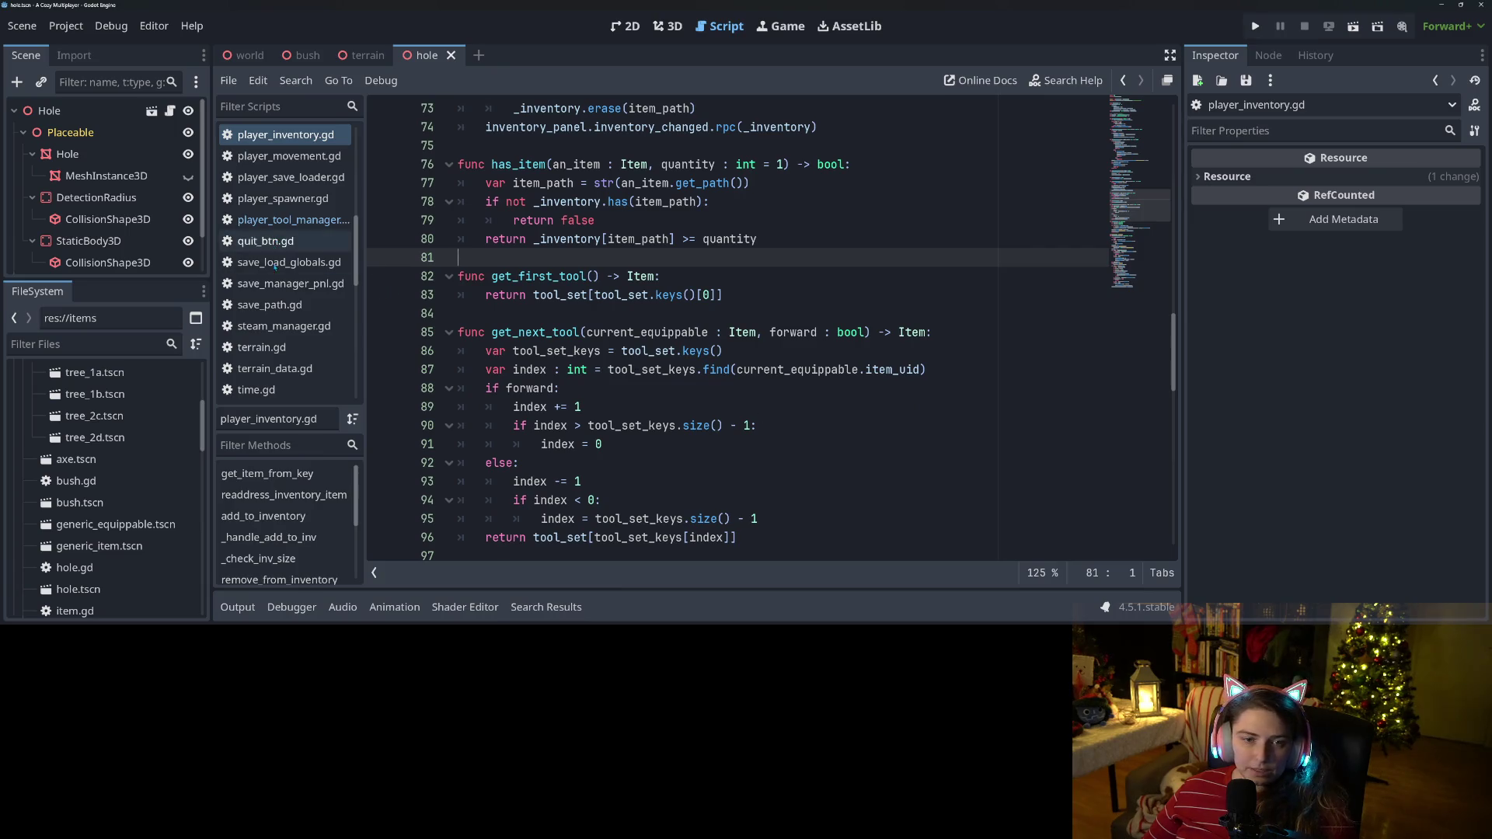
pyautogui.scroll(-3, 288, 307)
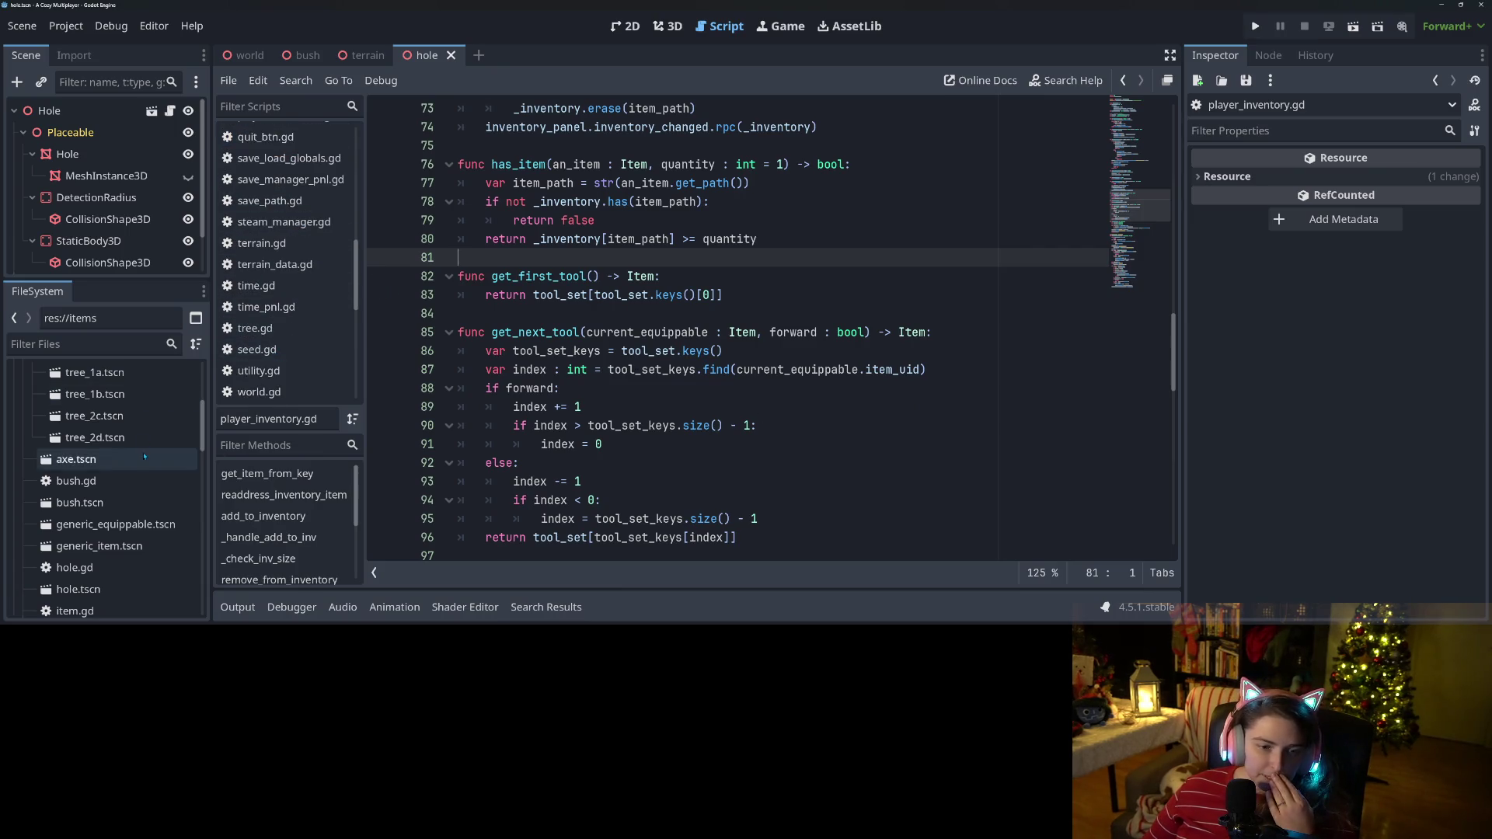
pyautogui.scroll(-1, 115, 560)
# Create a new scene inheriting generic_equippable.tscn and rename its root to TreeSeed.
pyautogui.rightClick(119, 493)
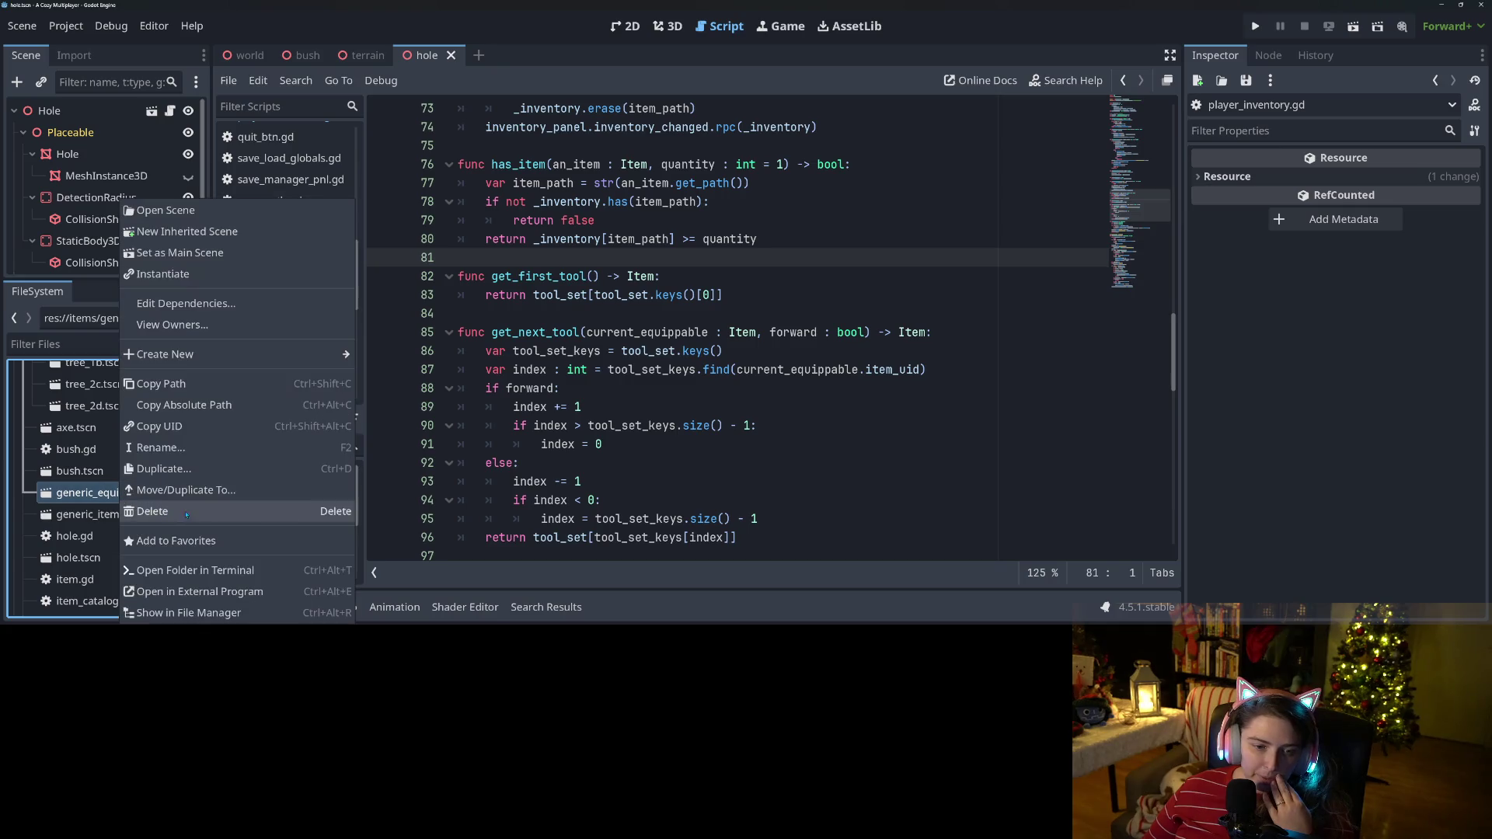
pyautogui.click(187, 231)
pyautogui.rightClick(109, 111)
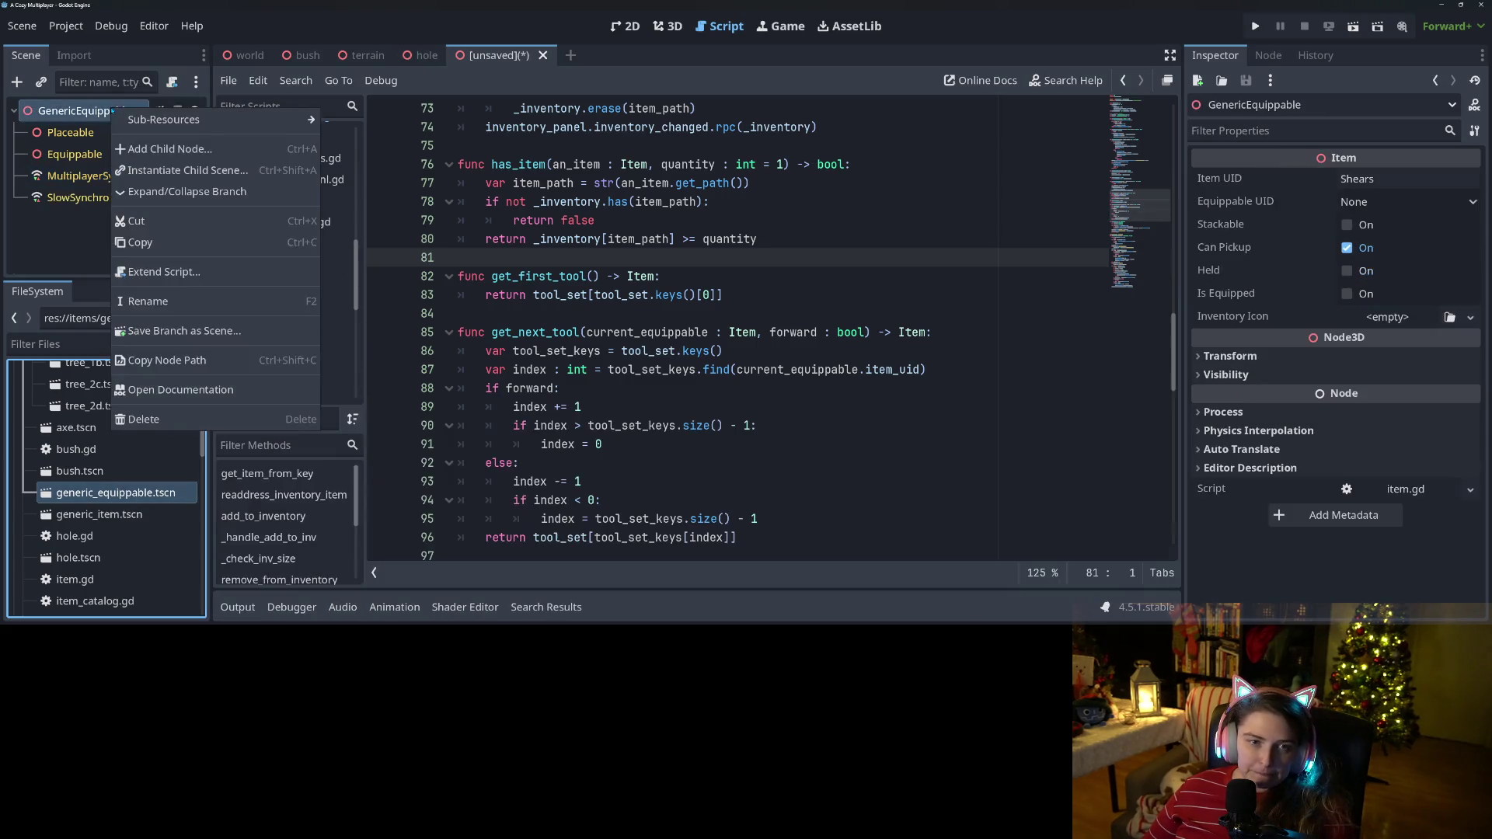
pyautogui.click(180, 303)
pyautogui.write('Tre')
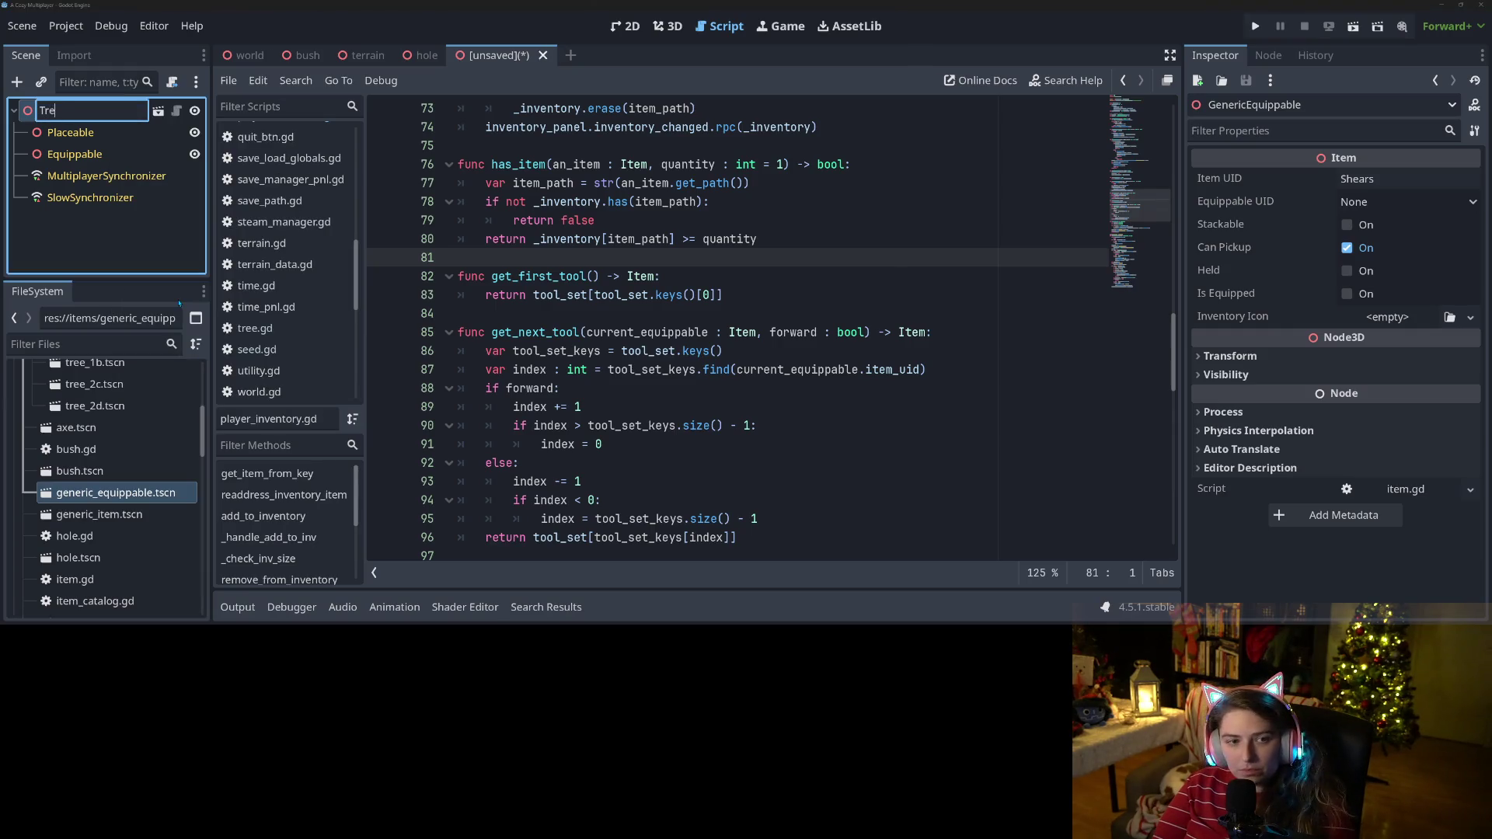
pyautogui.write('eSeed')
pyautogui.press('Return')
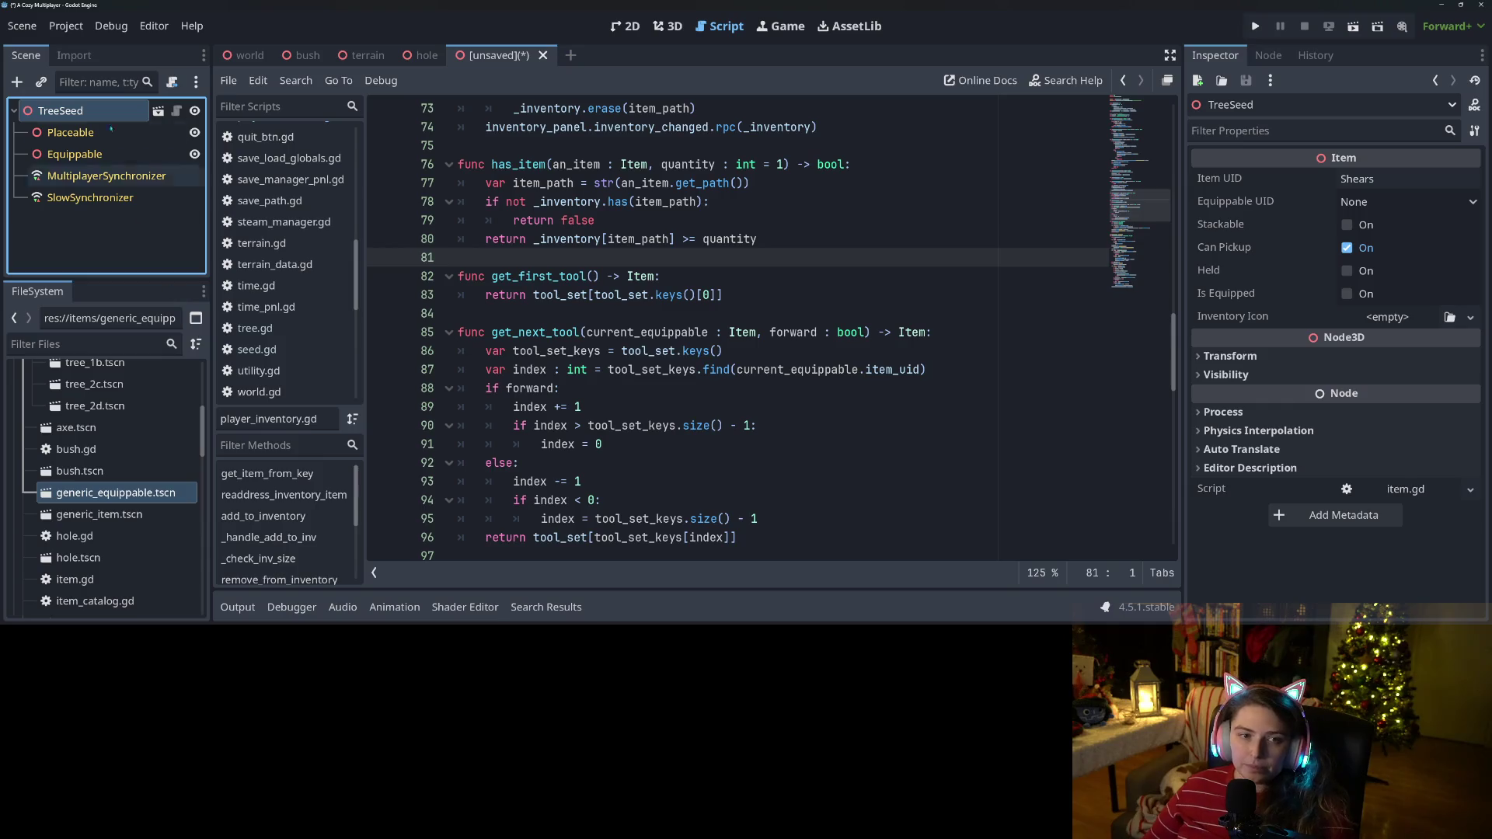
# Attach seed.gd to the TreeSeed root and save the scene as tree_seed.tscn.
pyautogui.scroll(-3, 283, 311)
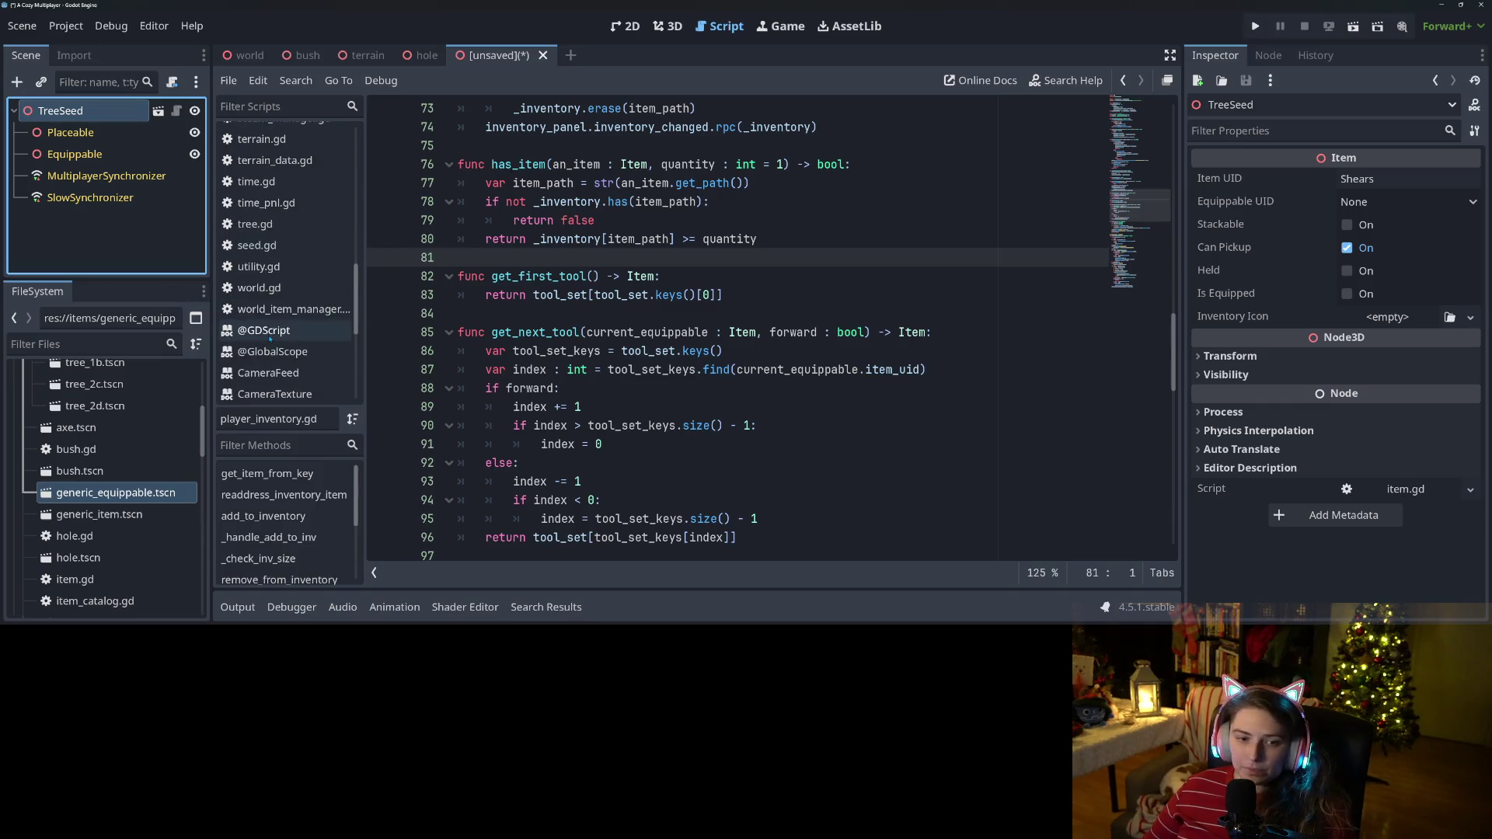
pyautogui.moveTo(257, 245); pyautogui.dragTo(86, 111)
pyautogui.hotkey('ctrl', 's')
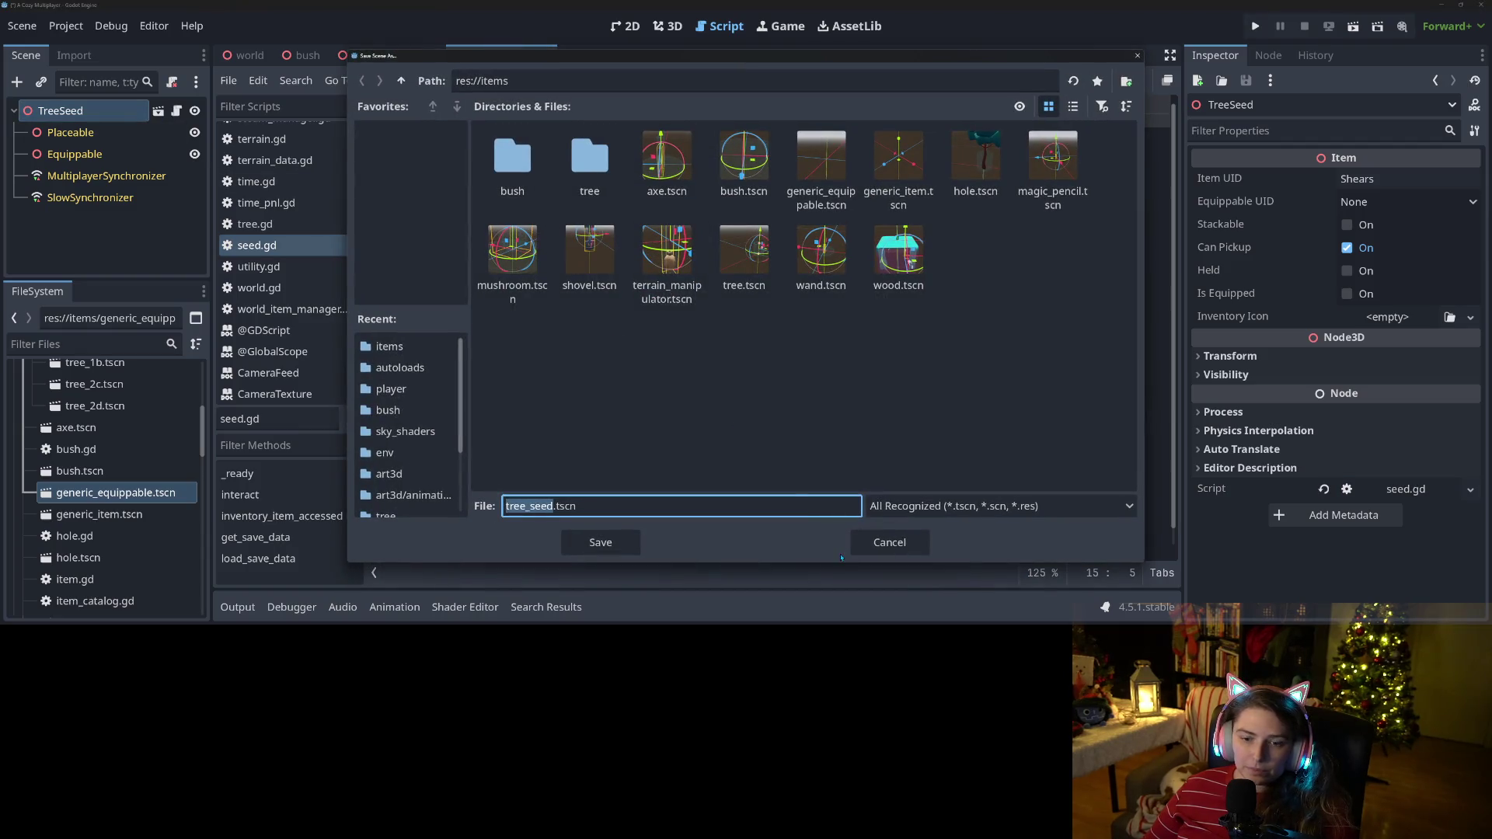
pyautogui.click(600, 548)
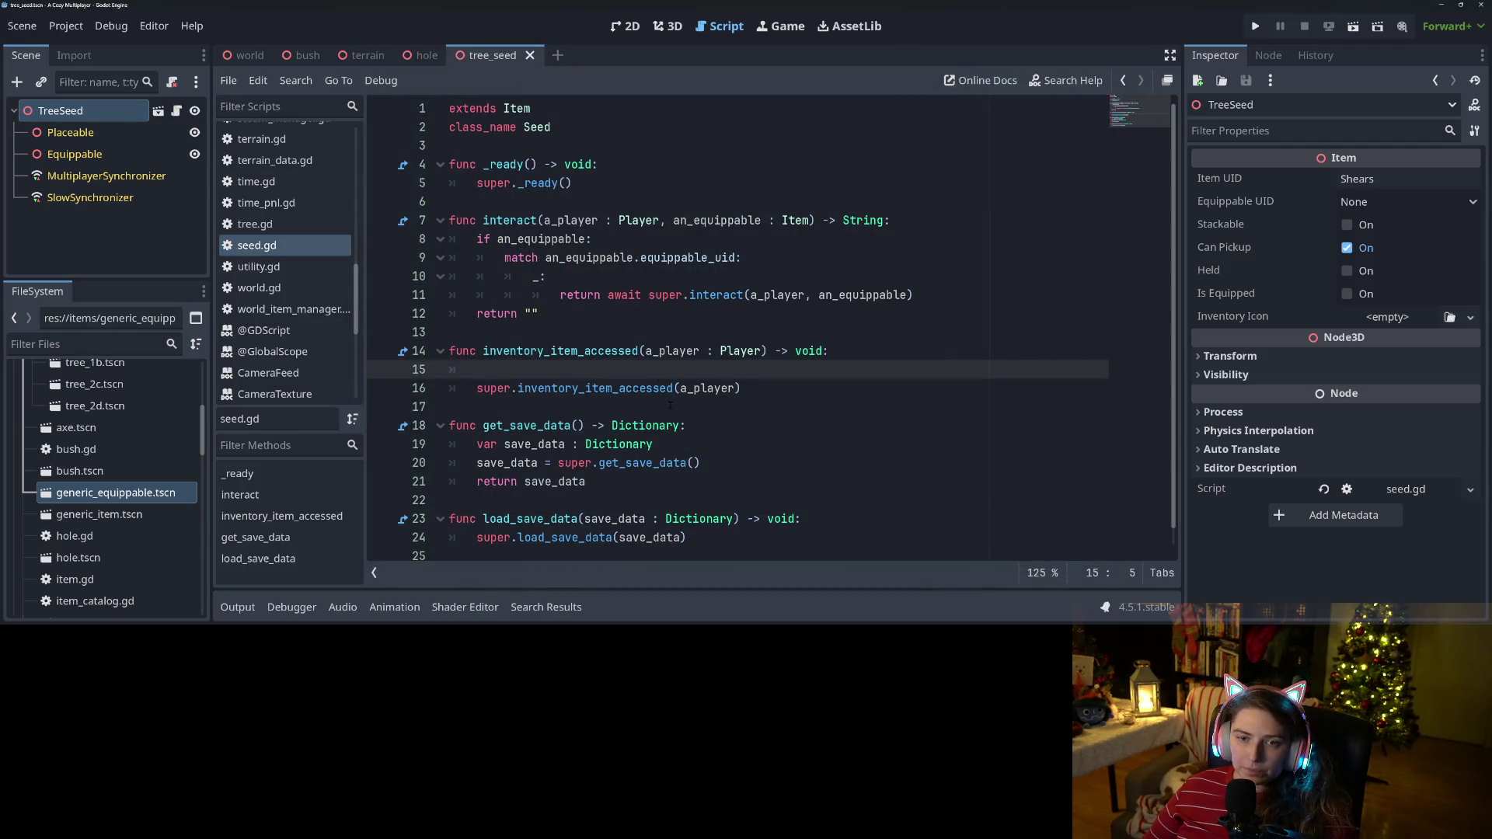
pyautogui.click(603, 147)
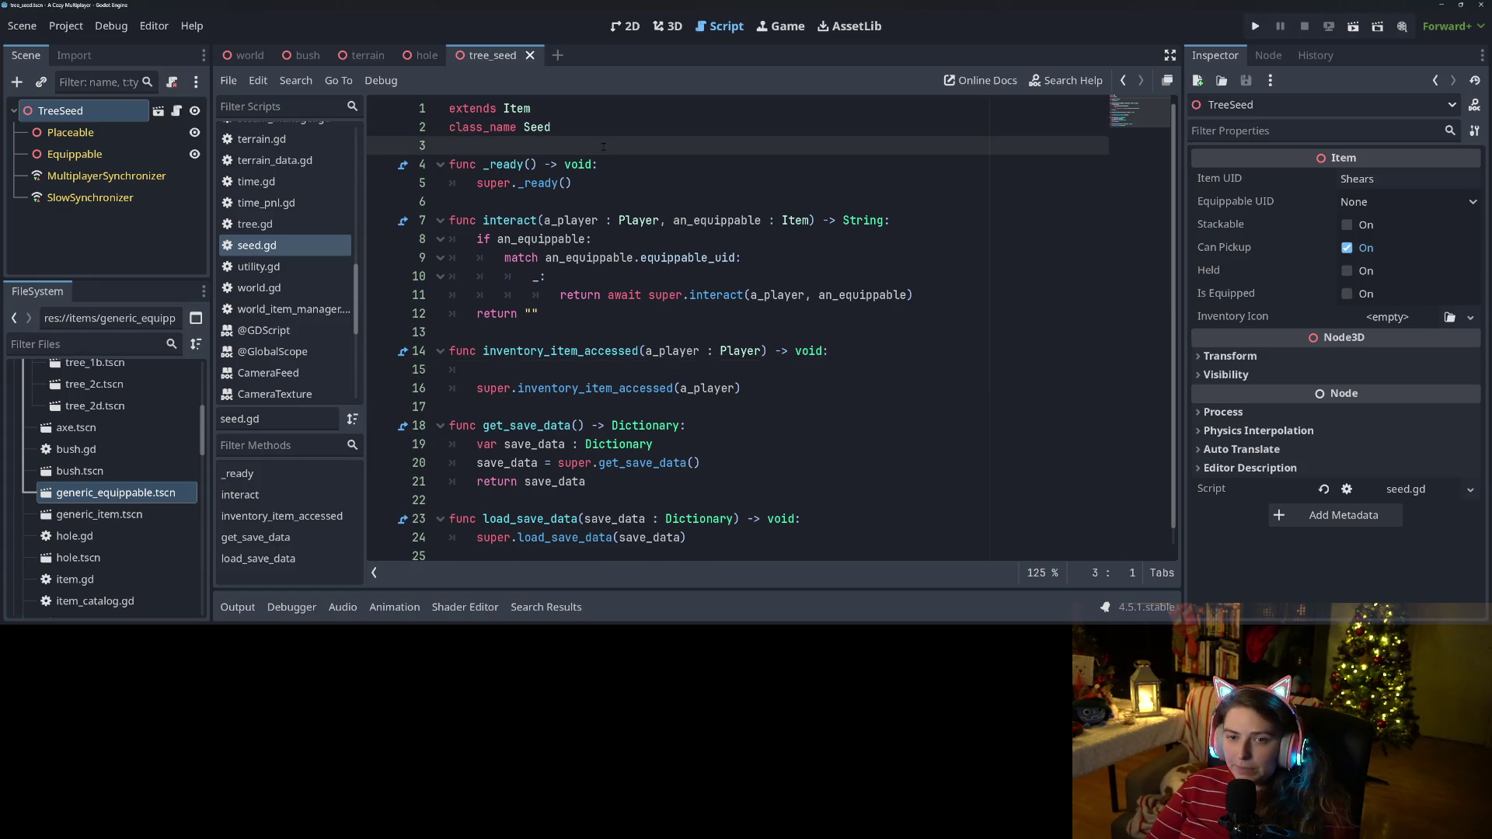
pyautogui.press('Return')
pyautogui.press('Return')
pyautogui.press('Up')
pyautogui.write('en')
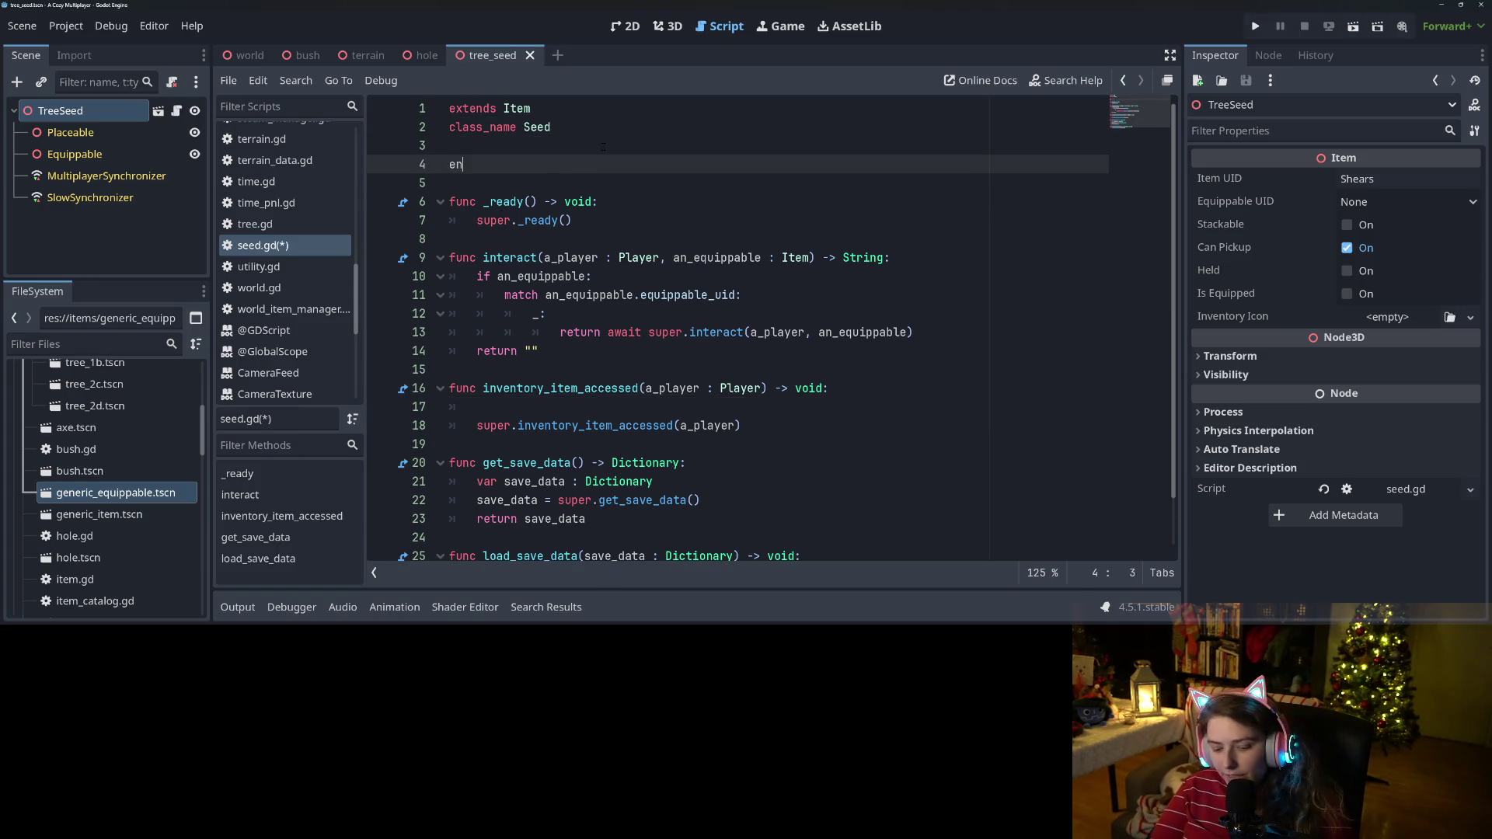
pyautogui.write('um TYPE { ')
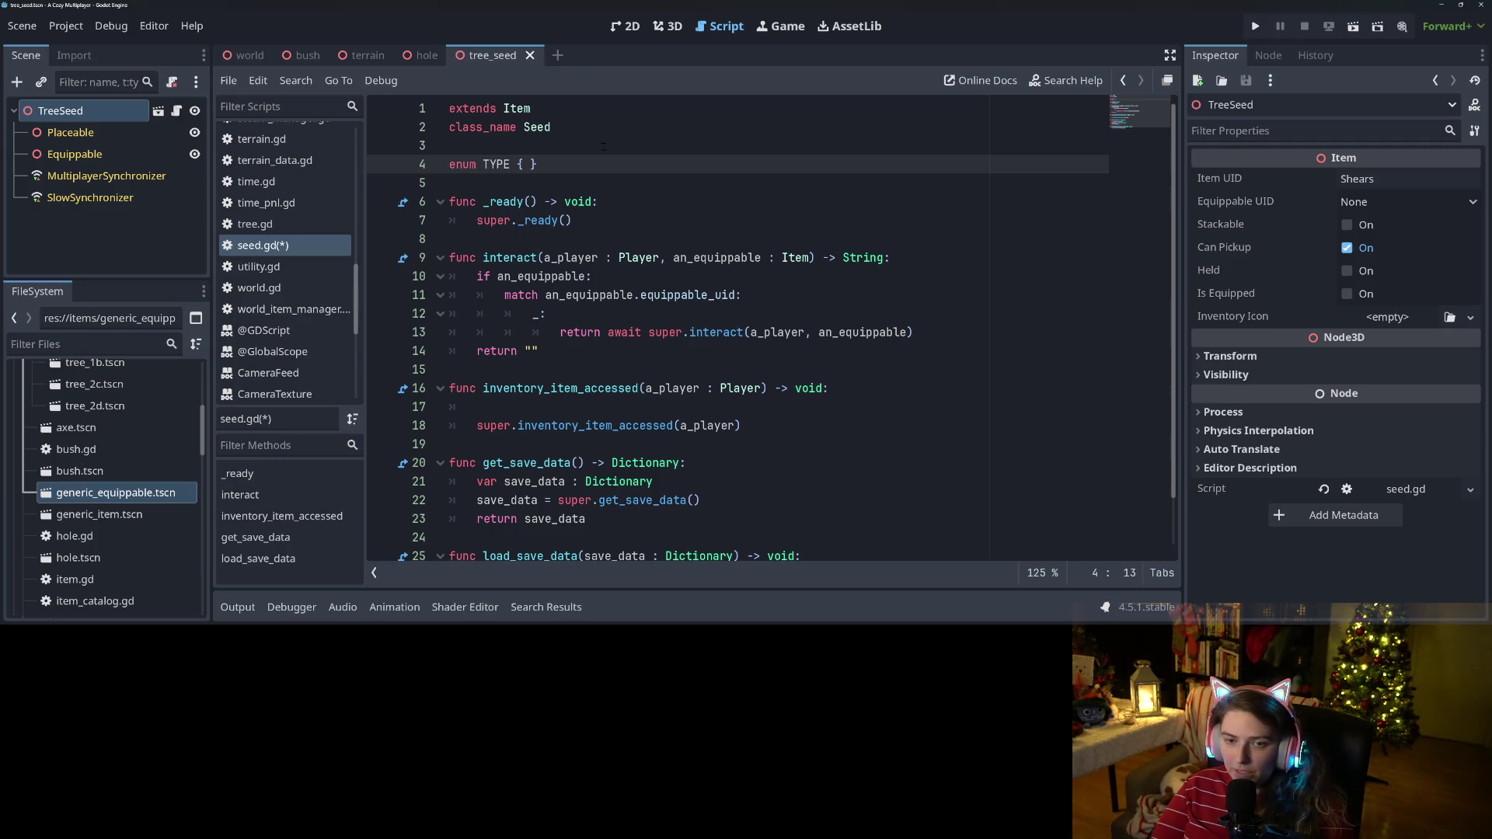
pyautogui.write('TREE, BUS')
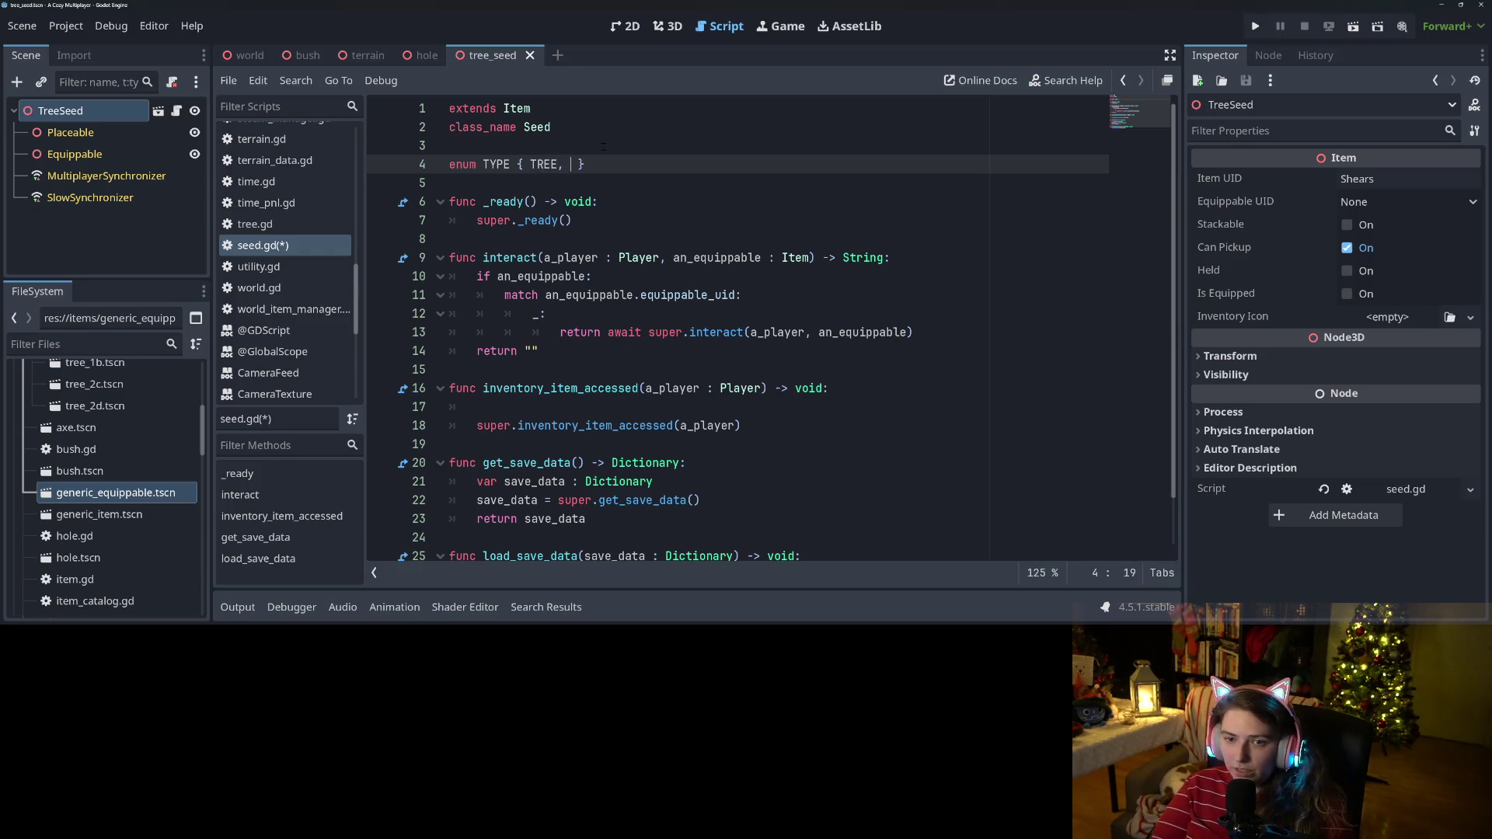
pyautogui.write('H, FLOWER')
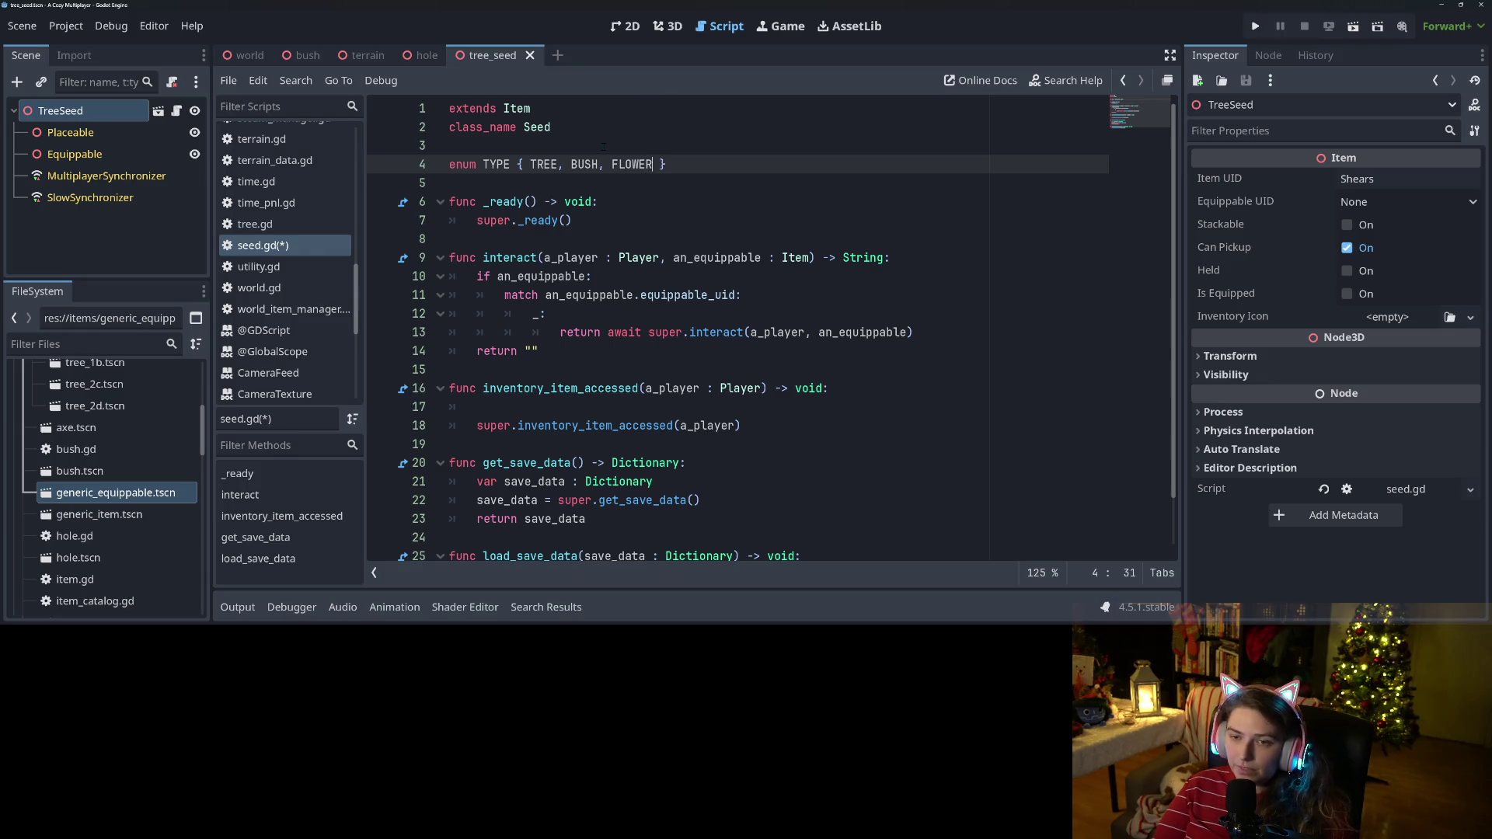
pyautogui.press('Return')
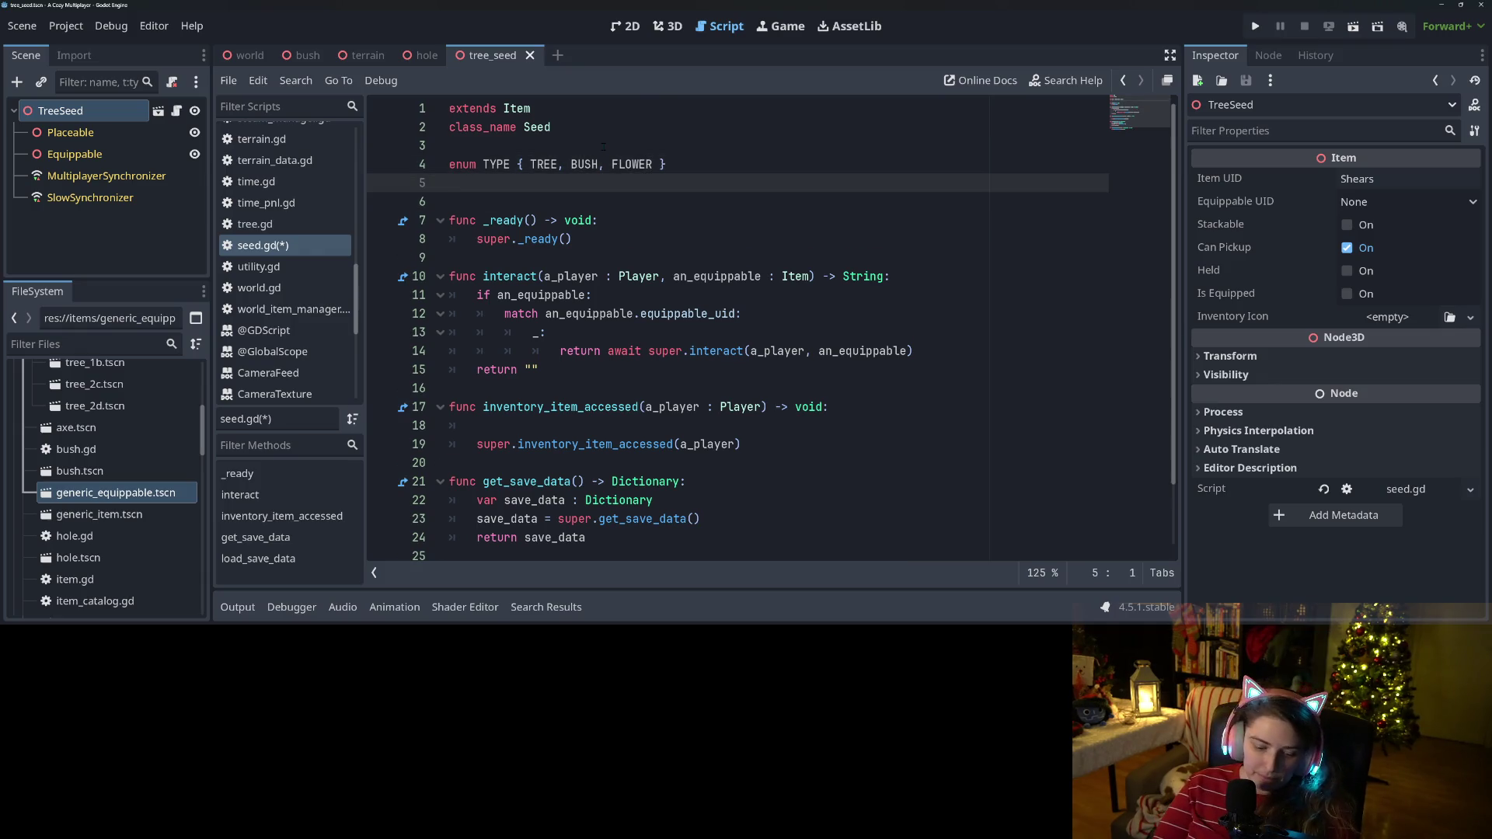
pyautogui.write('@export var ')
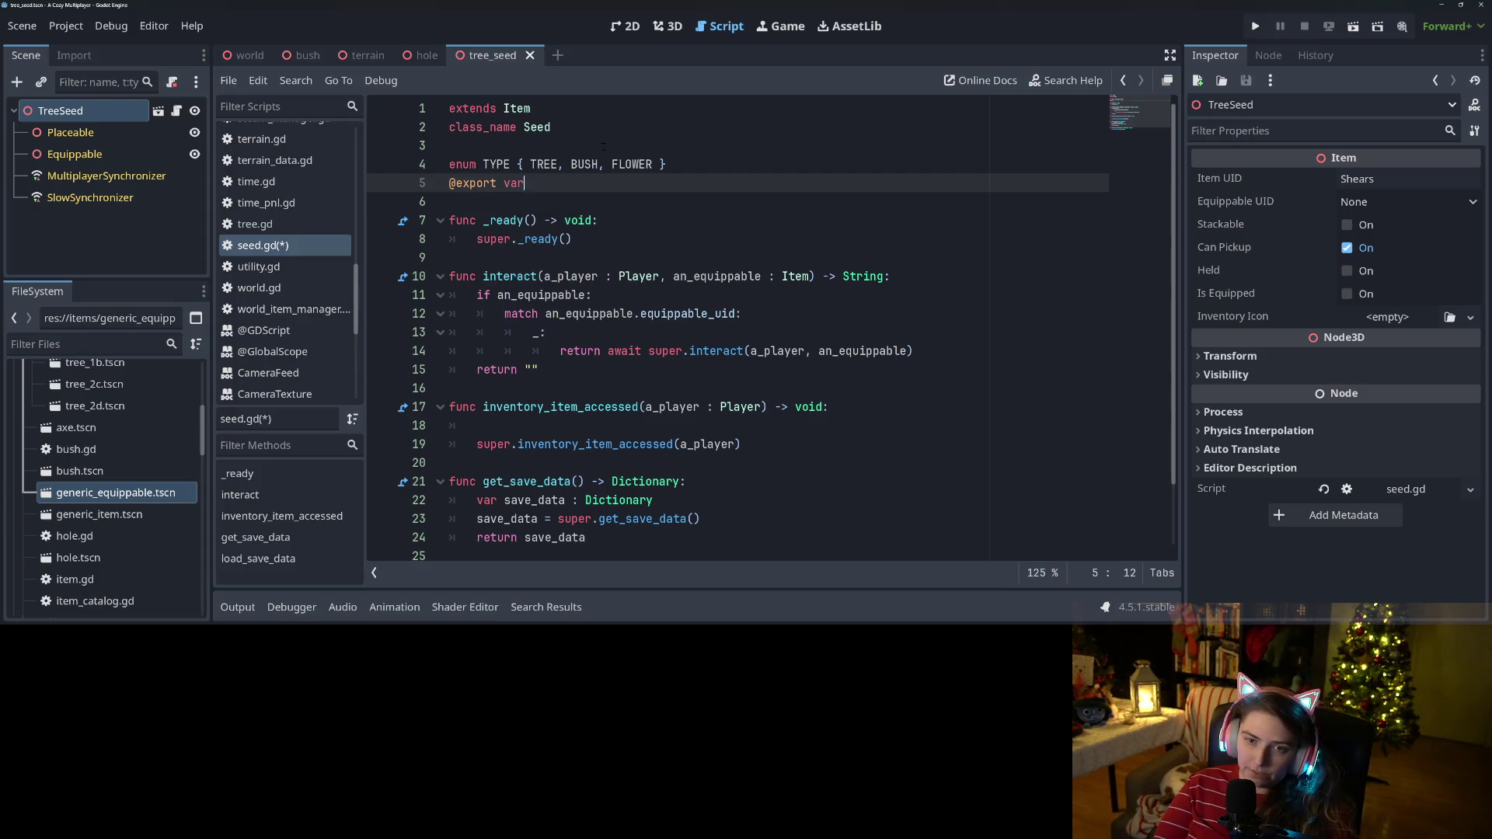
pyautogui.write('type ')
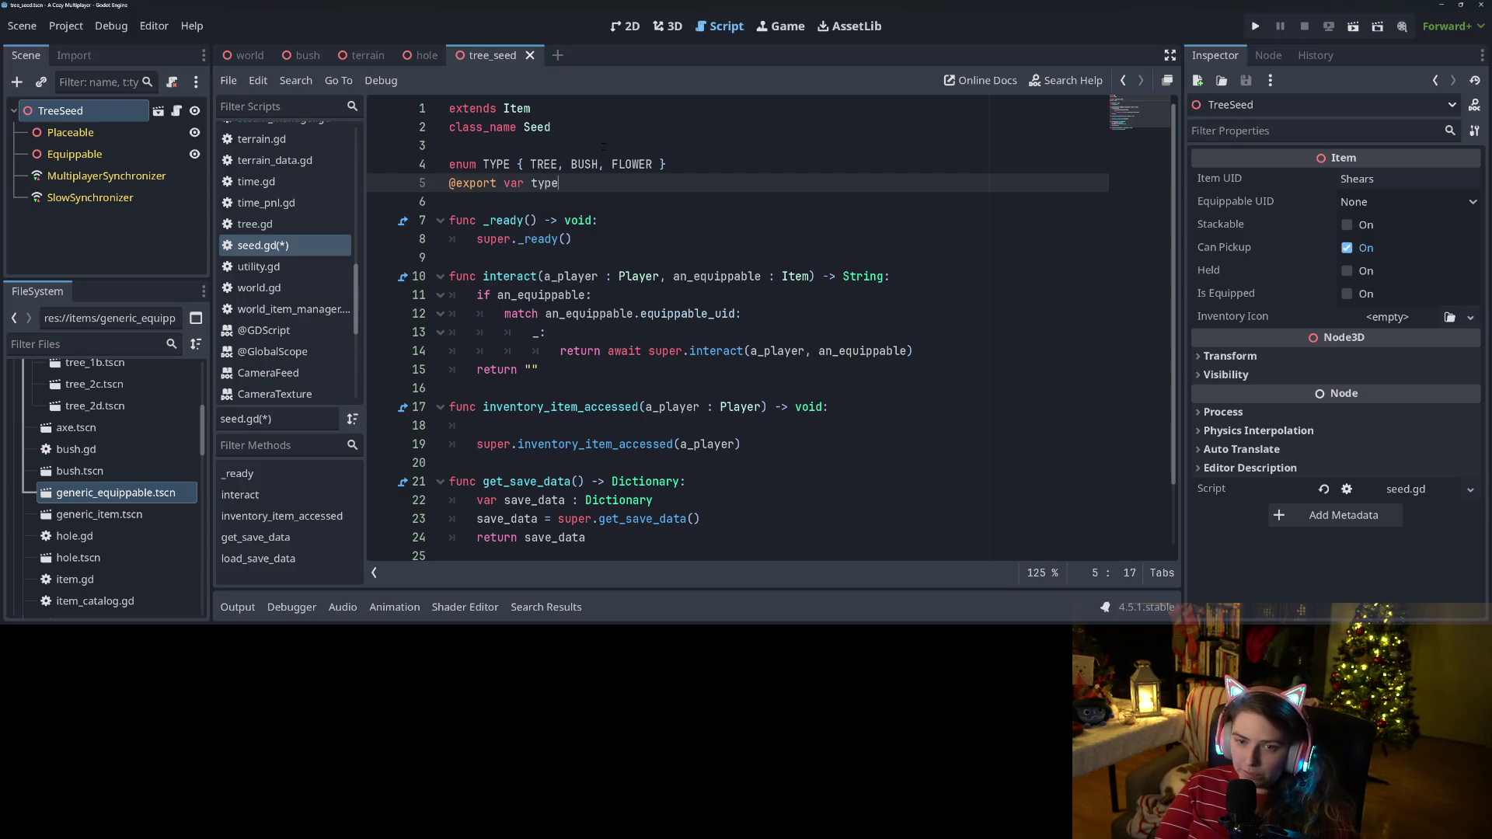
pyautogui.write(': TRP')
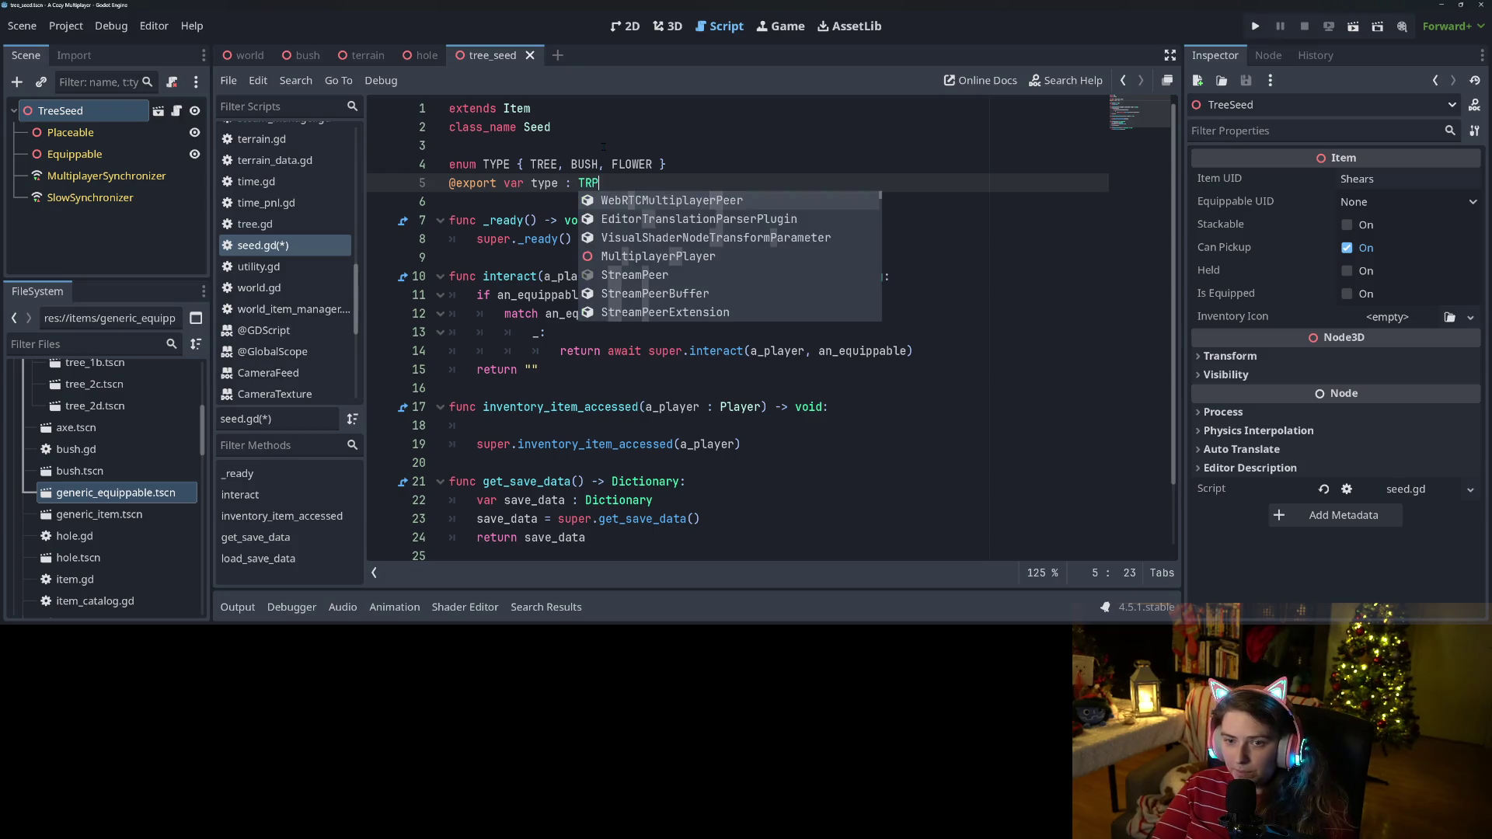
pyautogui.press('BackSpace')
pyautogui.press('BackSpace')
pyautogui.write('YPE')
pyautogui.hotkey('ctrl', 's')
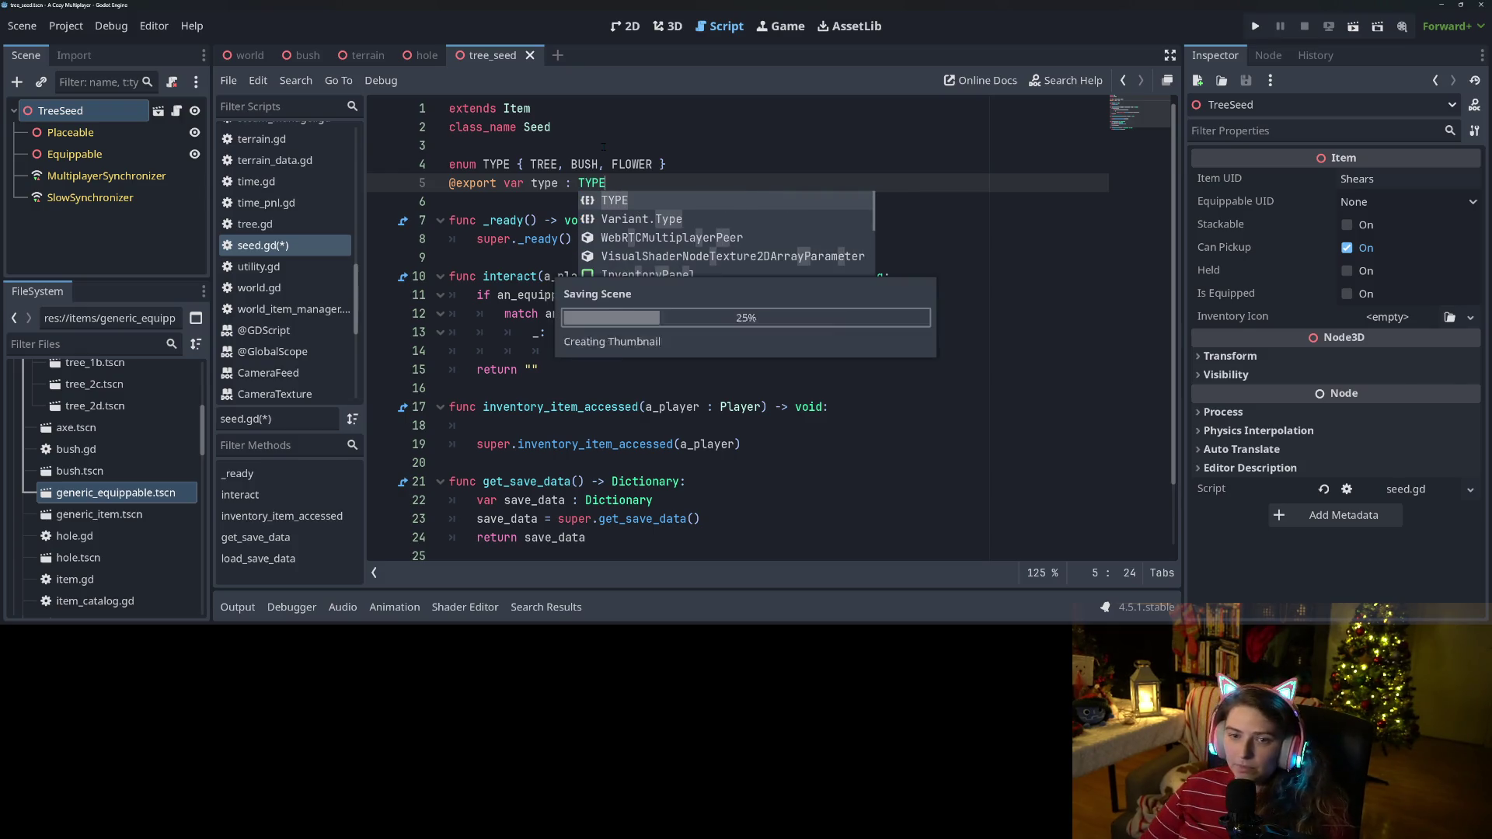
# Start replacing TreeSeed's Item UID in the Inspector with 'Tree Seed'.
pyautogui.click(564, 164)
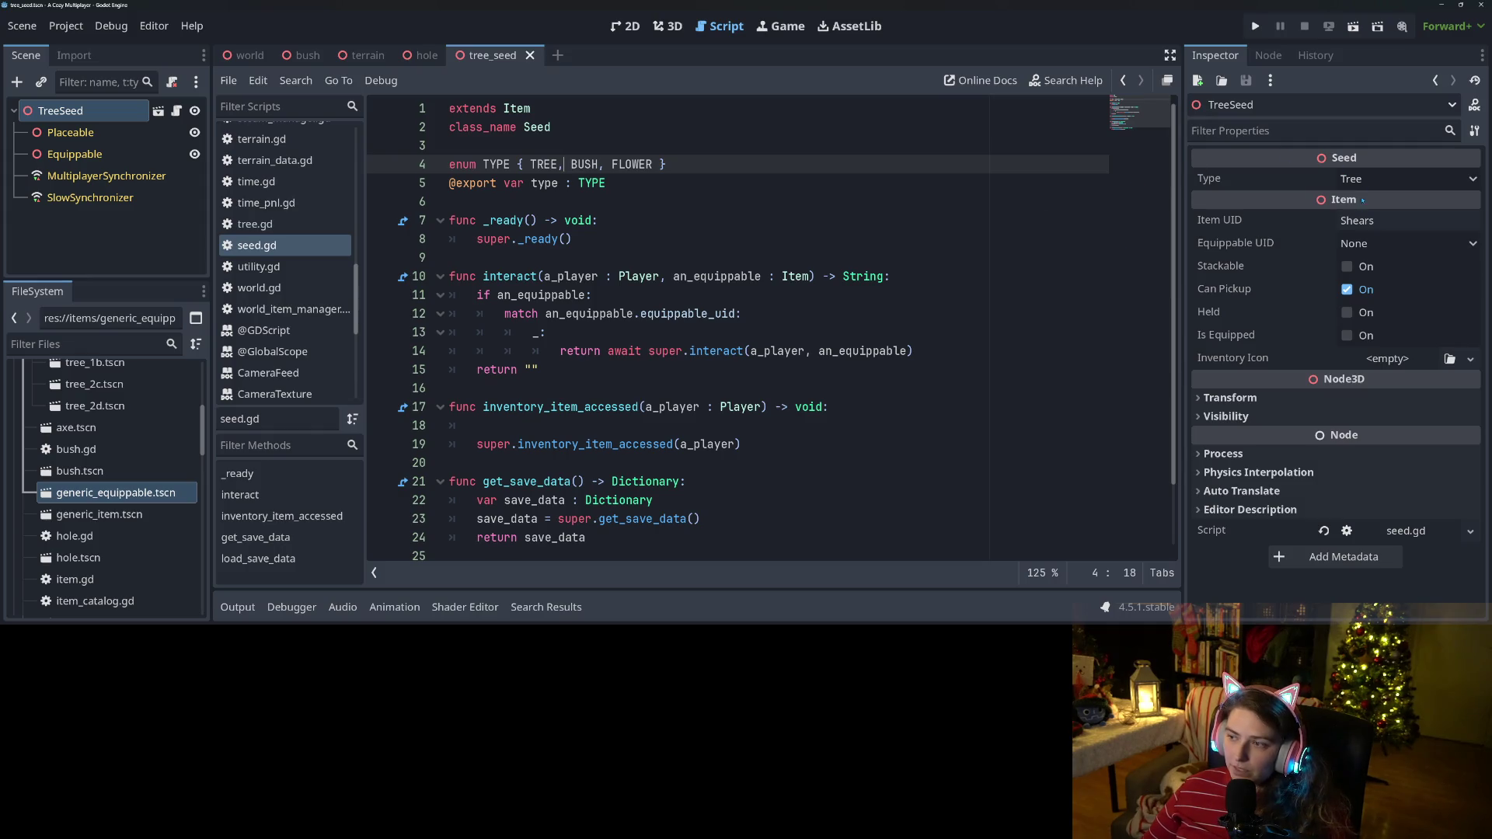
pyautogui.click(1391, 223)
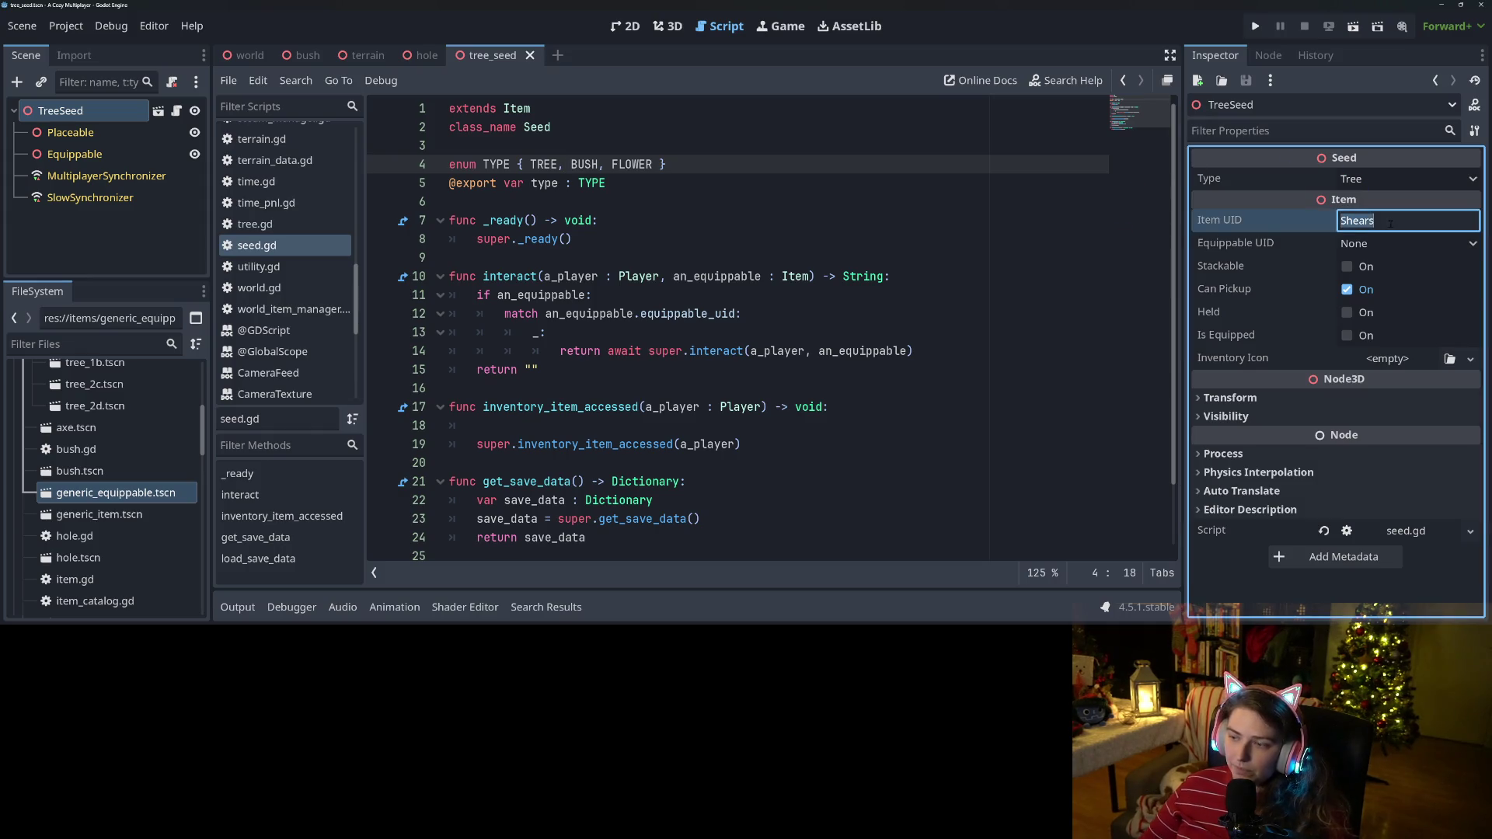
pyautogui.write('Tree ')
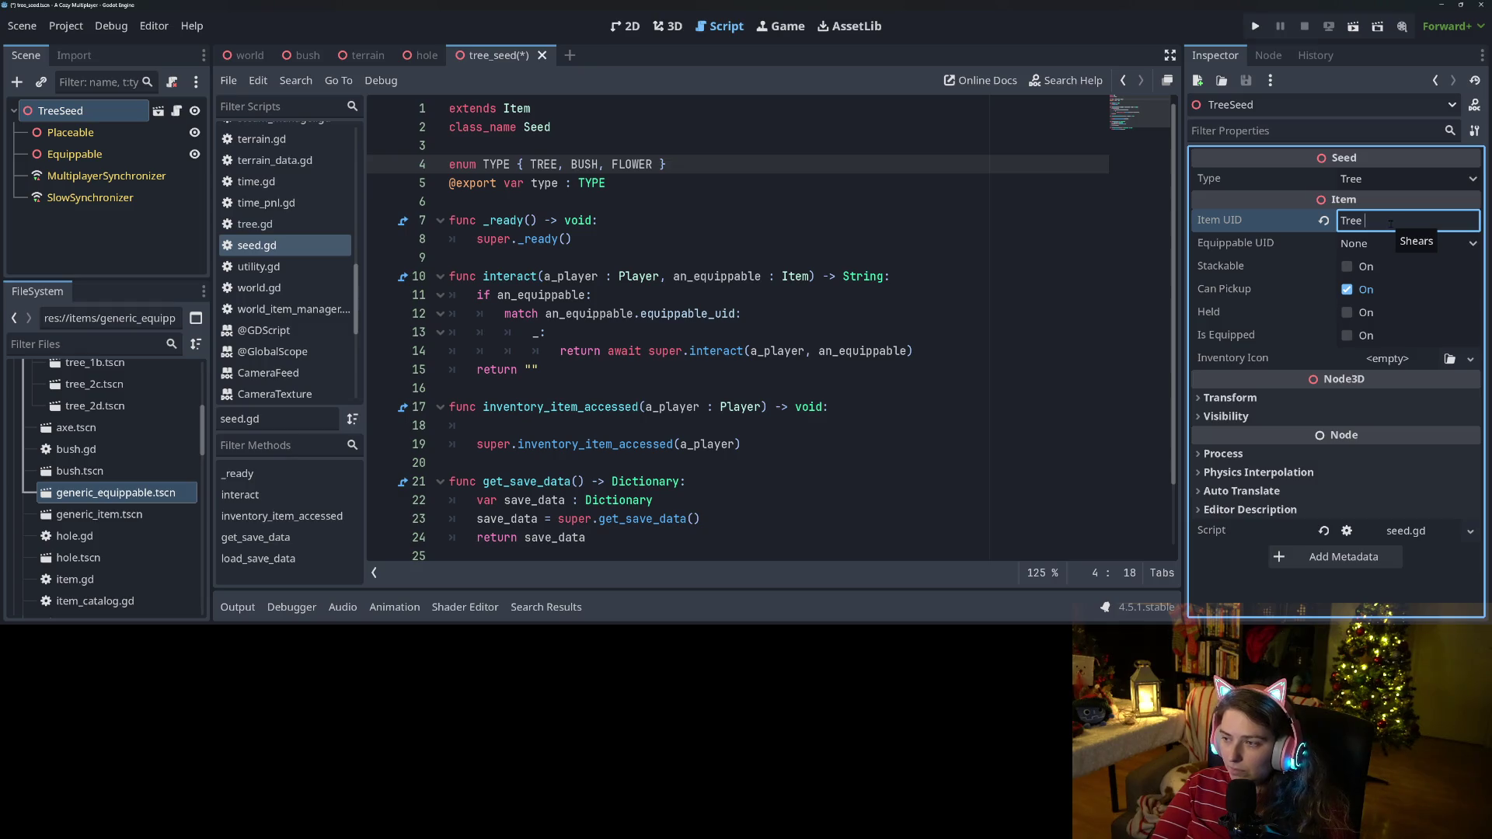
pyautogui.write('Seed')
# Save the Tree Seed Item UID, then delete the blank line in seed.gd's inventory_item_accessed and save.
pyautogui.hotkey('ctrl', 's')
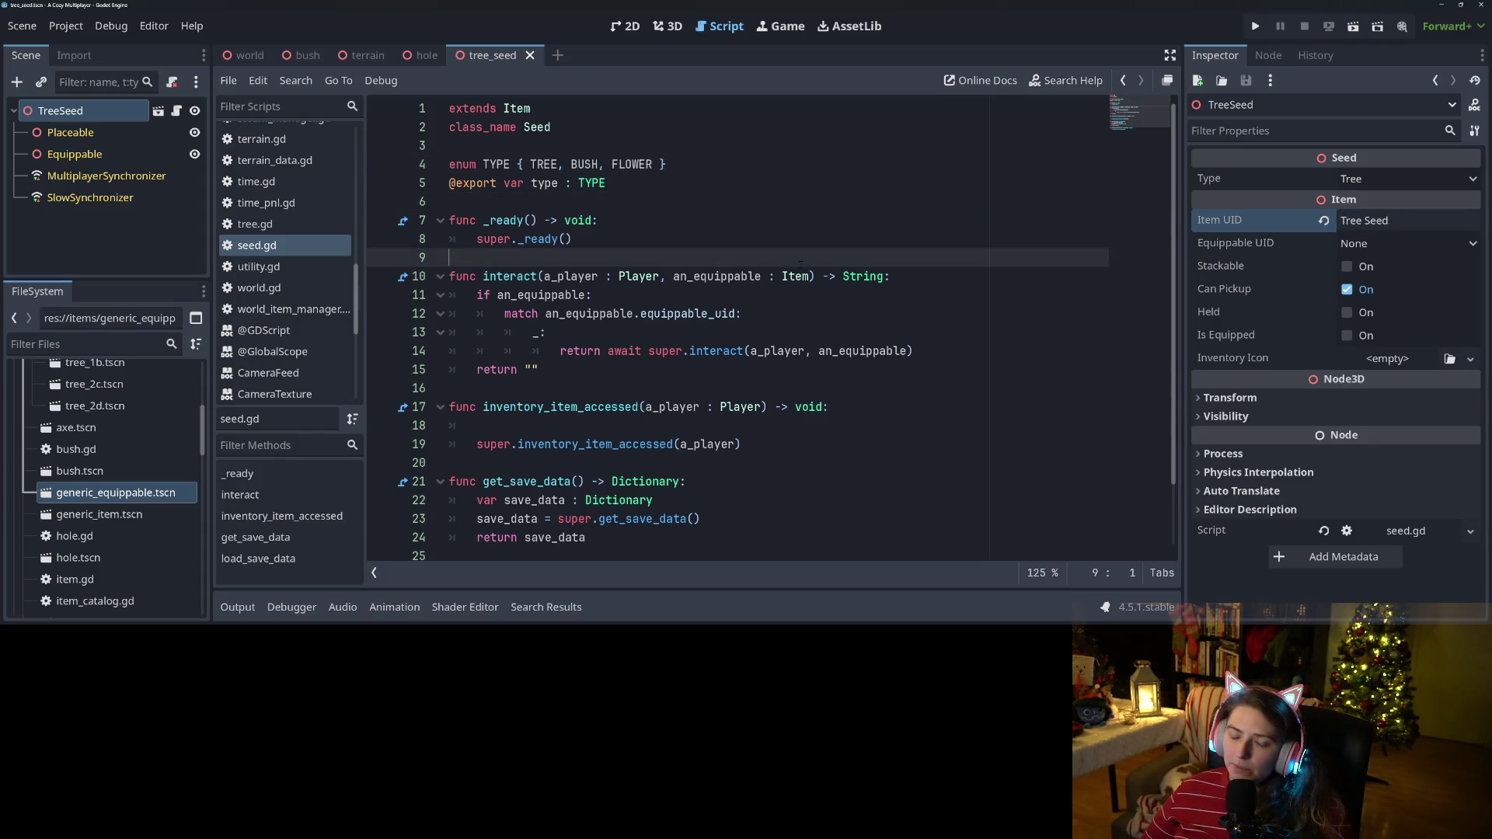
pyautogui.click(802, 247)
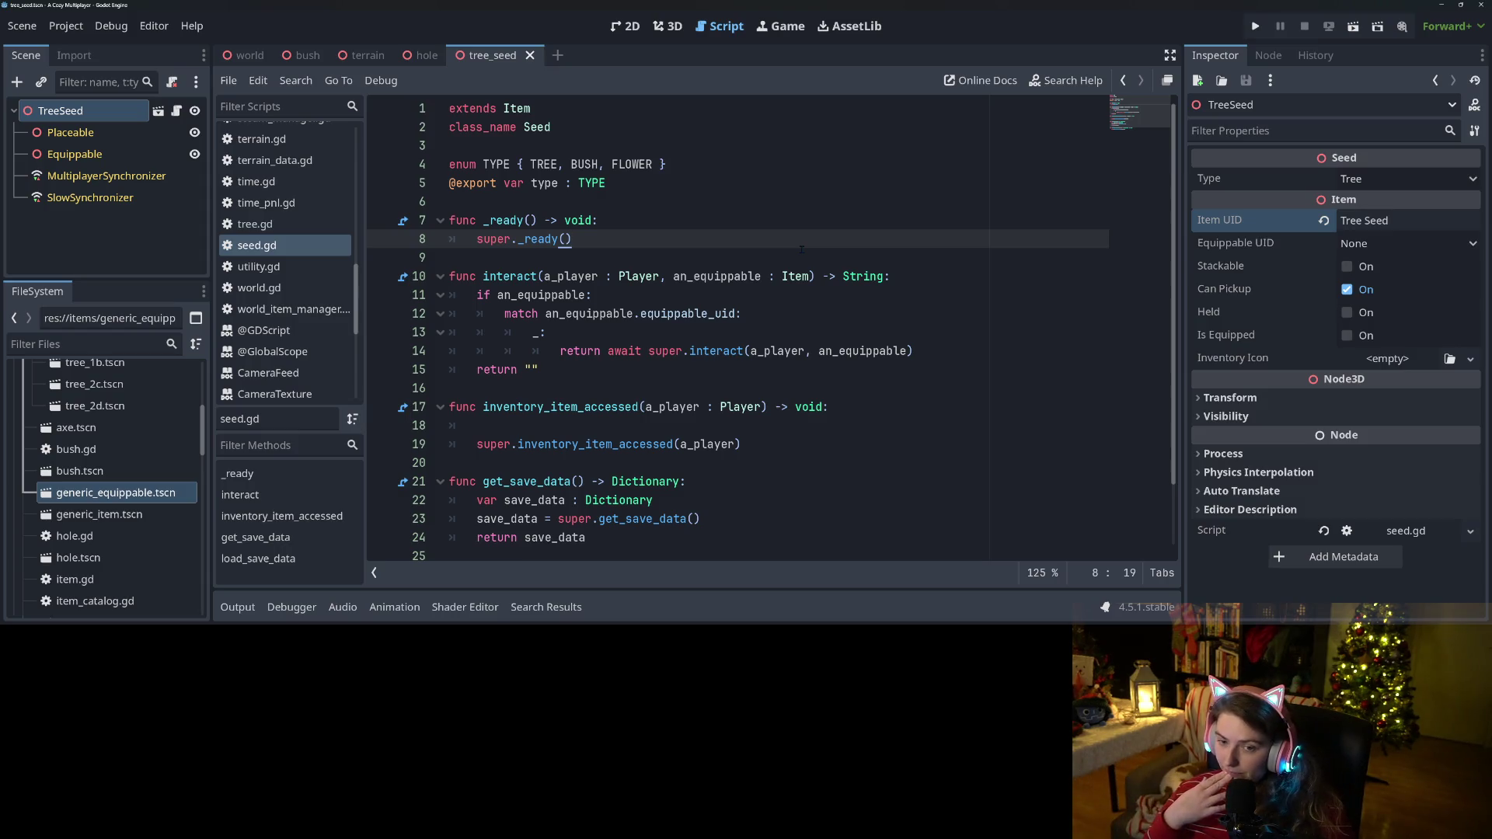
pyautogui.click(642, 351)
pyautogui.scroll(-1, 641, 351)
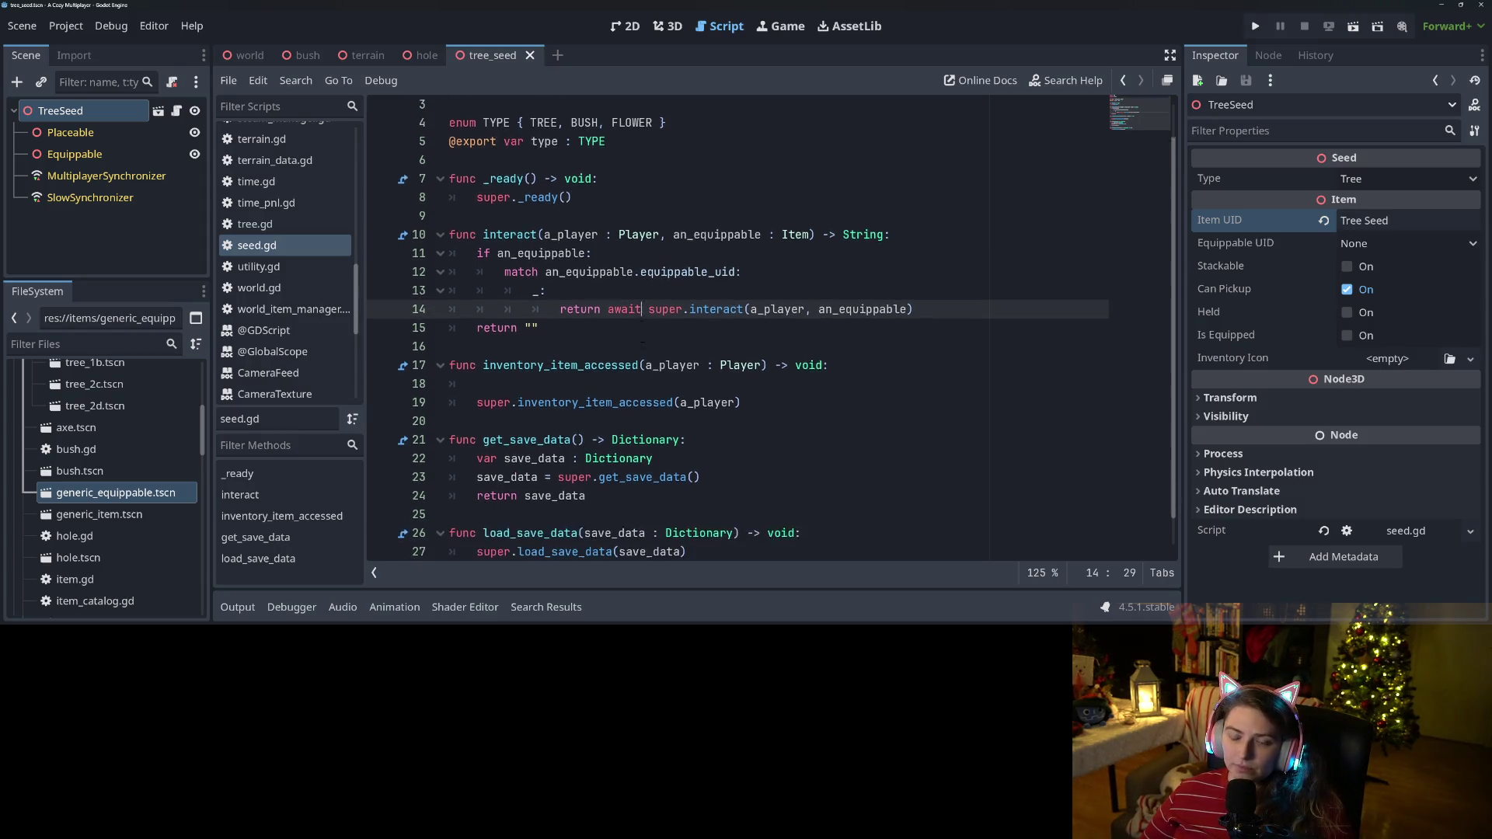
pyautogui.click(642, 351)
pyautogui.press('Down')
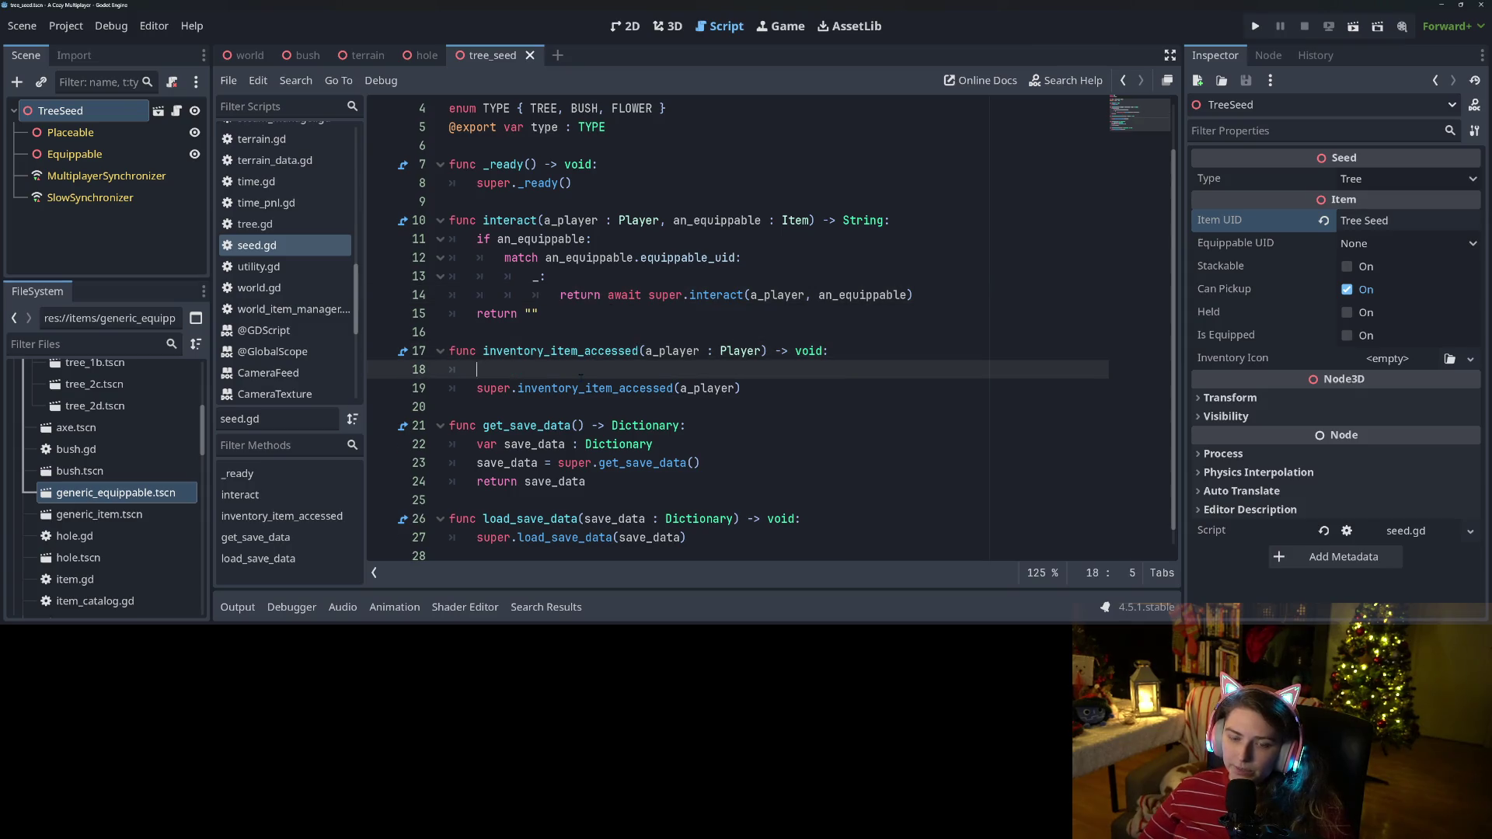
pyautogui.press('BackSpace')
pyautogui.press('BackSpace')
pyautogui.hotkey('ctrl', 's')
# Follow inventory_item_accessed into item.gd's definition and locate its equip_tool_by_path call.
pyautogui.click(575, 439)
pyautogui.scroll(1, 577, 438)
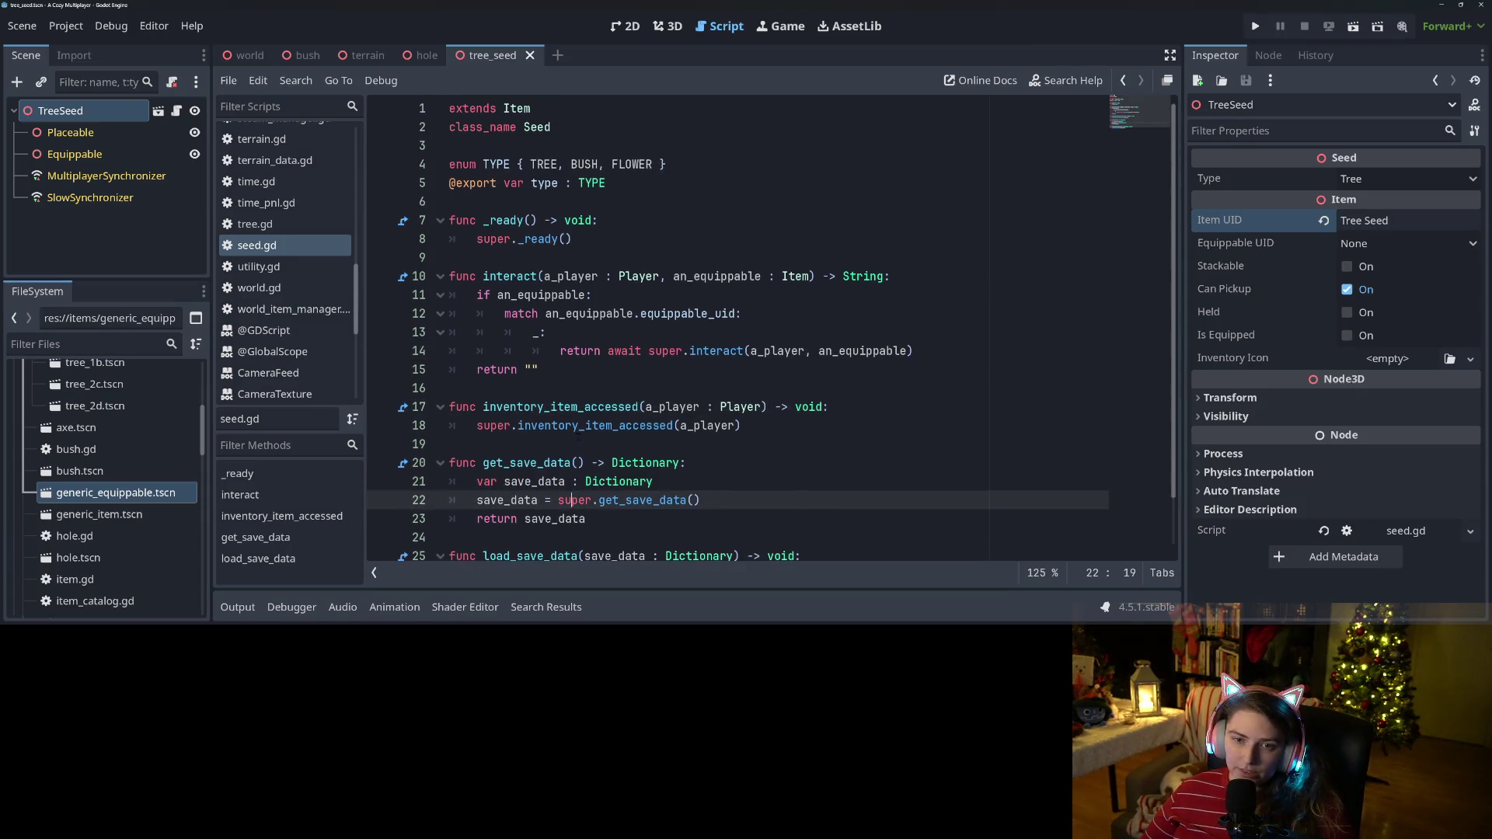
pyautogui.click(544, 182)
pyautogui.click(545, 164)
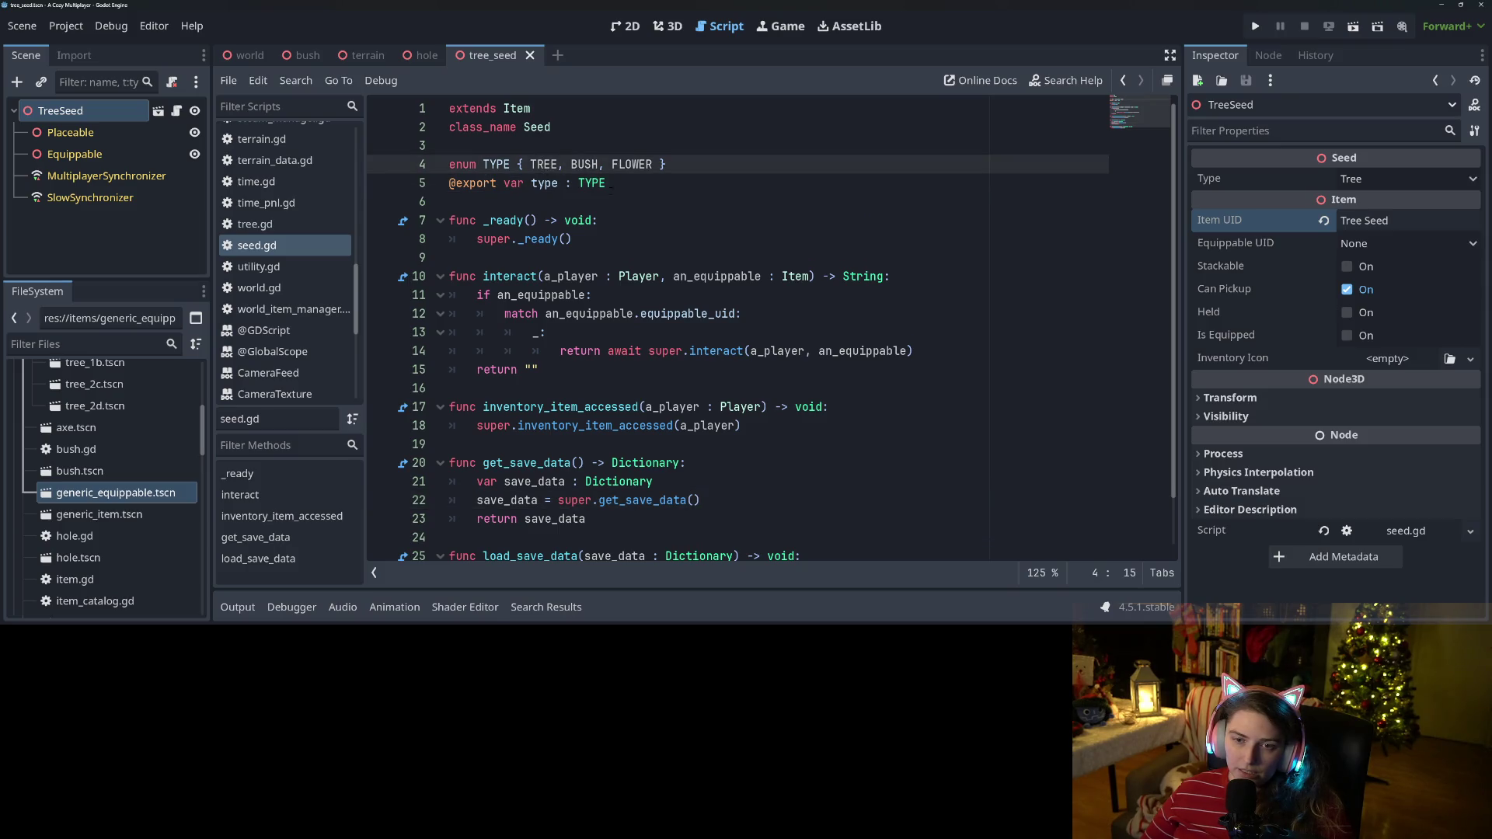
pyautogui.click(592, 184)
pyautogui.scroll(-1, 589, 372)
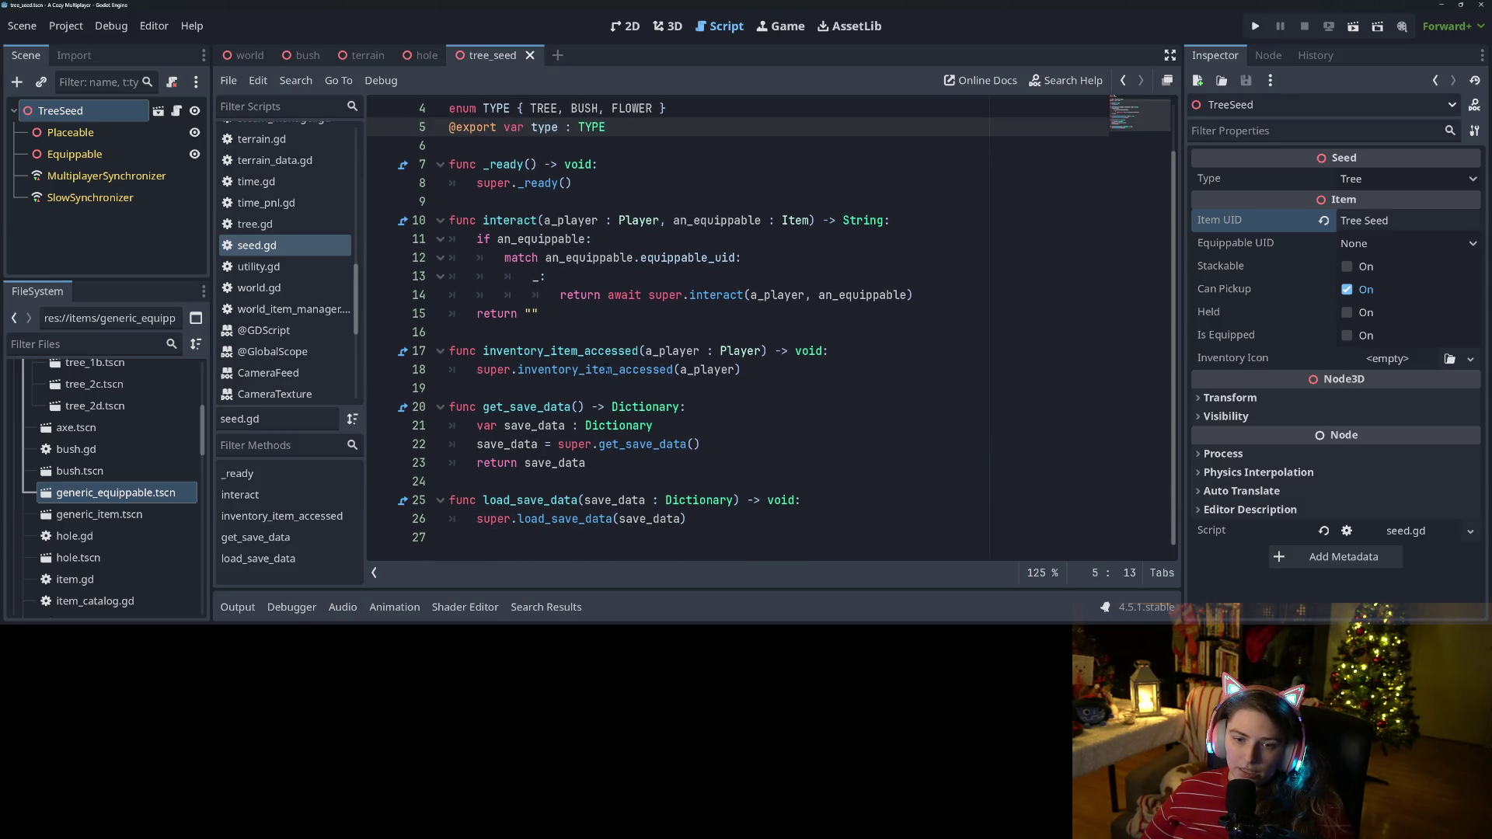
pyautogui.click(858, 357)
pyautogui.press('Down')
pyautogui.press('Up')
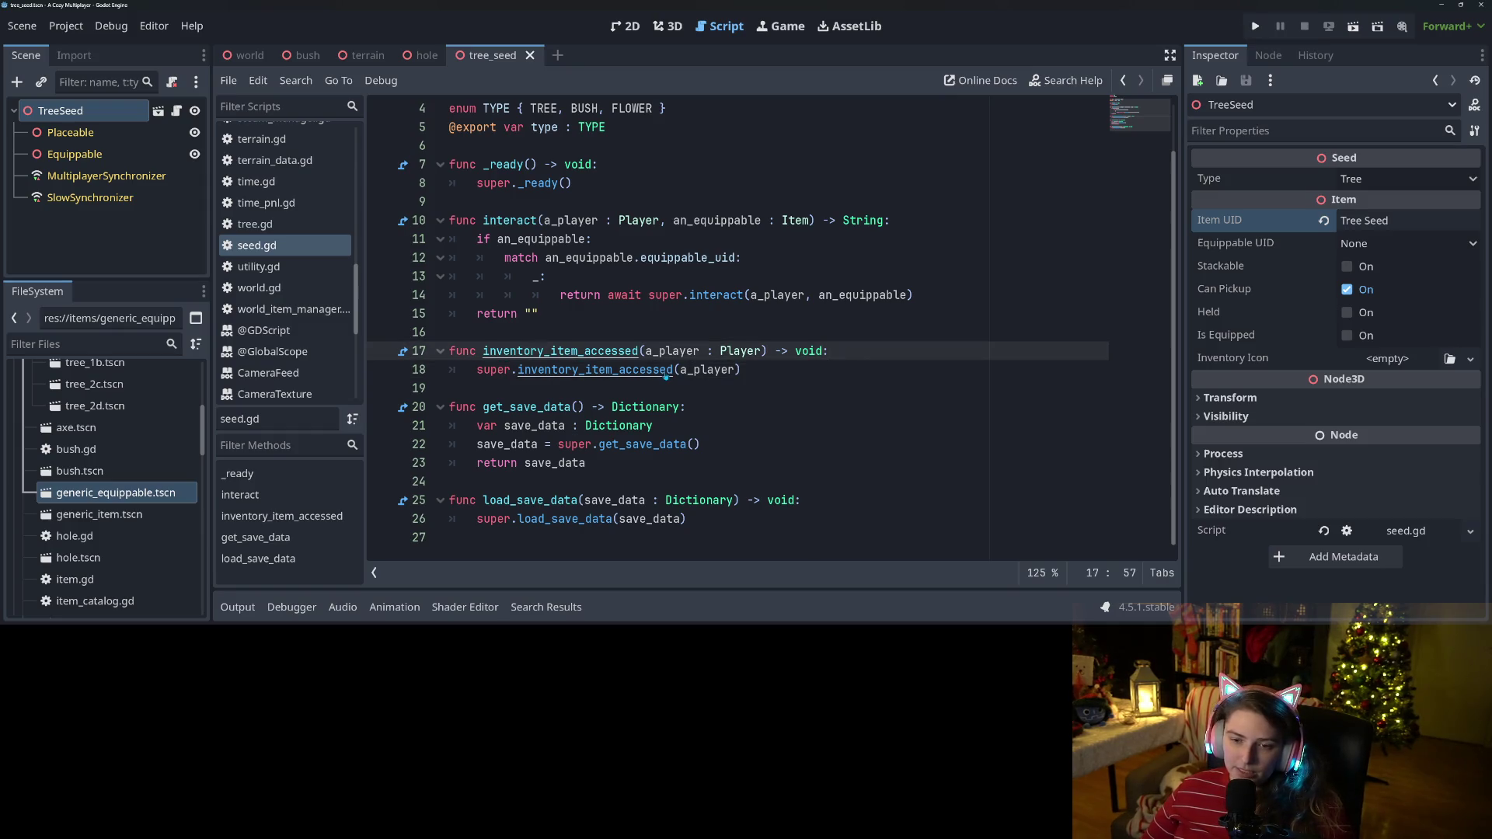
pyautogui.keyDown('ctrl'); pyautogui.click(595, 370); pyautogui.keyUp('ctrl')
pyautogui.click(720, 370)
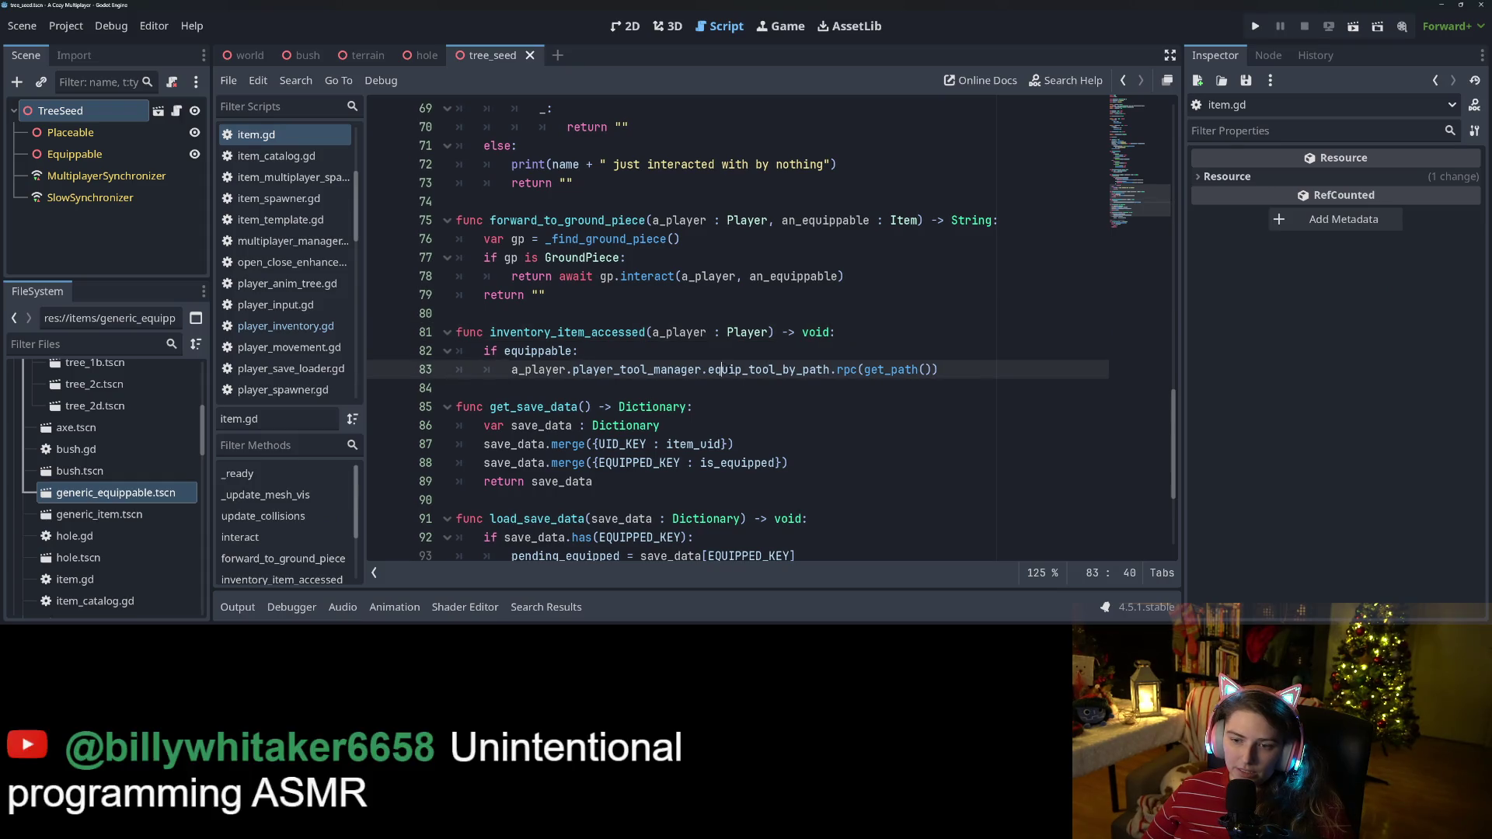
# Open equip_tool_by_path in player_tool_manager.gd and trace how a_tool is looked up via get_item_from_key.
pyautogui.doubleClick(822, 371)
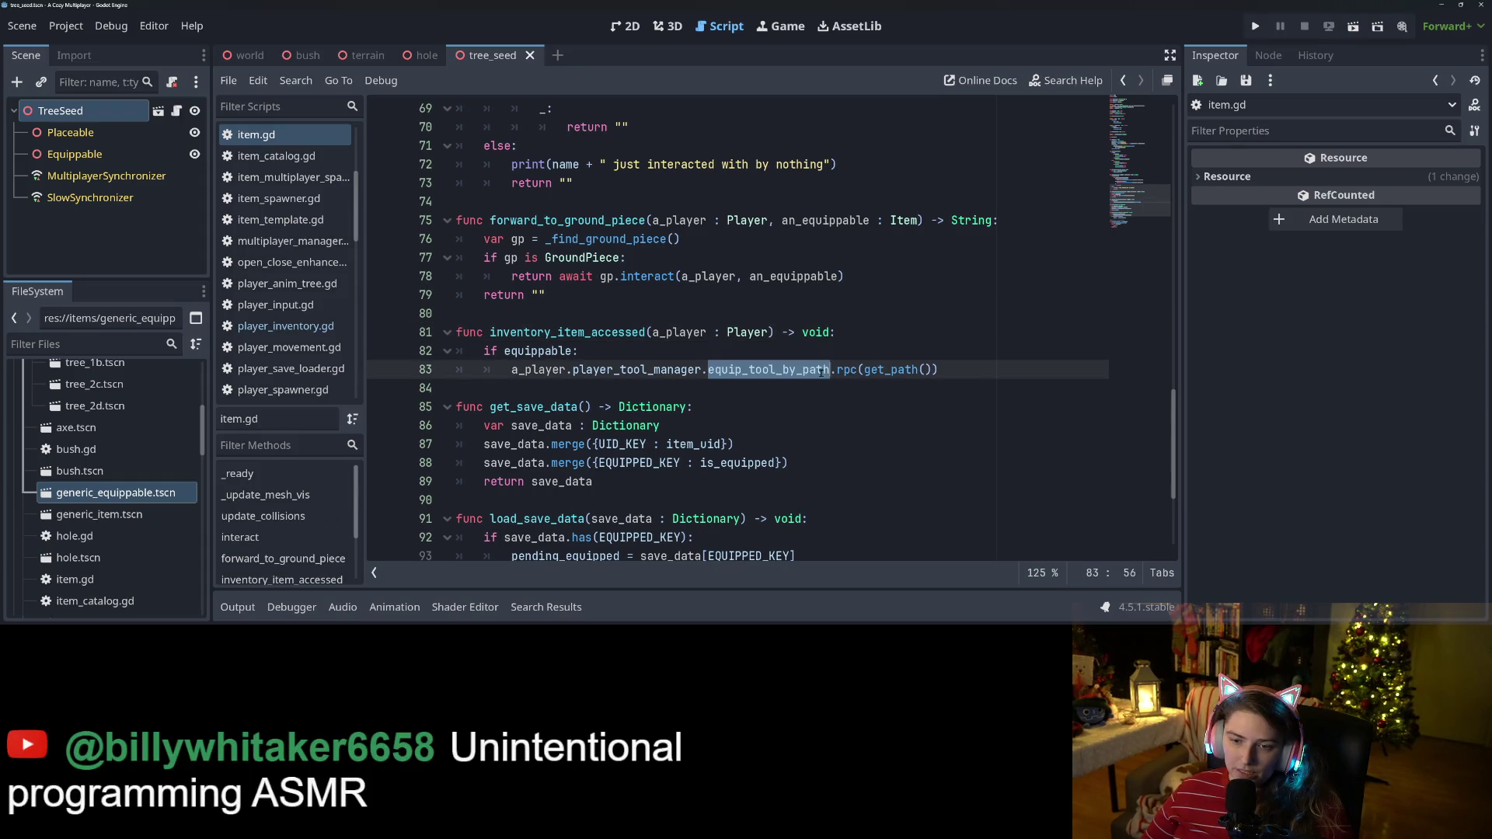
pyautogui.doubleClick(671, 370)
pyautogui.keyDown('ctrl'); pyautogui.click(769, 370); pyautogui.keyUp('ctrl')
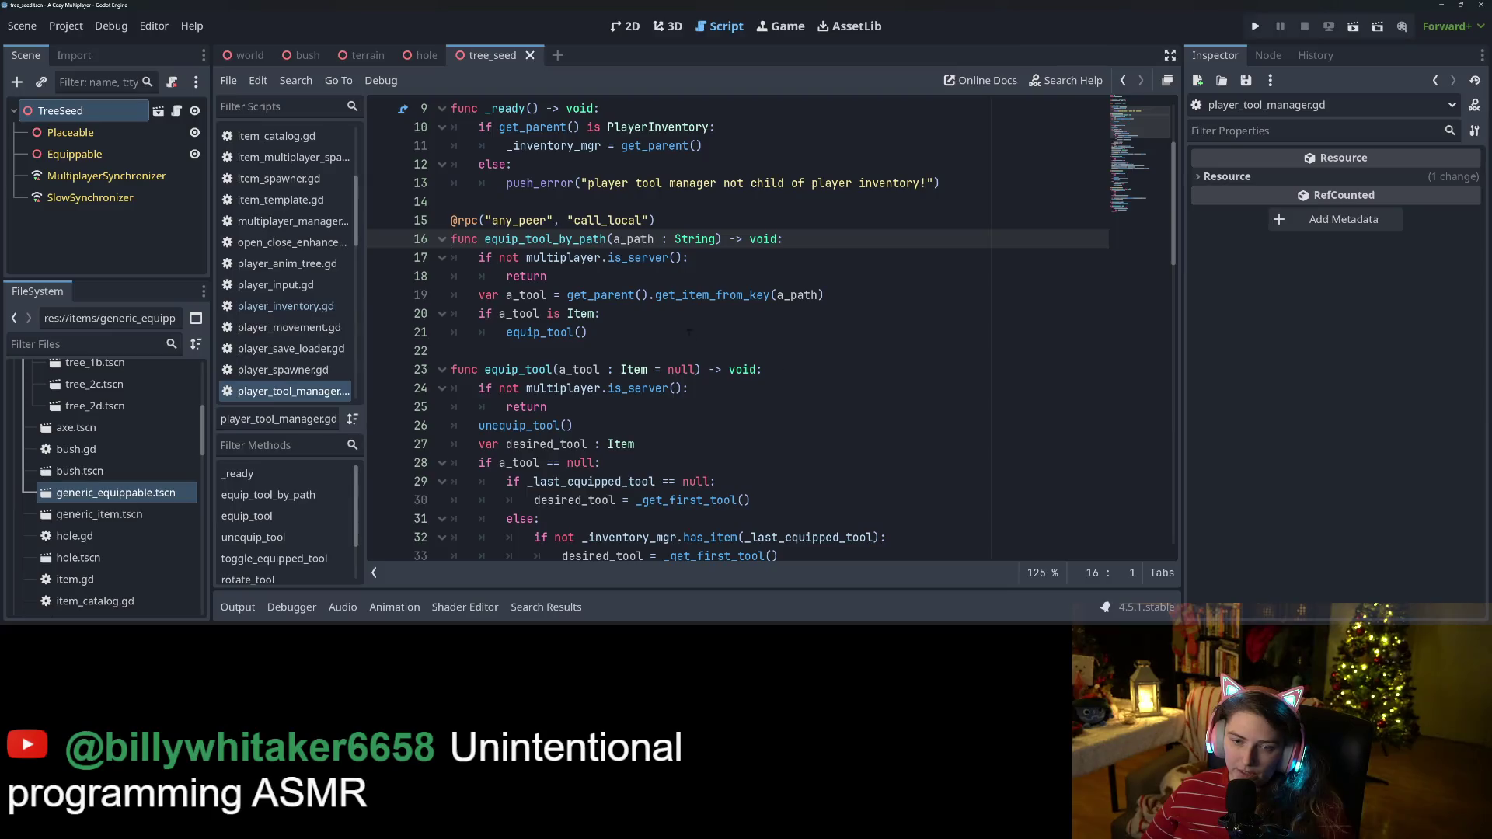
pyautogui.doubleClick(635, 240)
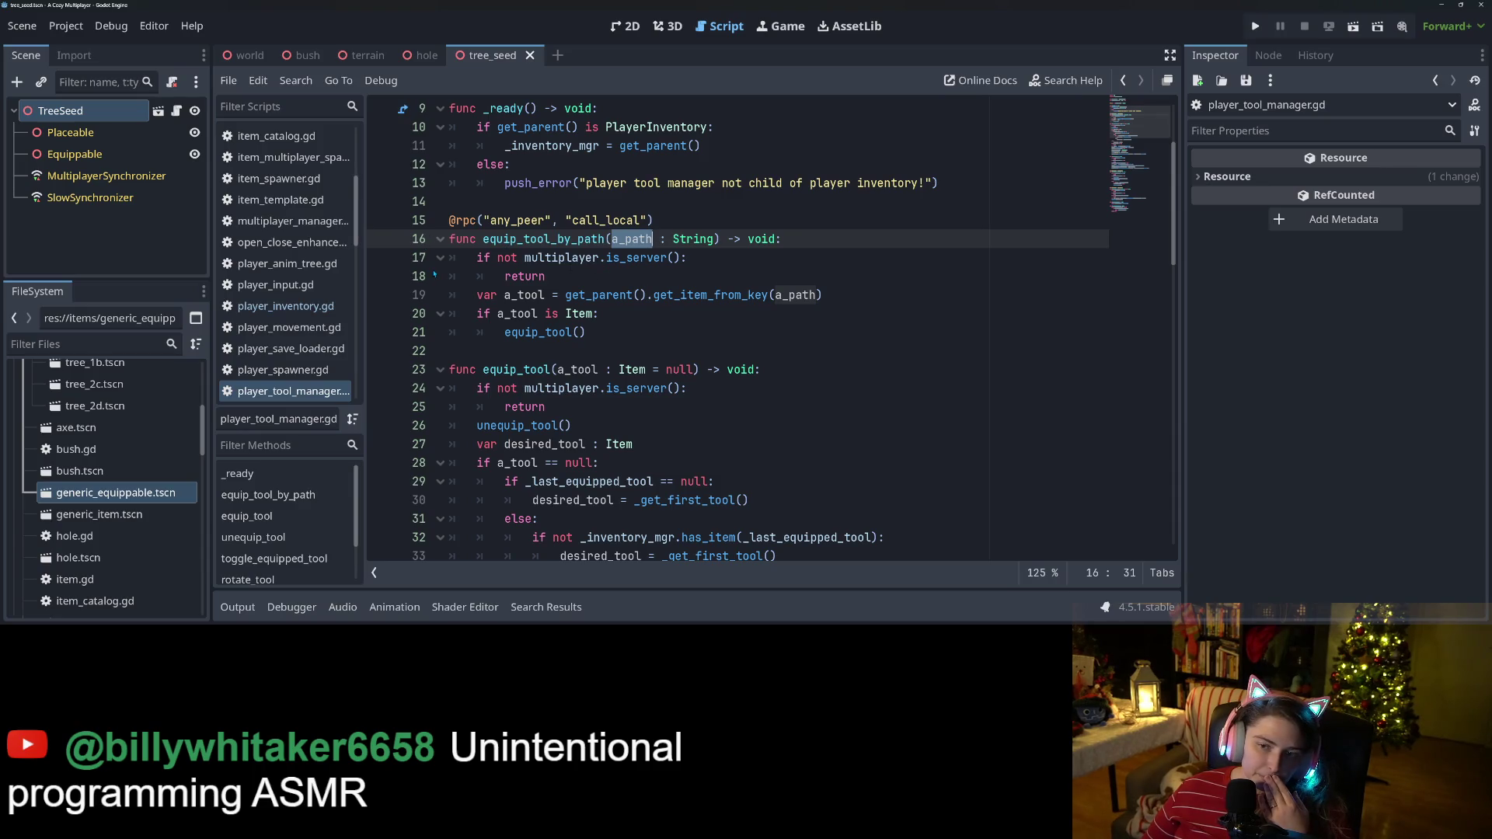
pyautogui.doubleClick(557, 261)
pyautogui.click(546, 276)
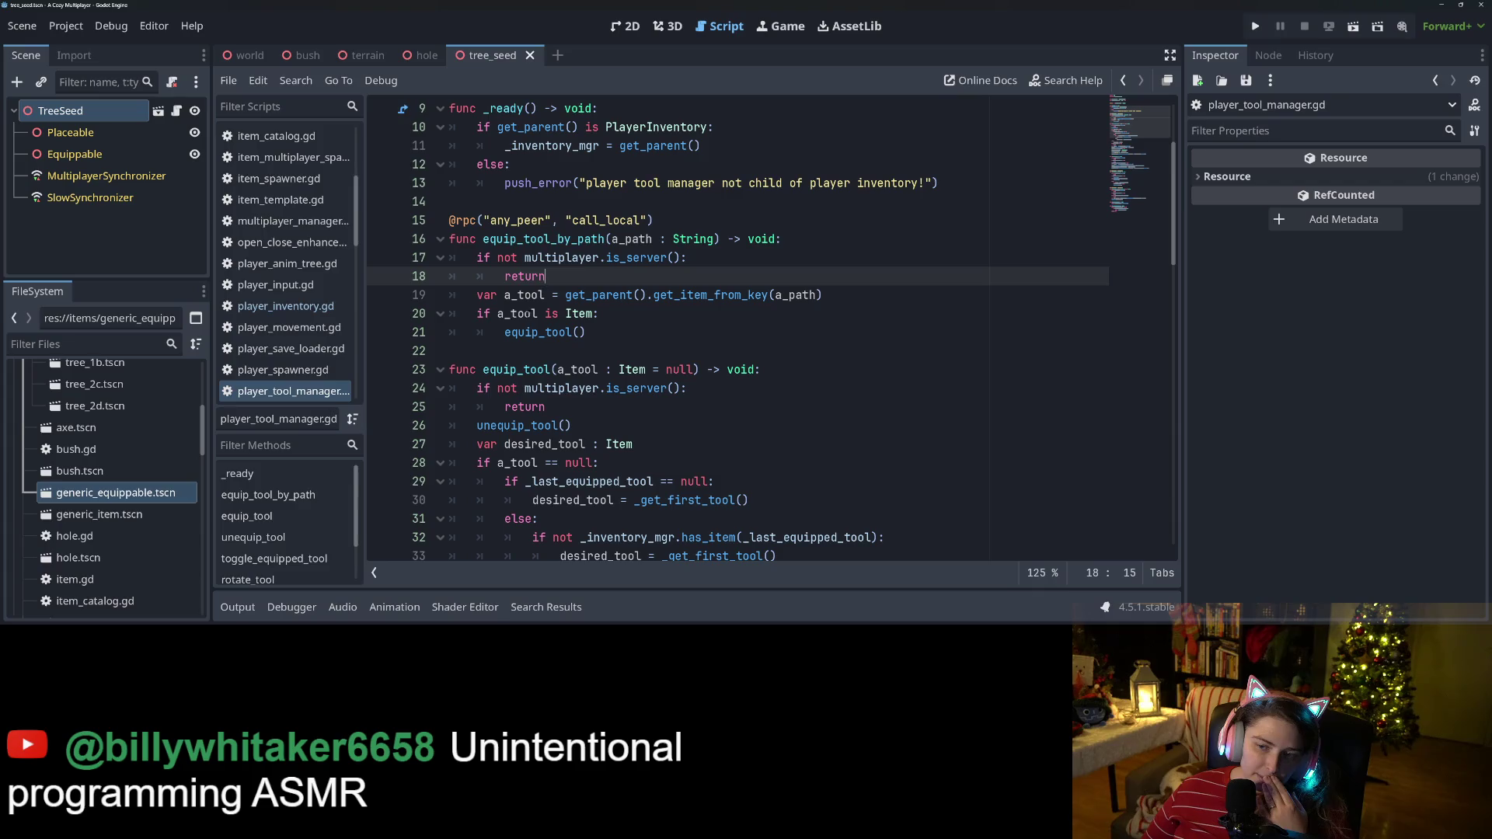
pyautogui.doubleClick(525, 294)
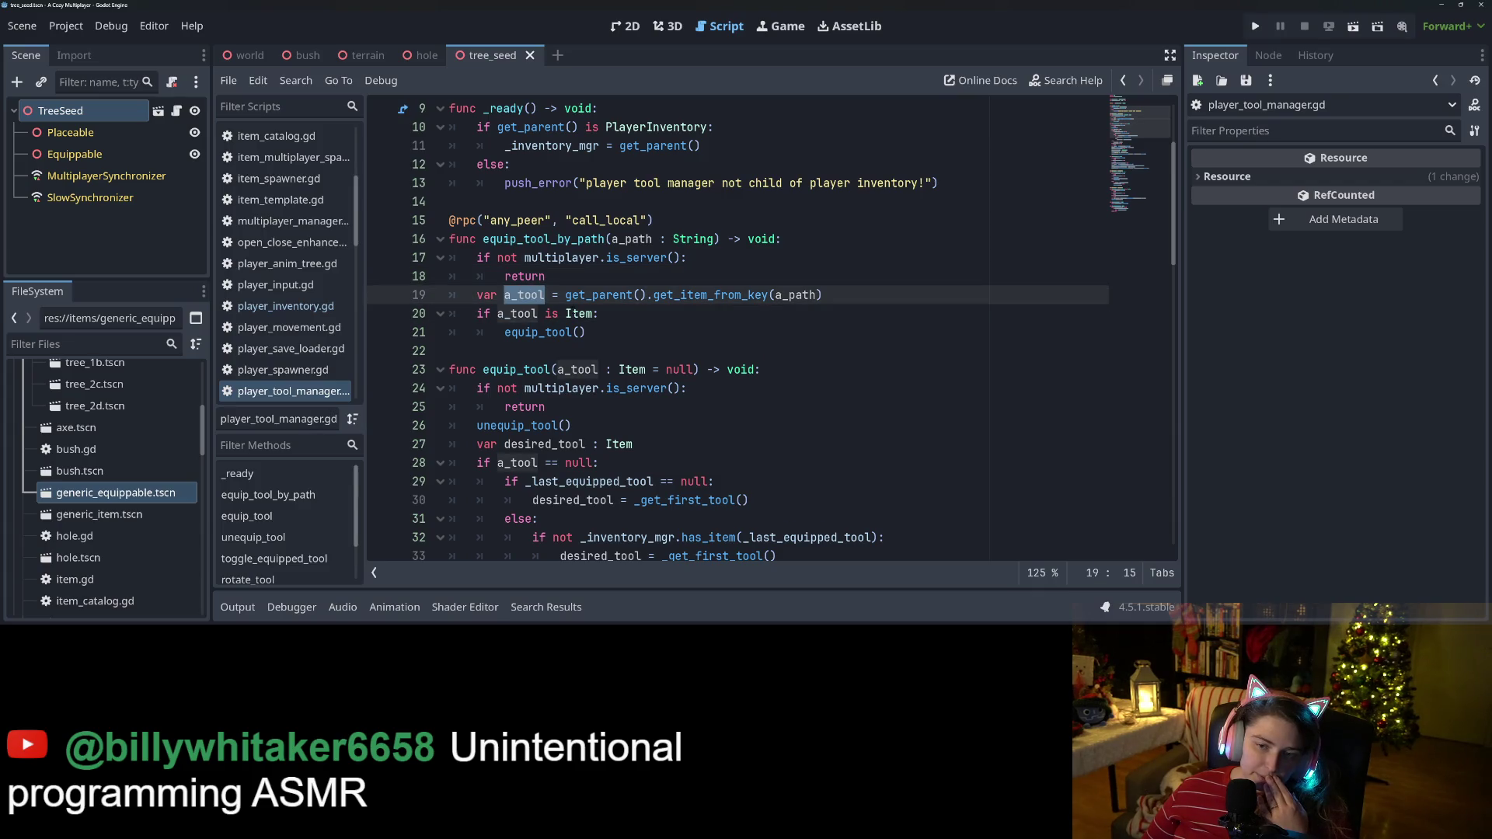
pyautogui.doubleClick(606, 296)
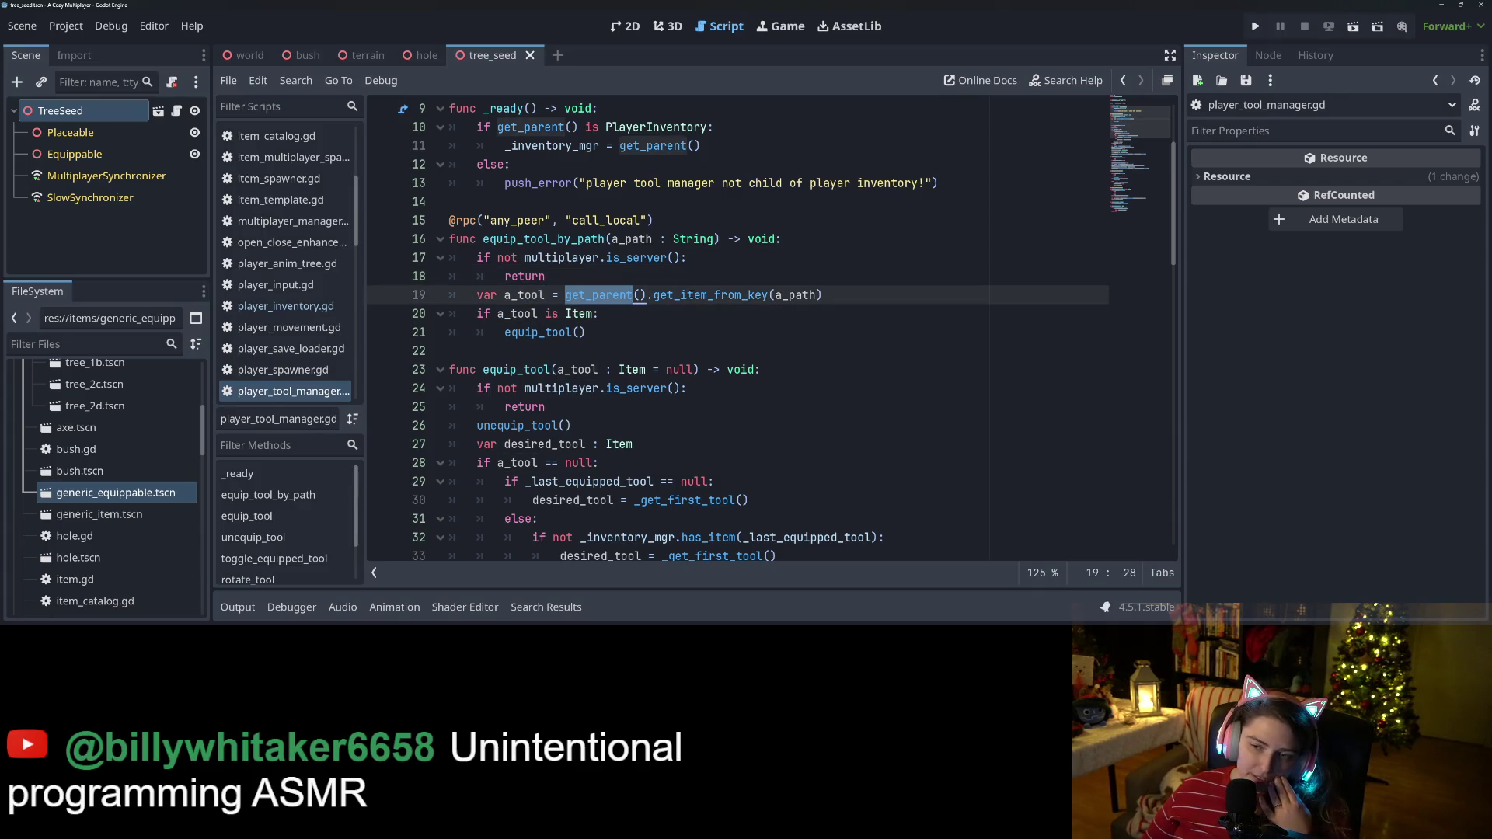
pyautogui.doubleClick(691, 295)
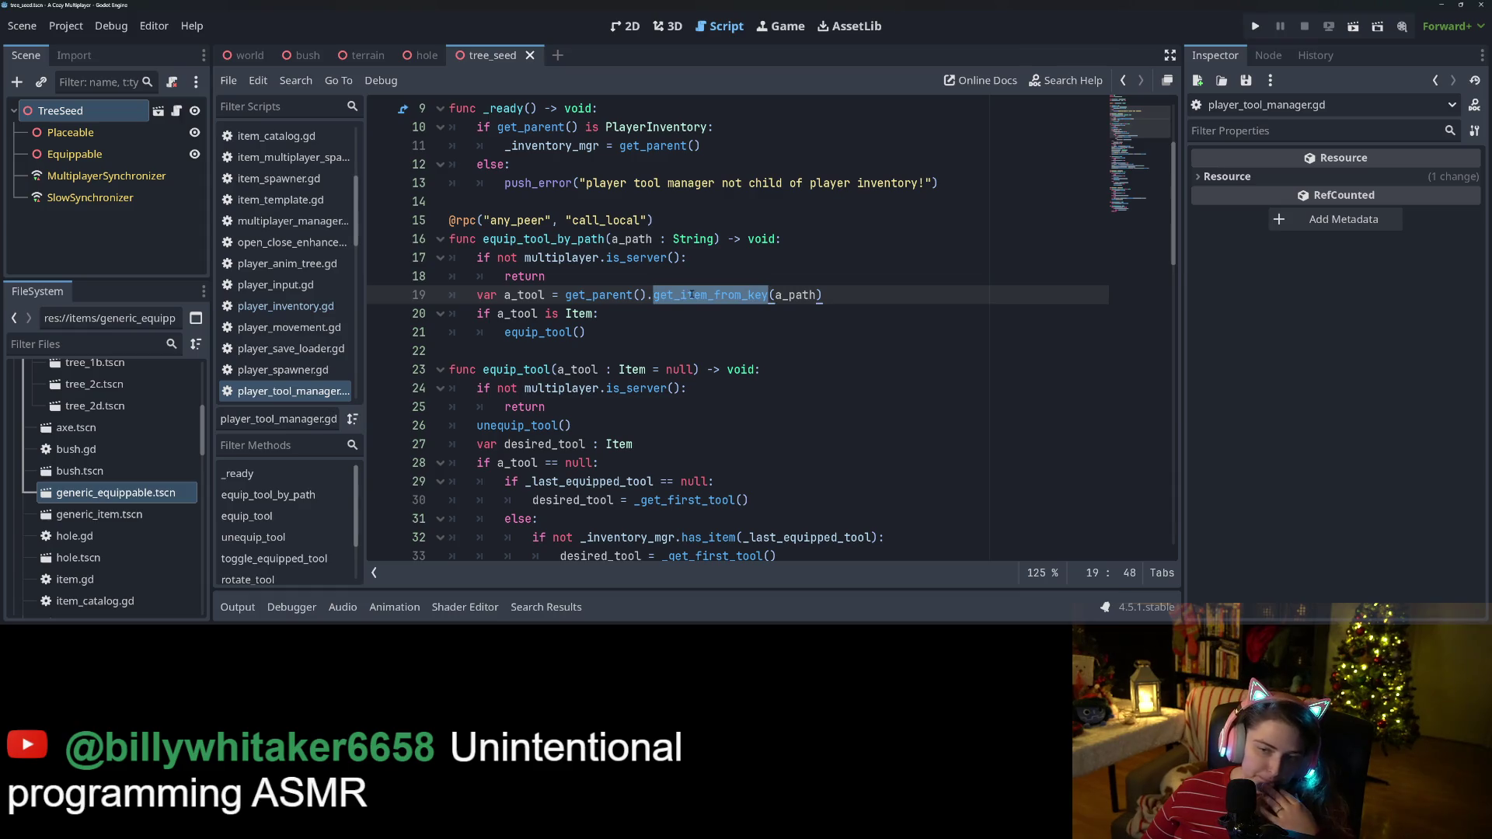
pyautogui.doubleClick(537, 332)
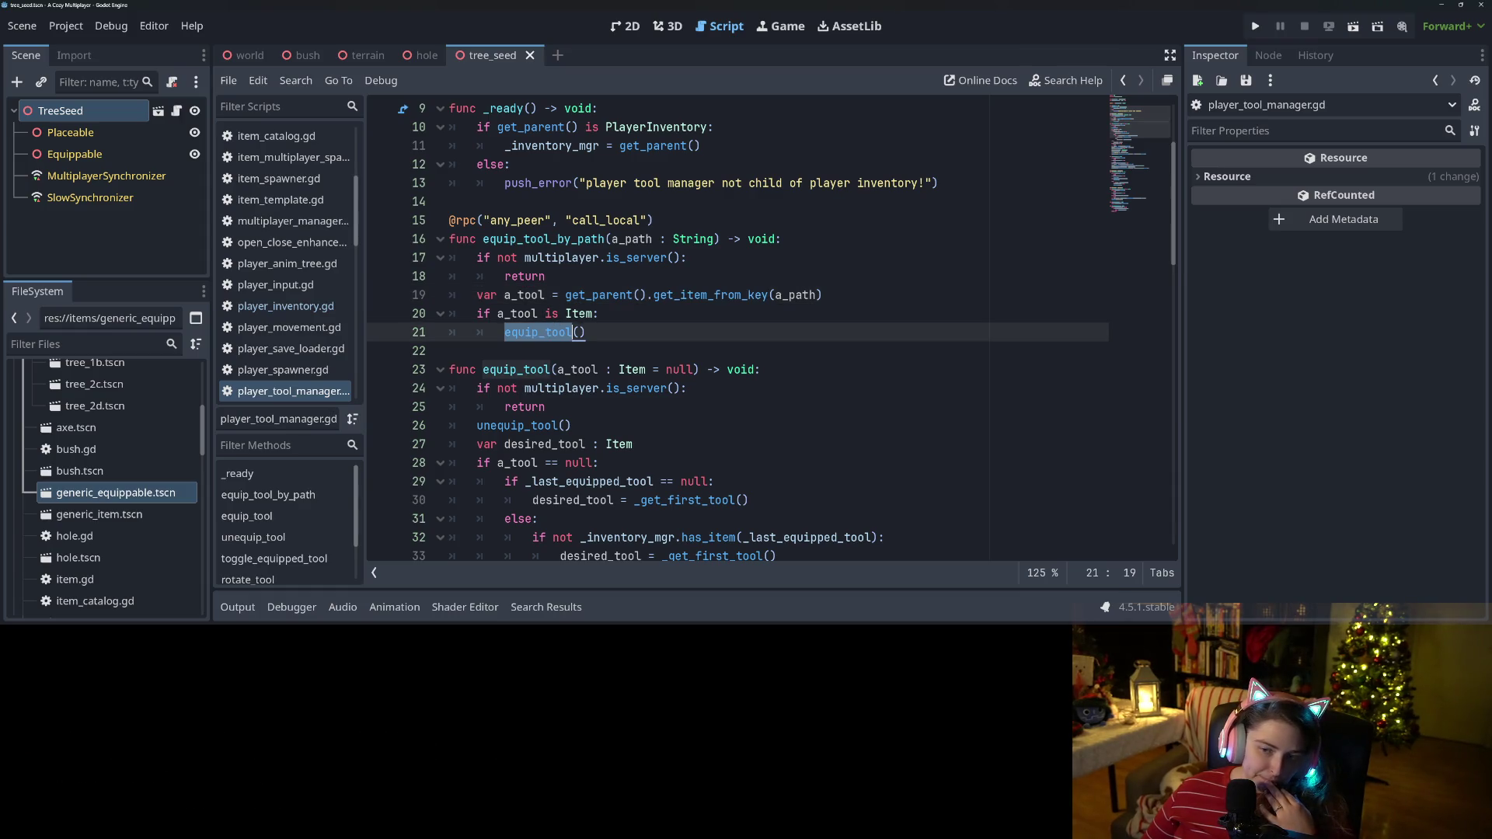
# Change line 21 to equip_tool(a_tool), review equip_tool's other uses, and run the game.
pyautogui.click(581, 332)
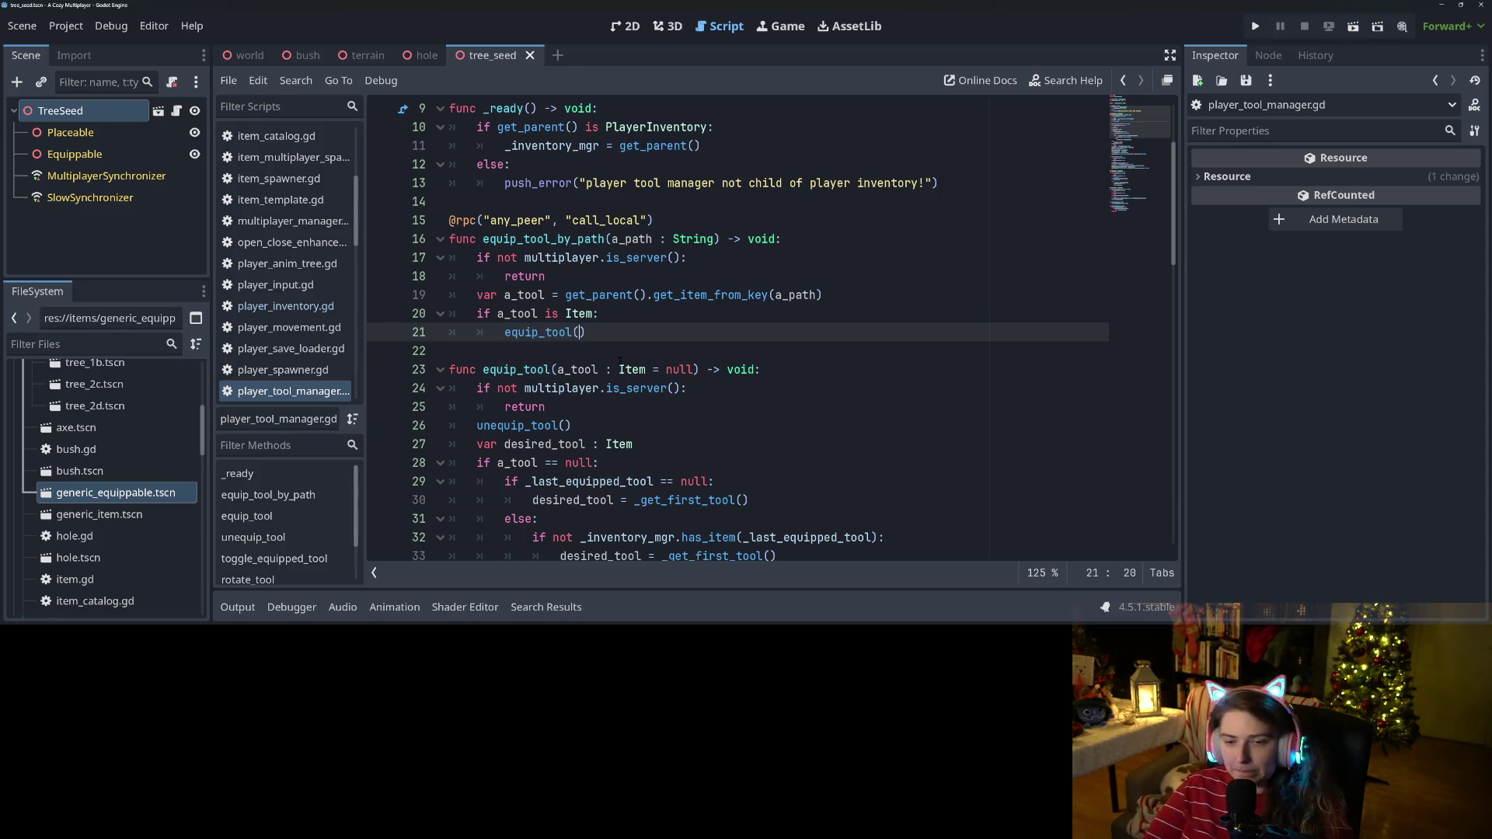
pyautogui.write('a_tool')
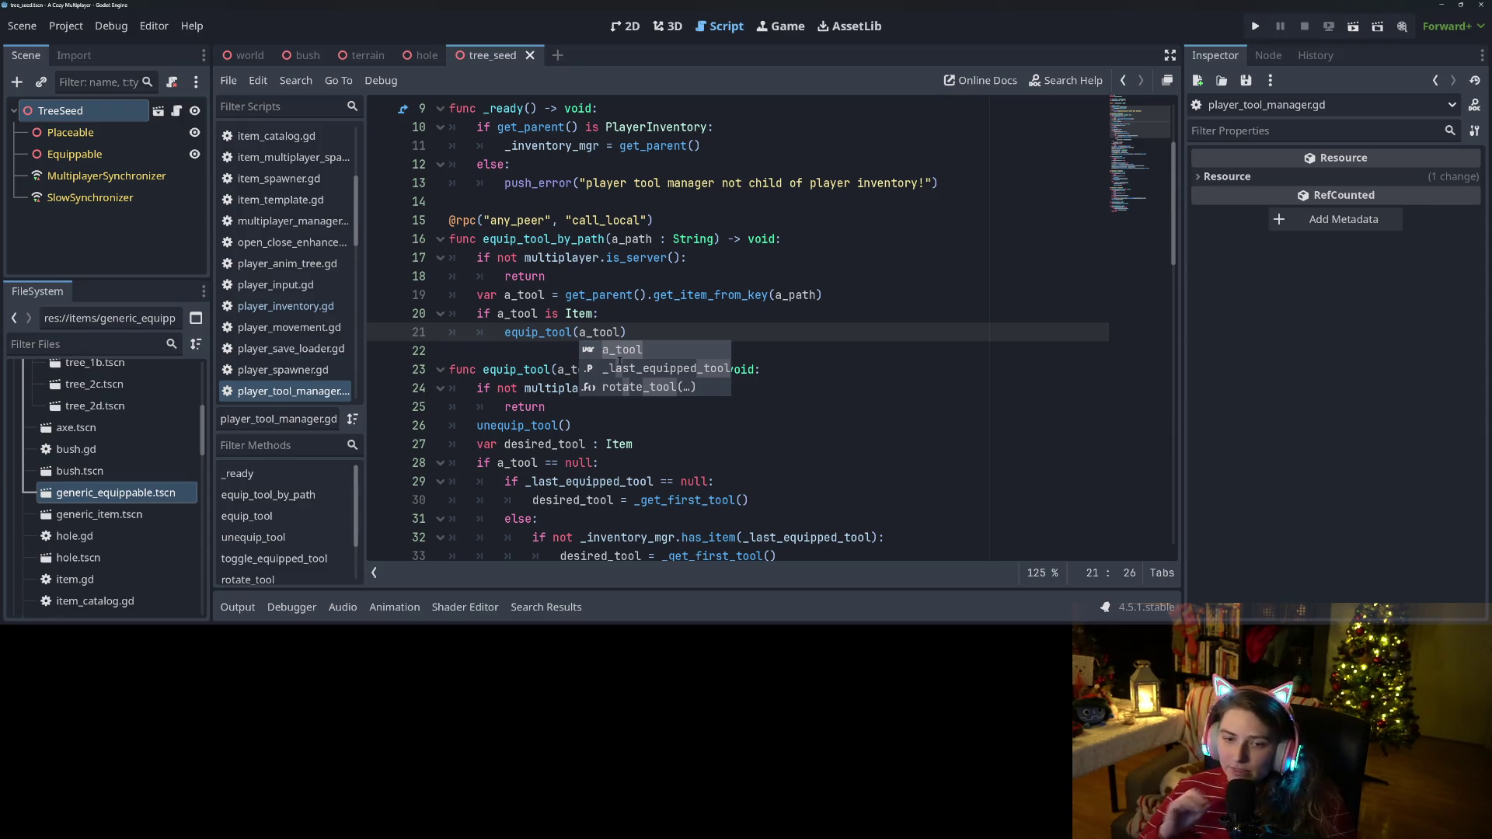
pyautogui.click(599, 313)
pyautogui.click(636, 333)
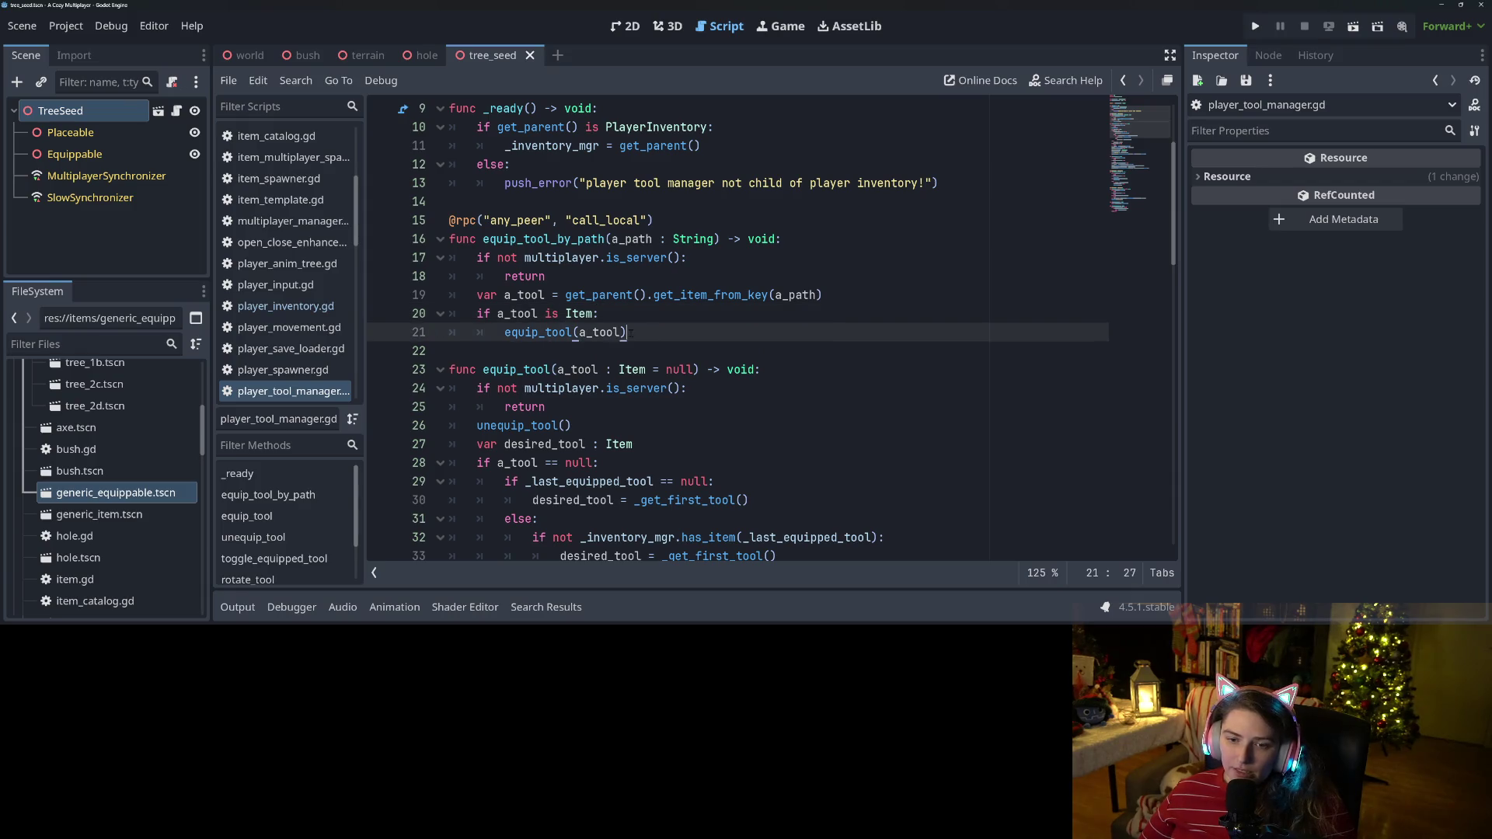
pyautogui.scroll(2, 575, 369)
pyautogui.doubleClick(539, 444)
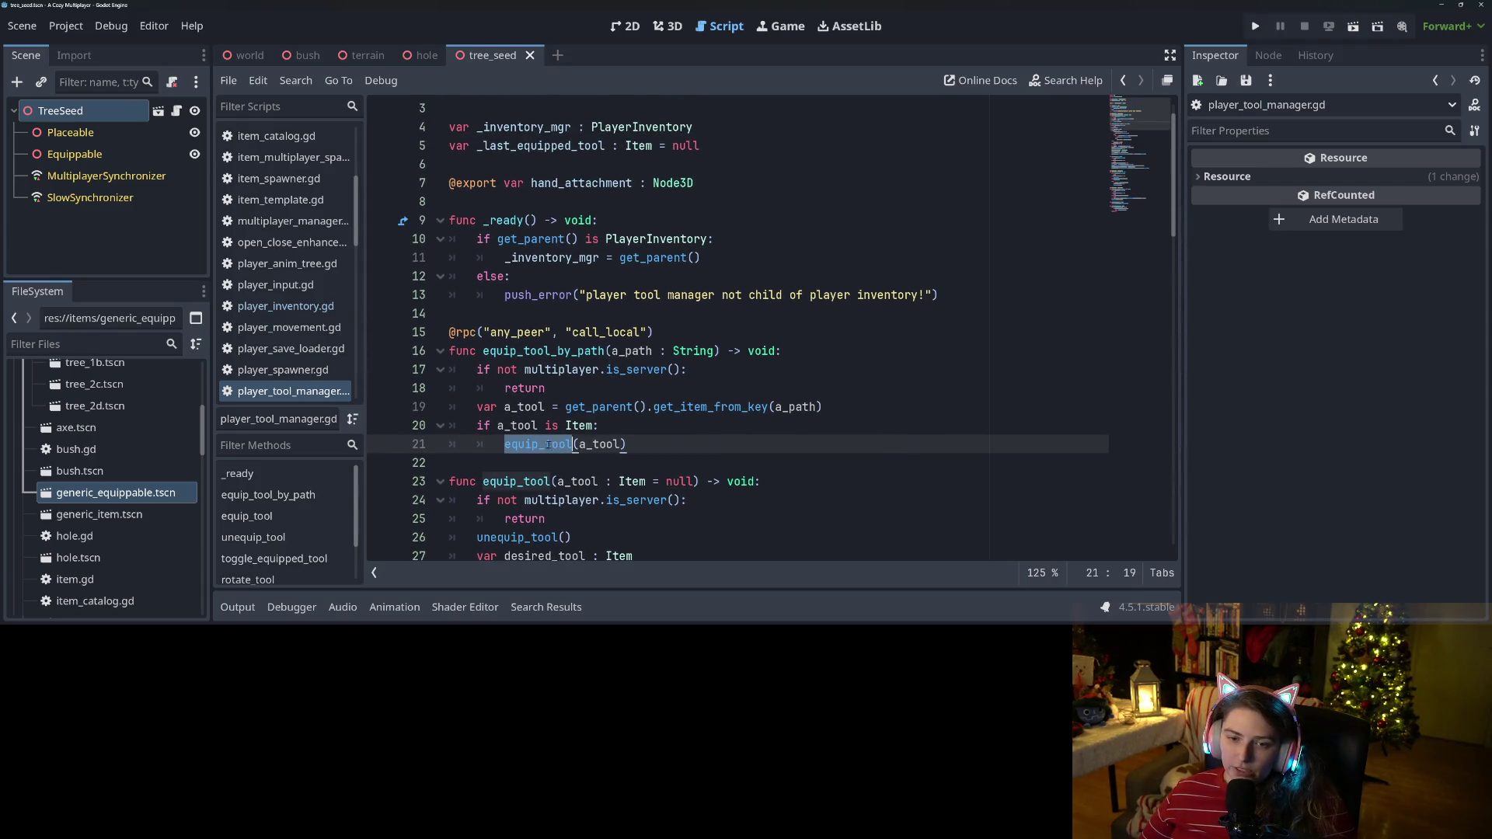
pyautogui.scroll(-6, 728, 428)
pyautogui.scroll(-11, 729, 428)
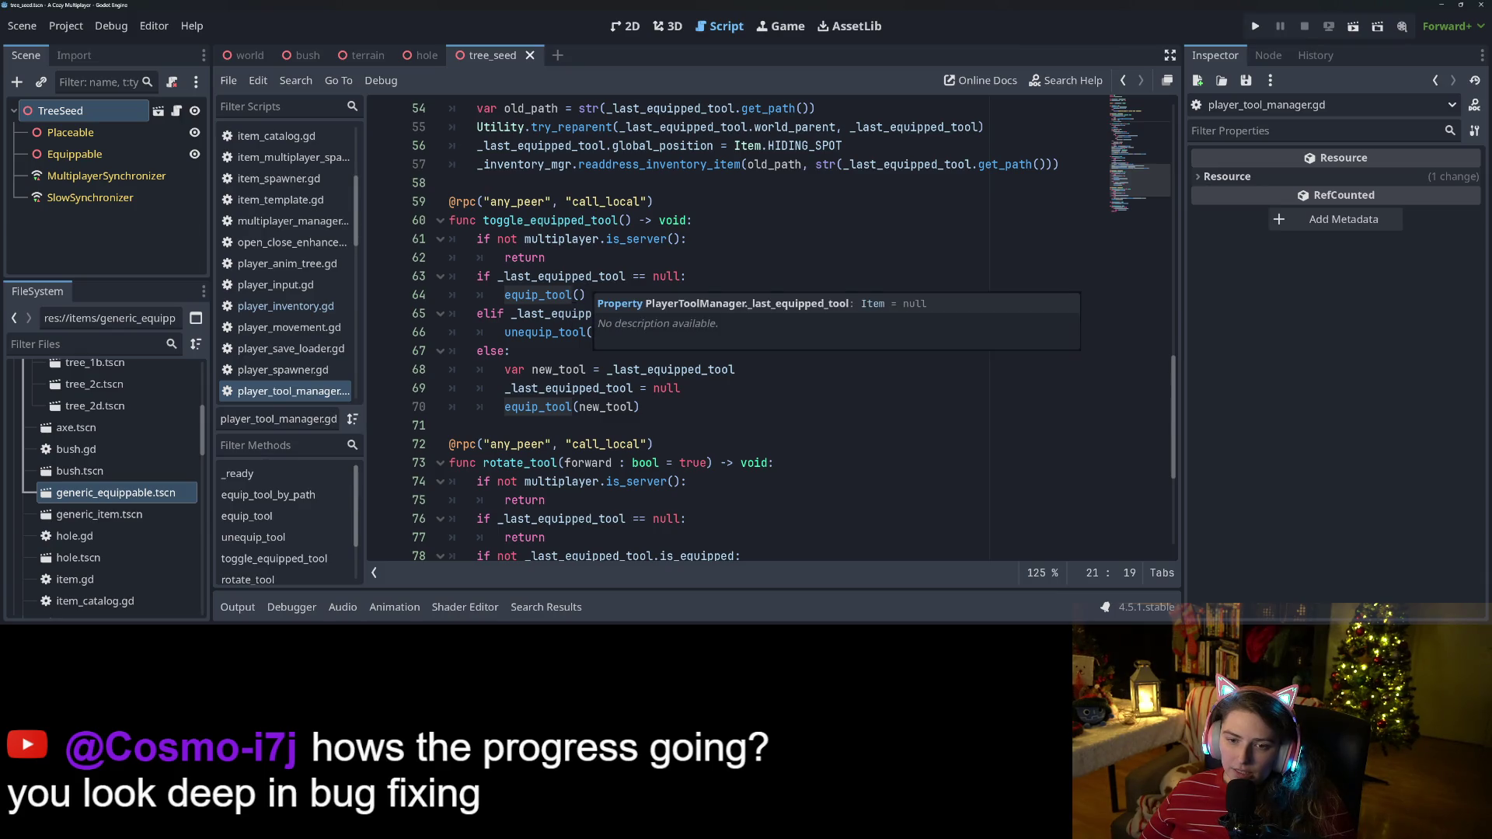
pyautogui.scroll(15, 645, 397)
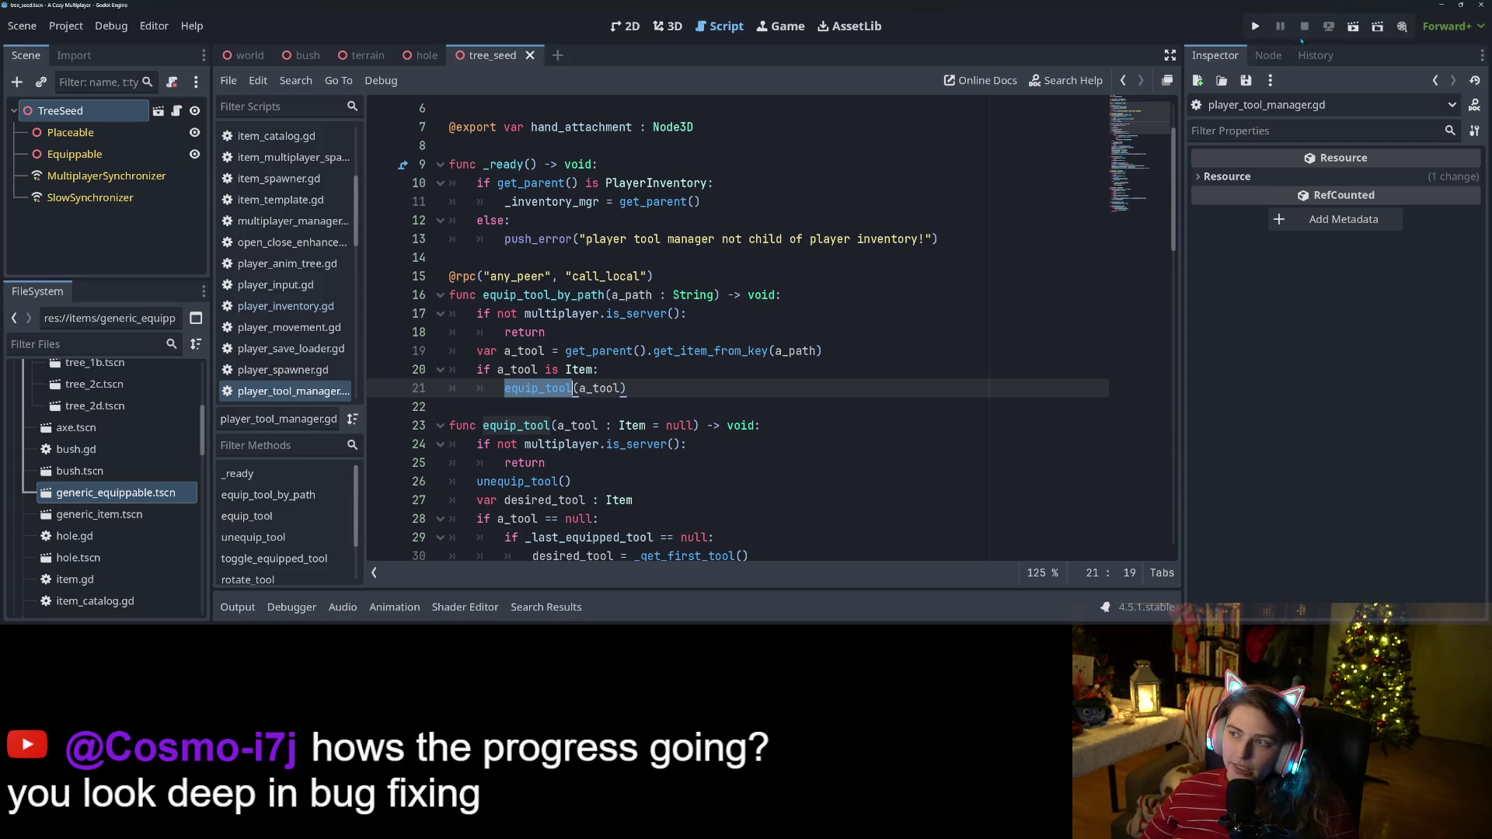
pyautogui.click(1256, 26)
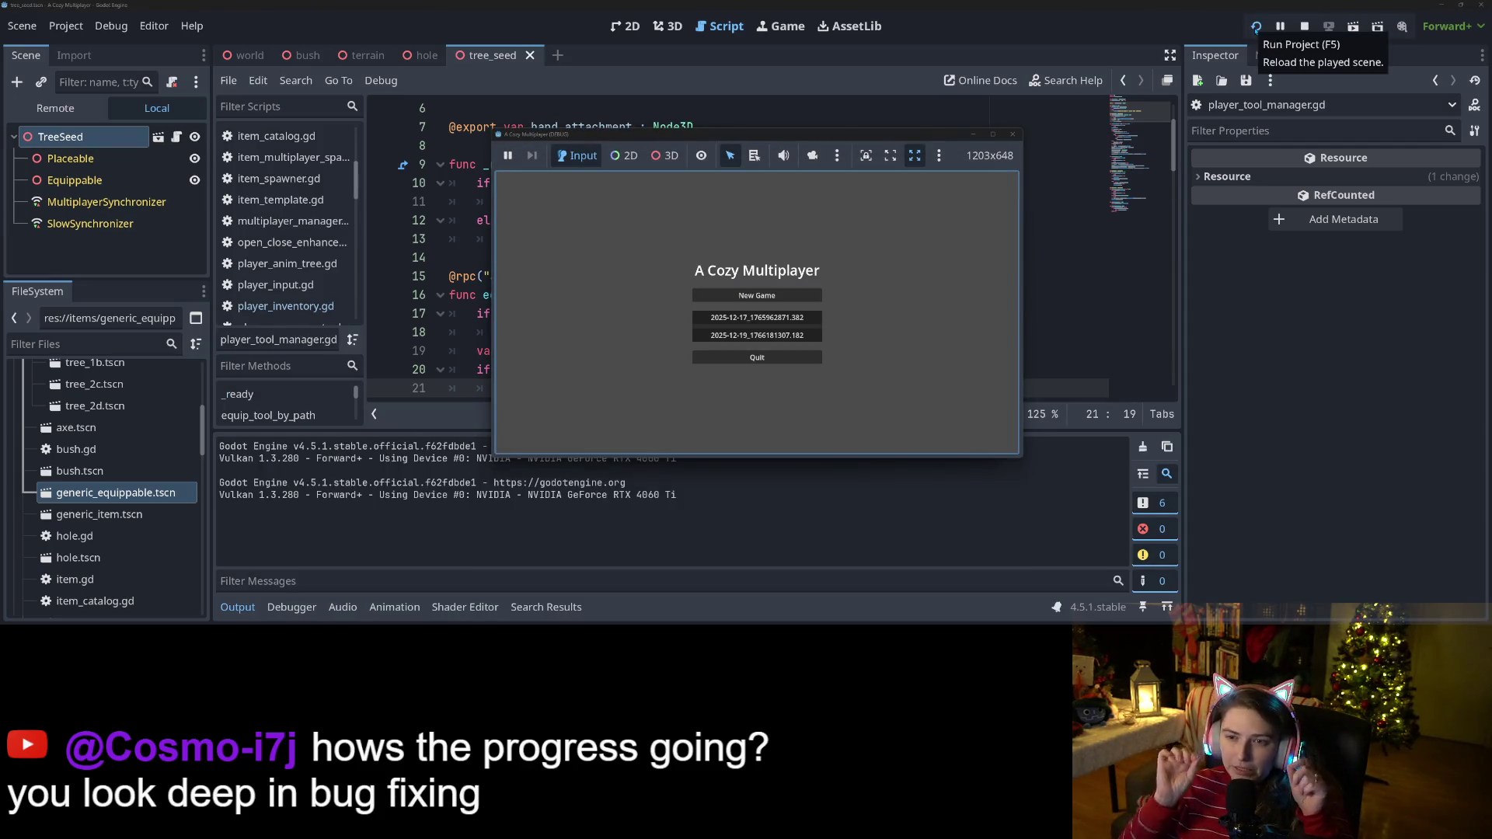
# Load the first save and connect the second game window to the hosted game.
pyautogui.click(766, 318)
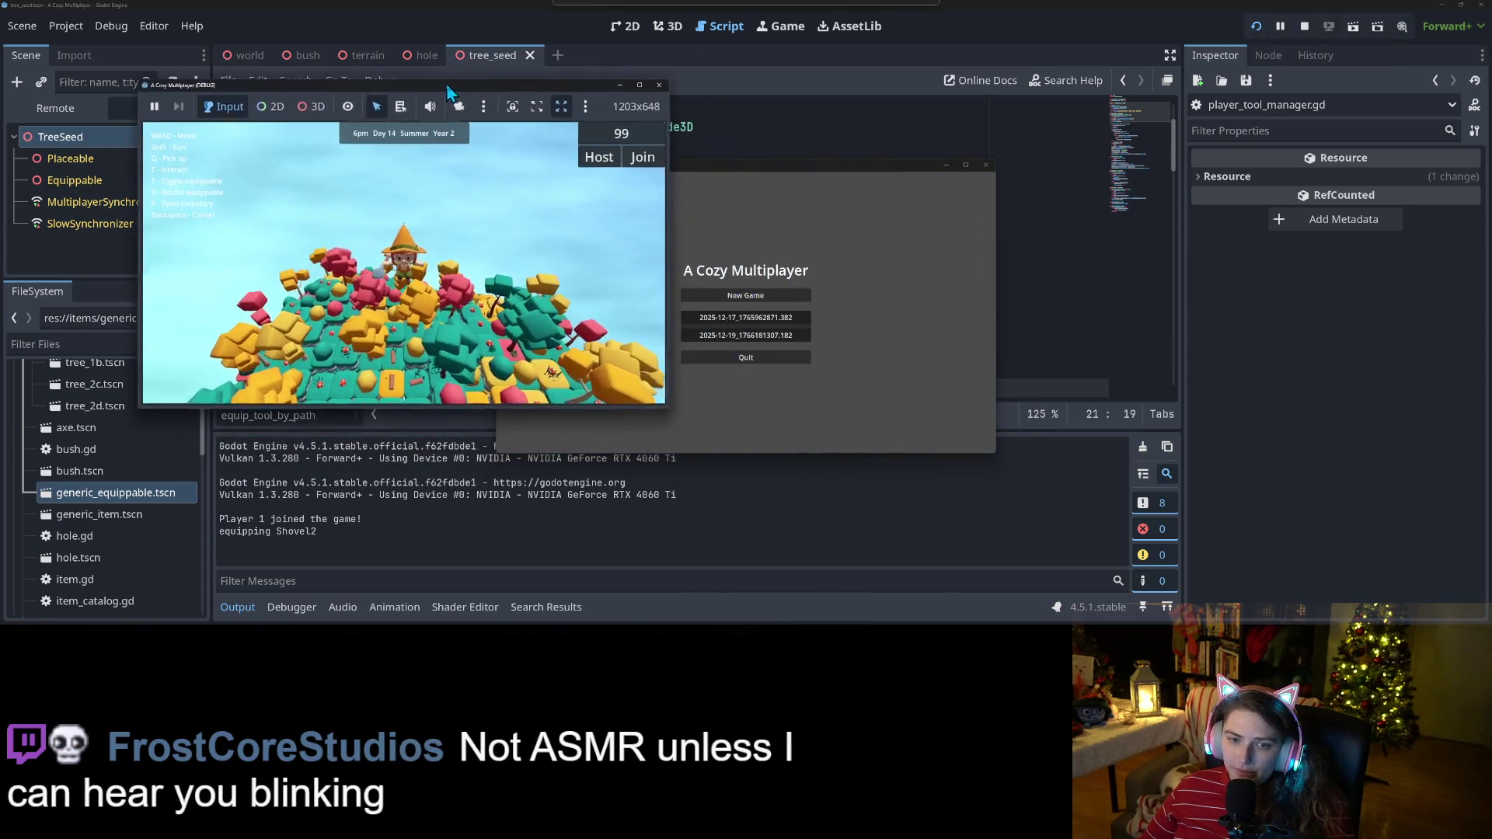
pyautogui.click(742, 294)
pyautogui.moveTo(931, 179)
pyautogui.mouseDown()
pyautogui.moveTo(937, 135)
pyautogui.moveTo(980, 91)
pyautogui.mouseUp()
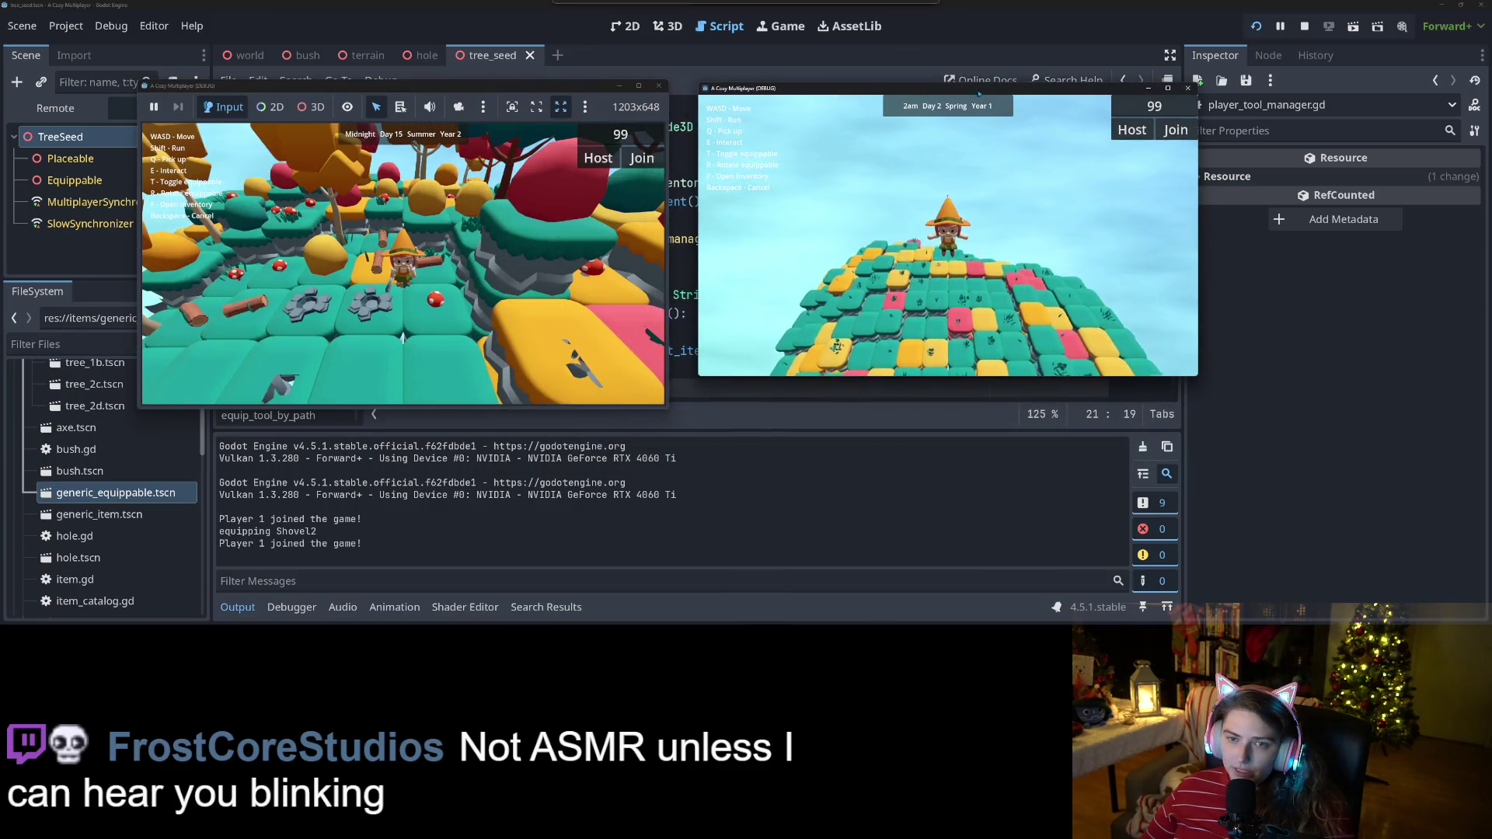
pyautogui.click(1128, 130)
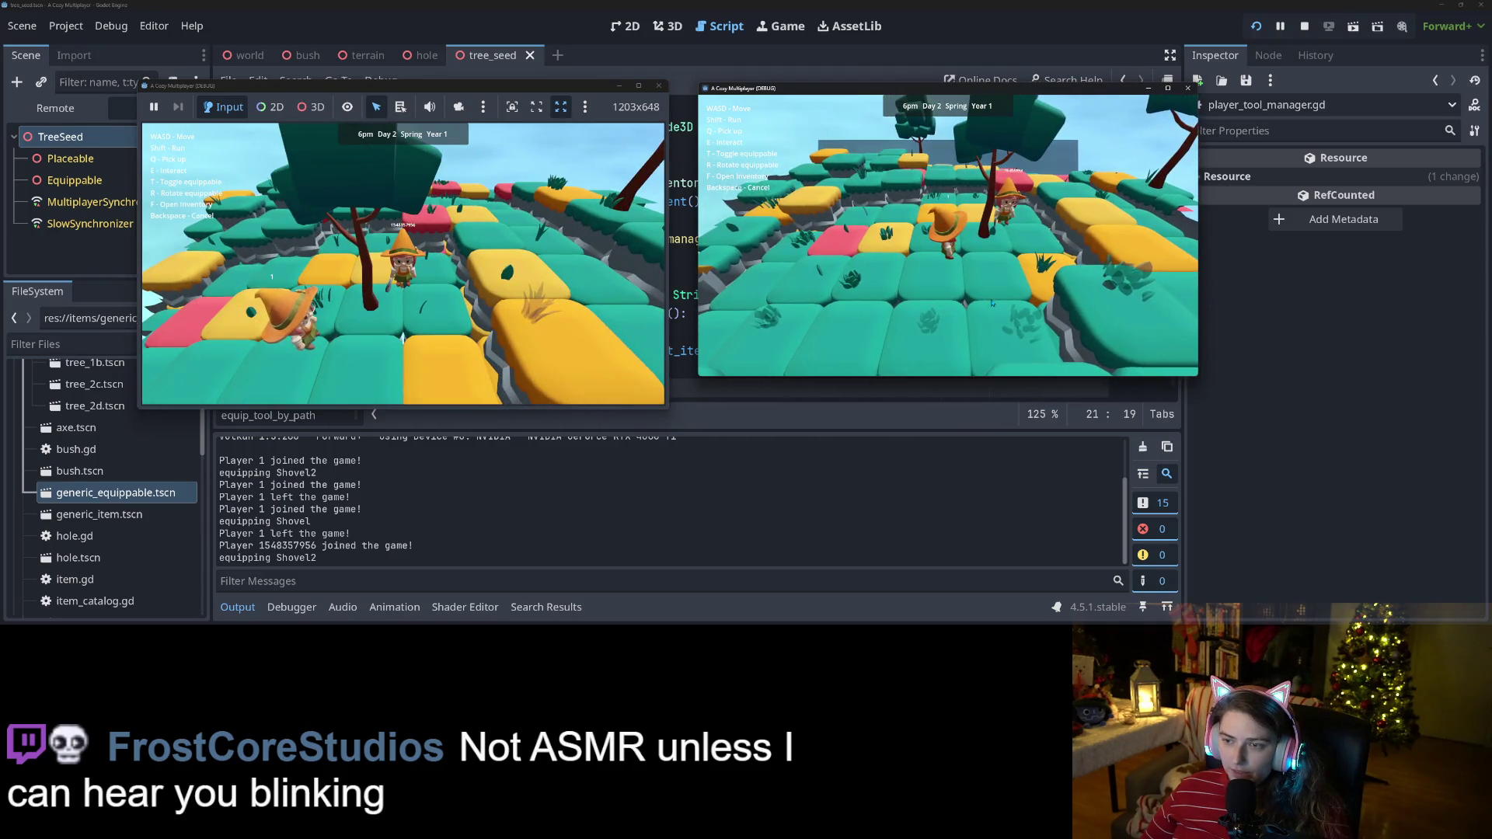
# Walk the first player forward and equip the shovel, Magic Pencil, then TerrainManipulator from inventory.
pyautogui.press('w')
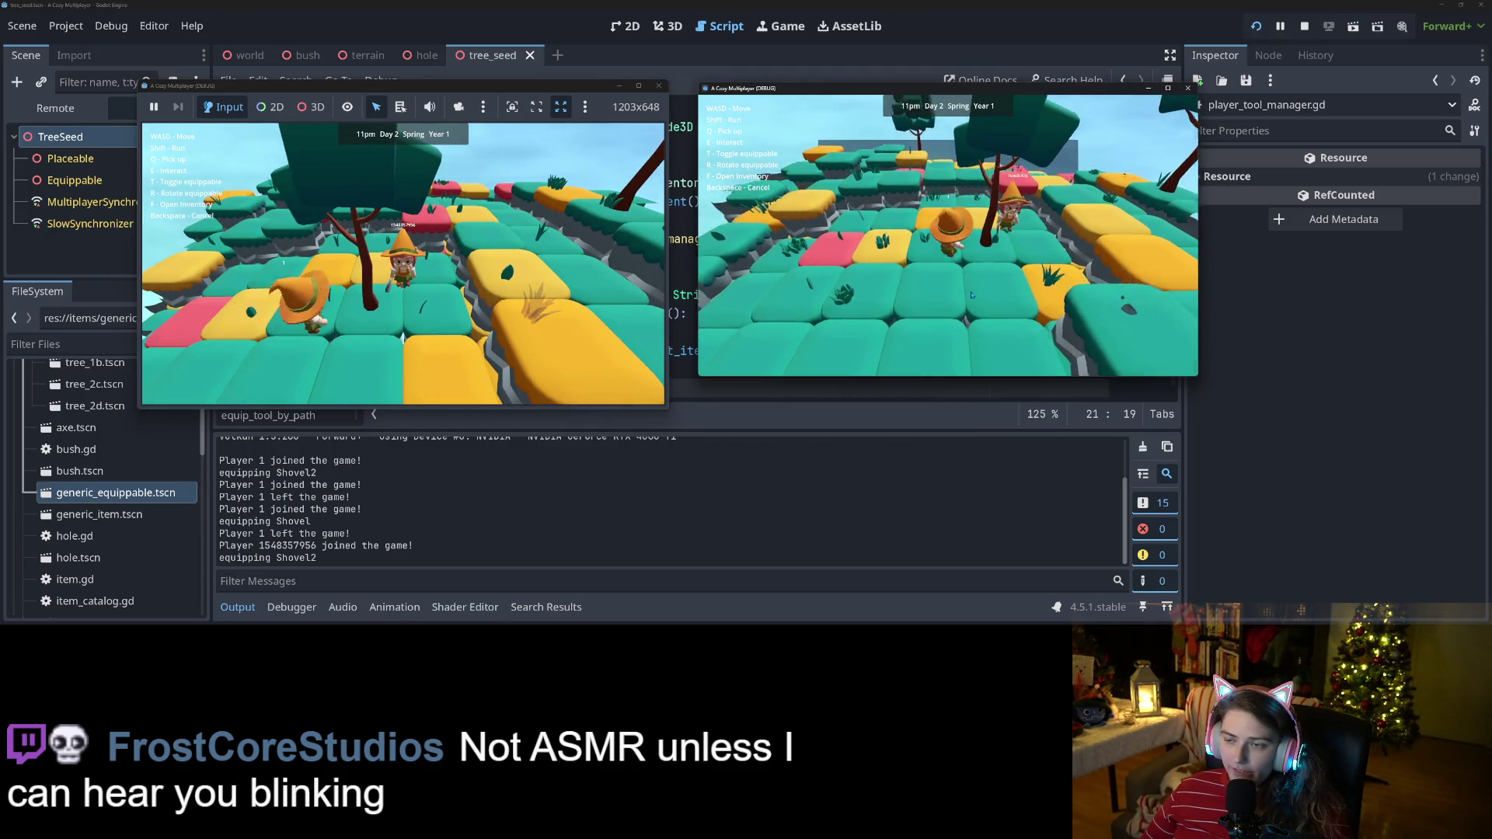
pyautogui.press('w')
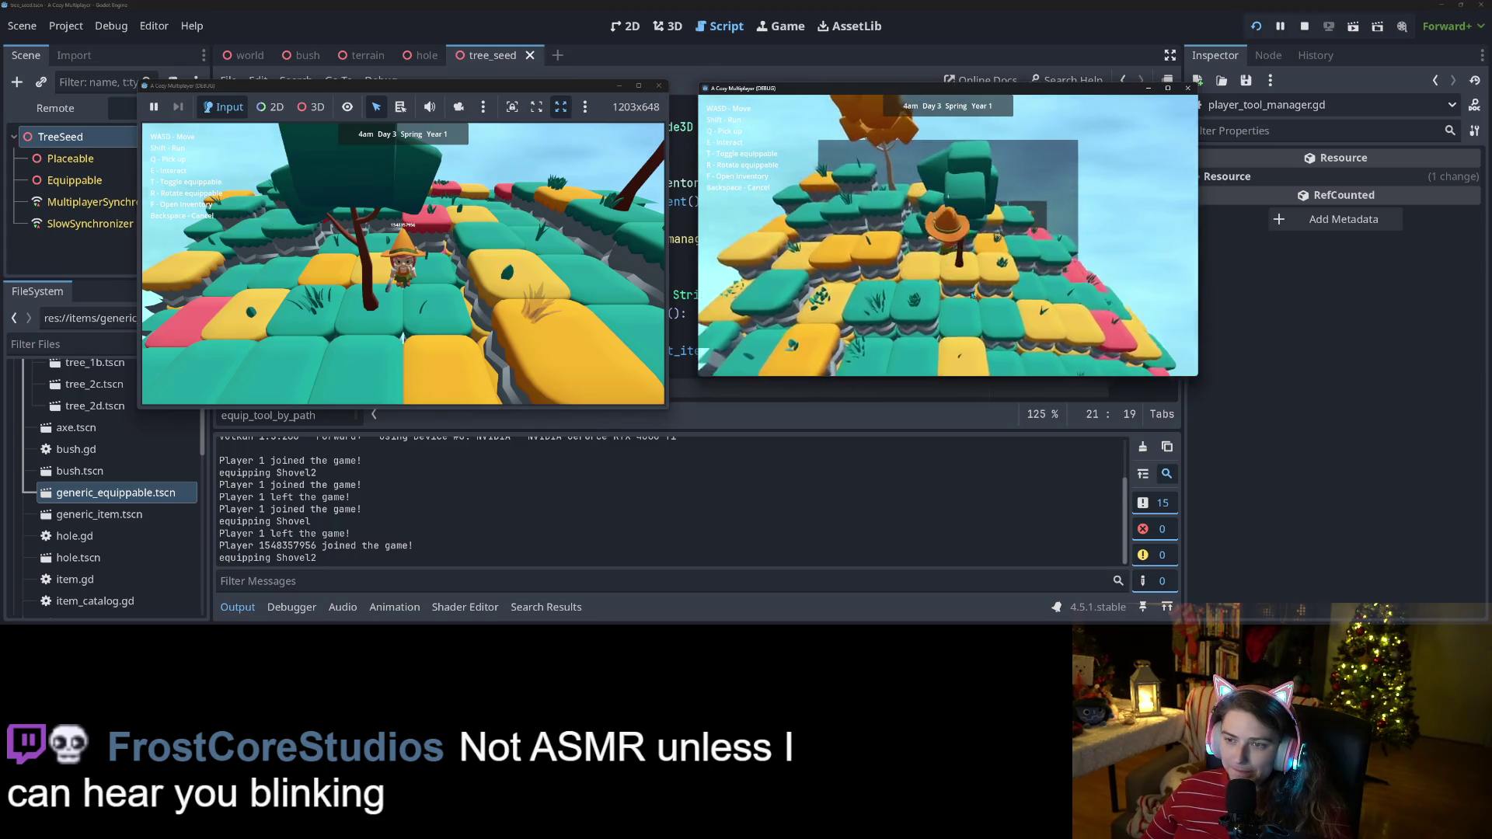
pyautogui.press('f')
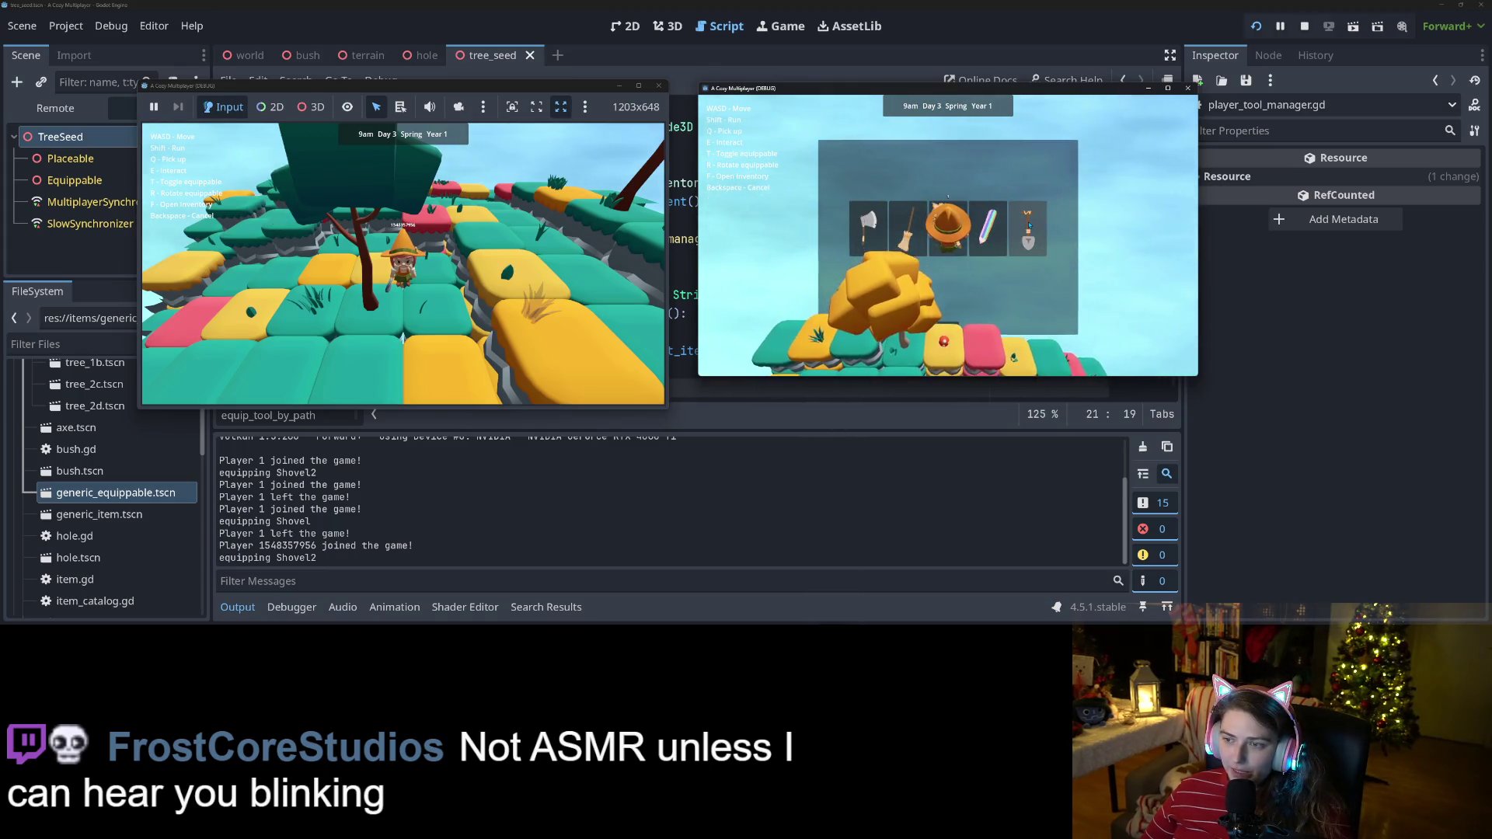
pyautogui.click(1029, 226)
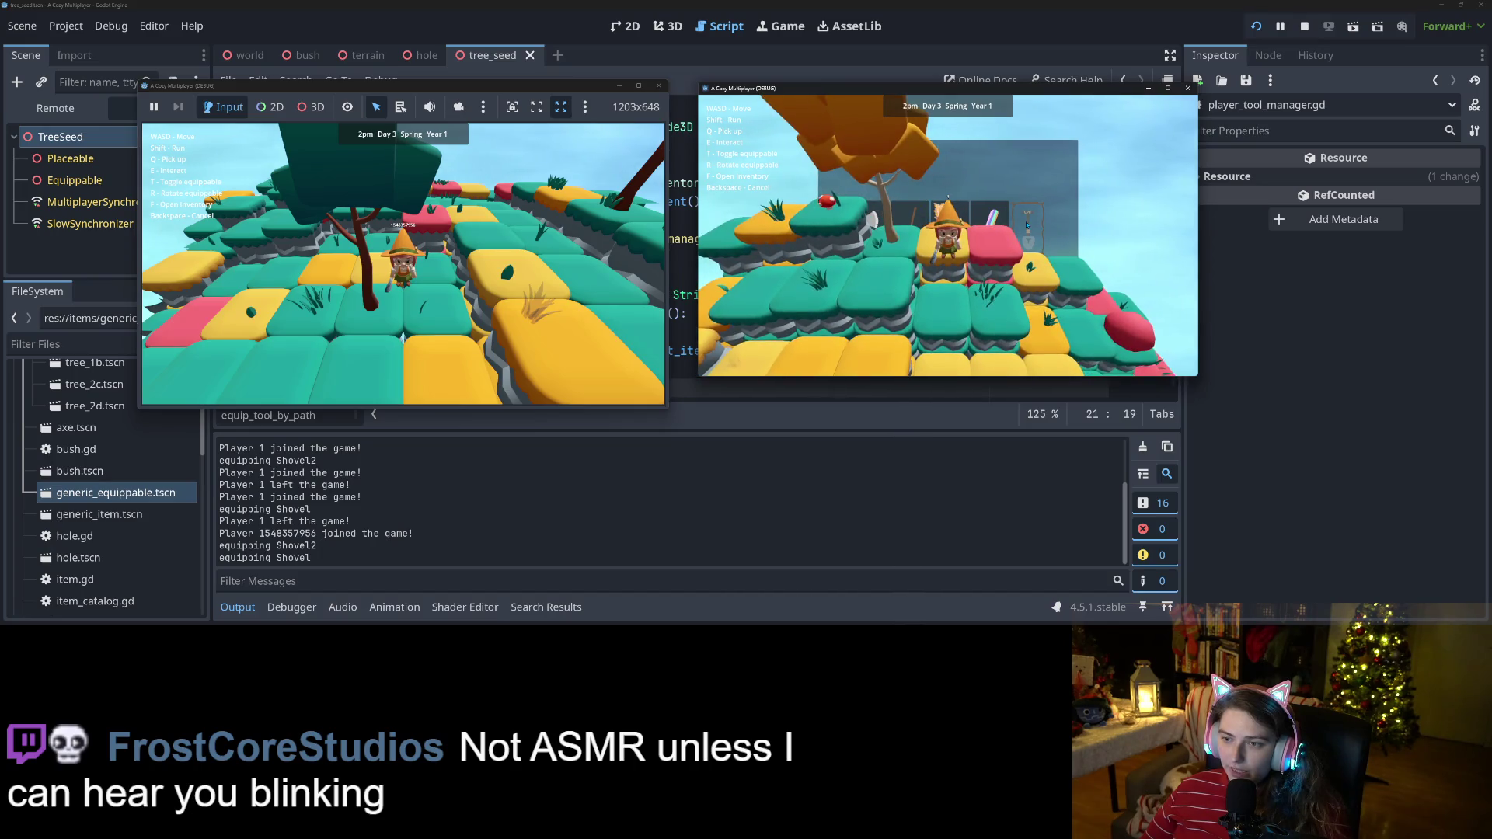
pyautogui.click(997, 221)
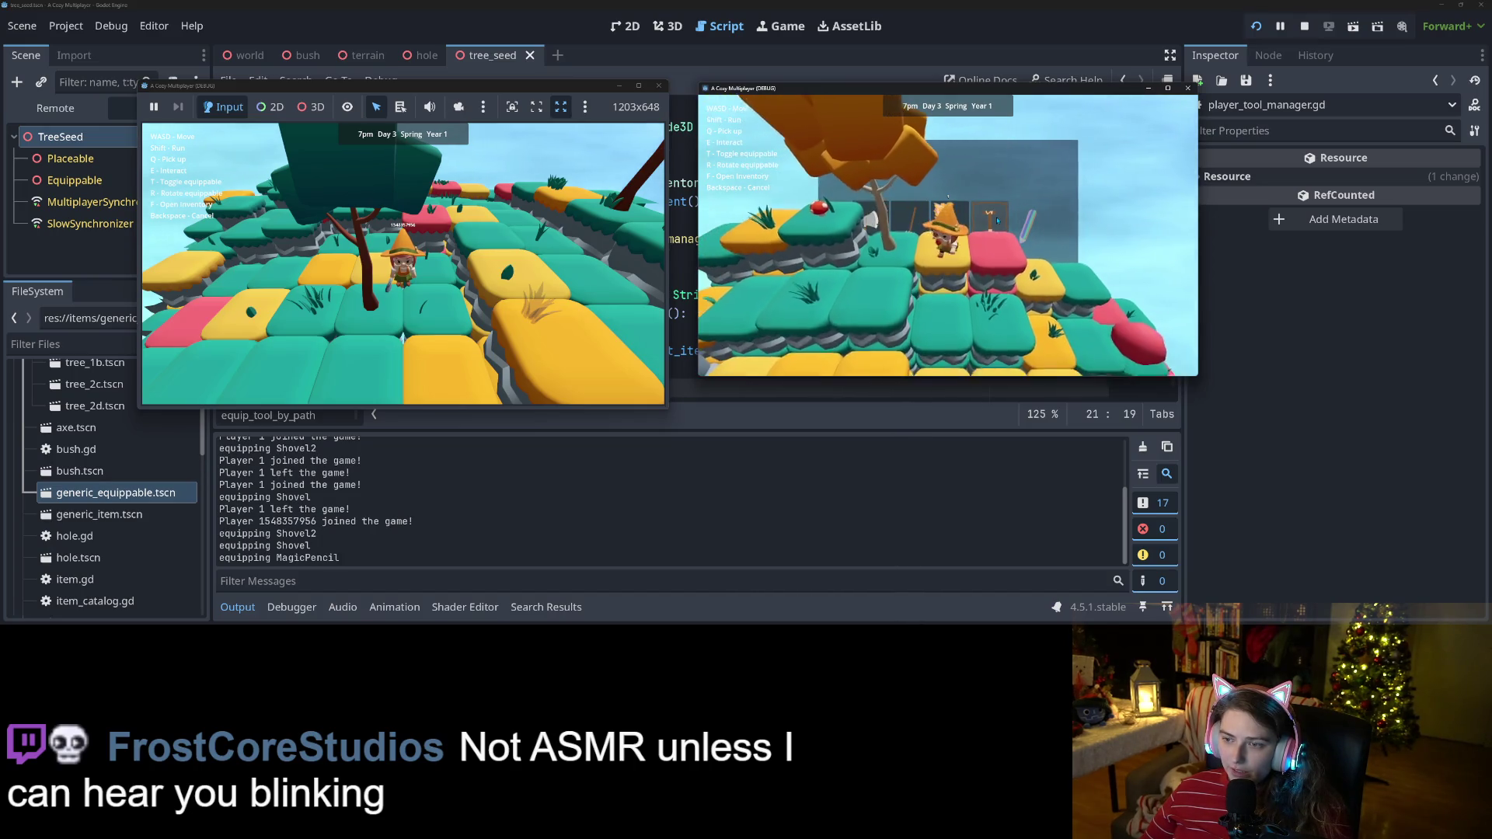
pyautogui.click(995, 219)
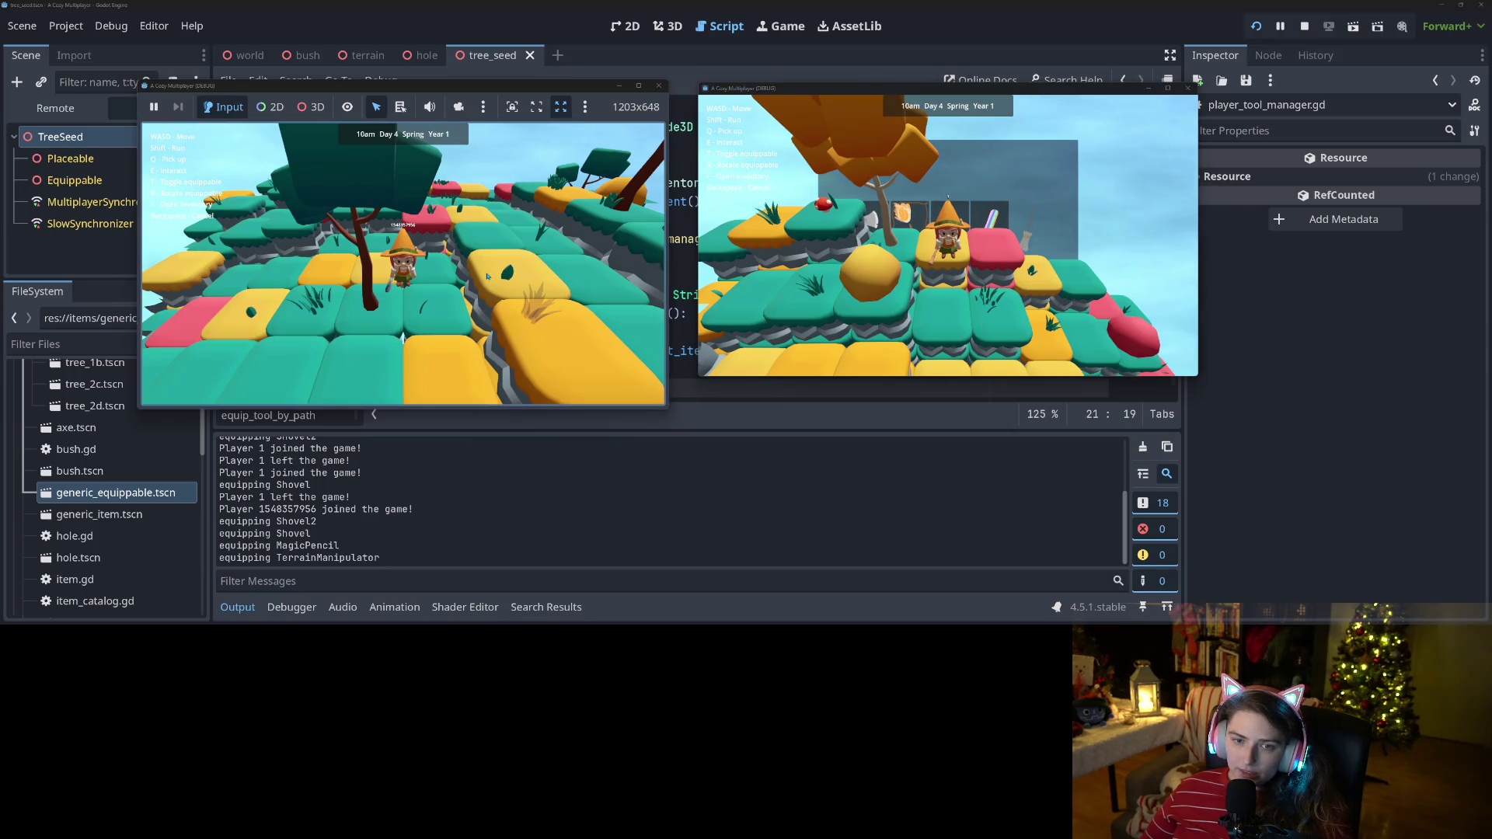
# Equip the shovel, Magic Pencil and TerrainManipulator for the other player from their inventory.
pyautogui.scroll(-5, 402, 339)
pyautogui.press('f')
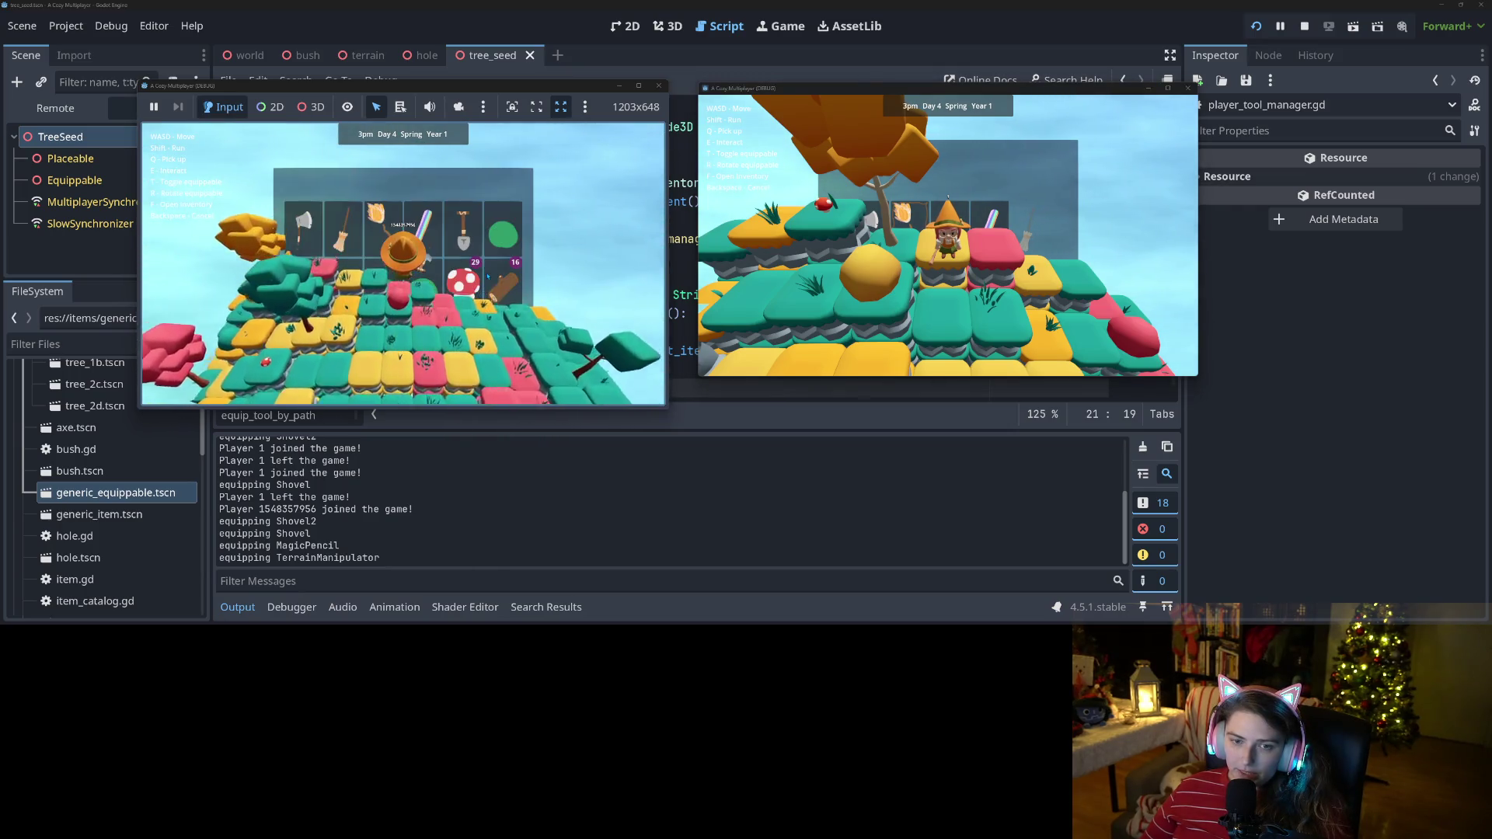
pyautogui.click(458, 230)
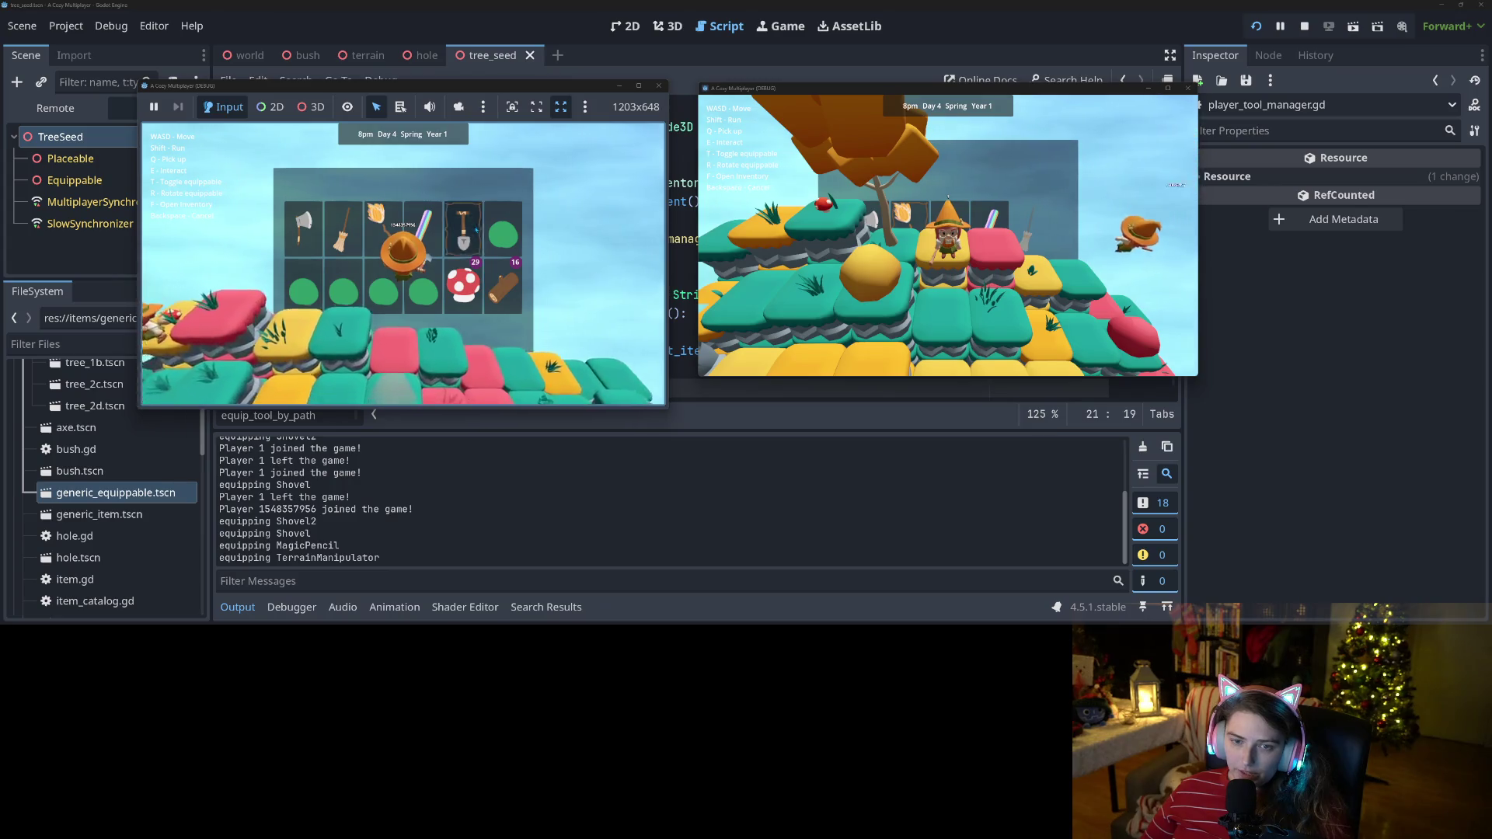
pyautogui.scroll(5, 466, 230)
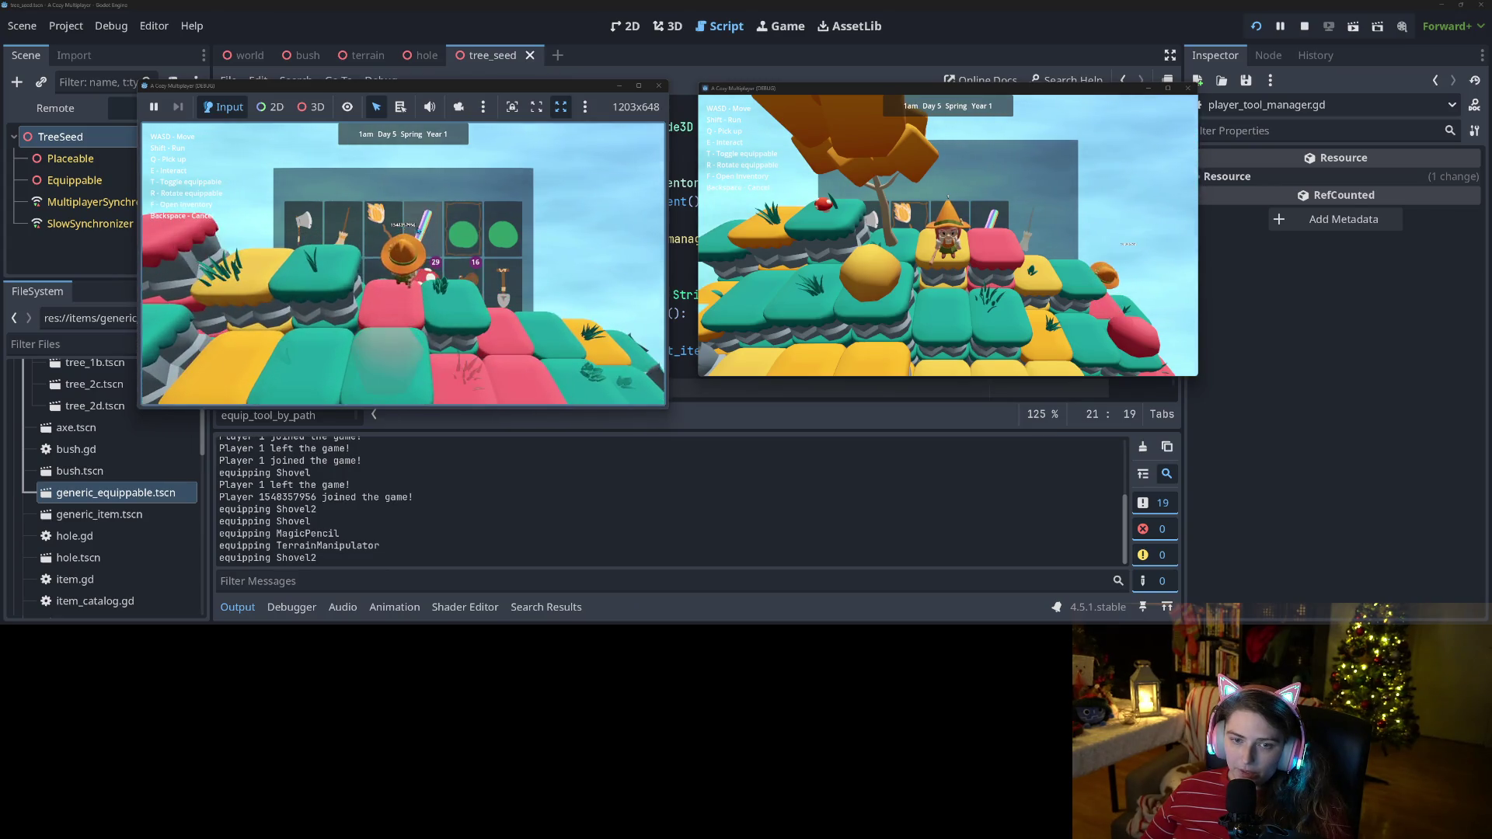
pyautogui.click(427, 229)
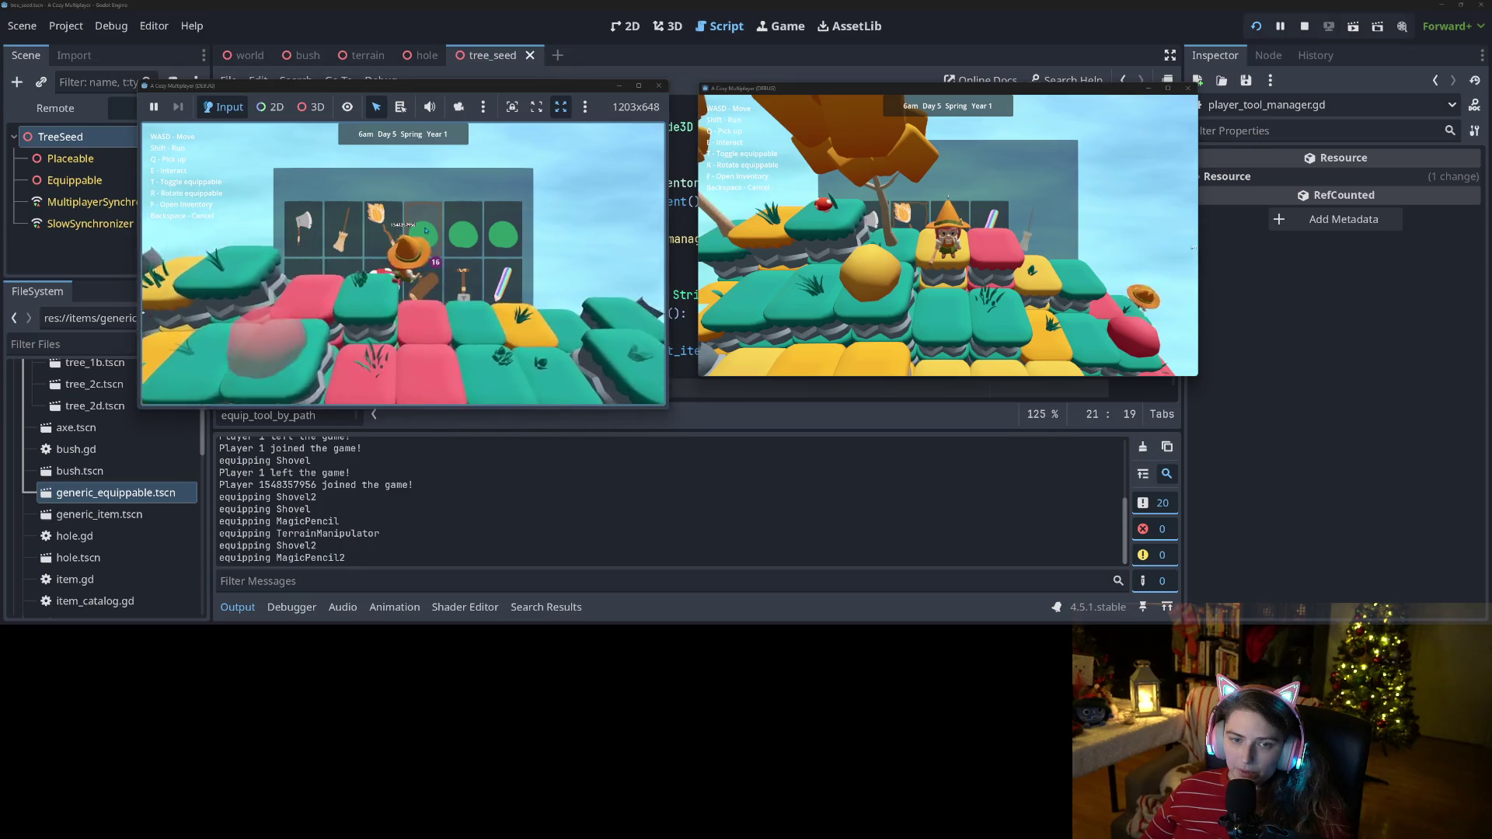
pyautogui.click(340, 238)
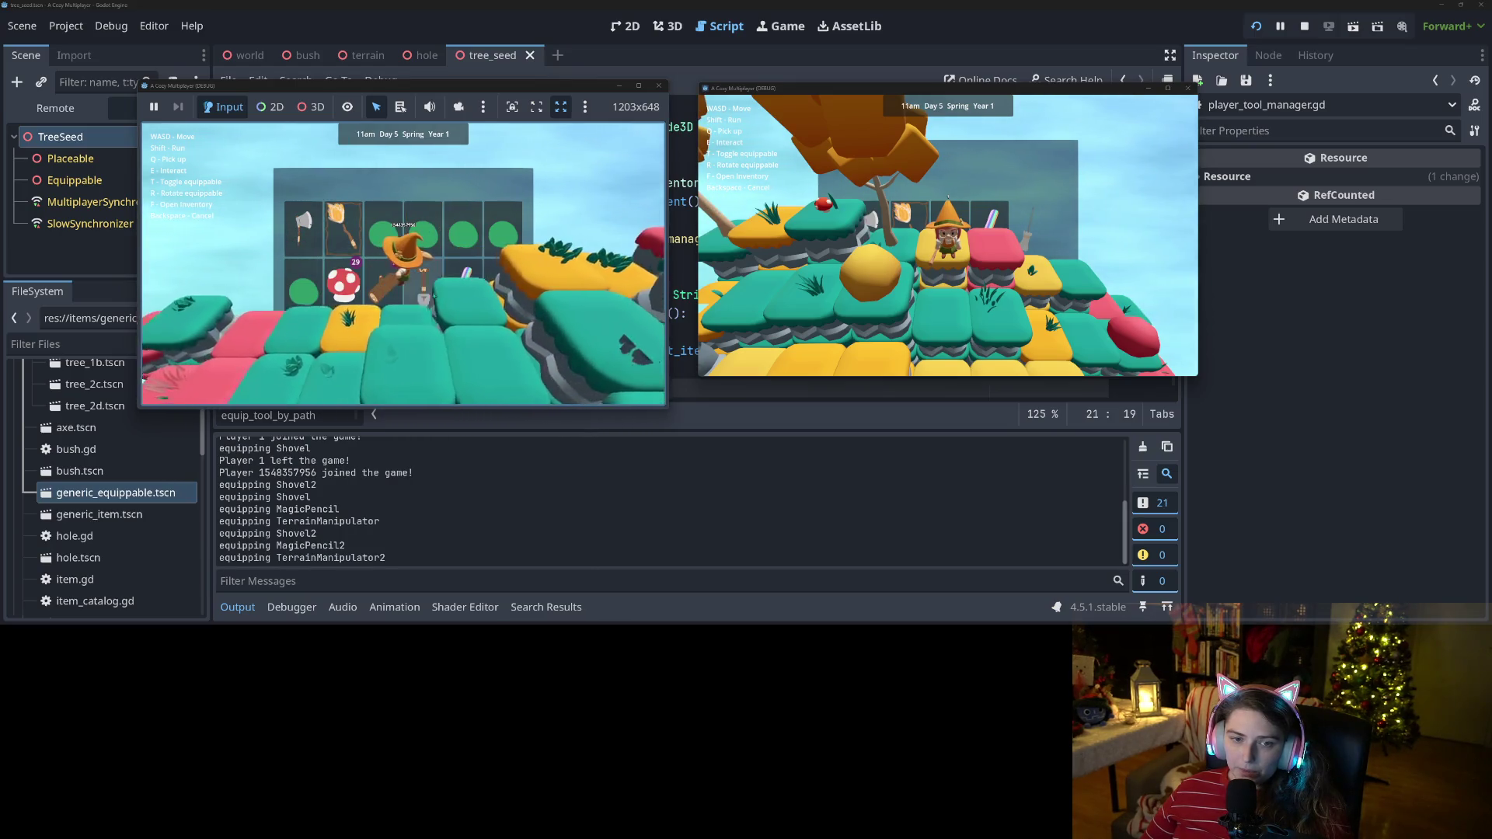
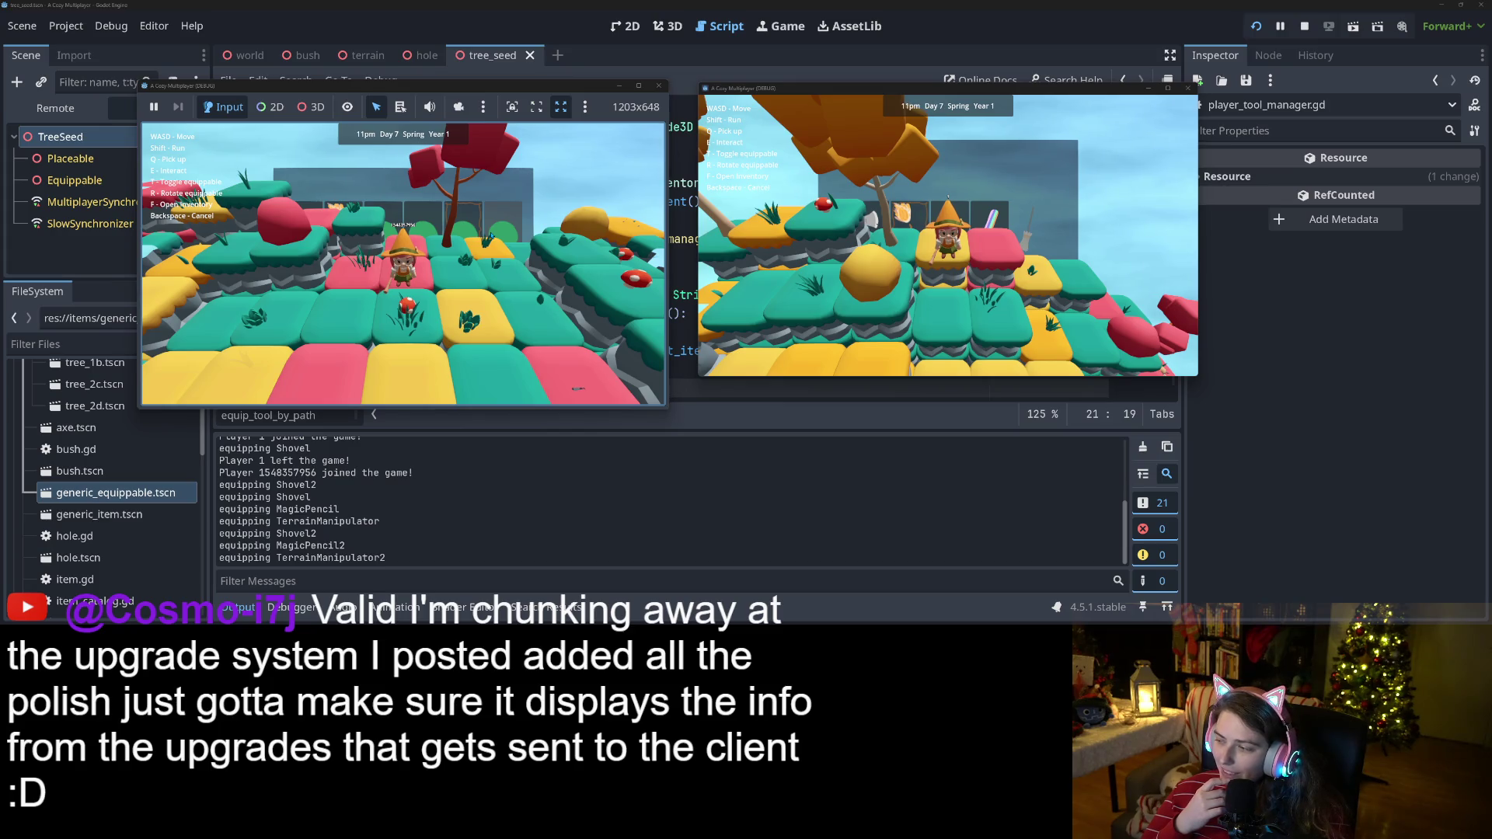
# Walk the character through the trees and over the mushrooms to collect them, then stop the test run.
pyautogui.scroll(-3, 491, 236)
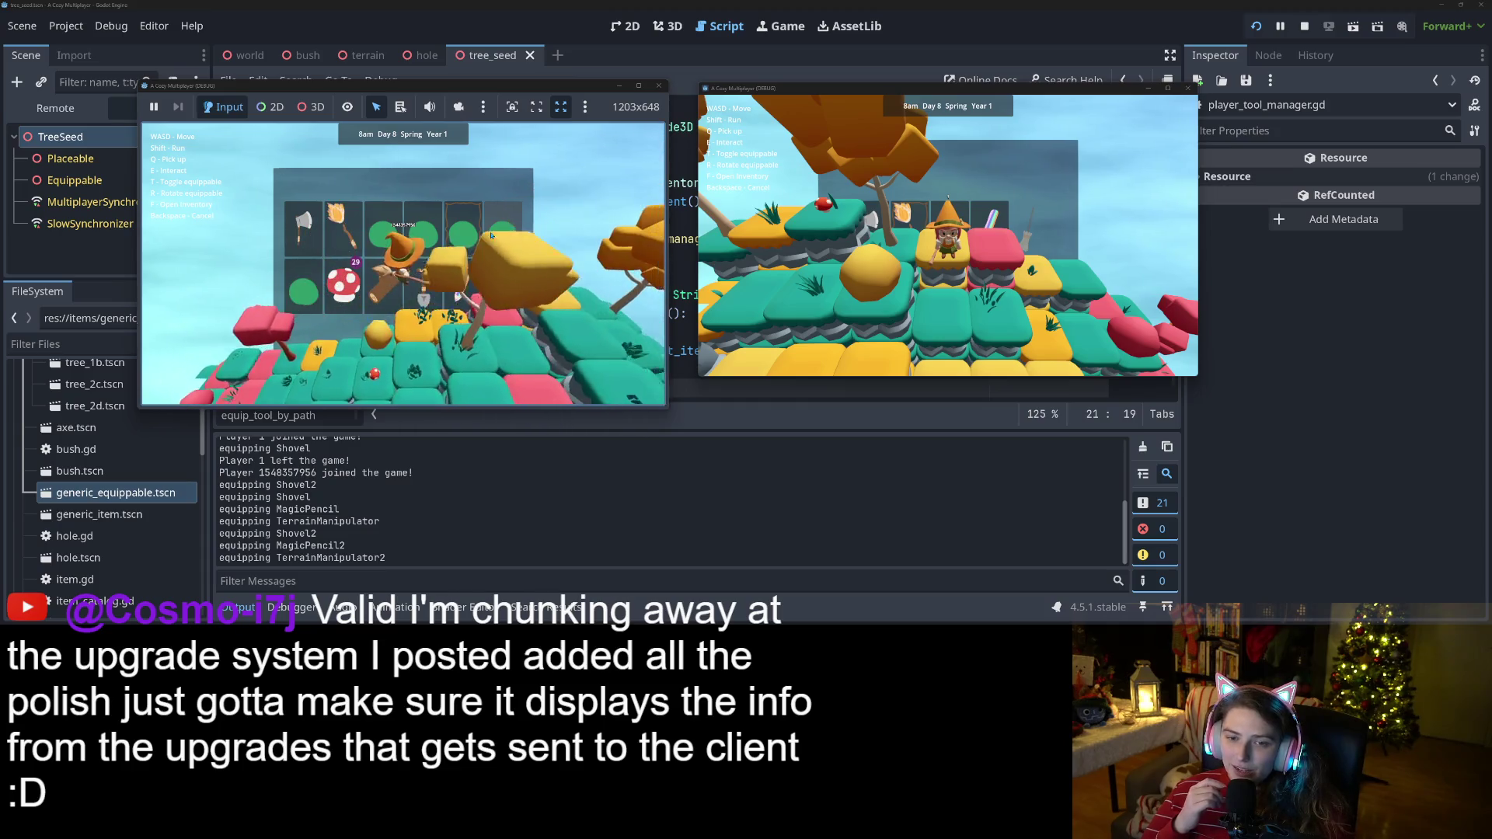
pyautogui.press('w')
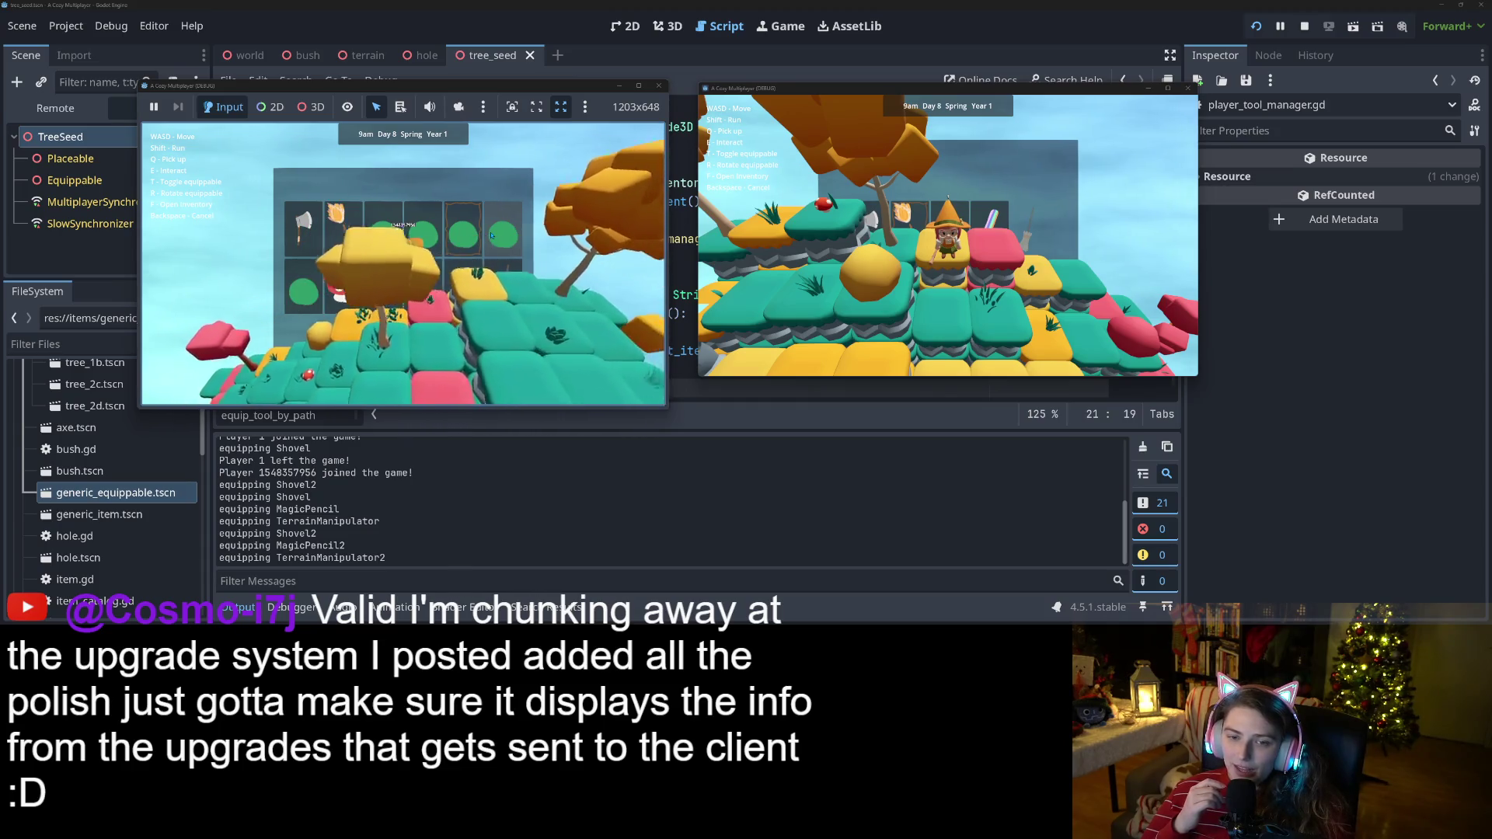
pyautogui.press('s')
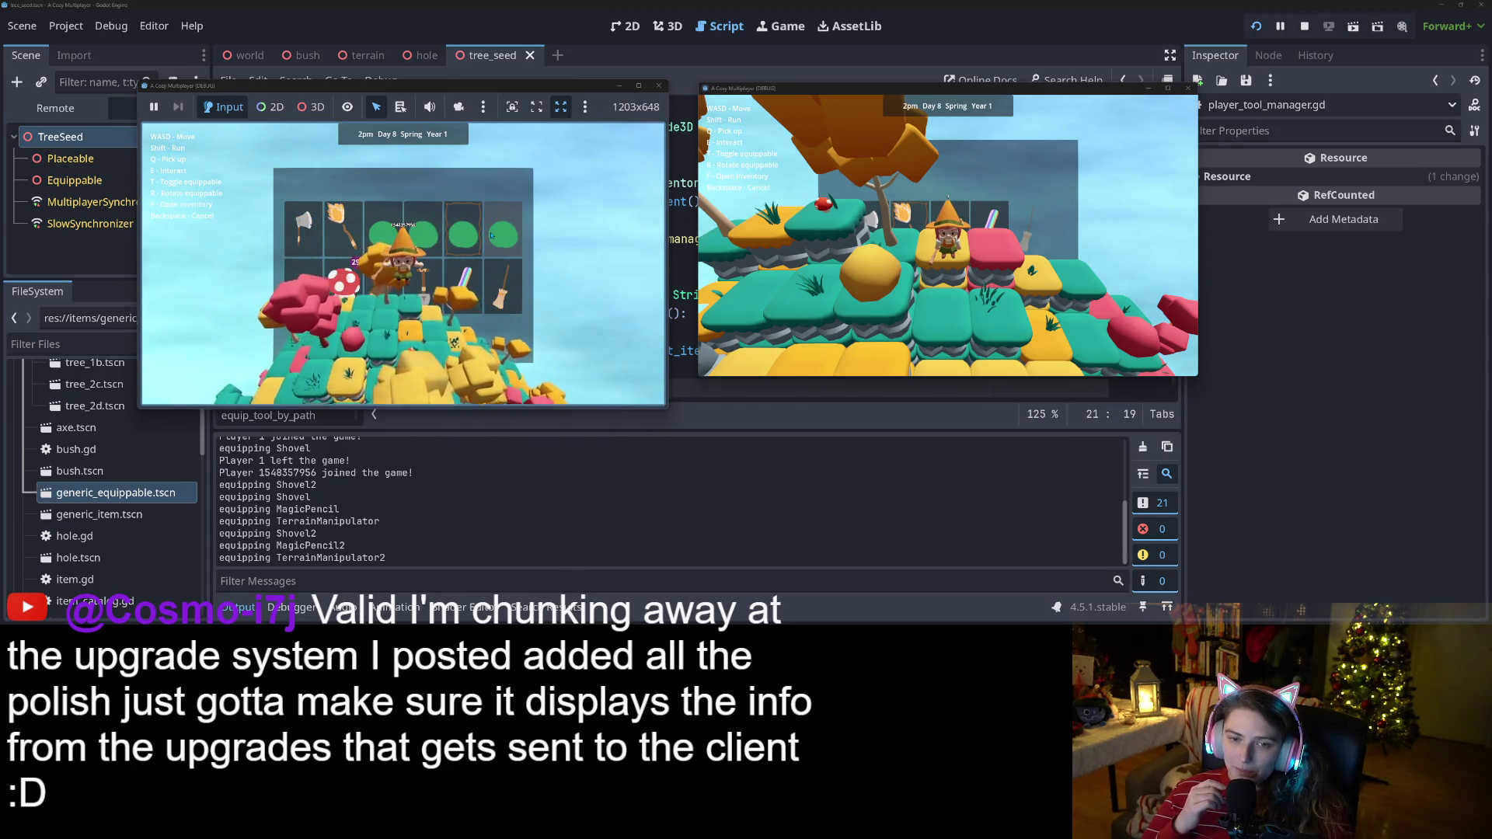
pyautogui.press('w')
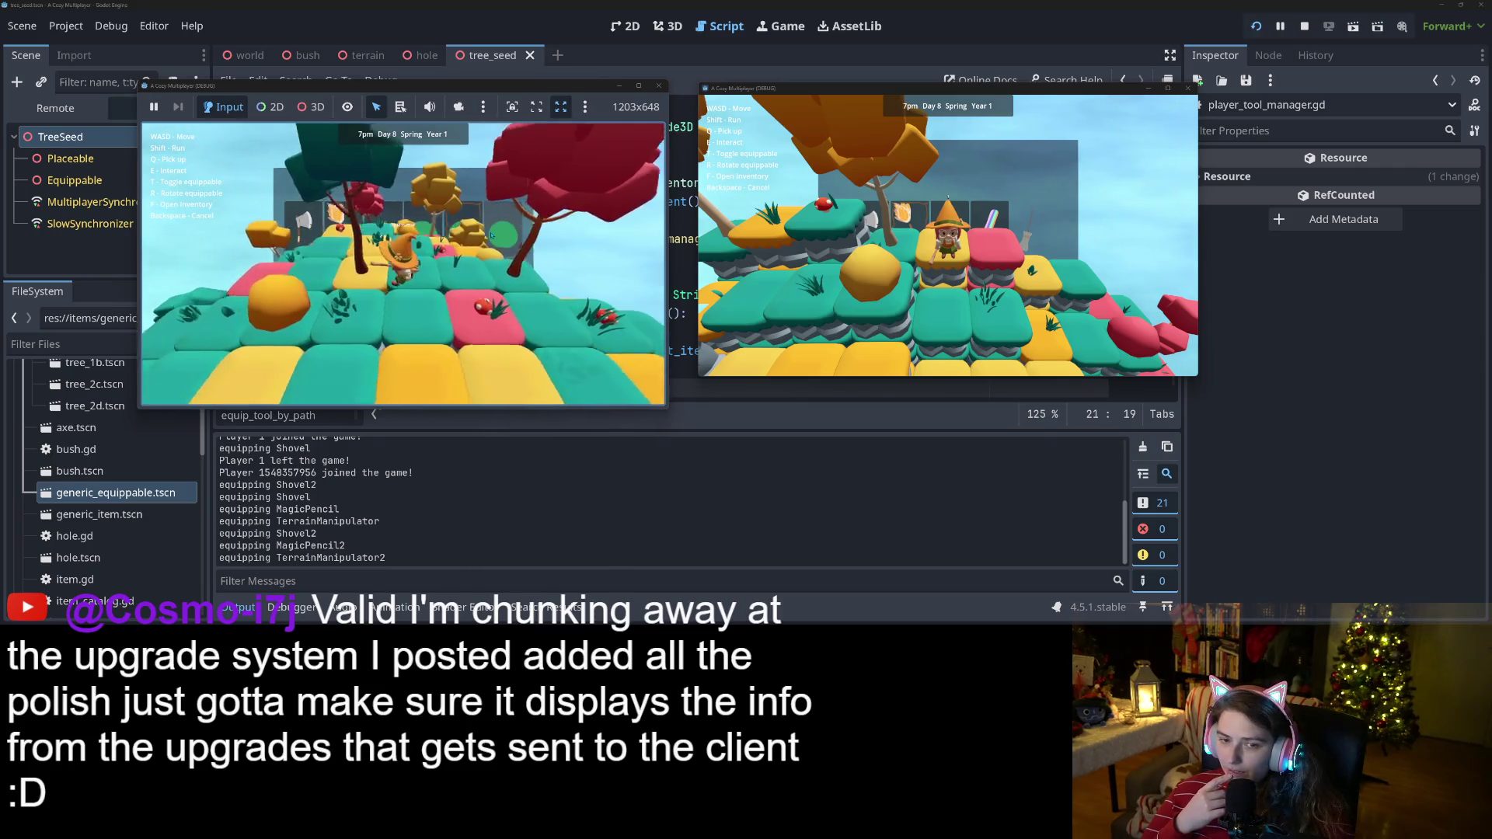
pyautogui.press('s')
pyautogui.press('q')
pyautogui.press('q')
pyautogui.press('d')
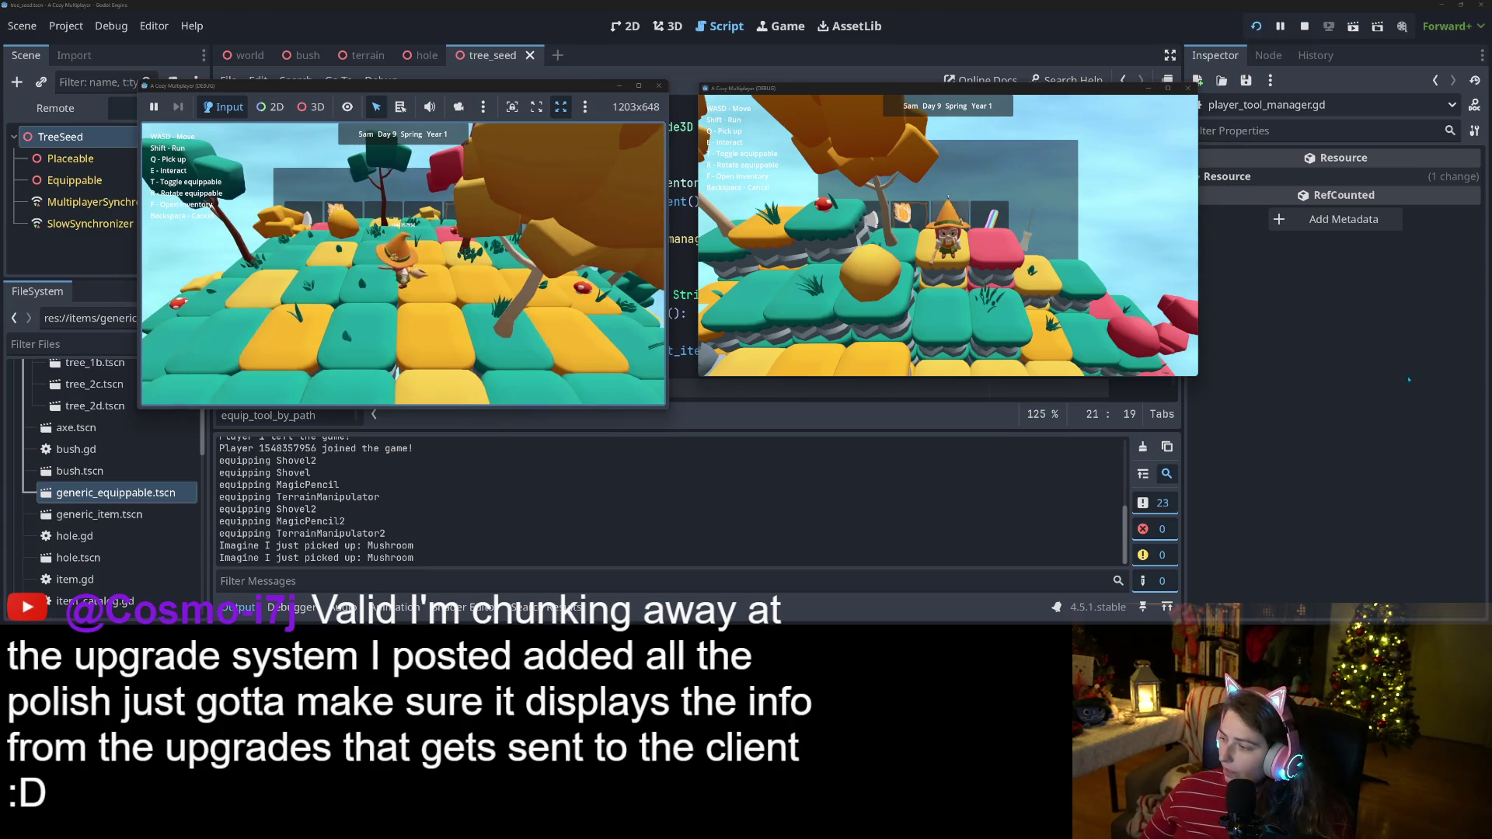
pyautogui.click(1306, 26)
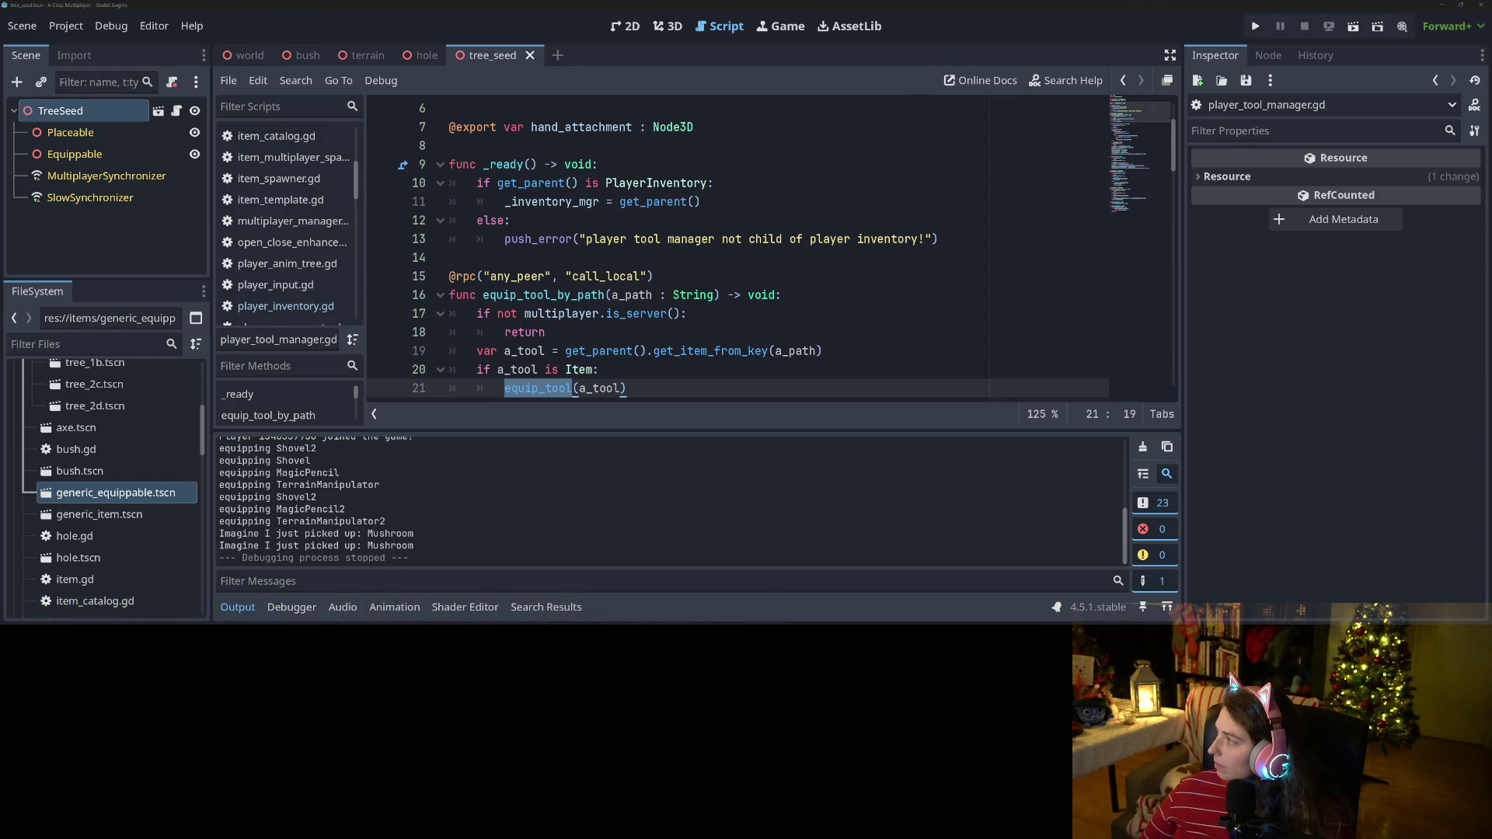
pyautogui.hotkey('alt', 'Tab')
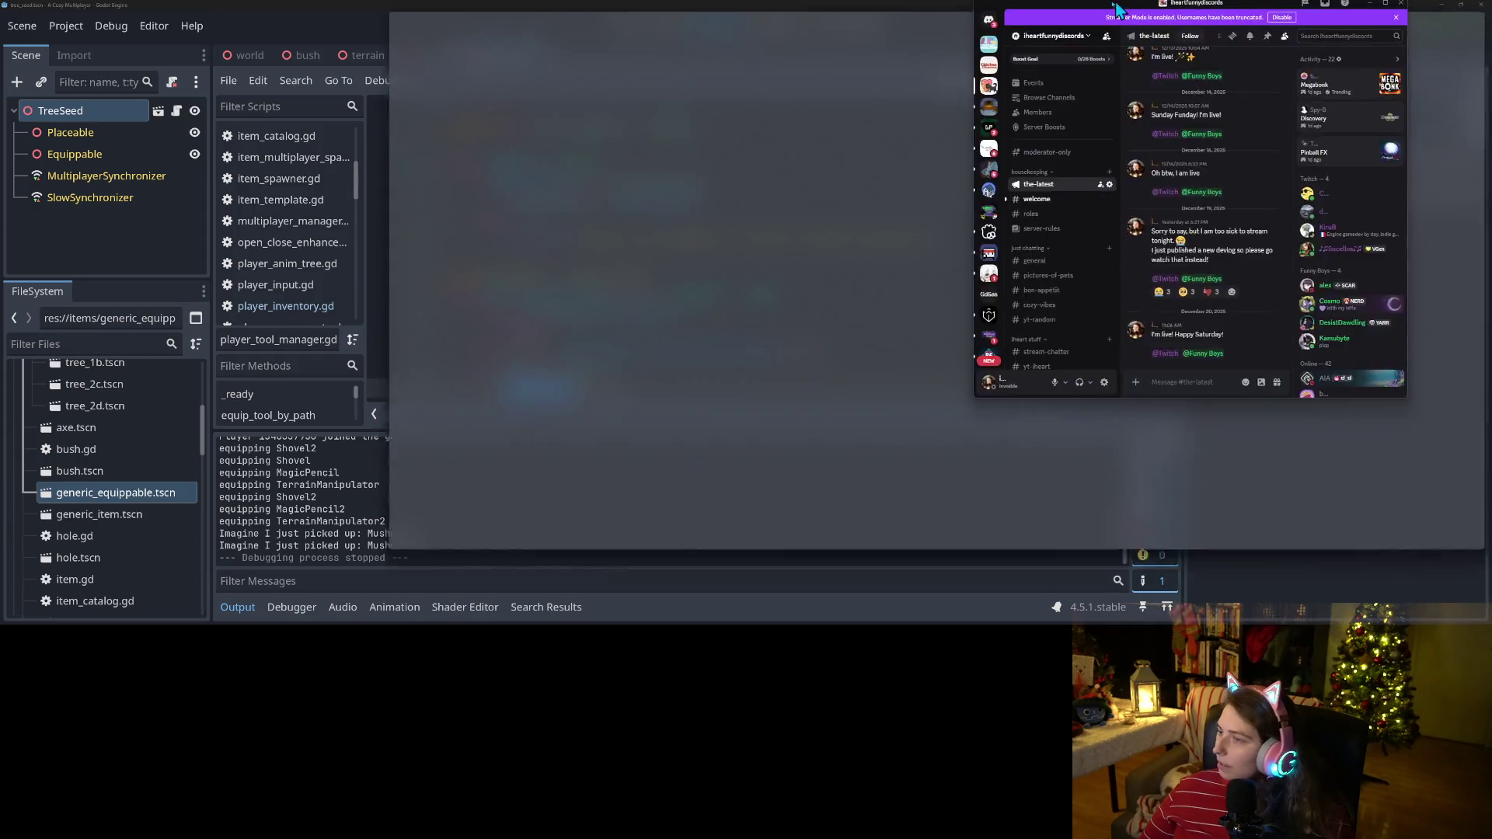
# Open #progress-showcase in Discord and view the posted game clip full size.
pyautogui.scroll(-3, 114, 477)
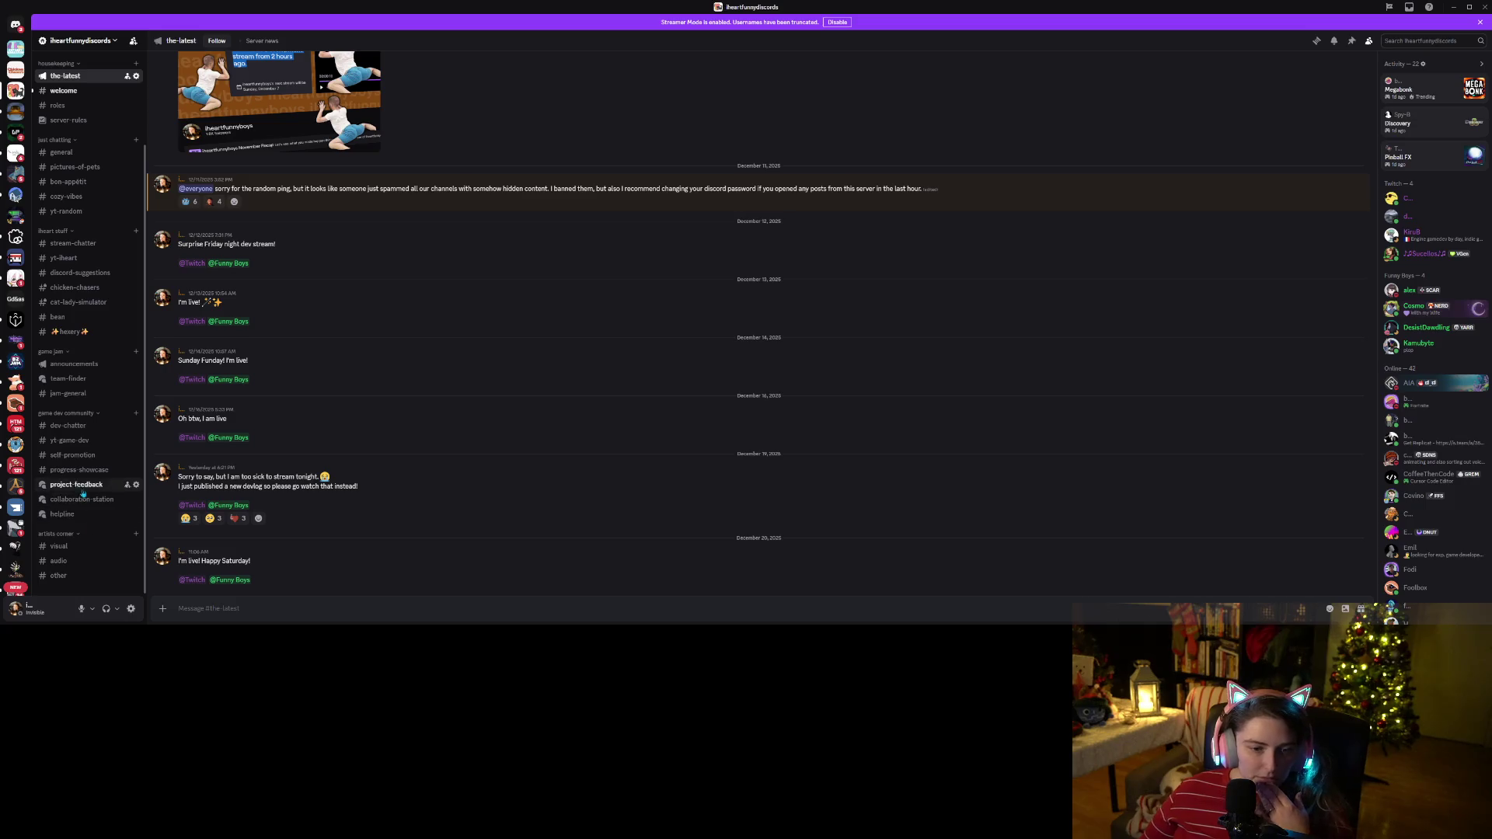
pyautogui.click(84, 472)
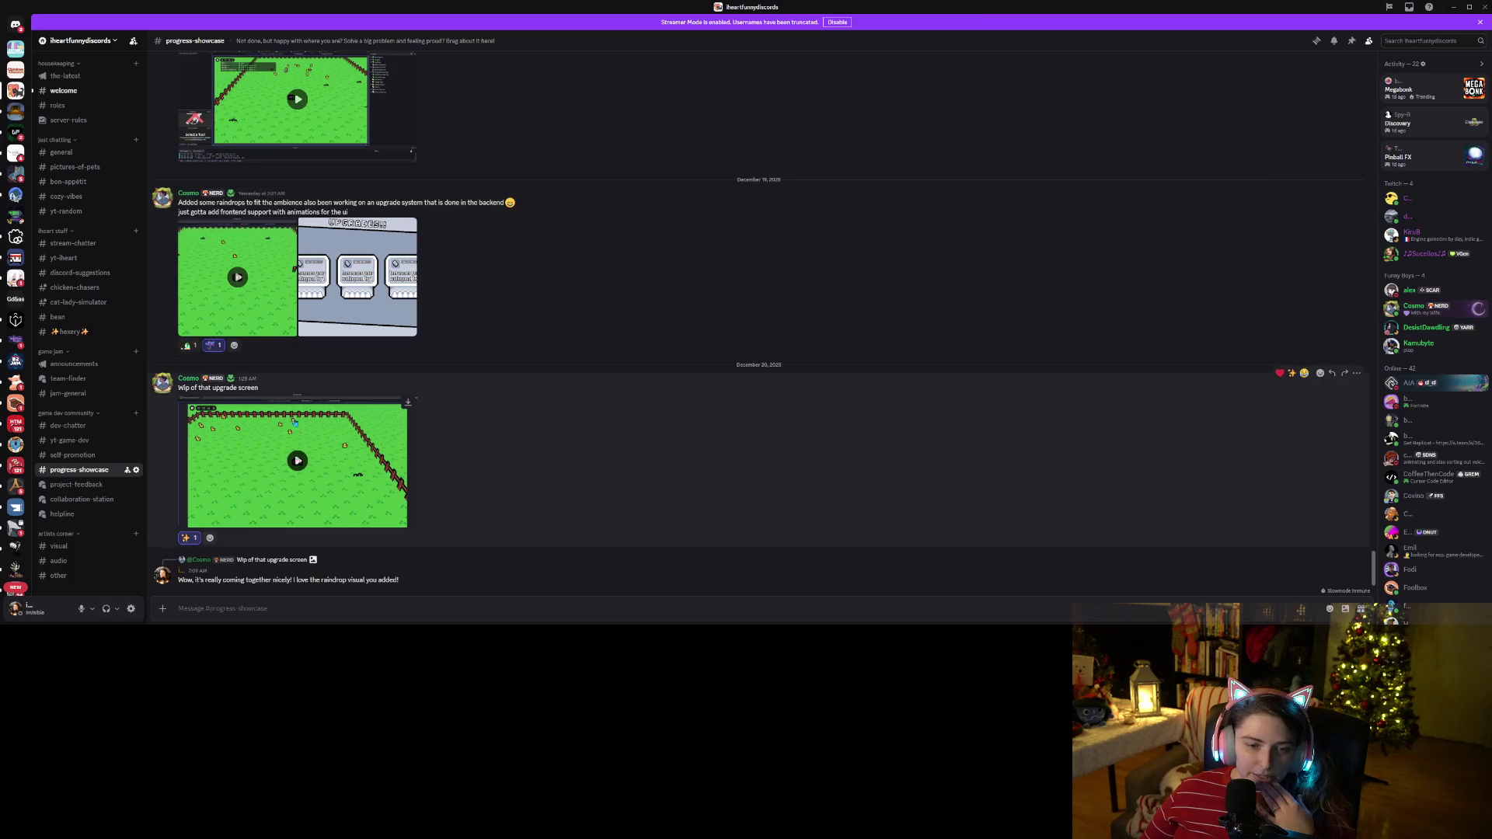
pyautogui.click(262, 277)
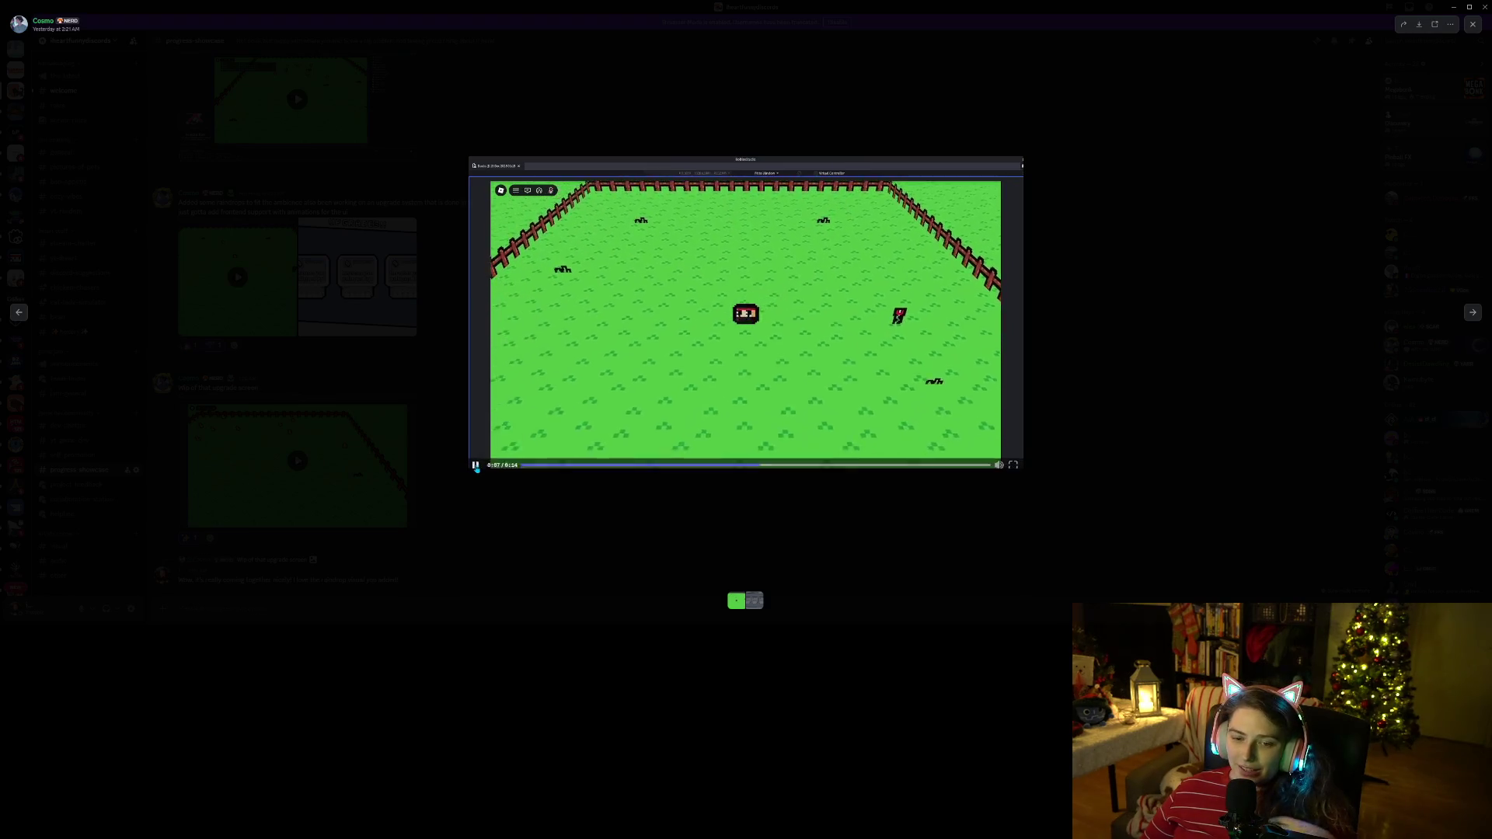
pyautogui.click(1100, 272)
# Watch the upgrade screen video full screen, then return to the Godot script at line 15.
pyautogui.click(297, 461)
pyautogui.click(407, 522)
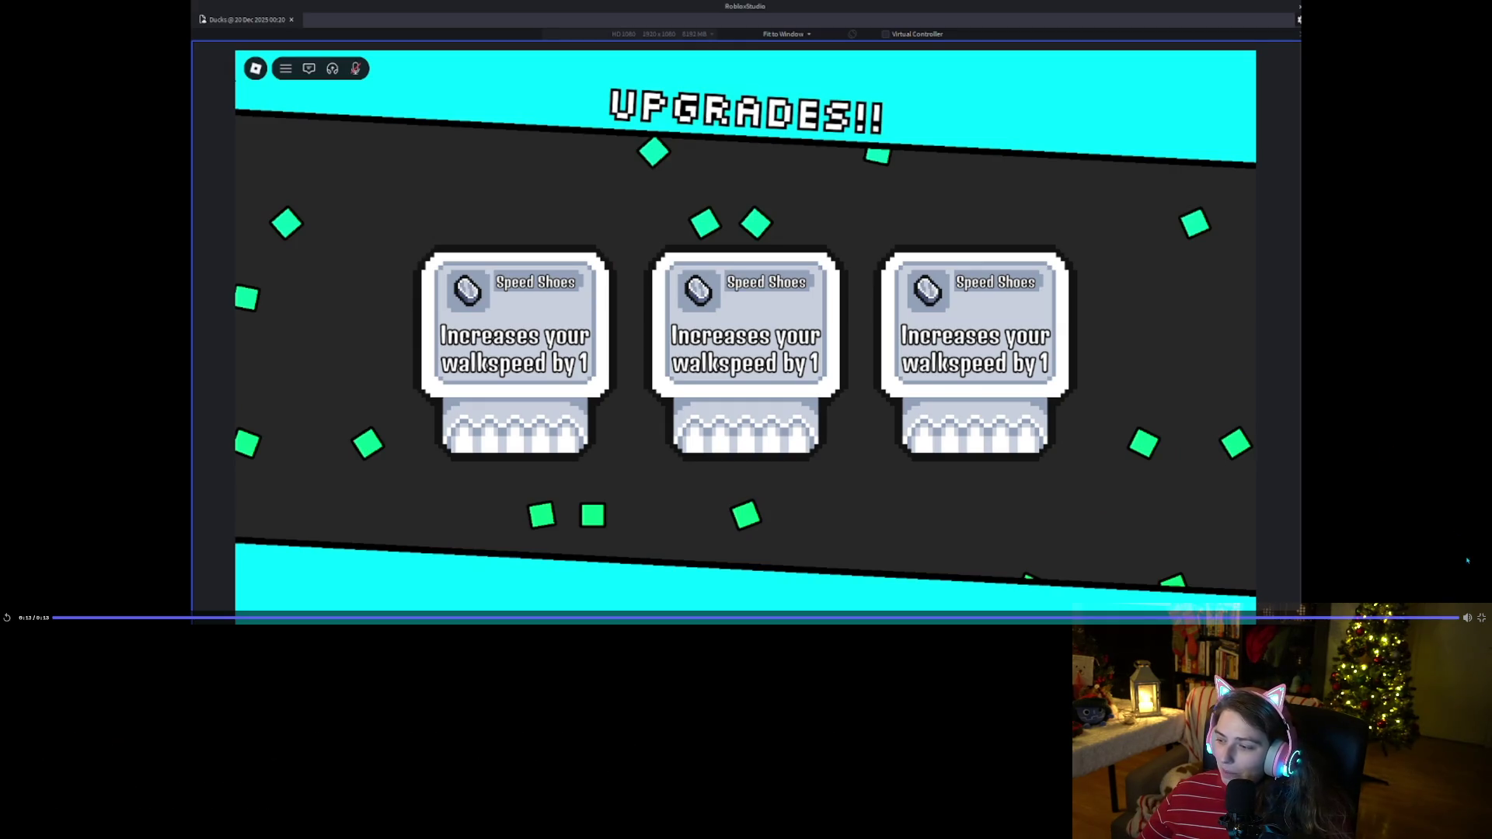
pyautogui.click(1481, 618)
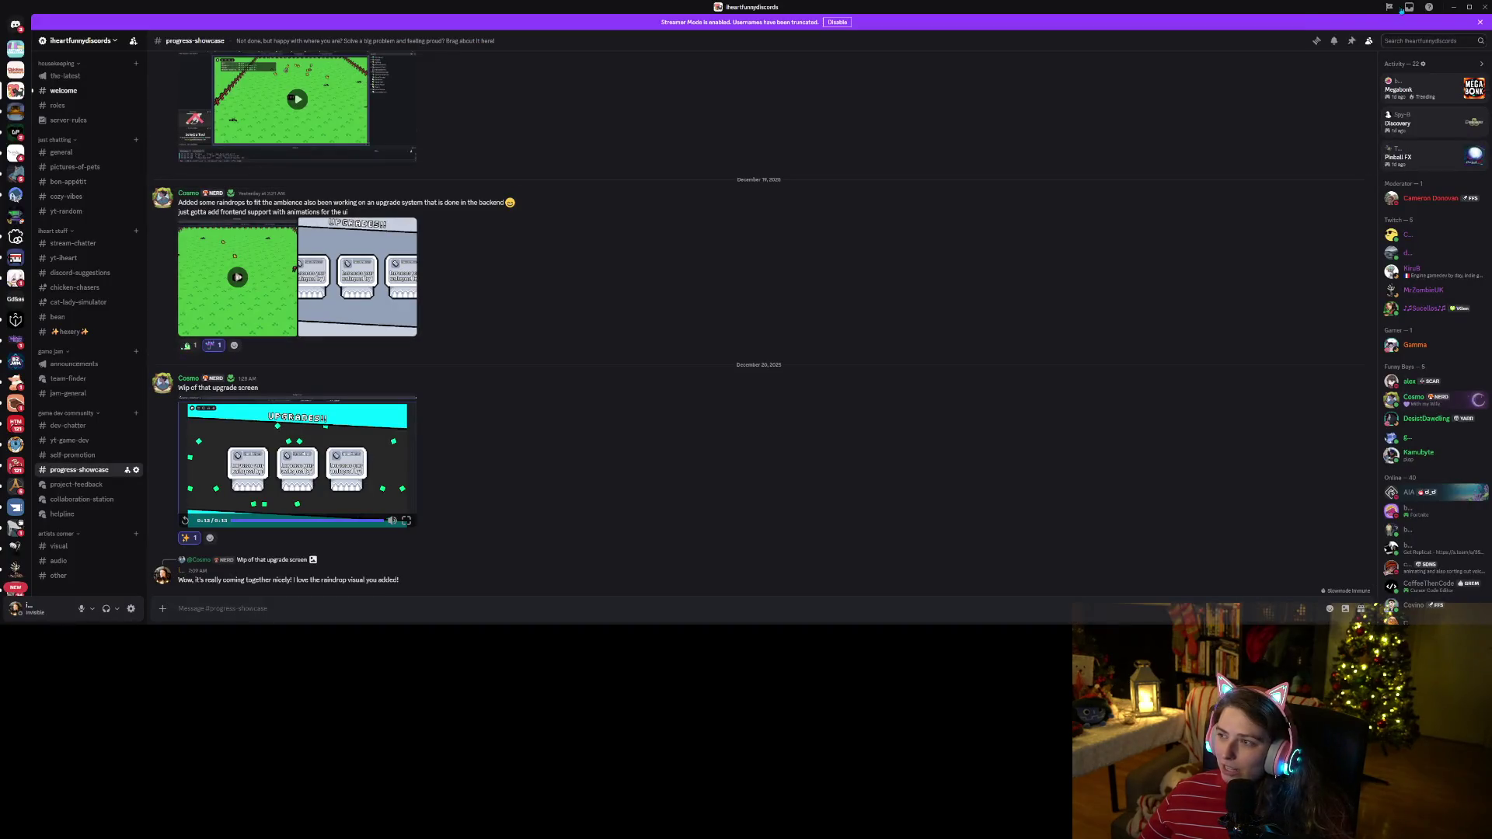
pyautogui.click(1453, 7)
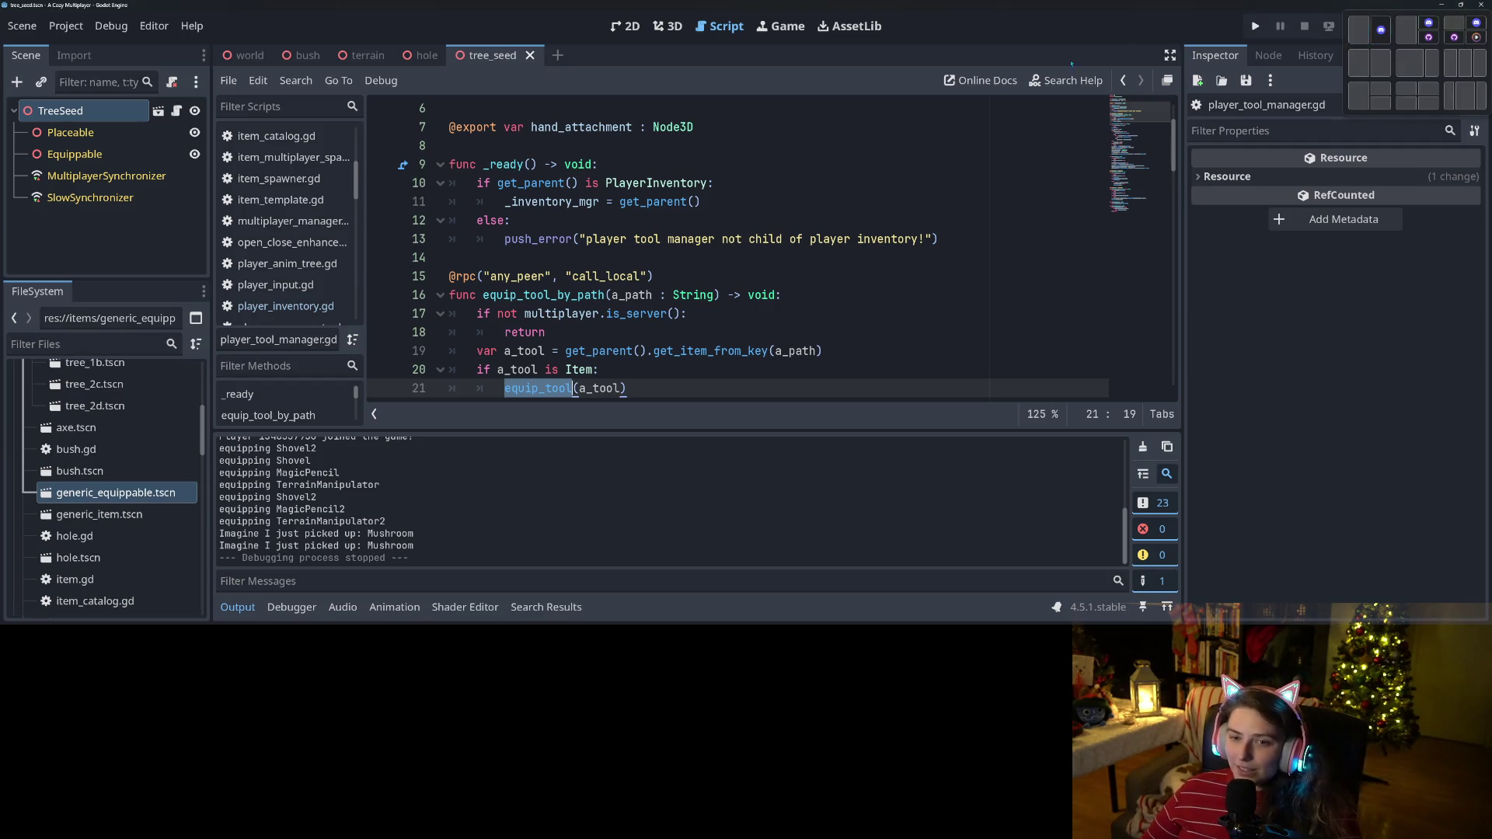
pyautogui.click(614, 276)
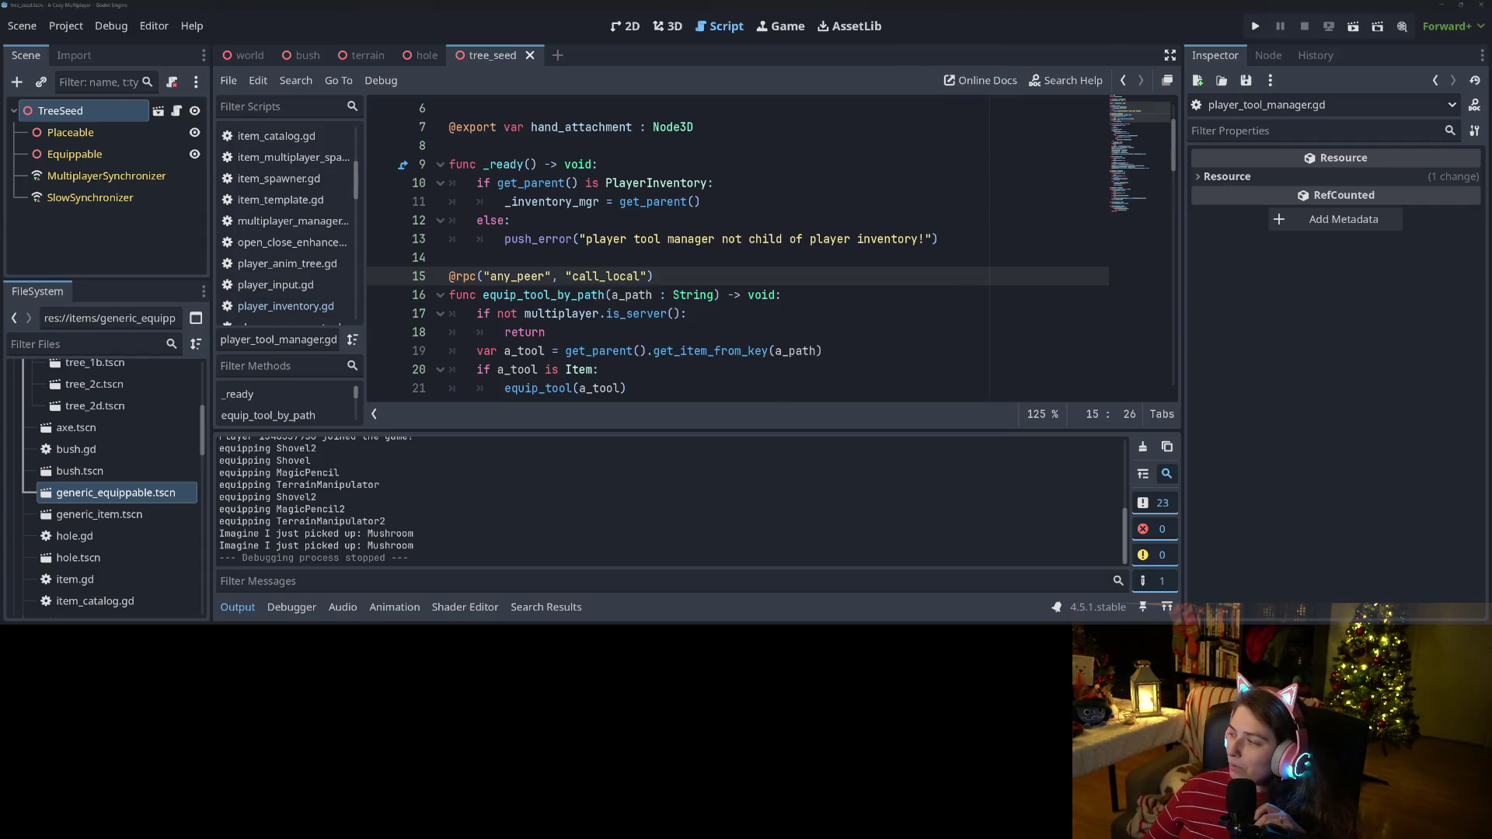
pyautogui.hotkey('alt', 'Tab')
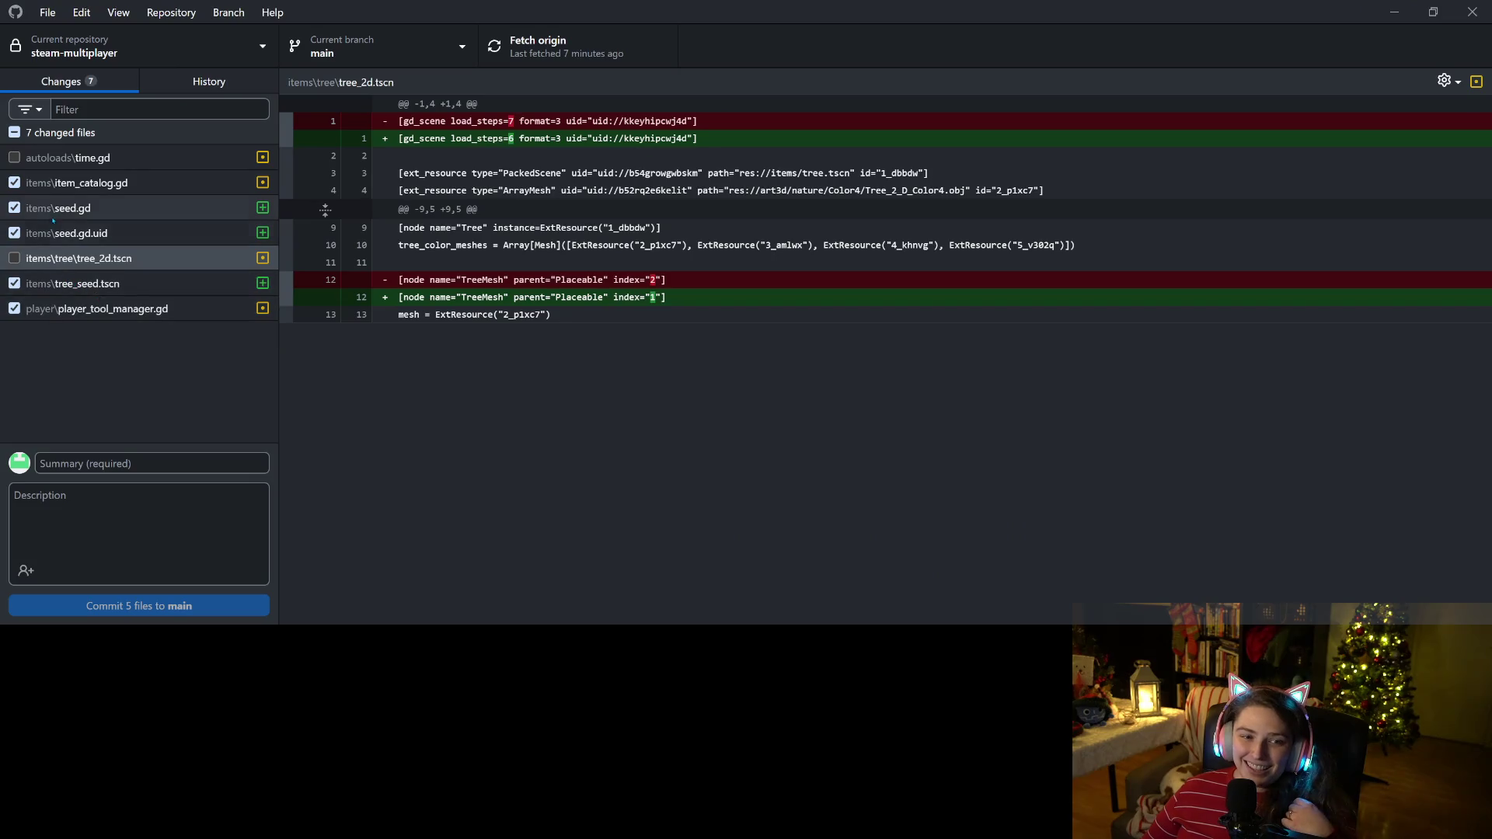
# Review the changed files' diffs and include only player_tool_manager.gd in the commit.
pyautogui.click(14, 133)
pyautogui.click(77, 189)
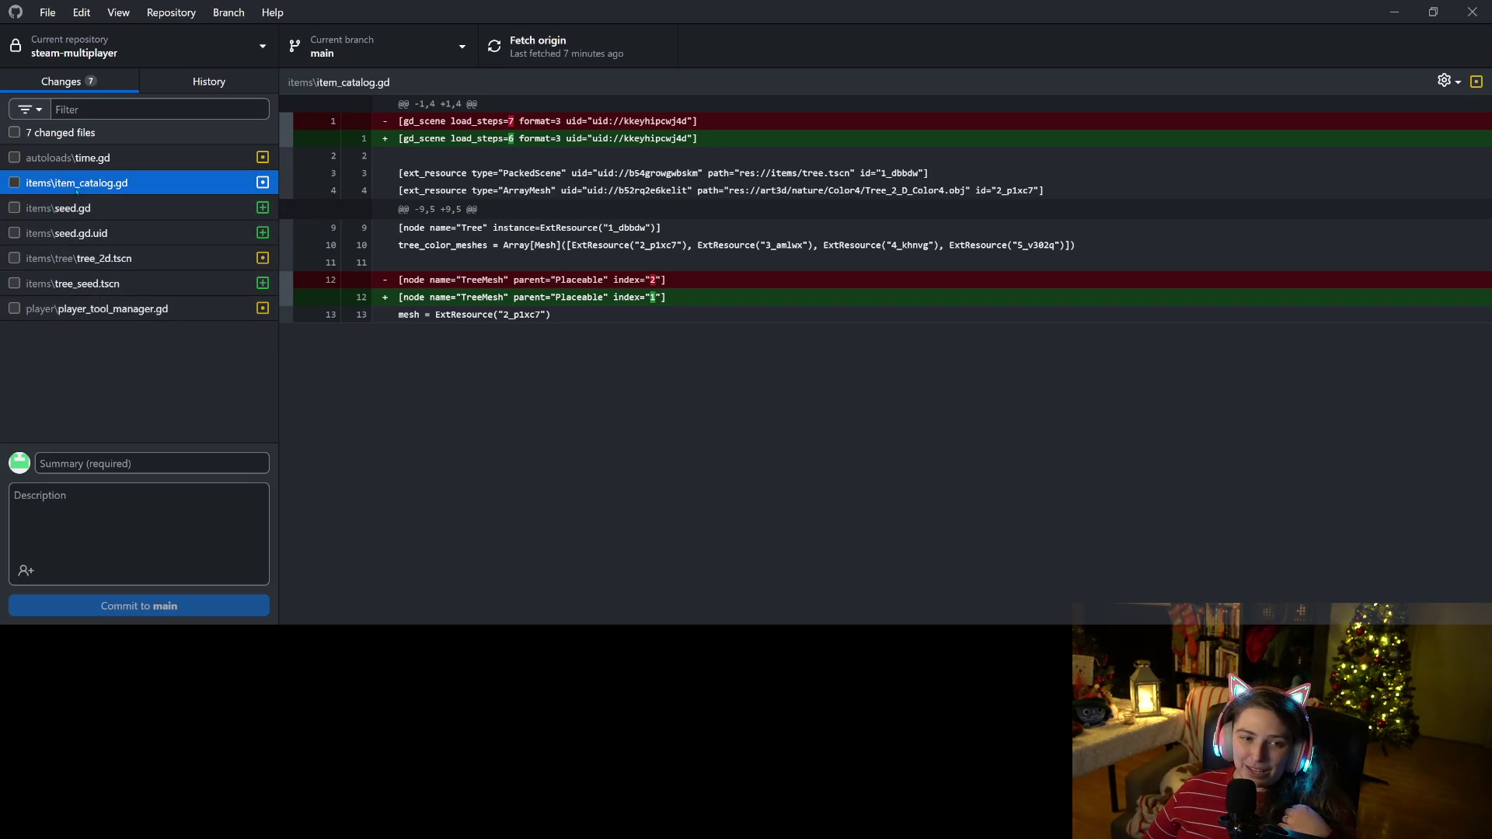
pyautogui.press('Down')
pyautogui.press('Down')
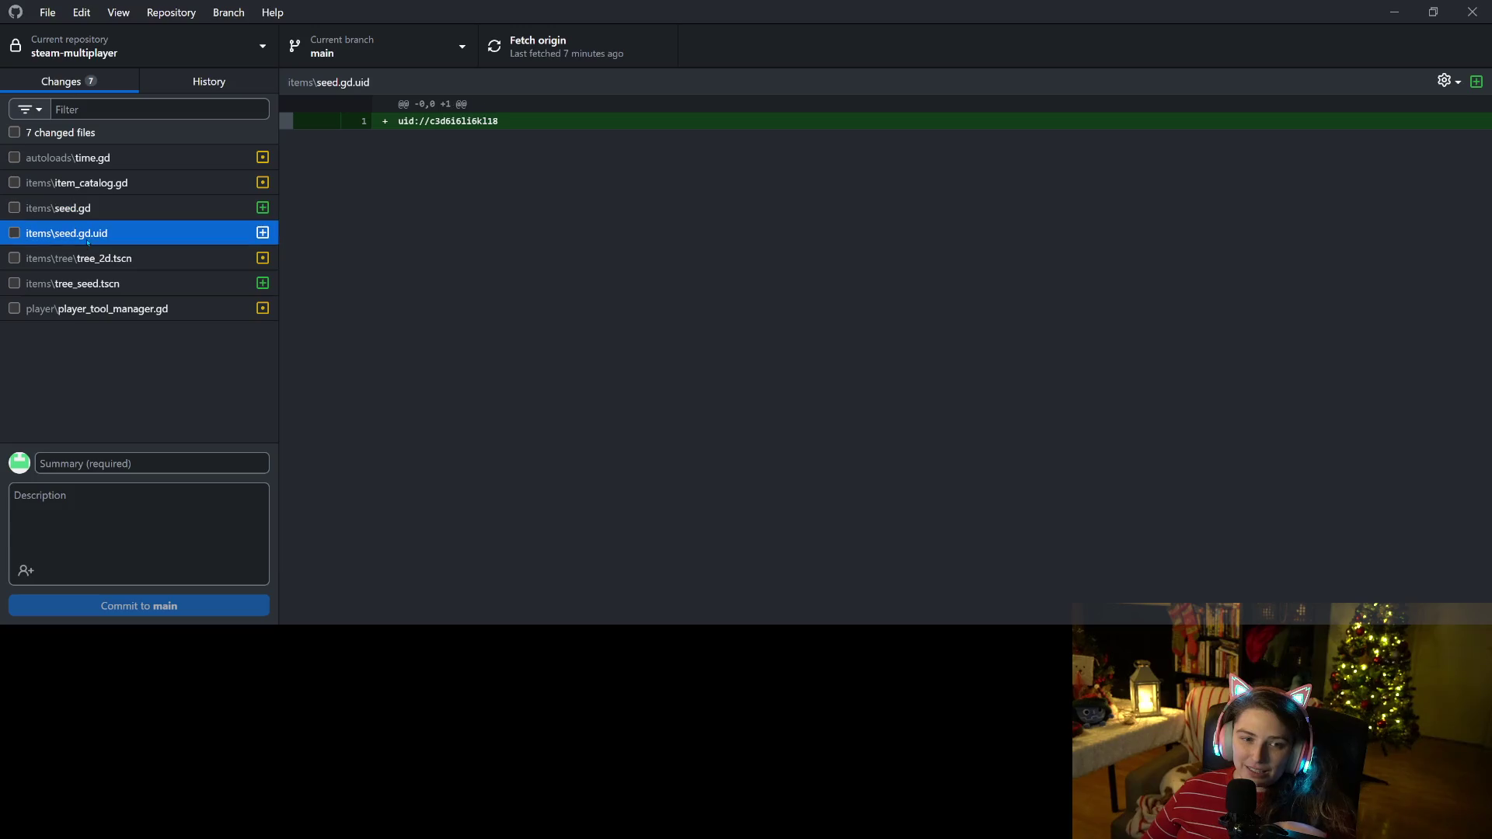
pyautogui.click(16, 315)
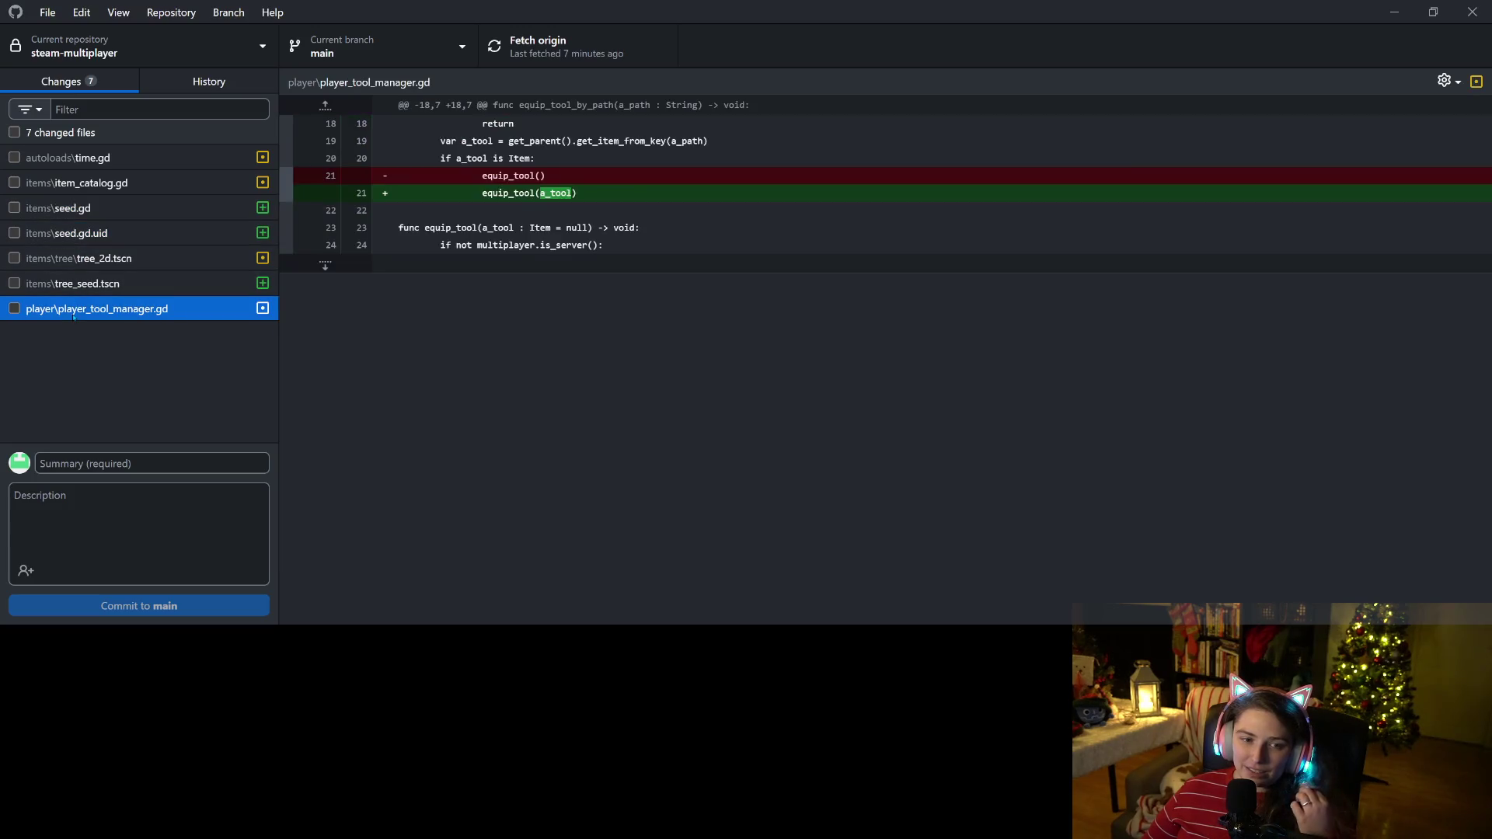
pyautogui.click(14, 310)
# Commit it to main as 'fixes clicking on tools in inventory to equip them' and push to origin.
pyautogui.click(90, 463)
pyautogui.write('fixes clicking on ')
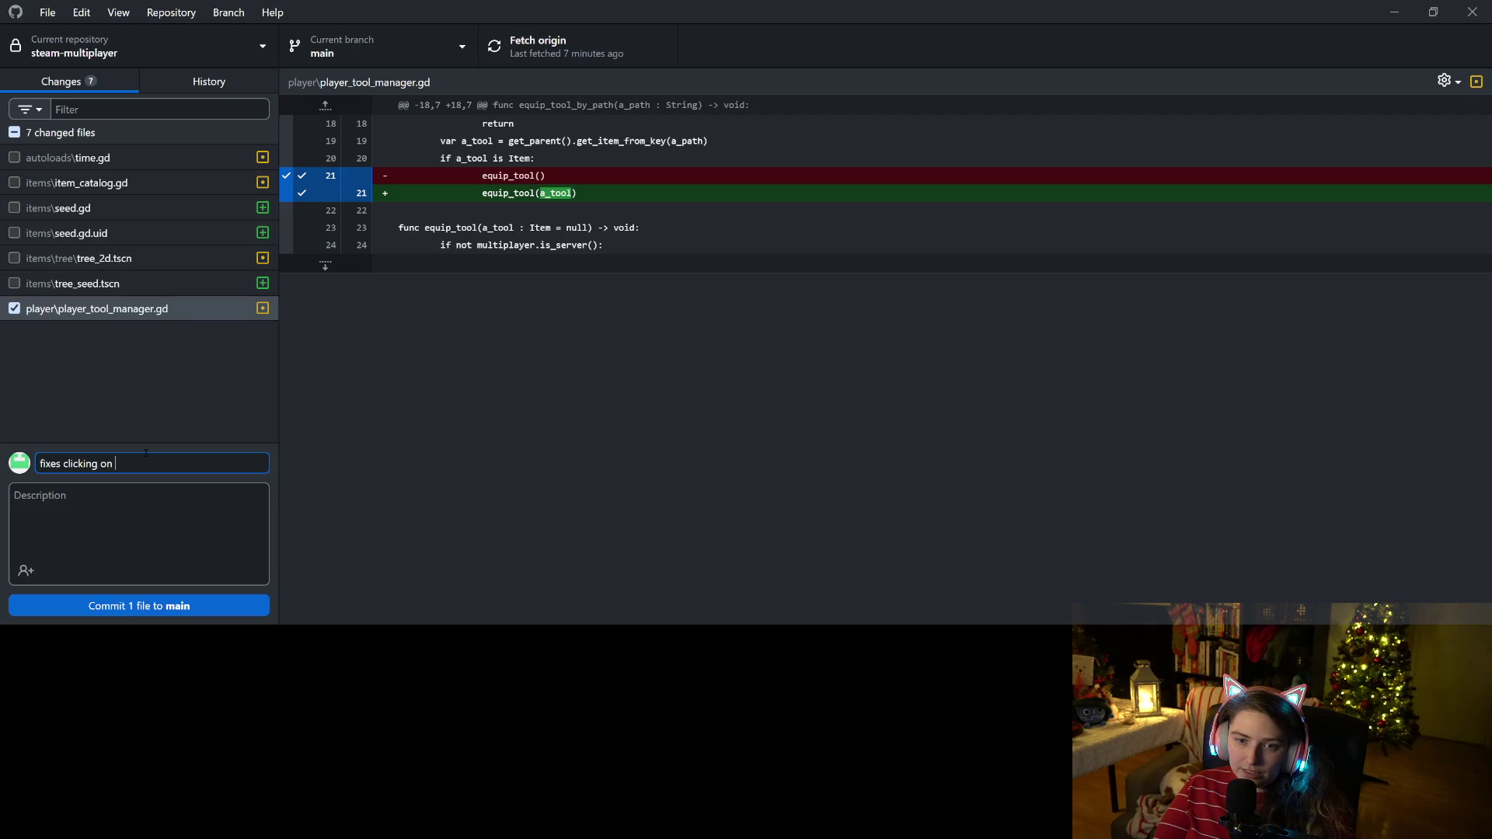
pyautogui.write('tools in')
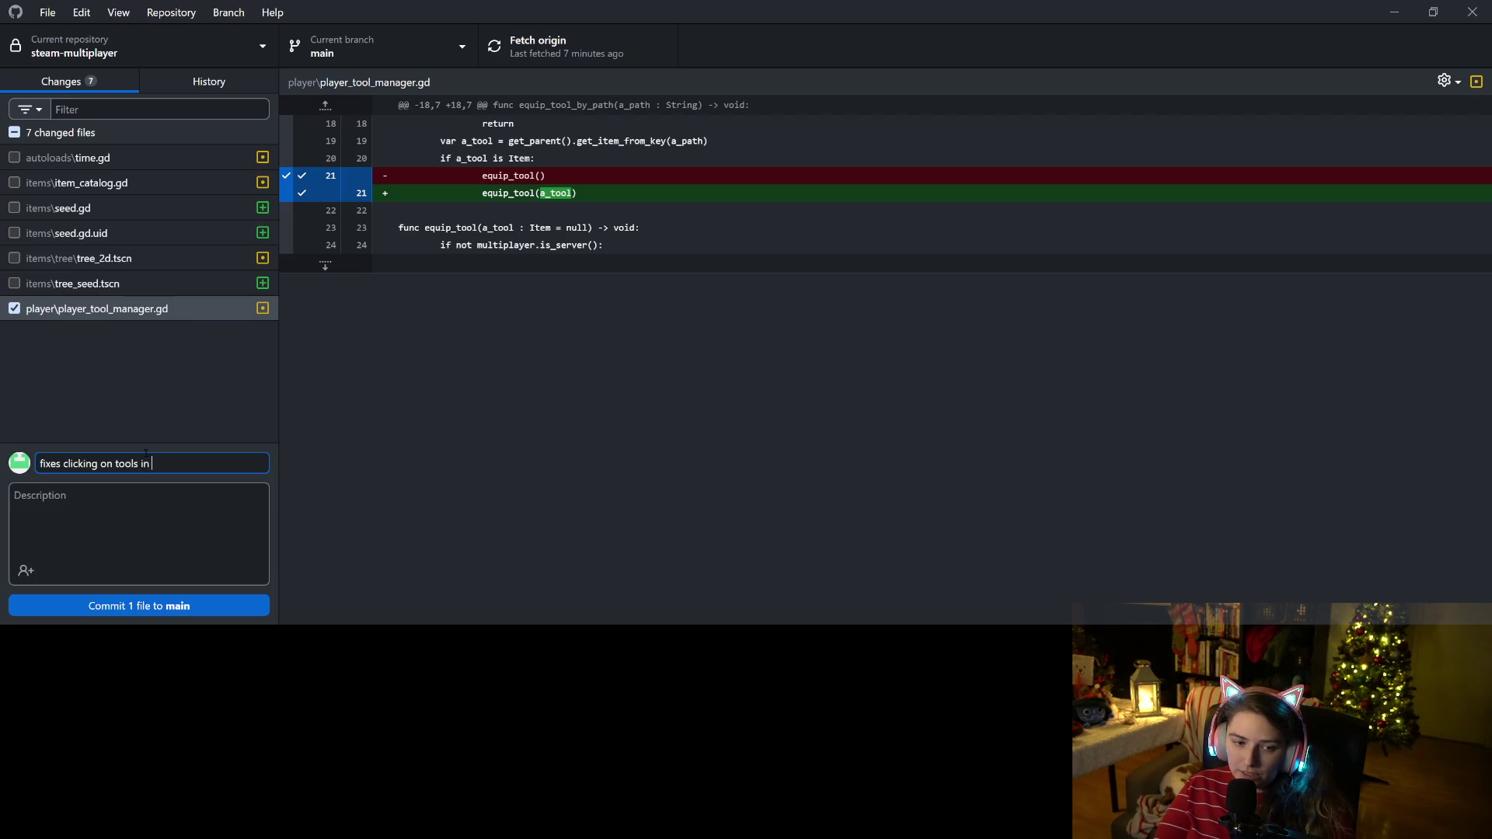
pyautogui.write('entory to equipthem')
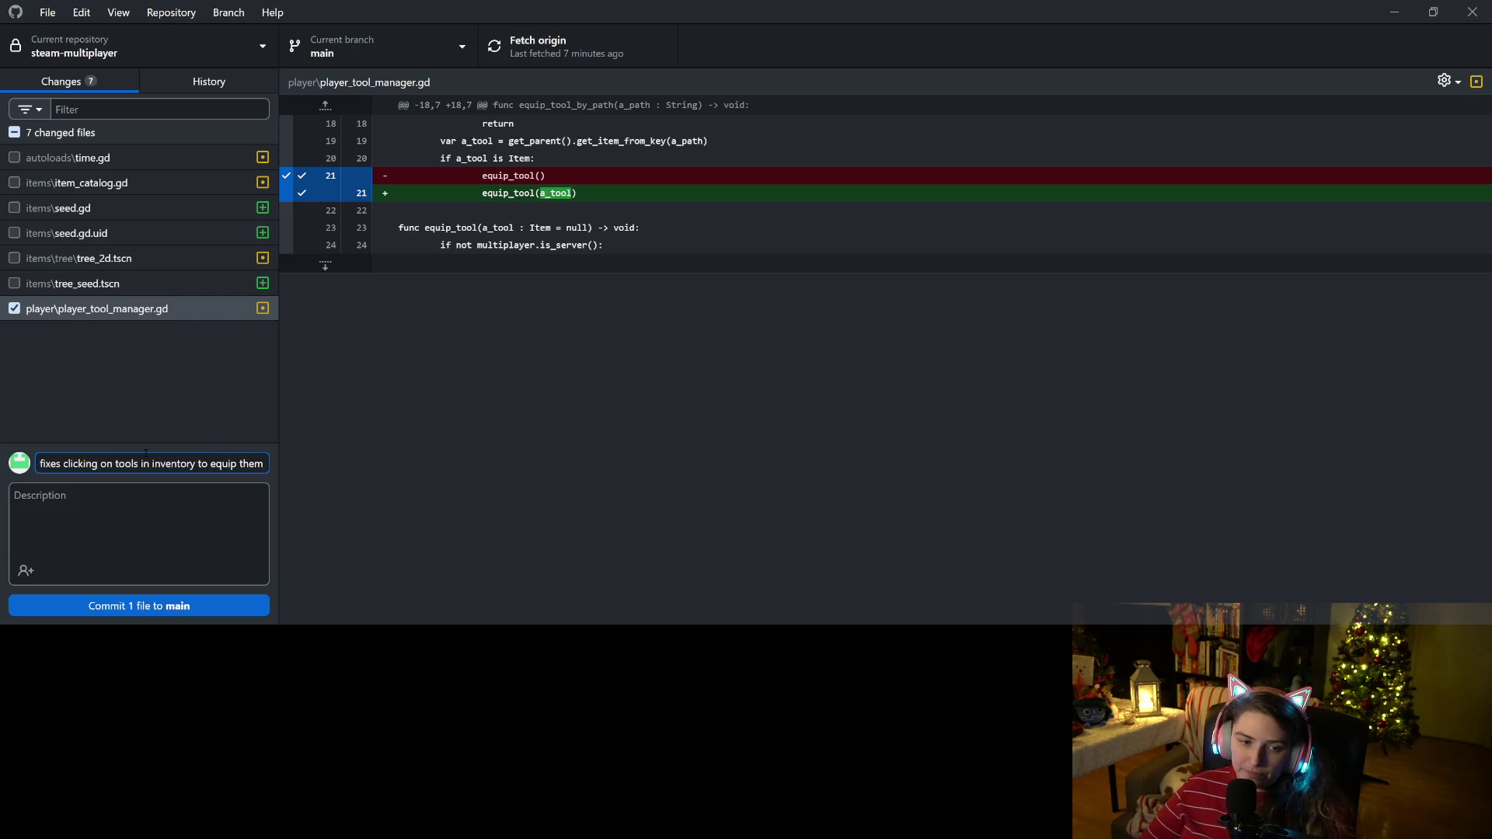
pyautogui.click(140, 605)
pyautogui.click(579, 62)
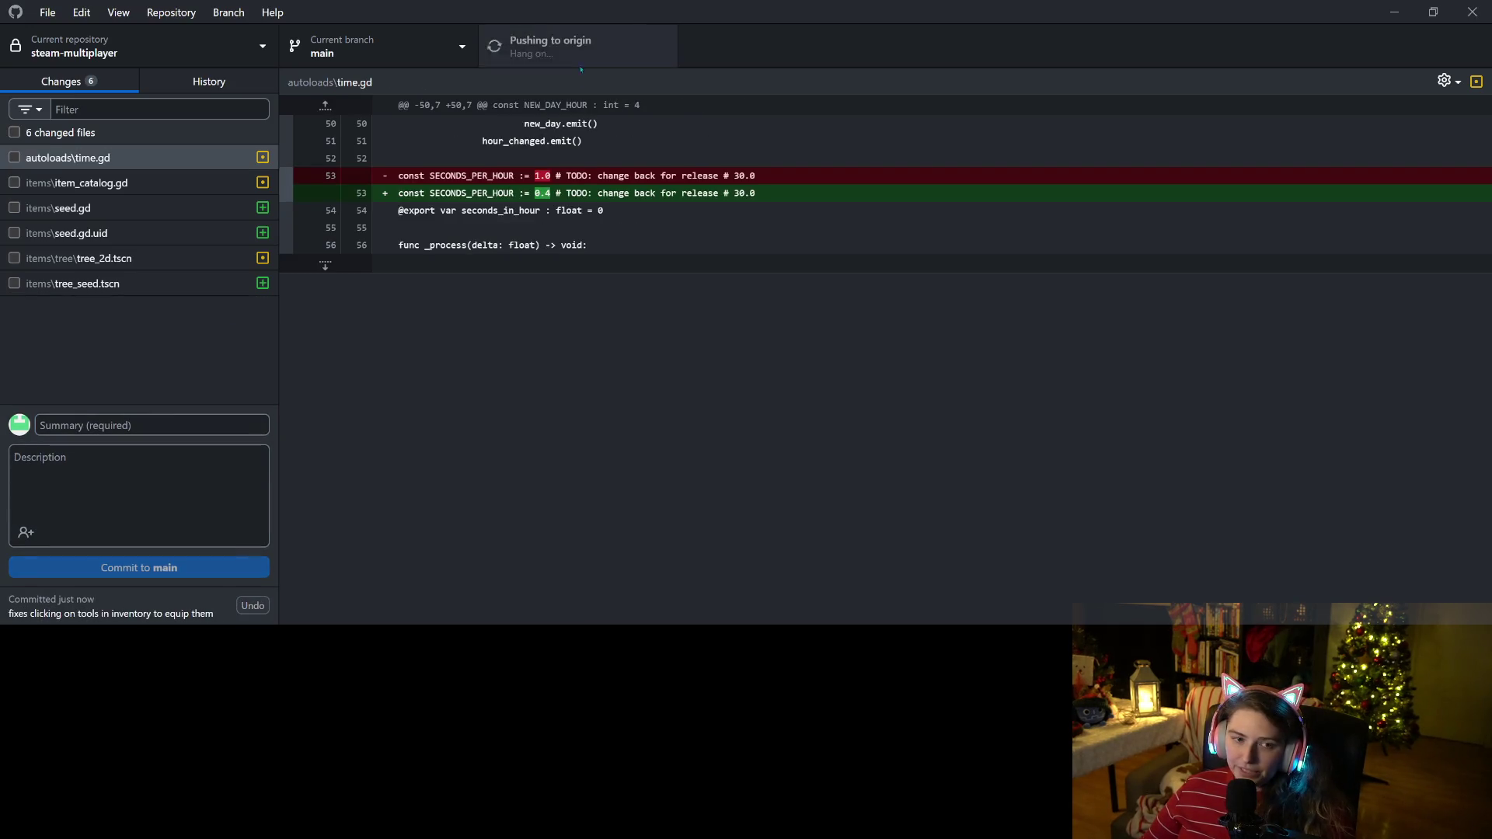
pyautogui.click(1394, 12)
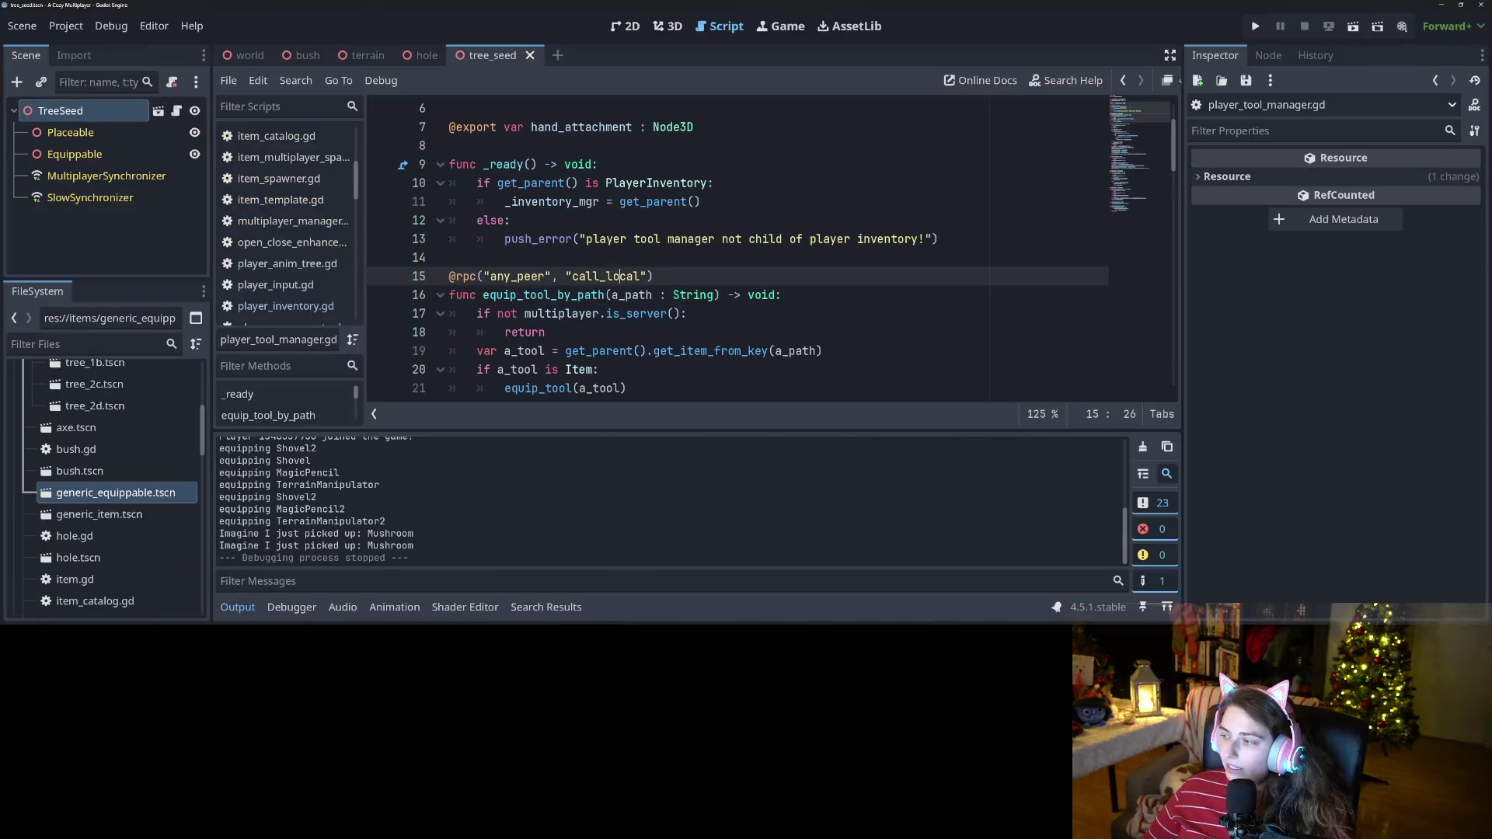
# Review equip_tool_by_path with the Output panel collapsed, then select MultiplayerSynchronizer and the TreeSeed root.
pyautogui.click(696, 337)
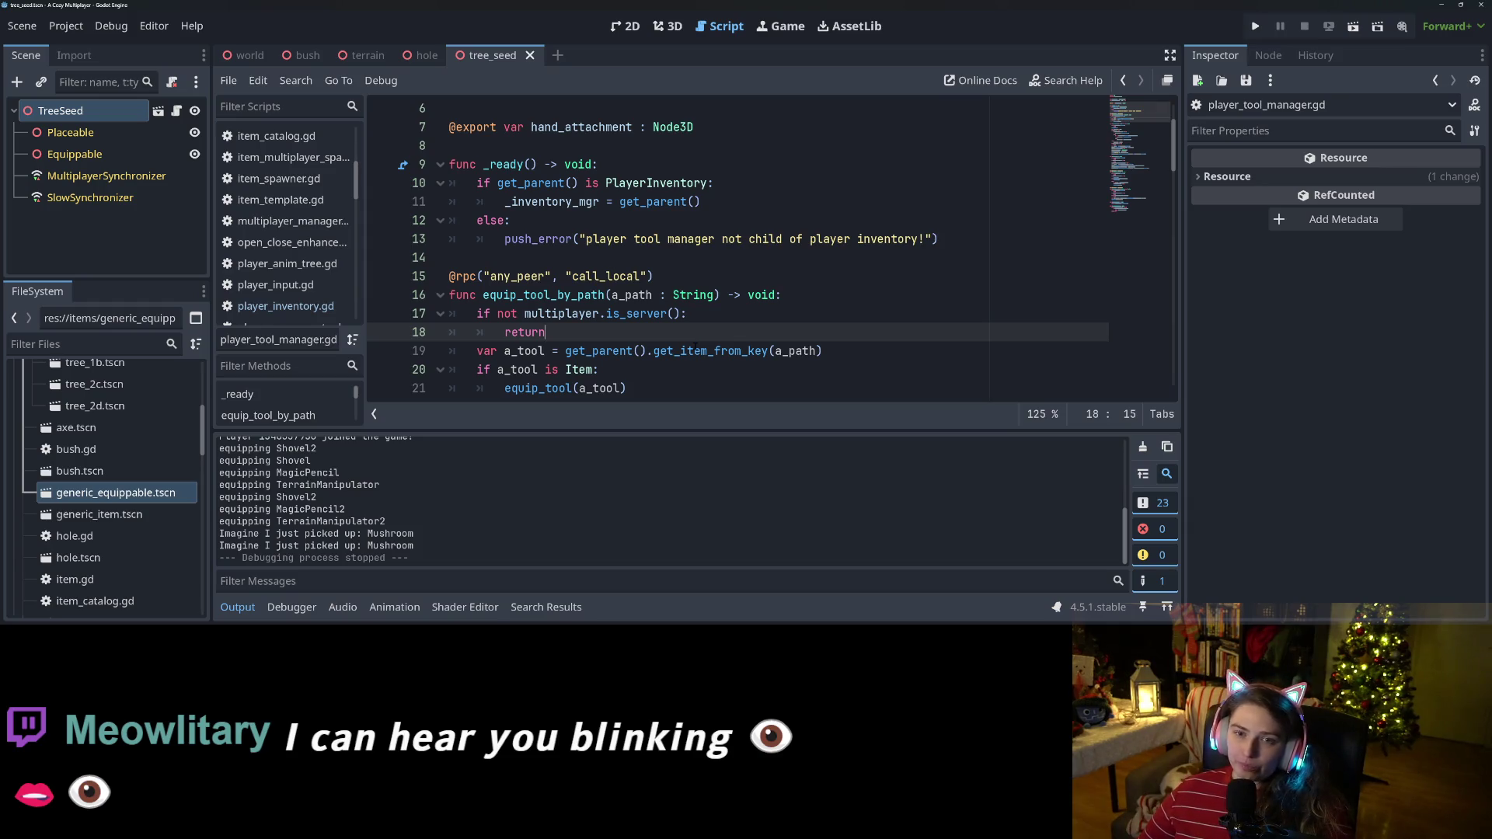
pyautogui.scroll(-6, 695, 347)
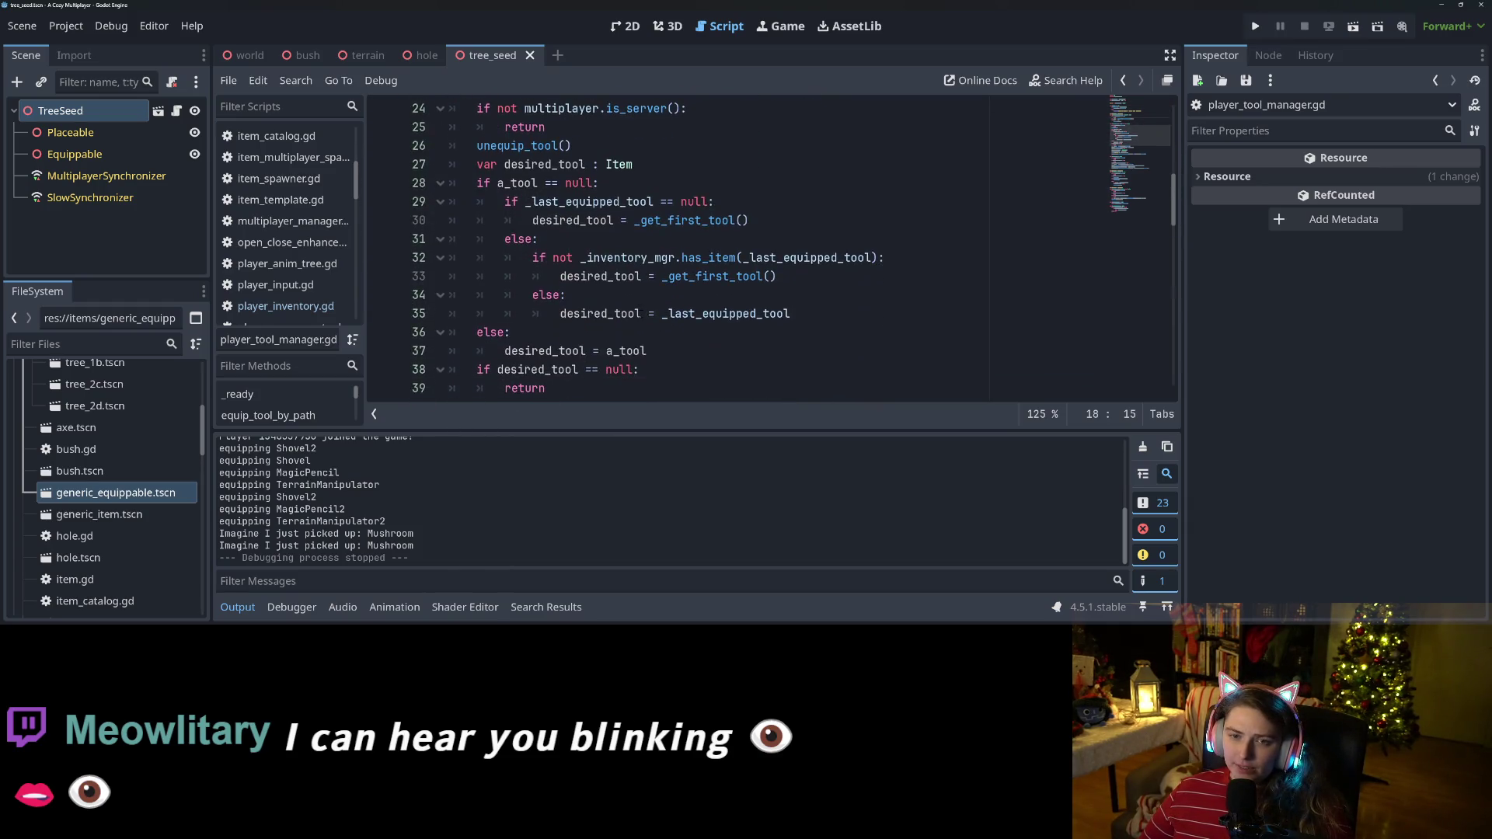
pyautogui.click(238, 607)
pyautogui.scroll(7, 629, 469)
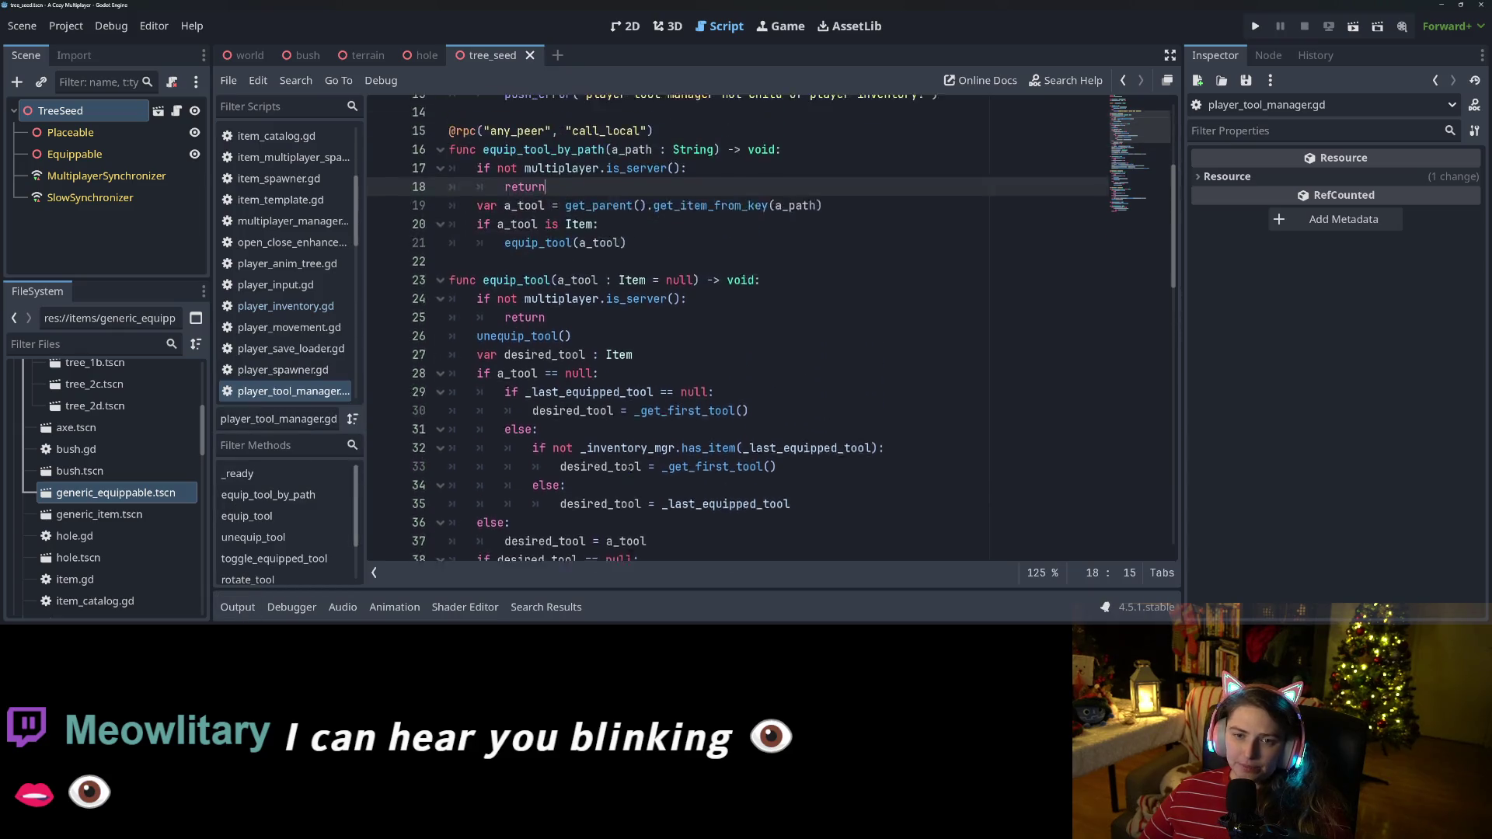
pyautogui.scroll(1, 630, 468)
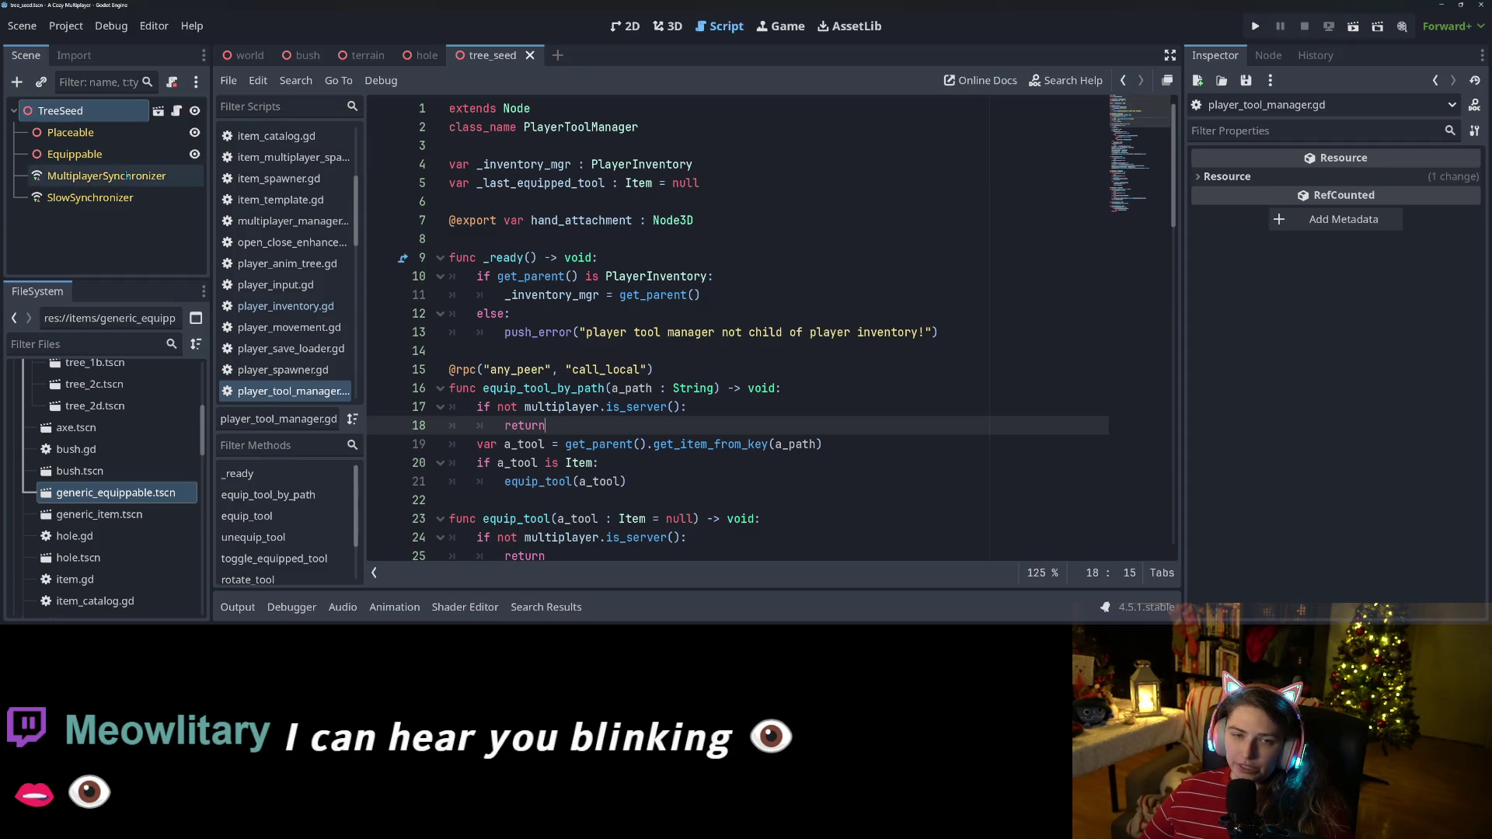
pyautogui.click(106, 175)
pyautogui.click(61, 110)
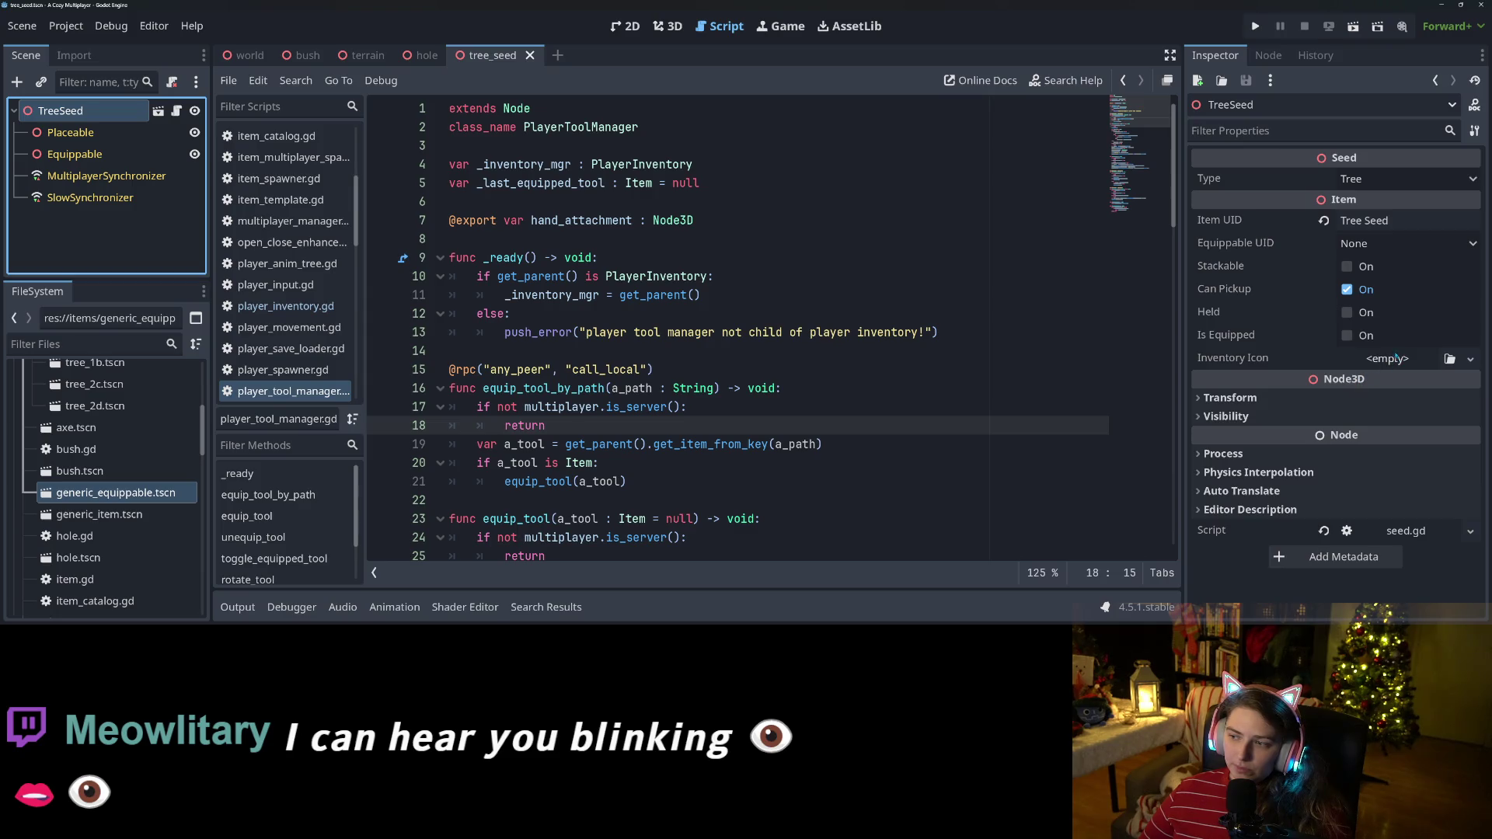
pyautogui.click(103, 133)
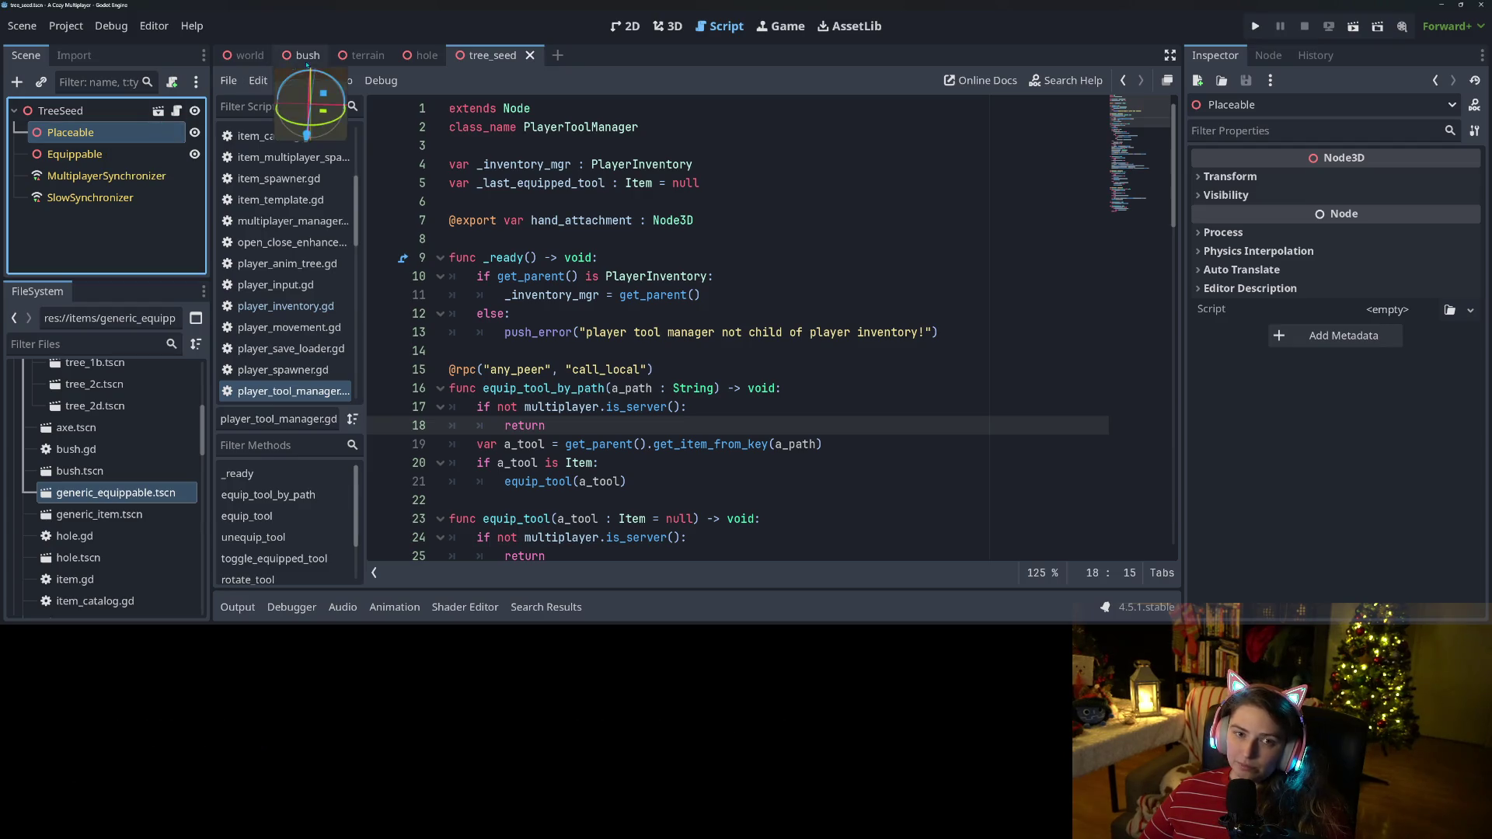
pyautogui.click(302, 57)
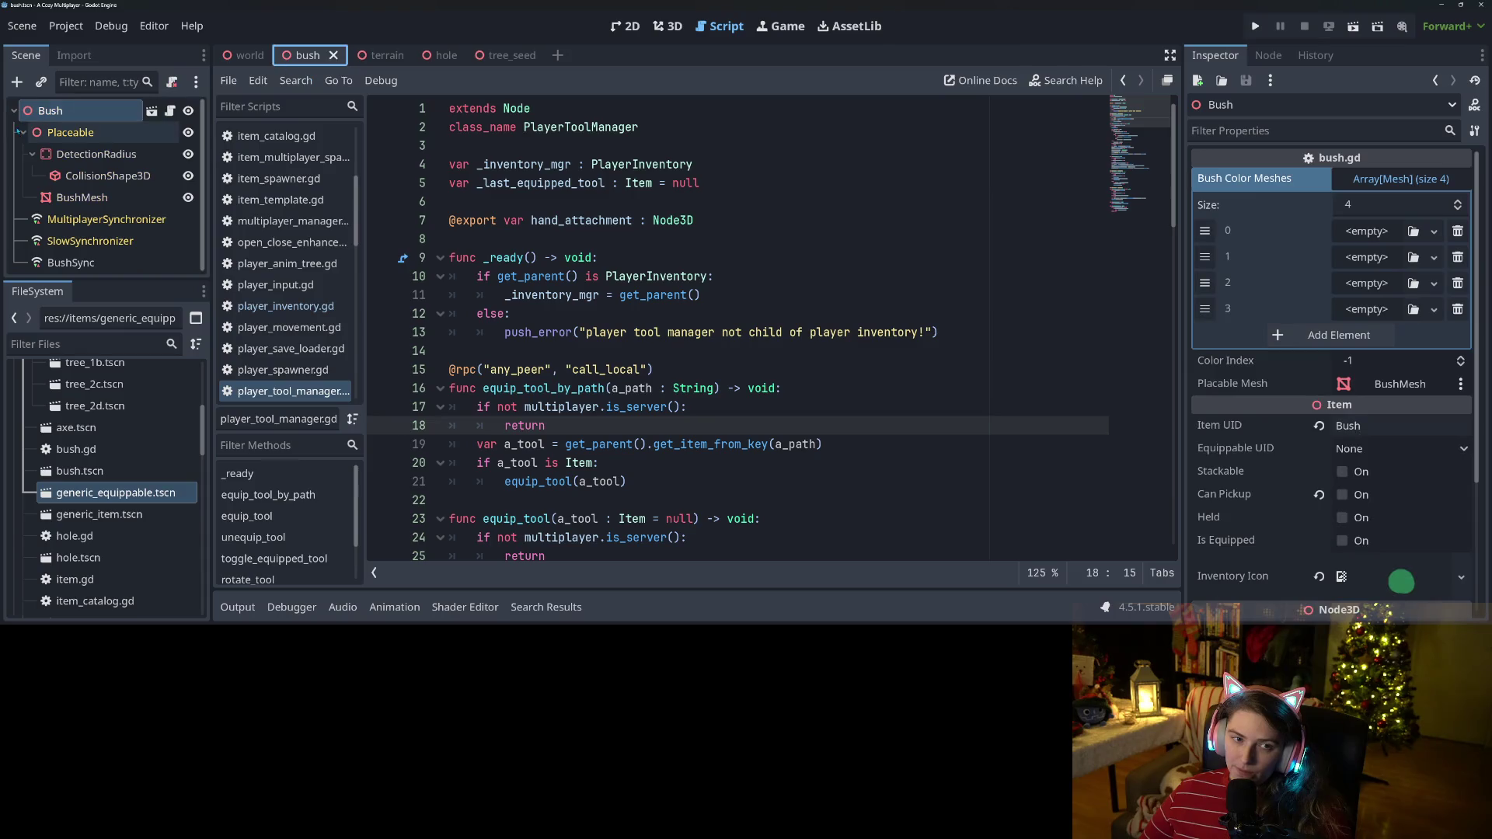
pyautogui.click(97, 154)
pyautogui.click(497, 55)
pyautogui.click(129, 156)
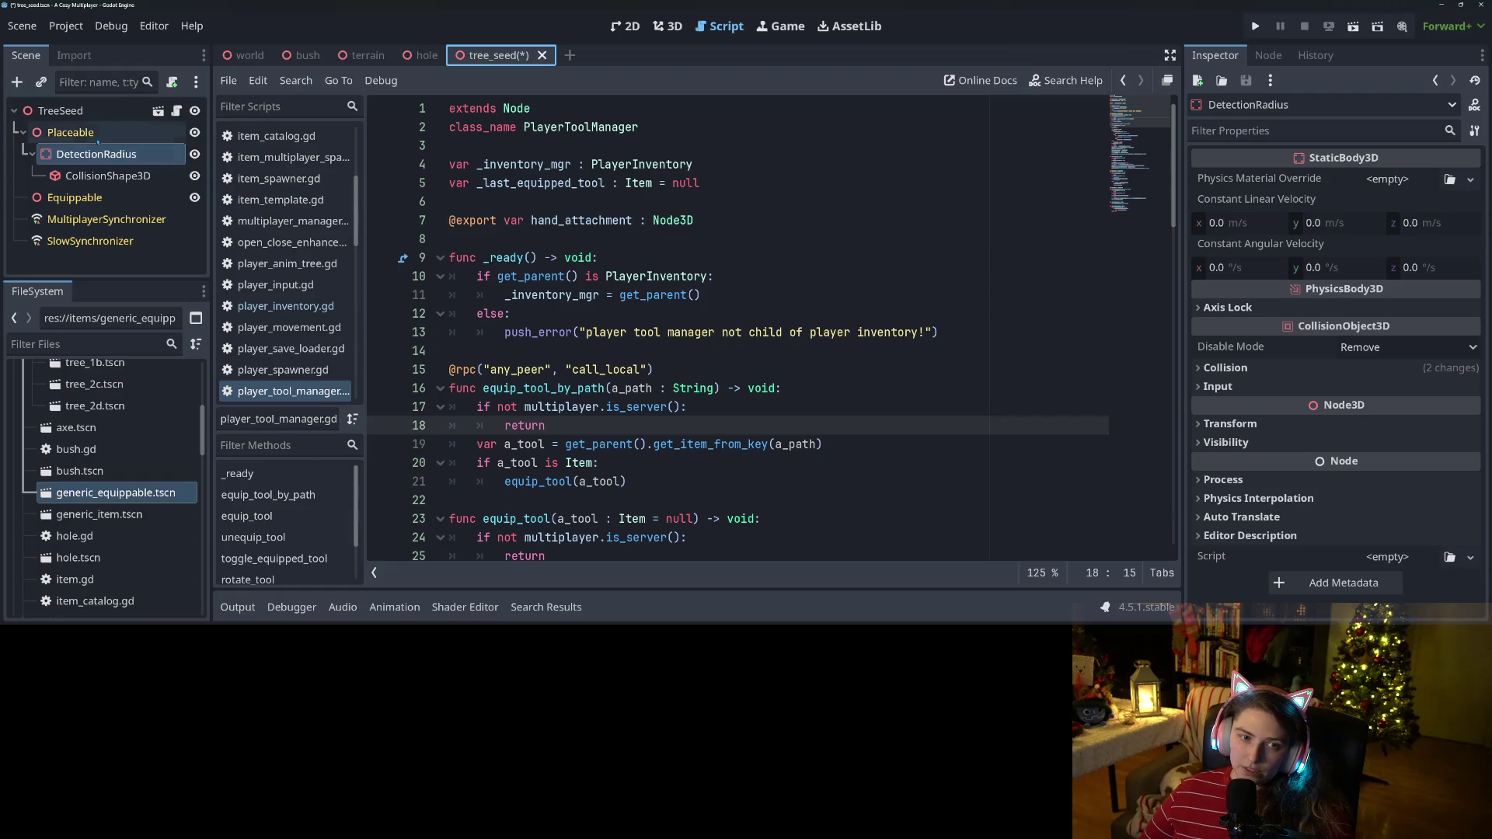
pyautogui.rightClick(91, 132)
# Add a MeshInstance3D child under Placeable and save the tree_seed scene in the 3D view.
pyautogui.click(156, 145)
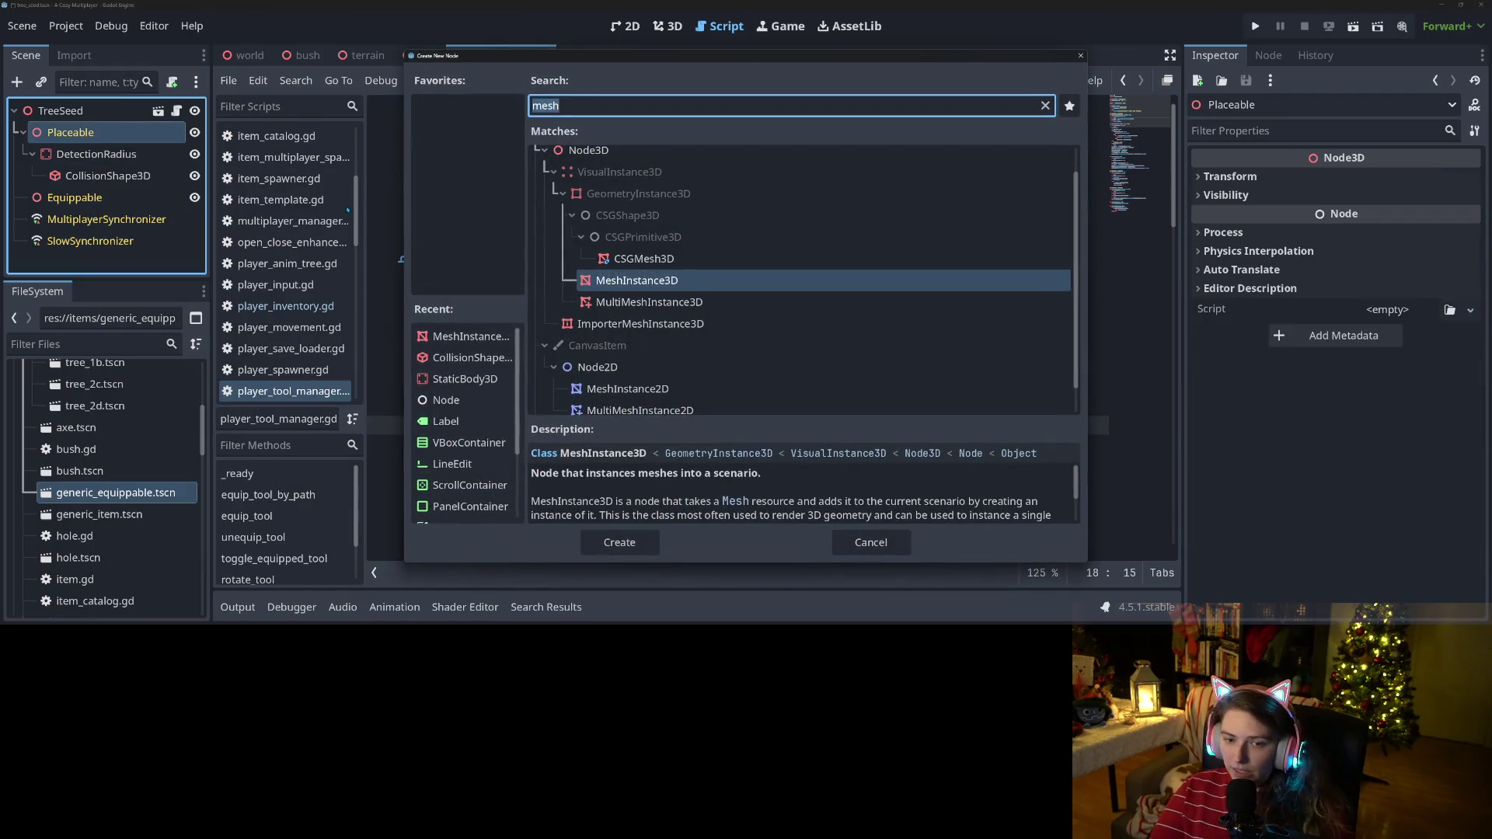
pyautogui.press('Return')
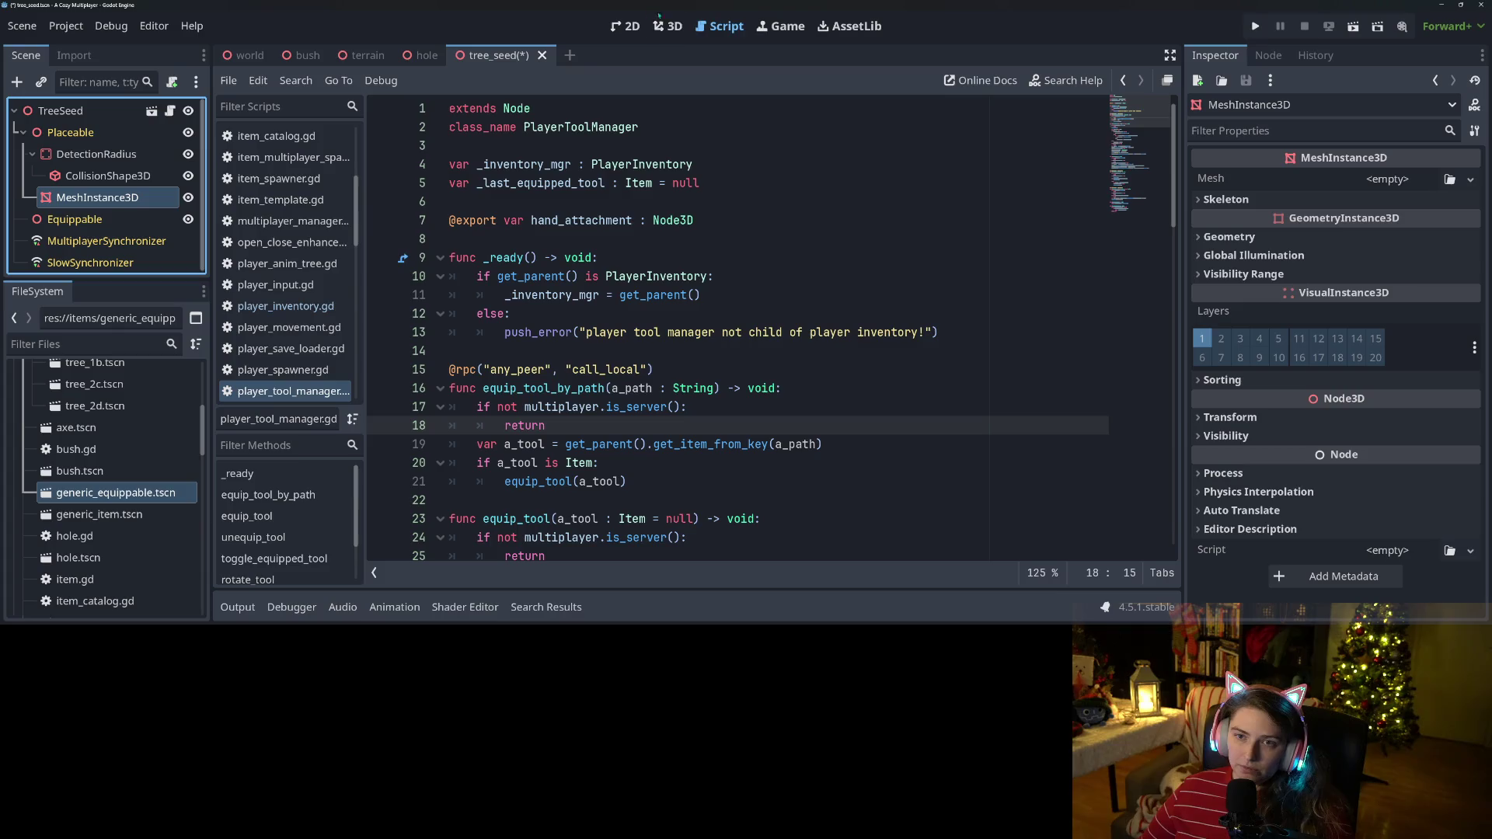
pyautogui.click(668, 26)
pyautogui.hotkey('ctrl', 's')
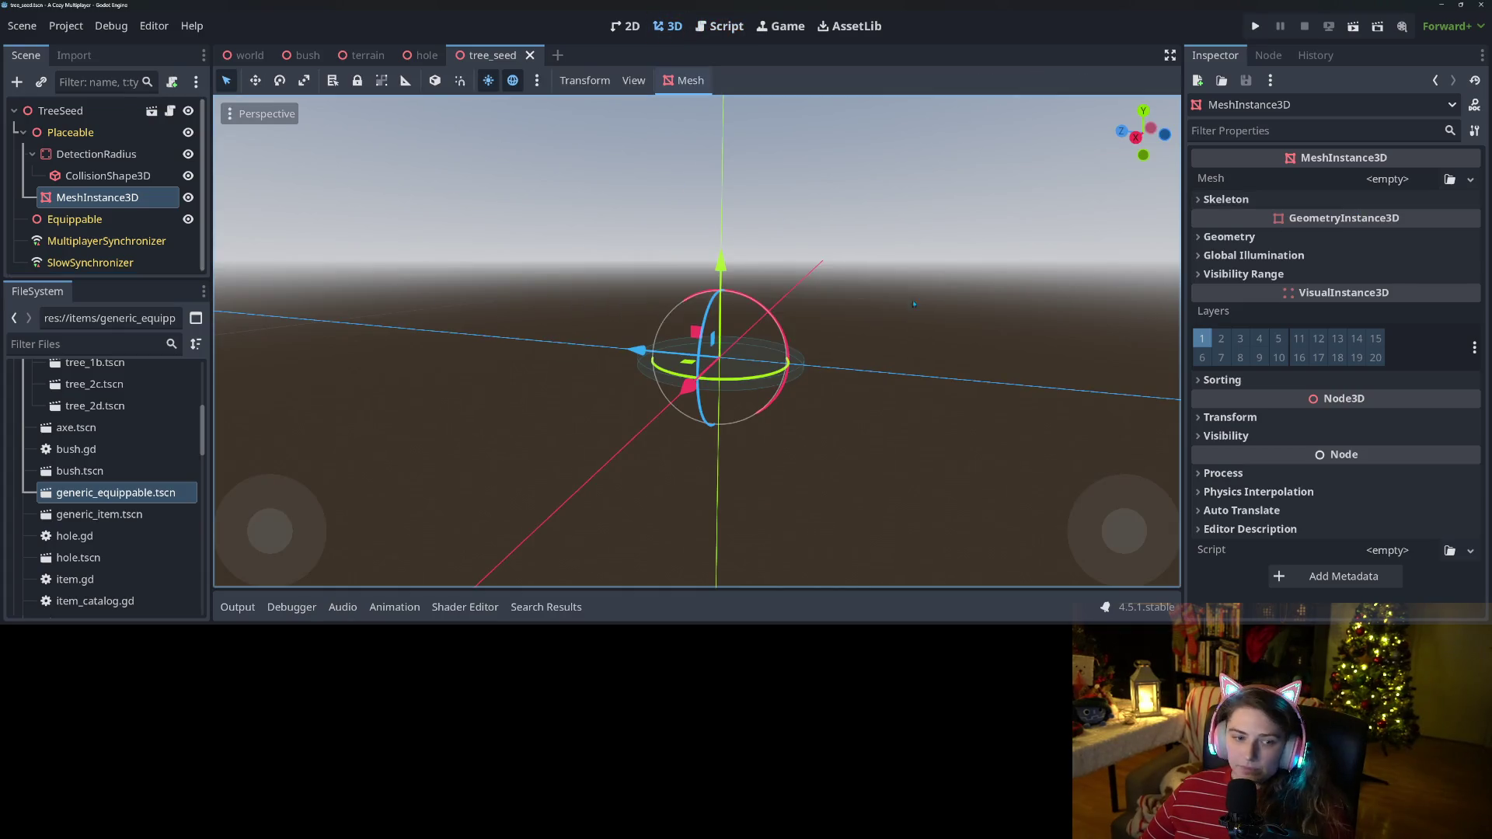
# Filter the FileSystem by 'bush' and select the Bush_2_A_Color4 mesh file.
pyautogui.click(75, 344)
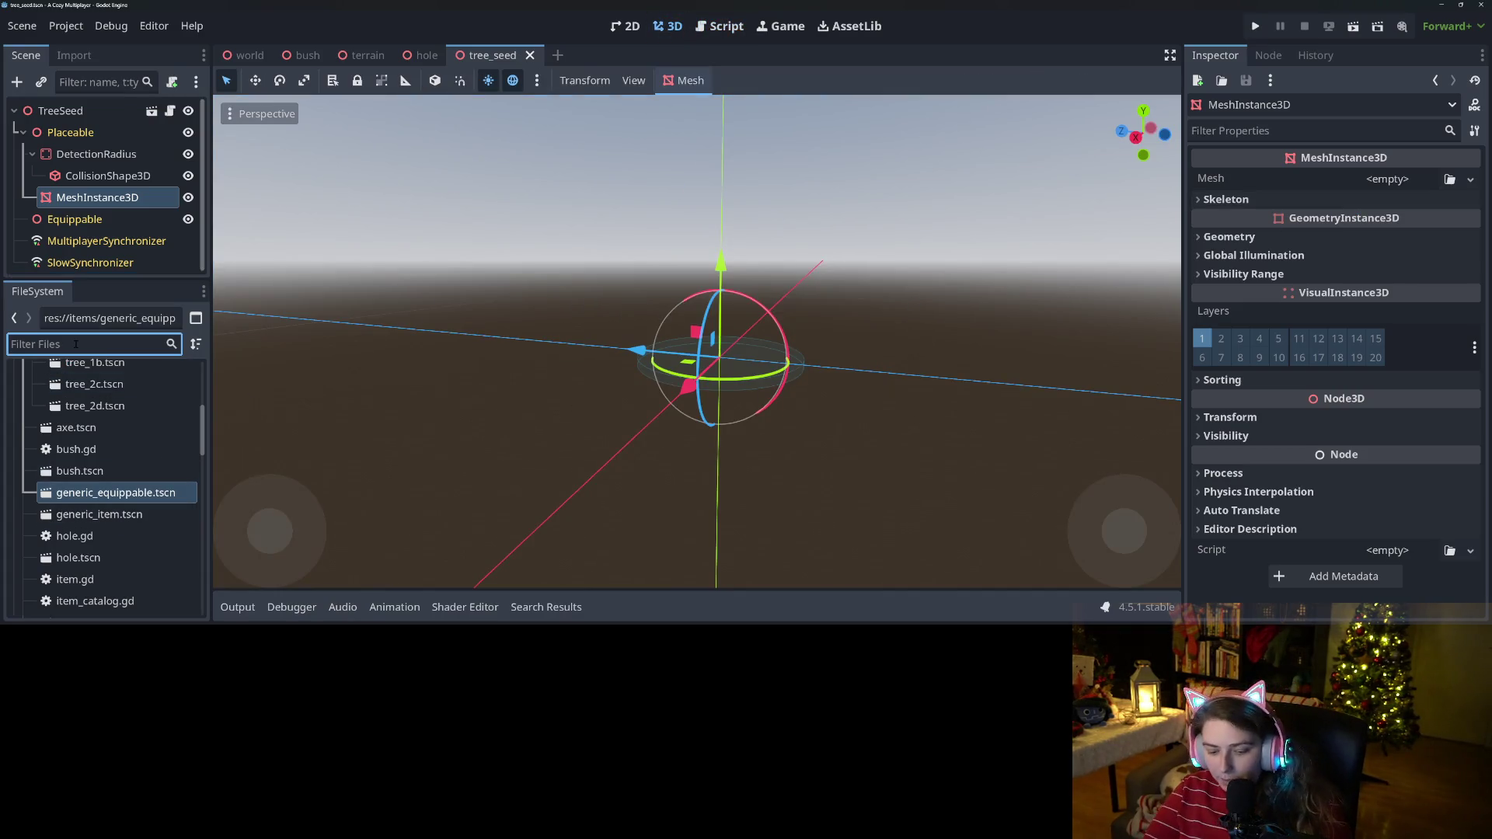
pyautogui.write('bush')
pyautogui.scroll(3, 136, 457)
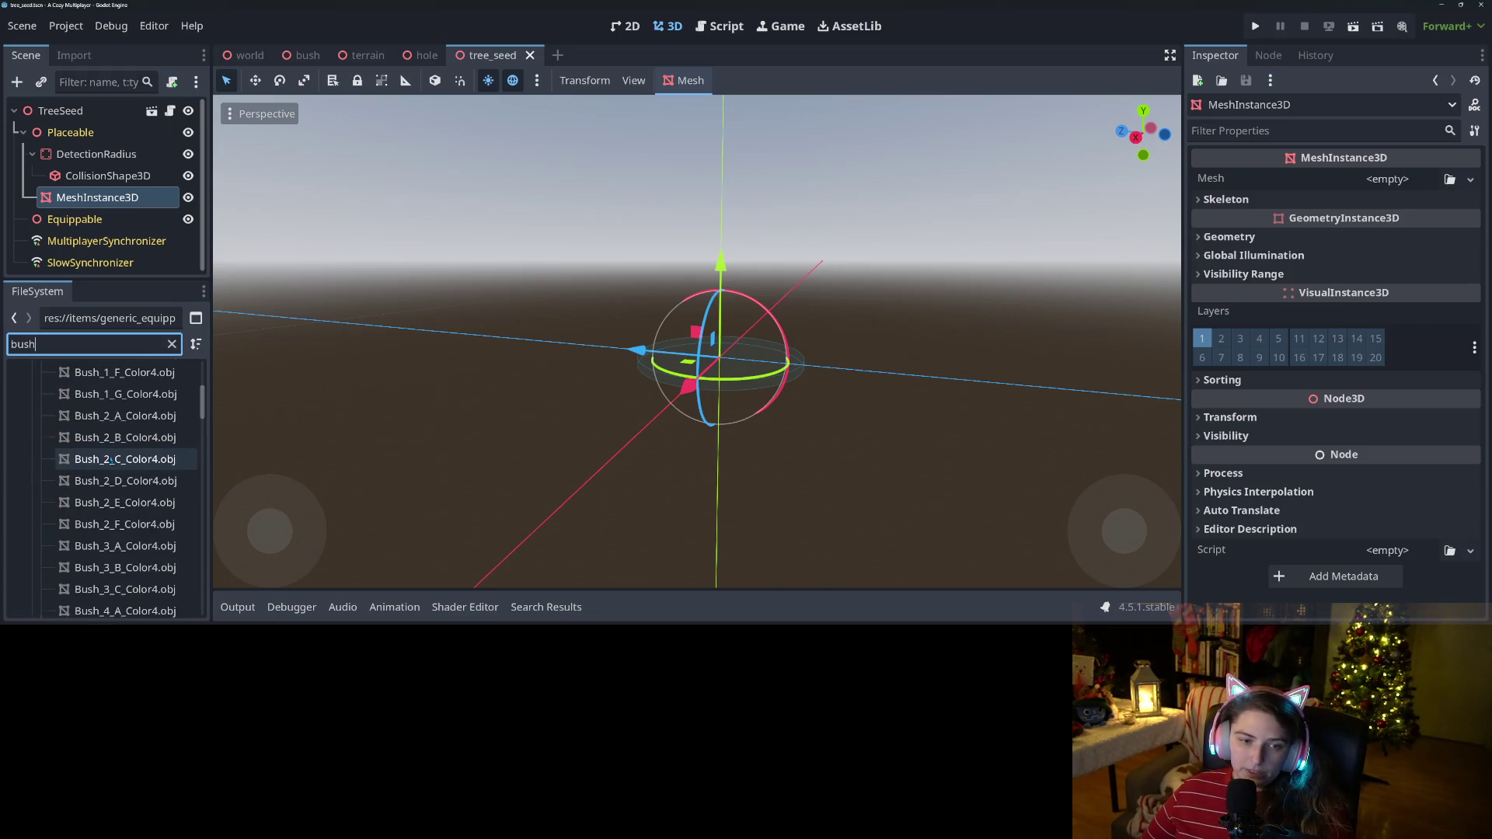
pyautogui.click(130, 449)
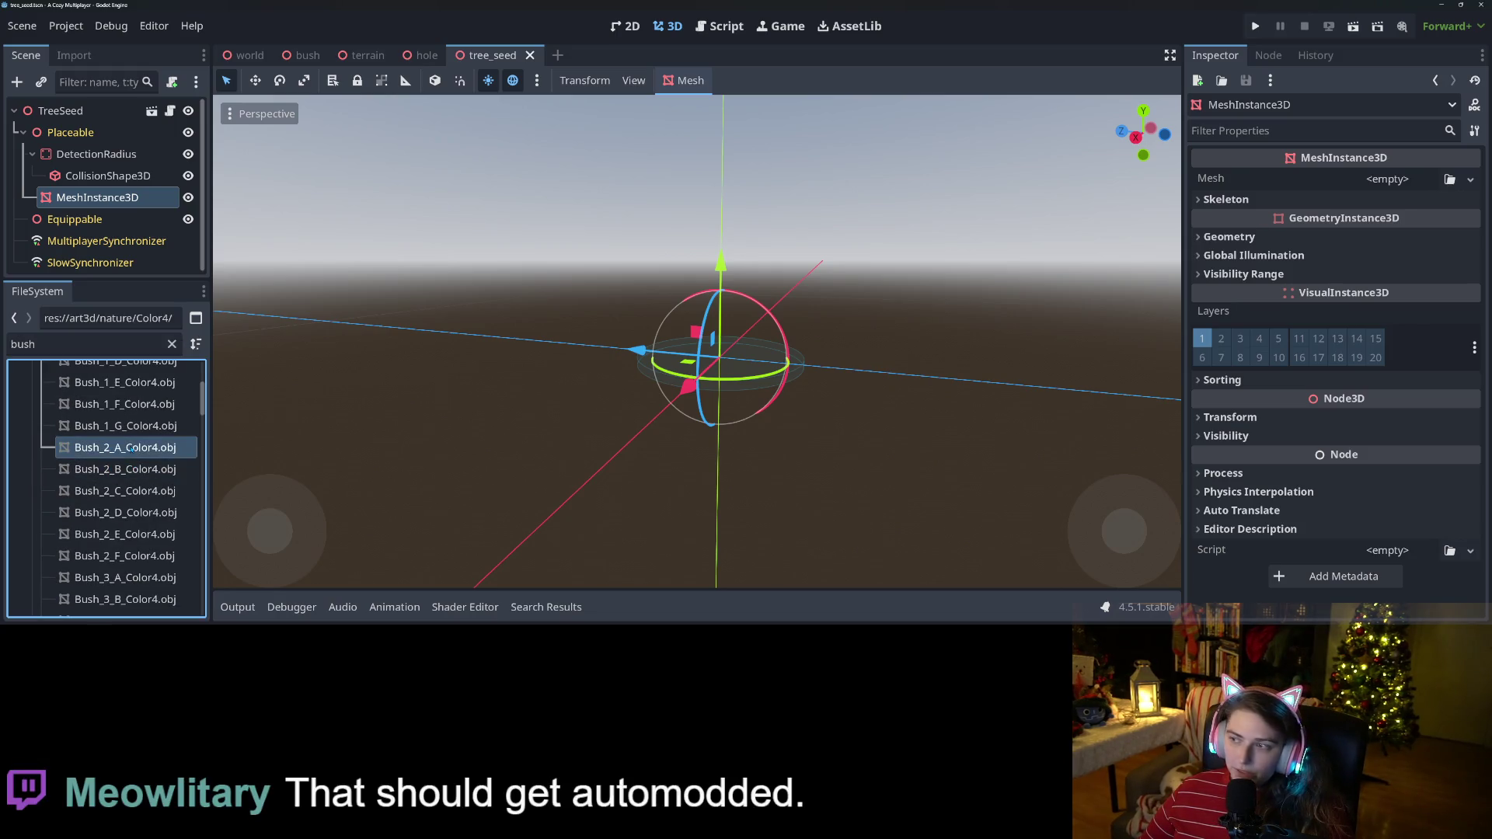
# Assign Bush_2_A_Color4 as the MeshInstance3D's mesh, undoing stray bush drops in the viewport.
pyautogui.click(132, 451)
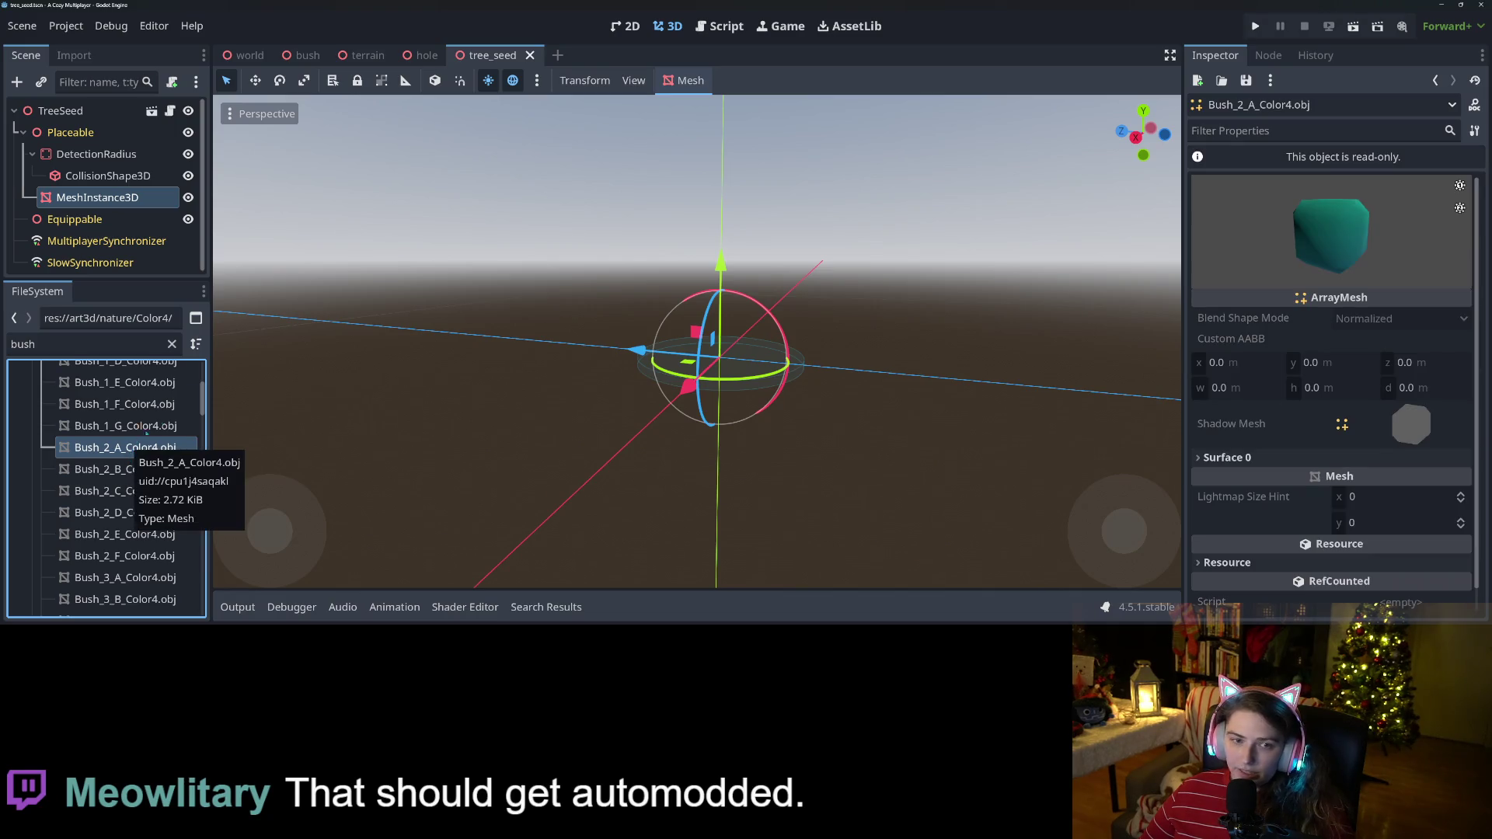
pyautogui.click(98, 197)
pyautogui.moveTo(117, 448)
pyautogui.mouseDown()
pyautogui.moveTo(1100, 287)
pyautogui.moveTo(1408, 204)
pyautogui.moveTo(1406, 190)
pyautogui.mouseUp()
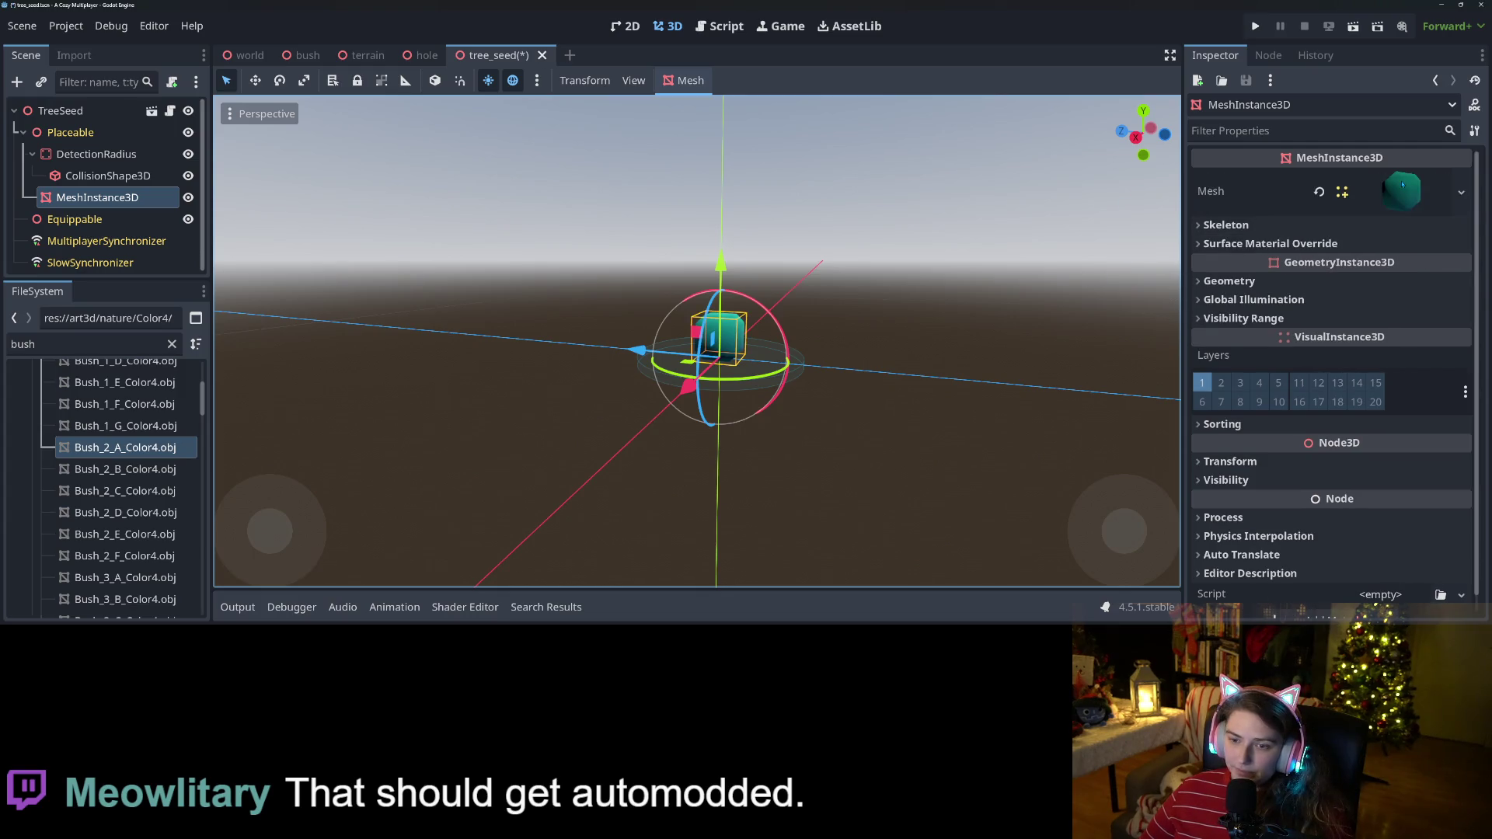
pyautogui.moveTo(124, 470)
pyautogui.mouseDown()
pyautogui.moveTo(744, 406)
pyautogui.moveTo(833, 376)
pyautogui.moveTo(125, 492)
pyautogui.moveTo(410, 430)
pyautogui.mouseUp()
pyautogui.moveTo(594, 381); pyautogui.dragTo(568, 374)
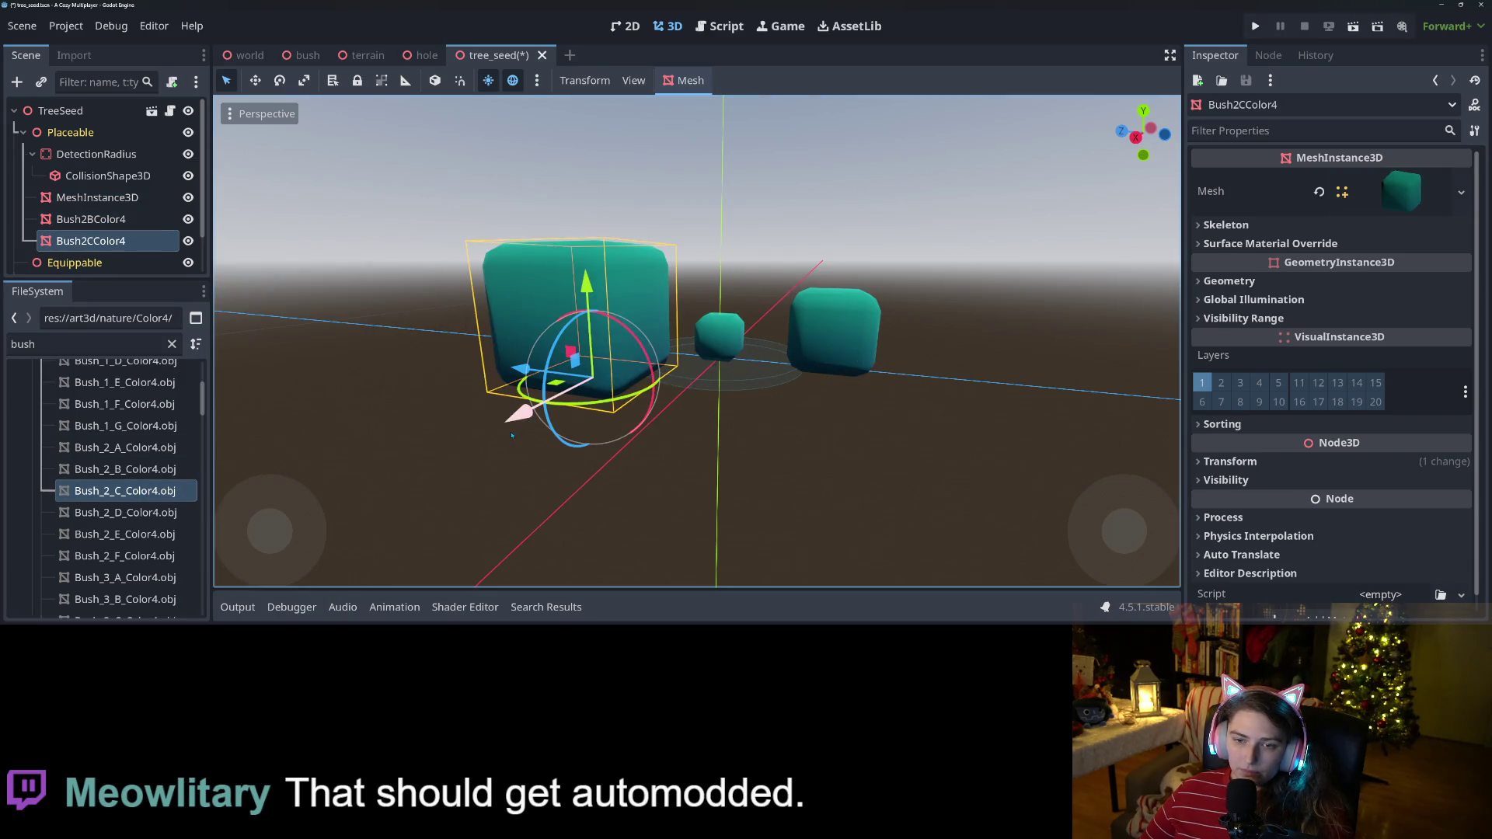
pyautogui.hotkey('ctrl', 'z')
pyautogui.hotkey('ctrl', 'z')
# Save the tree_seed scene and orbit the view to inspect the teal bush mesh.
pyautogui.moveTo(334, 418)
pyautogui.mouseDown()
pyautogui.moveTo(593, 490)
pyautogui.moveTo(650, 473)
pyautogui.moveTo(634, 482)
pyautogui.mouseUp()
pyautogui.hotkey('ctrl', 's')
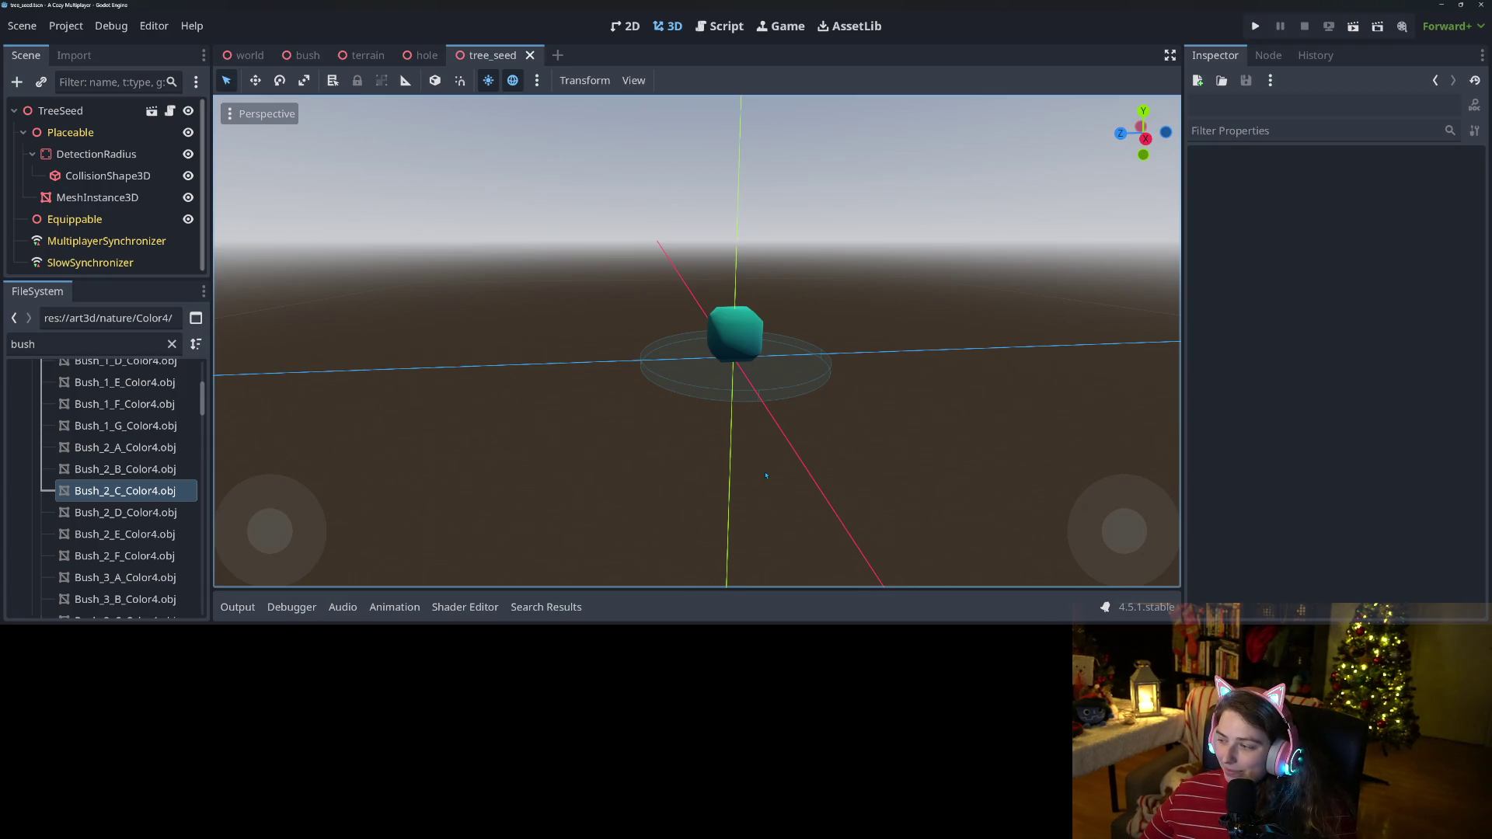
pyautogui.moveTo(666, 456)
pyautogui.mouseDown()
pyautogui.moveTo(606, 420)
pyautogui.moveTo(614, 408)
pyautogui.moveTo(528, 424)
pyautogui.mouseUp()
pyautogui.scroll(3, 665, 397)
pyautogui.click(107, 200)
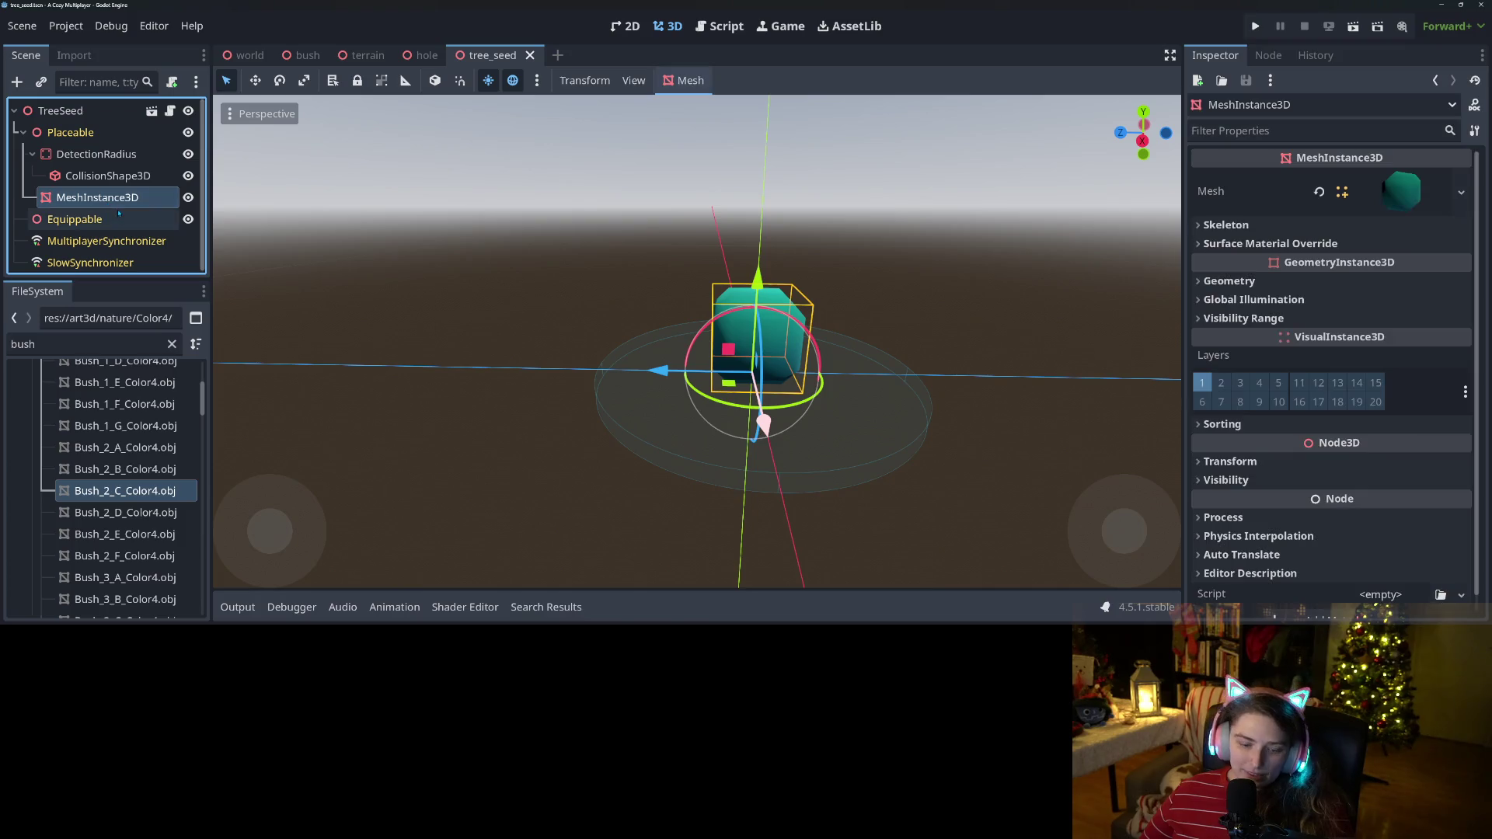
# Rename the bush MeshInstance3D node to TreeSeedPlaceable.
pyautogui.rightClick(108, 201)
pyautogui.click(185, 318)
pyautogui.write('TreeSeed')
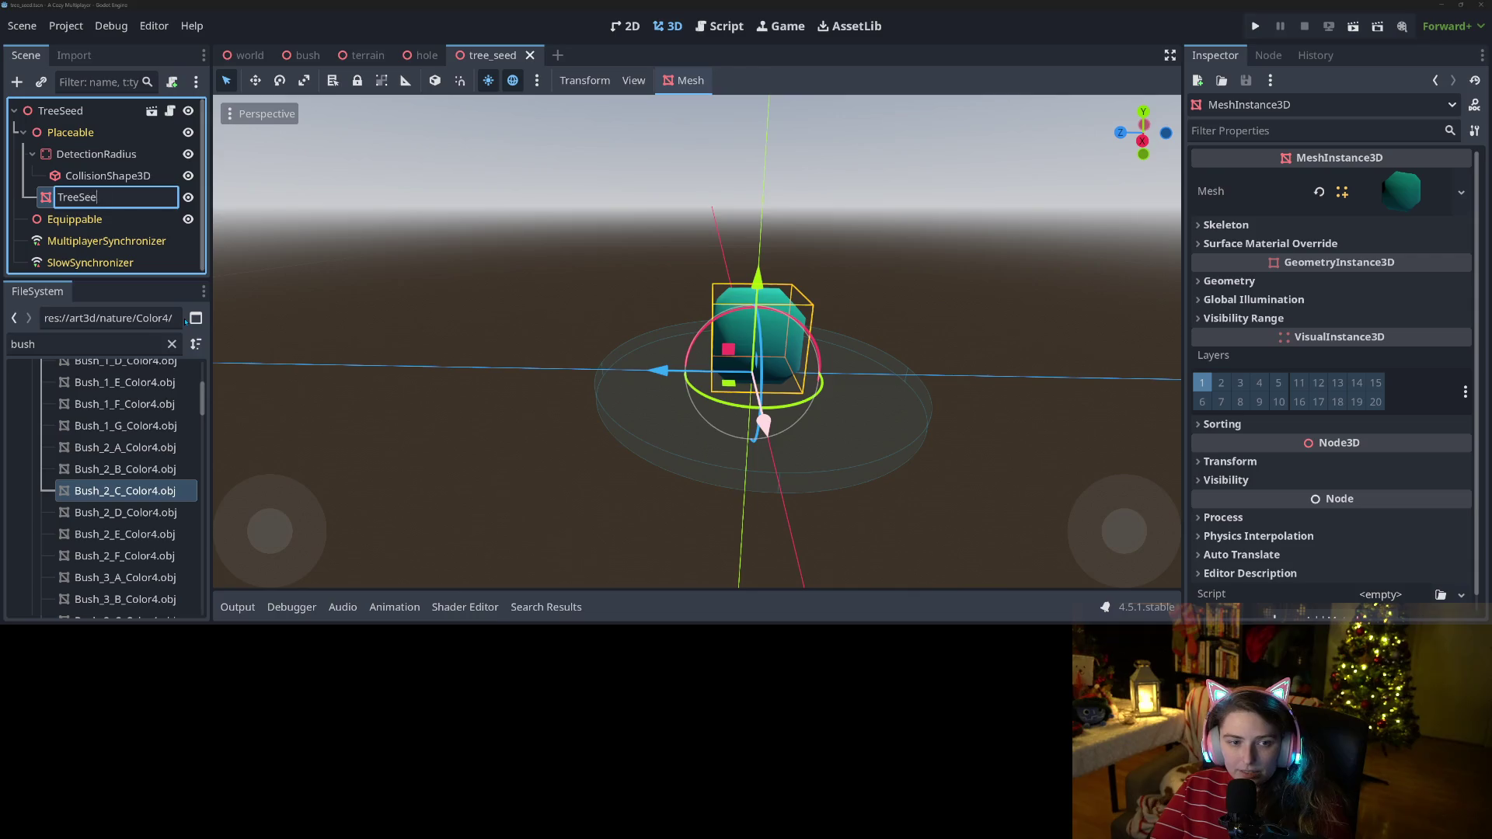
pyautogui.press('Return')
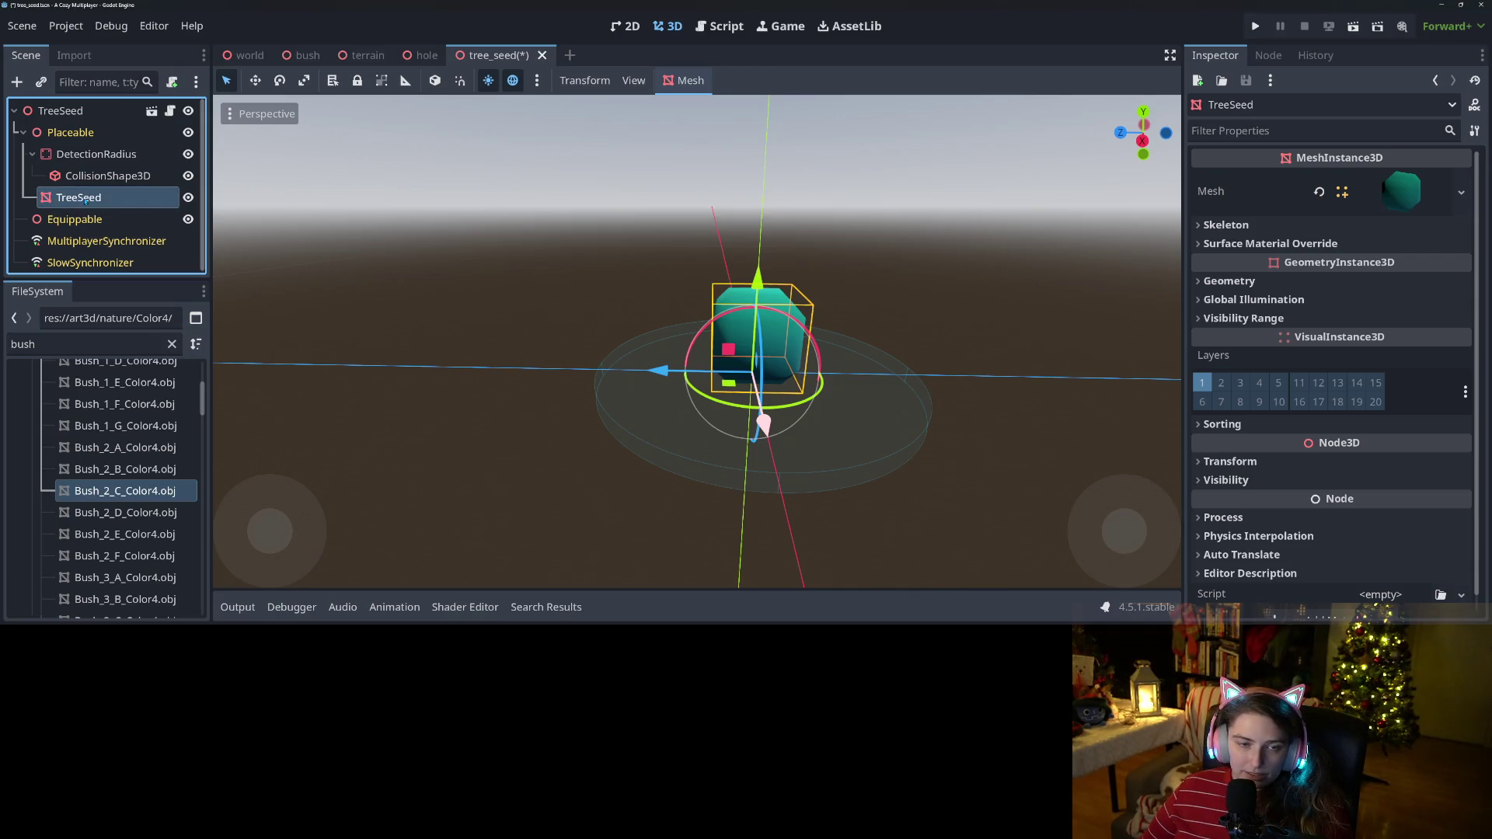
pyautogui.click(85, 176)
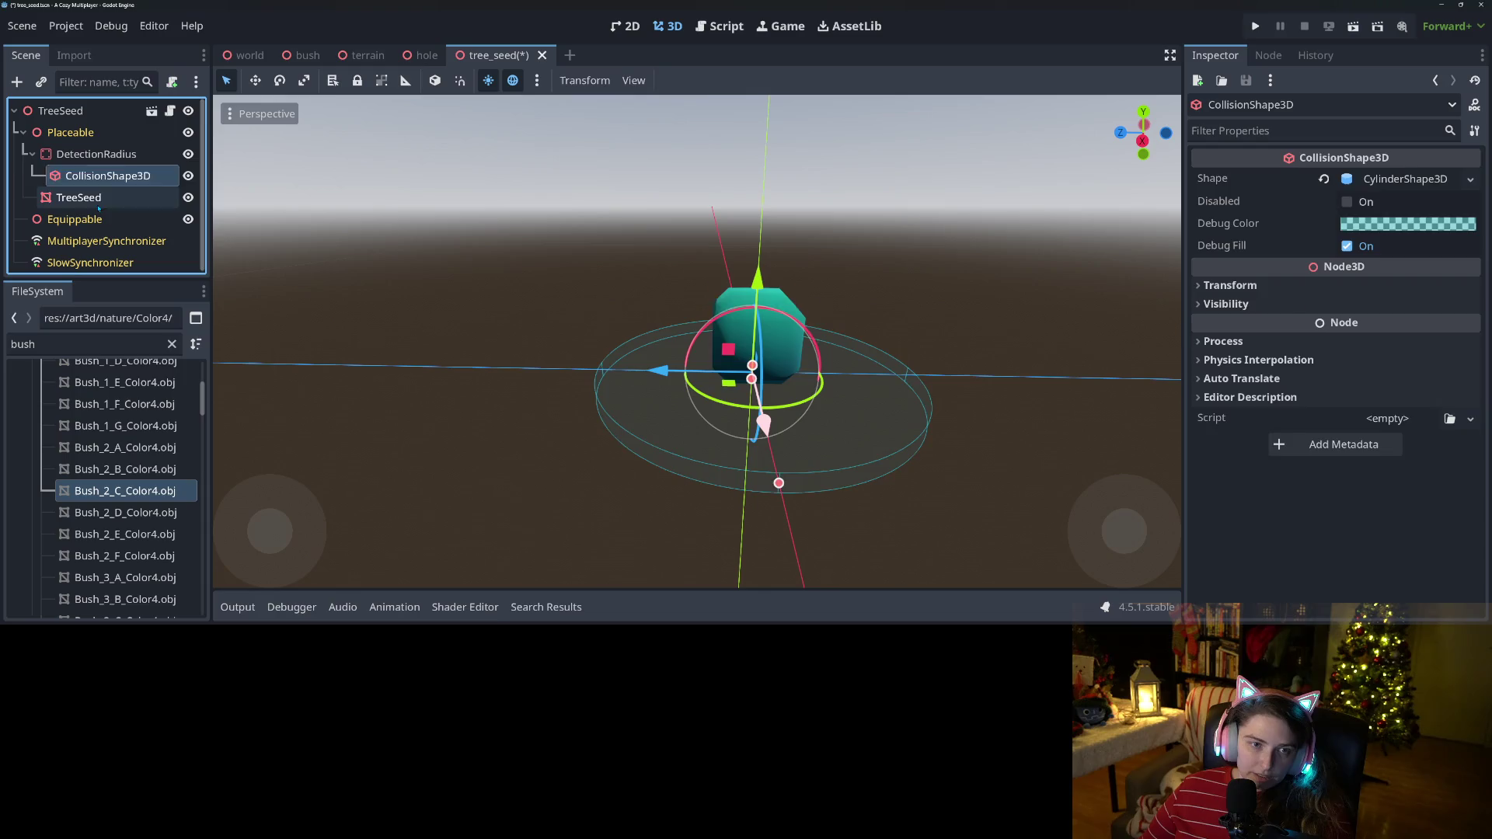
pyautogui.rightClick(111, 197)
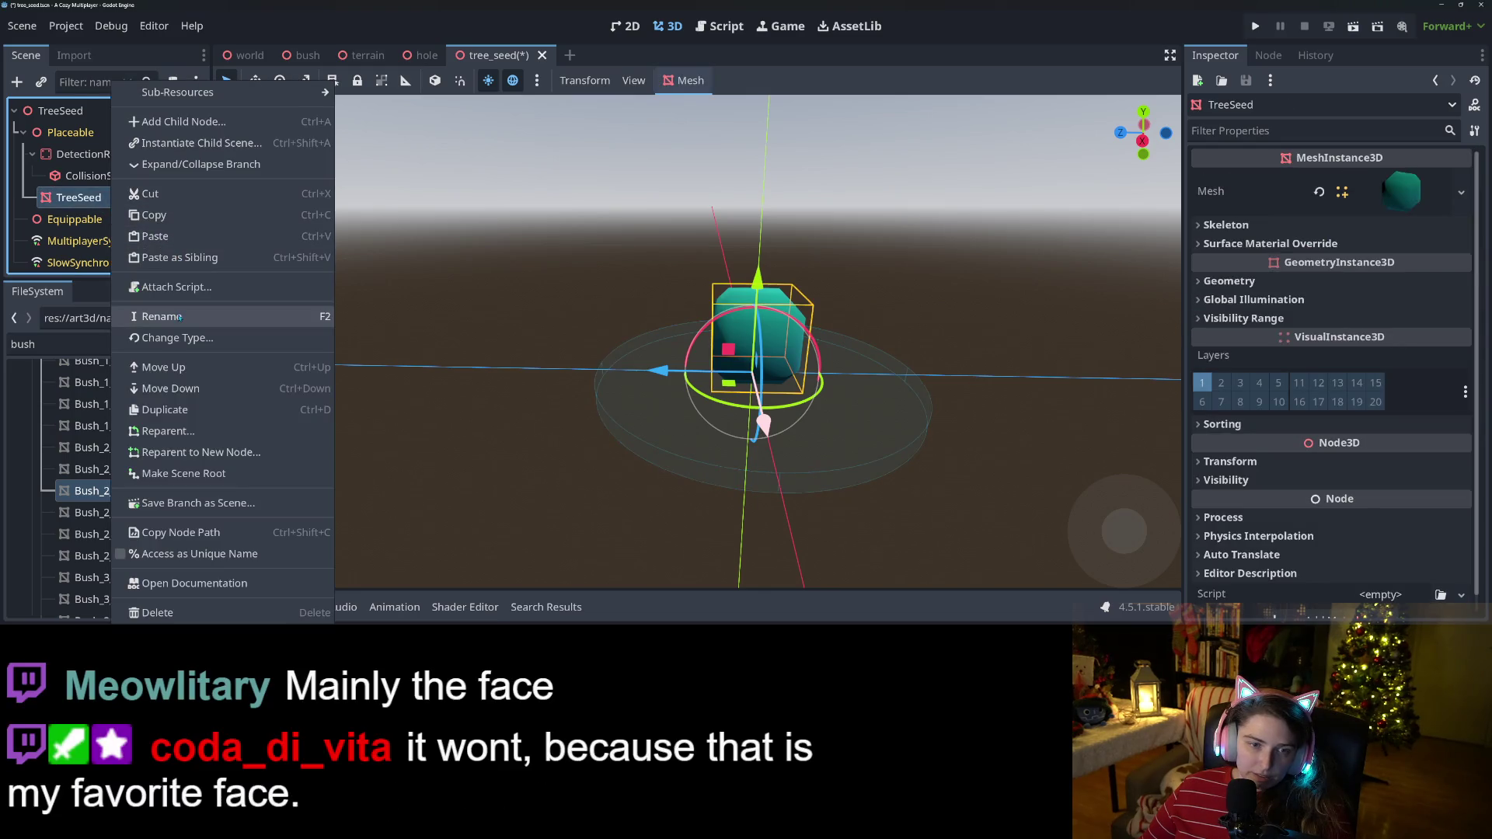
pyautogui.click(167, 316)
pyautogui.write('Placeable')
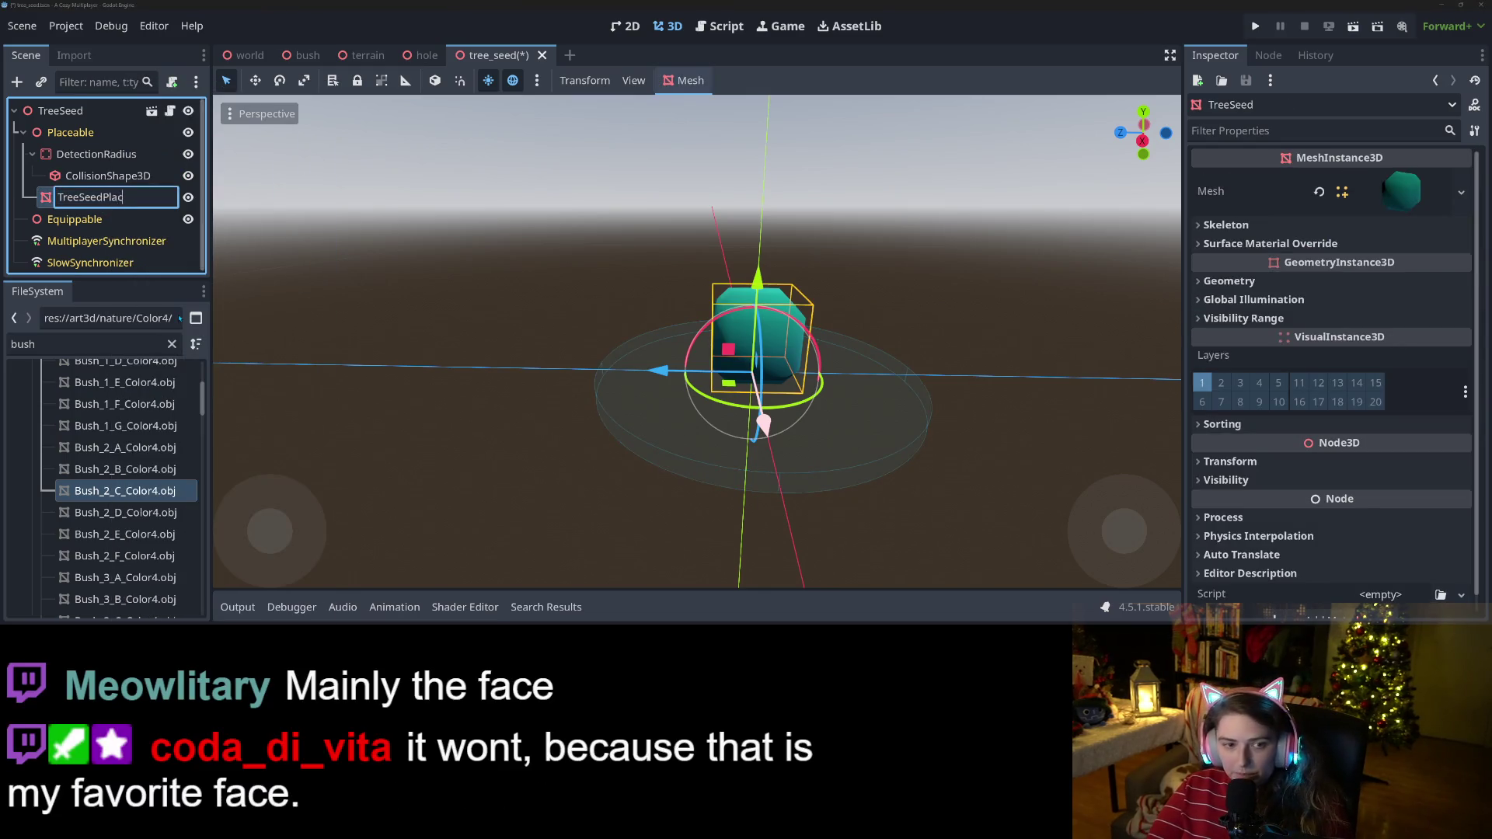
pyautogui.press('Return')
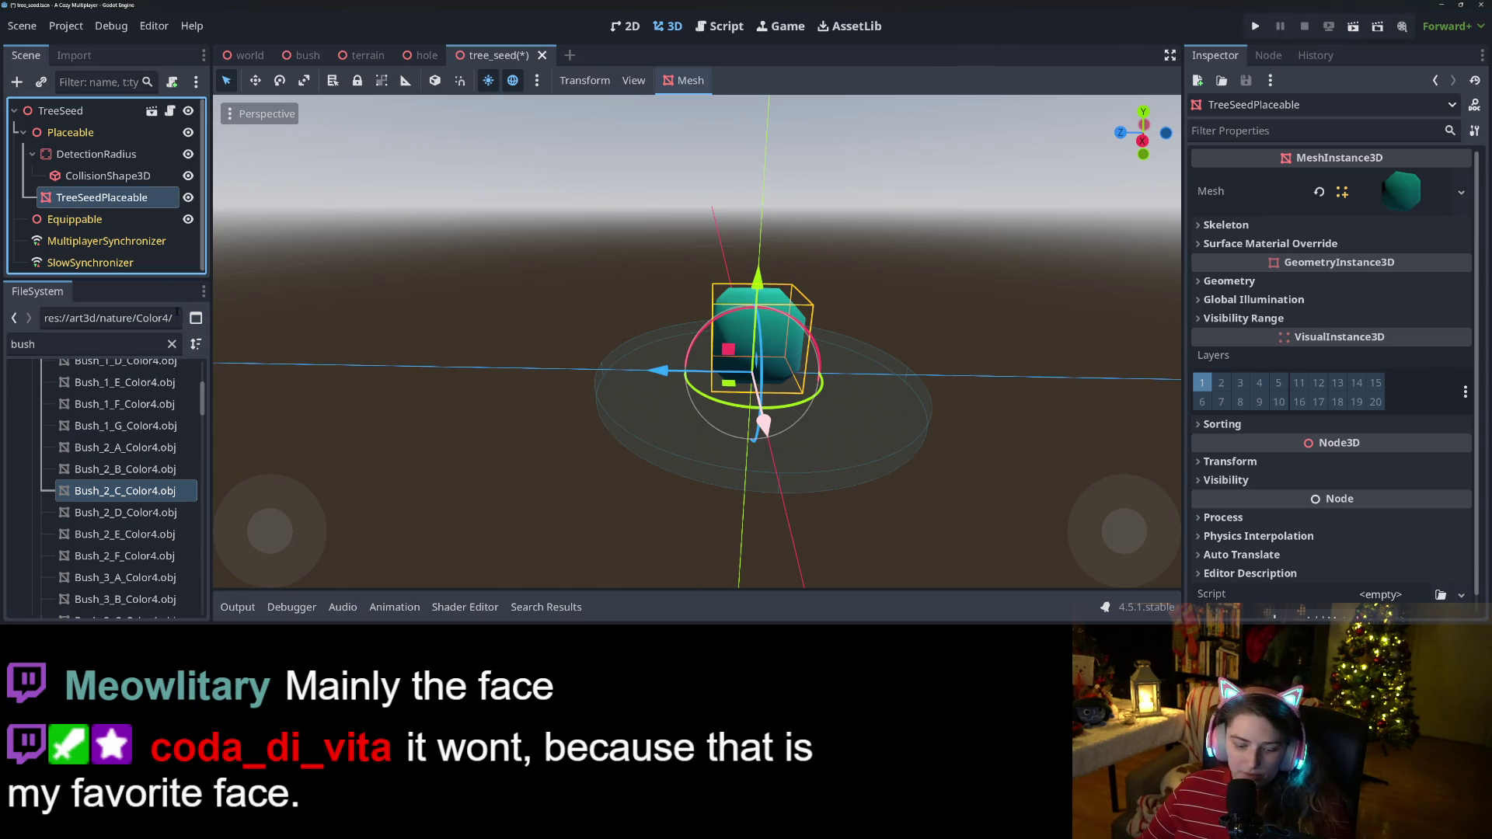
# Paste a copy of the bush mesh under Equippable and name it TreeSeedEquippable.
pyautogui.click(75, 220)
pyautogui.rightClick(117, 240)
pyautogui.click(213, 315)
pyautogui.press('End')
pyautogui.press('BackSpace')
pyautogui.press('BackSpace')
pyautogui.press('BackSpace')
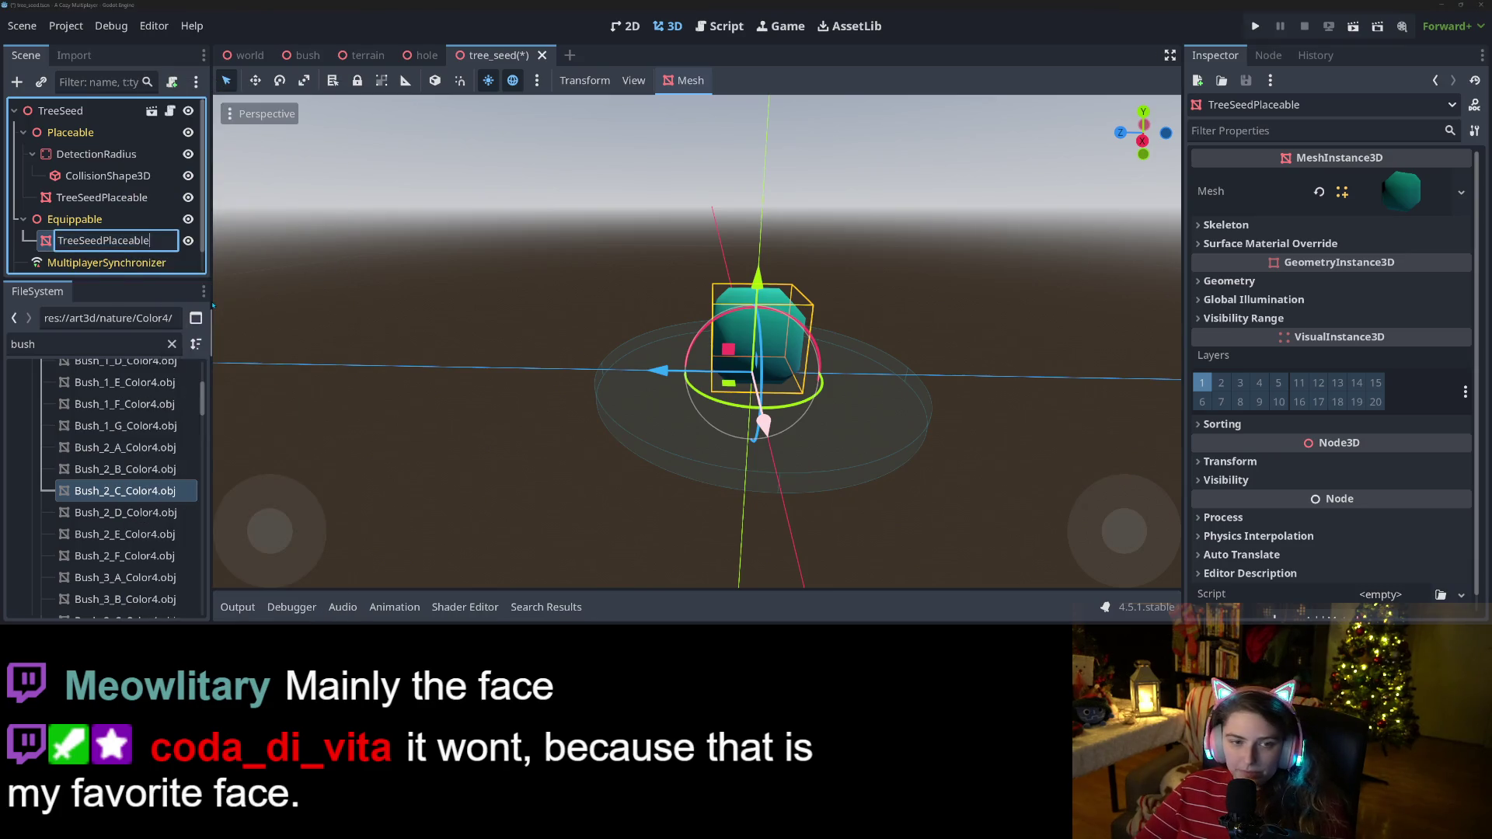
pyautogui.write('Equippable')
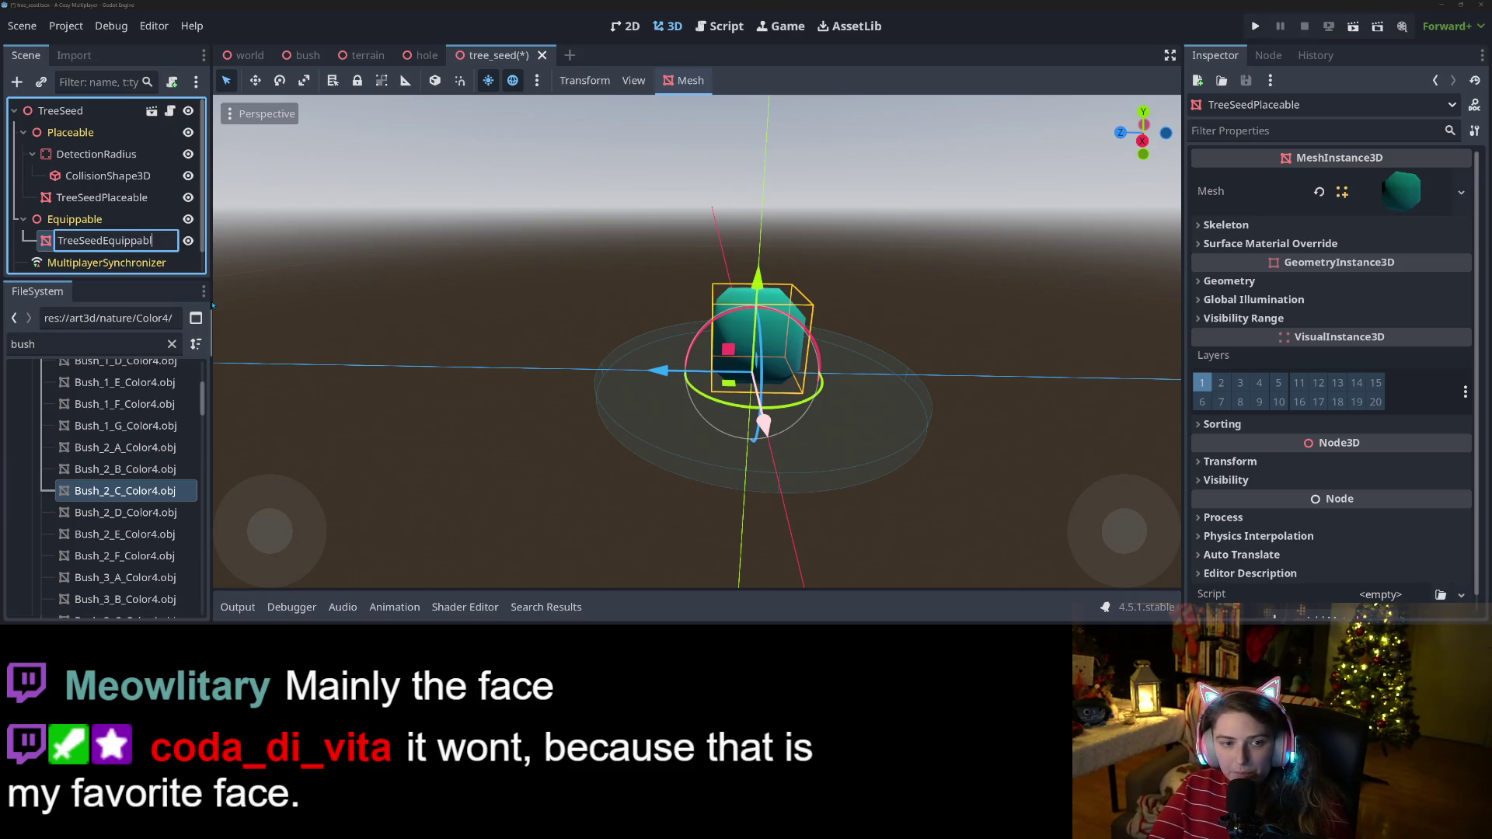
pyautogui.press('Return')
# Turn on Access as Unique Name for TreeSeedPlaceable and TreeSeedEquippable, then save tree_seed.
pyautogui.rightClick(179, 256)
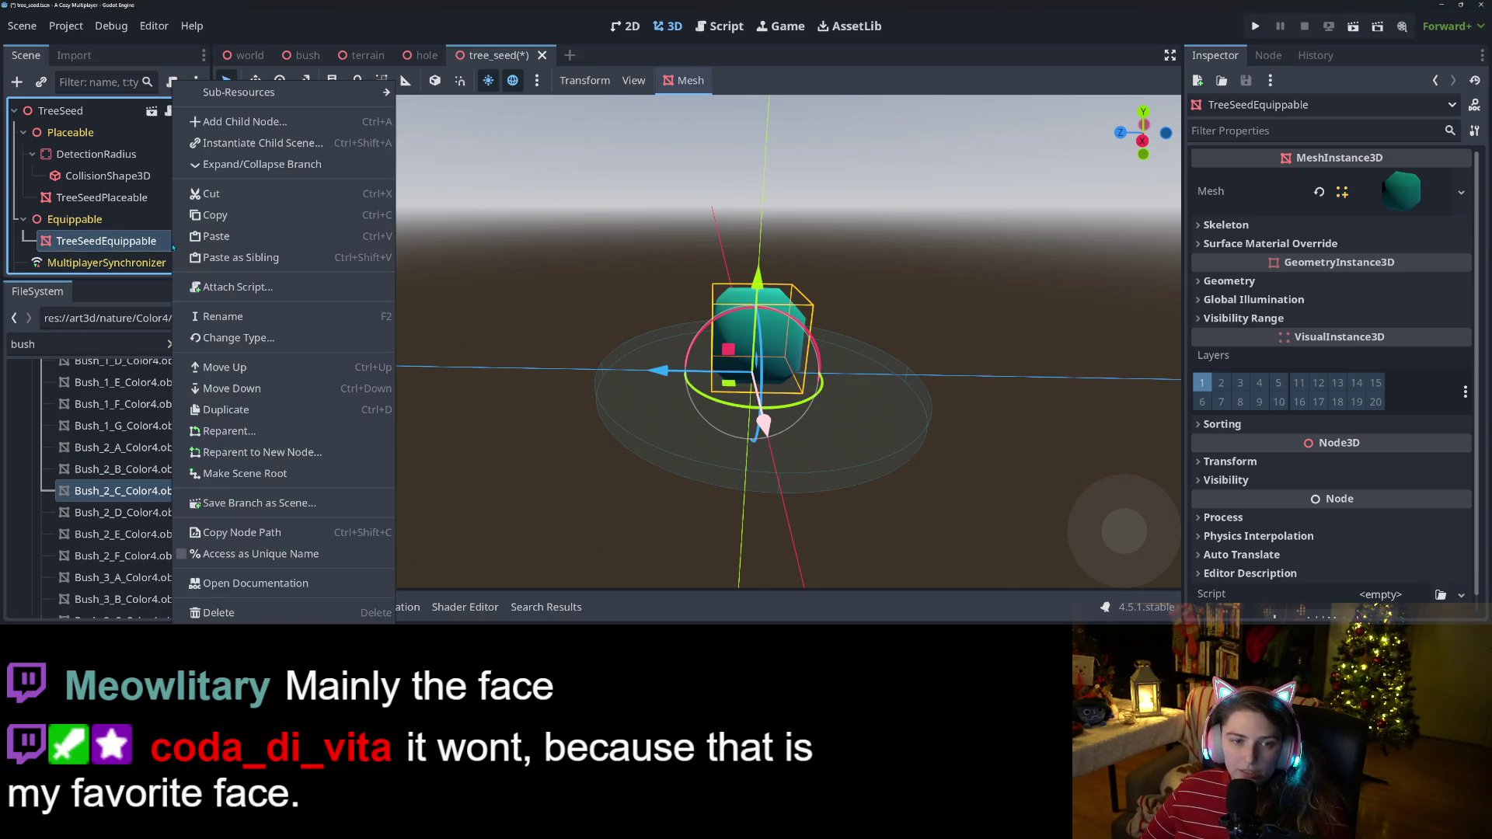
pyautogui.click(130, 237)
pyautogui.click(131, 198)
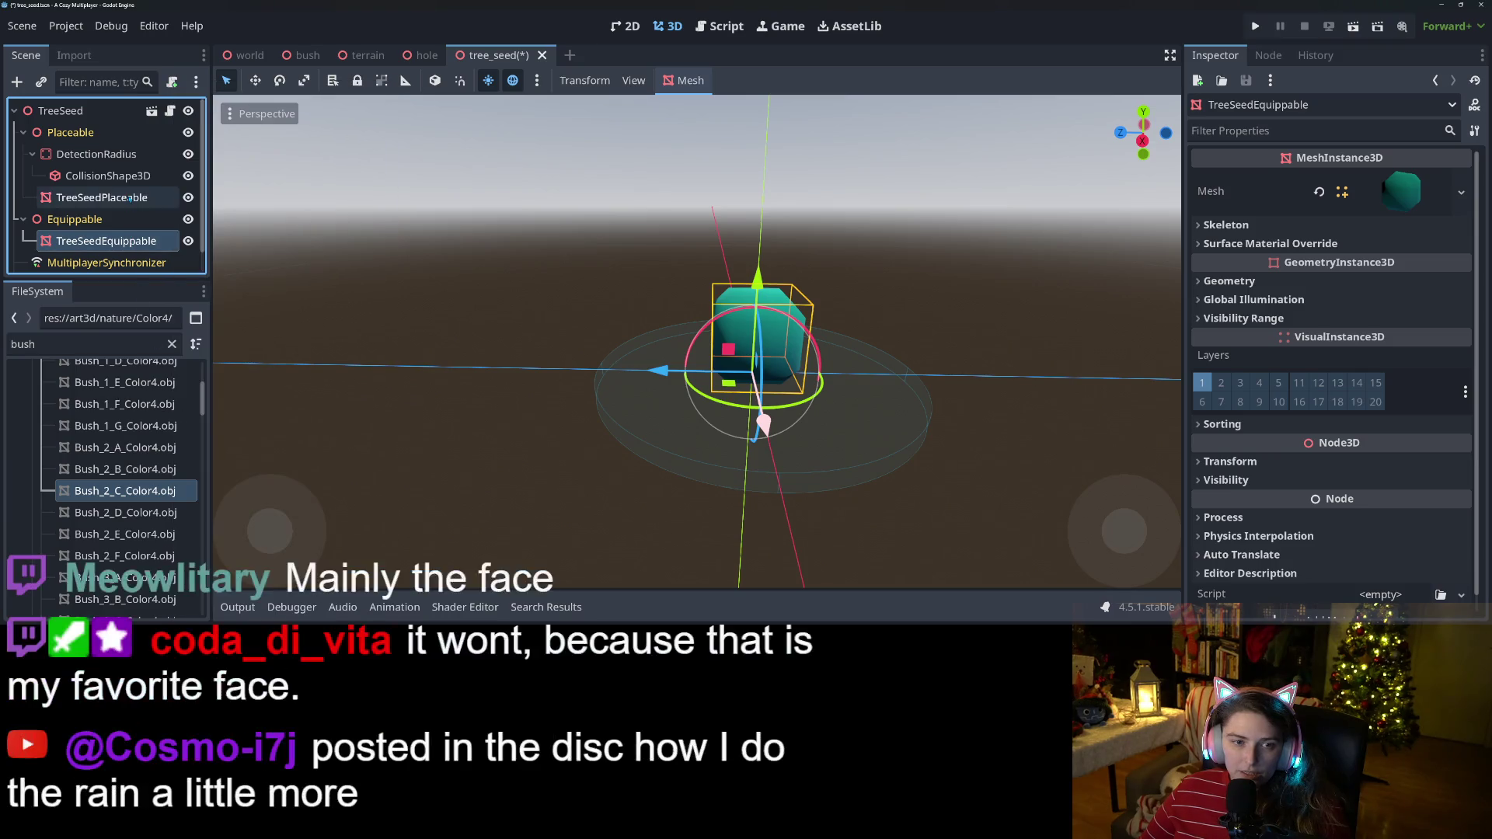
pyautogui.rightClick(131, 197)
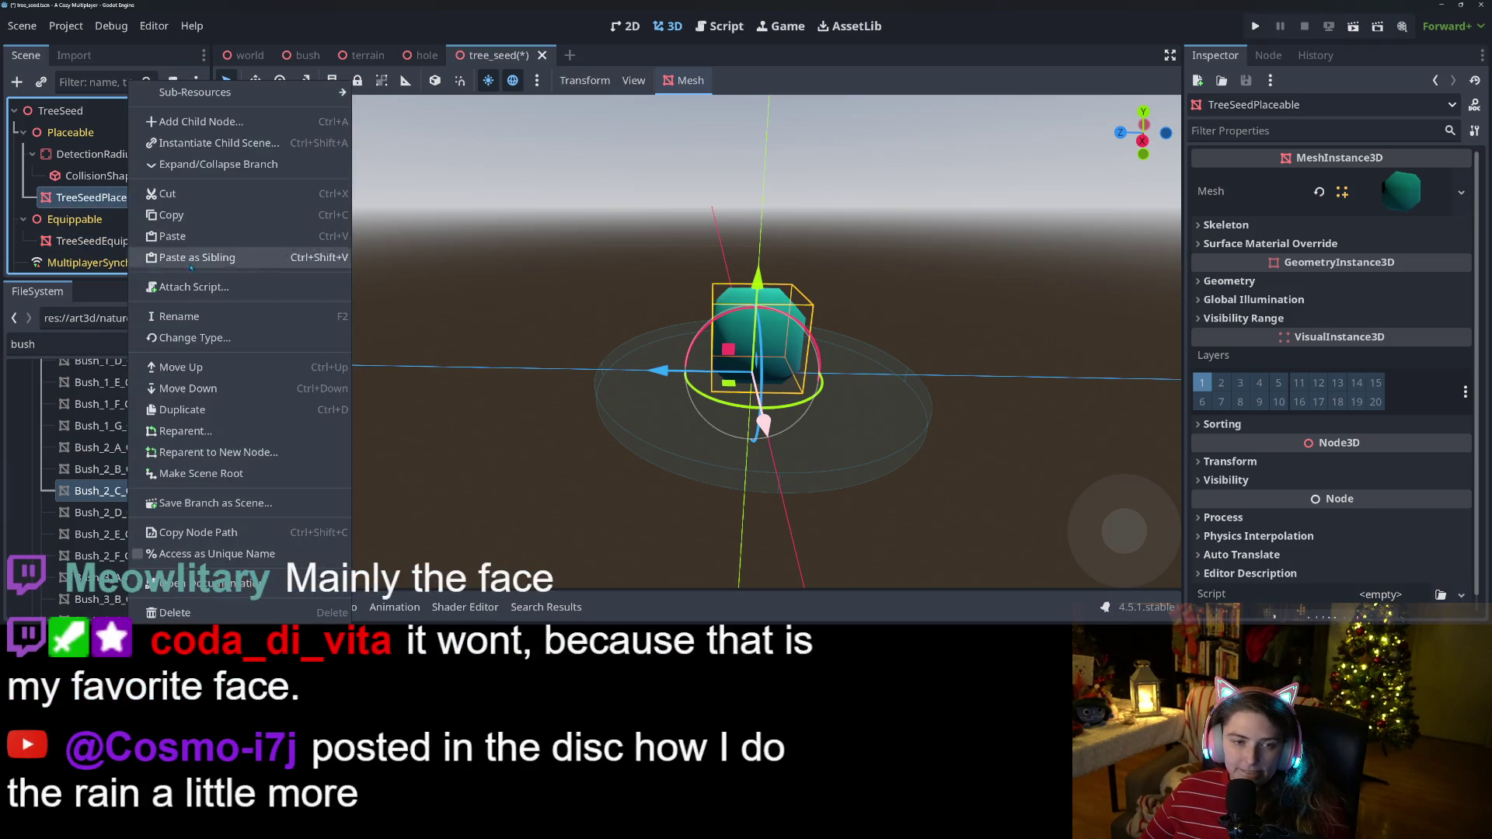
pyautogui.click(179, 553)
pyautogui.rightClick(131, 241)
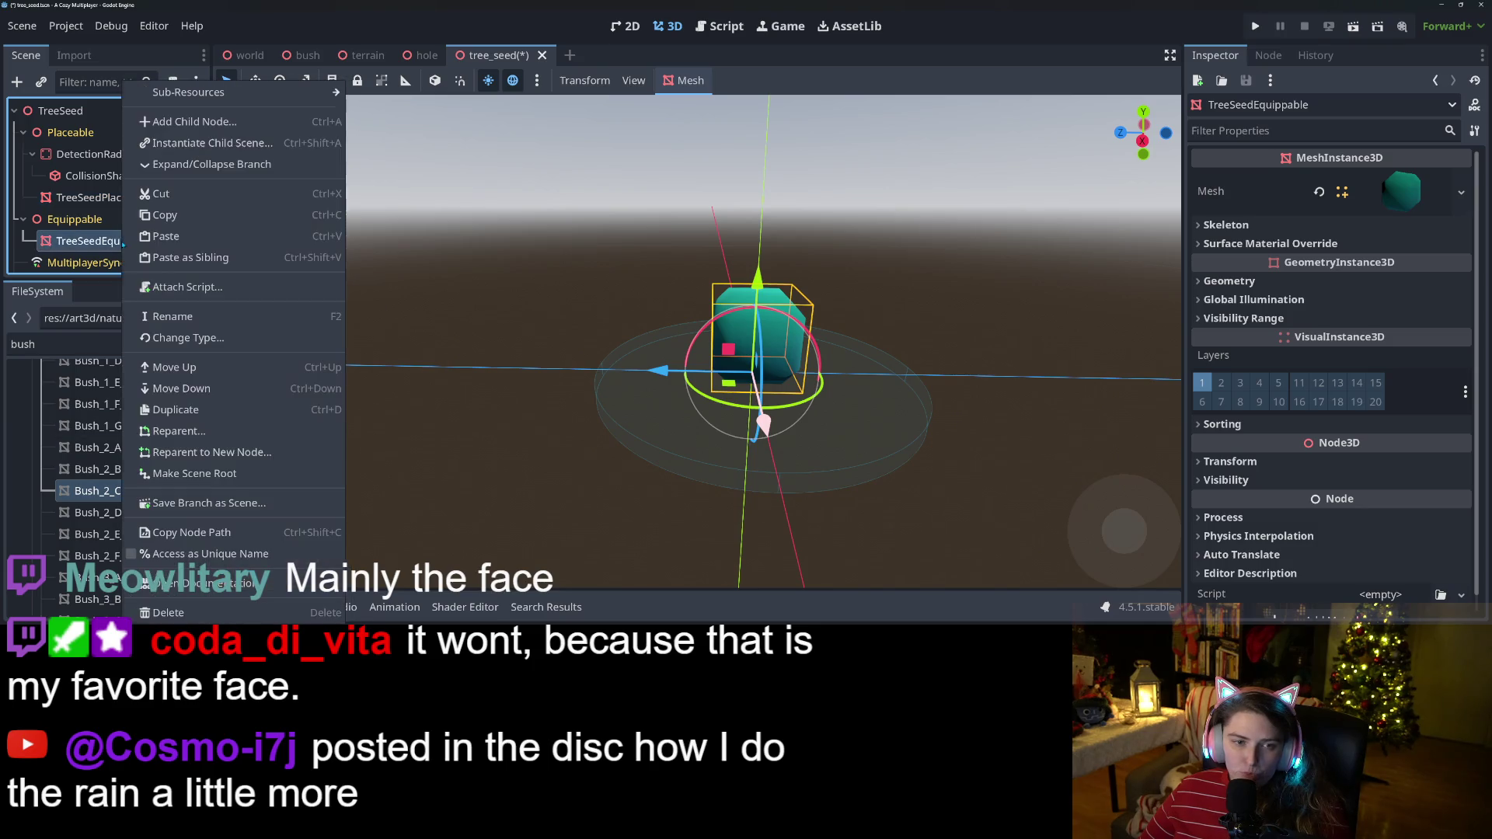
pyautogui.click(179, 555)
pyautogui.click(130, 200)
pyautogui.hotkey('ctrl', 's')
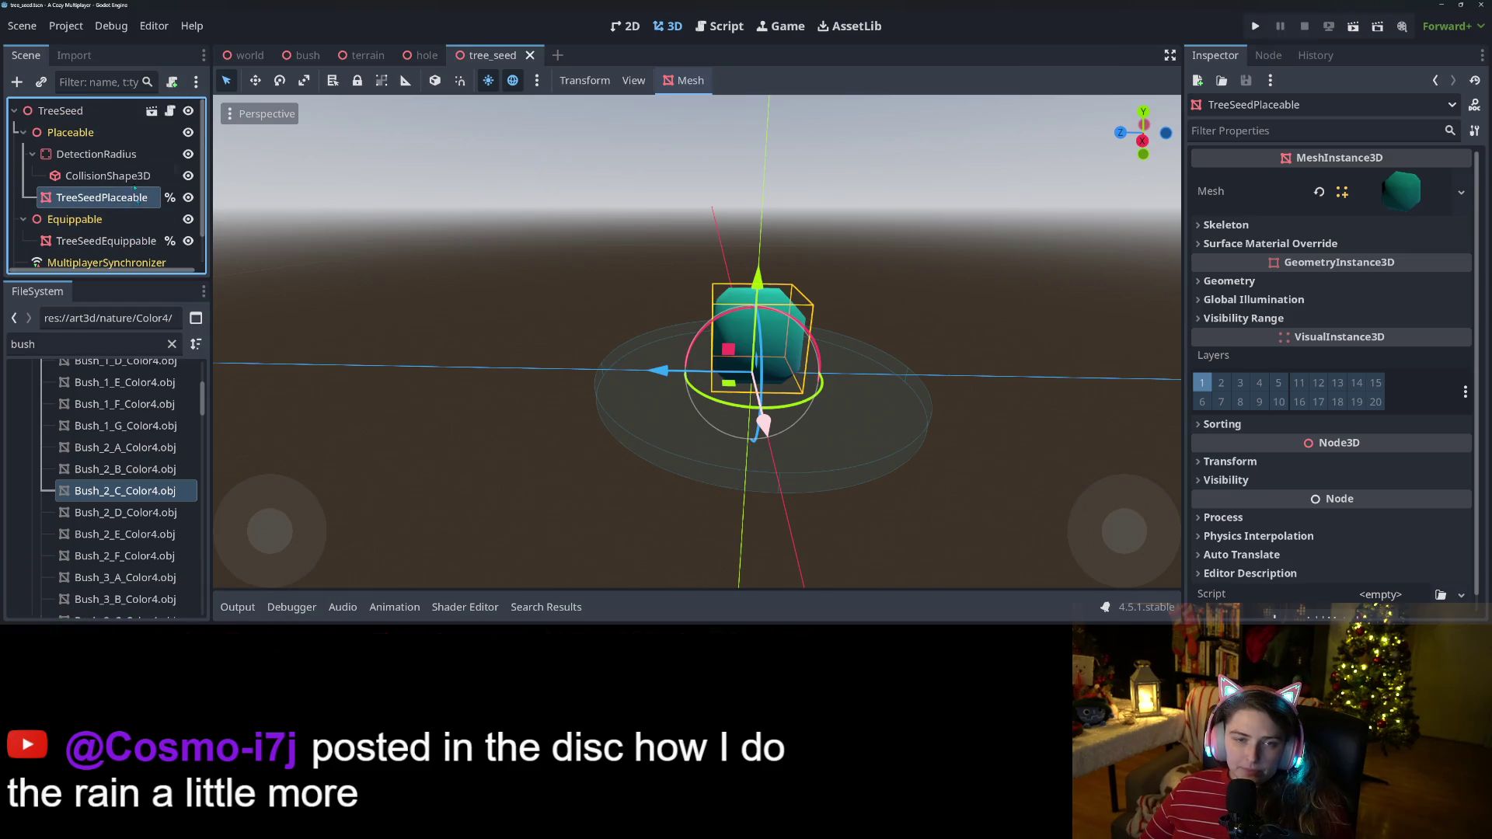
pyautogui.click(91, 114)
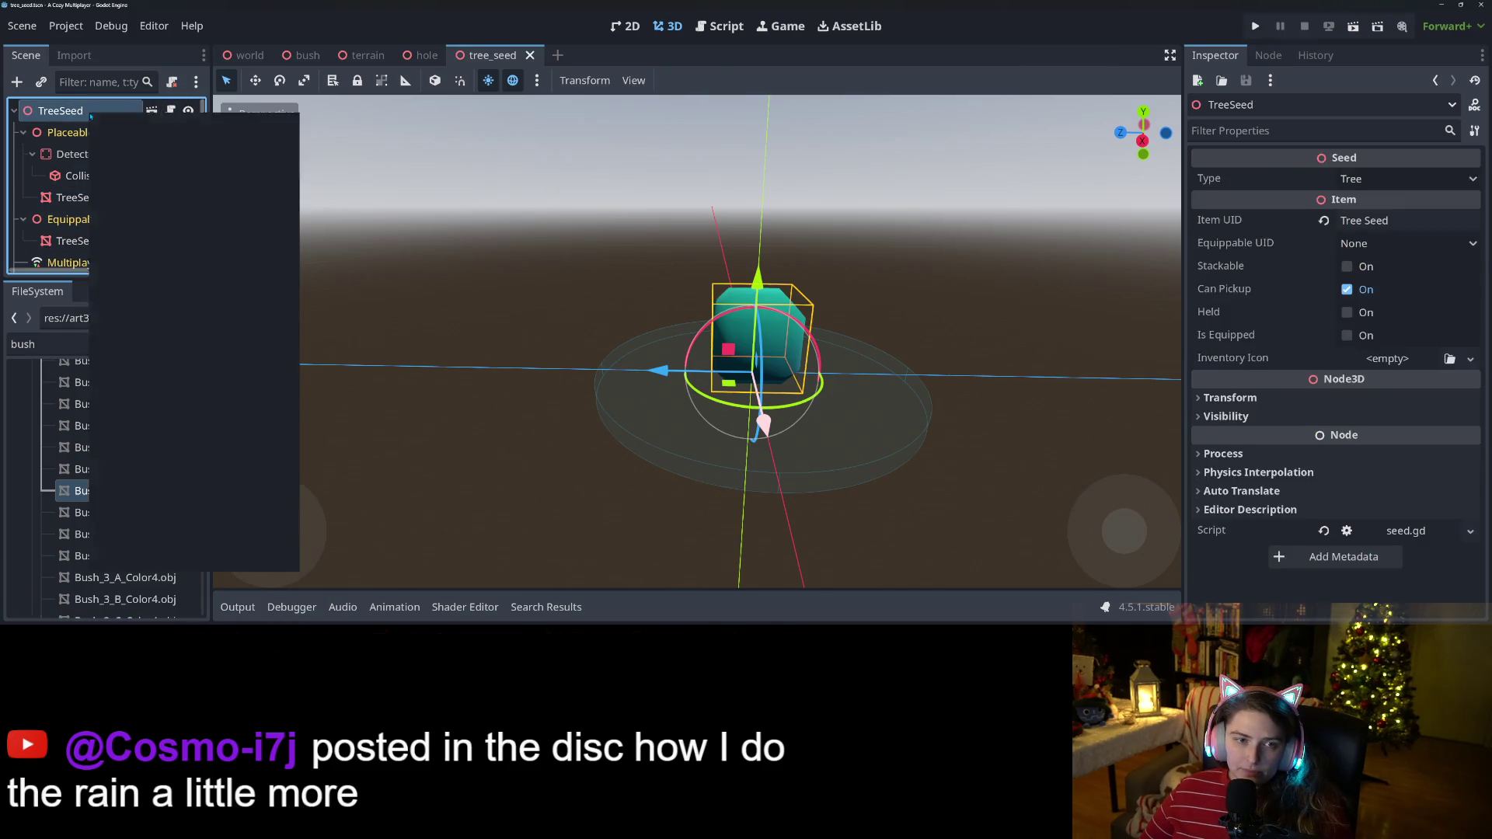
# Add a MultiplayerSynchronizer child to TreeSeed via a 'sync' search, then open seed.gd at line 6.
pyautogui.rightClick(91, 114)
pyautogui.click(117, 155)
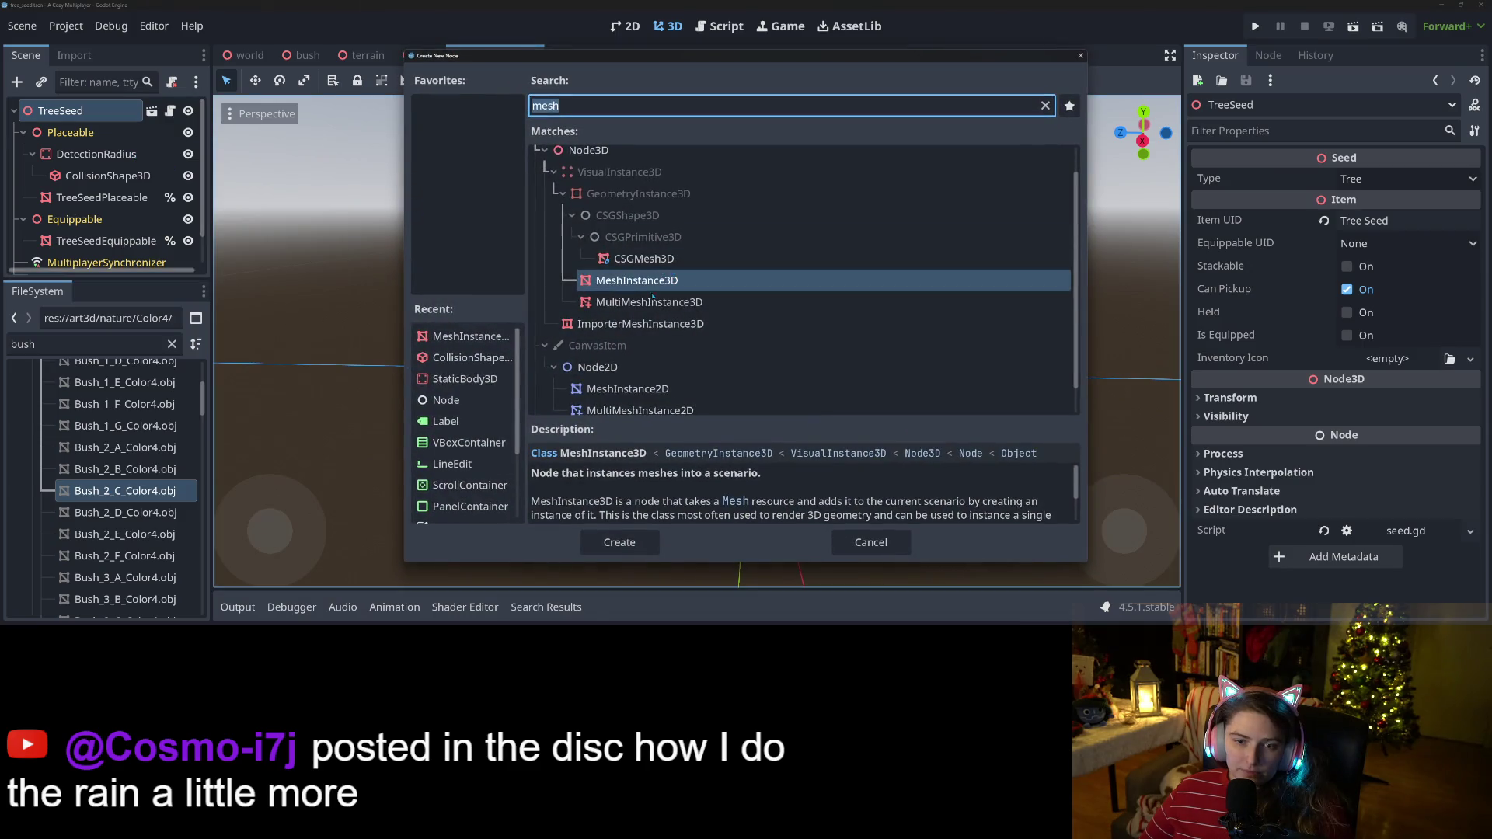
pyautogui.write('syn')
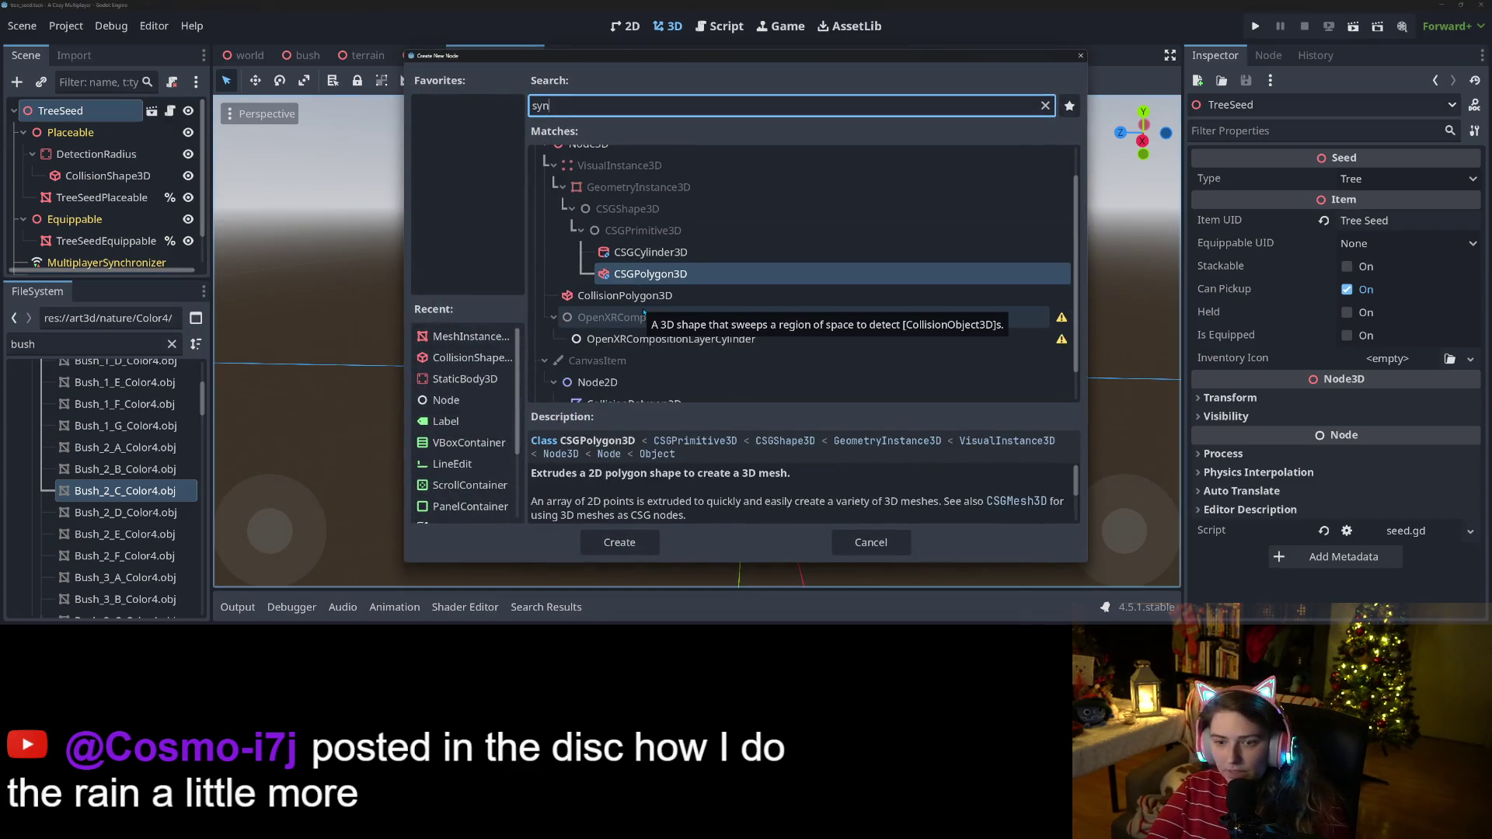
pyautogui.write('c')
pyautogui.click(630, 537)
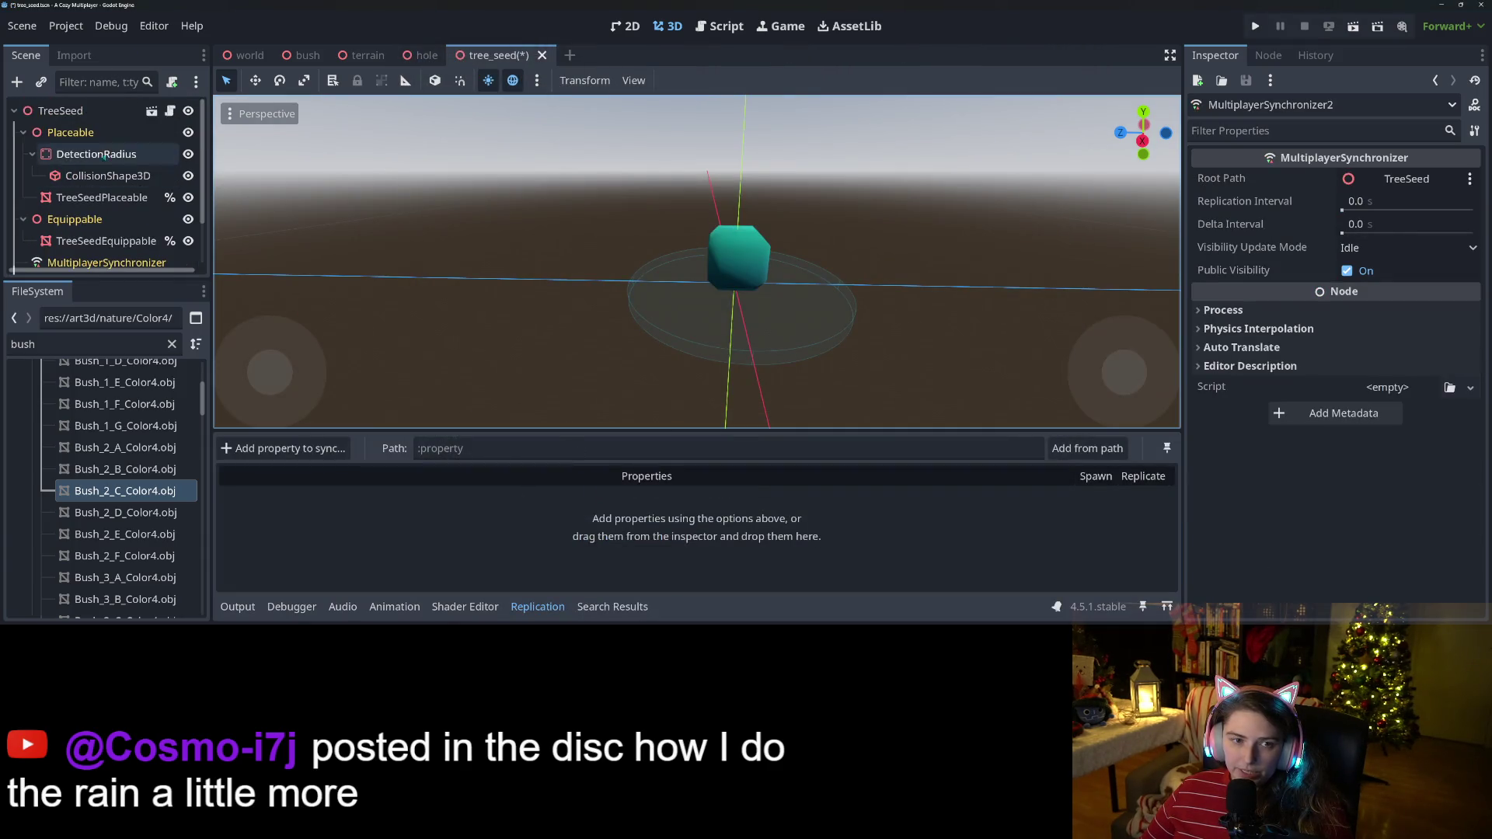
pyautogui.click(170, 110)
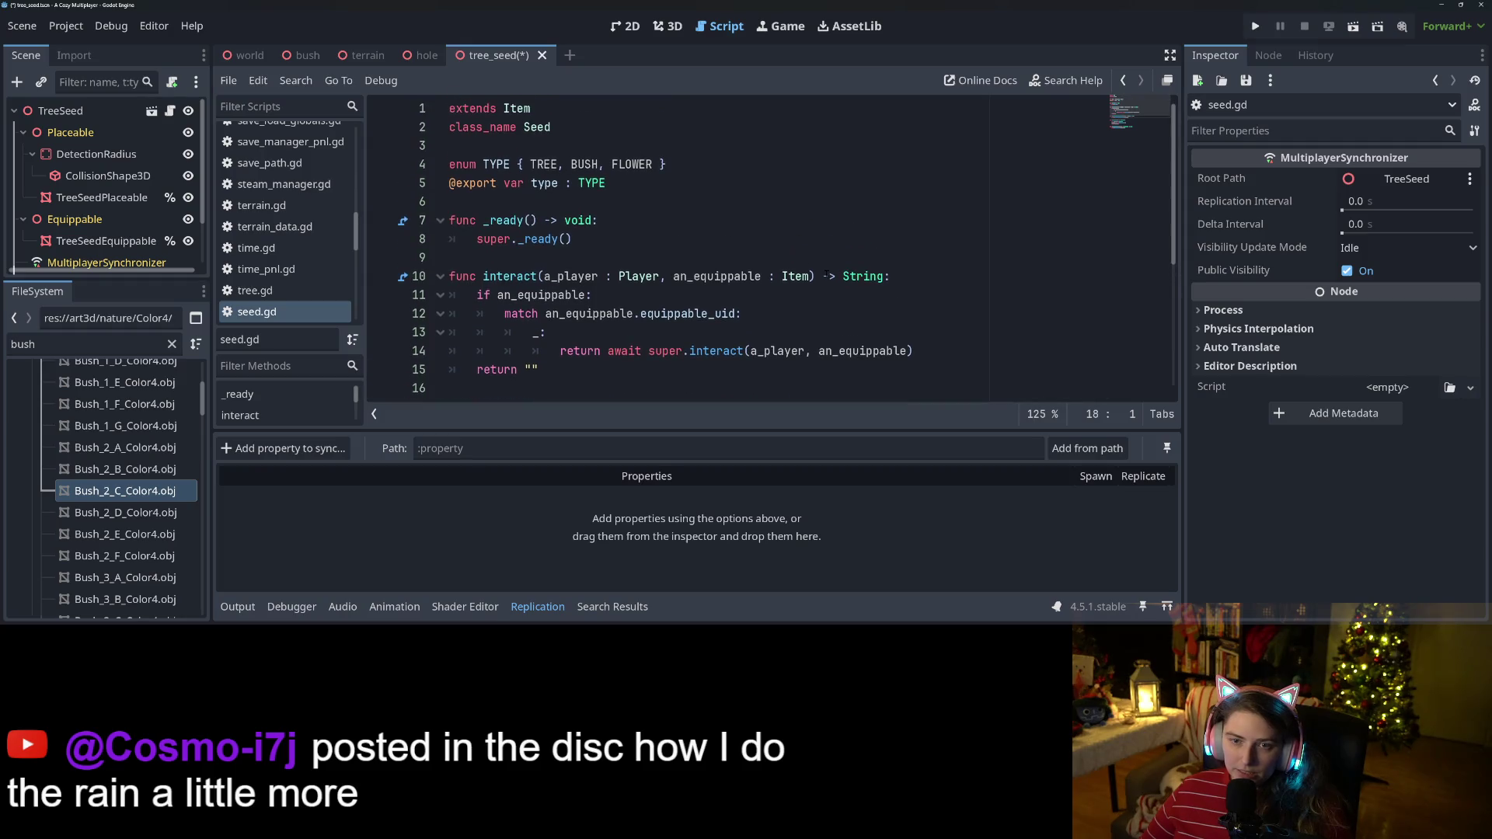
pyautogui.click(631, 203)
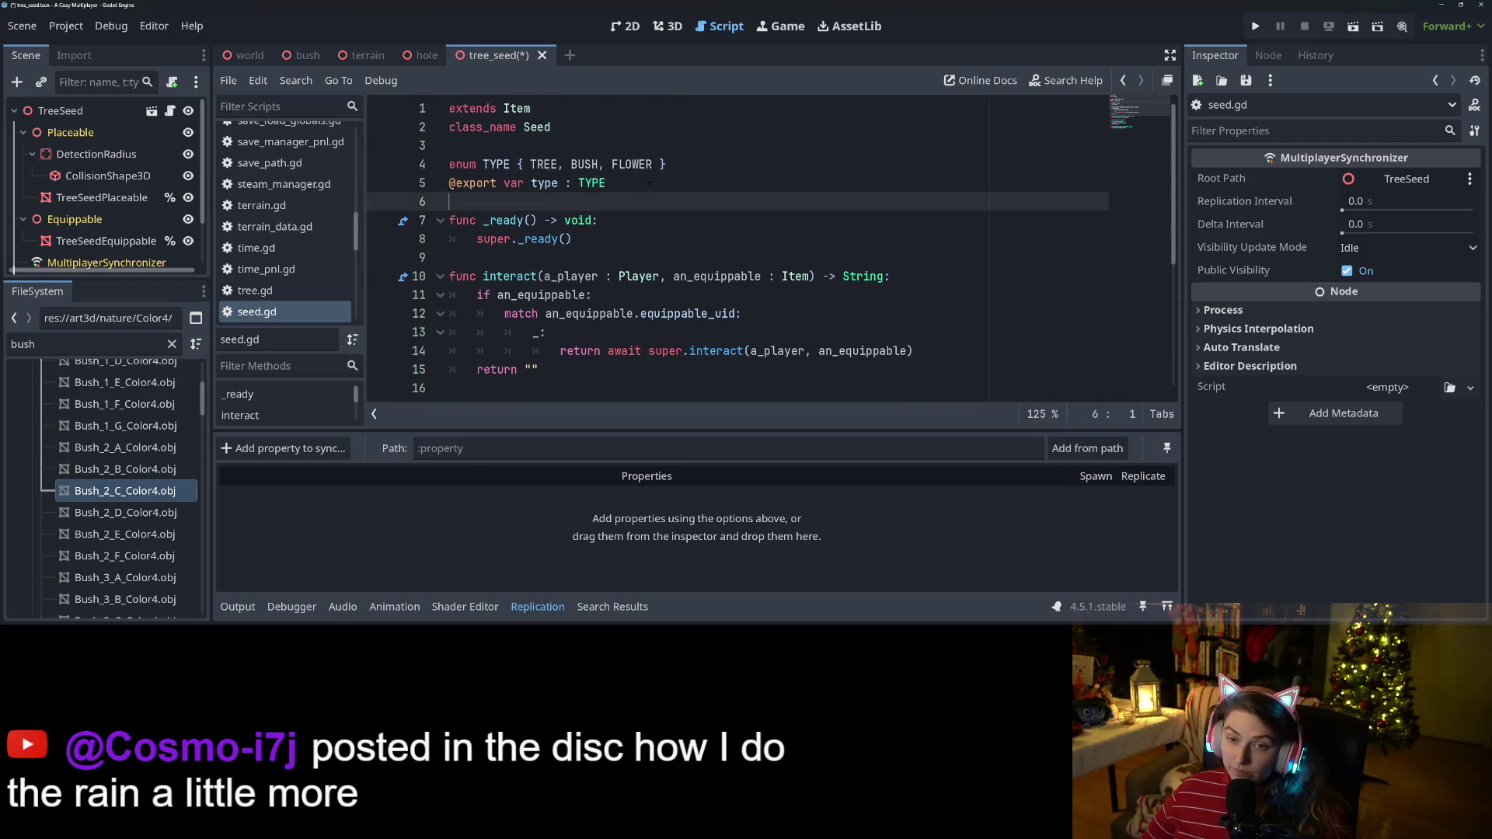
# Add a blank line in seed.gd, then find the tree_color_index export in tree.gd and save.
pyautogui.press('Return')
pyautogui.press('Return')
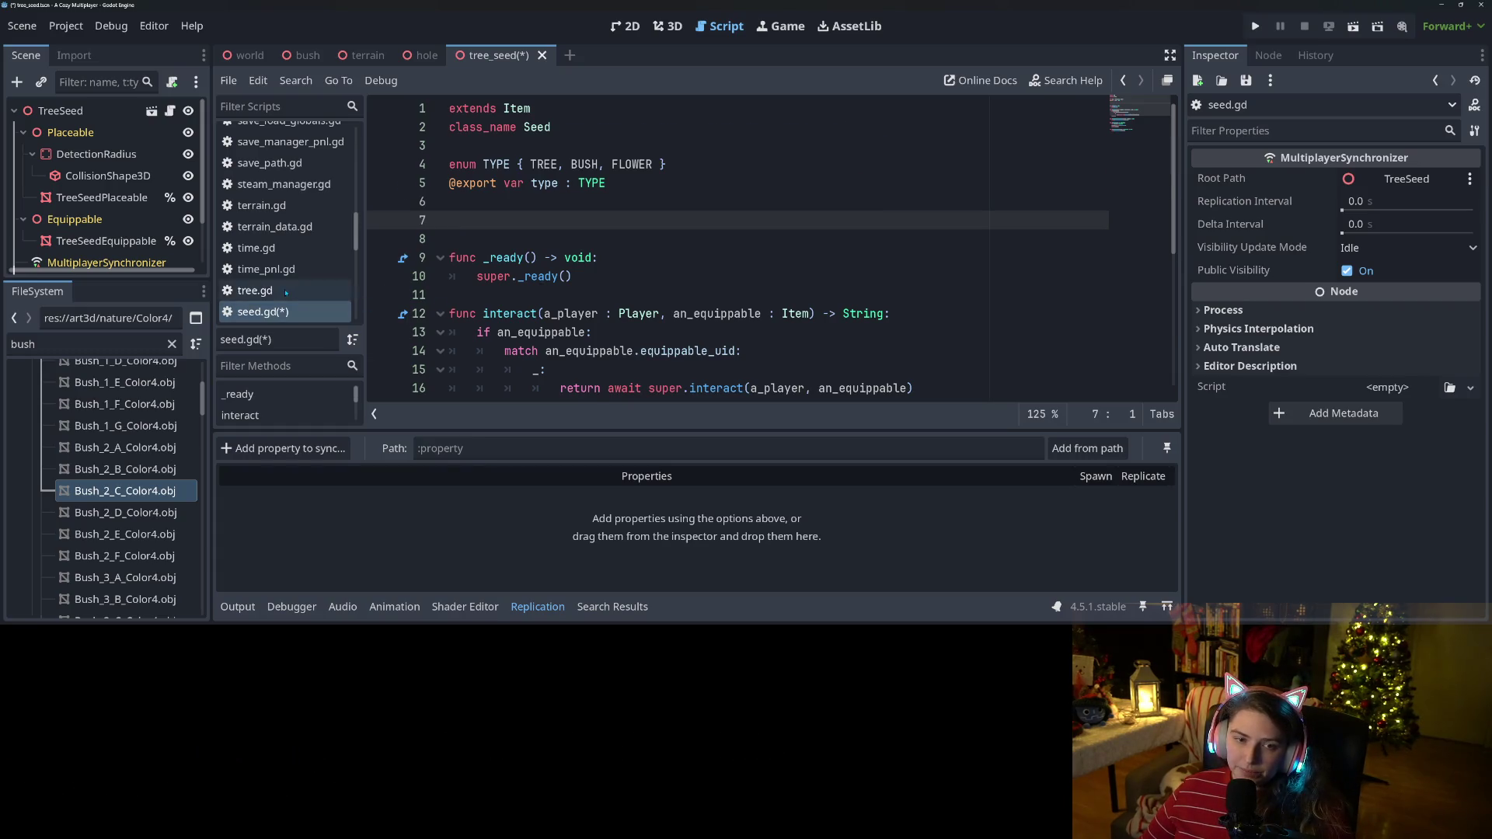
pyautogui.click(255, 289)
pyautogui.scroll(10, 593, 233)
pyautogui.click(593, 202)
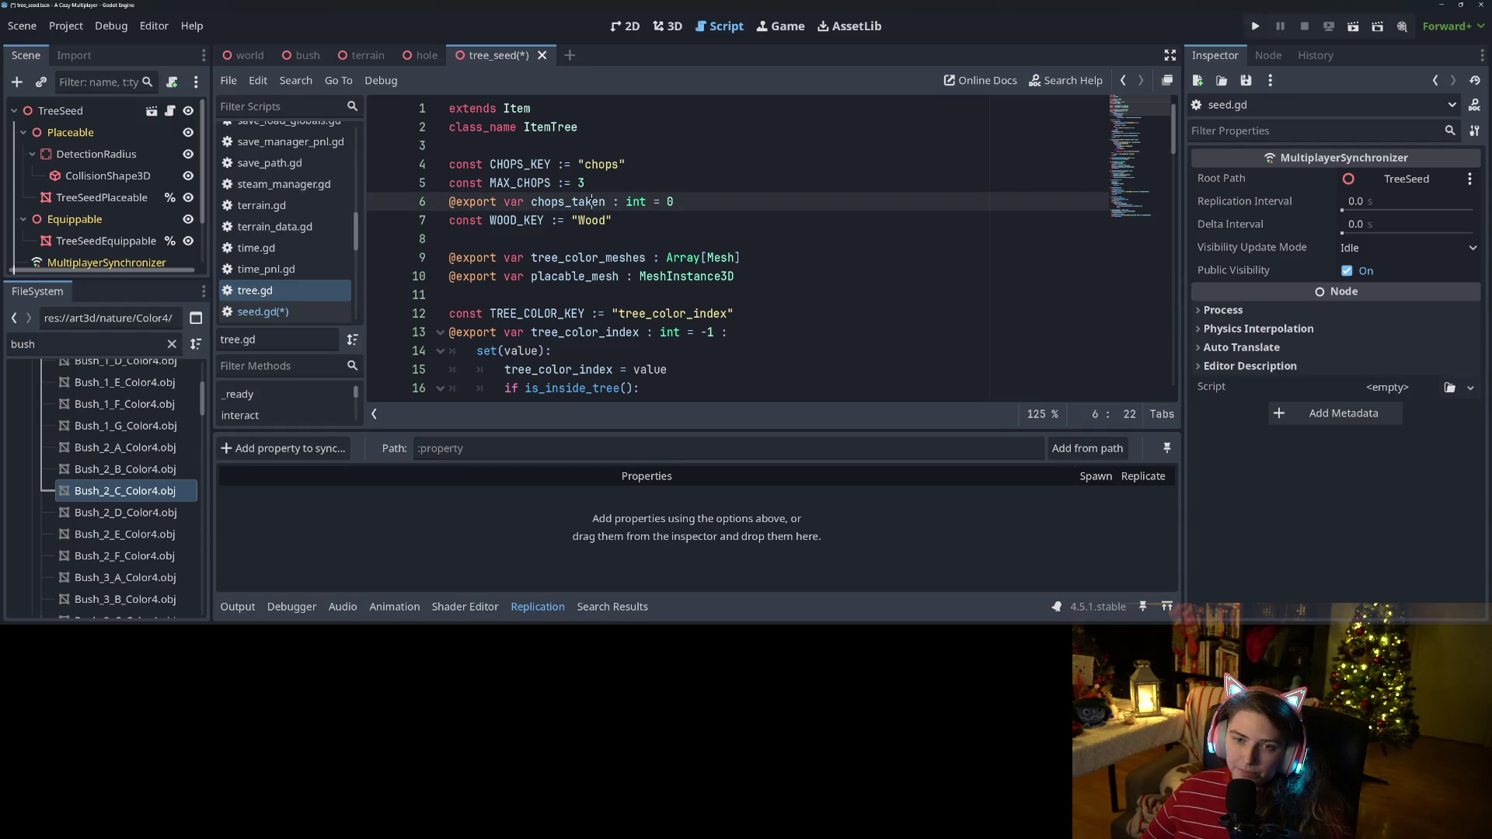
pyautogui.doubleClick(625, 257)
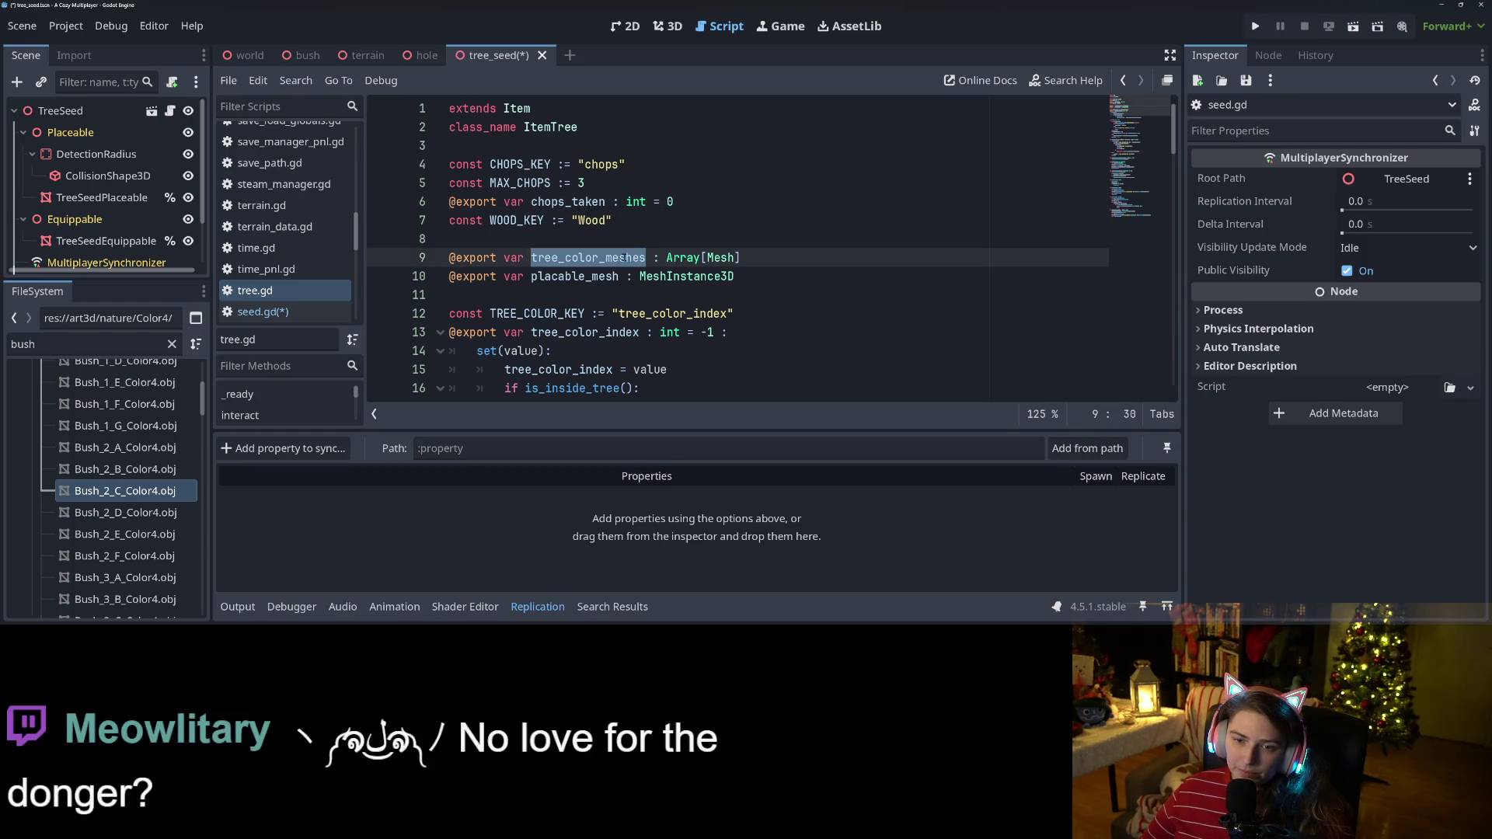
pyautogui.click(602, 333)
pyautogui.doubleClick(602, 332)
pyautogui.click(525, 332)
pyautogui.moveTo(450, 332); pyautogui.dragTo(640, 332)
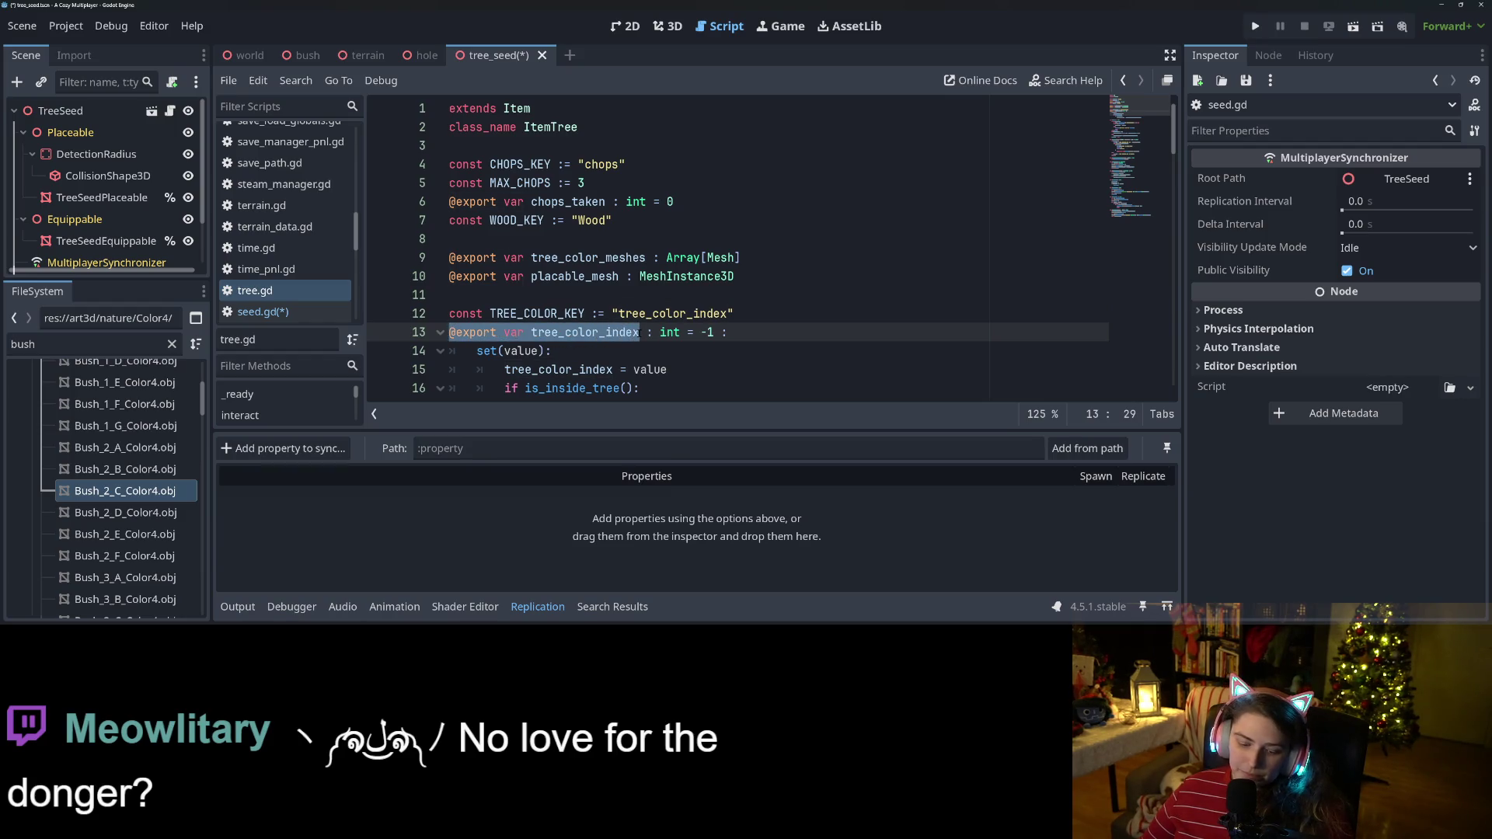
pyautogui.click(640, 331)
pyautogui.hotkey('ctrl', 's')
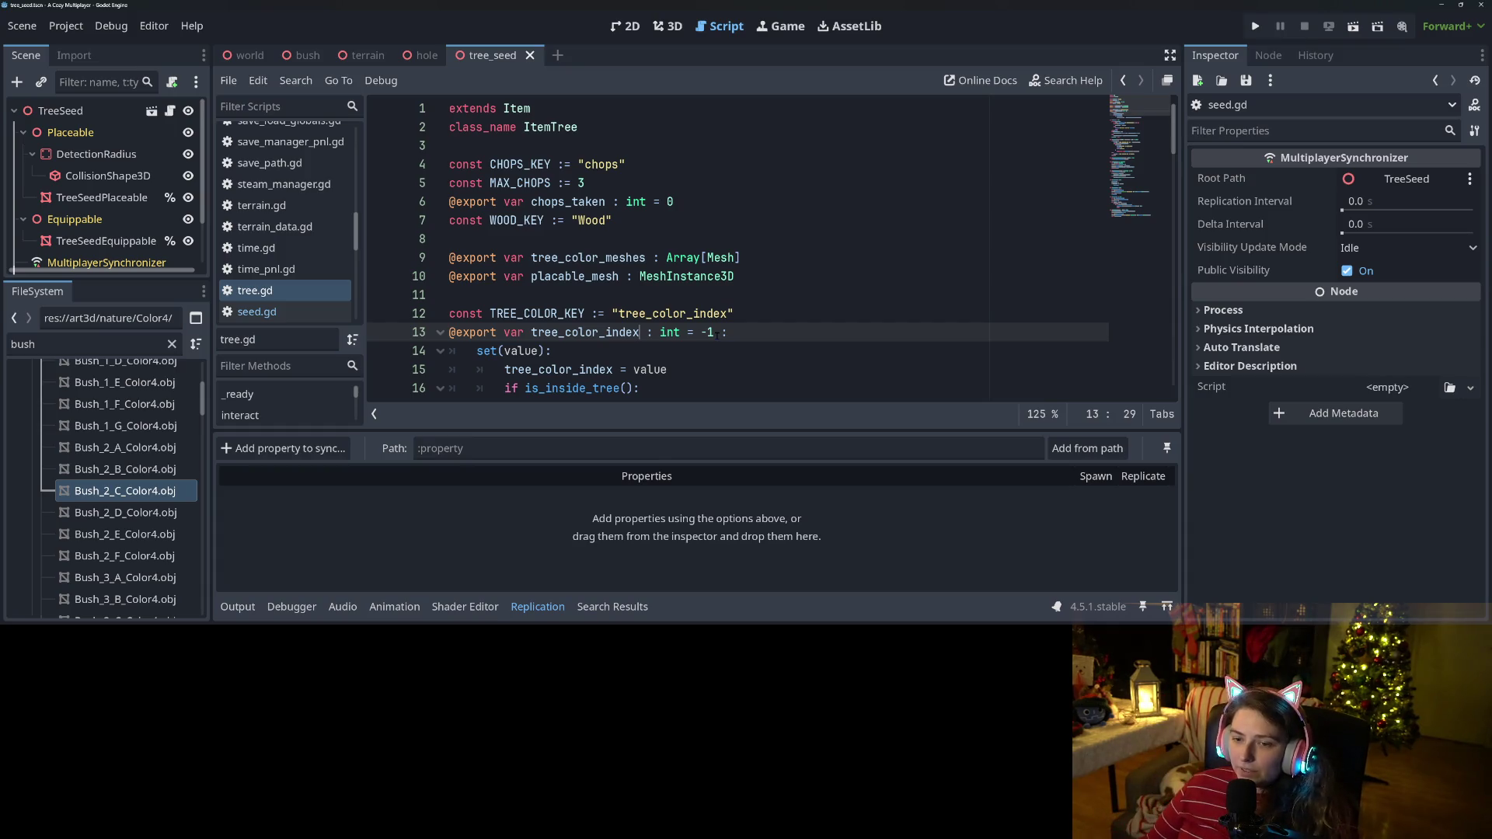
# Select tree.gd's tree_color_index setter block (lines 13–18) and paste it into seed.gd.
pyautogui.click(770, 334)
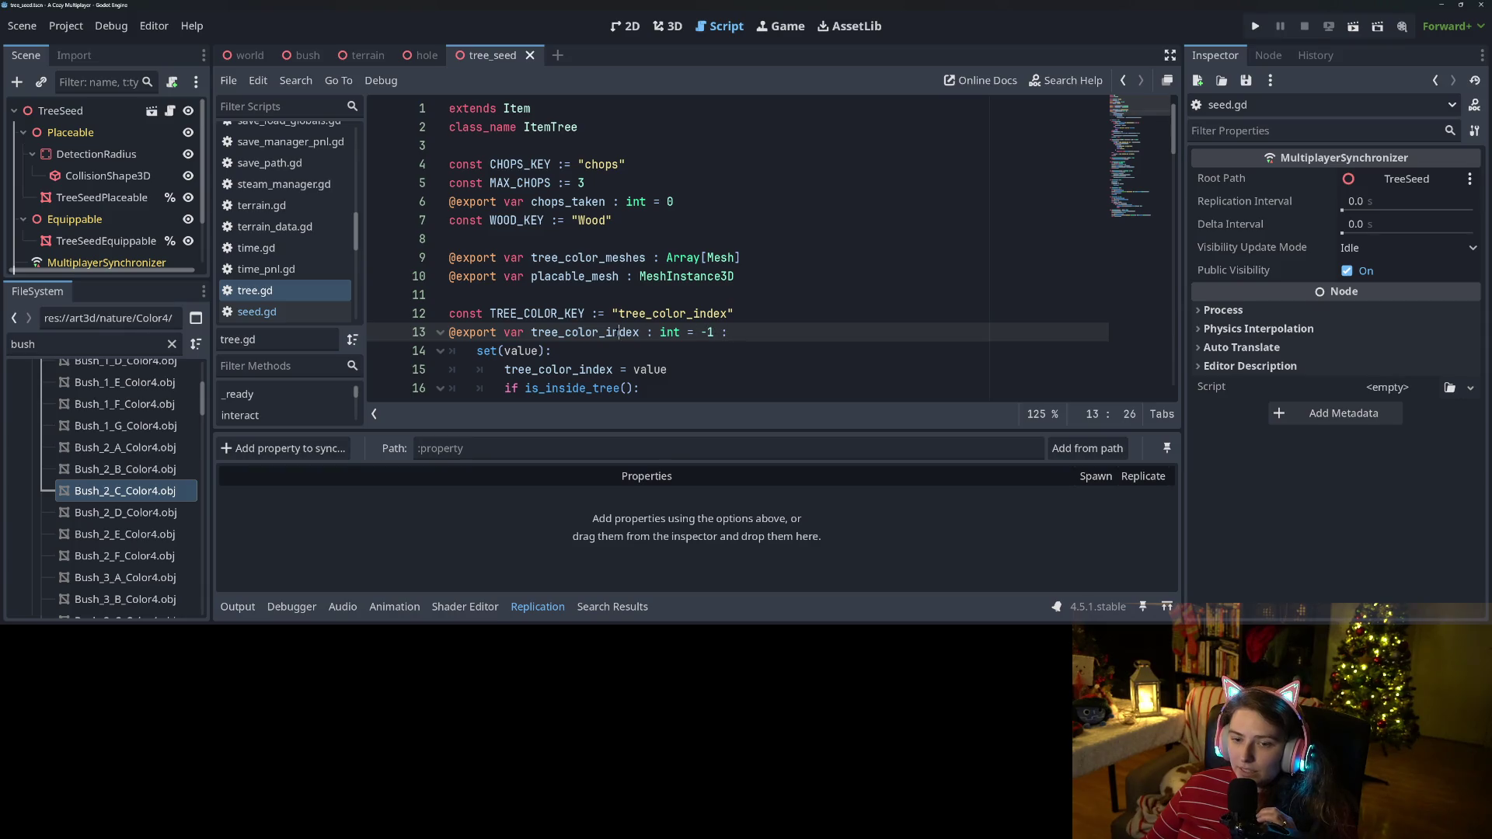
pyautogui.doubleClick(614, 332)
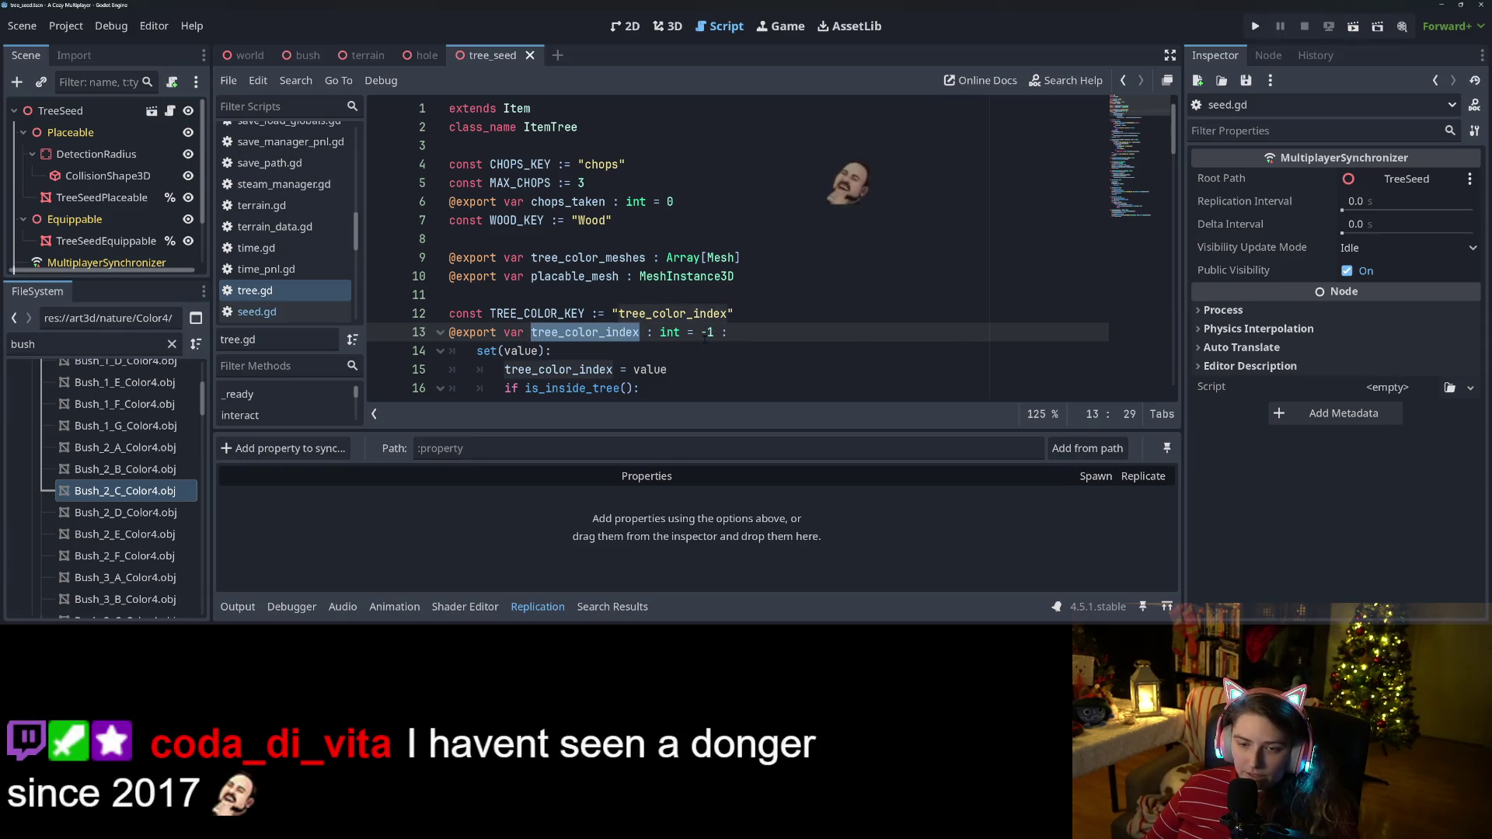
pyautogui.click(578, 332)
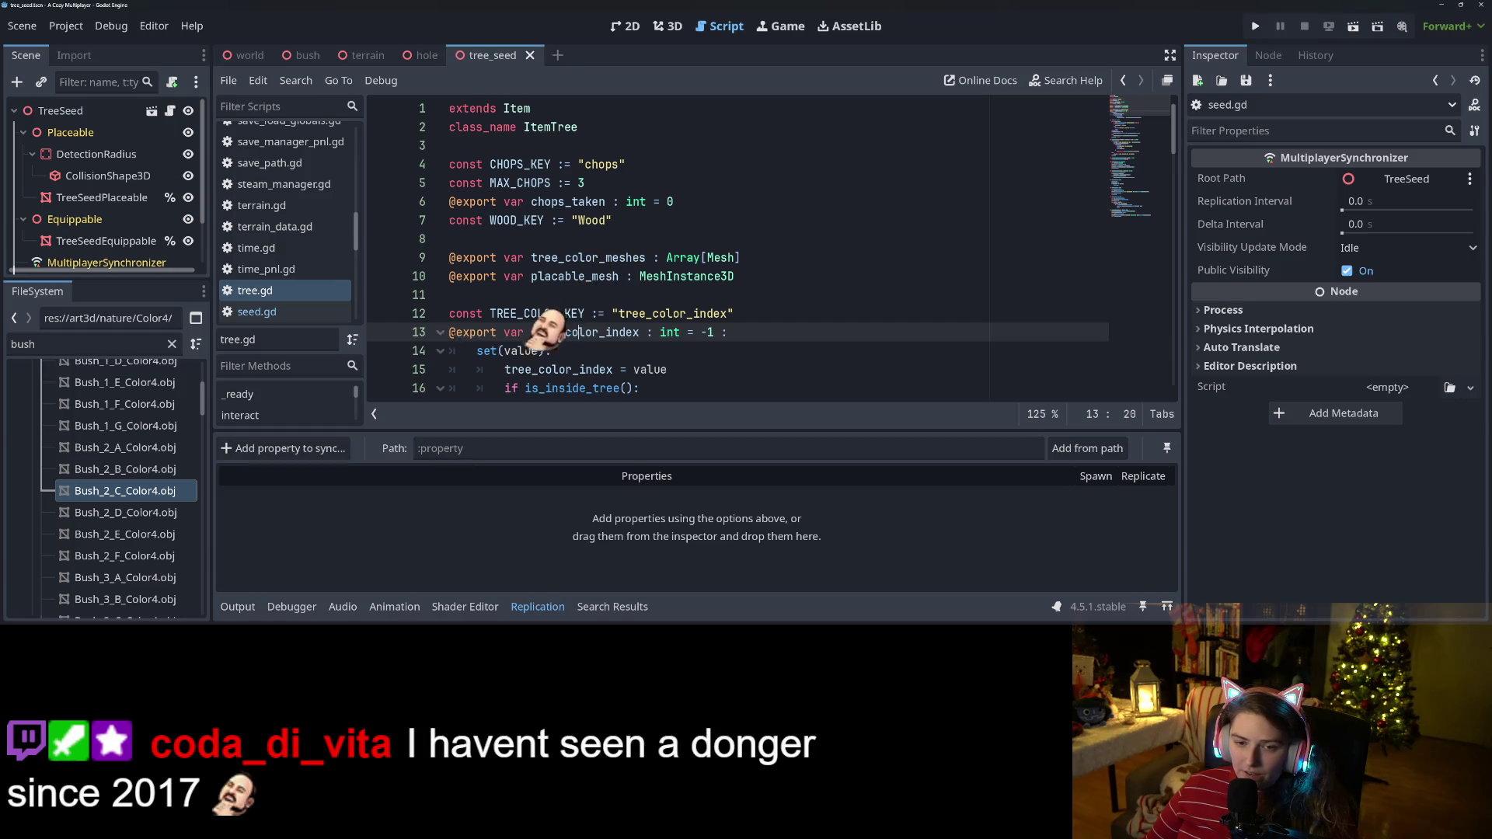
pyautogui.press('Home')
pyautogui.hotkey('ctrl', 'shift', 'Right')
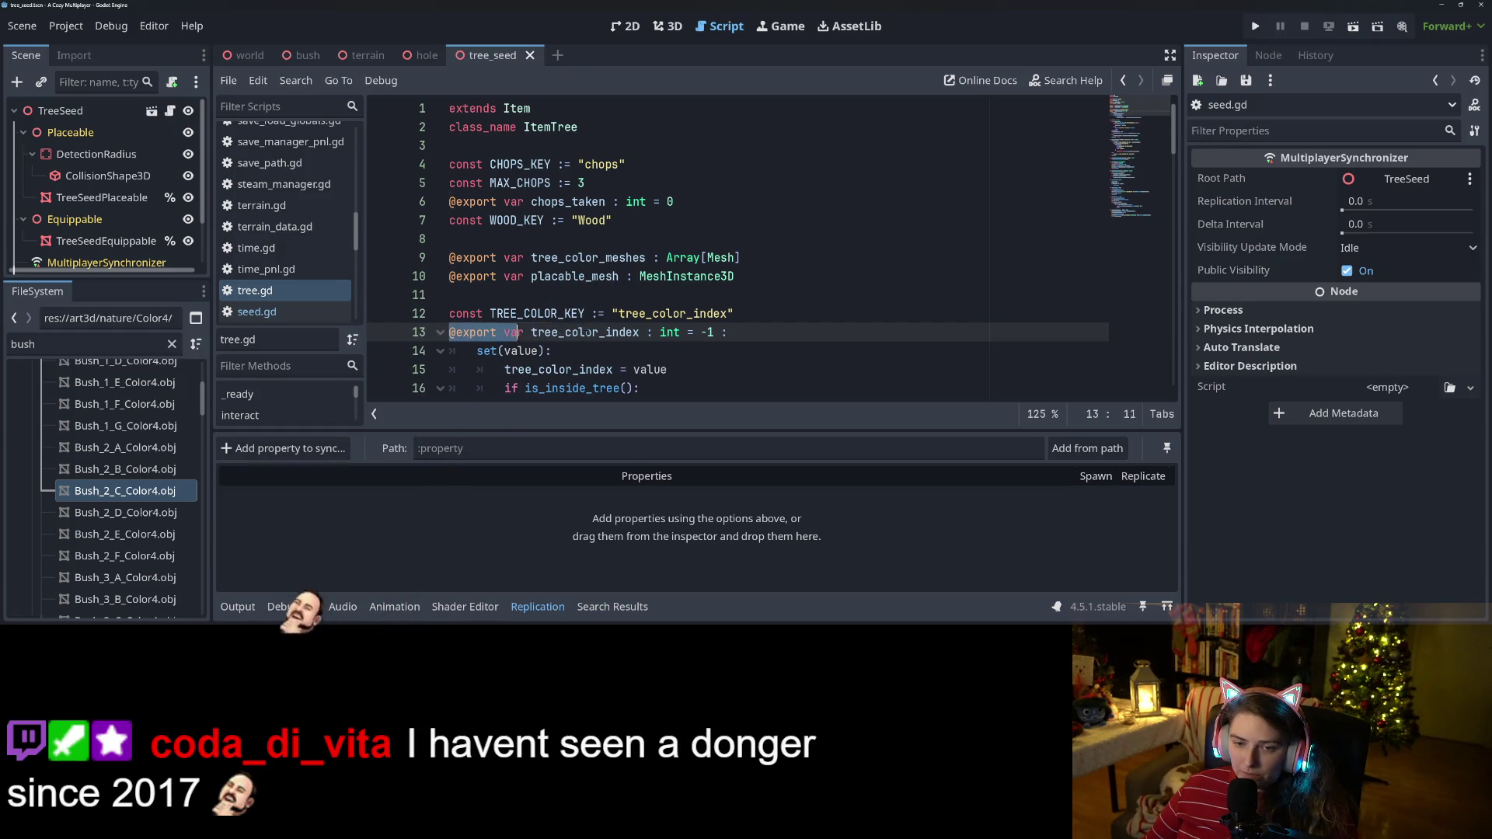
pyautogui.hotkey('ctrl', 'shift', 'Right')
pyautogui.hotkey('ctrl', 'shift', 'Right')
pyautogui.hotkey('ctrl', 'shift', 'Right')
pyautogui.hotkey('shift', 'Left')
pyautogui.hotkey('shift', 'Left')
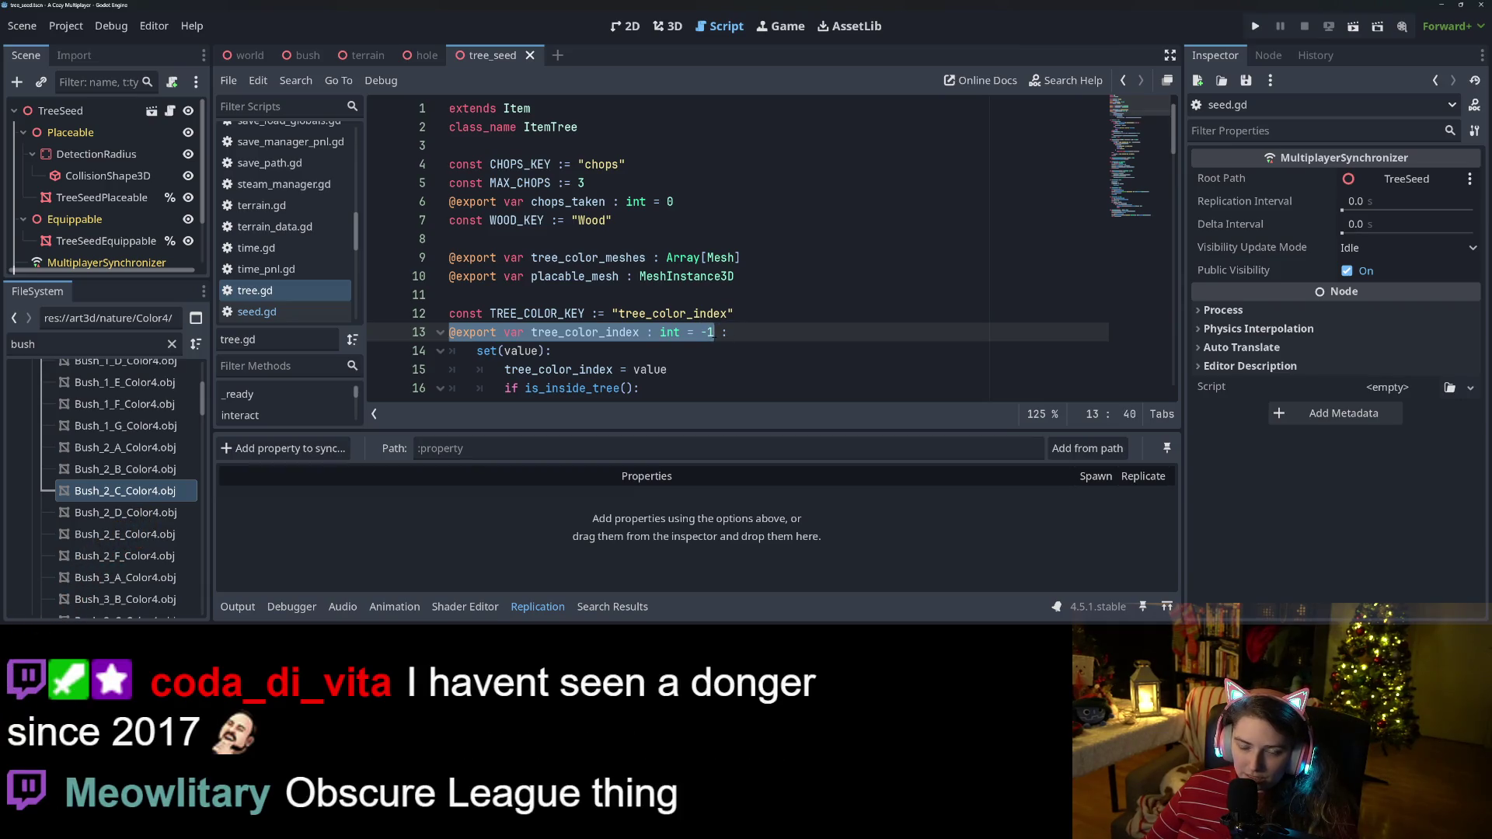
pyautogui.hotkey('shift', 'Down')
pyautogui.hotkey('shift', 'Down')
pyautogui.hotkey('shift', 'Down')
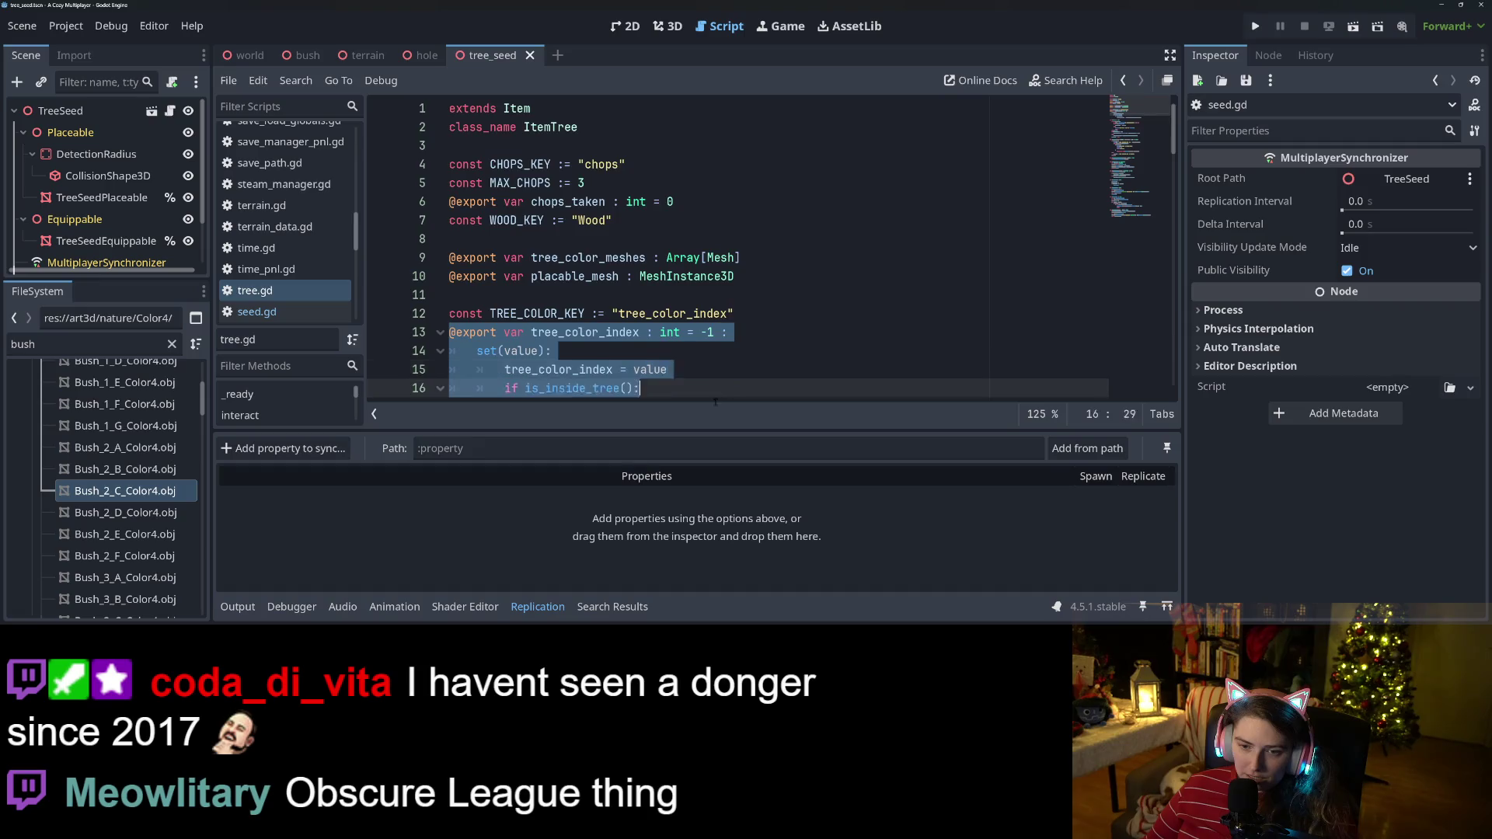
pyautogui.hotkey('shift', 'Right')
pyautogui.hotkey('shift', 'Right')
pyautogui.hotkey('shift', 'Right')
pyautogui.hotkey('shift', 'Right')
pyautogui.hotkey('shift', 'Right')
pyautogui.hotkey('ctrl', 'c')
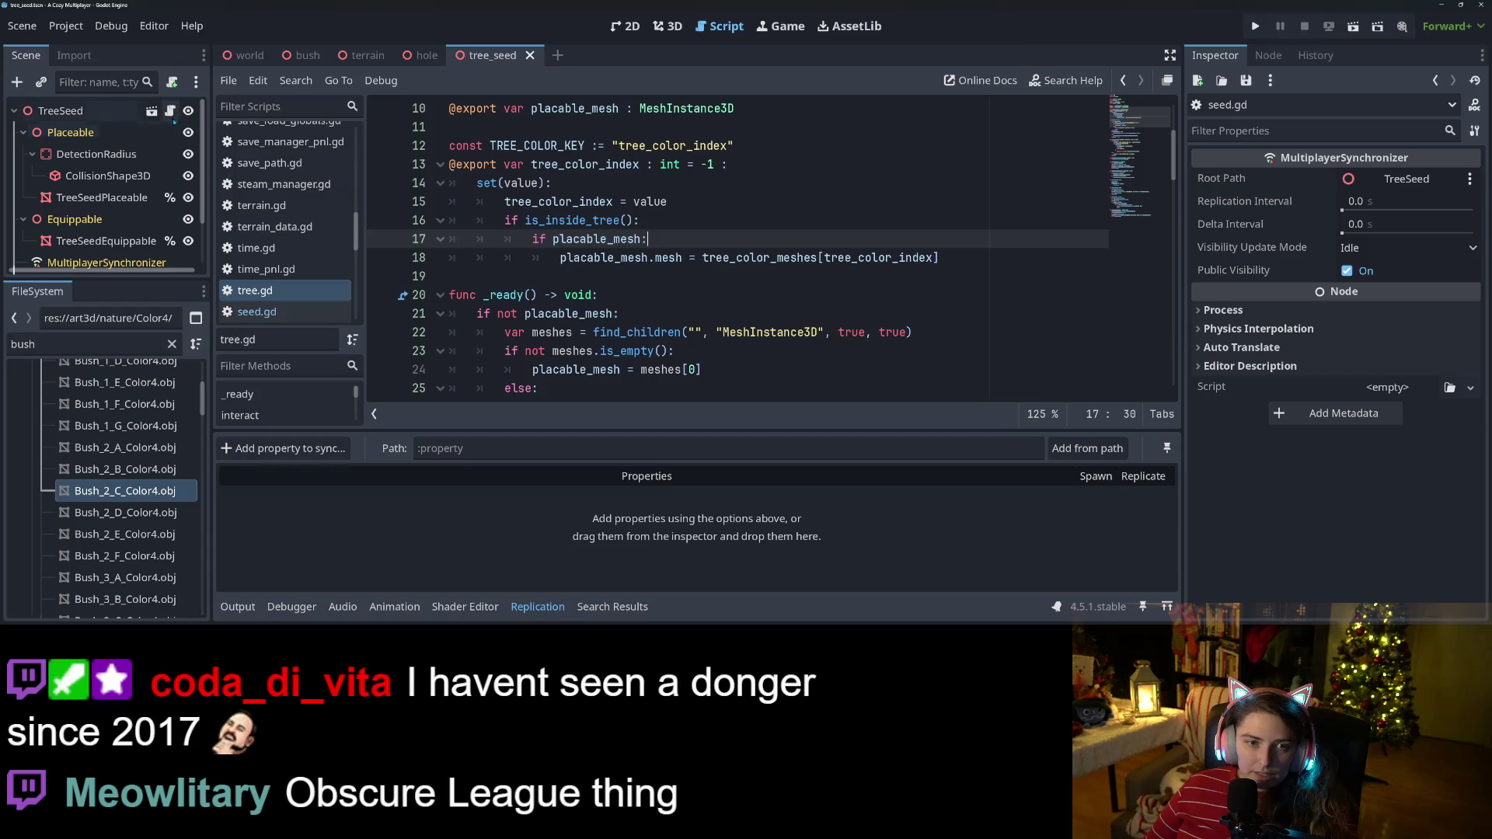
pyautogui.click(152, 111)
pyautogui.hotkey('ctrl', 'v')
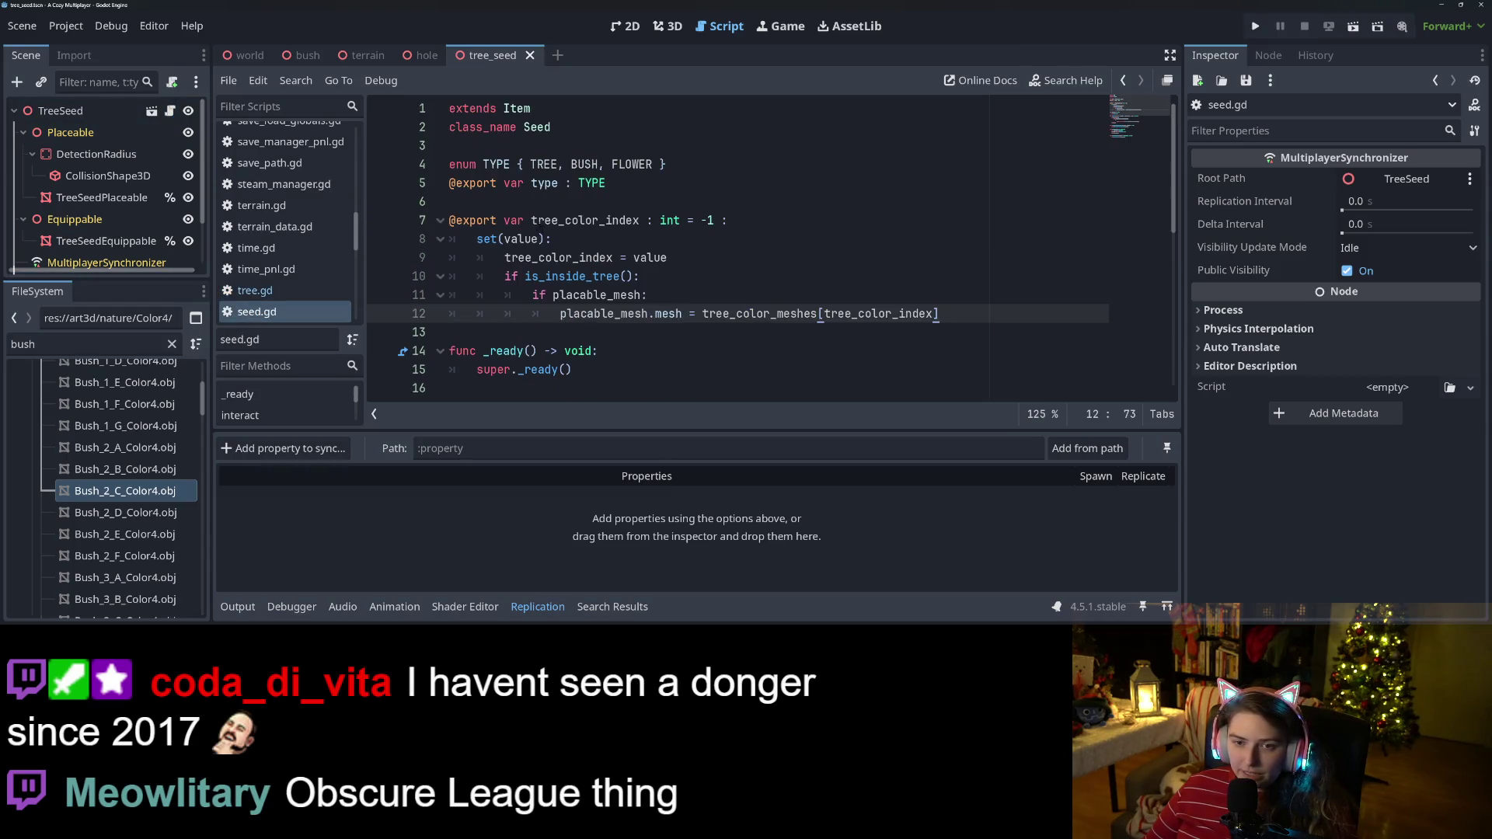
# Delete the 'if placable_mesh:' check from the seed.gd setter and save.
pyautogui.click(539, 301)
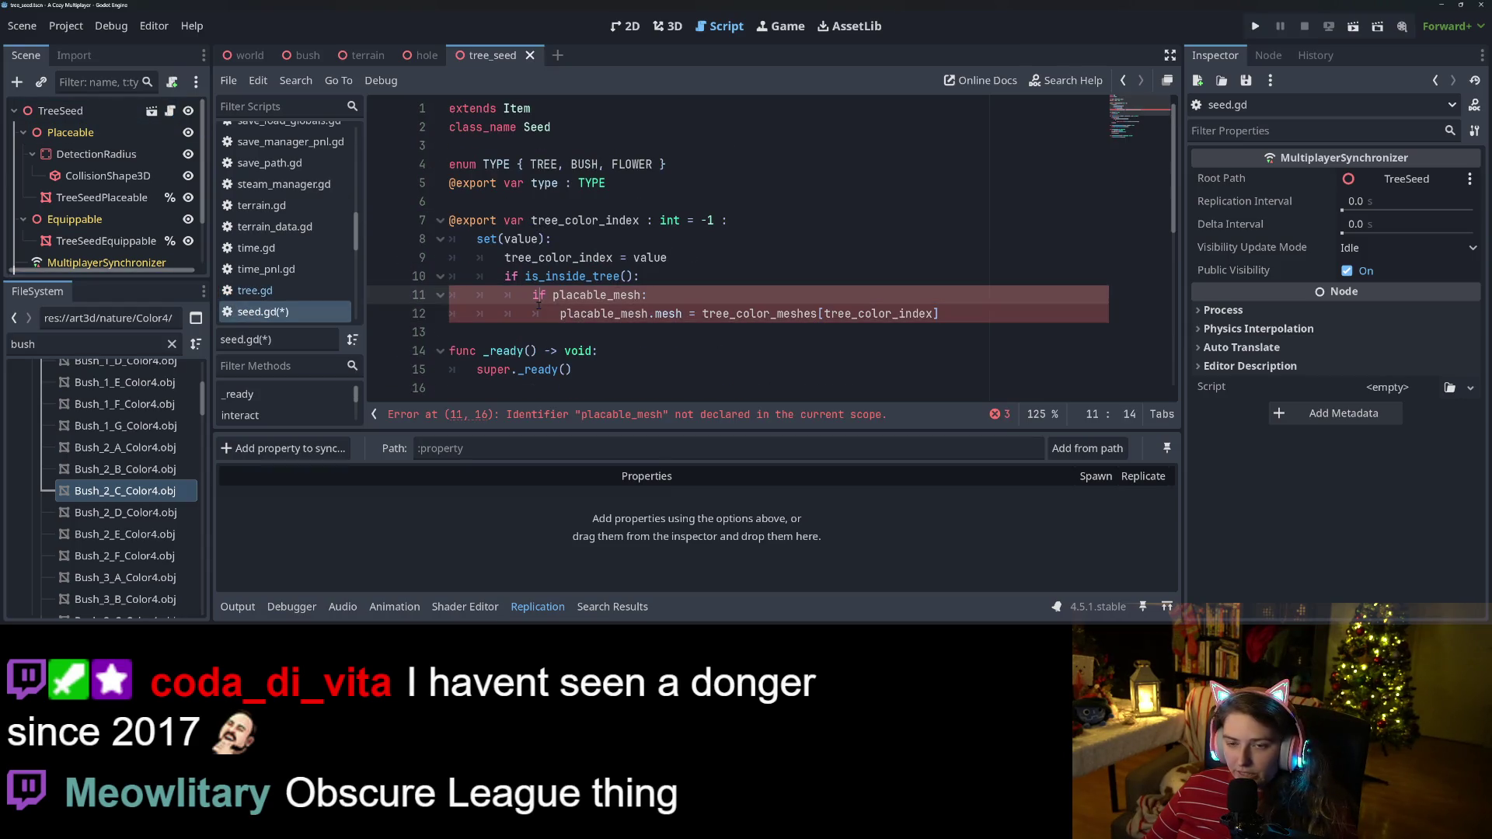
pyautogui.doubleClick(581, 296)
pyautogui.tripleClick(568, 302)
pyautogui.click(529, 300)
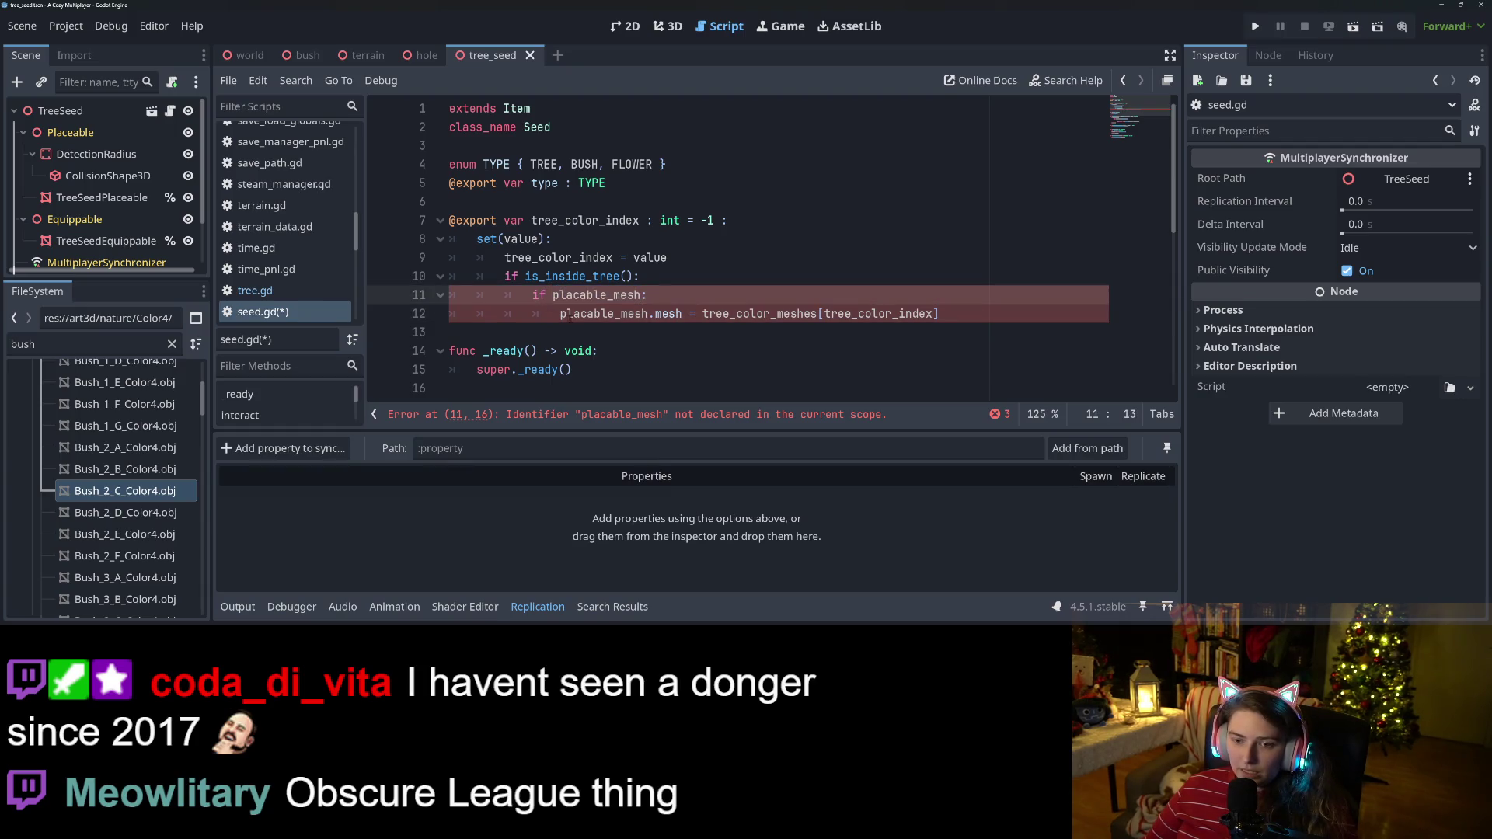
pyautogui.keyDown('shift'); pyautogui.click(562, 316); pyautogui.keyUp('shift')
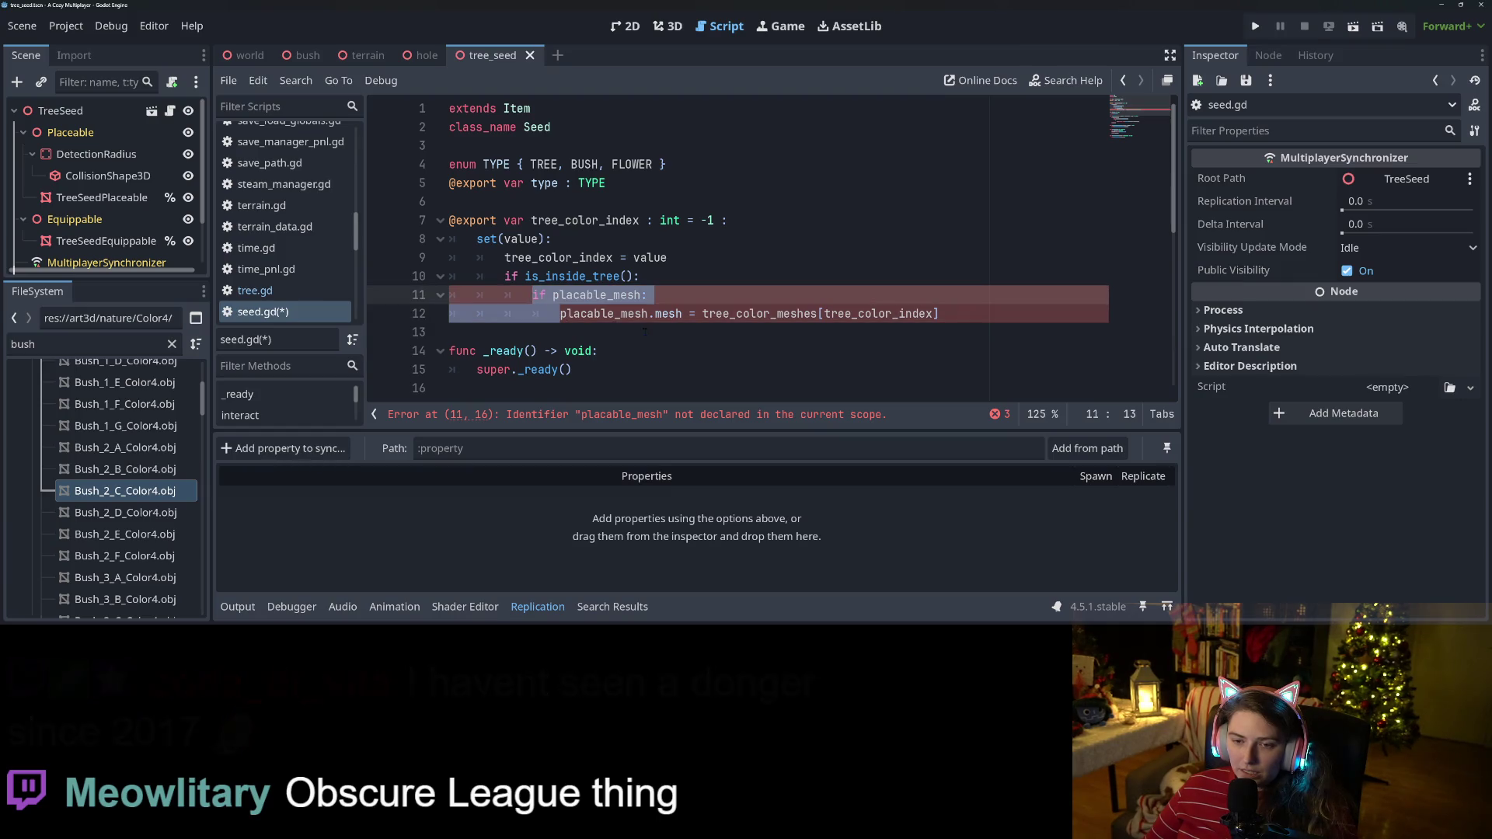
pyautogui.press('BackSpace')
pyautogui.hotkey('ctrl', 's')
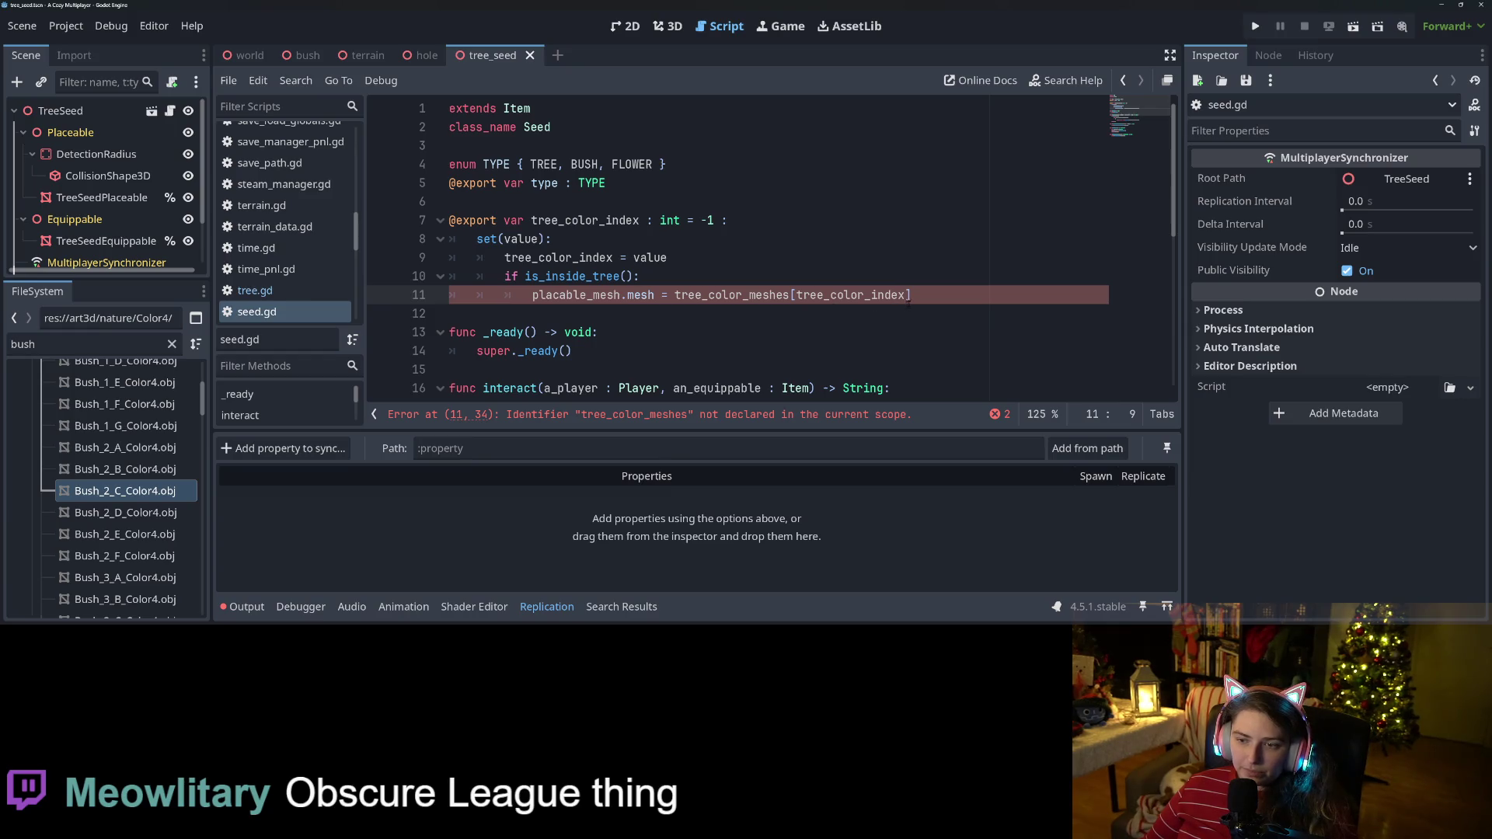
# Revoke the unique names on TreeSeedPlaceable and TreeSeedEquippable.
pyautogui.click(169, 197)
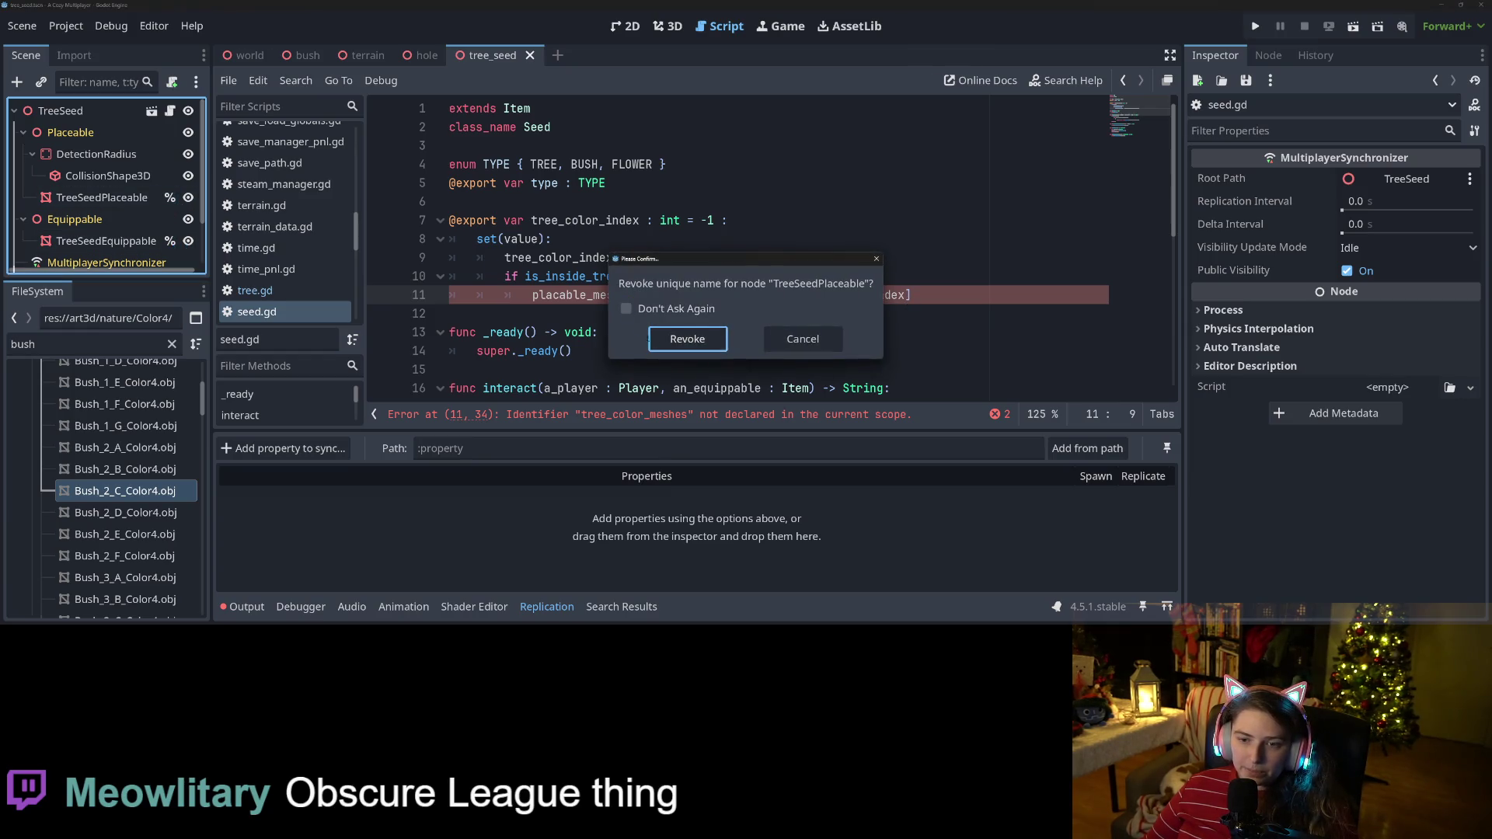
pyautogui.click(660, 339)
pyautogui.click(169, 241)
pyautogui.click(684, 339)
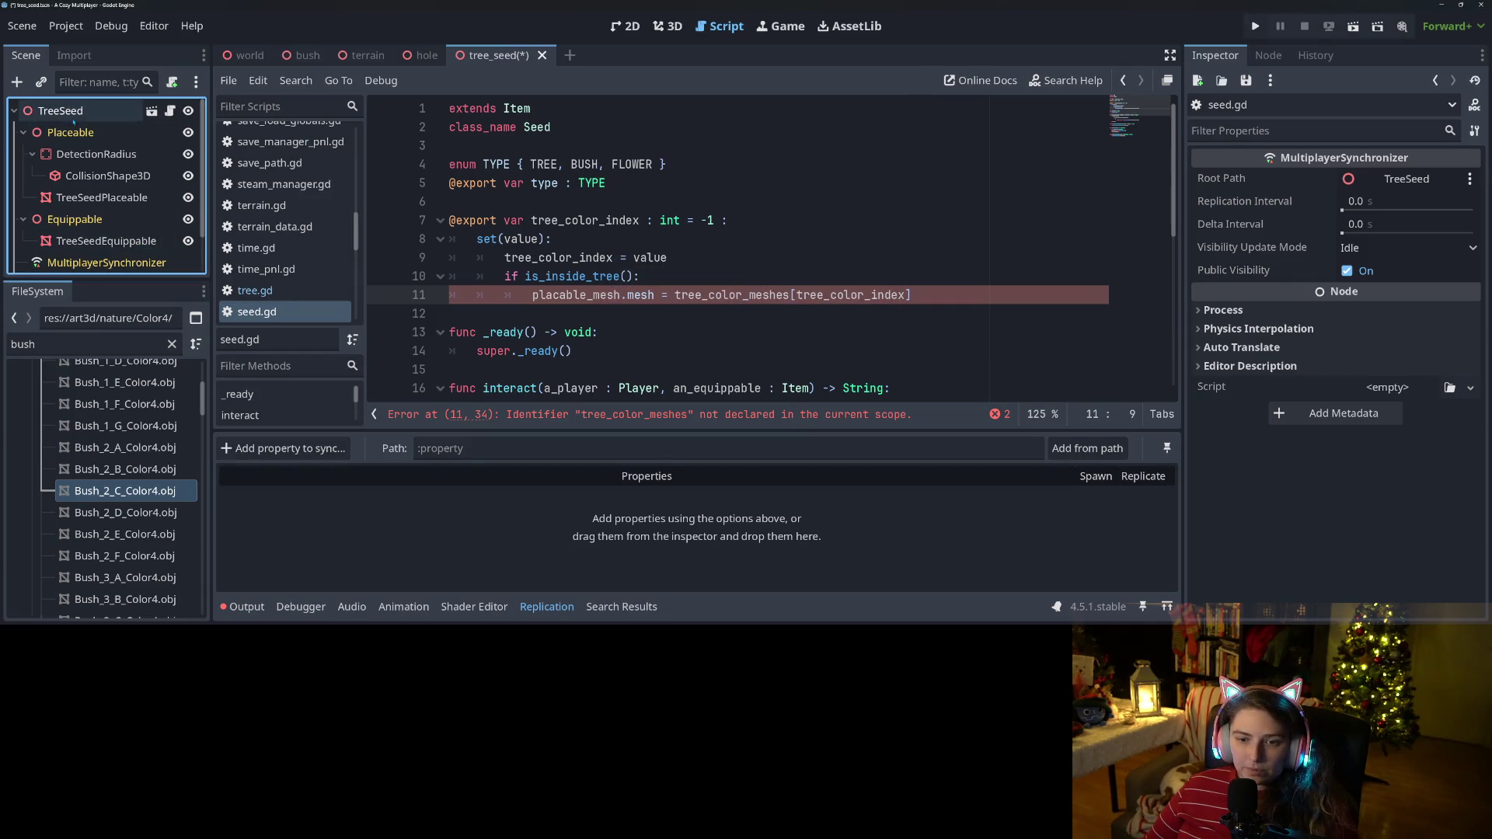
# Add a new line after line 6 in seed.gd for the meshes array declaration.
pyautogui.doubleClick(770, 297)
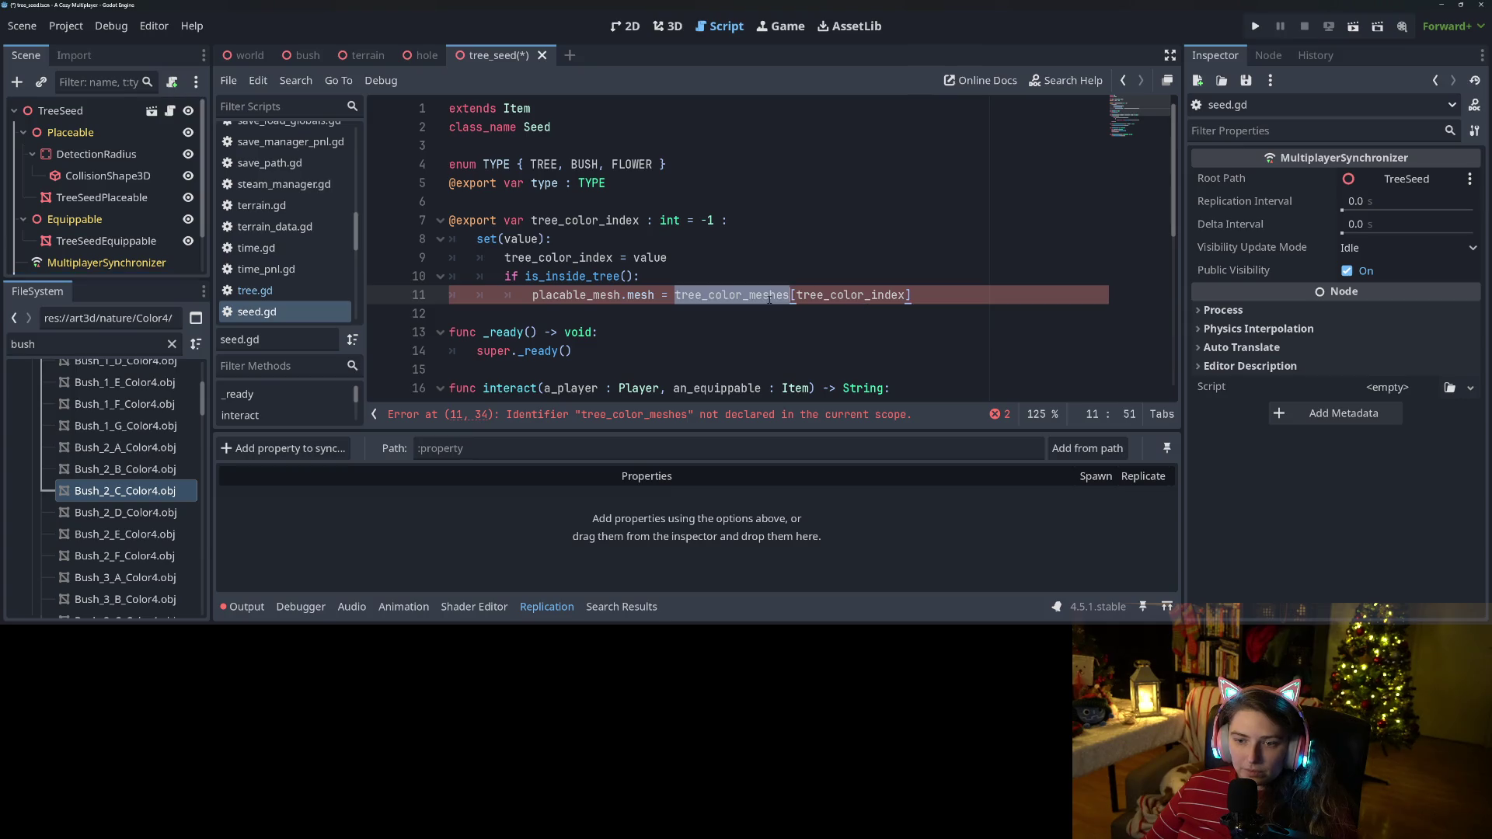
pyautogui.click(716, 294)
pyautogui.click(584, 203)
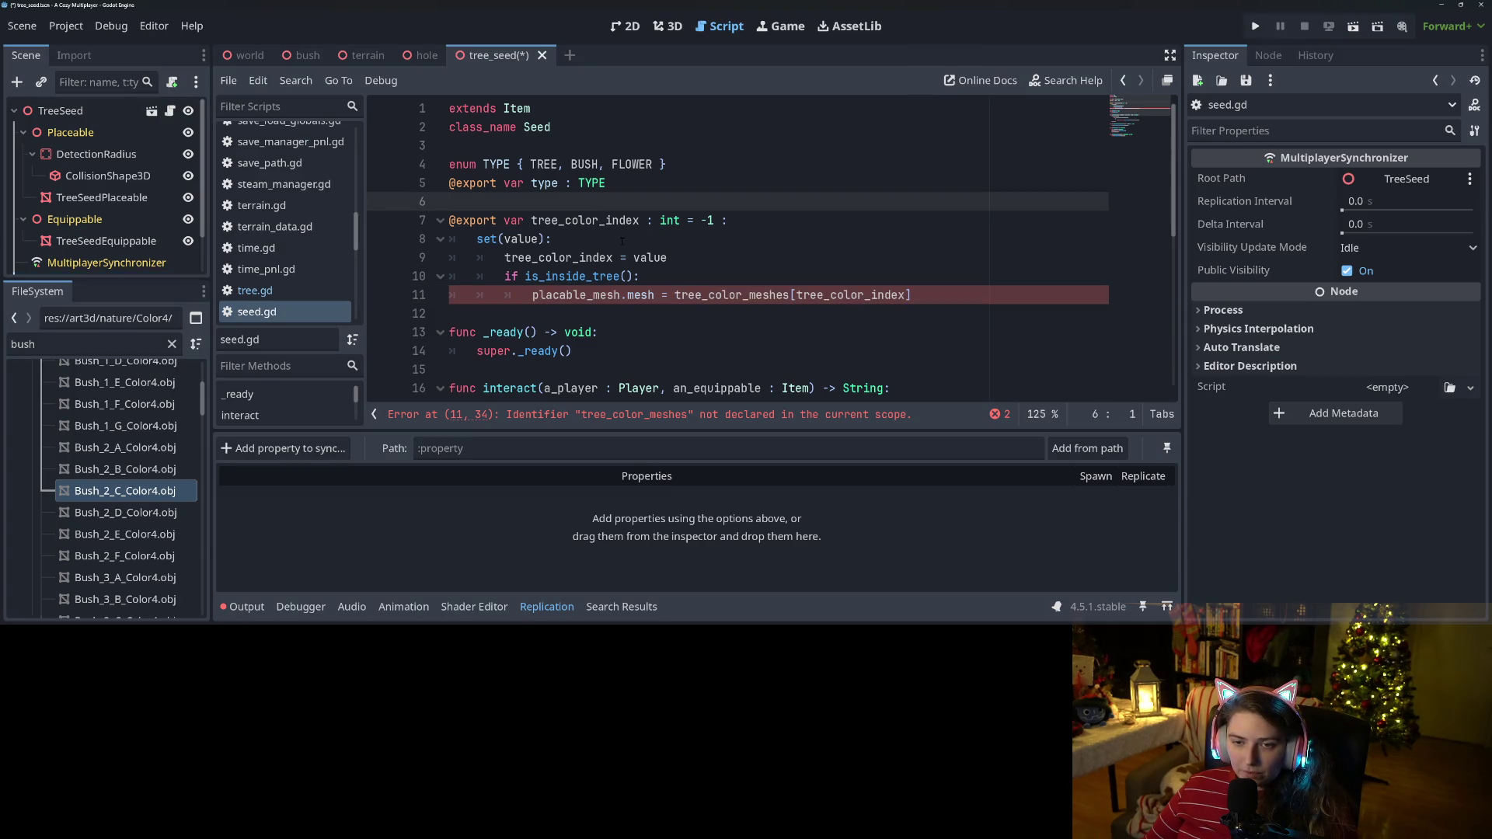
pyautogui.press('Return')
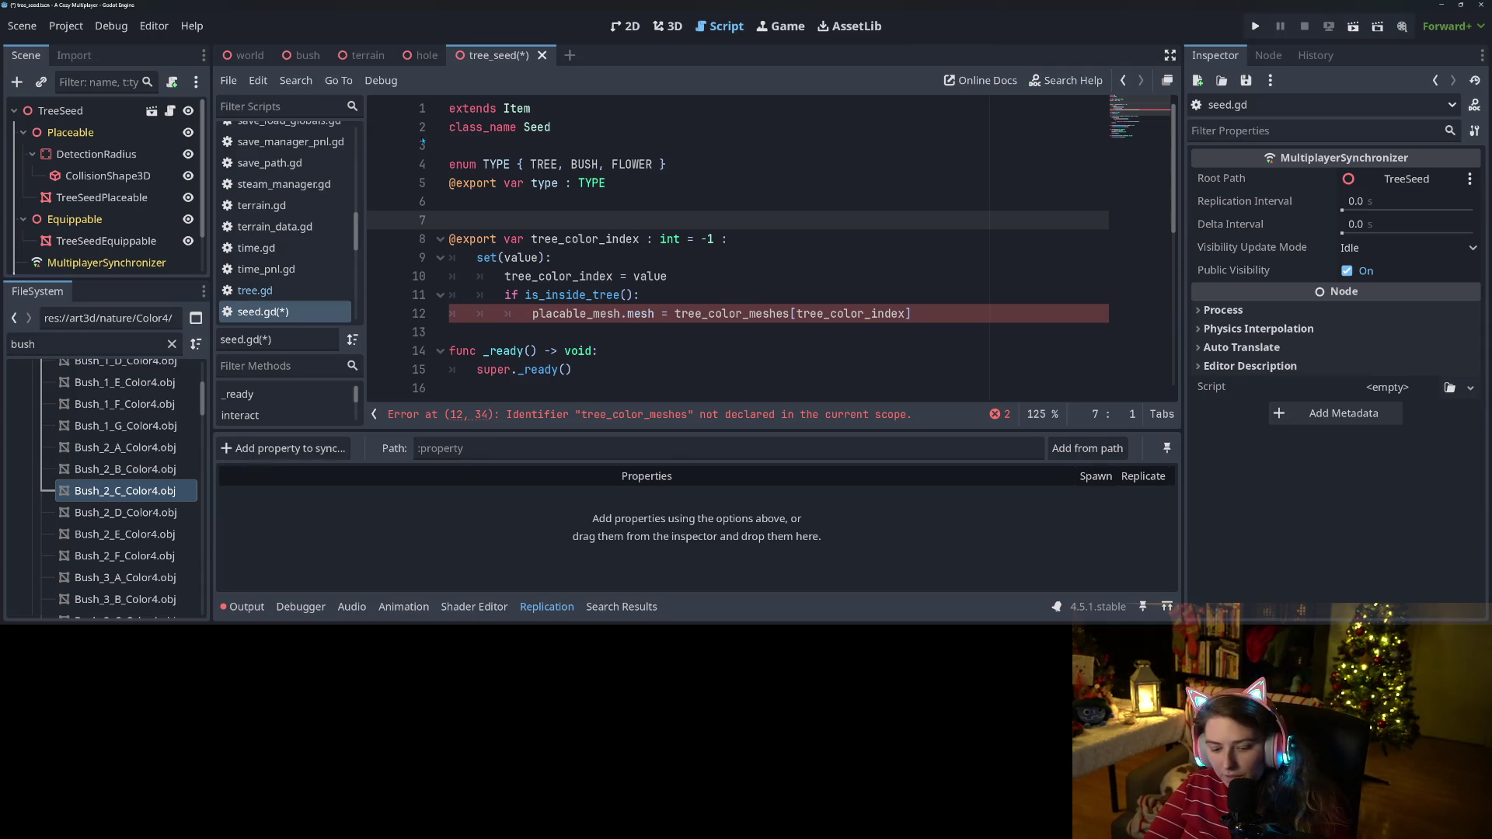
# Type color_meshes as Array[Mesh], save, and put color_meshes in place of tree_color_meshes on line 12.
pyautogui.write('@export var ')
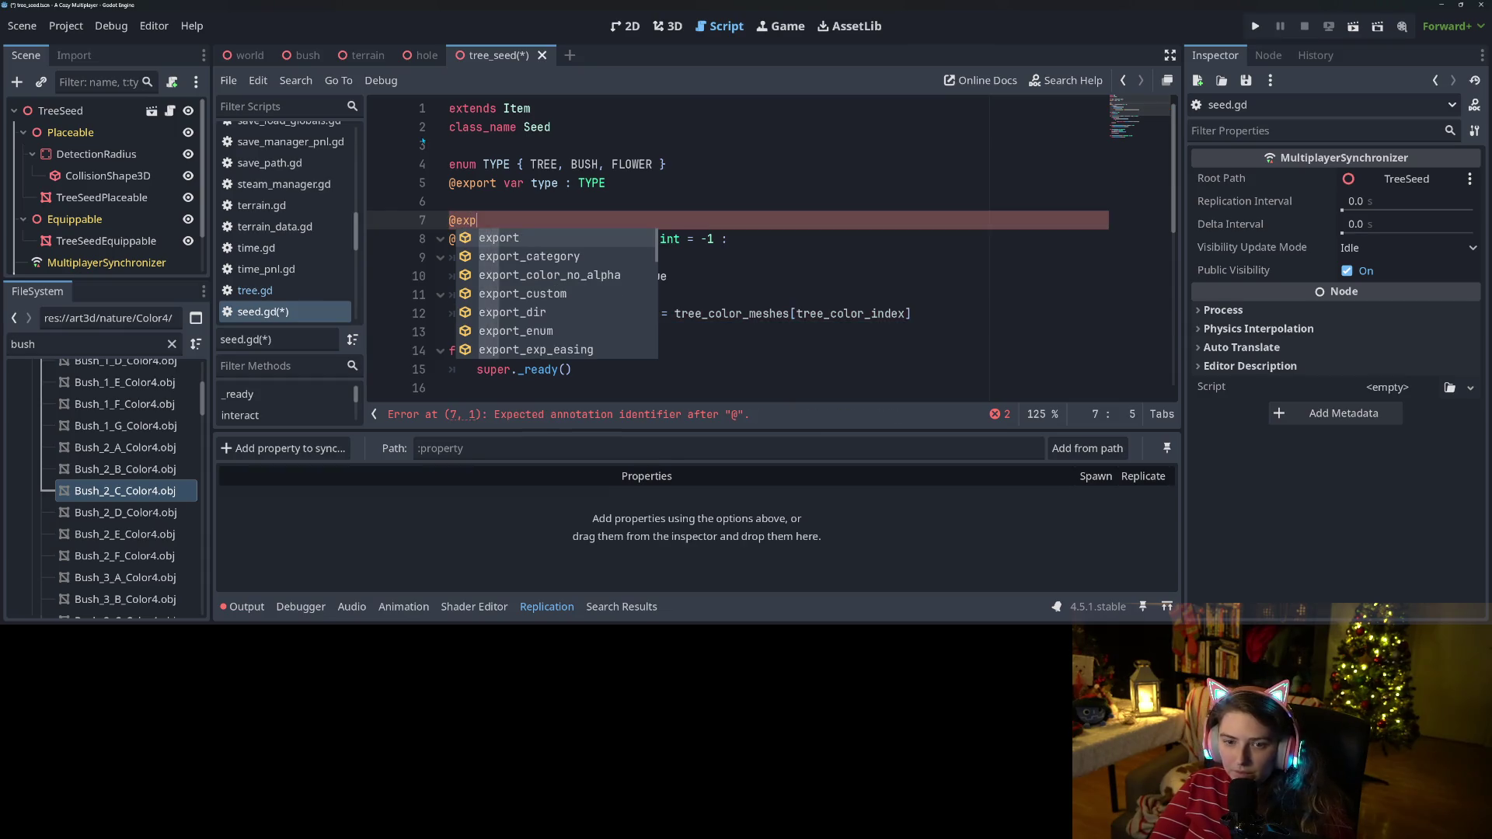
pyautogui.write('color_')
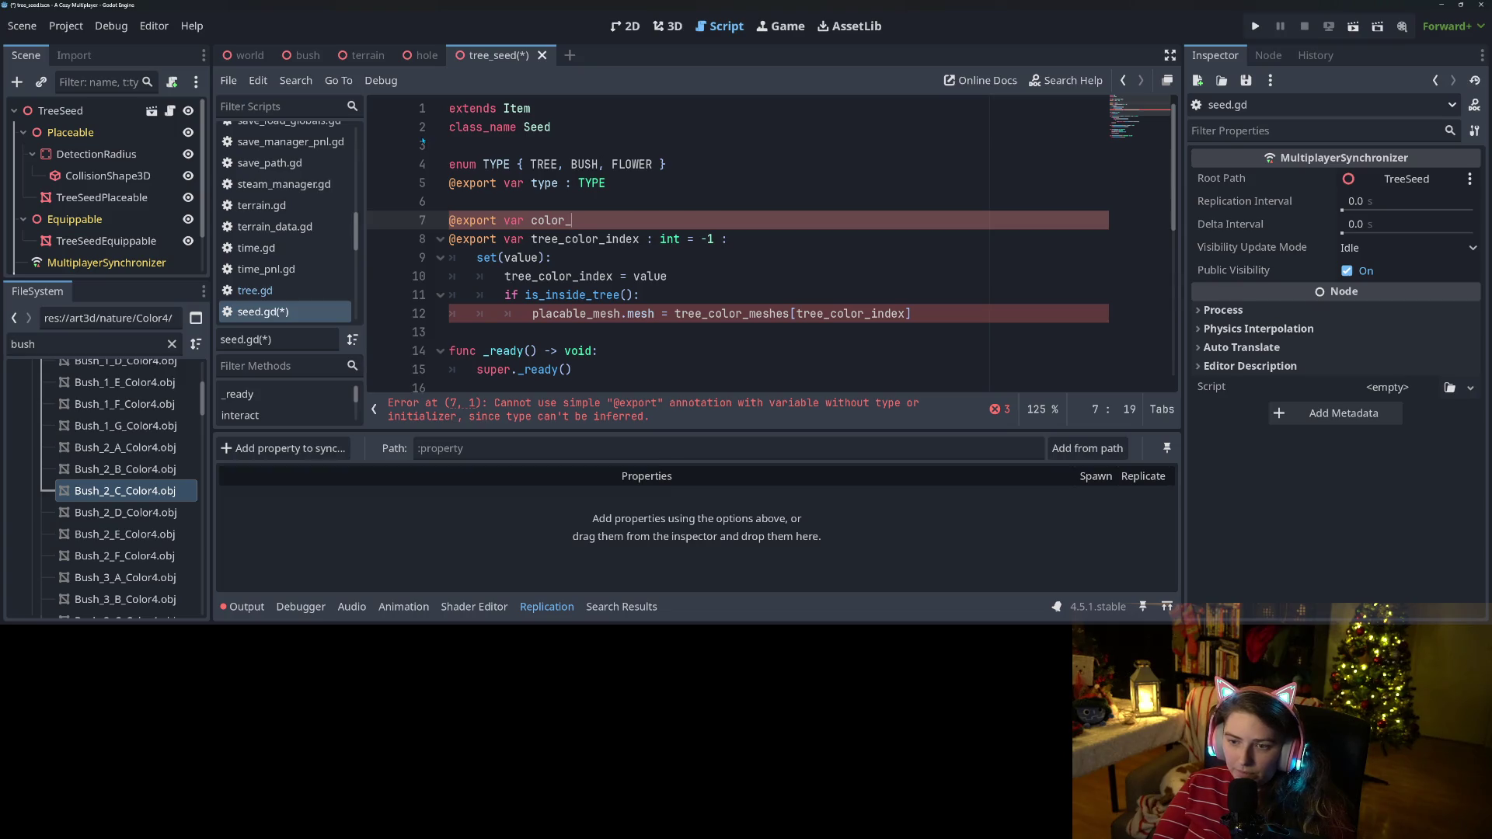
pyautogui.write('meshes')
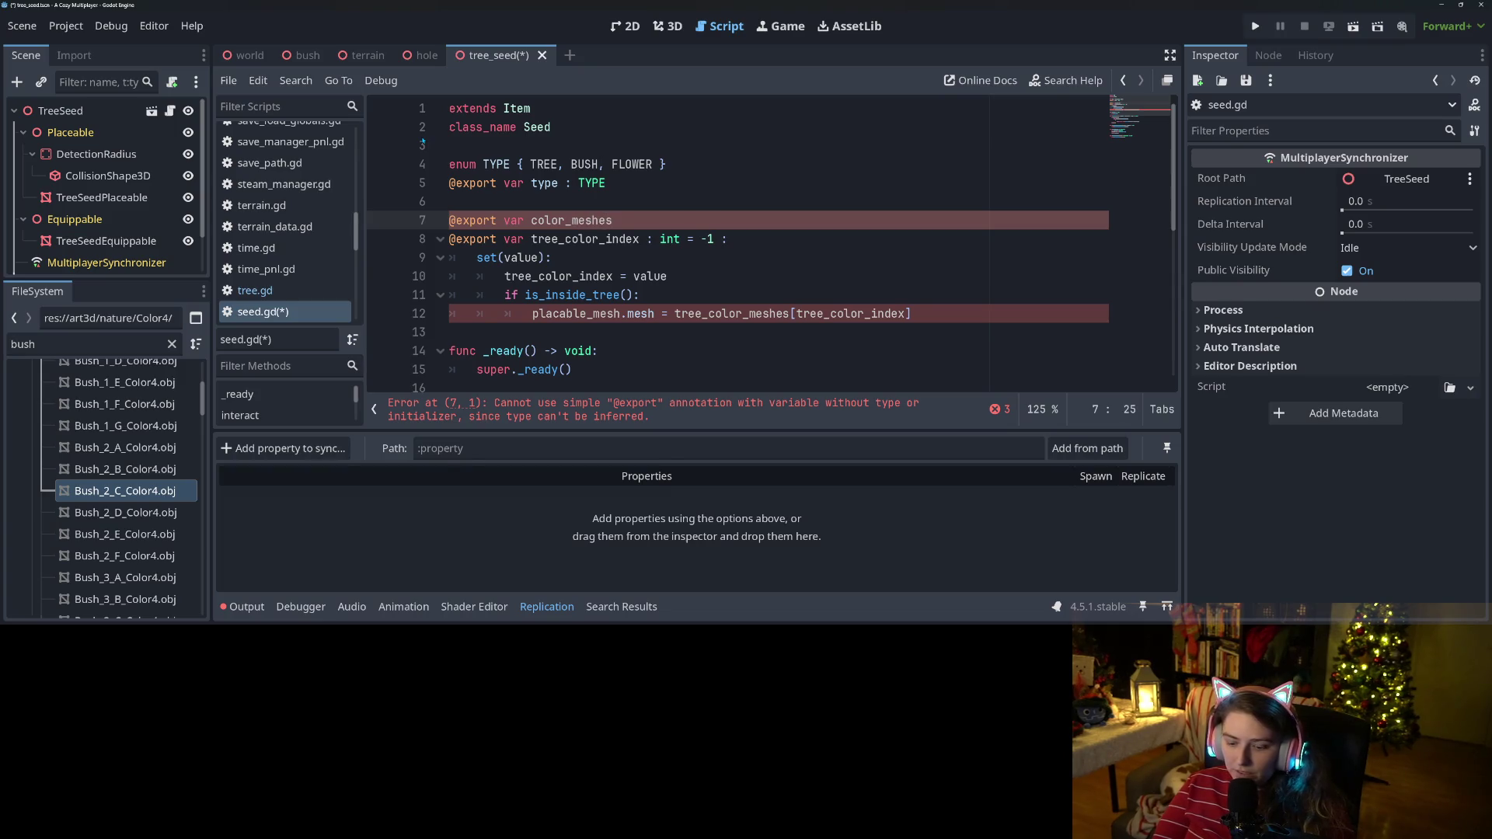
pyautogui.write(' : Array')
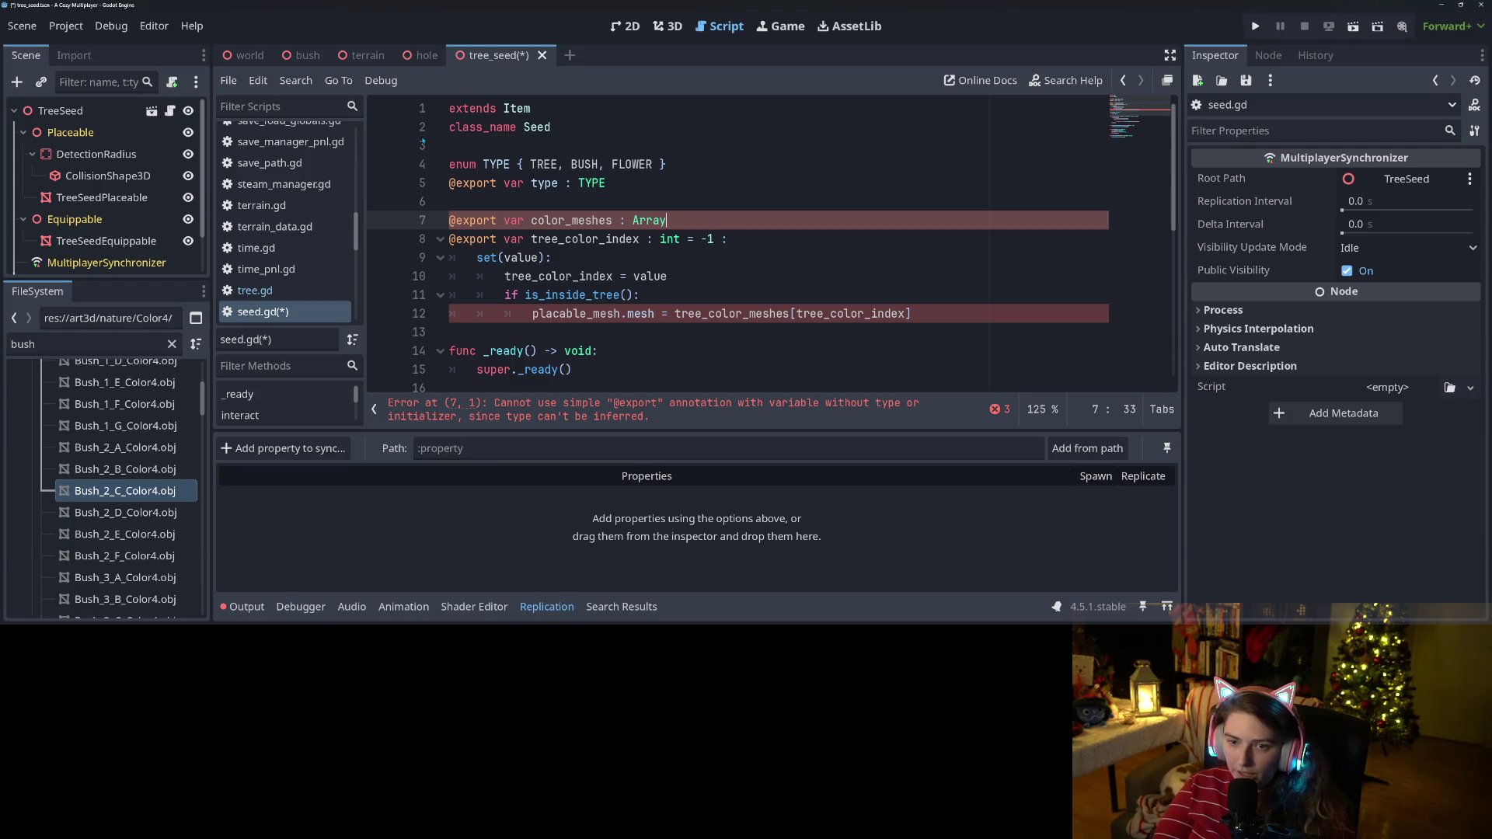
pyautogui.write('[Mesh')
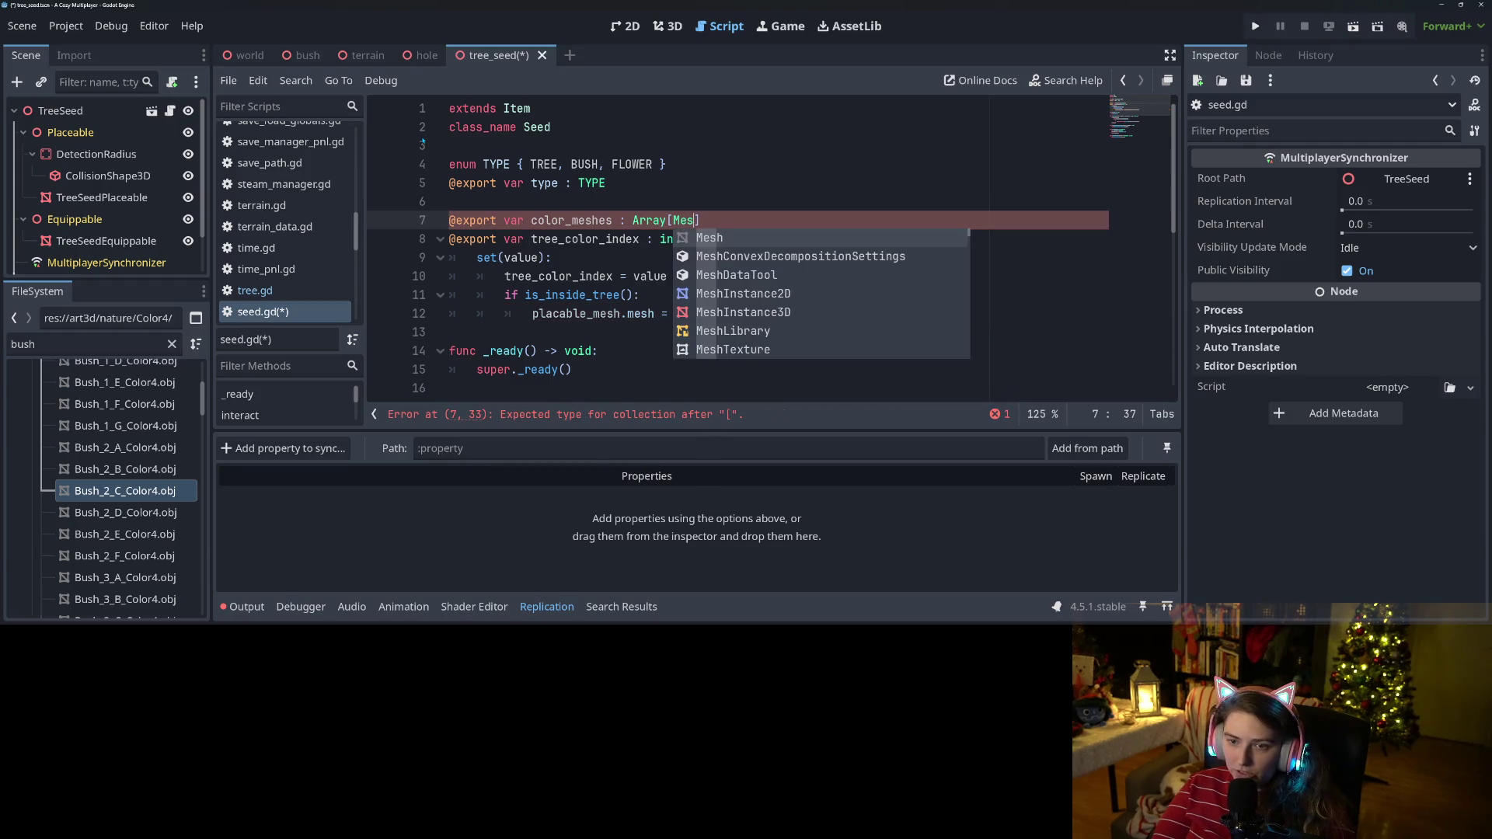
pyautogui.hotkey('ctrl', 's')
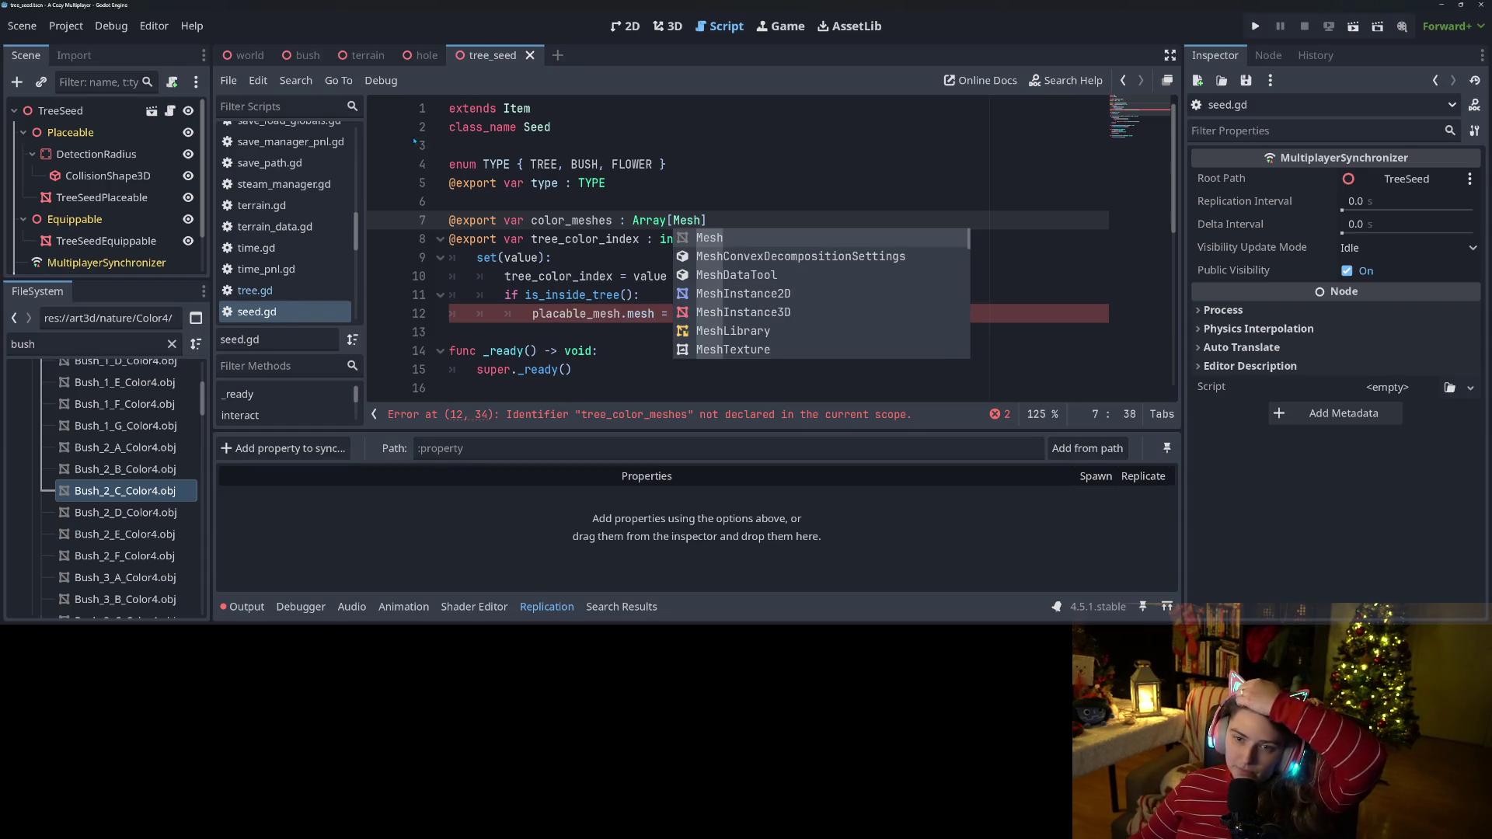
pyautogui.press('Escape')
pyautogui.doubleClick(571, 220)
pyautogui.hotkey('ctrl', 'c')
pyautogui.doubleClick(746, 313)
pyautogui.hotkey('ctrl', 'v')
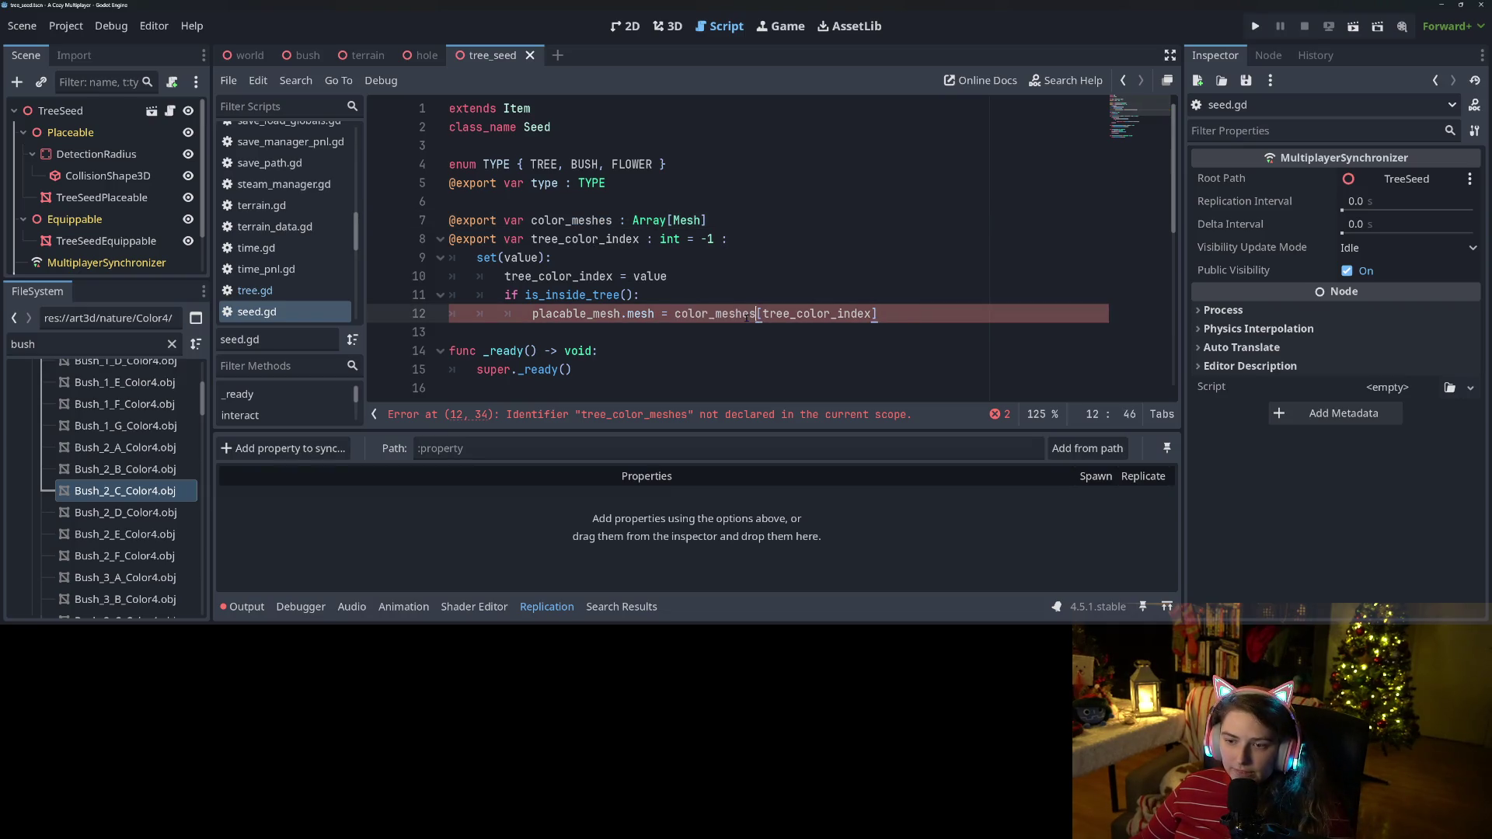
# Rename tree_color_index to color_index in its export and on line 12, then save.
pyautogui.doubleClick(583, 238)
pyautogui.moveTo(565, 239)
pyautogui.mouseDown()
pyautogui.moveTo(532, 239)
pyautogui.moveTo(525, 276)
pyautogui.moveTo(560, 277)
pyautogui.moveTo(536, 276)
pyautogui.mouseUp()
pyautogui.press('BackSpace')
pyautogui.press('BackSpace')
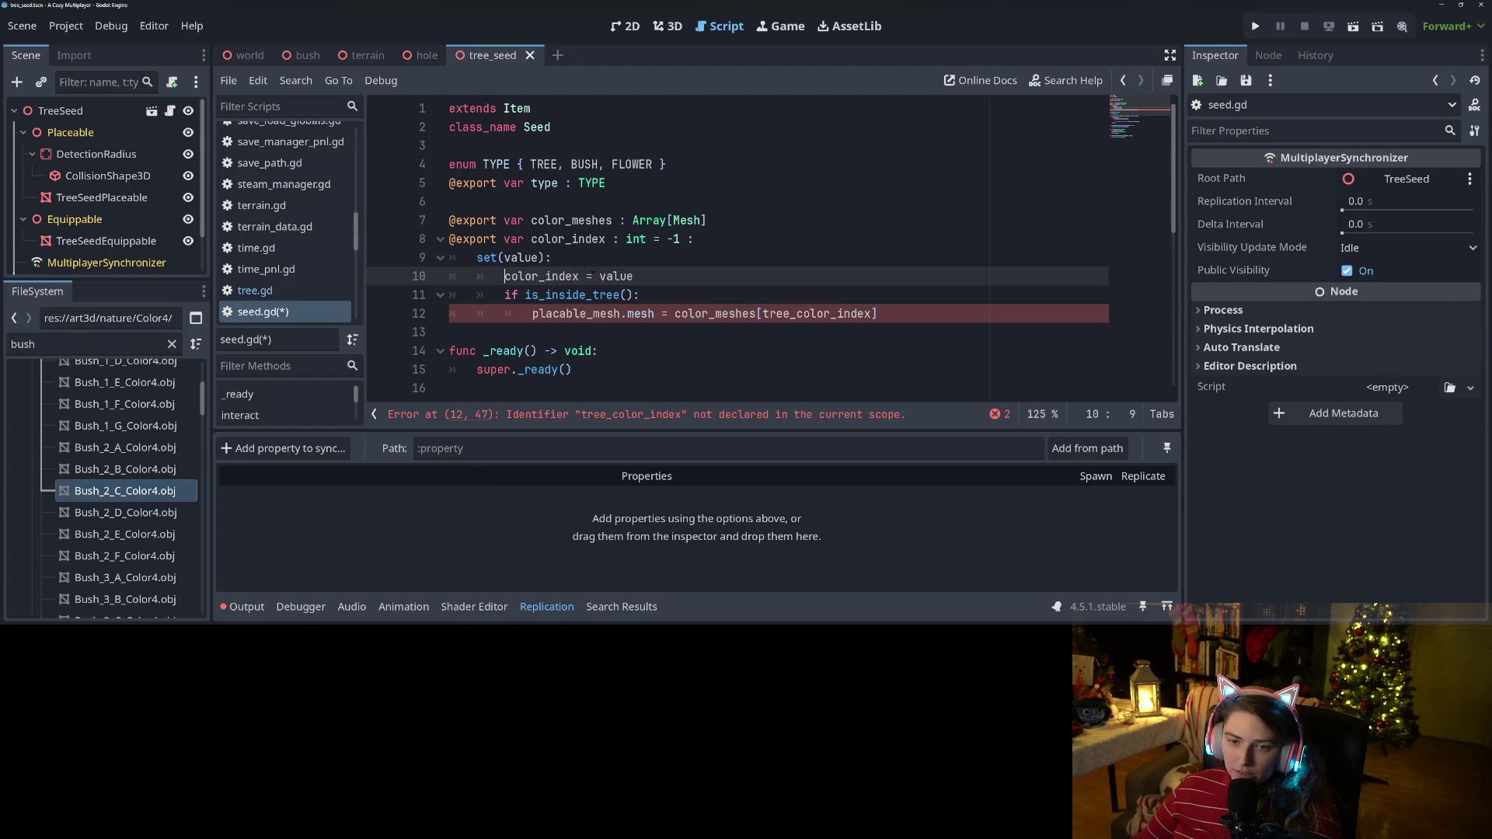
pyautogui.doubleClick(563, 276)
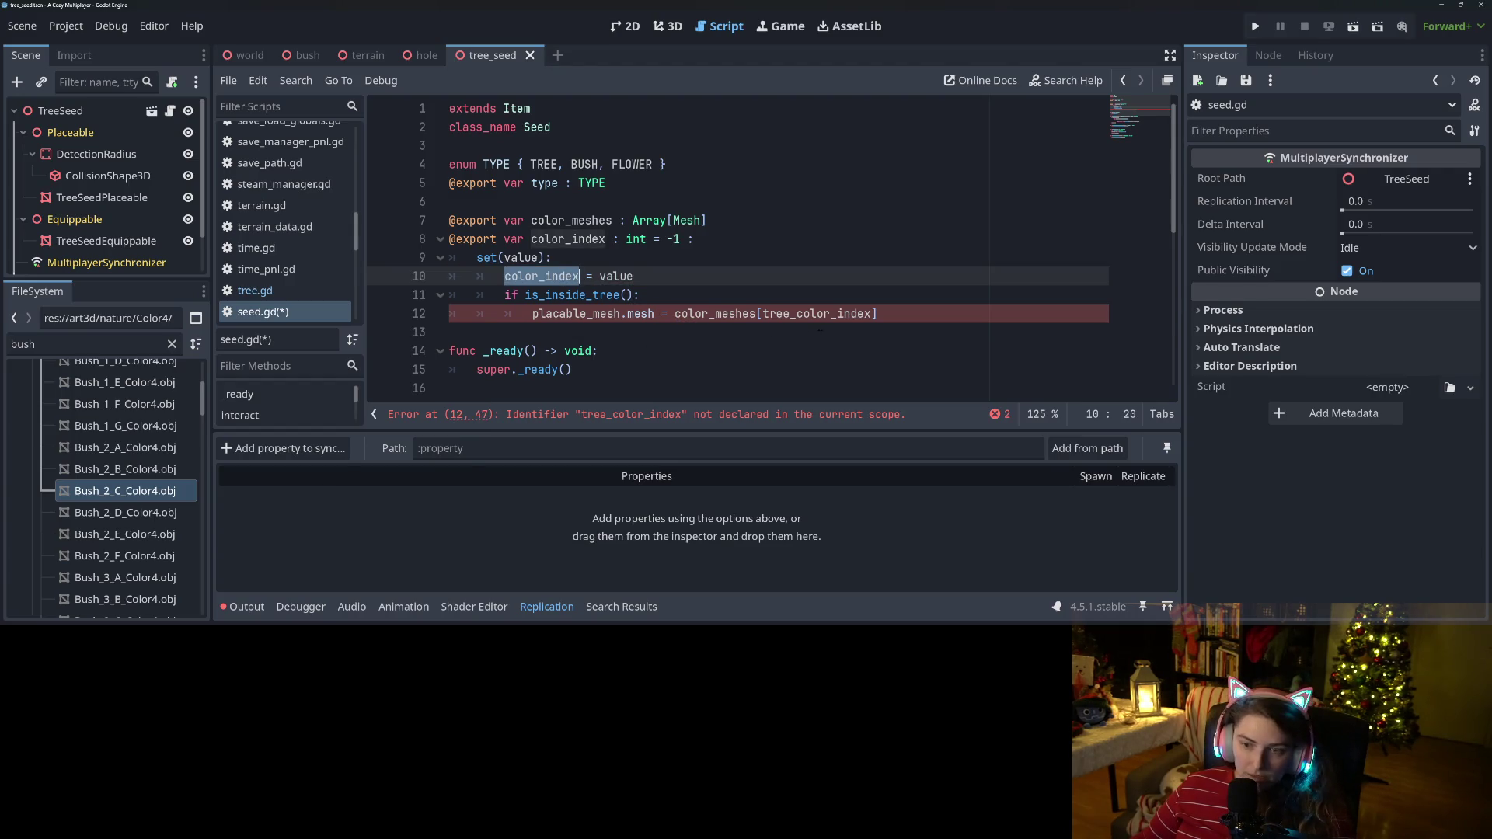
pyautogui.hotkey('ctrl', 'c')
pyautogui.doubleClick(816, 313)
pyautogui.hotkey('ctrl', 'v')
pyautogui.hotkey('ctrl', 's')
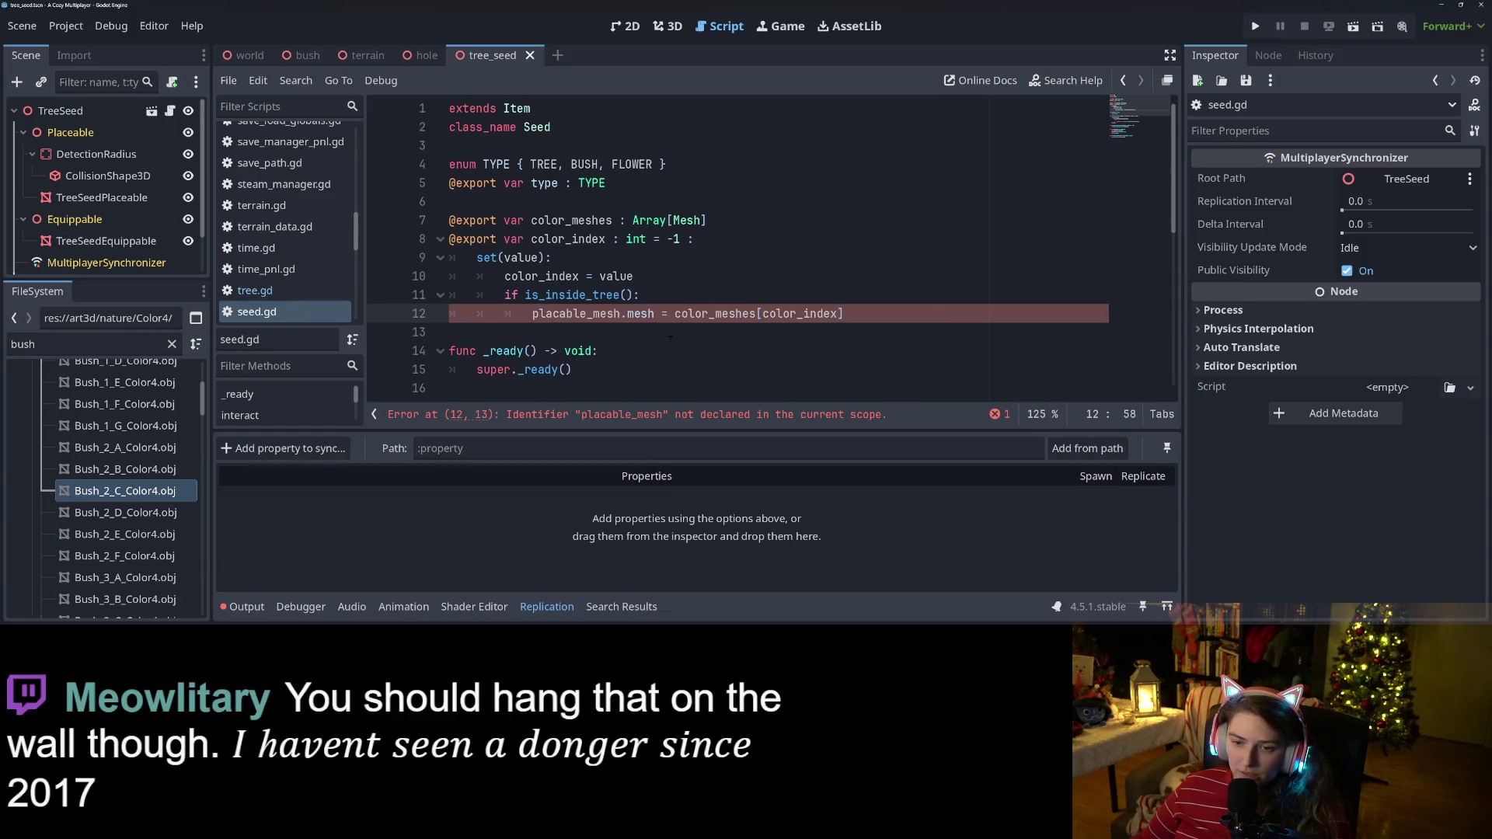
# Check the still-undeclared placable_mesh in the setter and select the TreeSeed root node.
pyautogui.doubleClick(576, 313)
pyautogui.scroll(-3, 584, 309)
pyautogui.scroll(3, 587, 309)
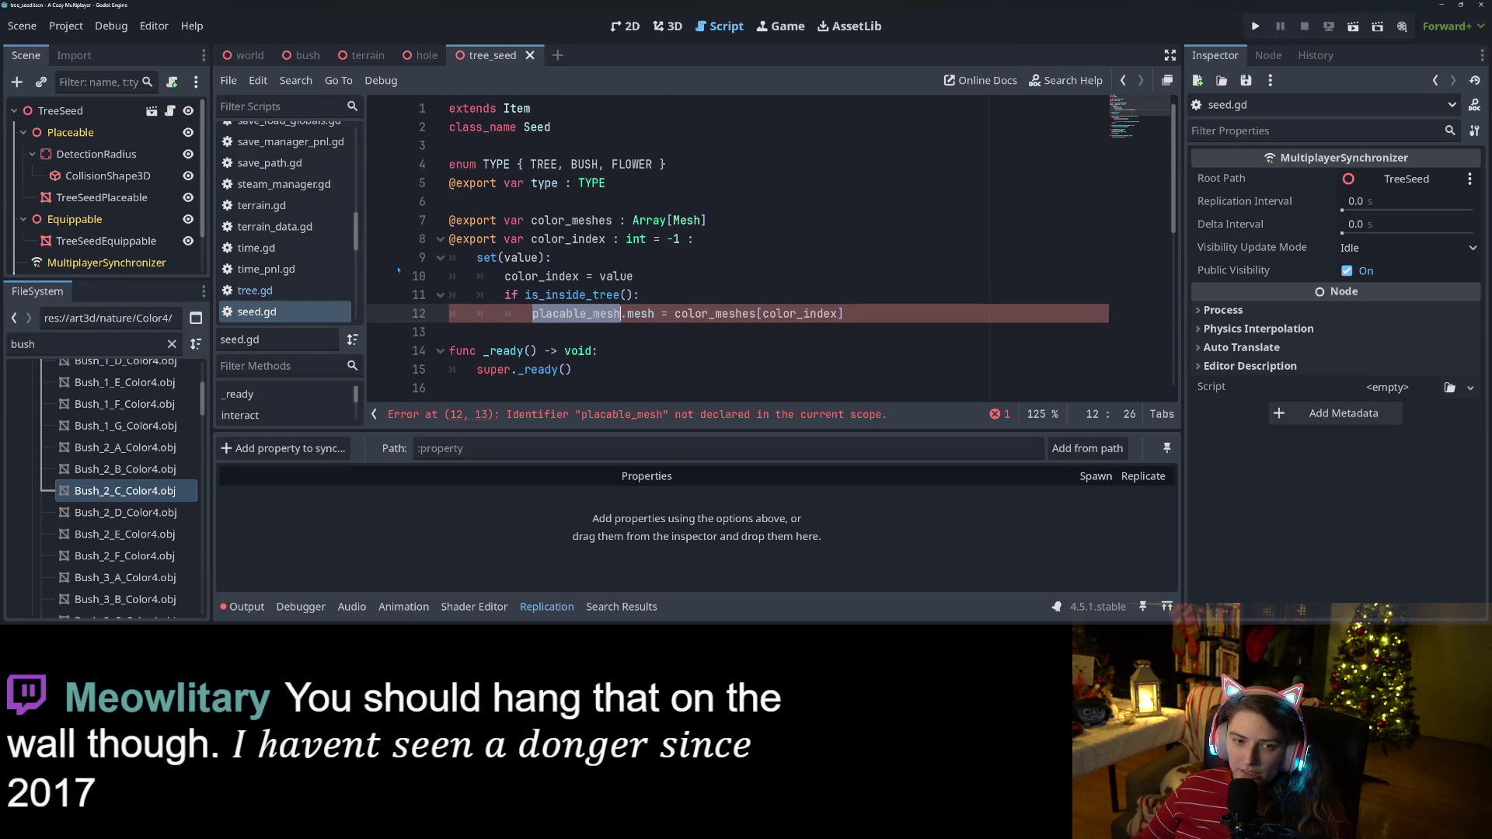
pyautogui.scroll(10, 288, 233)
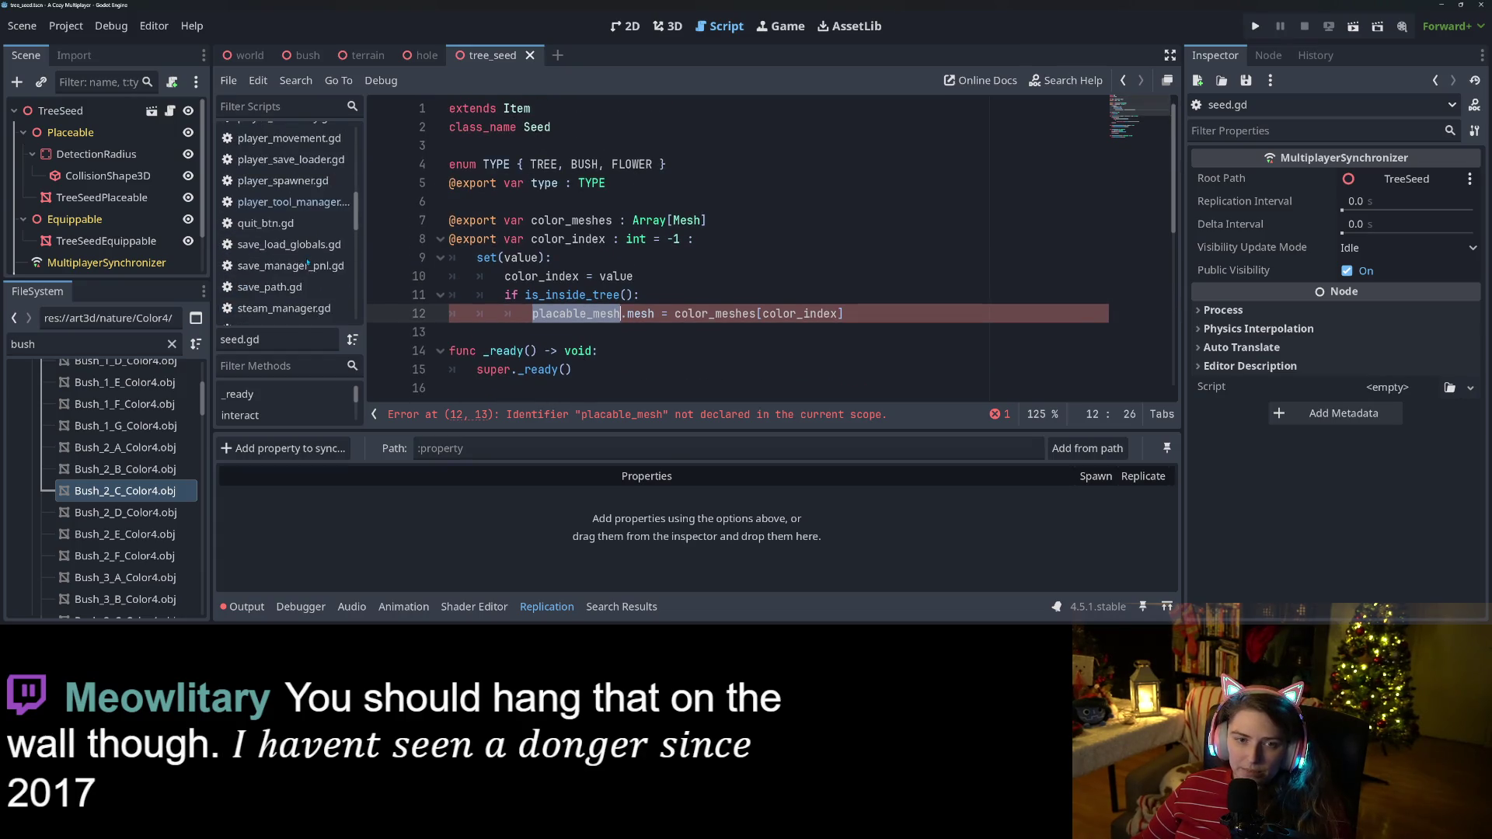
pyautogui.click(100, 117)
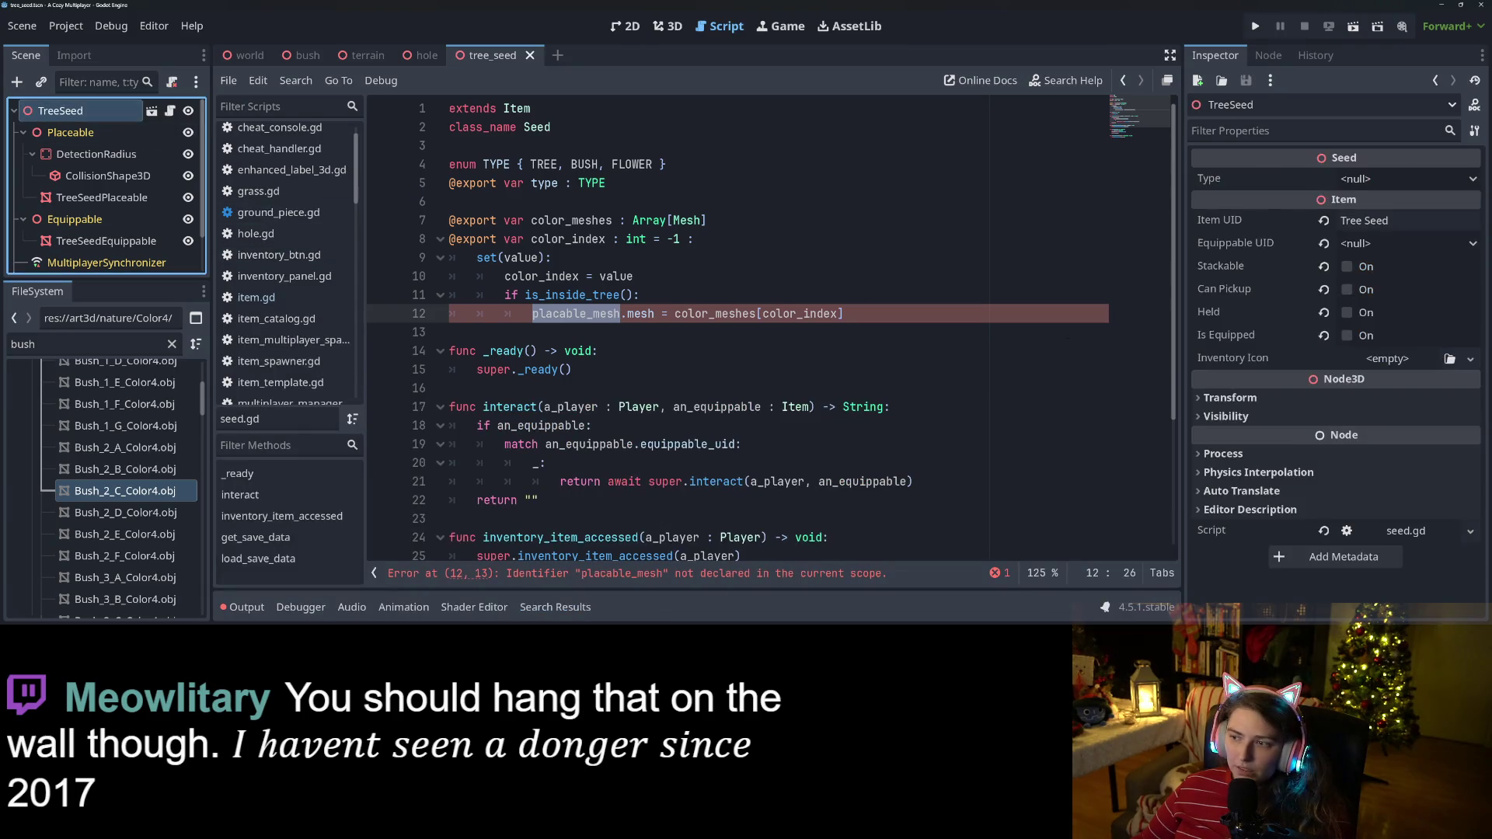
# On TreeSeed, set Equippable UID to None, turn on Can Pickup and Stackable, and save.
pyautogui.click(1324, 244)
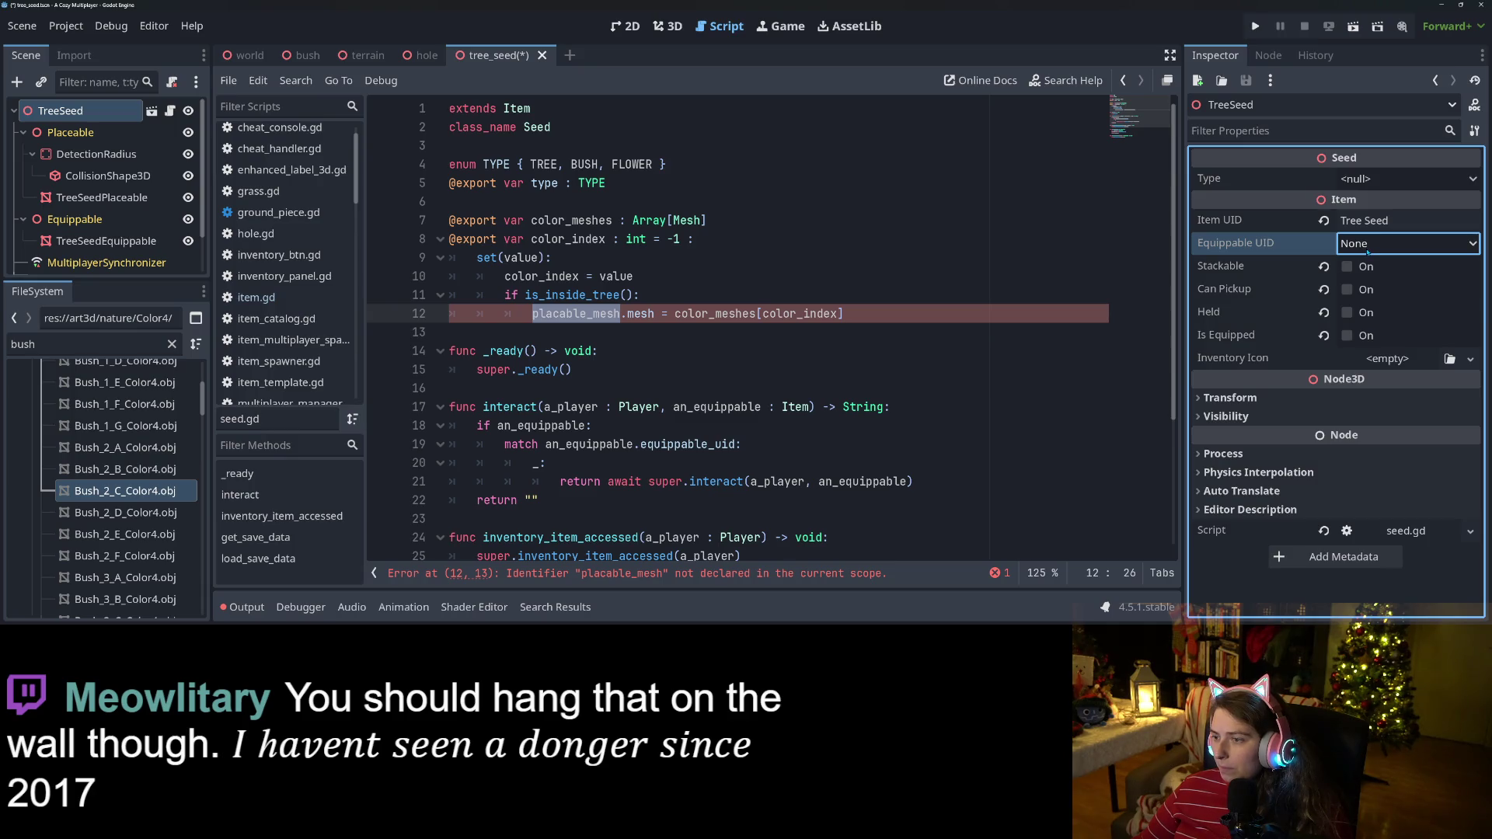
pyautogui.click(1324, 266)
pyautogui.click(1324, 290)
pyautogui.click(1325, 313)
pyautogui.click(1325, 336)
pyautogui.click(1347, 267)
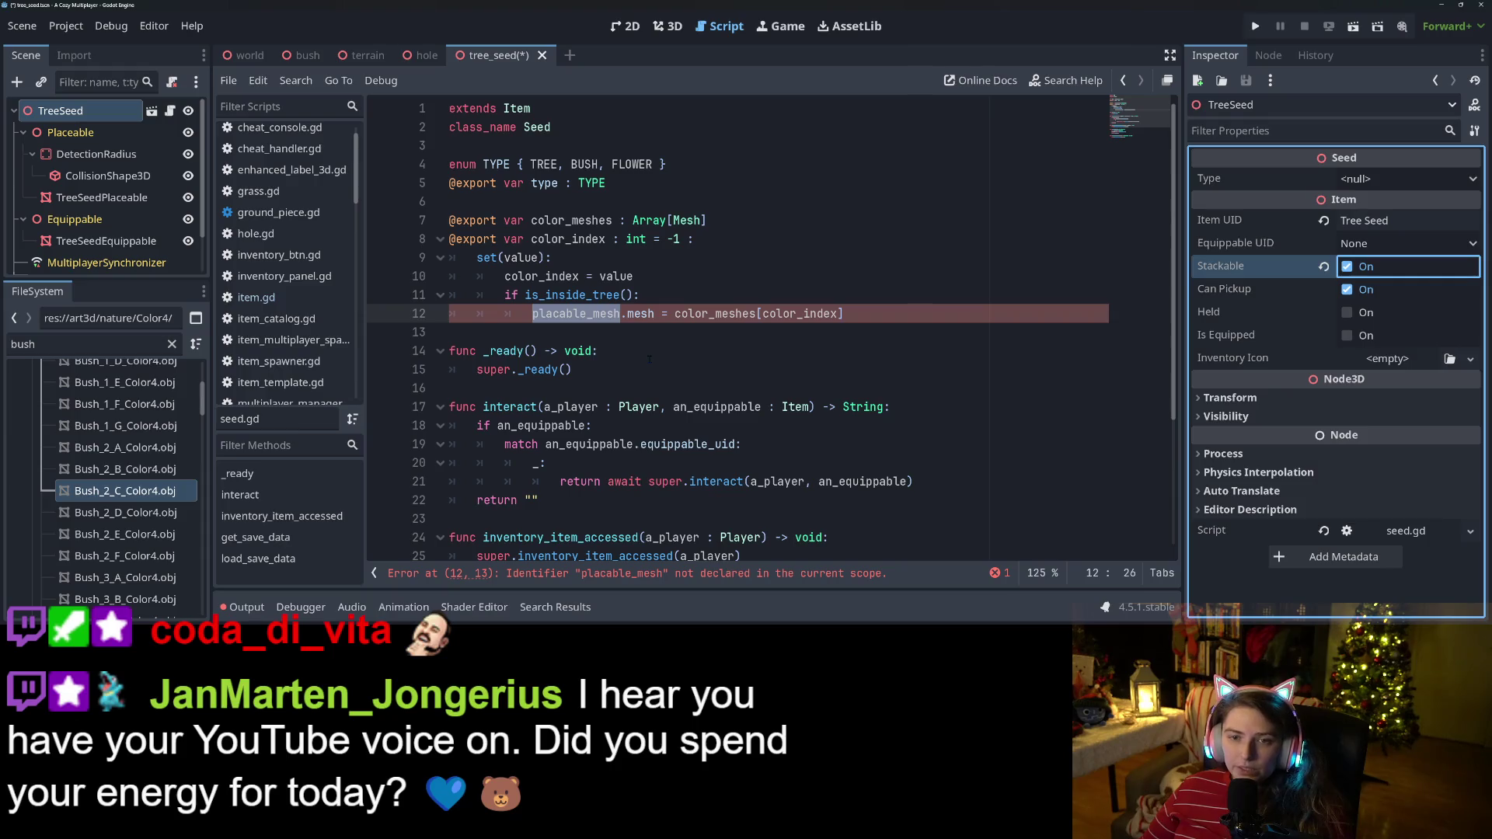
pyautogui.doubleClick(592, 315)
pyautogui.hotkey('ctrl', 's')
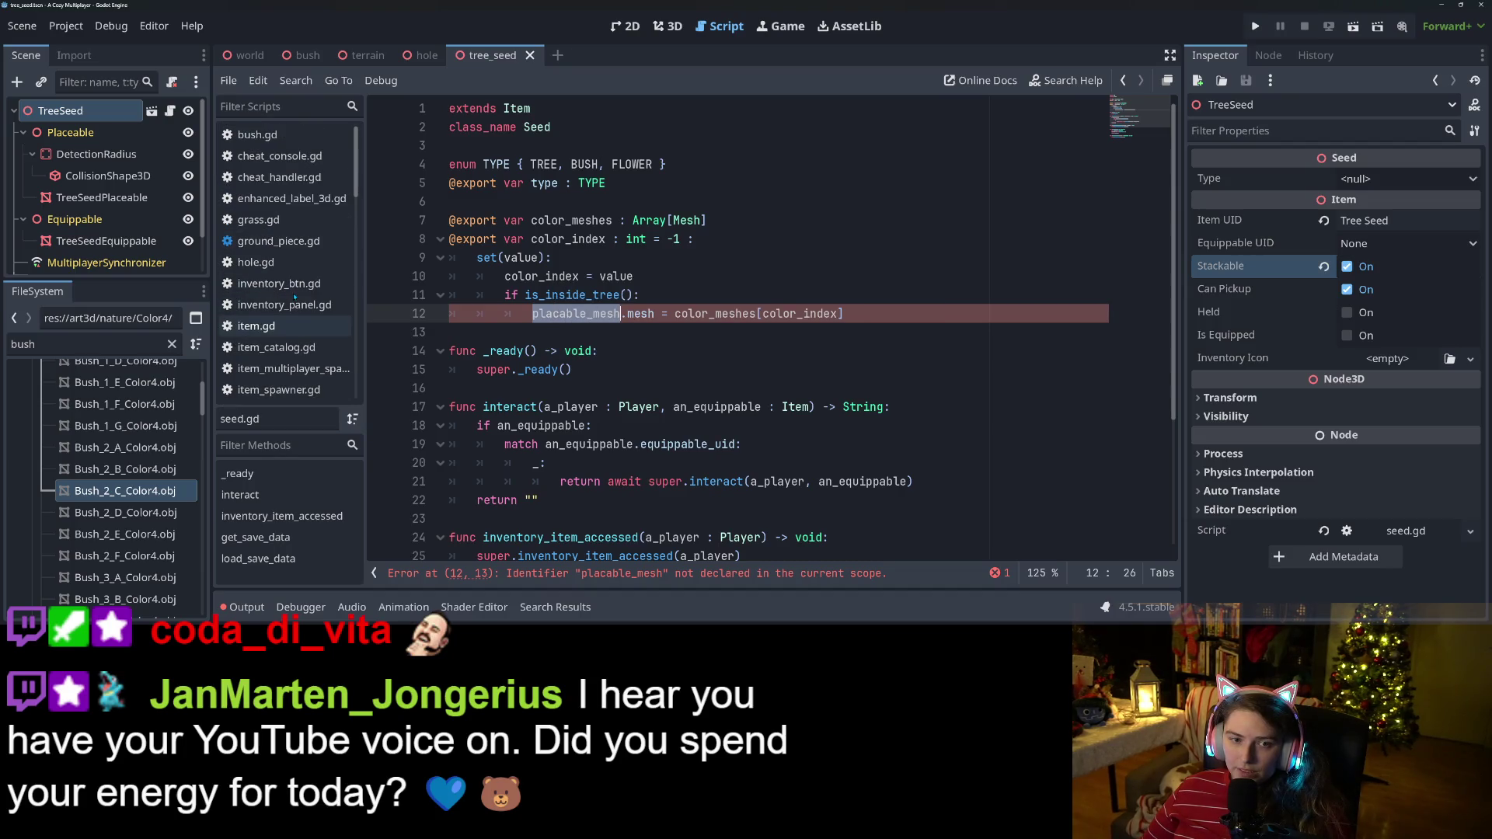
pyautogui.scroll(-10, 295, 296)
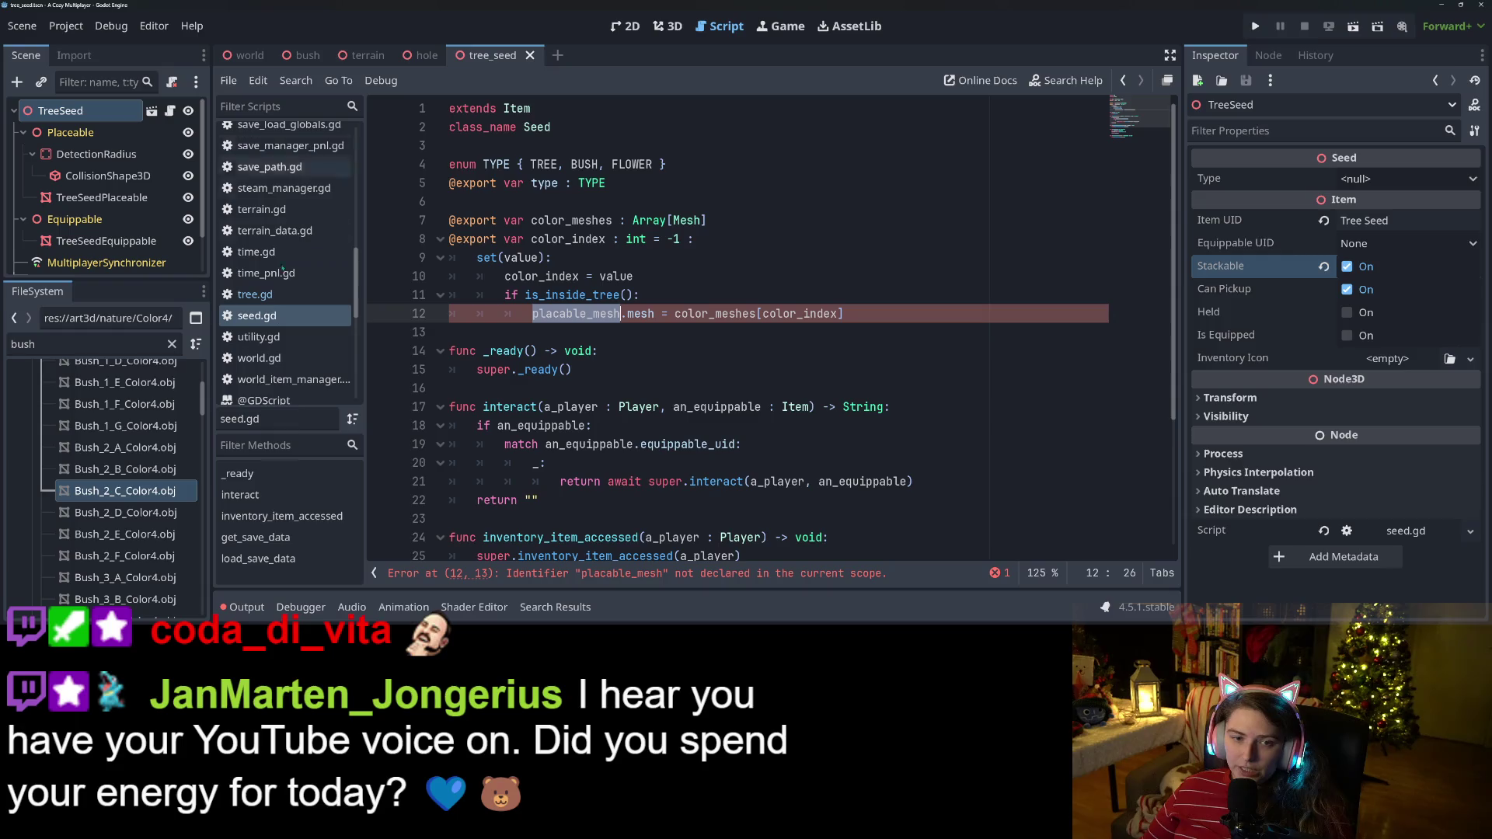
pyautogui.click(278, 295)
pyautogui.scroll(3, 649, 303)
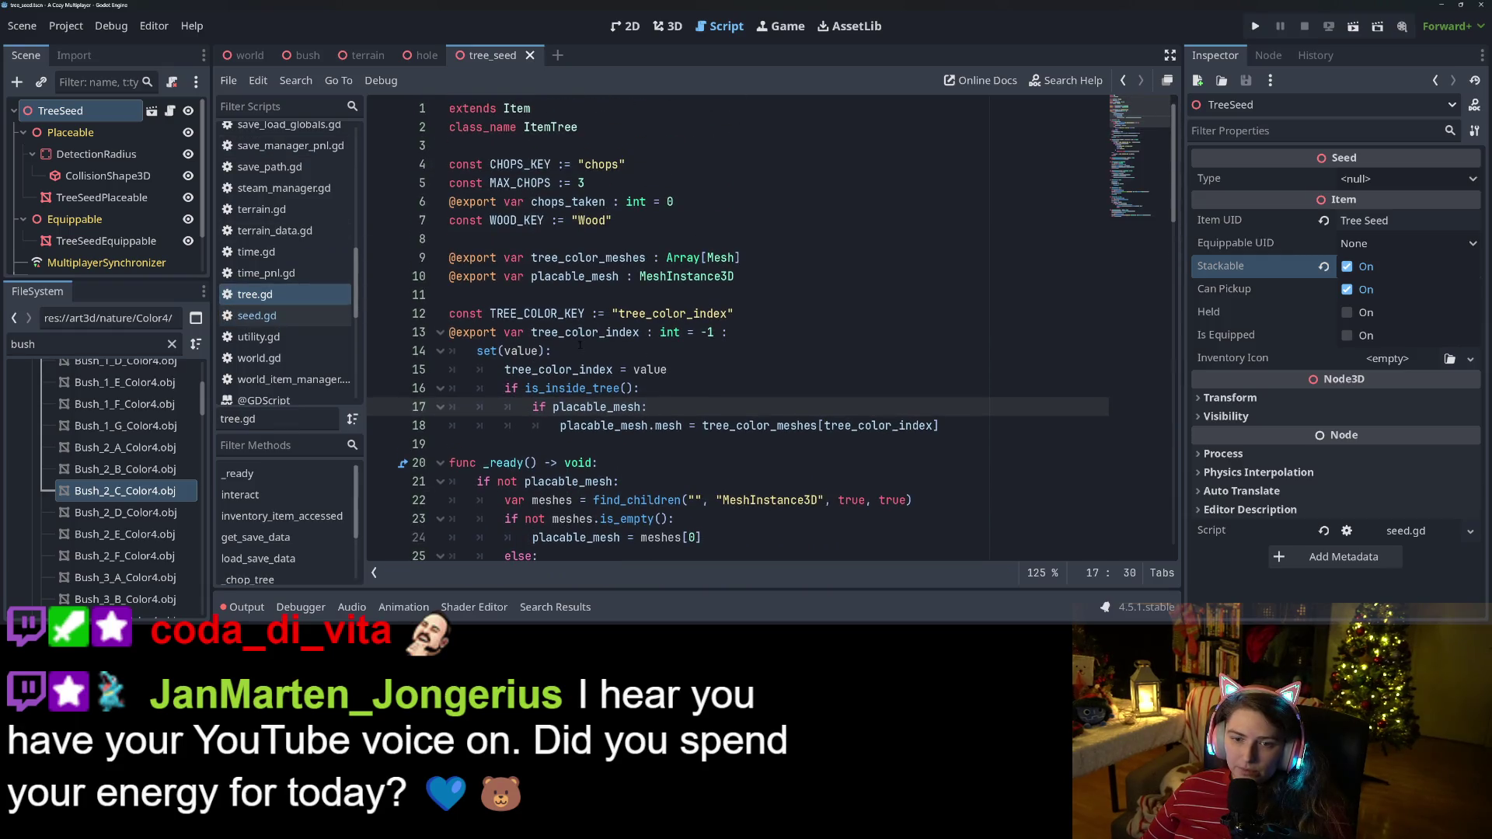
pyautogui.click(572, 277)
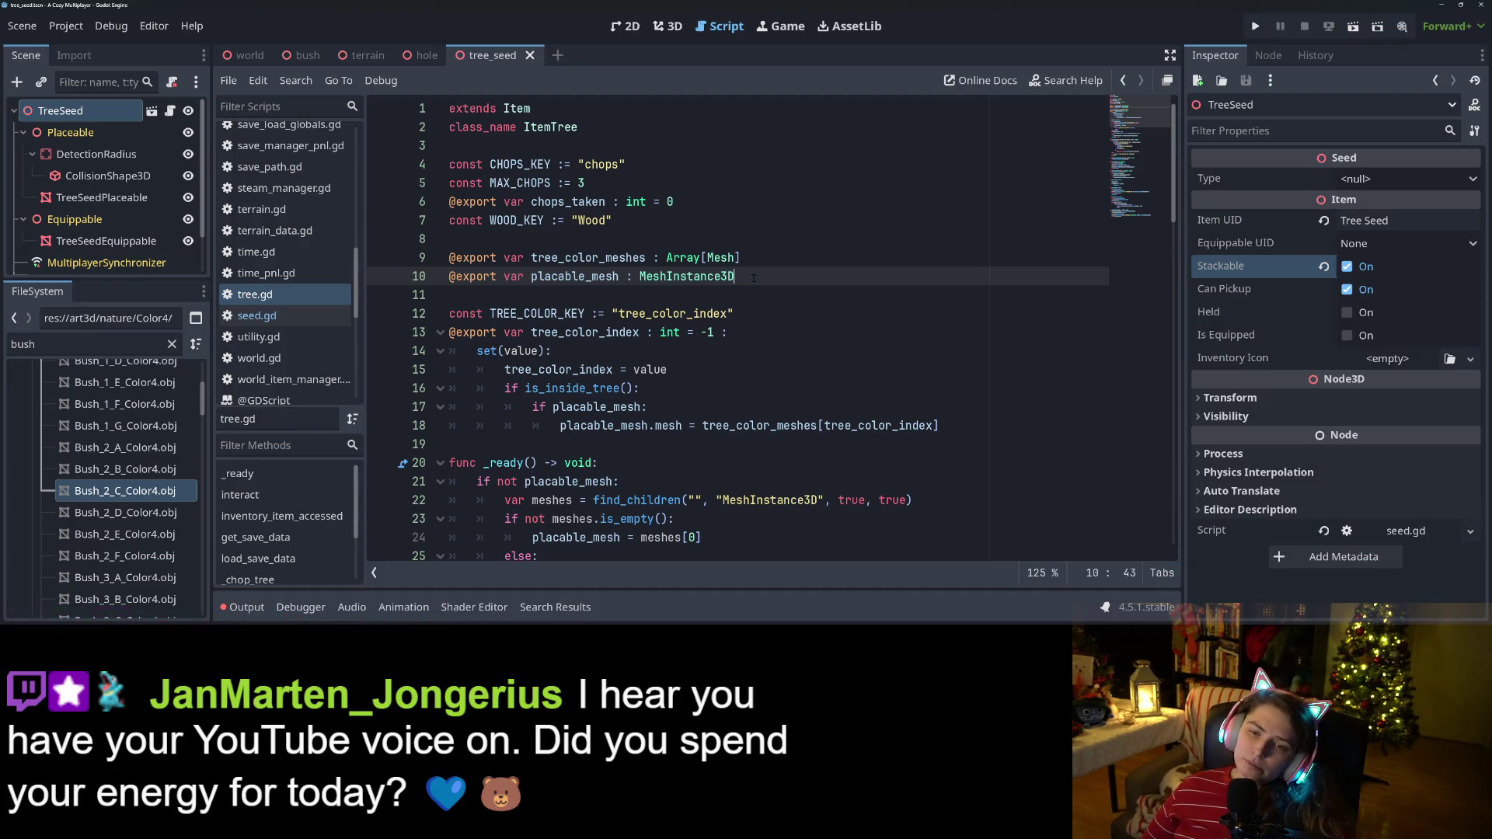
pyautogui.moveTo(735, 276); pyautogui.dragTo(424, 270)
pyautogui.hotkey('ctrl', 'c')
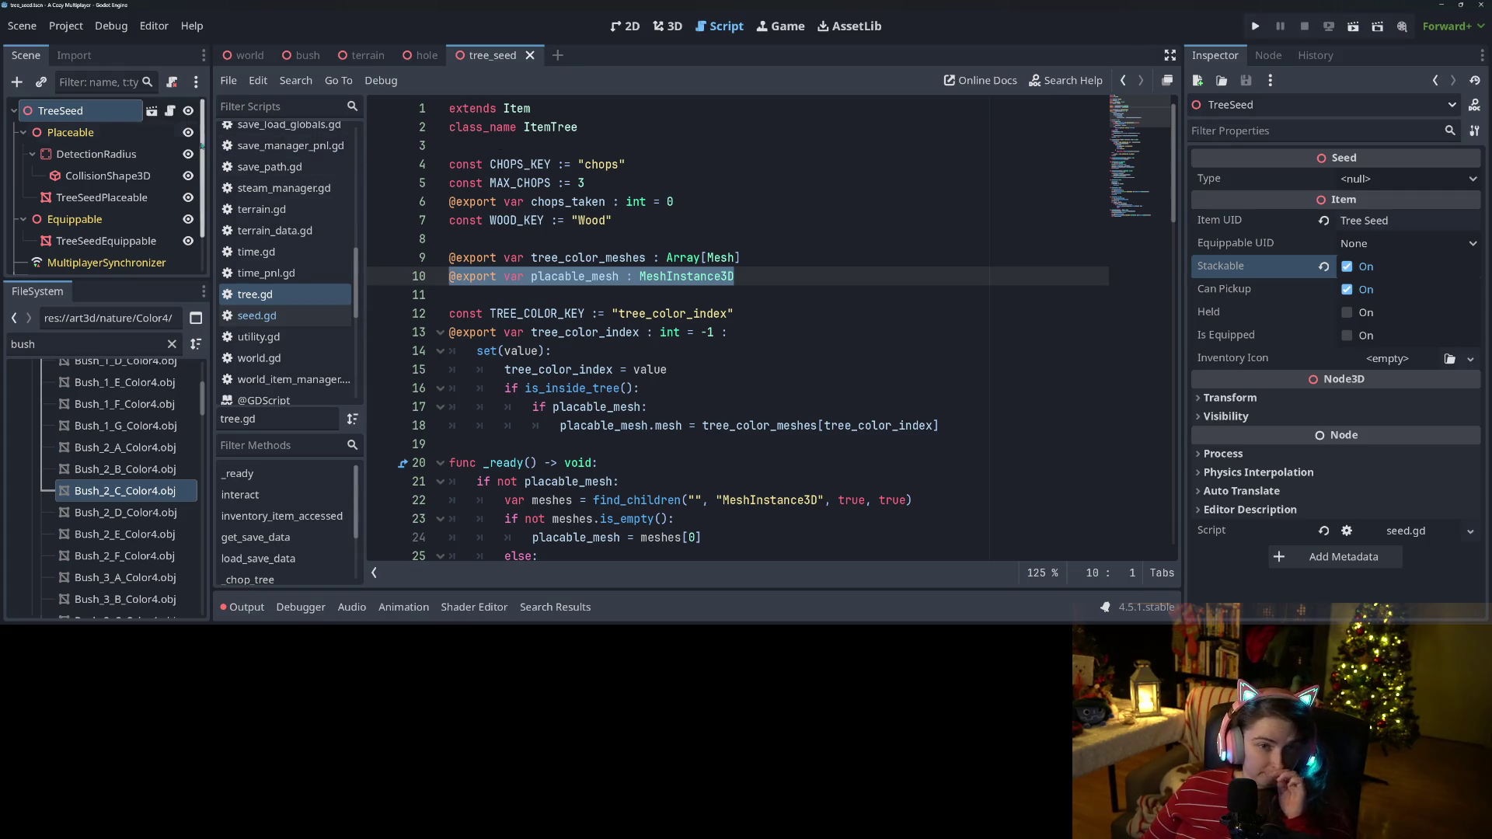
pyautogui.click(169, 110)
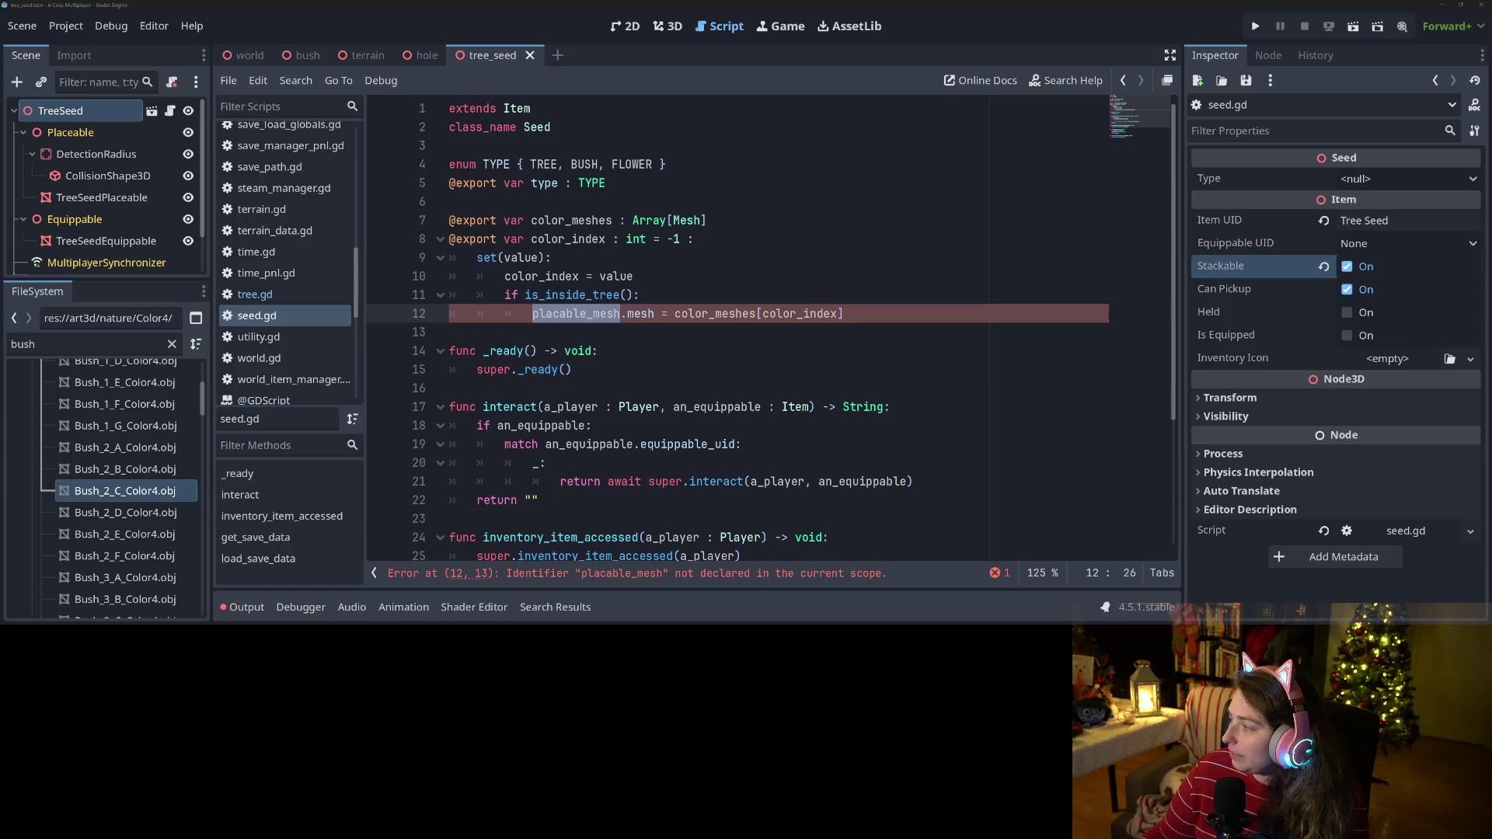
# Add placable_mesh and equippable_mesh MeshInstance3D exports above color_meshes and save the script.
pyautogui.click(578, 314)
pyautogui.doubleClick(579, 313)
pyautogui.click(575, 201)
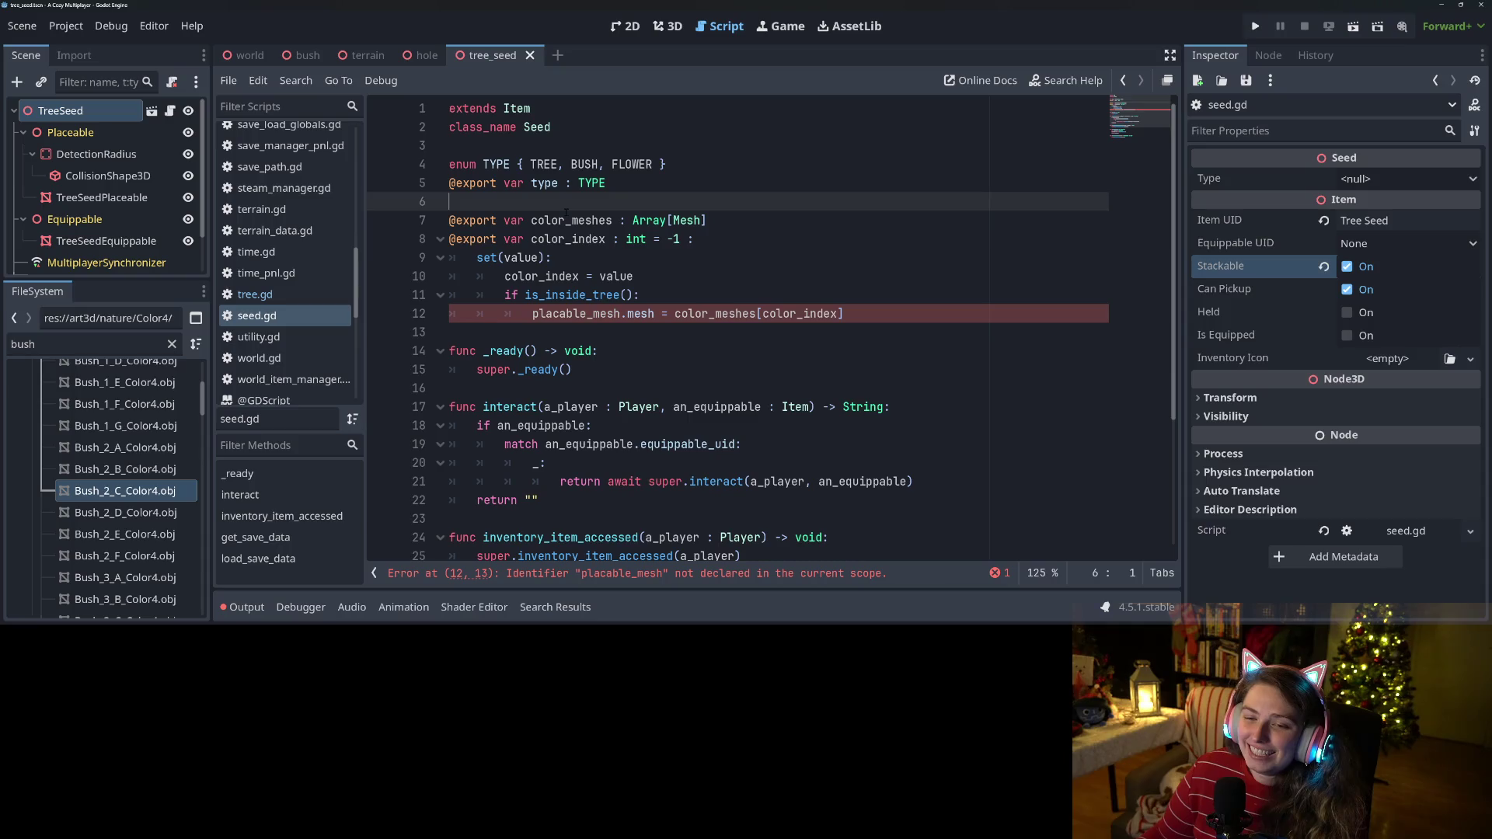
pyautogui.press('Return')
pyautogui.hotkey('ctrl', 'v')
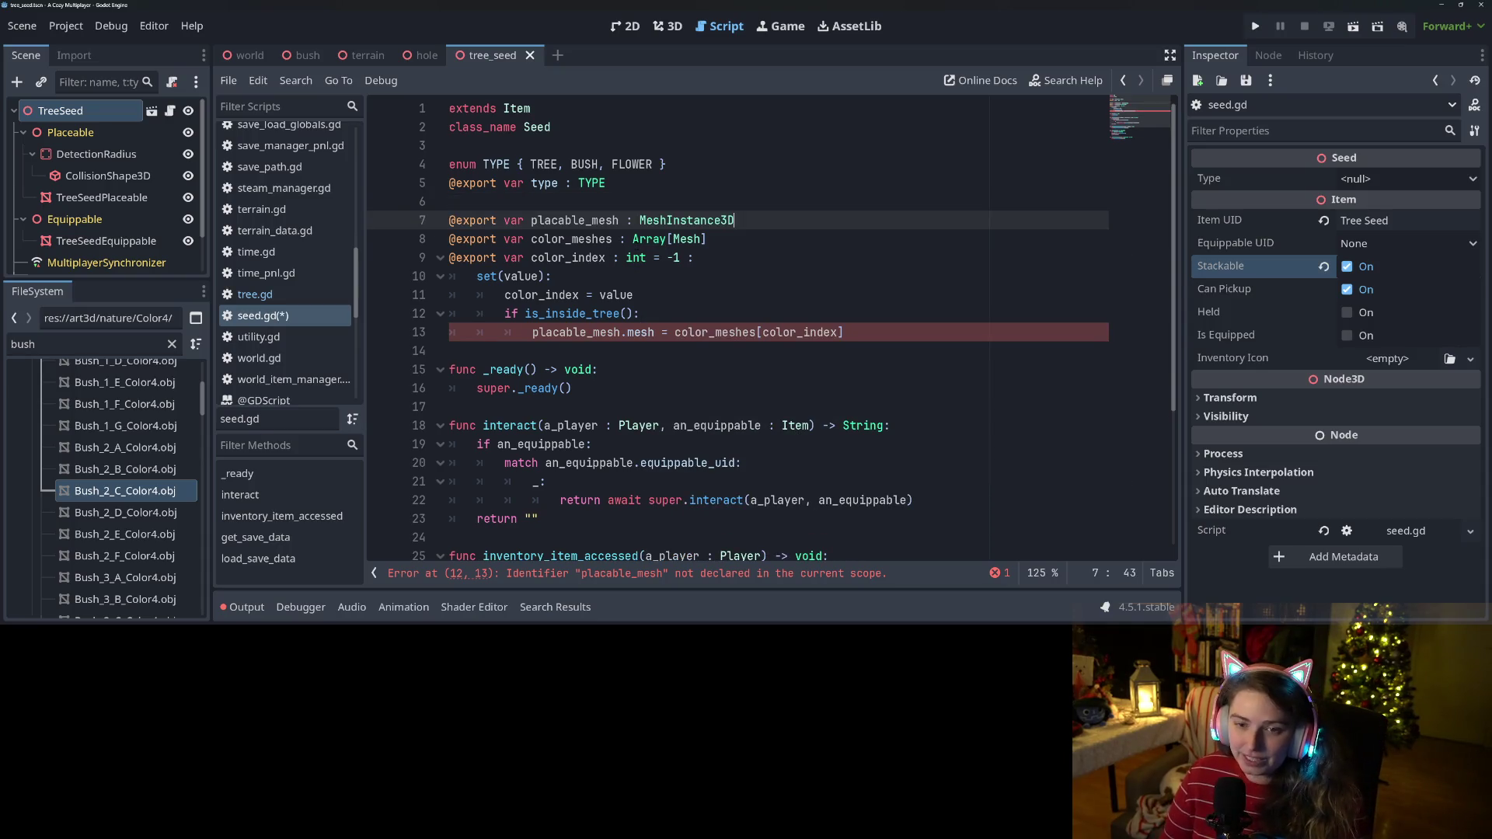
pyautogui.press('Return')
pyautogui.hotkey('ctrl', 'v')
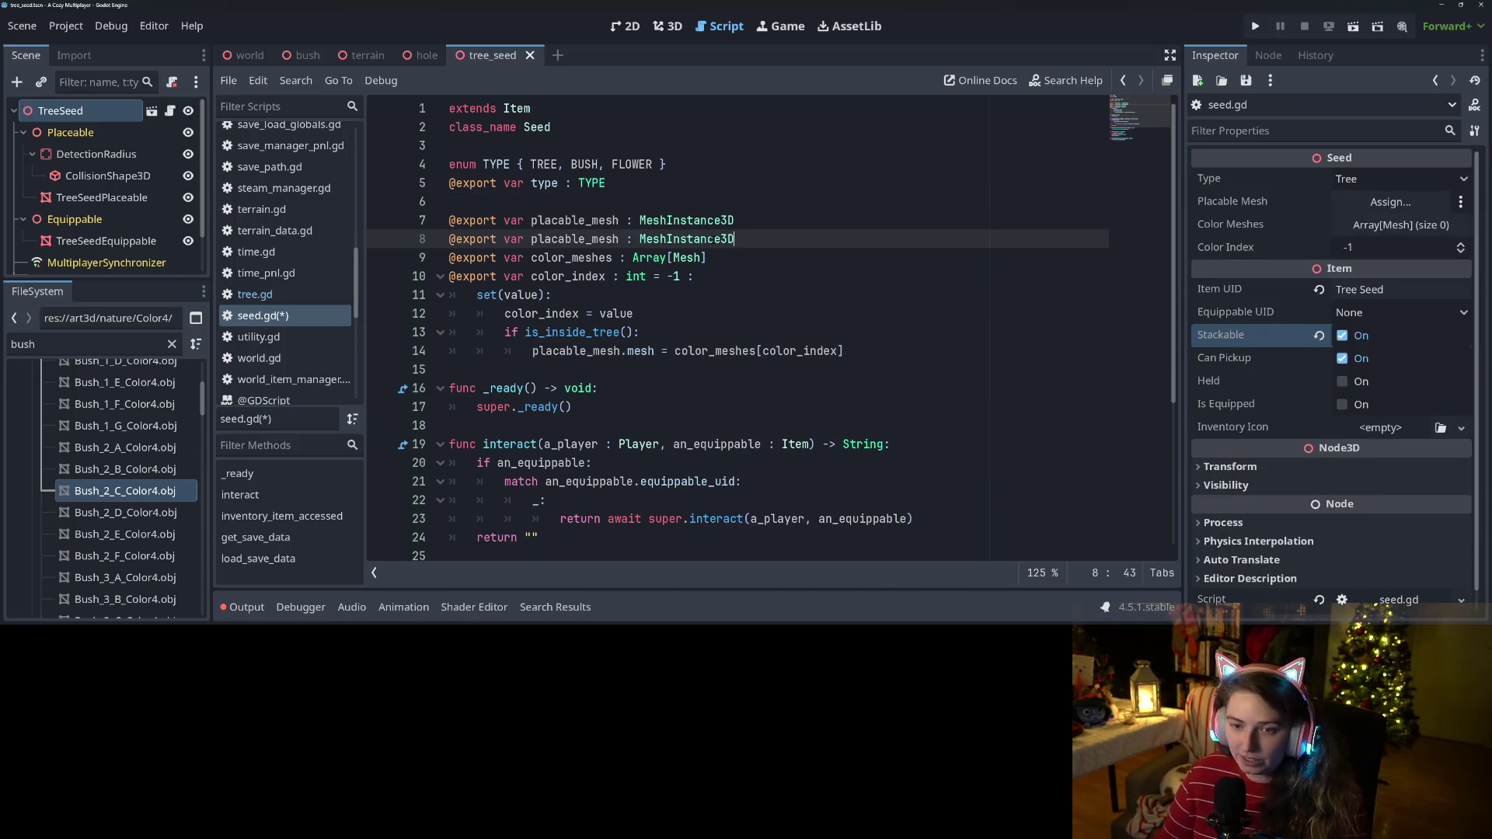
pyautogui.moveTo(585, 240); pyautogui.dragTo(532, 239)
pyautogui.write('equippab')
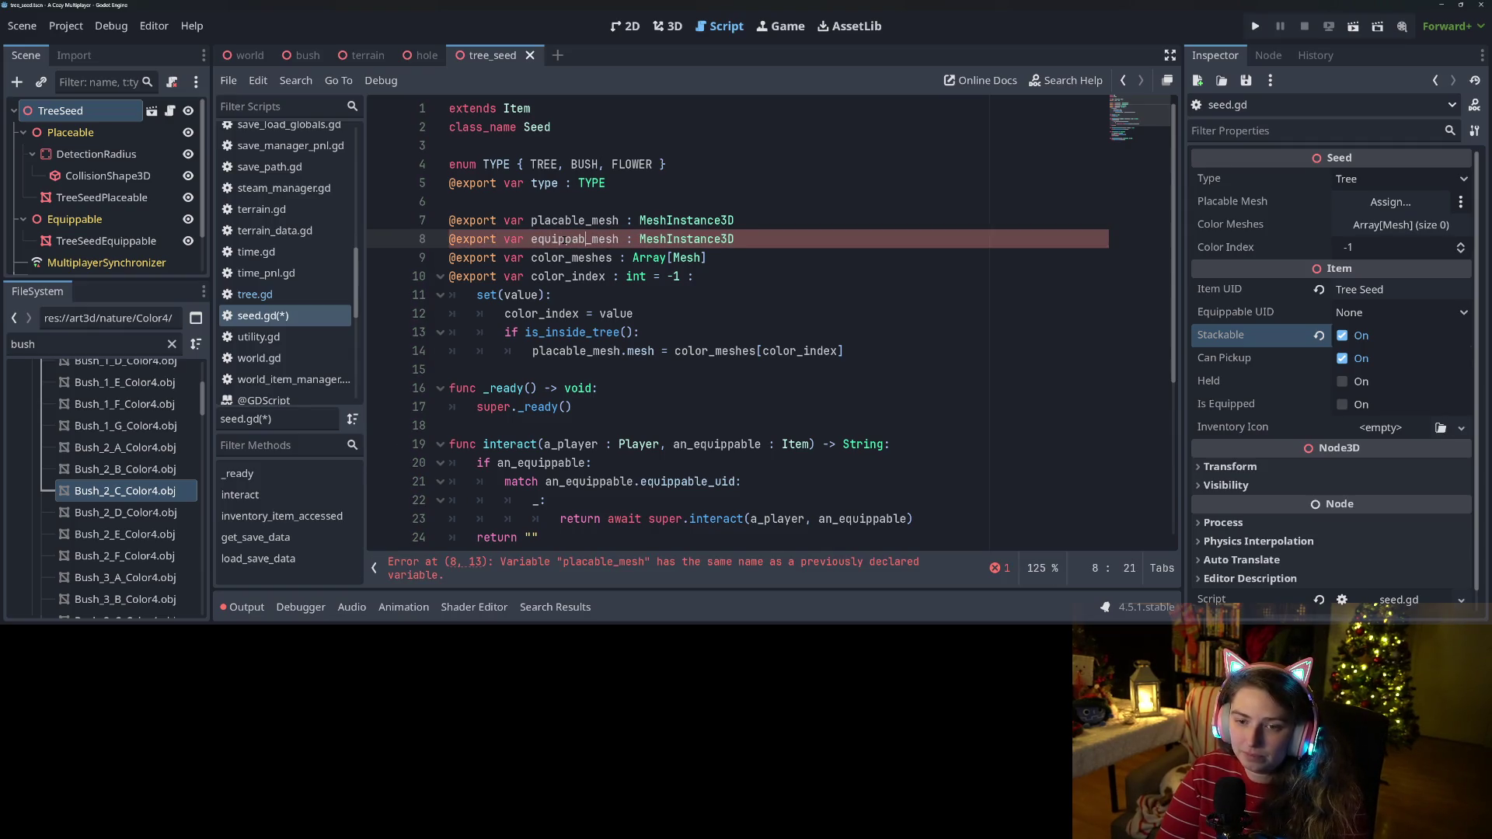
pyautogui.write('le')
pyautogui.hotkey('ctrl', 's')
# Assign TreeSeedPlaceable to Placable Mesh and TreeSeedEquippable to Equippable Mesh in the Inspector.
pyautogui.doubleClick(576, 220)
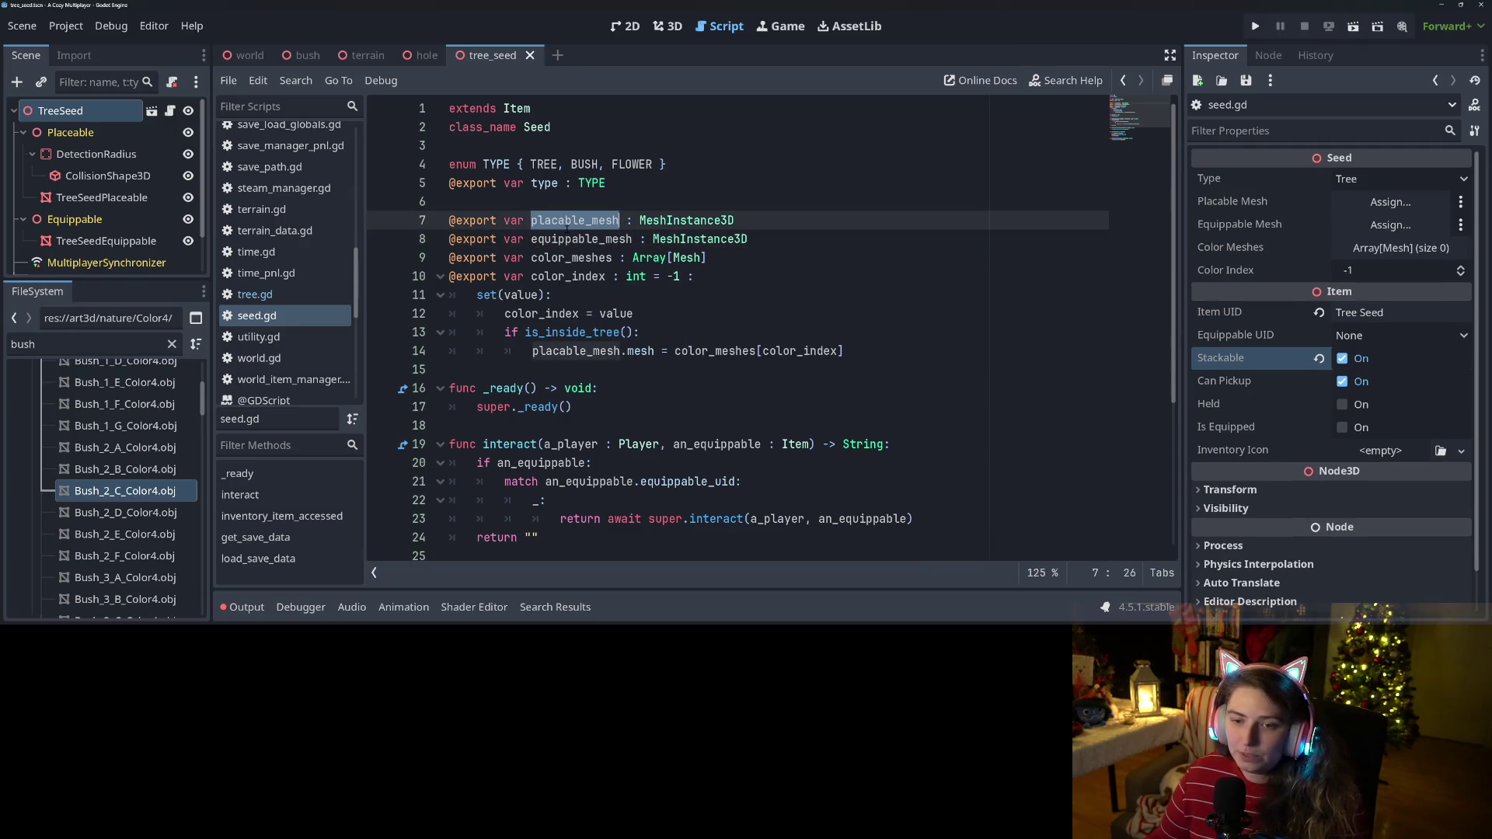
pyautogui.click(750, 239)
pyautogui.press('Return')
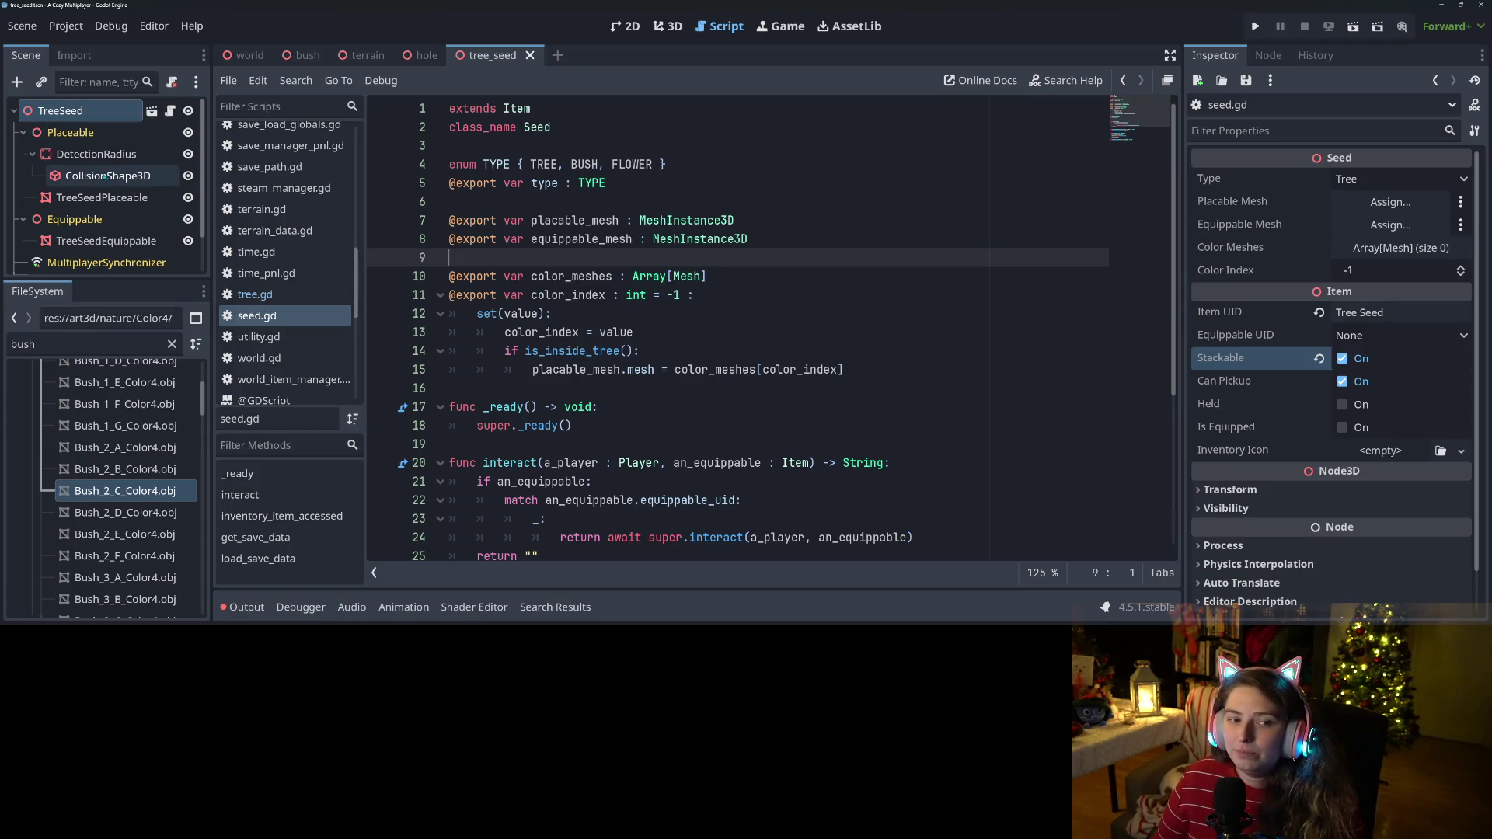
pyautogui.moveTo(83, 194)
pyautogui.mouseDown()
pyautogui.moveTo(1220, 261)
pyautogui.moveTo(1331, 194)
pyautogui.moveTo(1359, 204)
pyautogui.mouseUp()
pyautogui.moveTo(75, 241)
pyautogui.mouseDown()
pyautogui.moveTo(777, 220)
pyautogui.moveTo(1391, 225)
pyautogui.mouseUp()
# Save the scene and resize the Color Meshes array to 4.
pyautogui.hotkey('ctrl', 's')
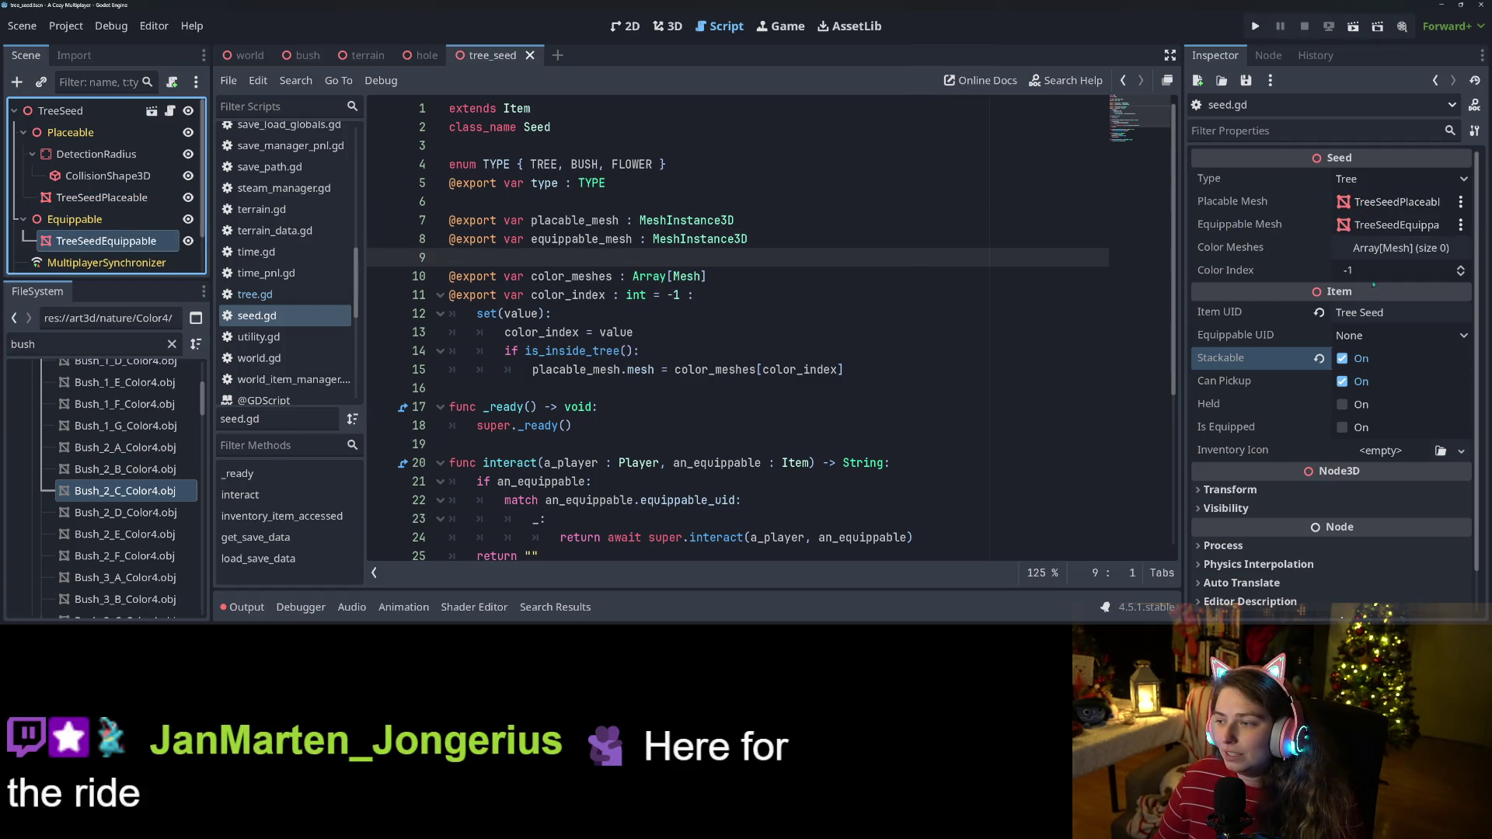
pyautogui.click(1397, 247)
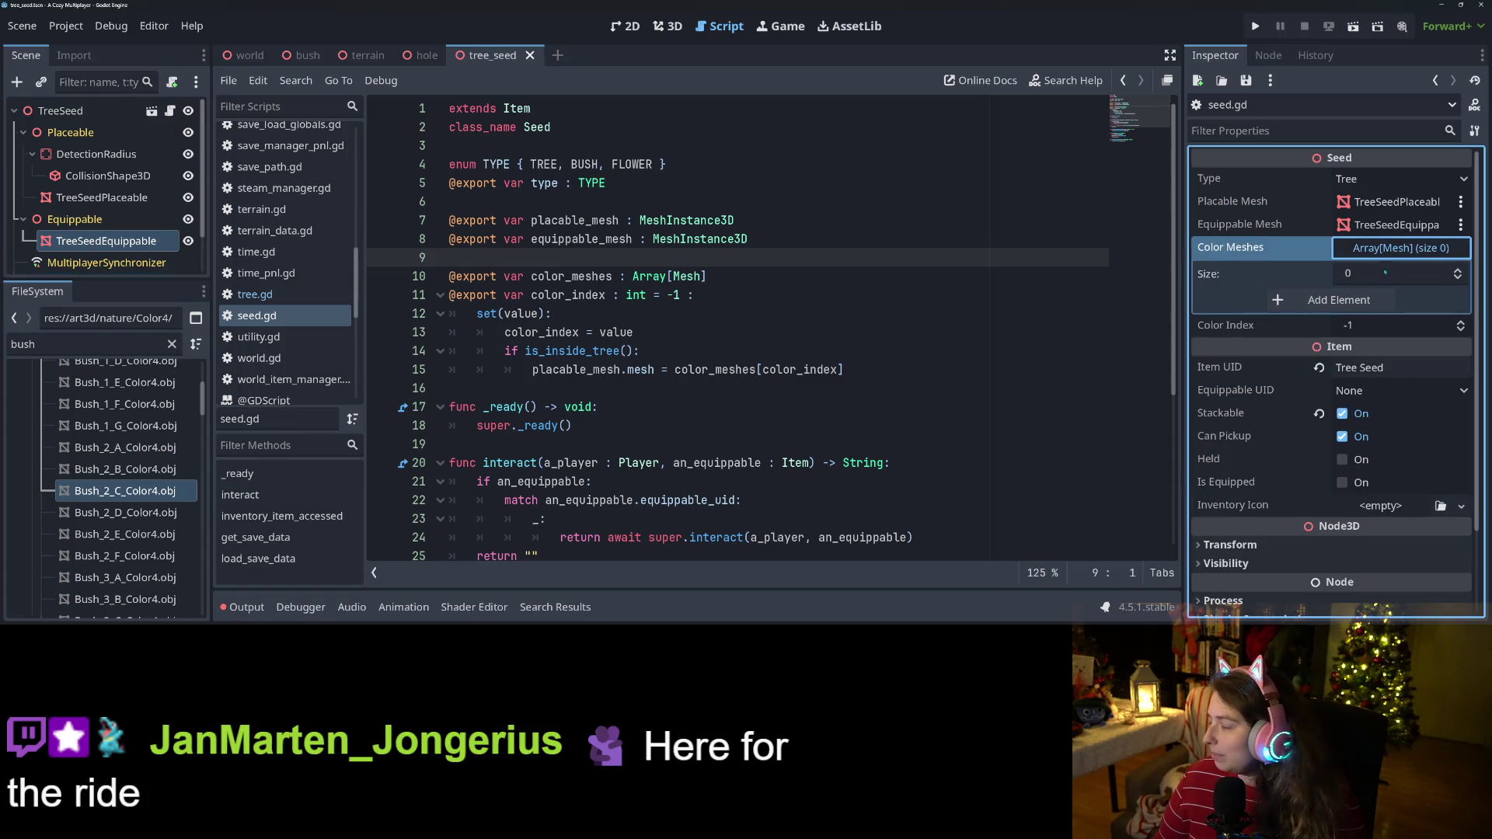
pyautogui.click(1360, 276)
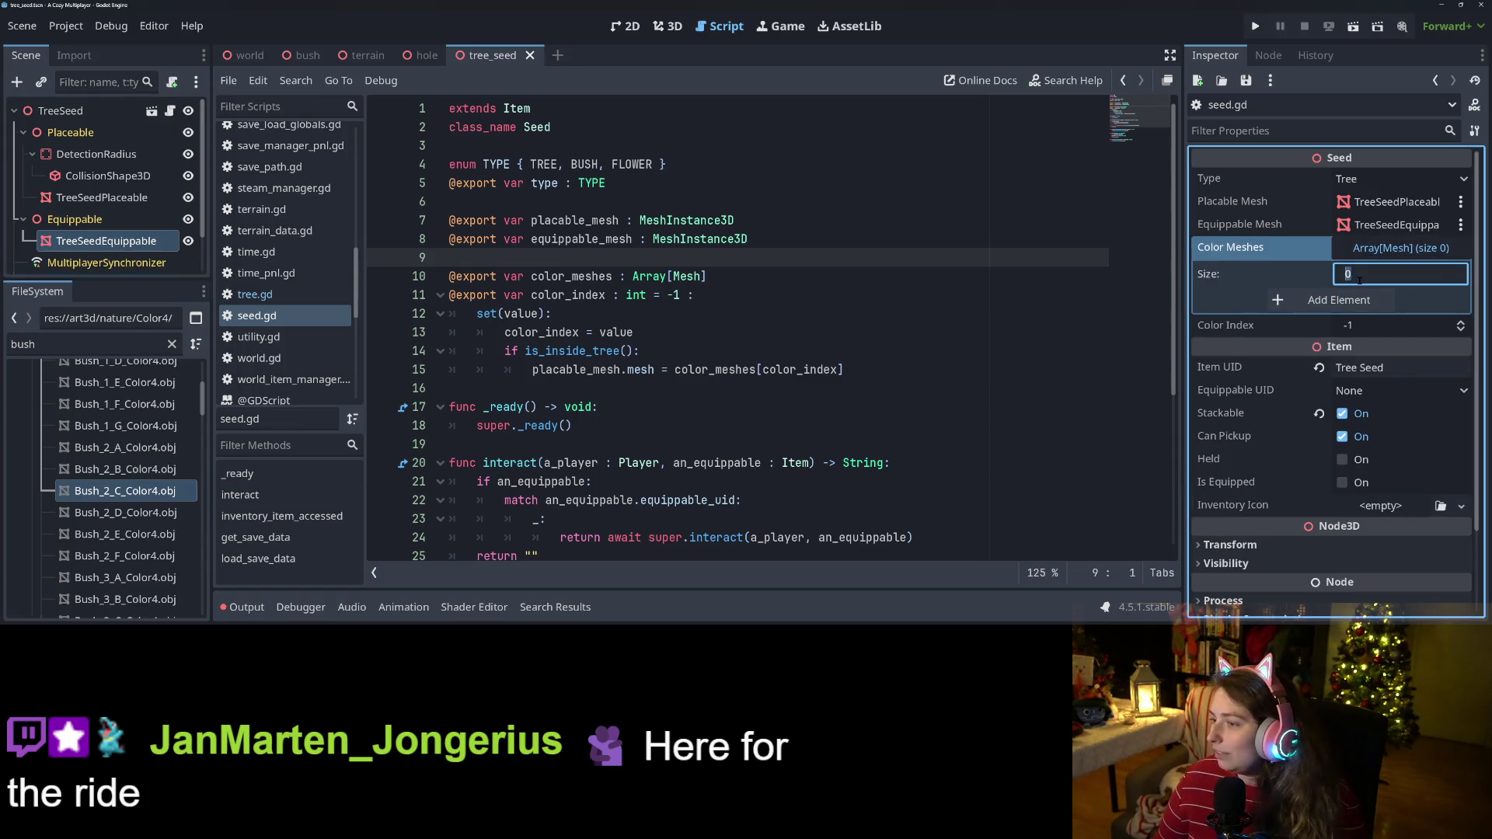
pyautogui.write('4')
pyautogui.press('Return')
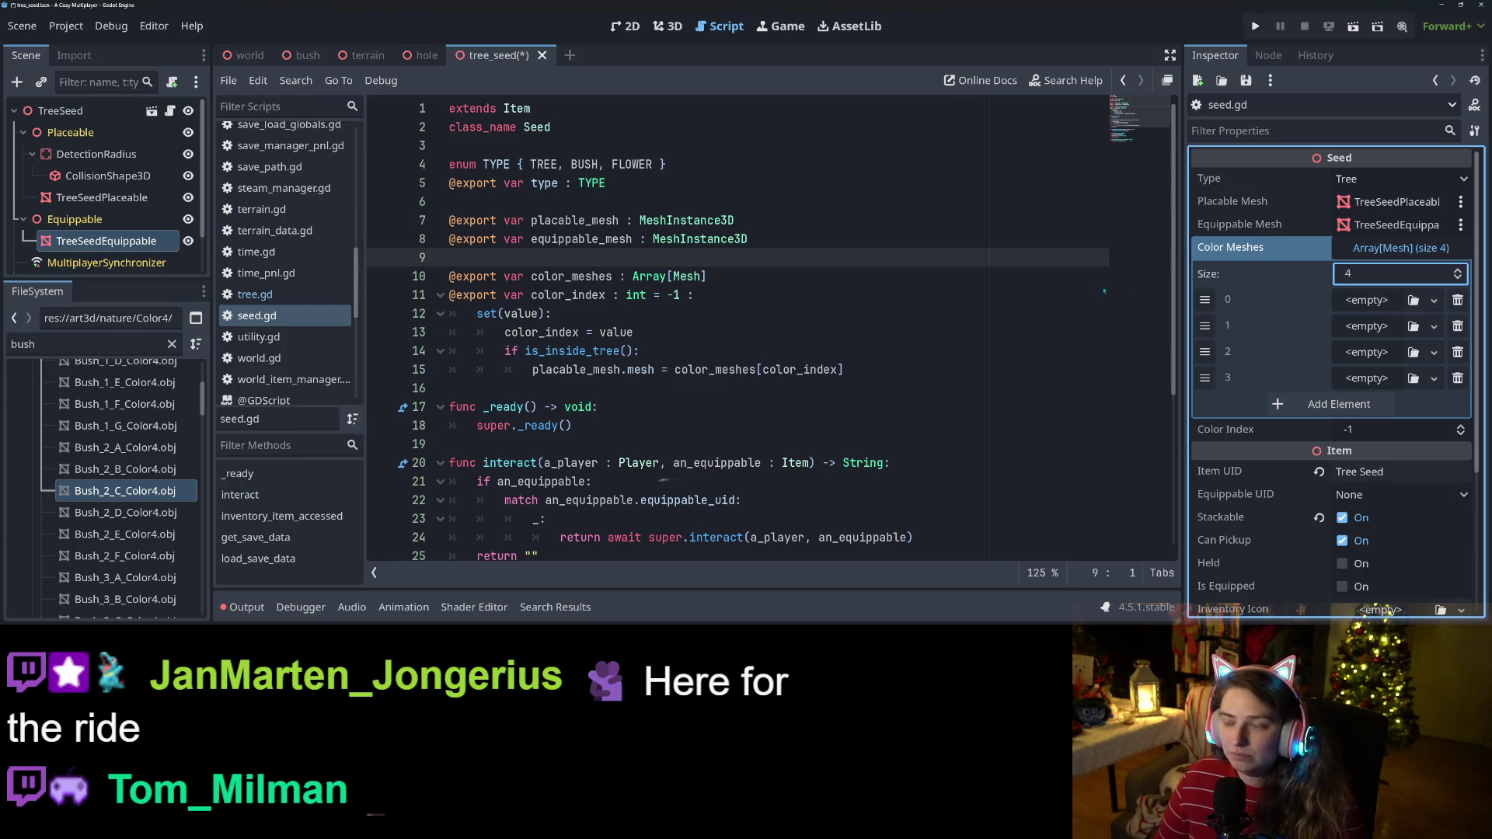
# Put Bush_2_A_Color4 in the first slot and an orange bush_2 mesh in slot 1.
pyautogui.moveTo(124, 448)
pyautogui.mouseDown()
pyautogui.moveTo(277, 450)
pyautogui.moveTo(1396, 272)
pyautogui.moveTo(1369, 306)
pyautogui.mouseUp()
pyautogui.click(1414, 352)
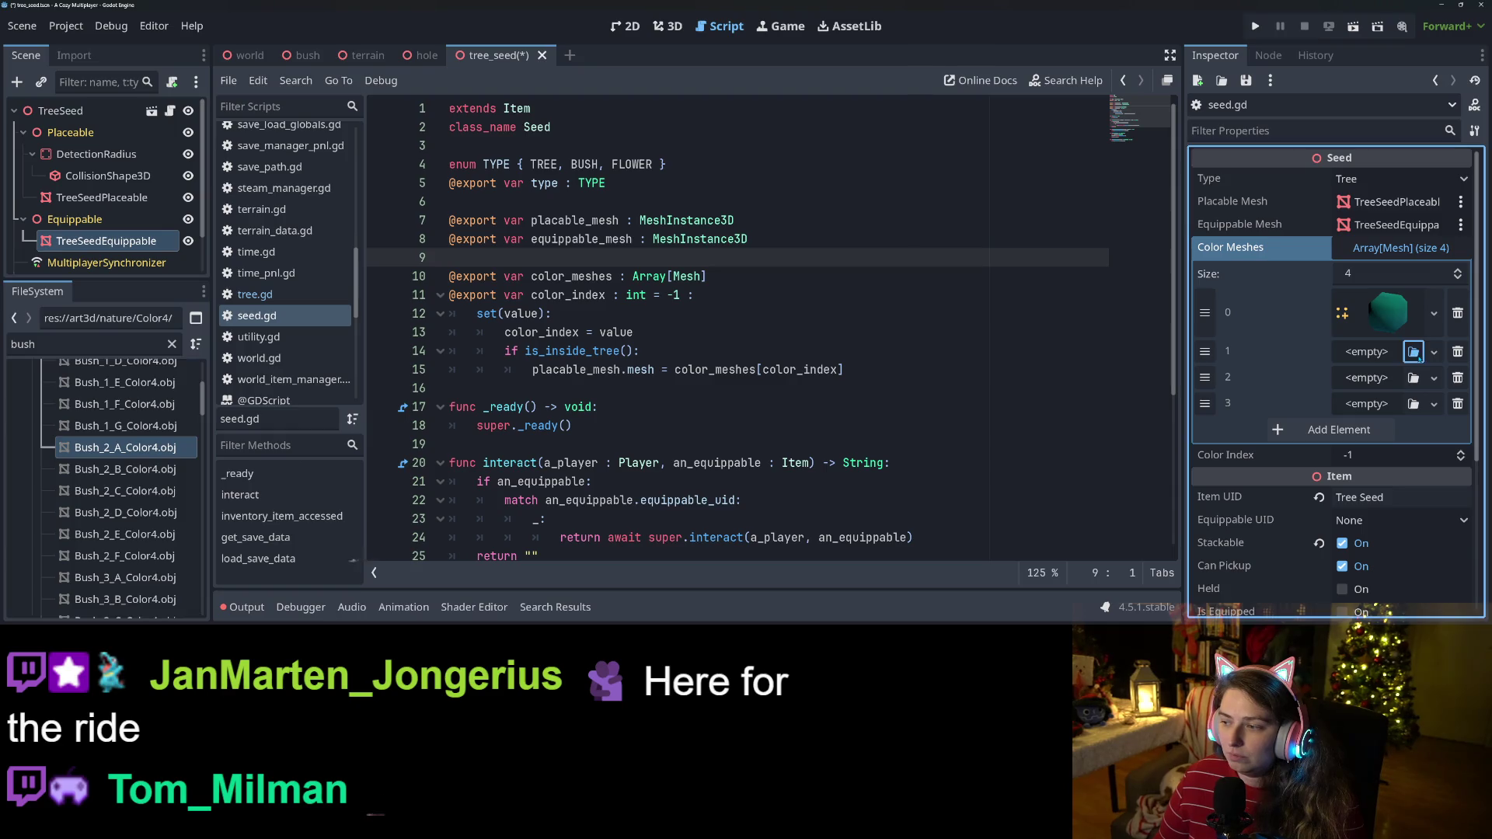
pyautogui.write('bush')
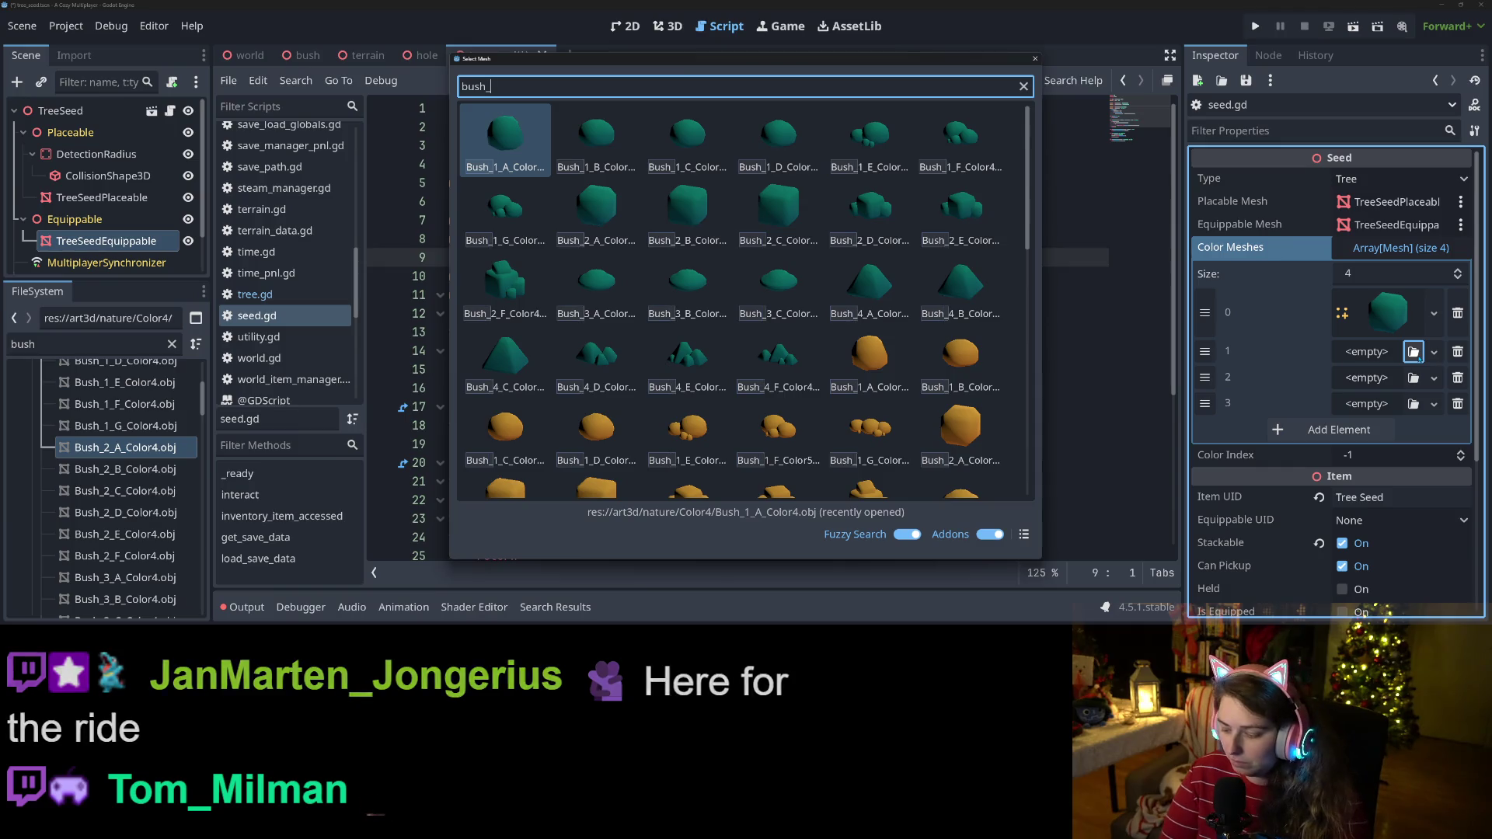
pyautogui.write('_2')
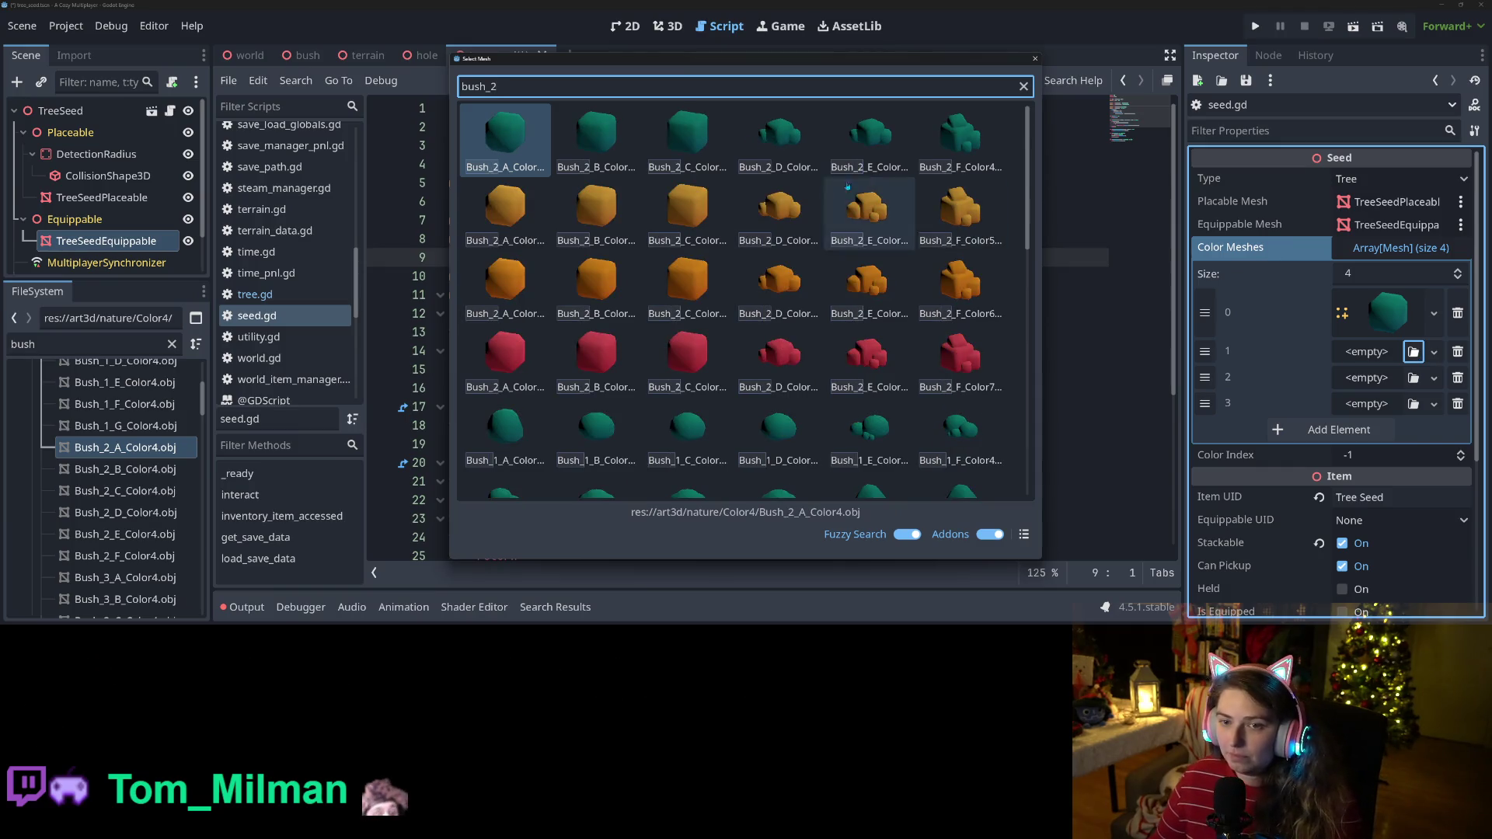
pyautogui.press('Return')
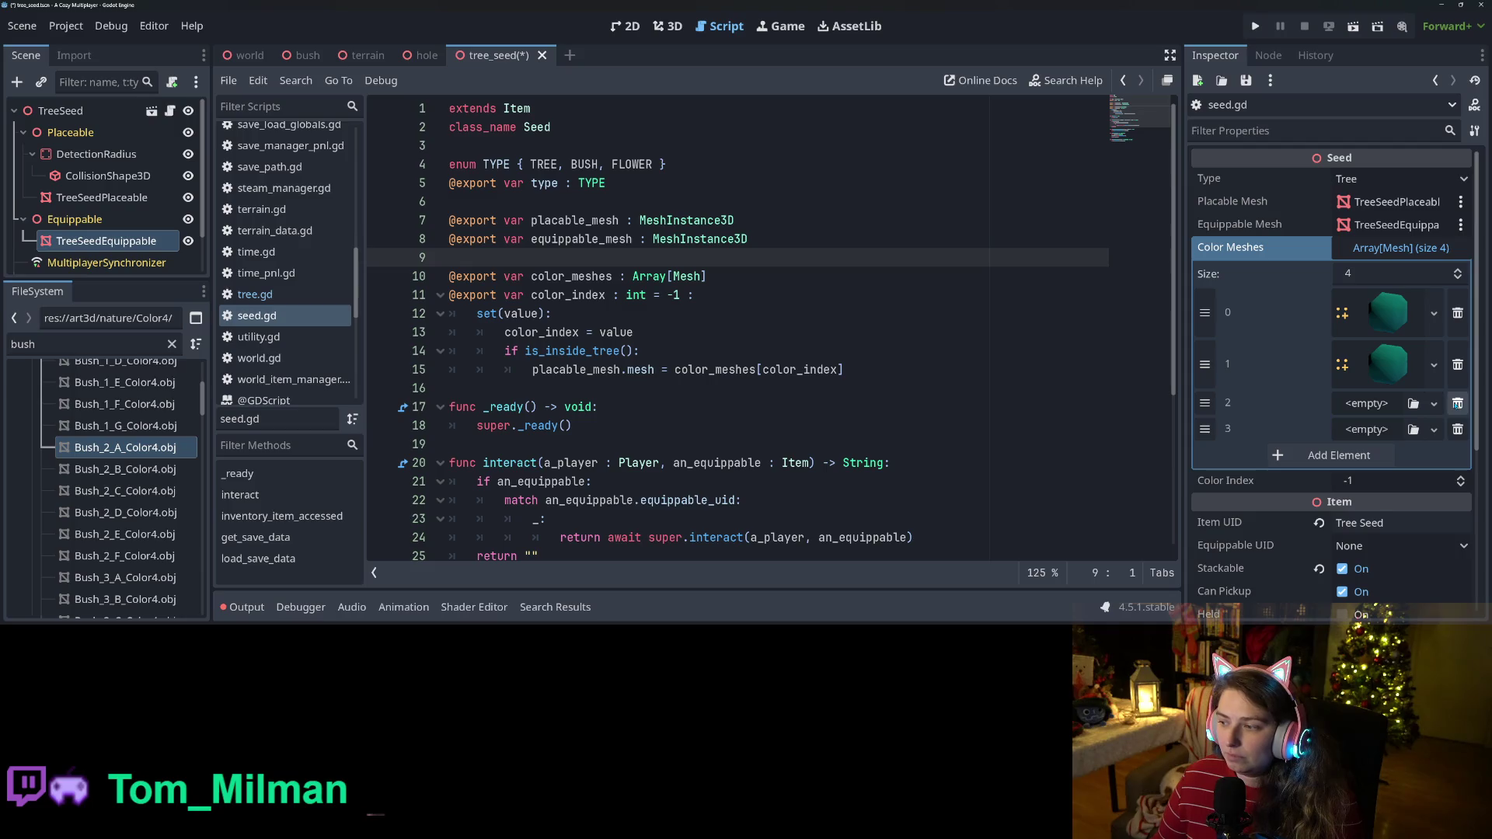
pyautogui.click(1434, 369)
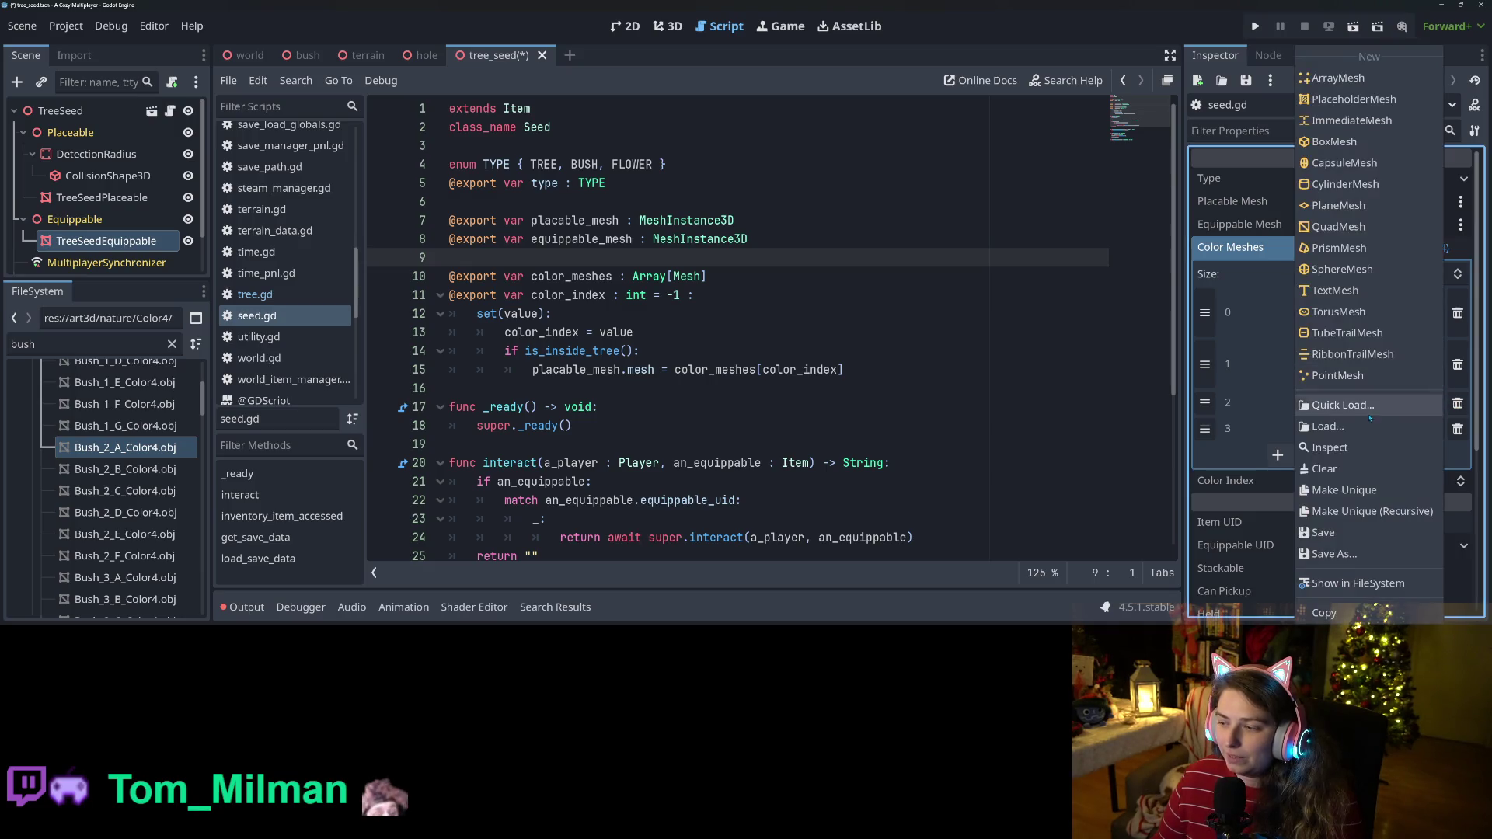
pyautogui.click(1368, 408)
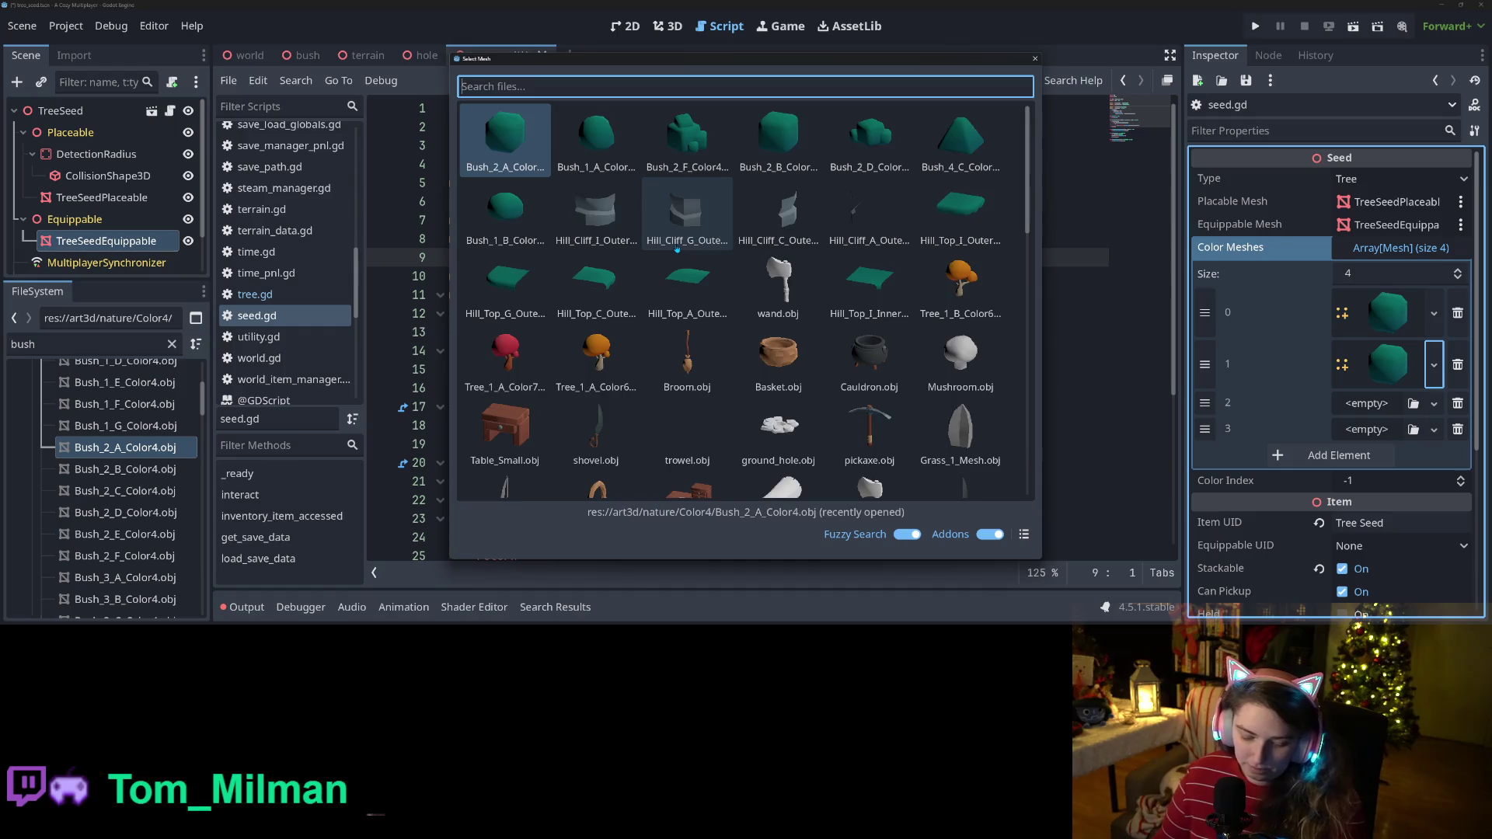
pyautogui.write('bush_2')
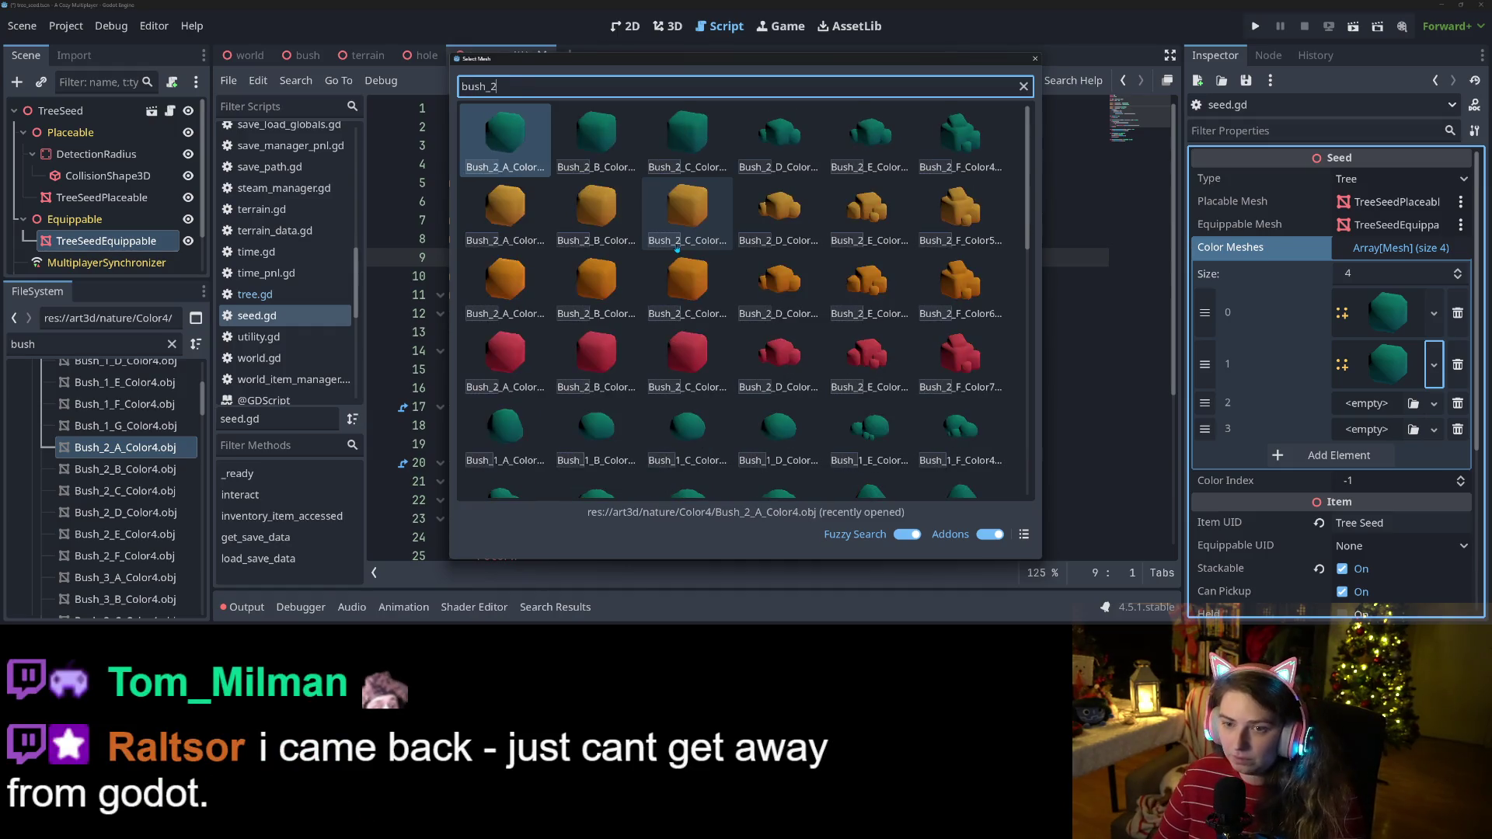
pyautogui.doubleClick(531, 220)
# Assign an orange bush2 mesh to slot 2 and the red one to slot 3, then save.
pyautogui.click(1412, 404)
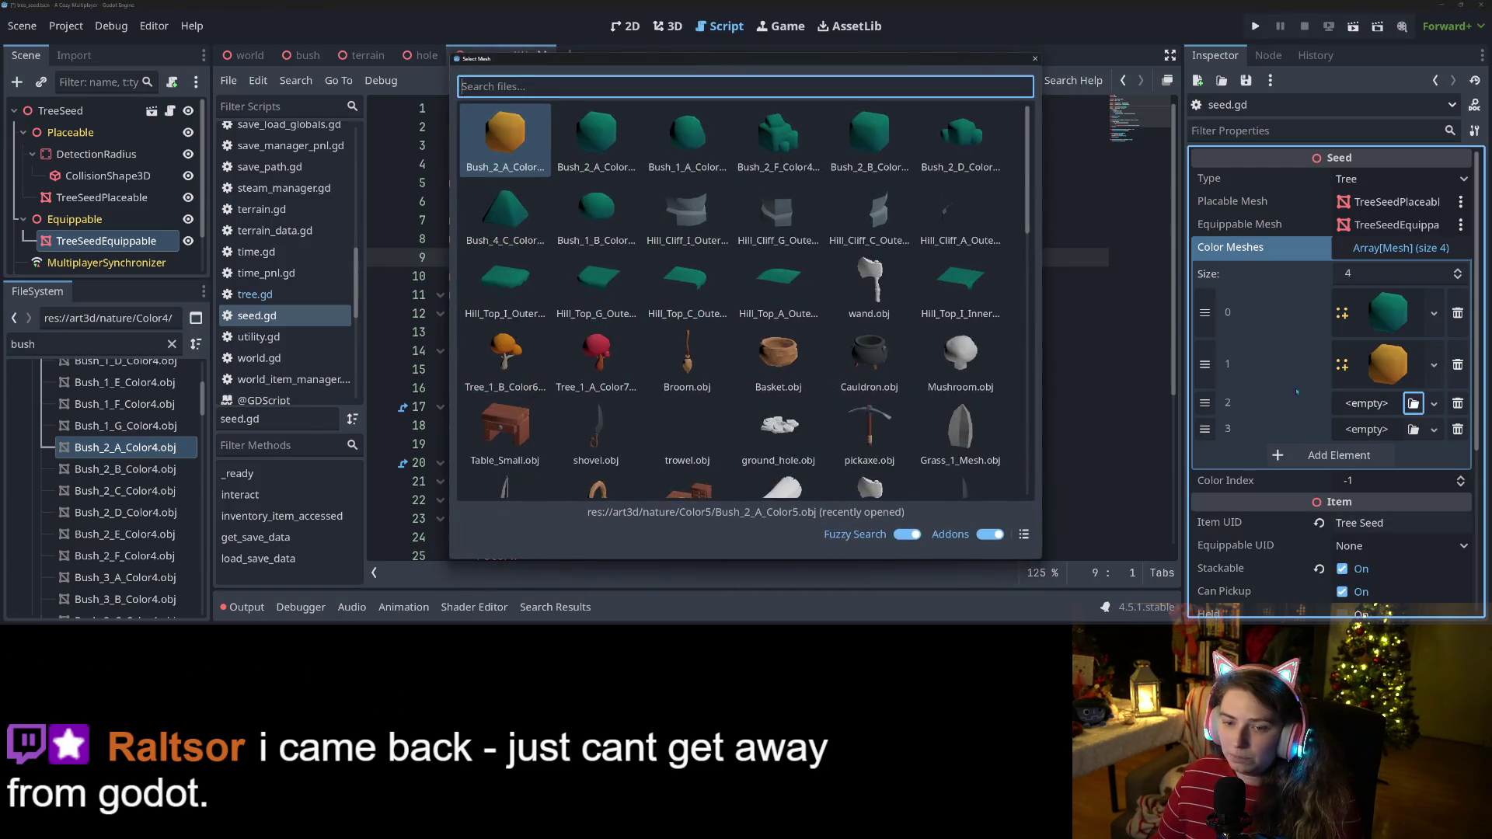
pyautogui.write('bush')
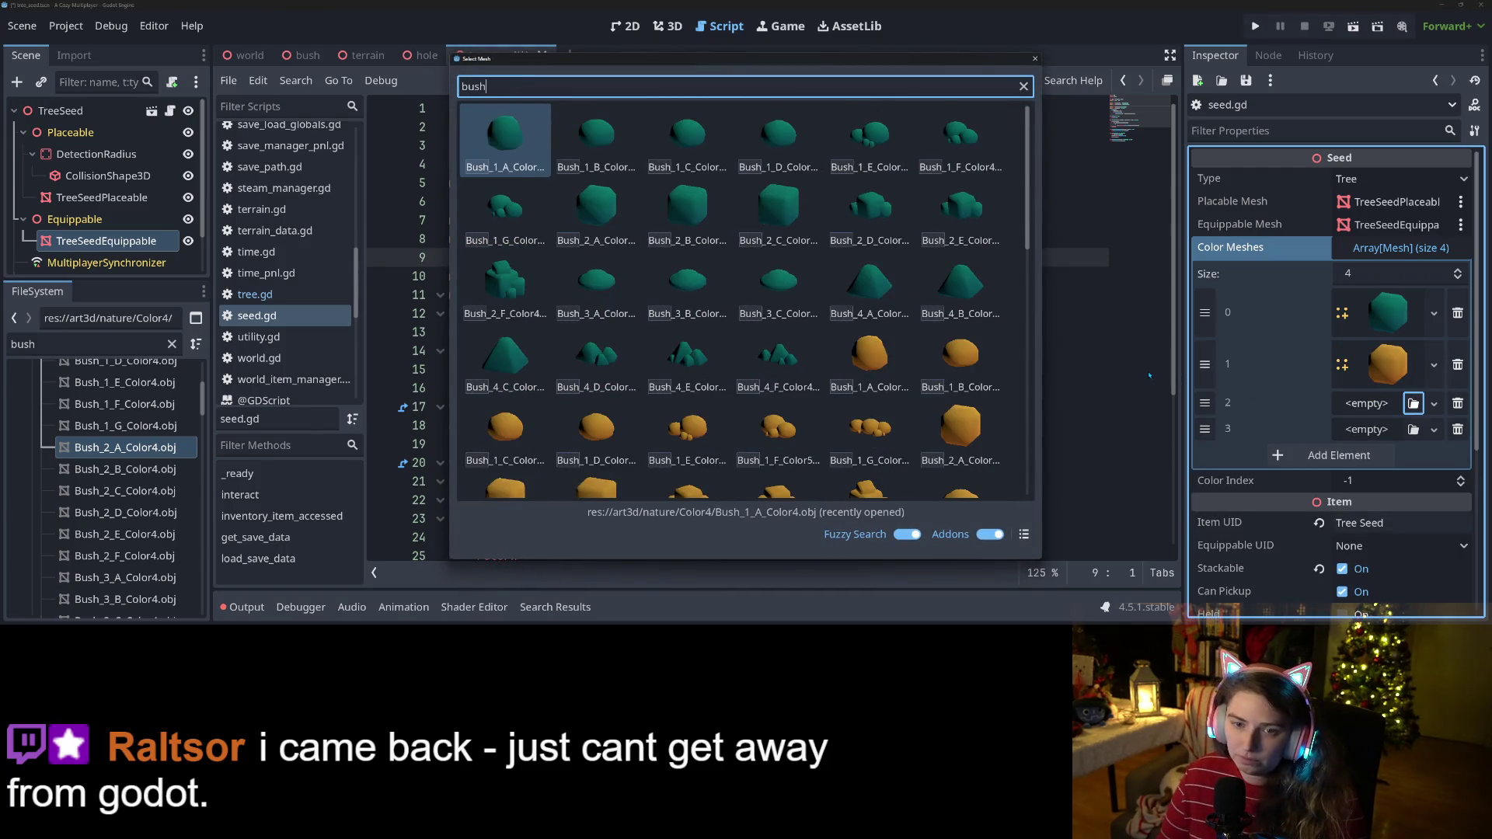
pyautogui.write('2')
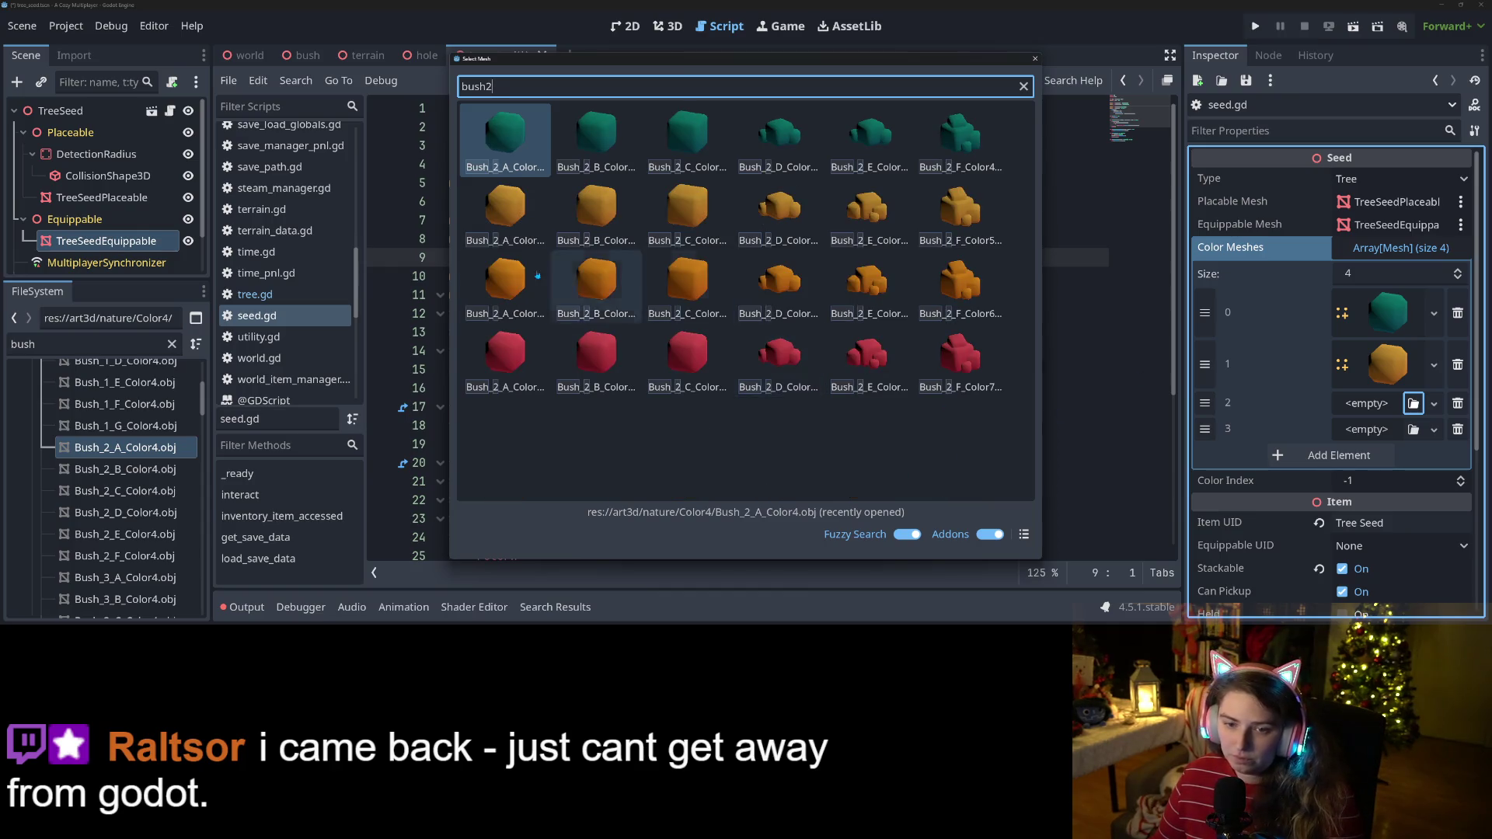
pyautogui.doubleClick(492, 280)
pyautogui.click(1413, 456)
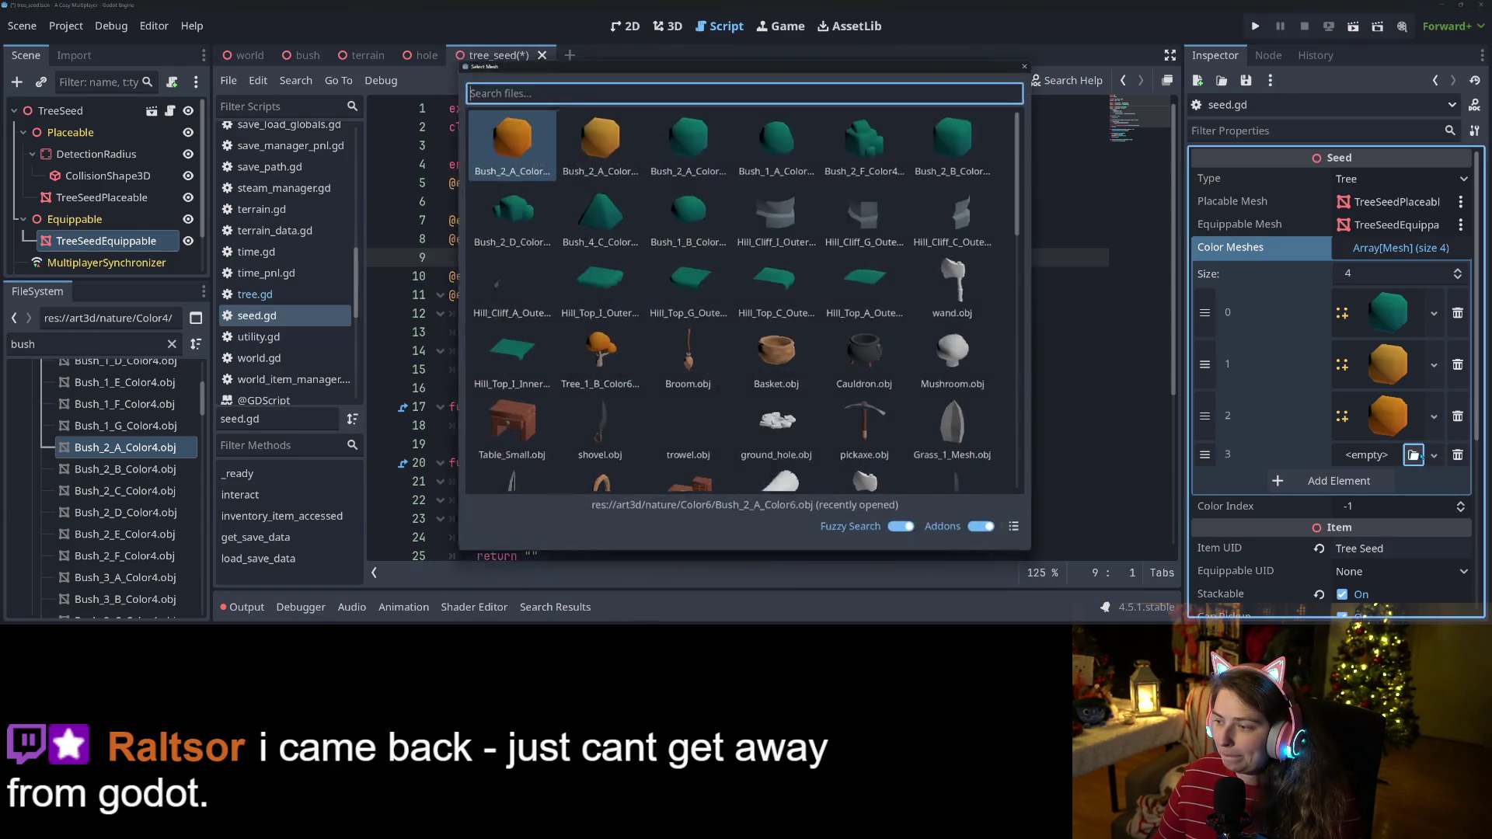
pyautogui.write('bush')
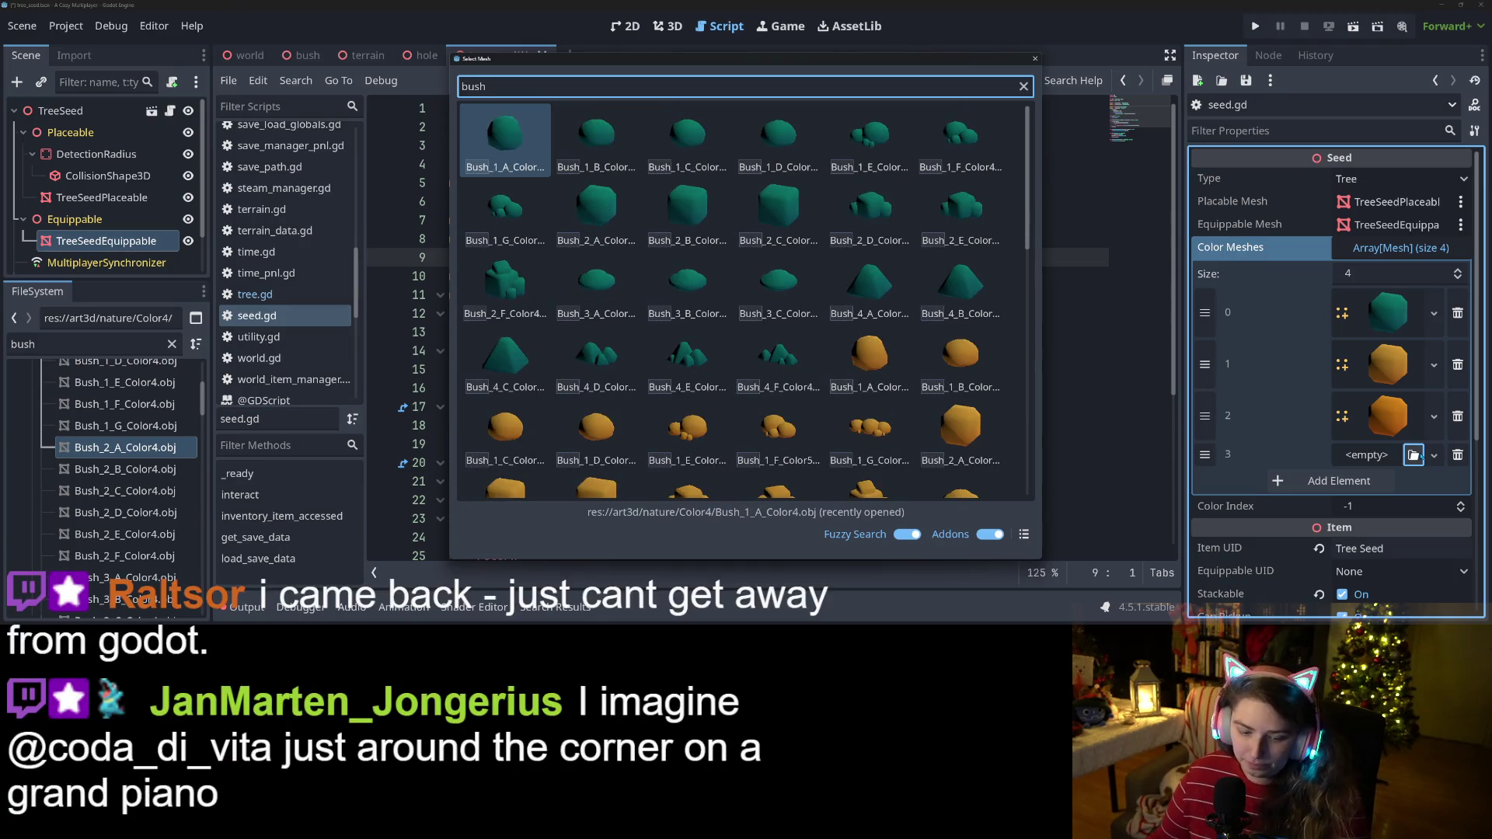
pyautogui.write('2')
pyautogui.doubleClick(505, 354)
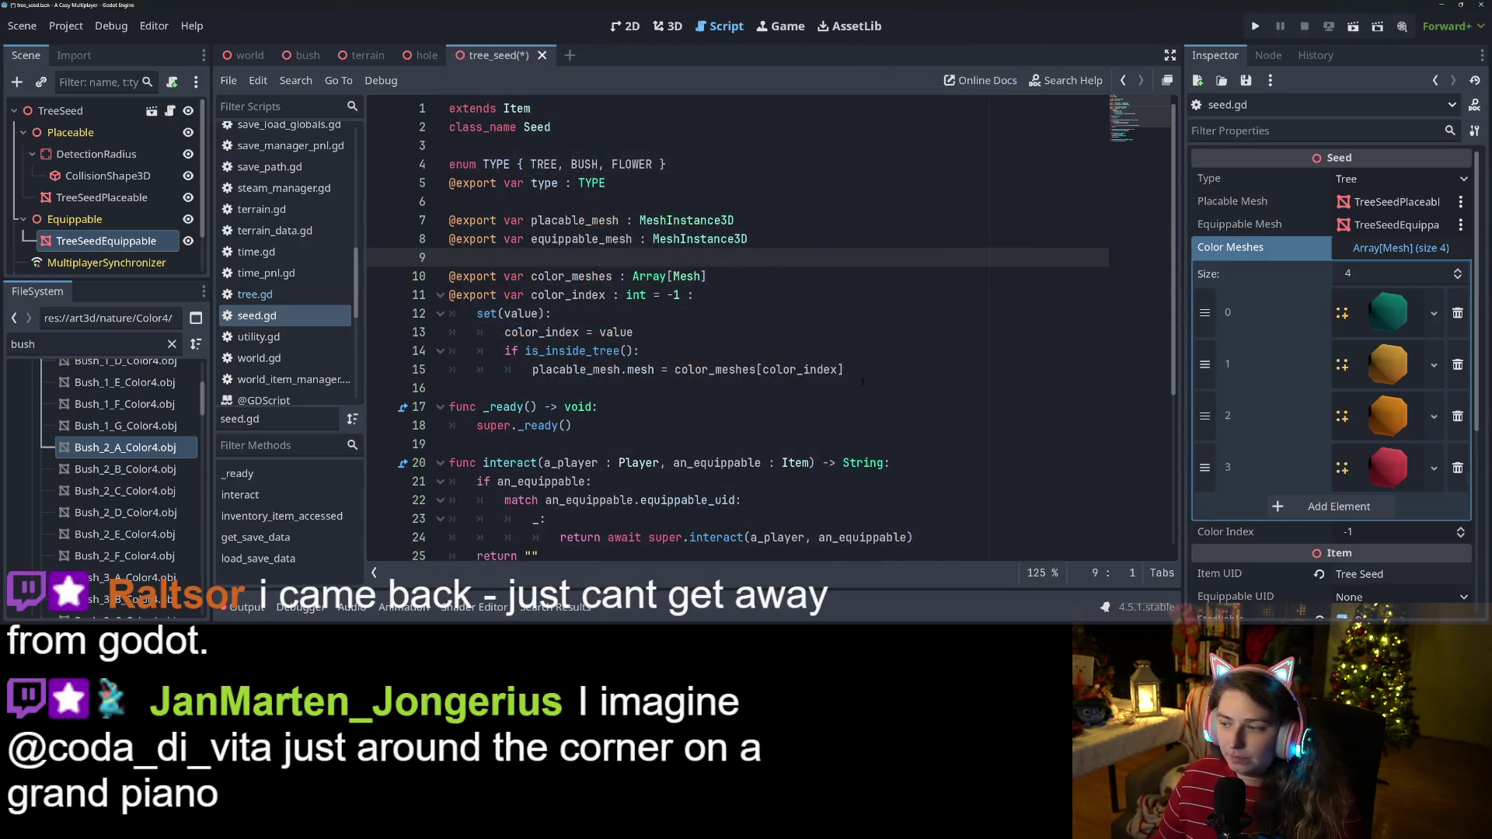
pyautogui.hotkey('ctrl', 's')
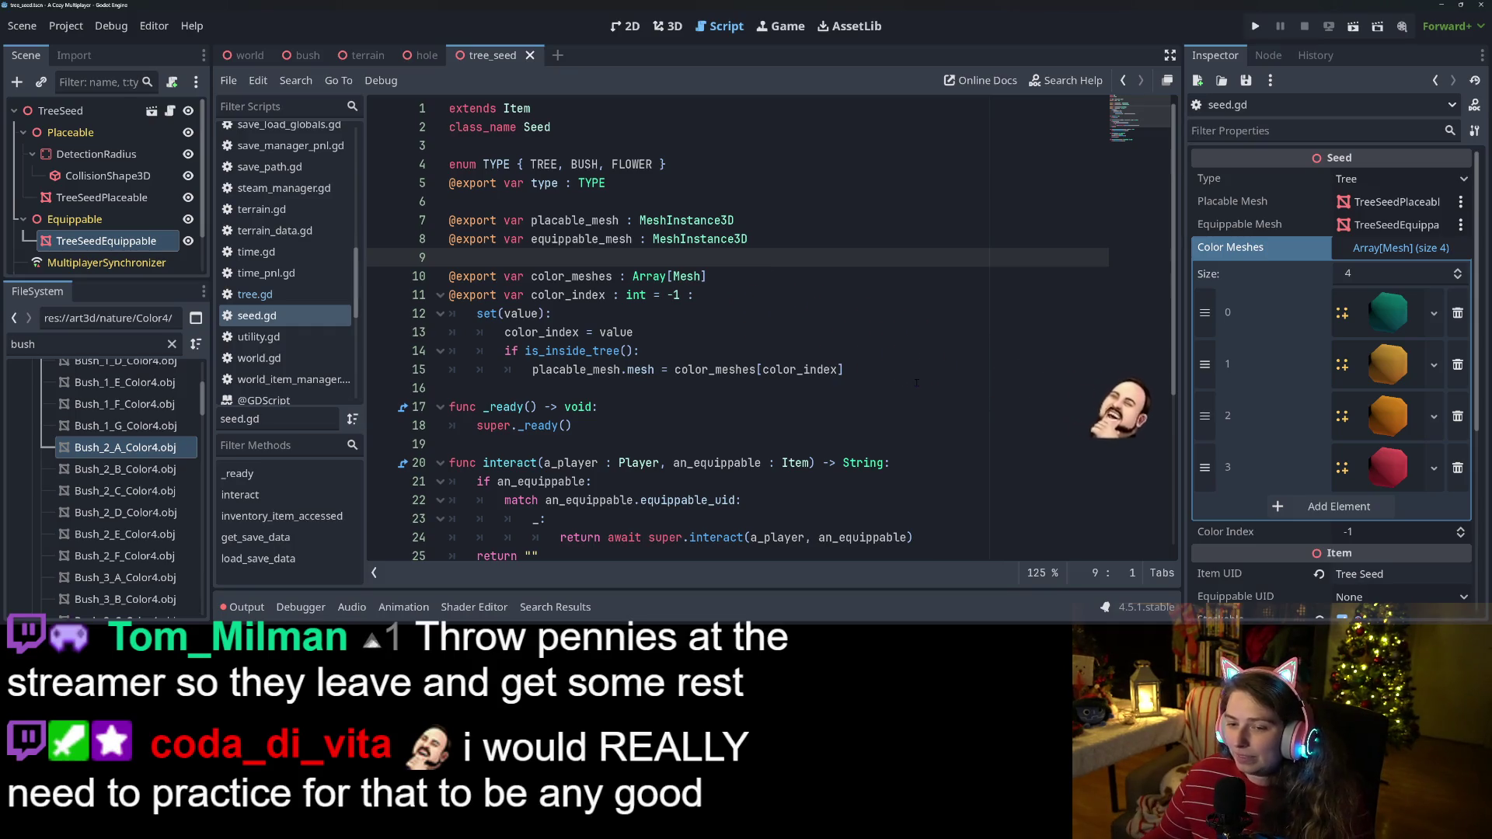
# Place the cursor at the end of line 15 in seed.gd's setter.
pyautogui.click(916, 383)
# Add 'equippable_mesh.mesh = color_meshes[color_index]' below line 15 using autocomplete and save.
pyautogui.click(925, 371)
pyautogui.press('Return')
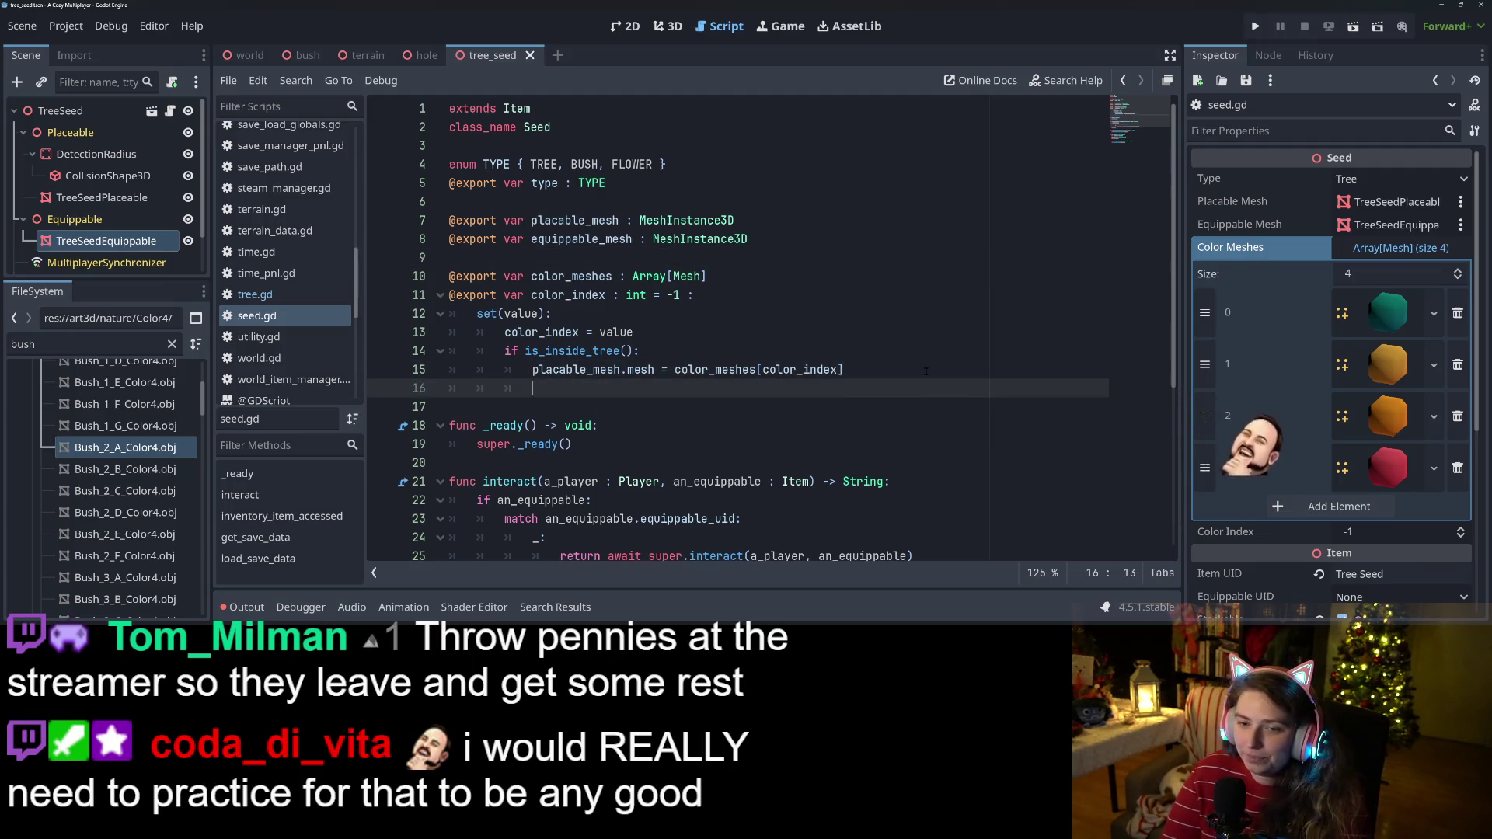
pyautogui.write('eq')
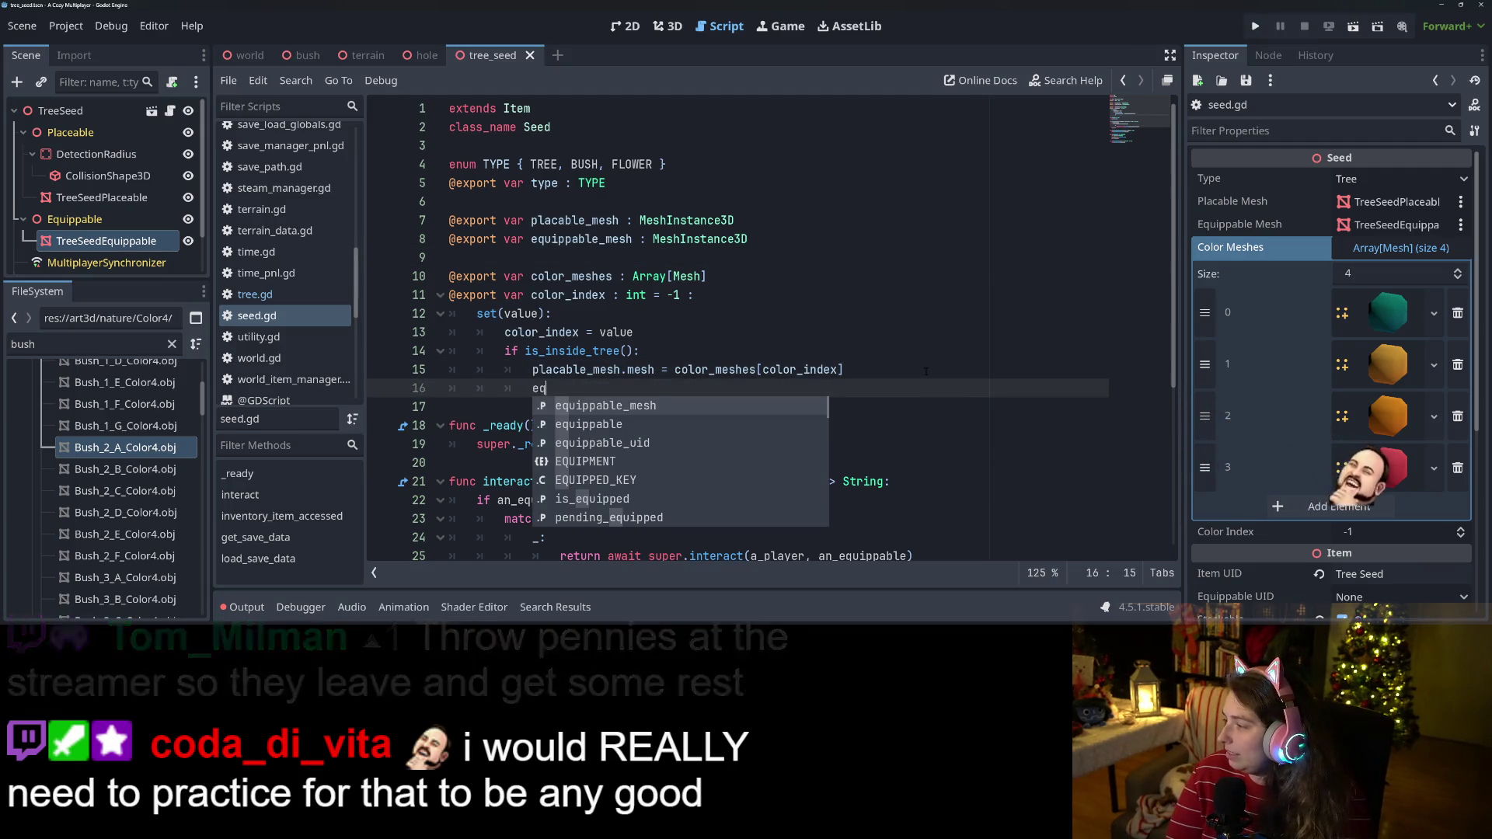
pyautogui.press('Return')
pyautogui.write('.me')
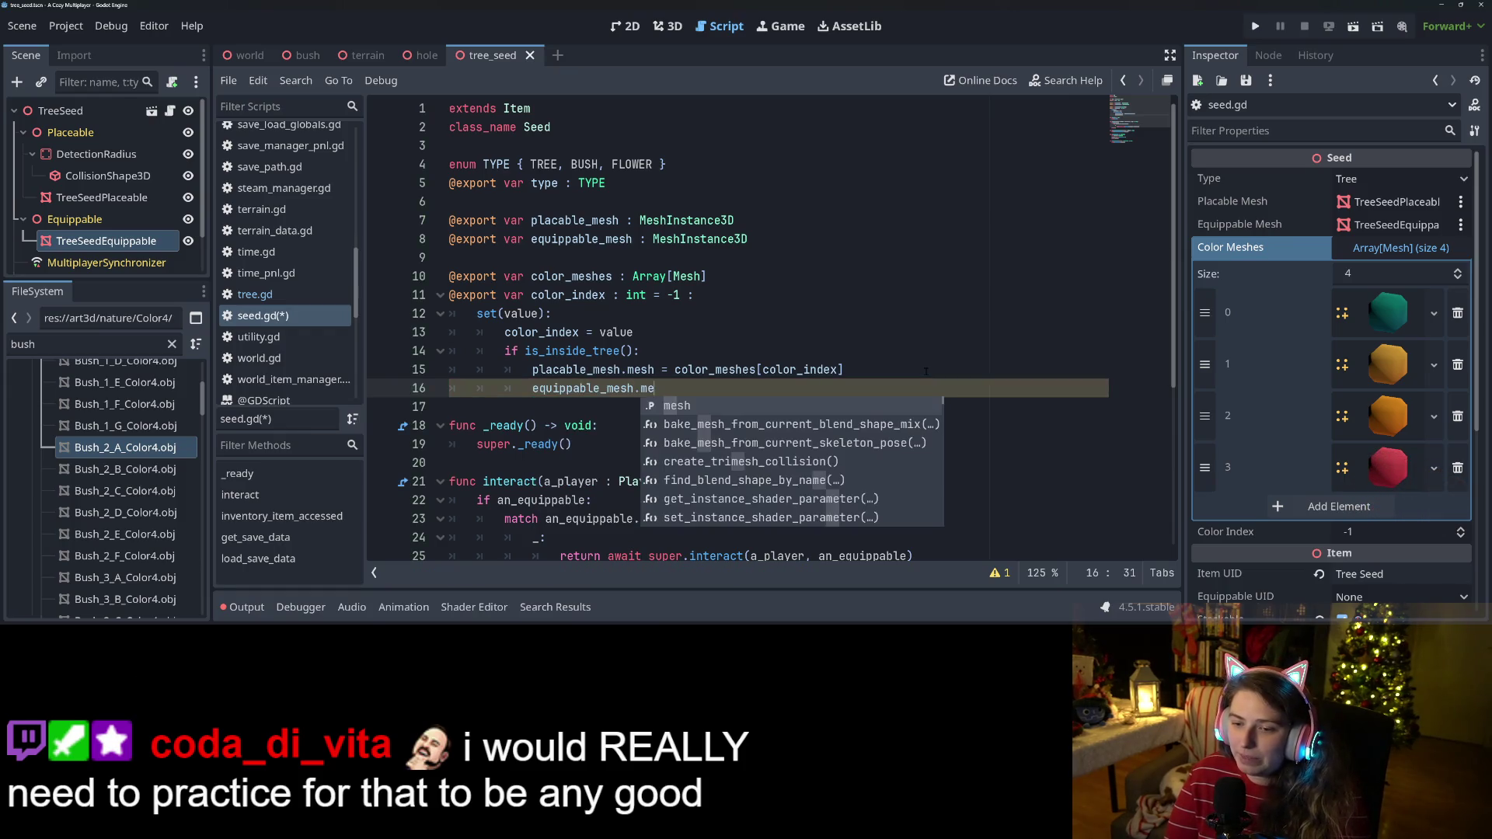
pyautogui.press('Return')
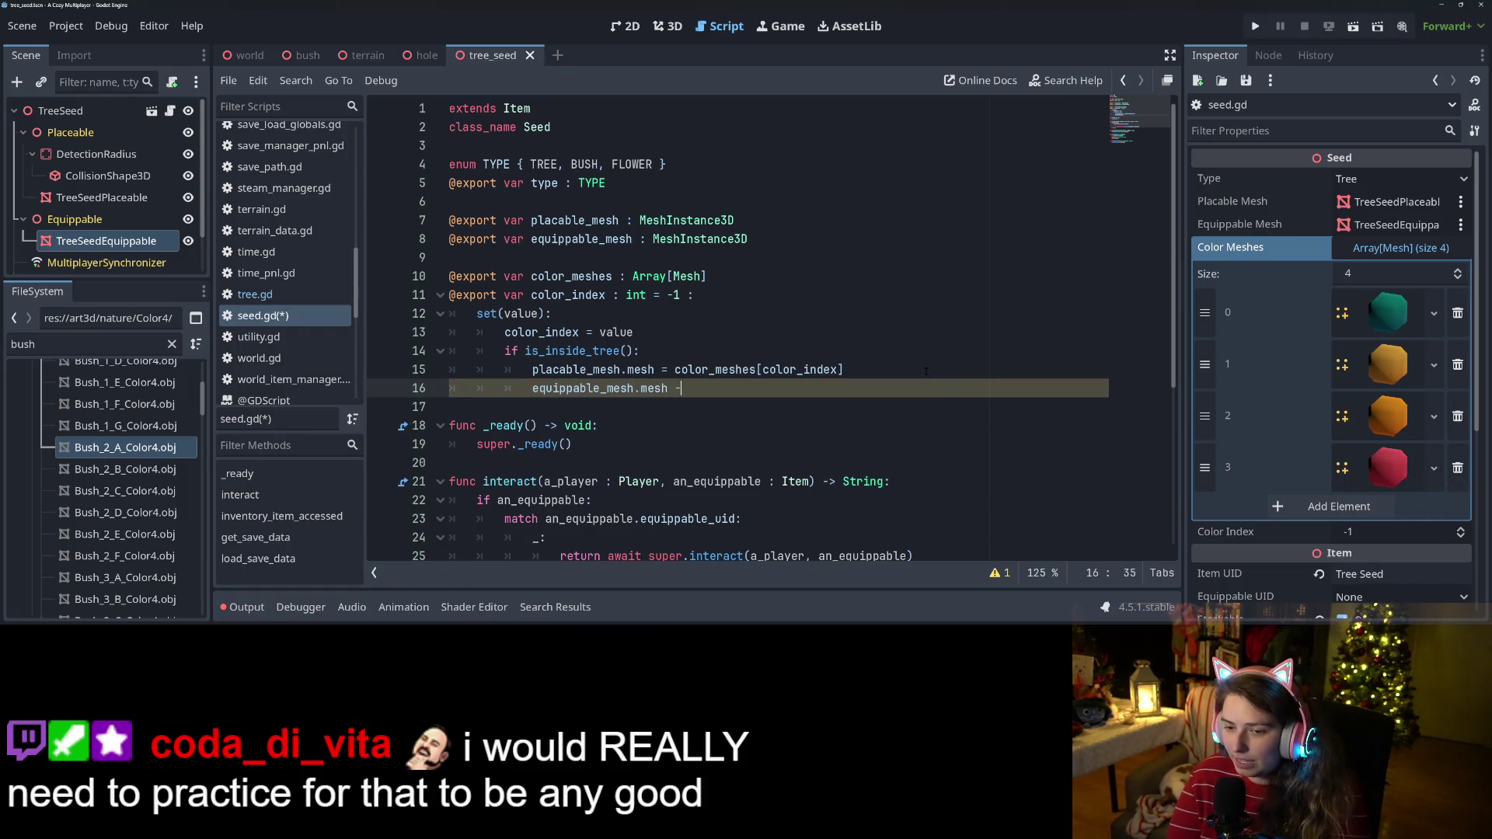
pyautogui.write(' col')
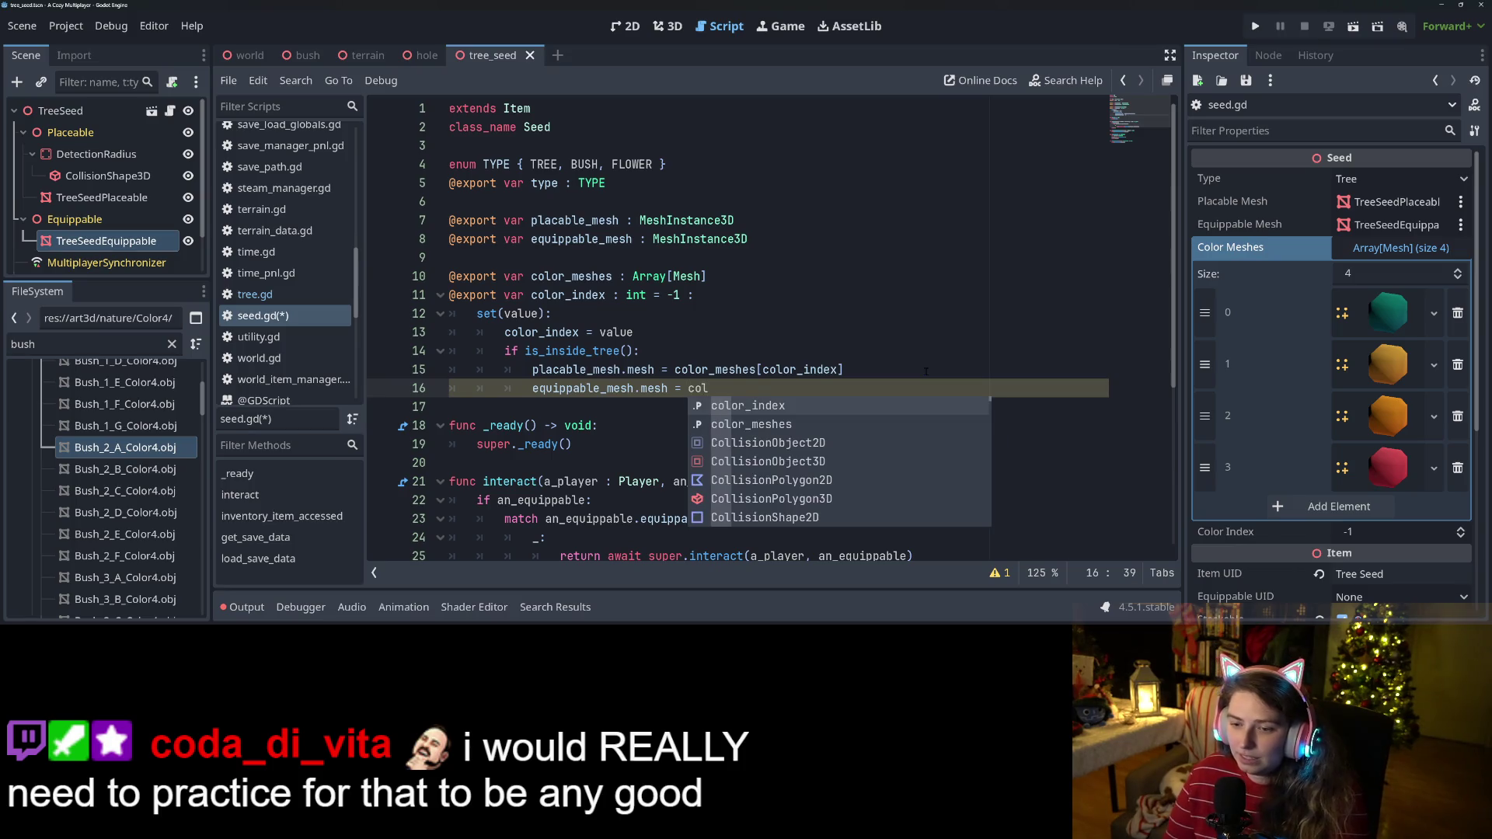
pyautogui.press('Down')
pyautogui.press('Return')
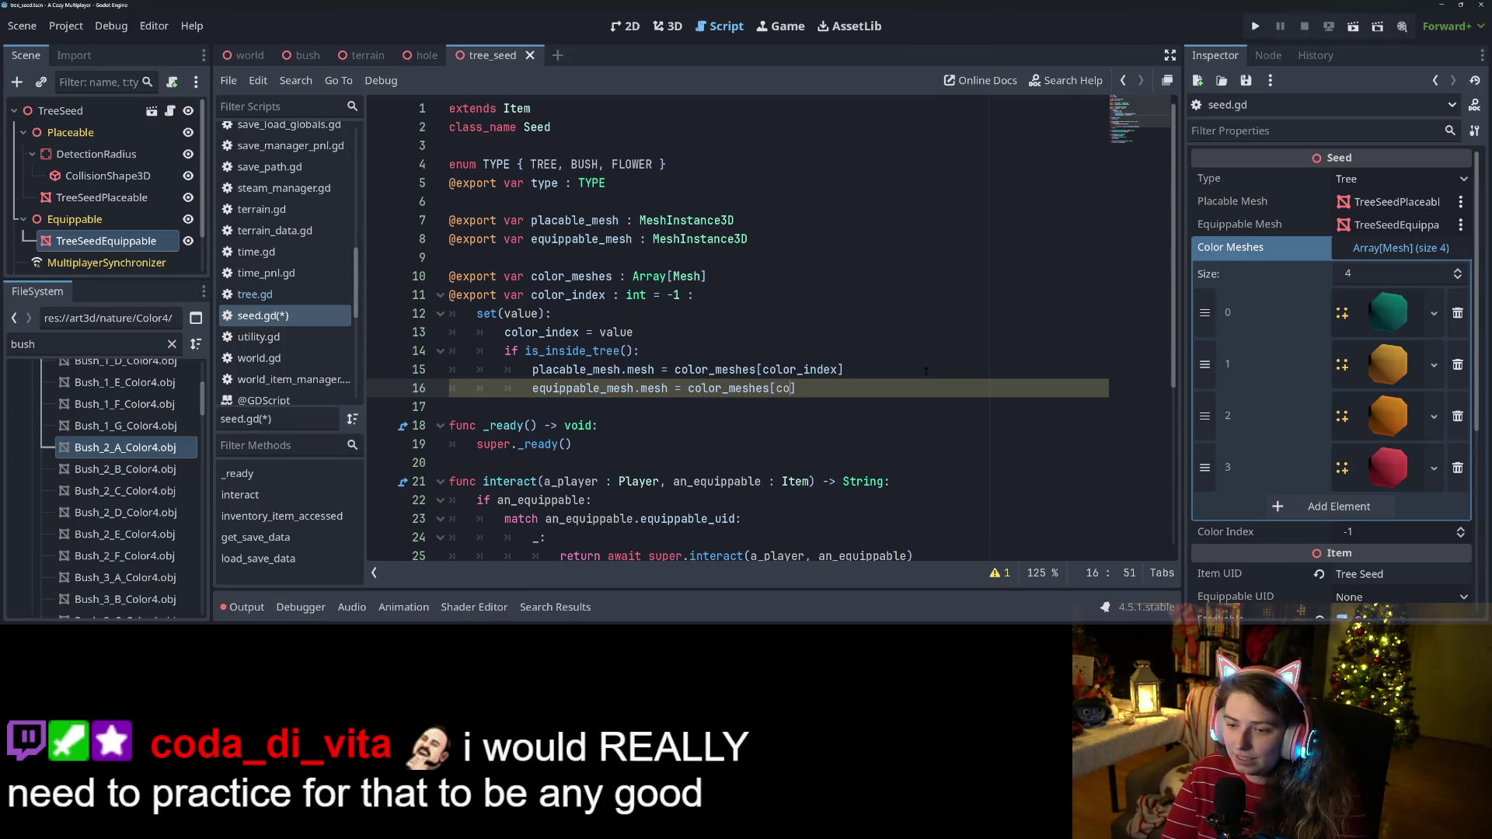
pyautogui.press('Return')
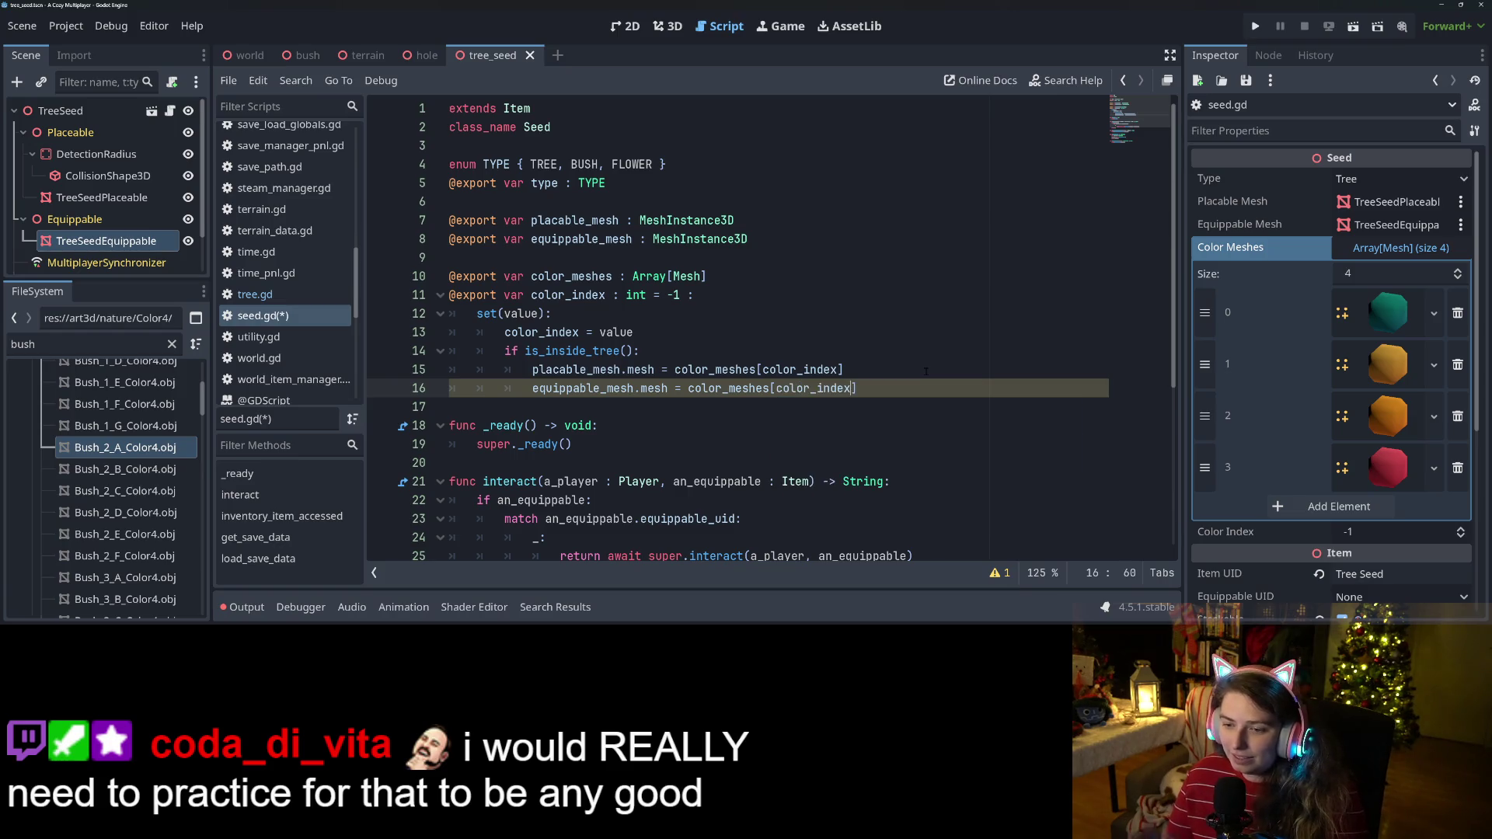
pyautogui.hotkey('ctrl', 's')
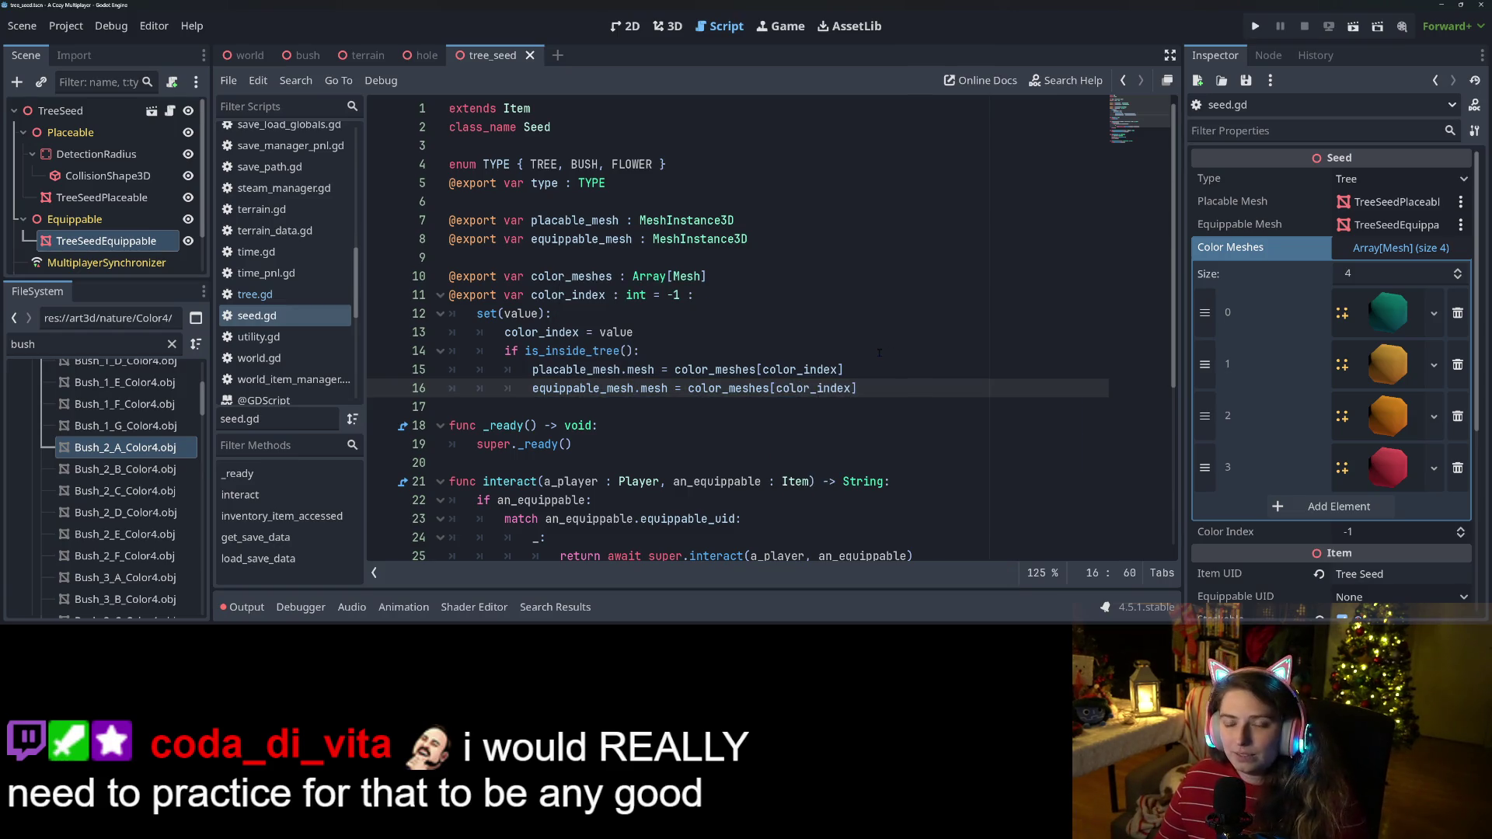
# Review the setter's color_index and placable_mesh lines for correct brackets and names.
pyautogui.click(879, 353)
pyautogui.click(855, 370)
pyautogui.click(859, 389)
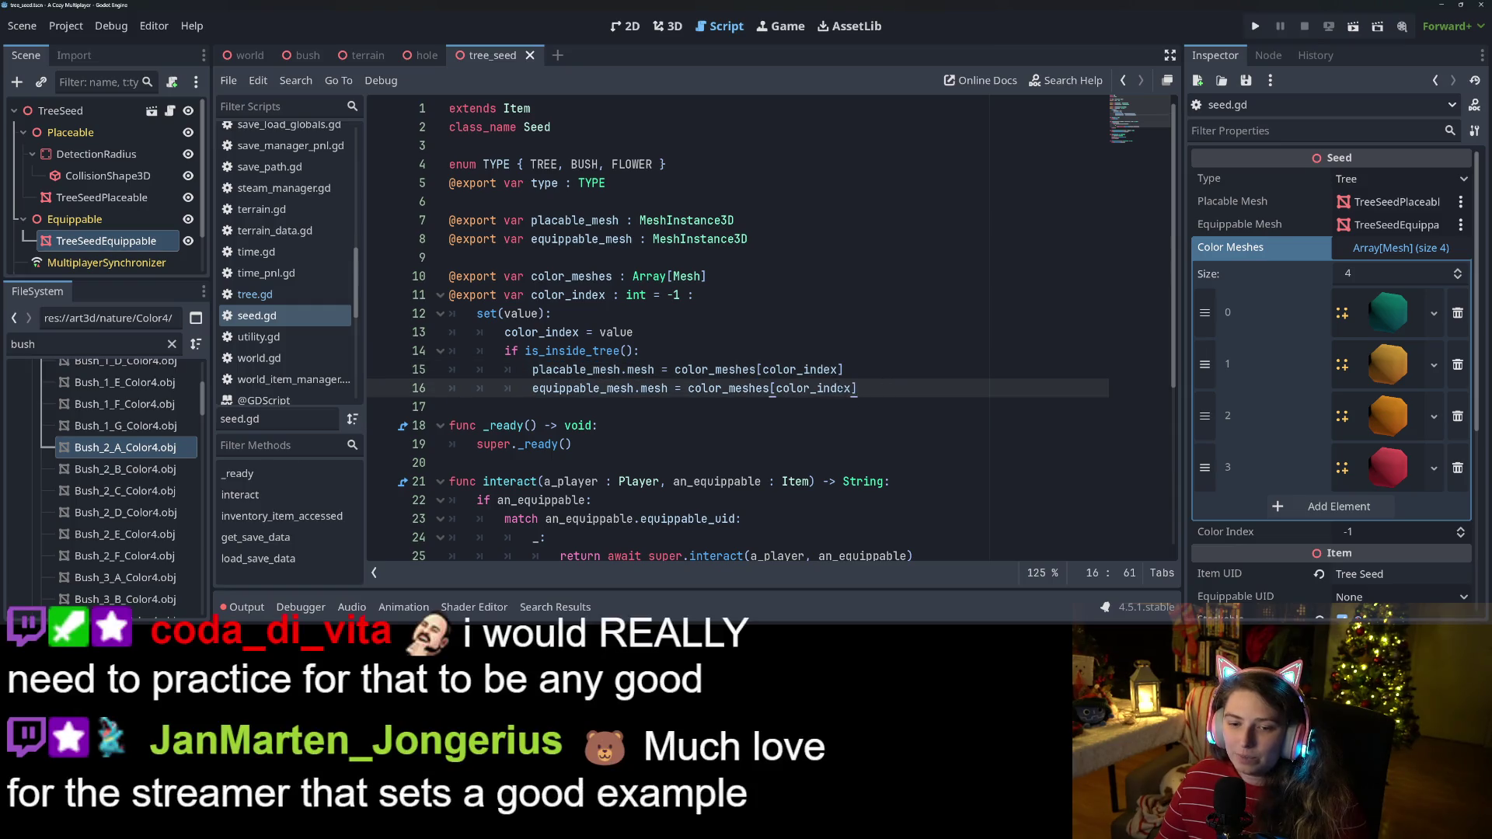
pyautogui.click(559, 295)
pyautogui.click(558, 332)
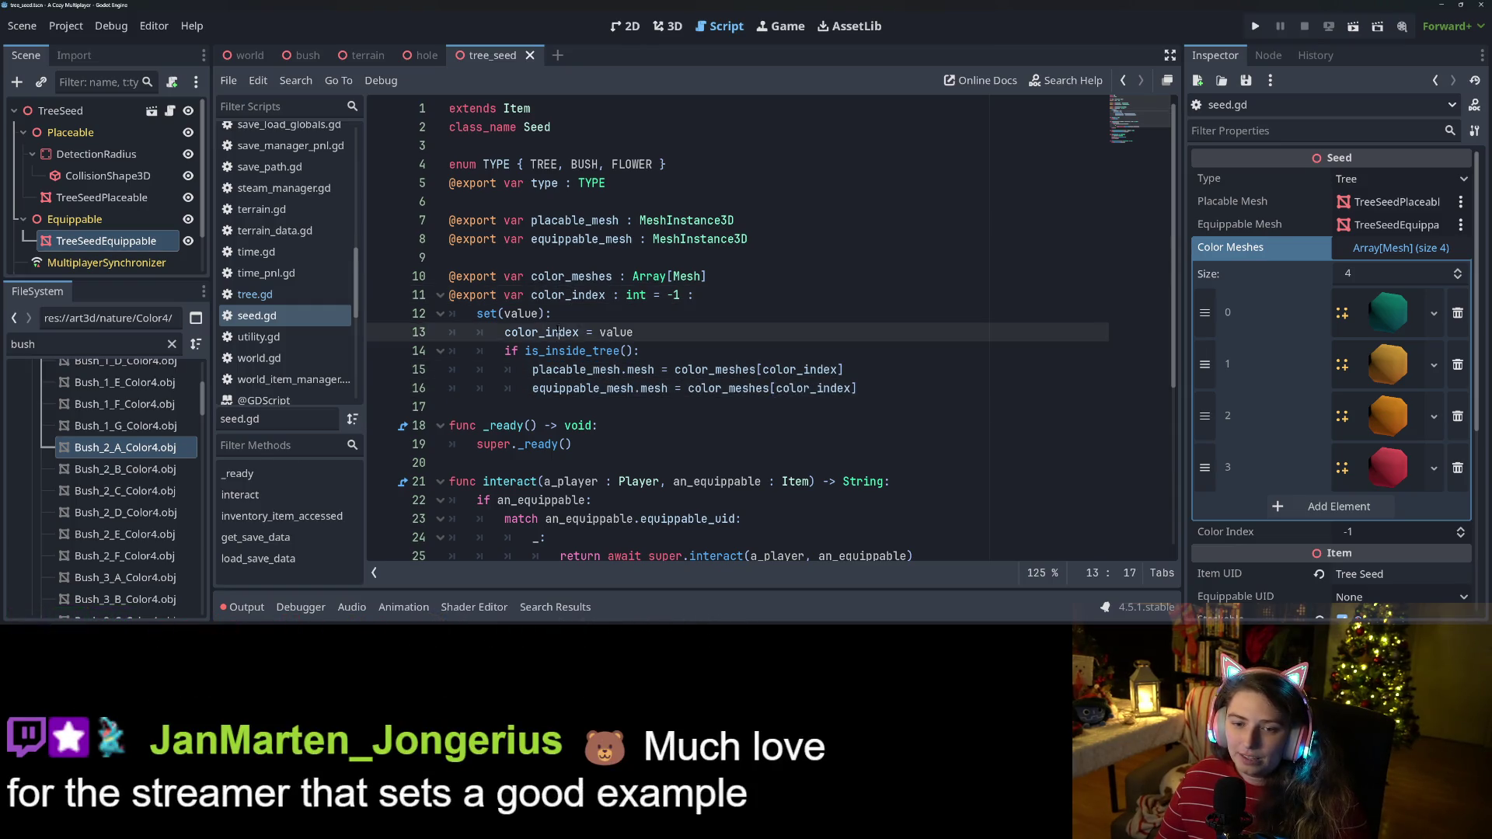
pyautogui.keyDown('ctrl'); pyautogui.click(558, 332); pyautogui.keyUp('ctrl')
pyautogui.scroll(-3, 559, 332)
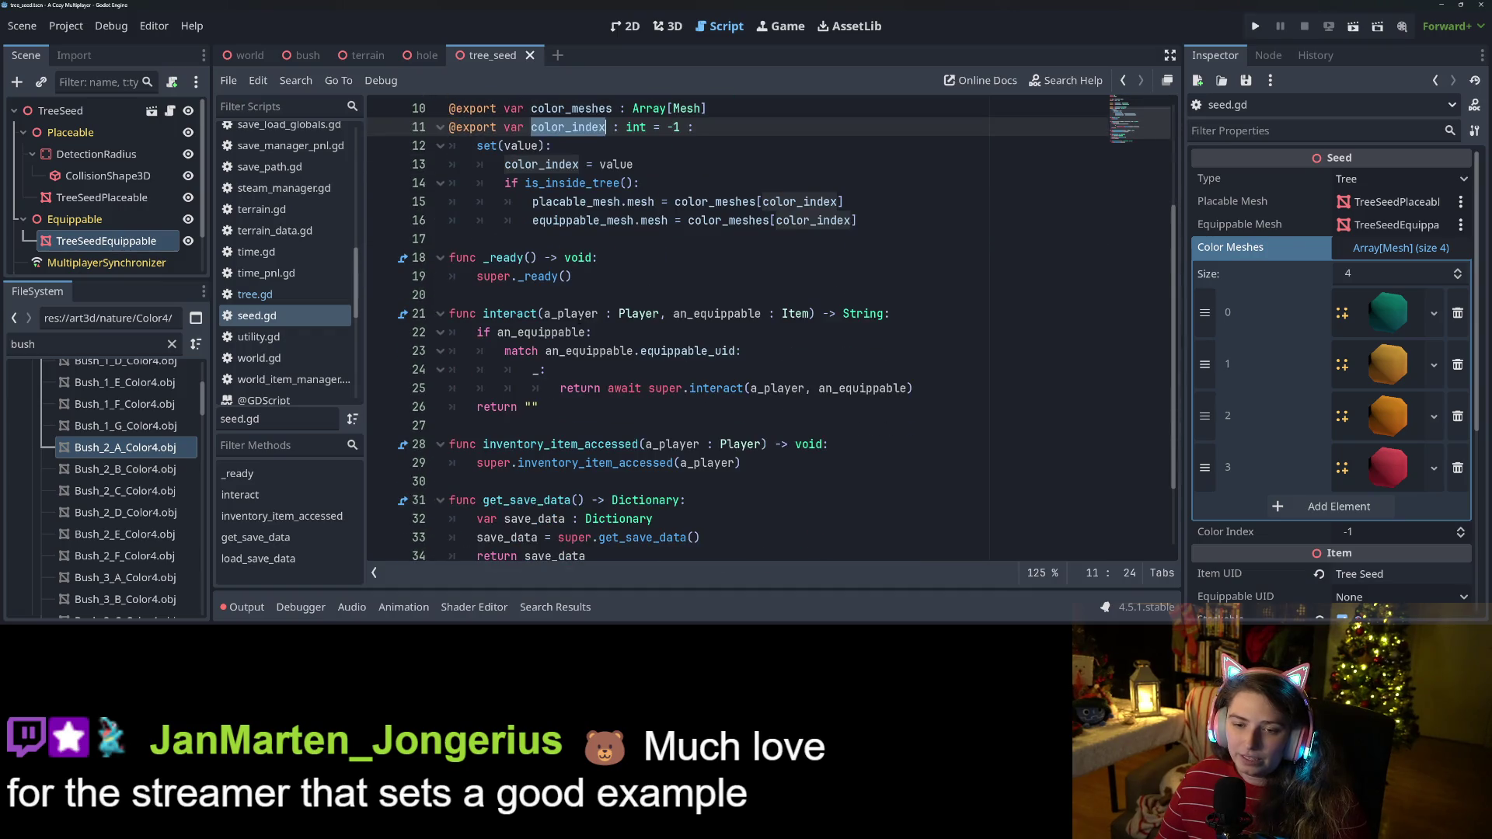
pyautogui.click(614, 278)
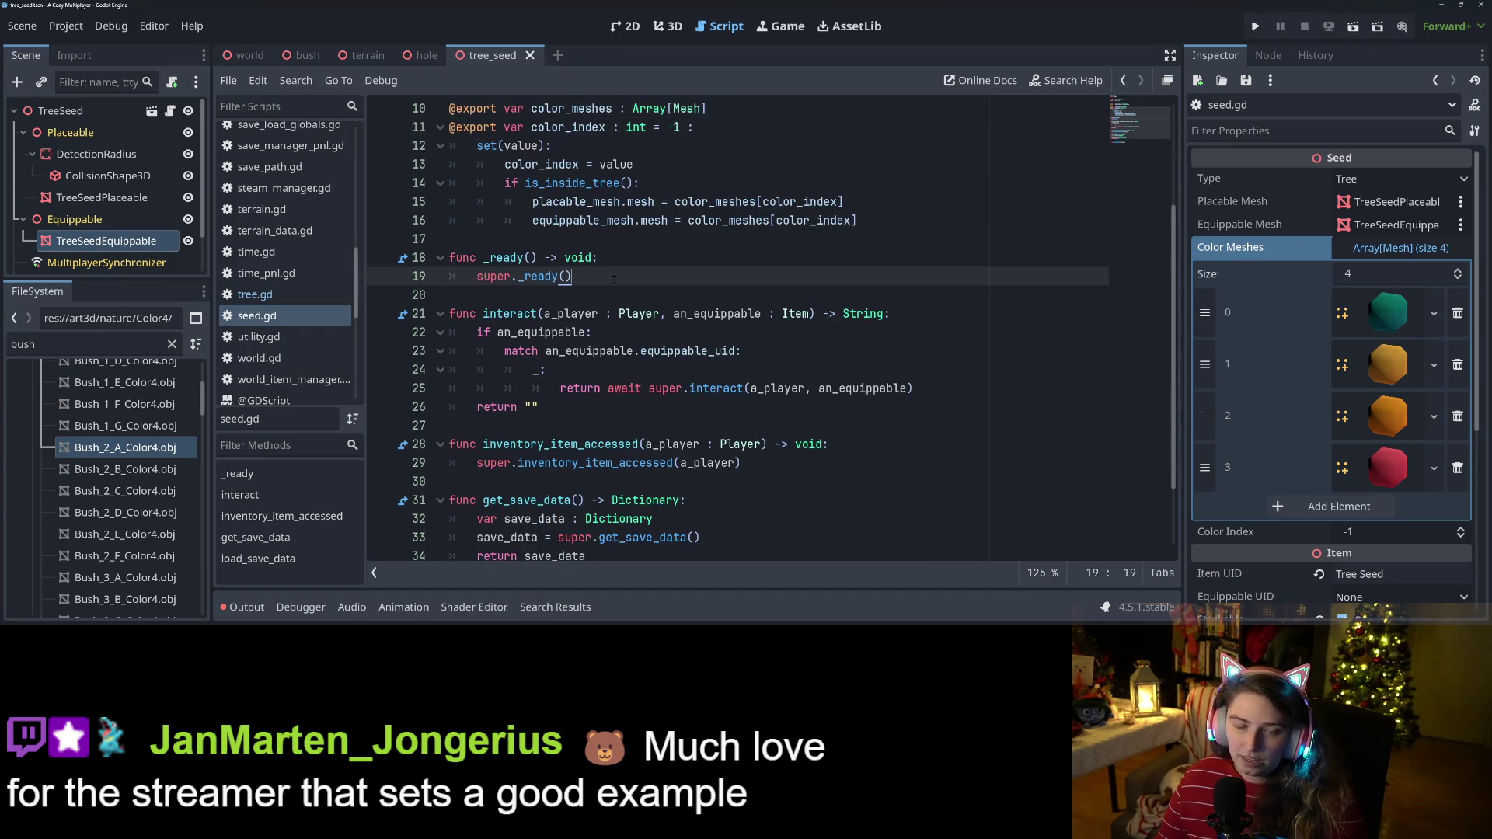
pyautogui.scroll(3, 595, 298)
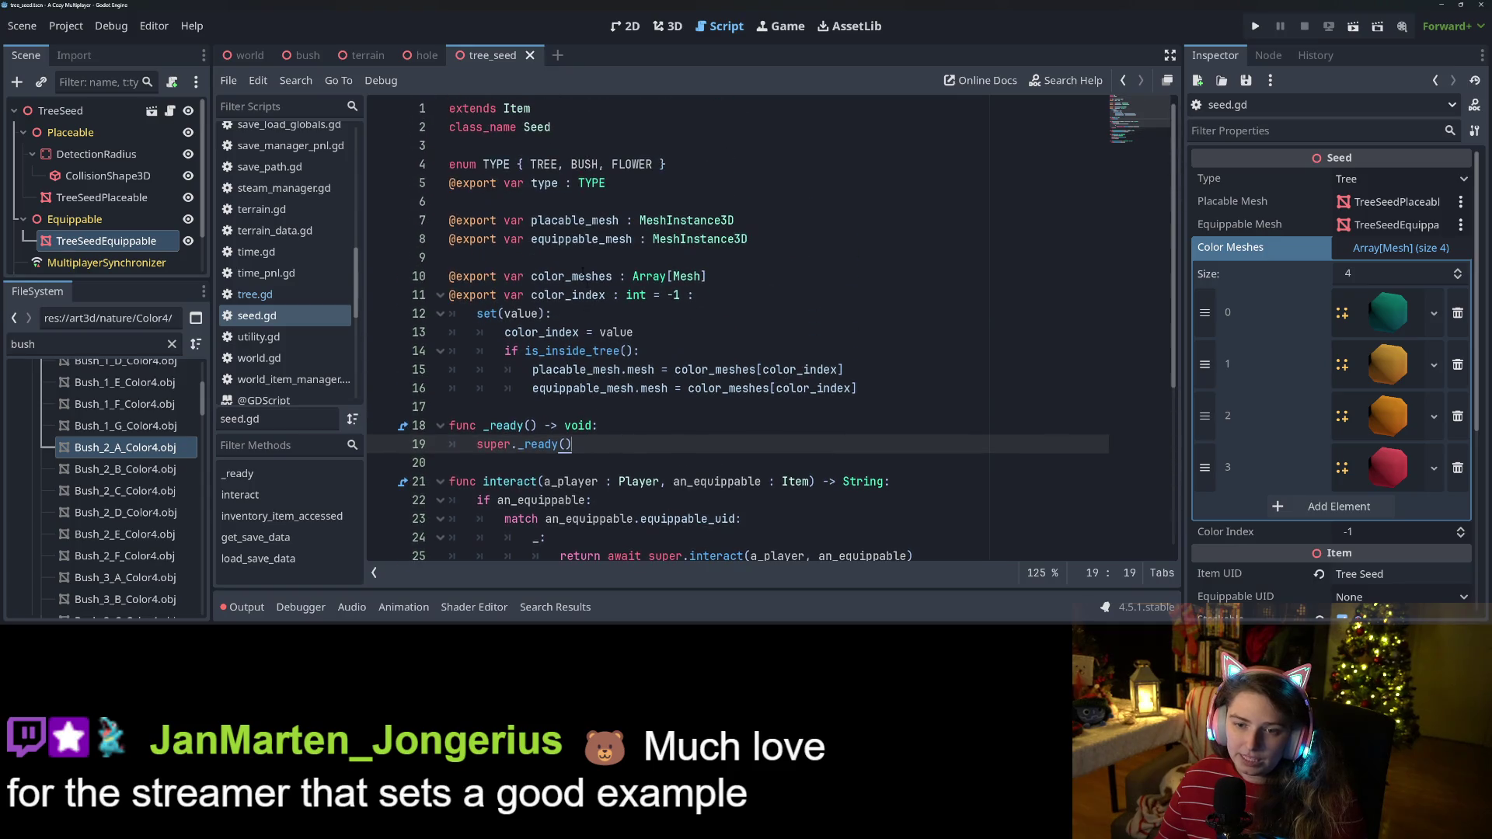
pyautogui.doubleClick(595, 297)
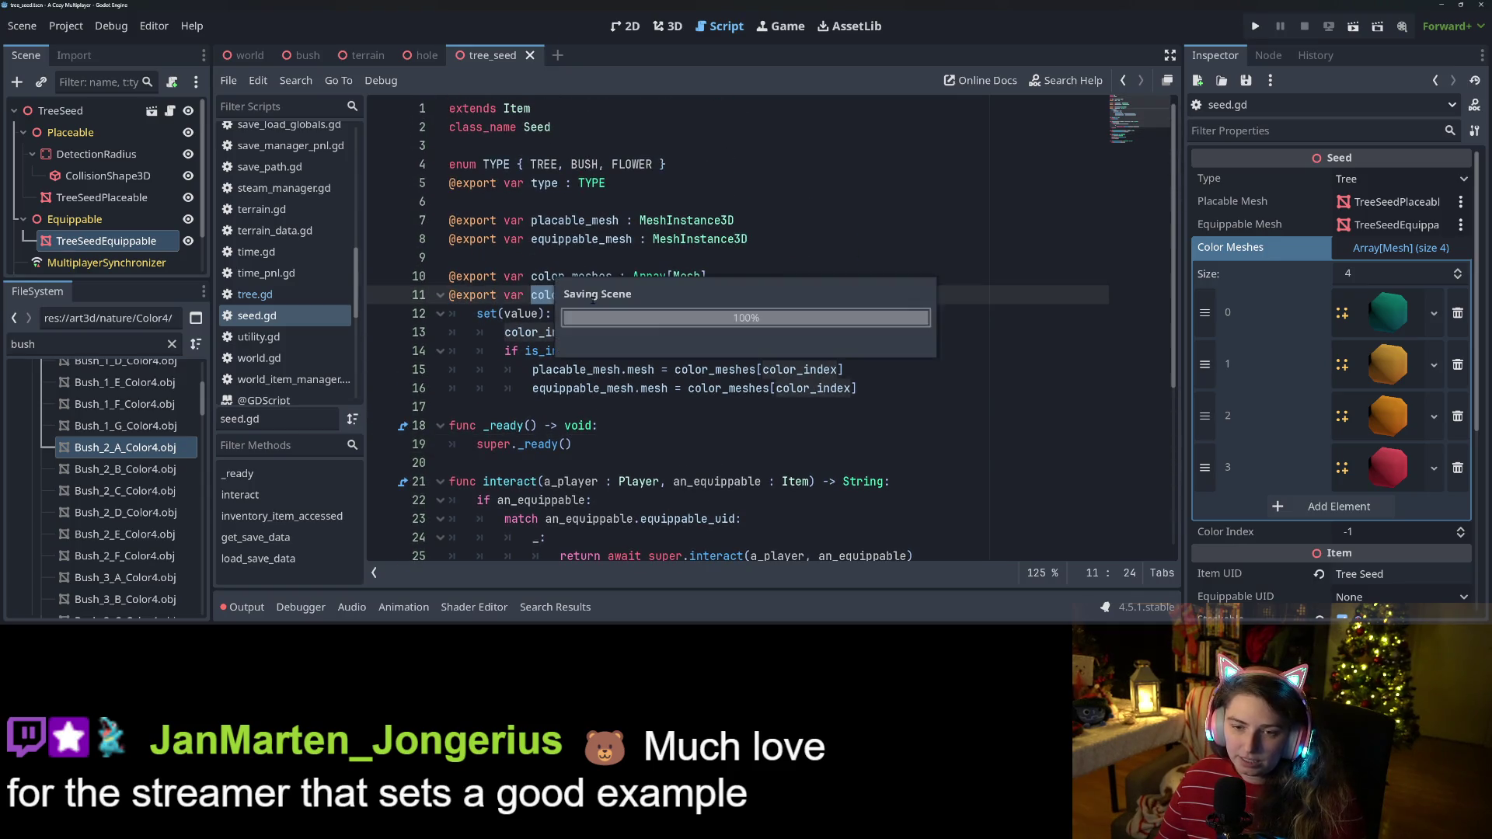
pyautogui.click(614, 370)
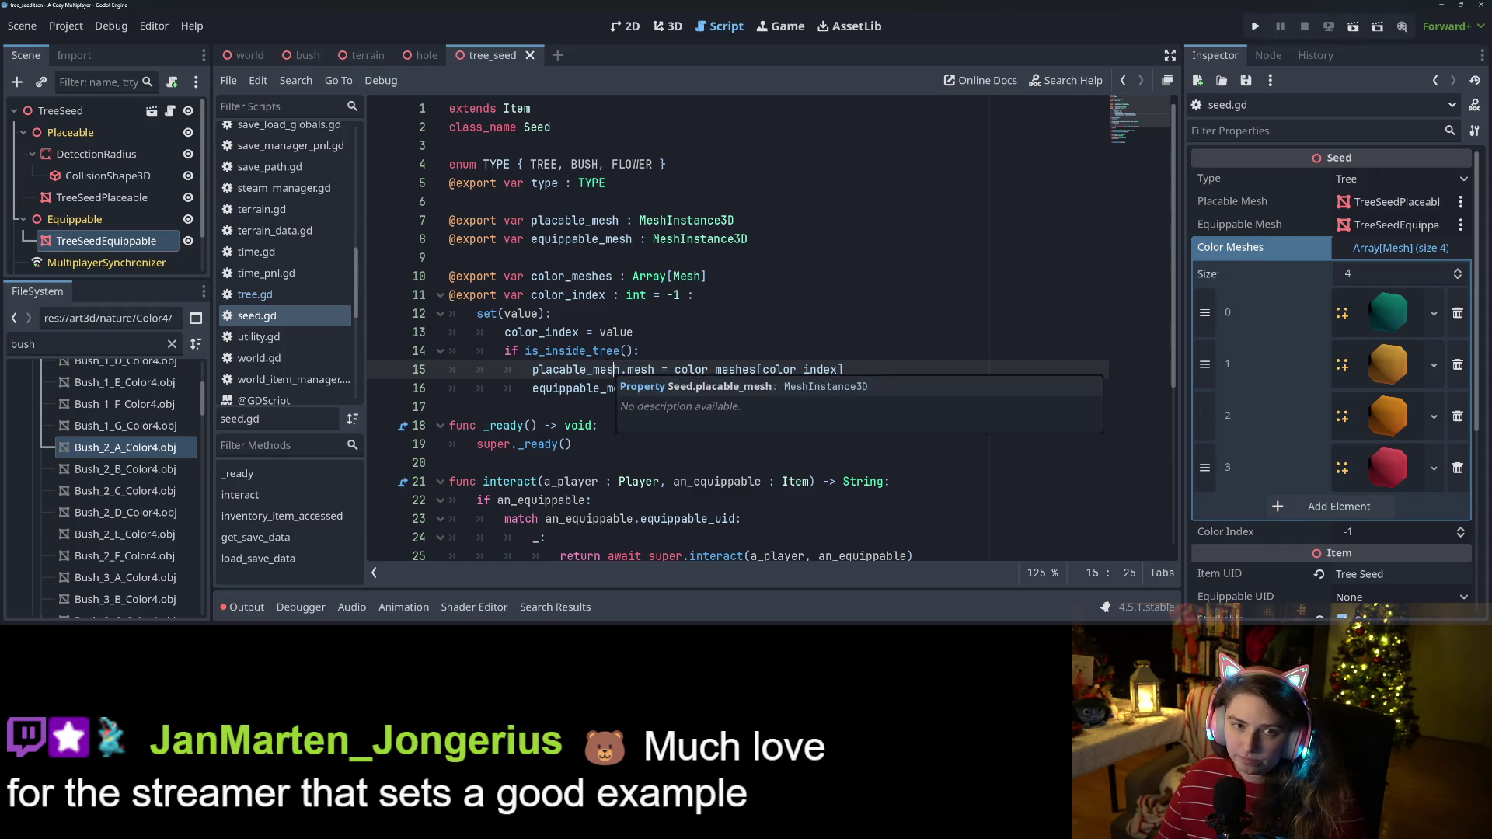
pyautogui.click(586, 441)
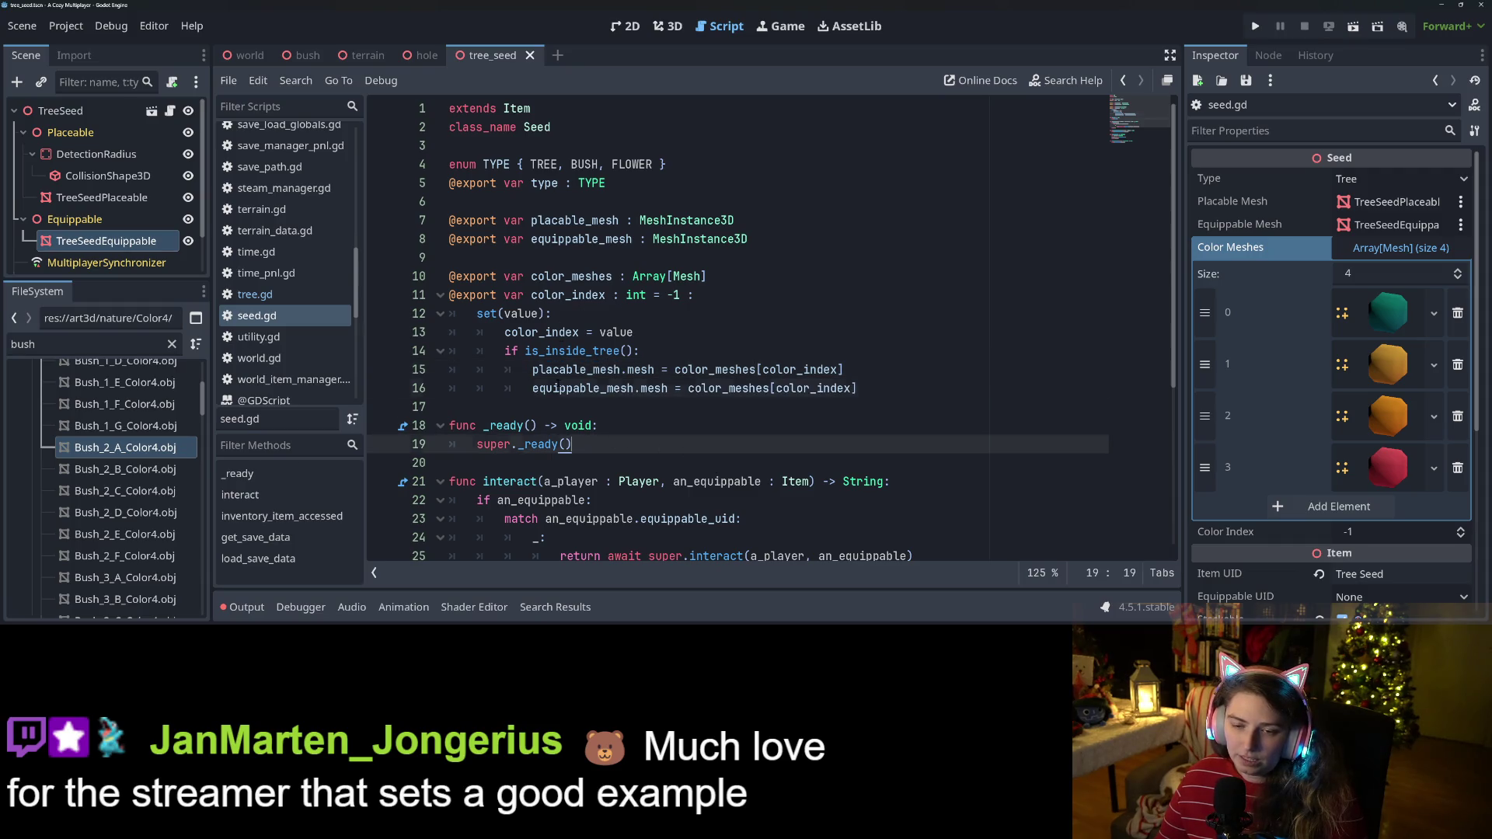